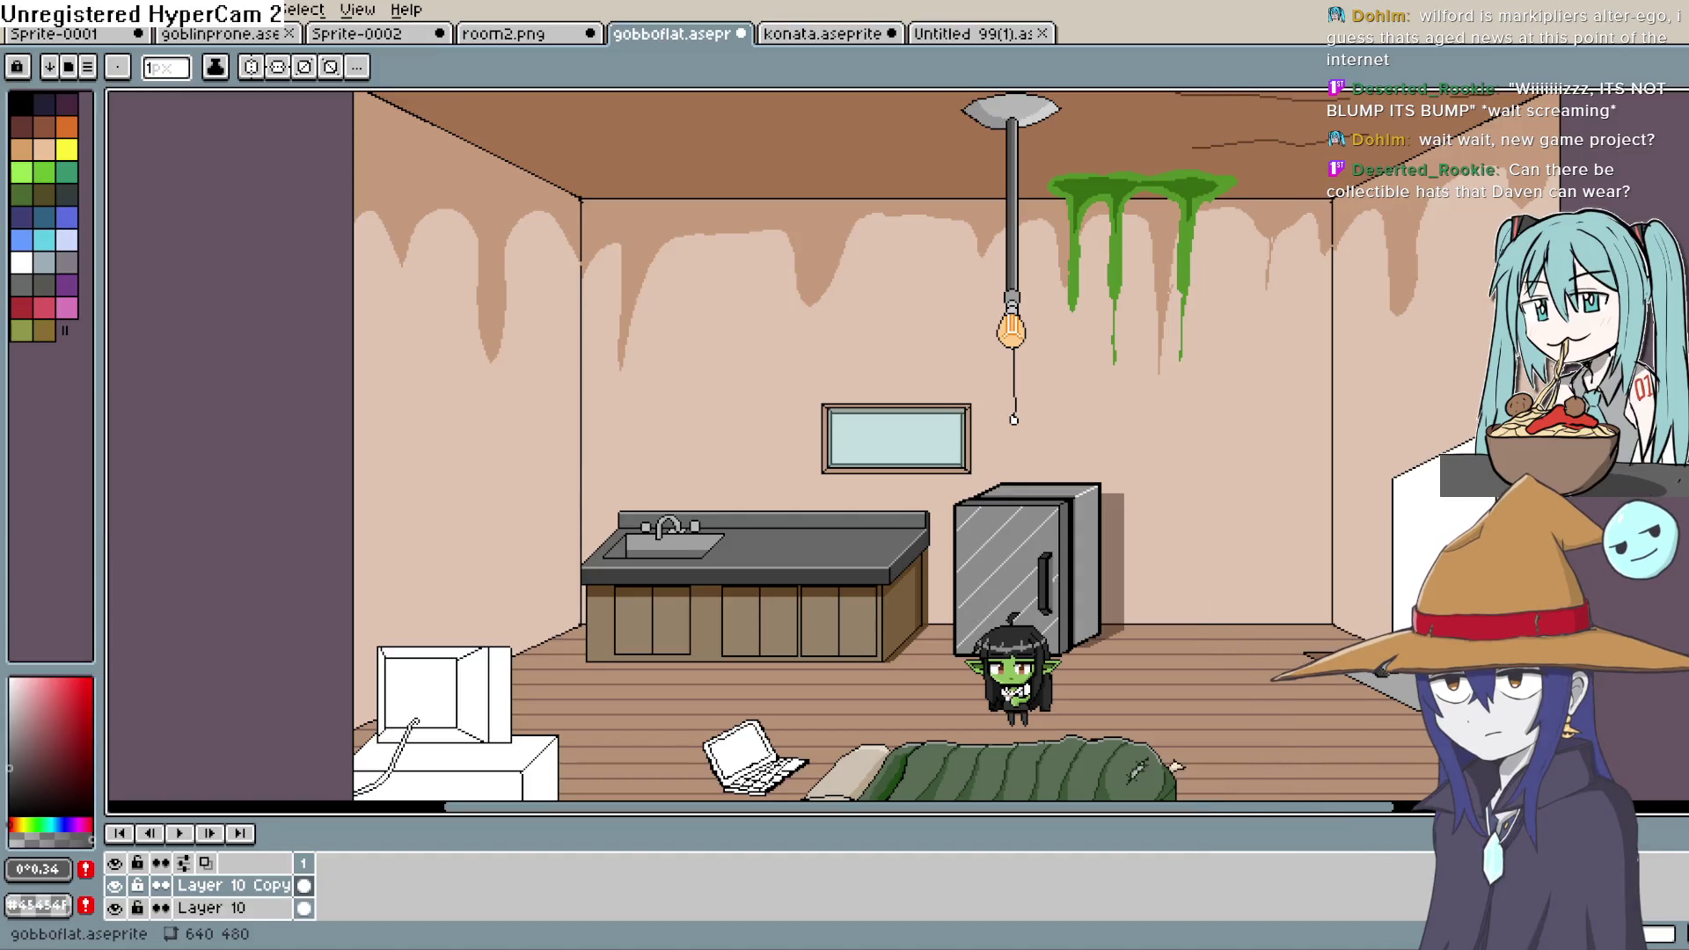
- Switch to the Untitled 99(1) witch sprite and centre it in view
click(973, 34)
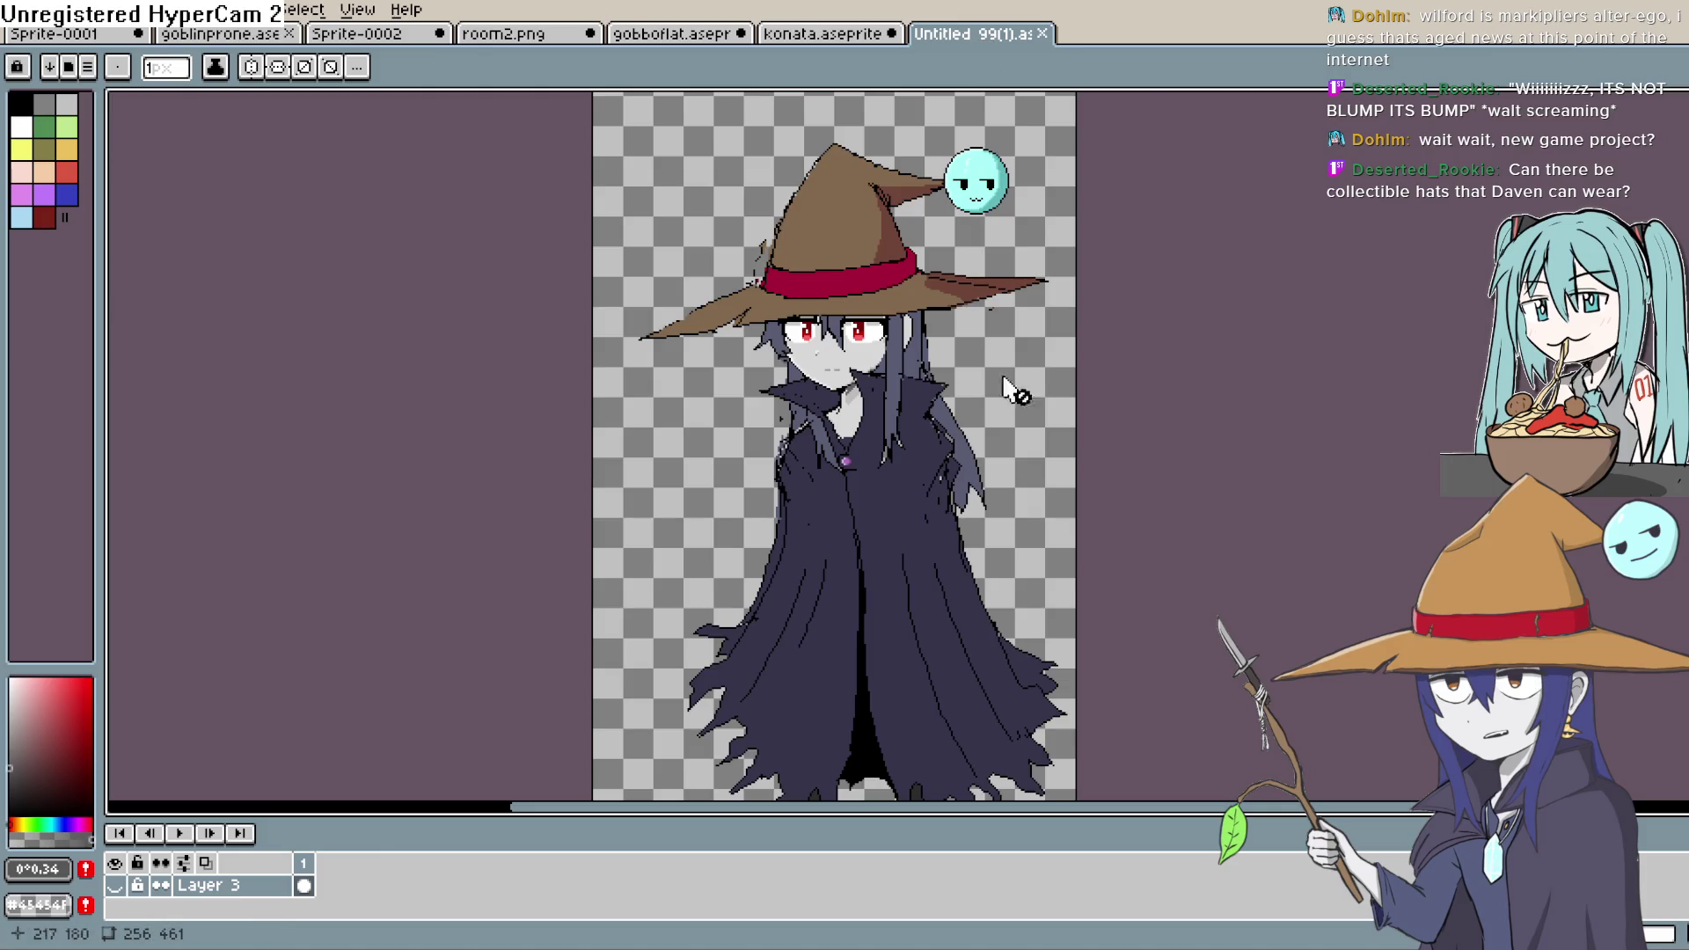
scroll(999, 377, down, 1)
scroll(942, 414, up, 1)
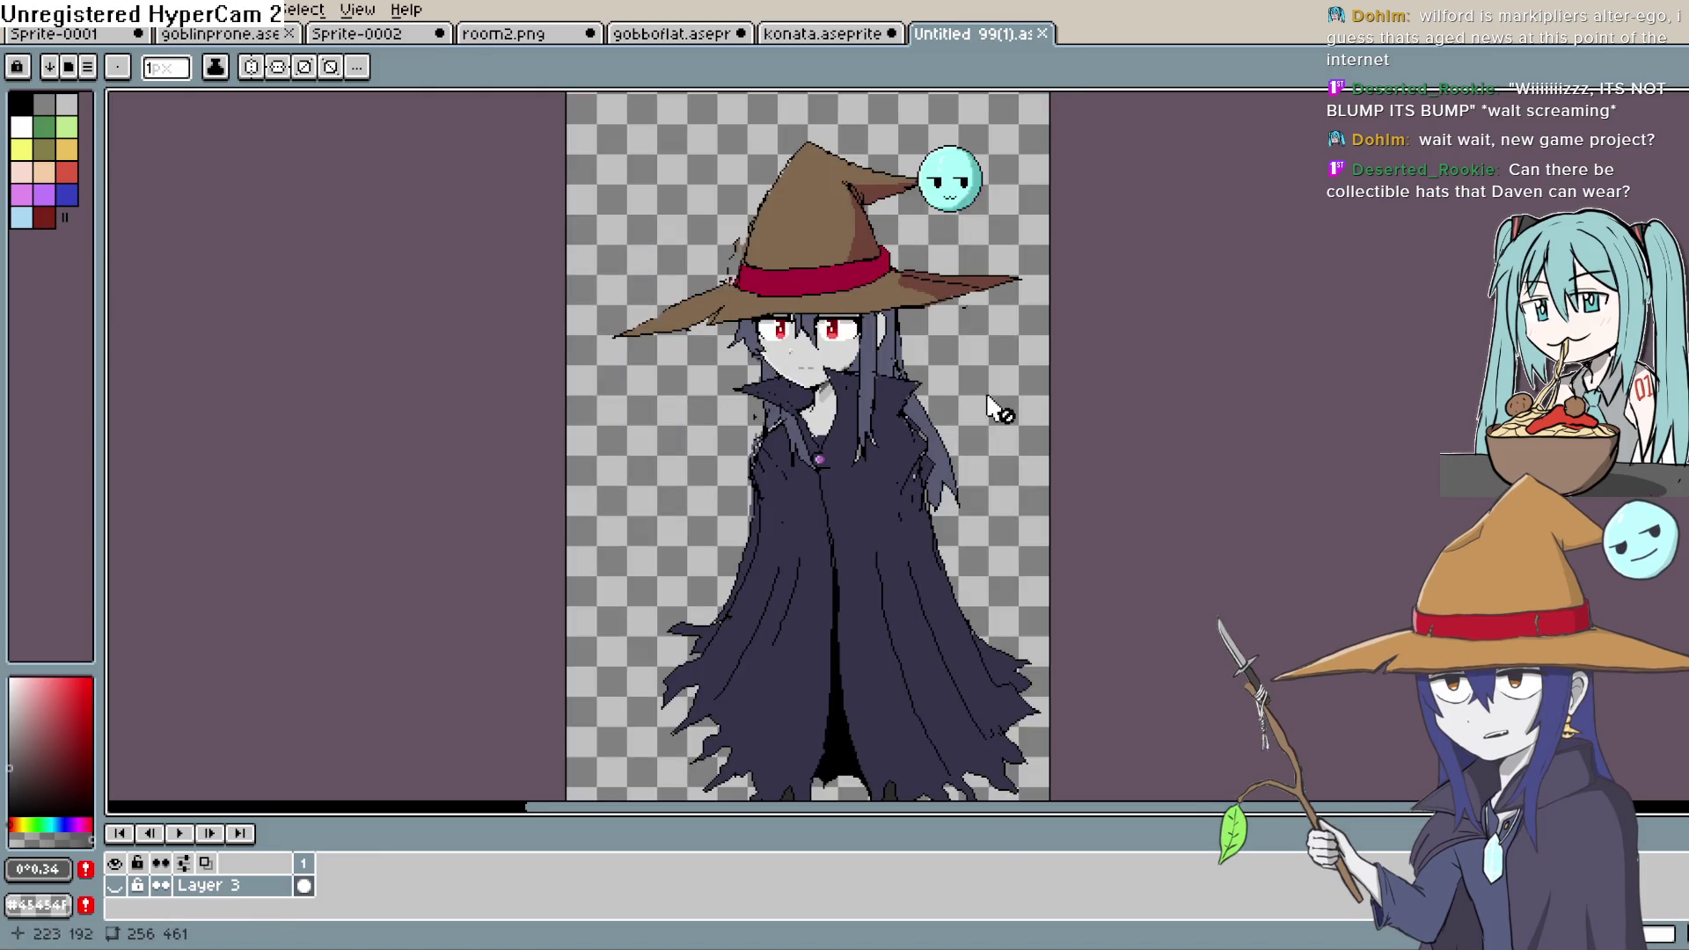
drag(998, 408, 1066, 280)
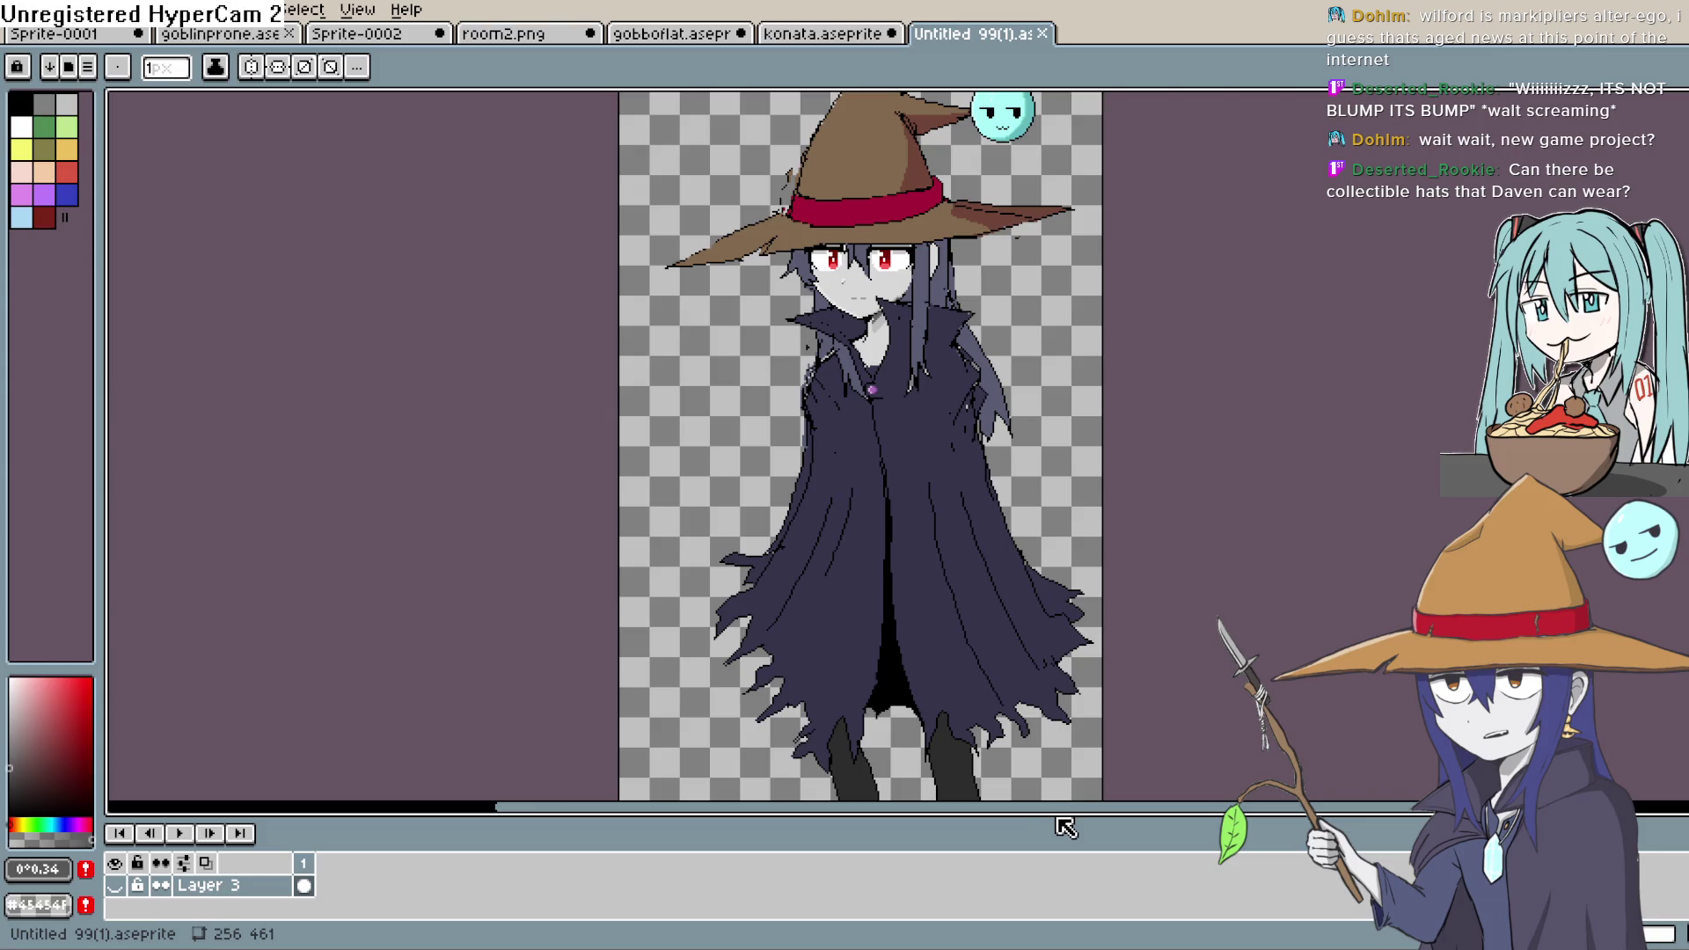
- Hide the timeline and frame the whole 256×461 witch sprite, legs included
drag(1065, 827, 1027, 943)
drag(1060, 458, 1046, 537)
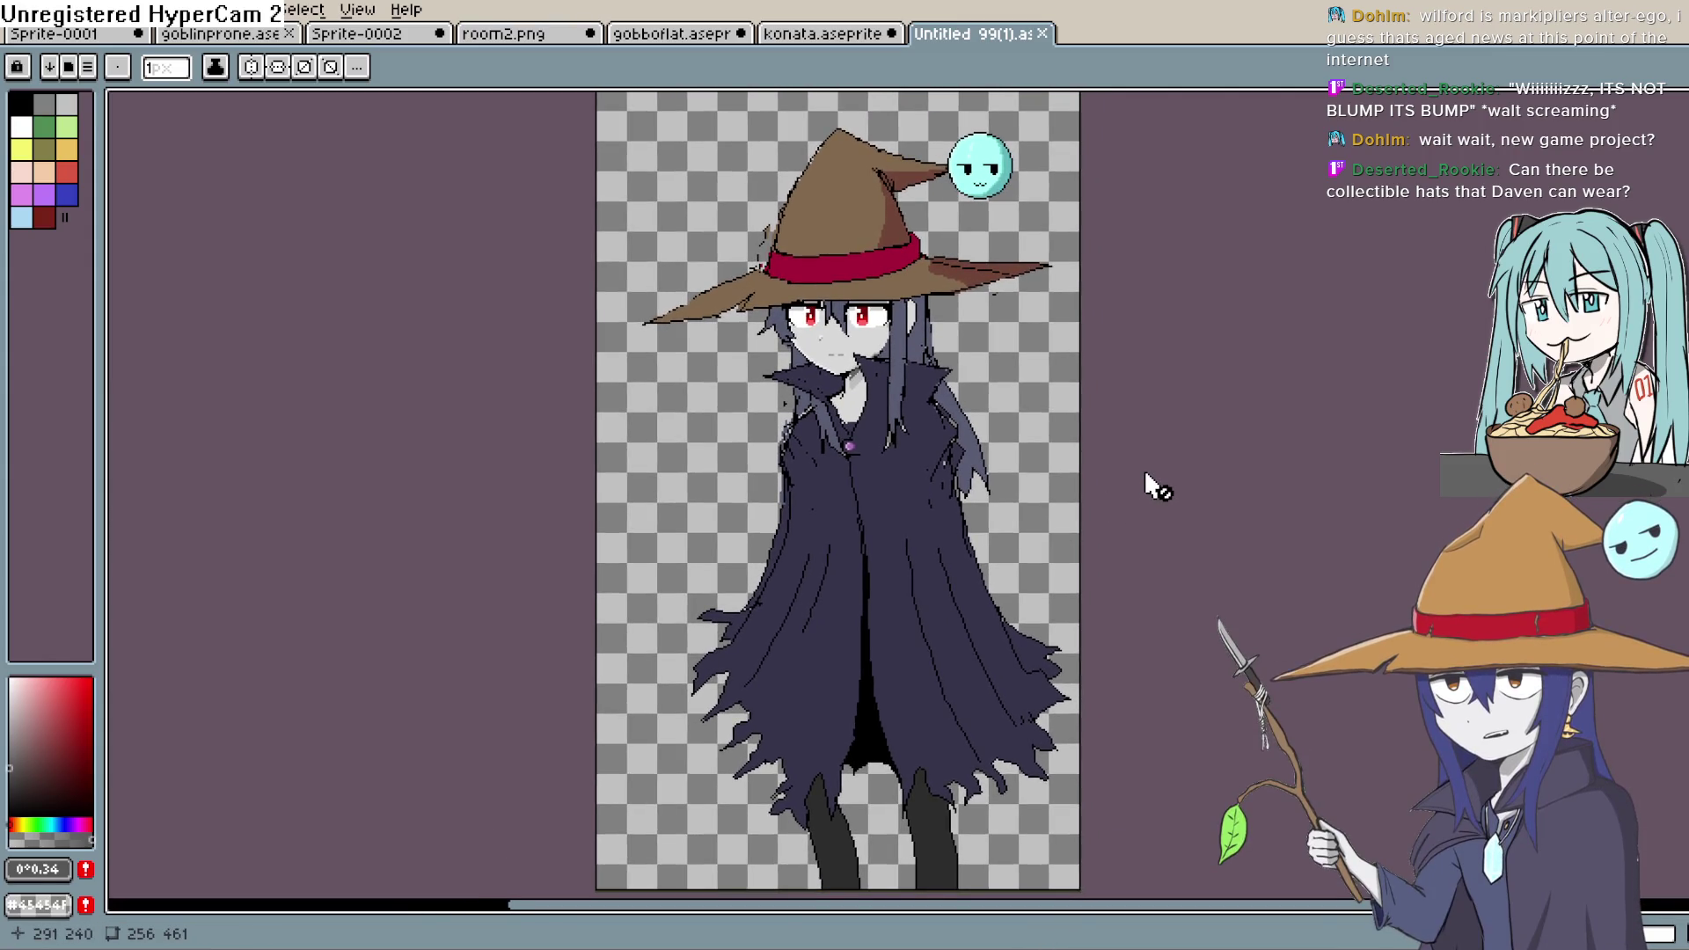
scroll(1011, 822, up, 4)
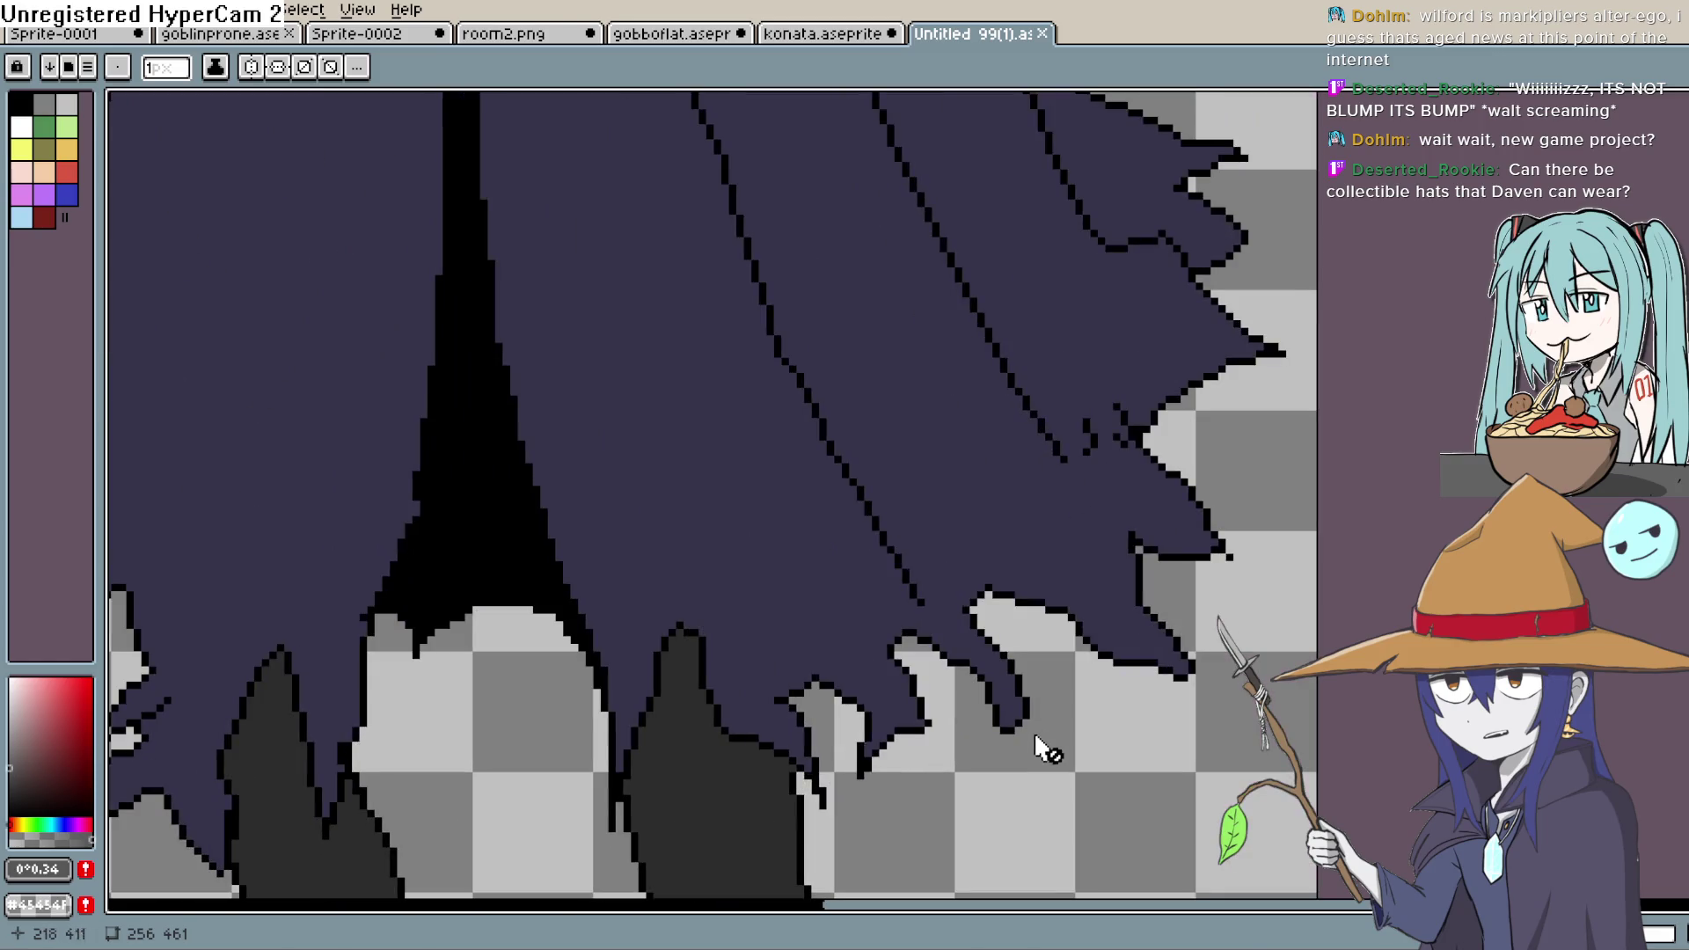
scroll(1162, 493, down, 2)
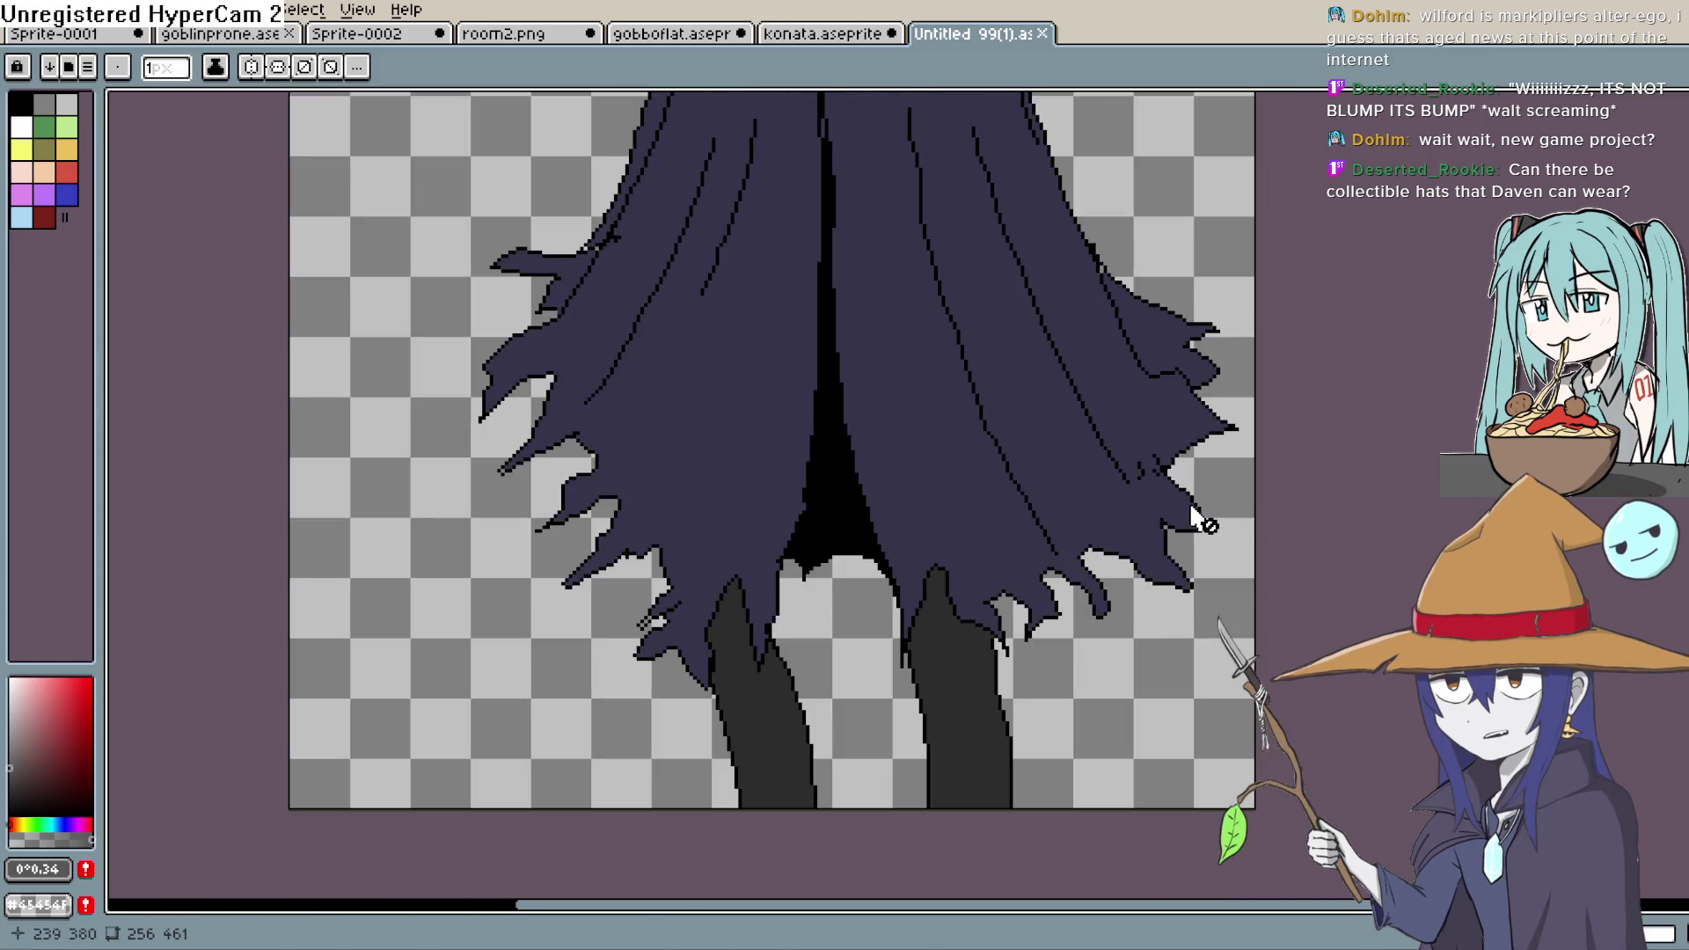
scroll(1145, 495, down, 3)
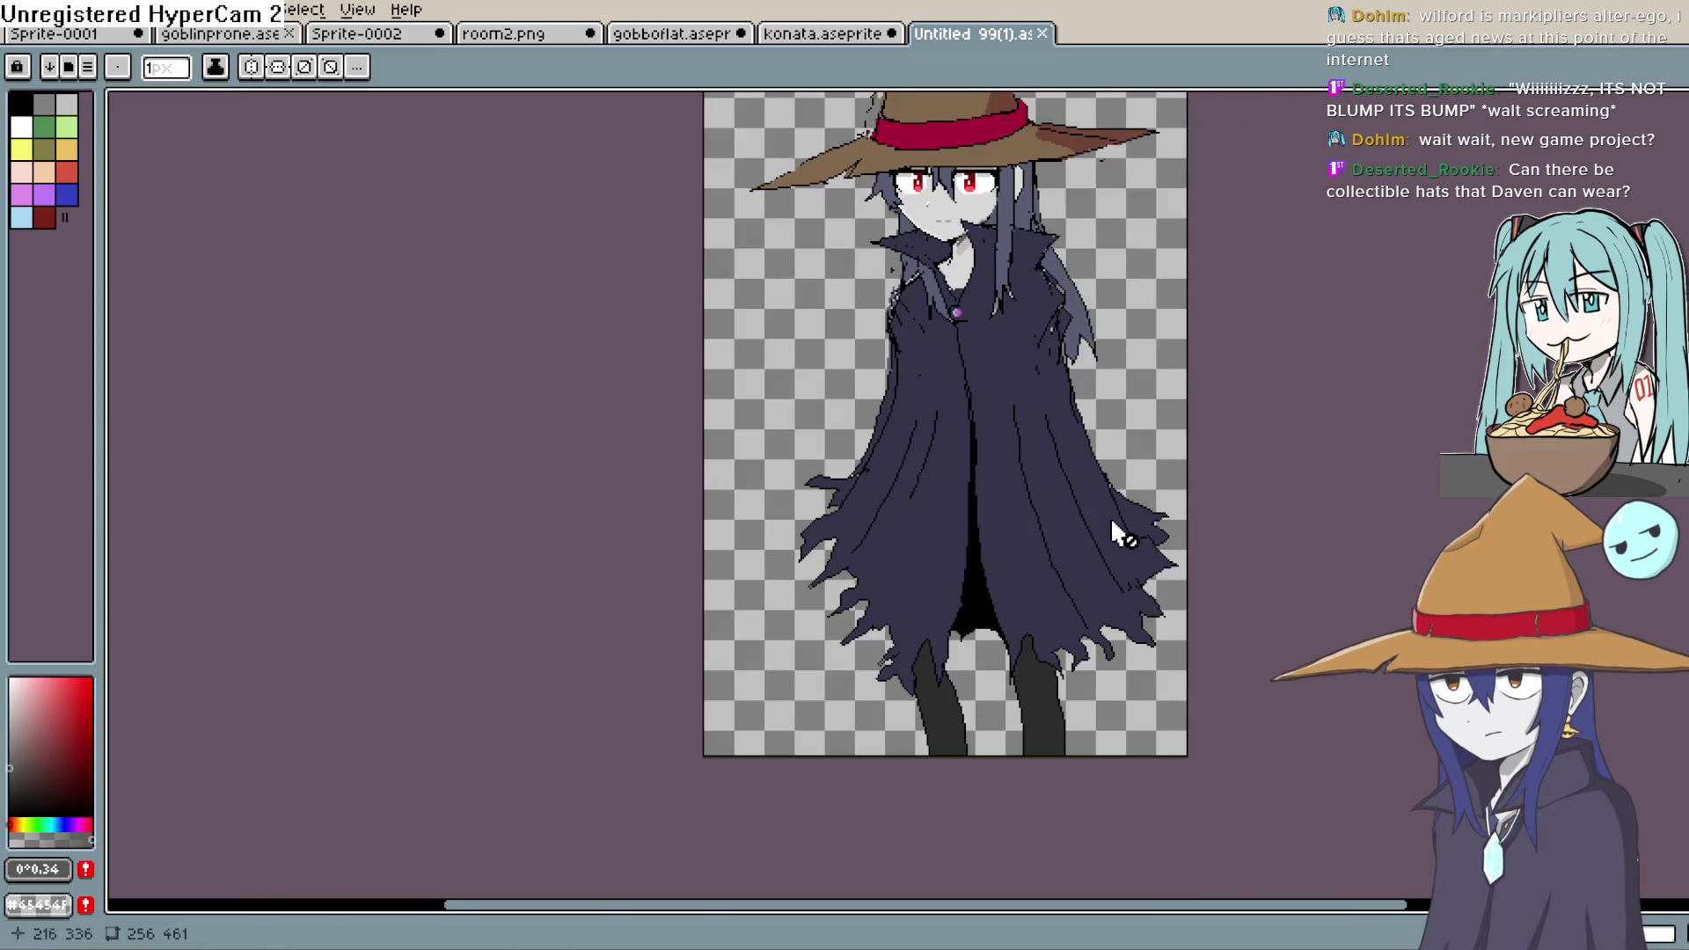
mouse_move(1115, 528)
mouse_down()
mouse_move(1047, 686)
mouse_move(995, 704)
mouse_move(981, 730)
mouse_move(967, 697)
mouse_up()
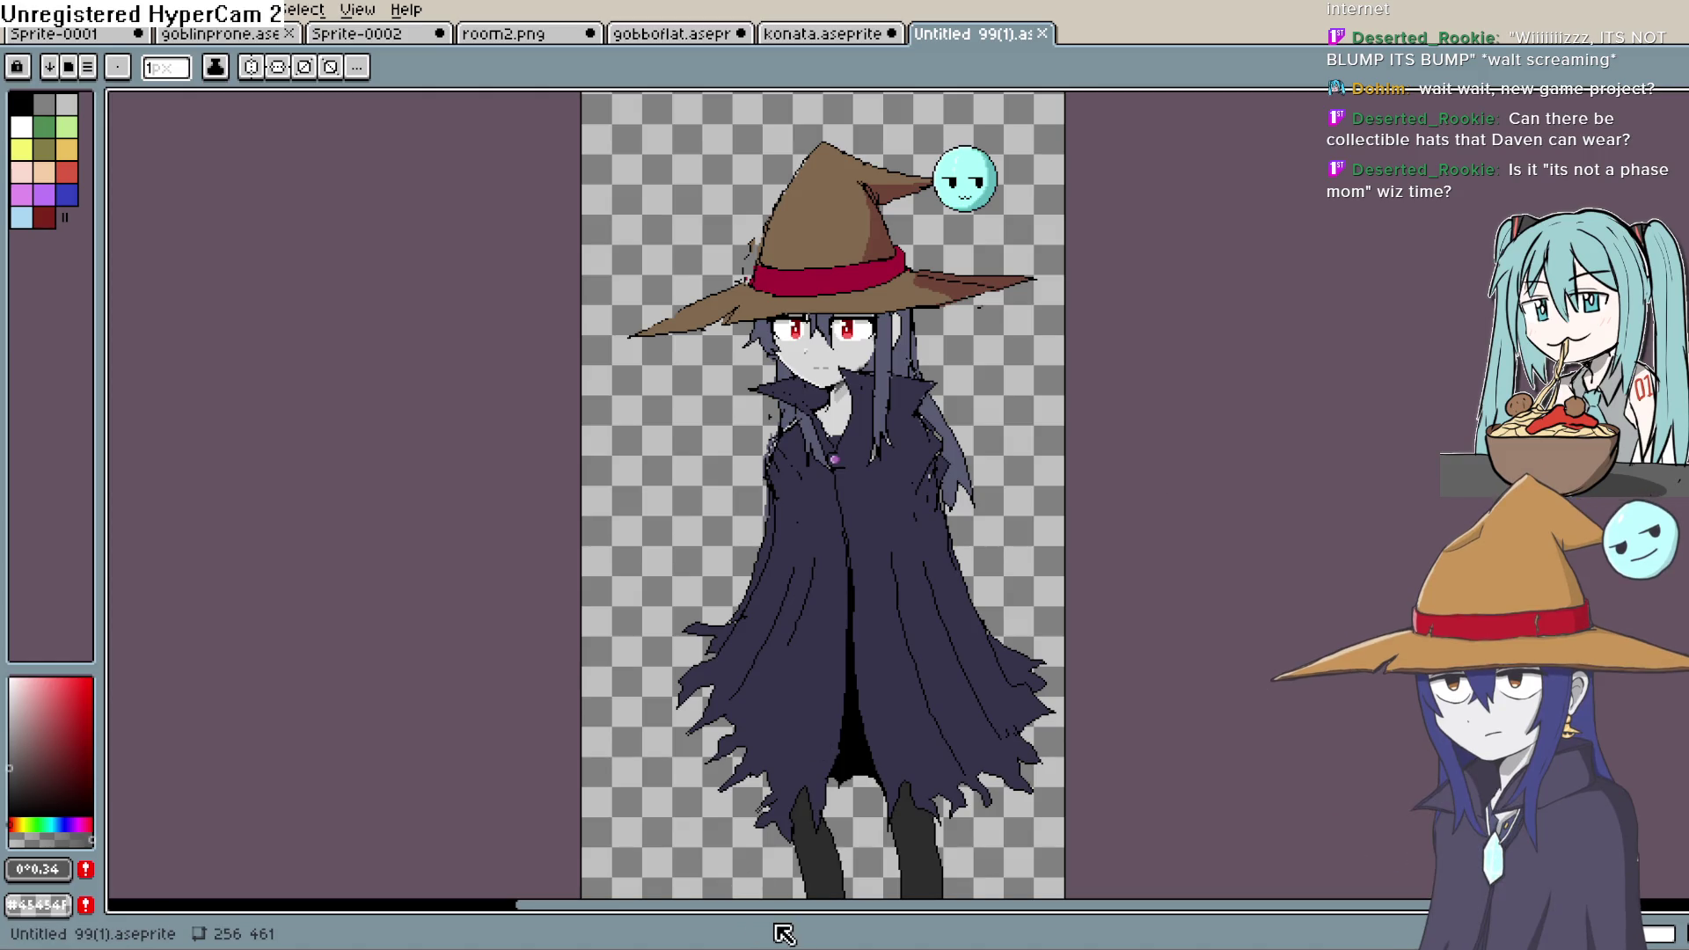
key(alt+Tab)
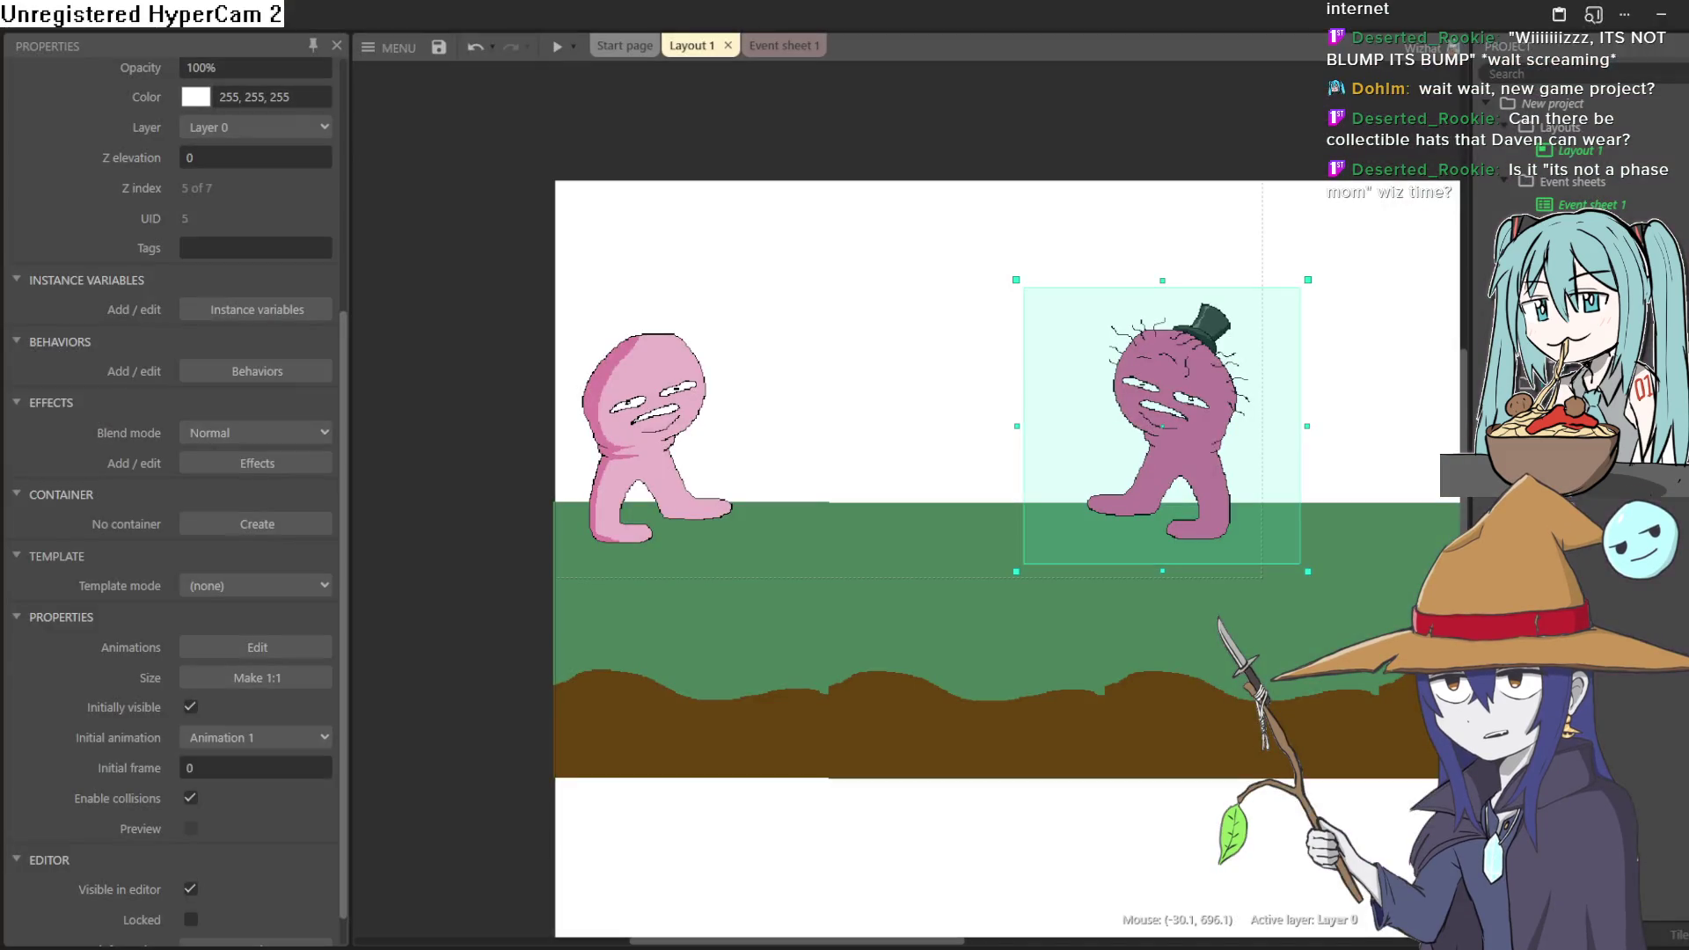
key(alt+Tab)
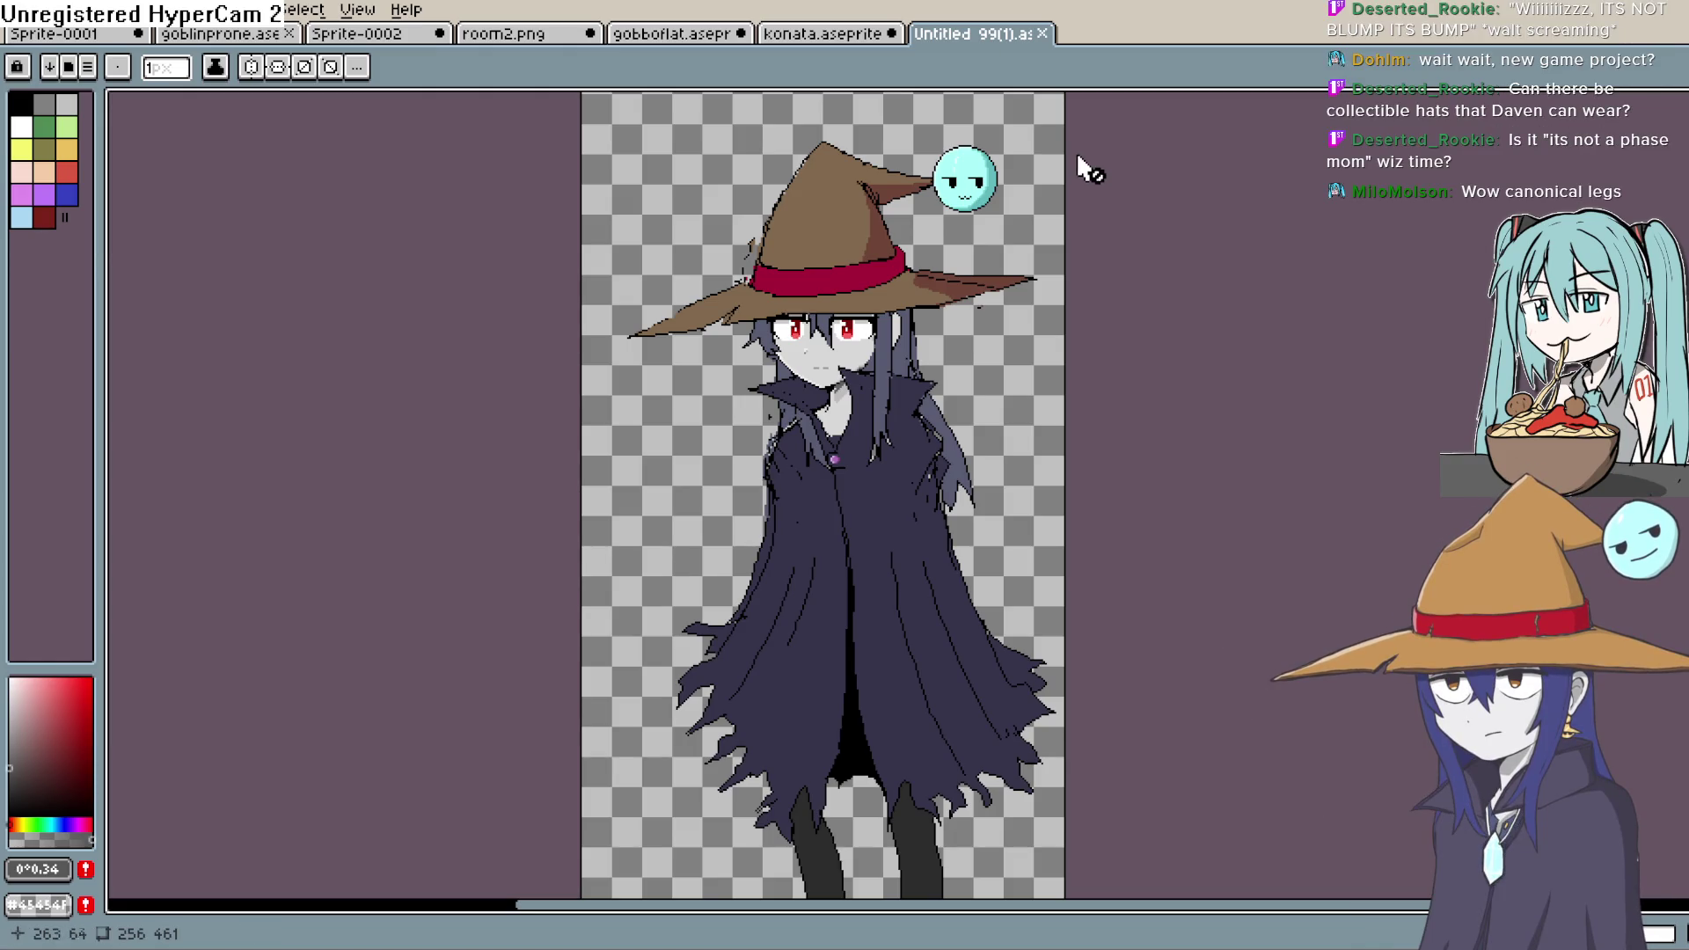
scroll(1125, 233, down, 2)
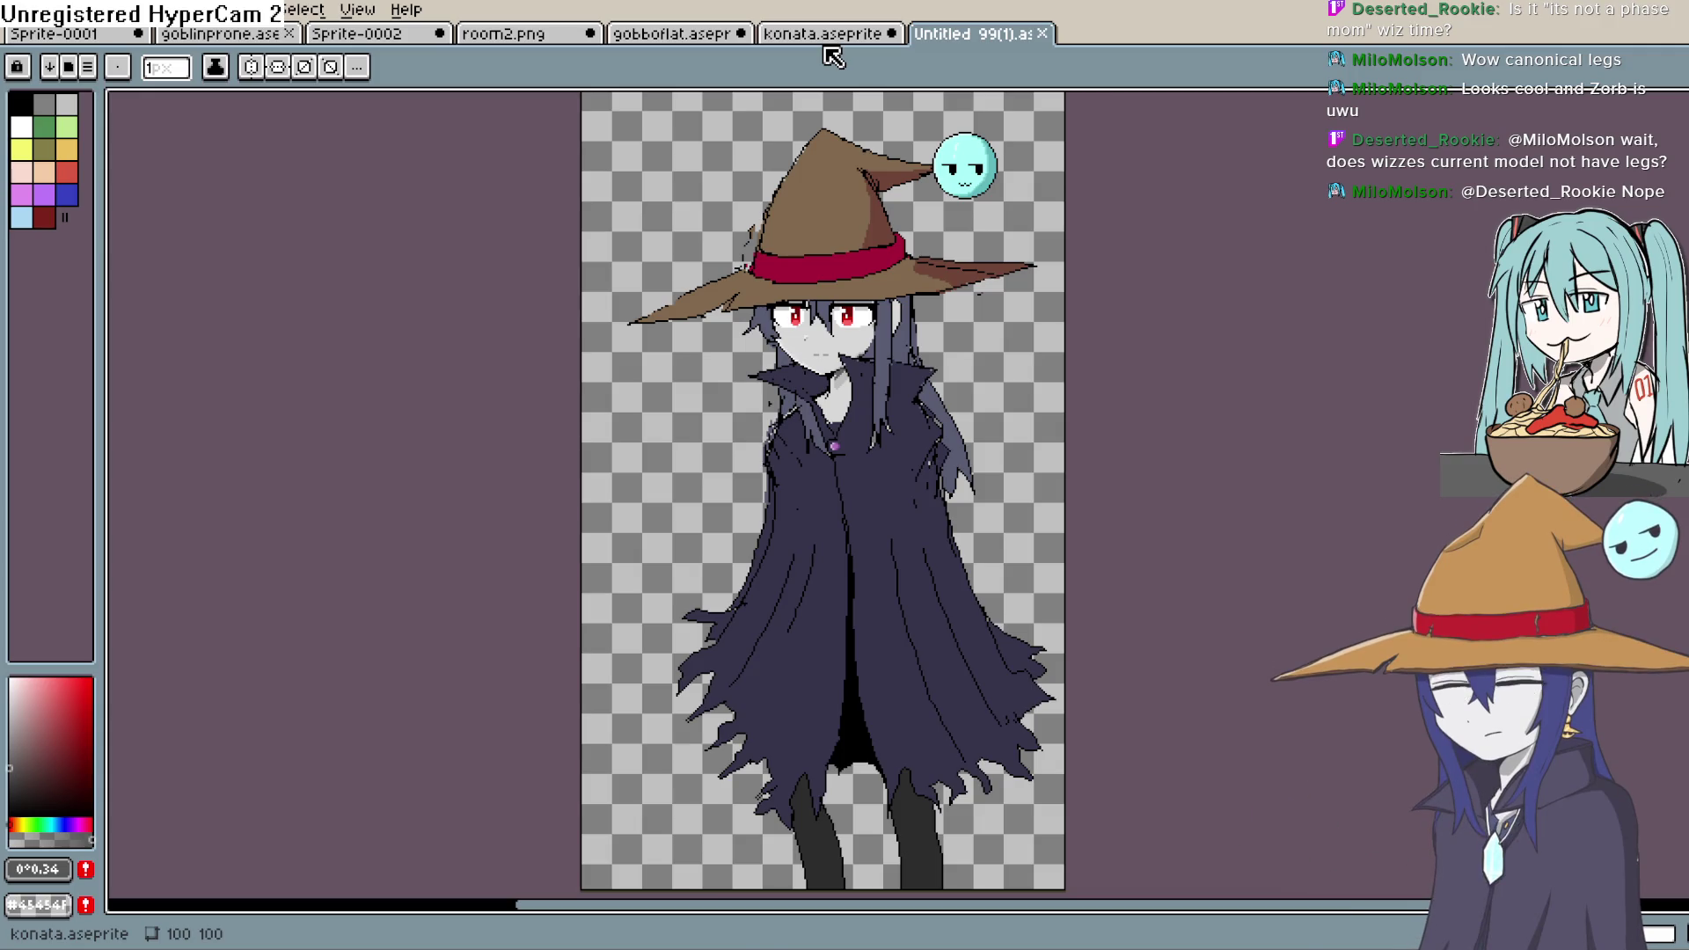
- Open konata.aseprite, check the gobboflat, room2.png and Sprite-0002 tabs, then return to konata
click(836, 33)
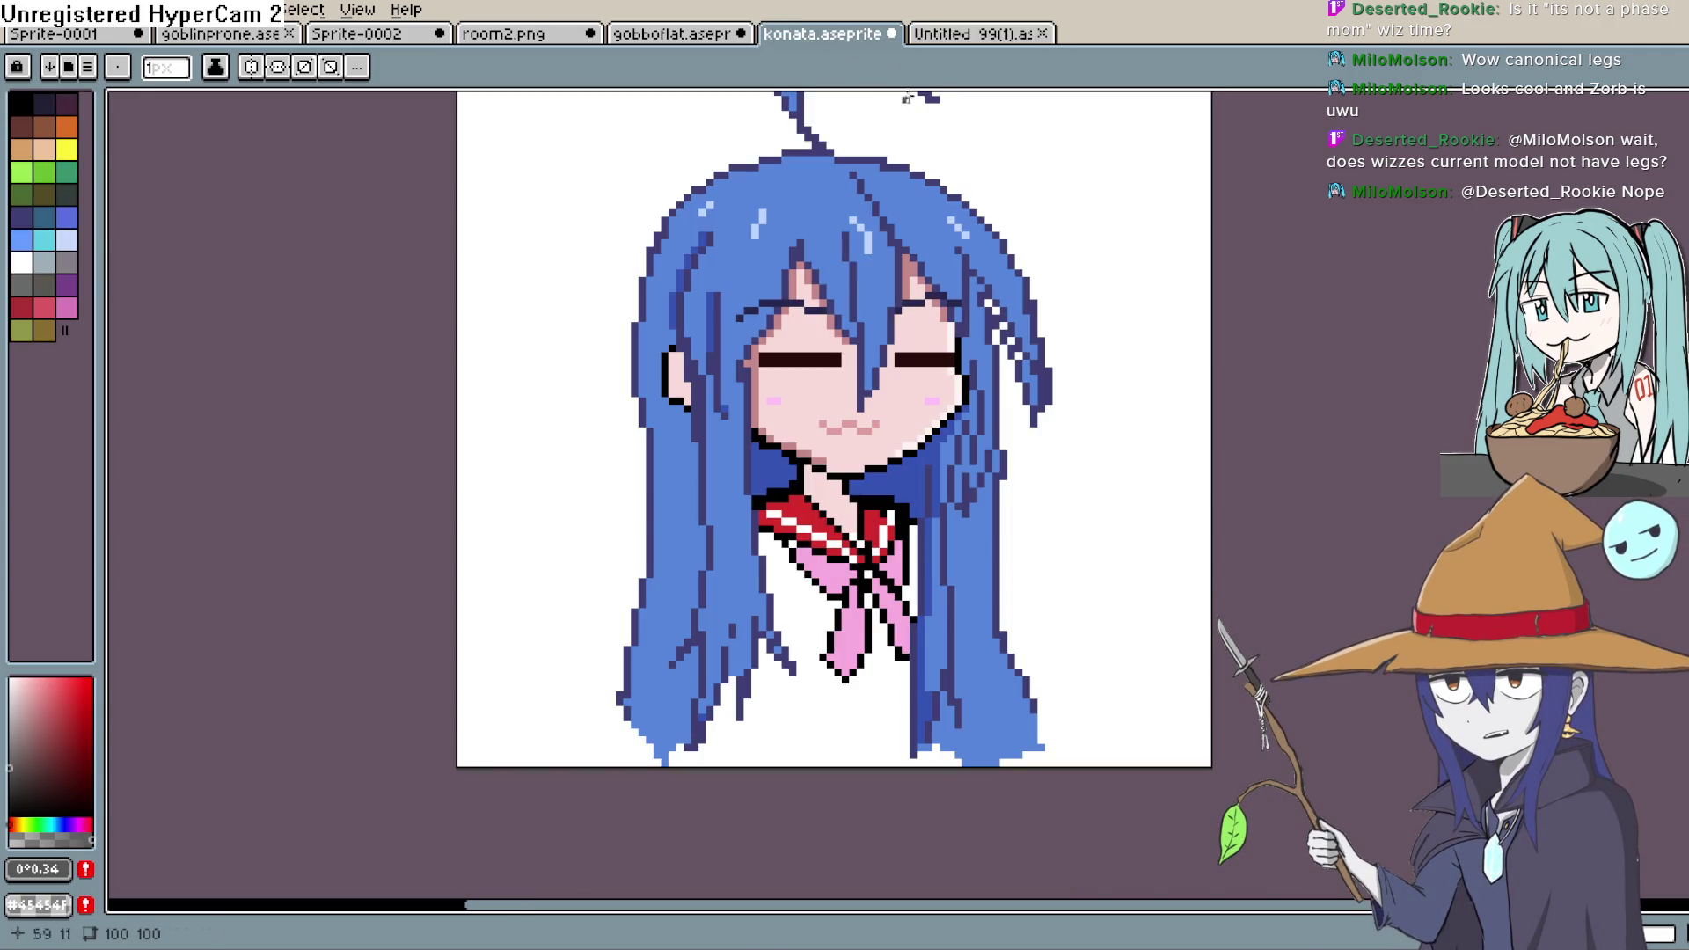
mouse_move(1056, 366)
mouse_down()
mouse_move(1011, 495)
mouse_move(1067, 430)
mouse_up()
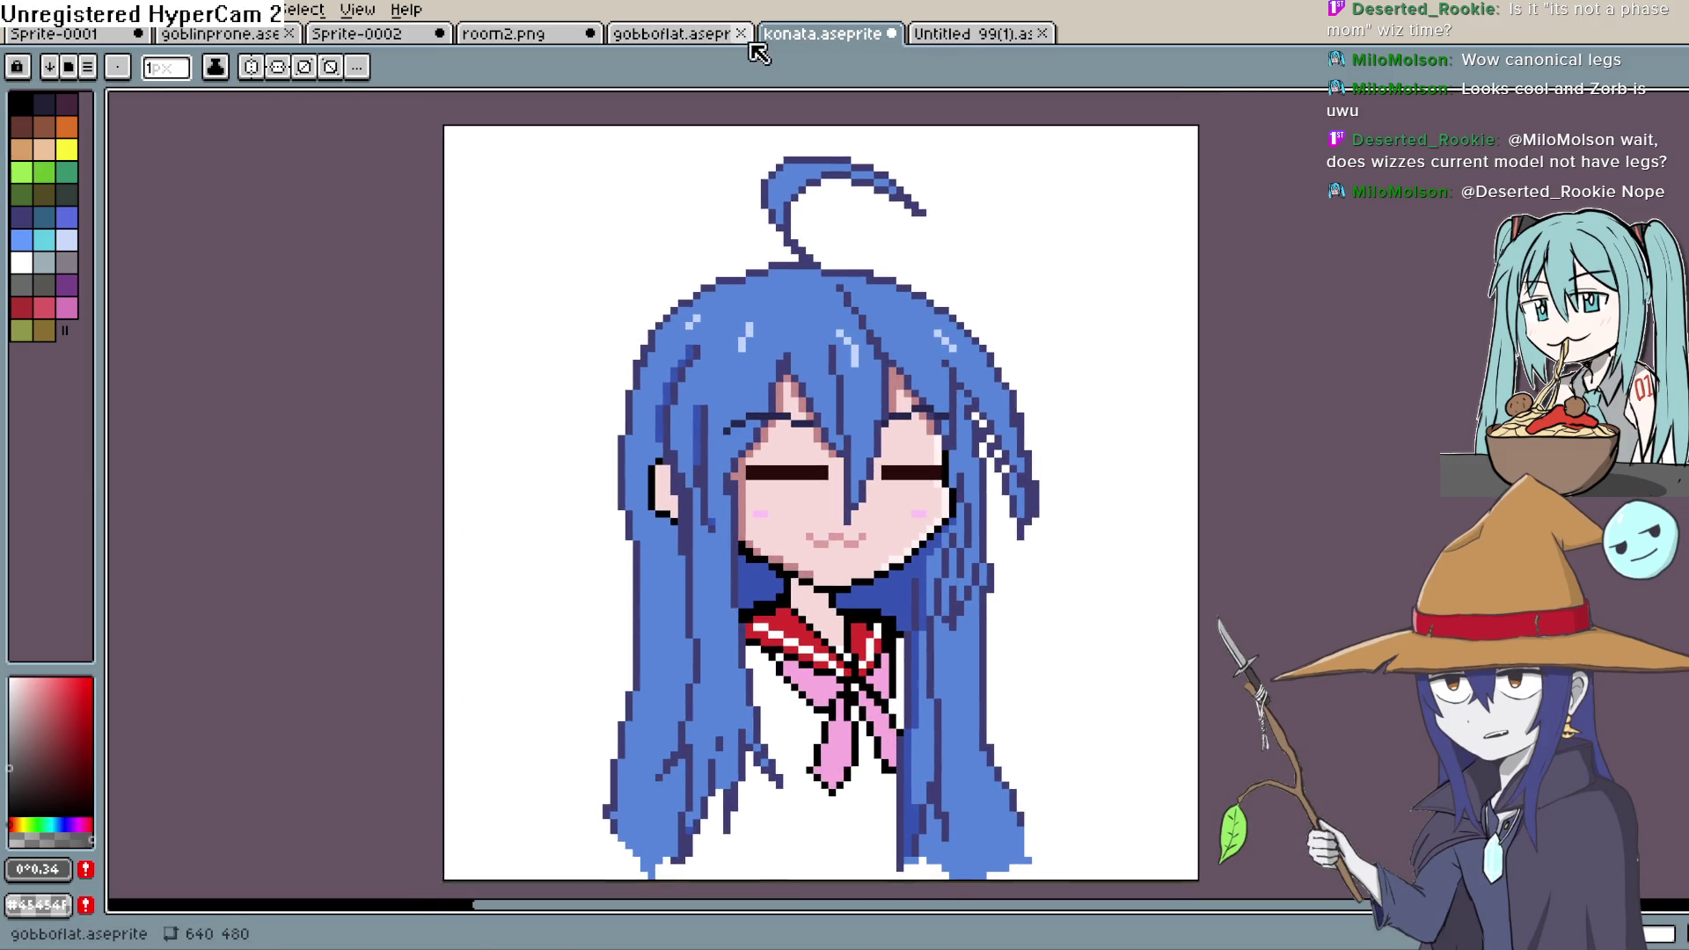
click(689, 35)
click(854, 35)
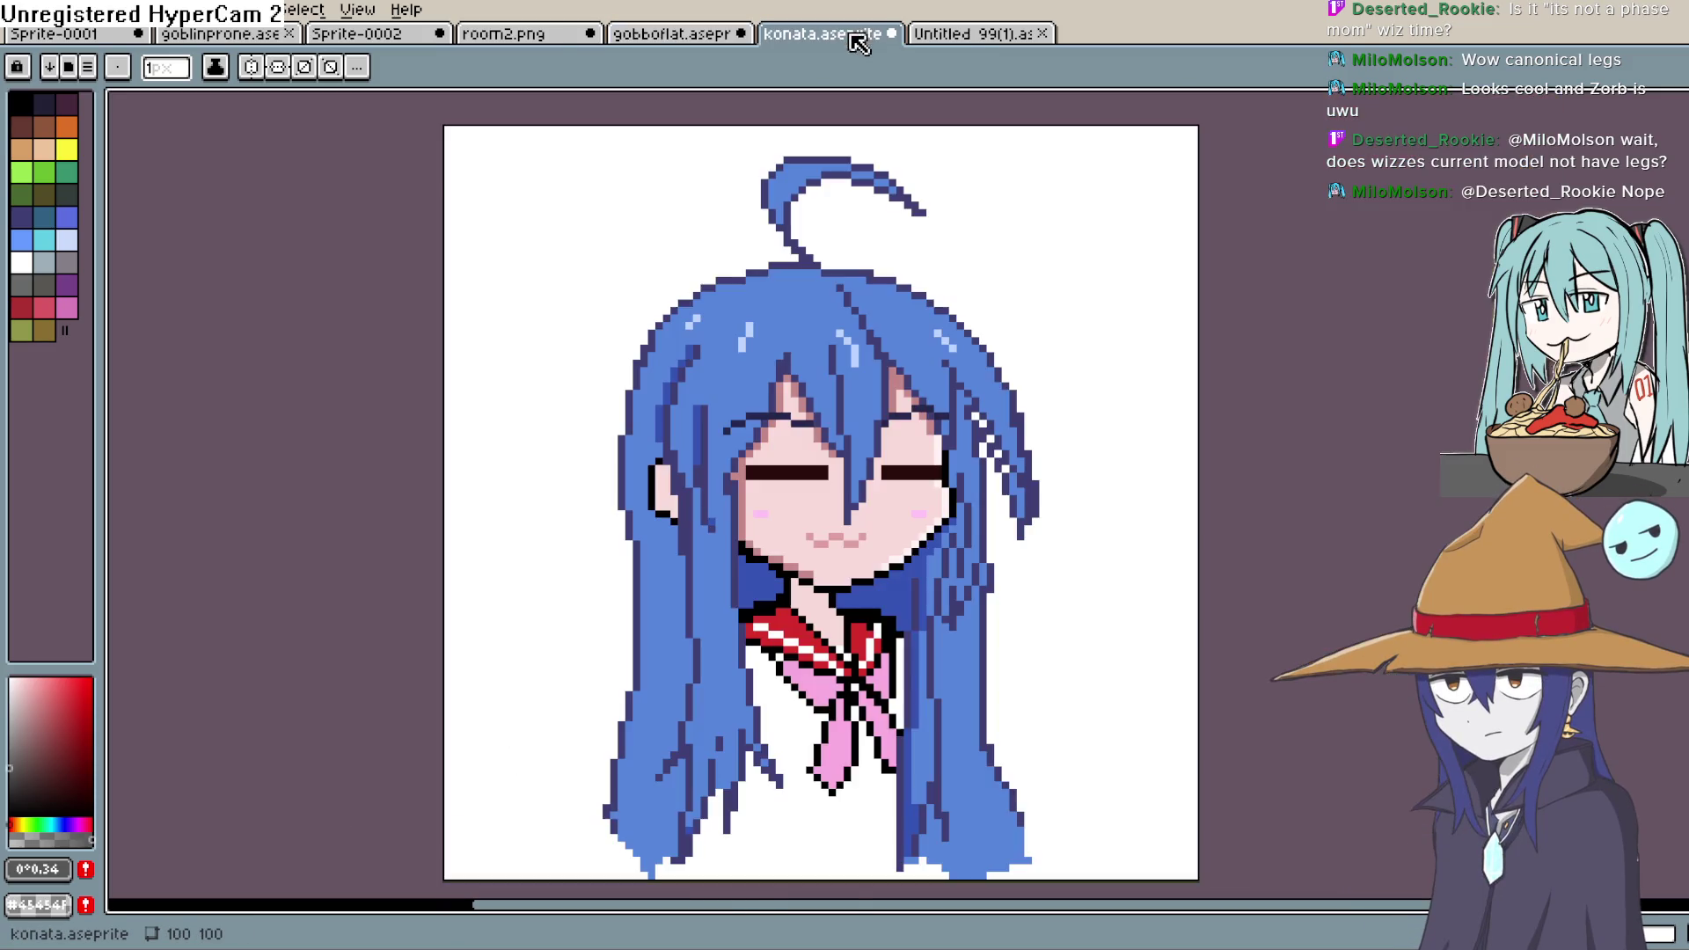
click(530, 38)
click(398, 37)
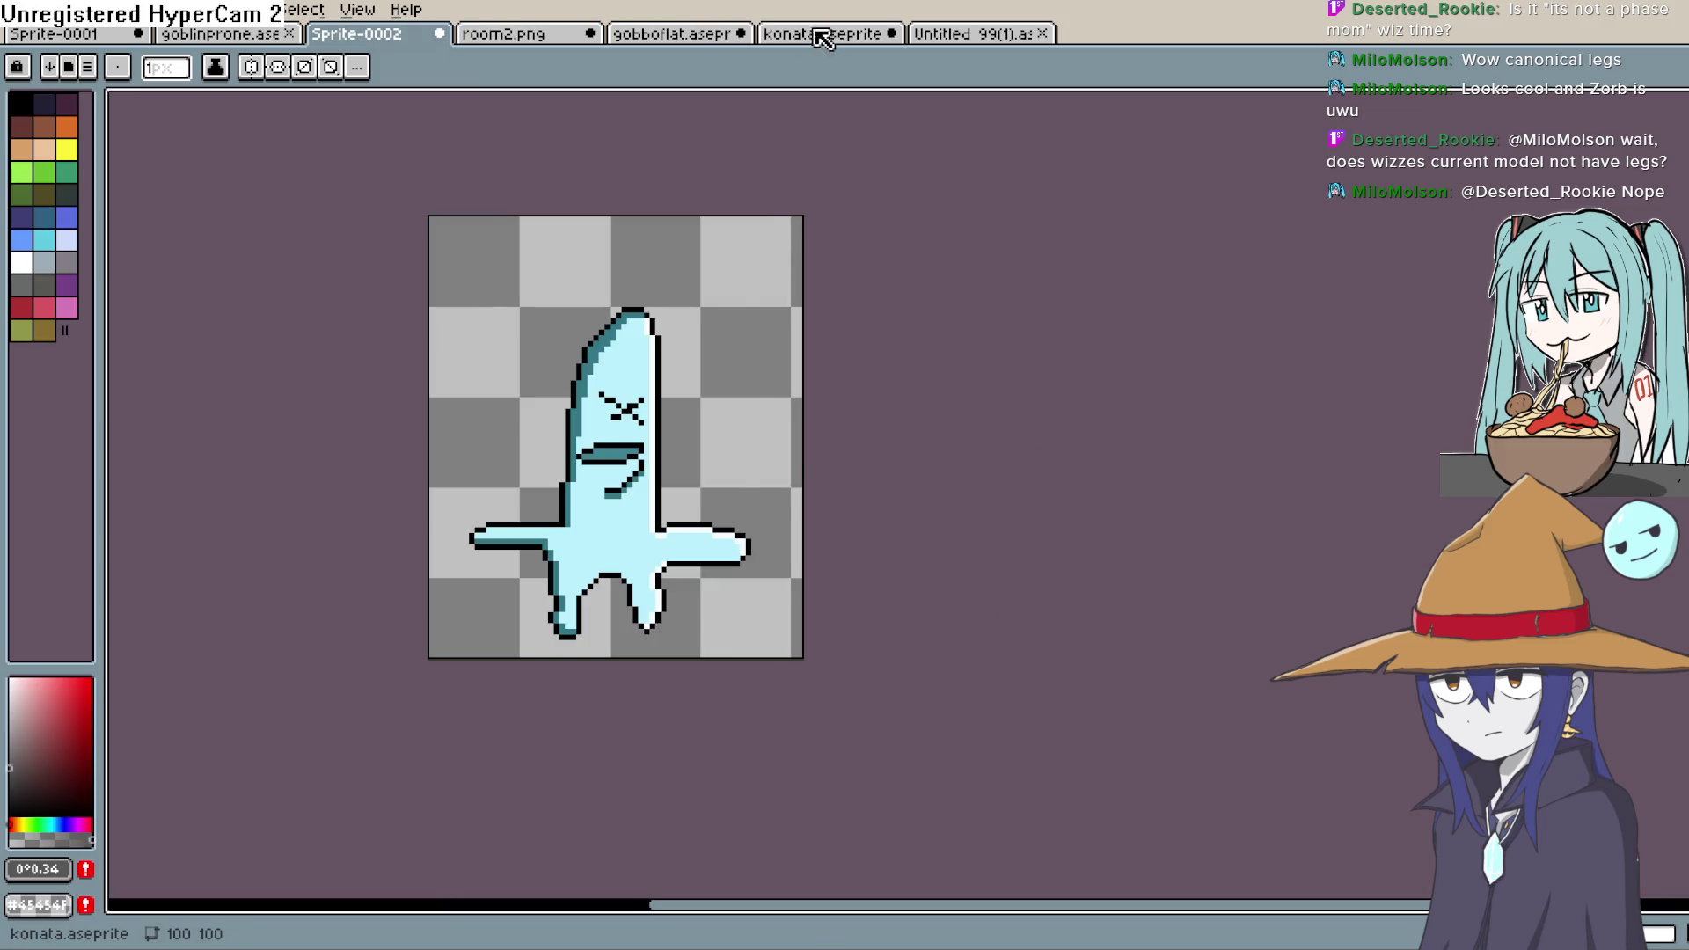
click(823, 35)
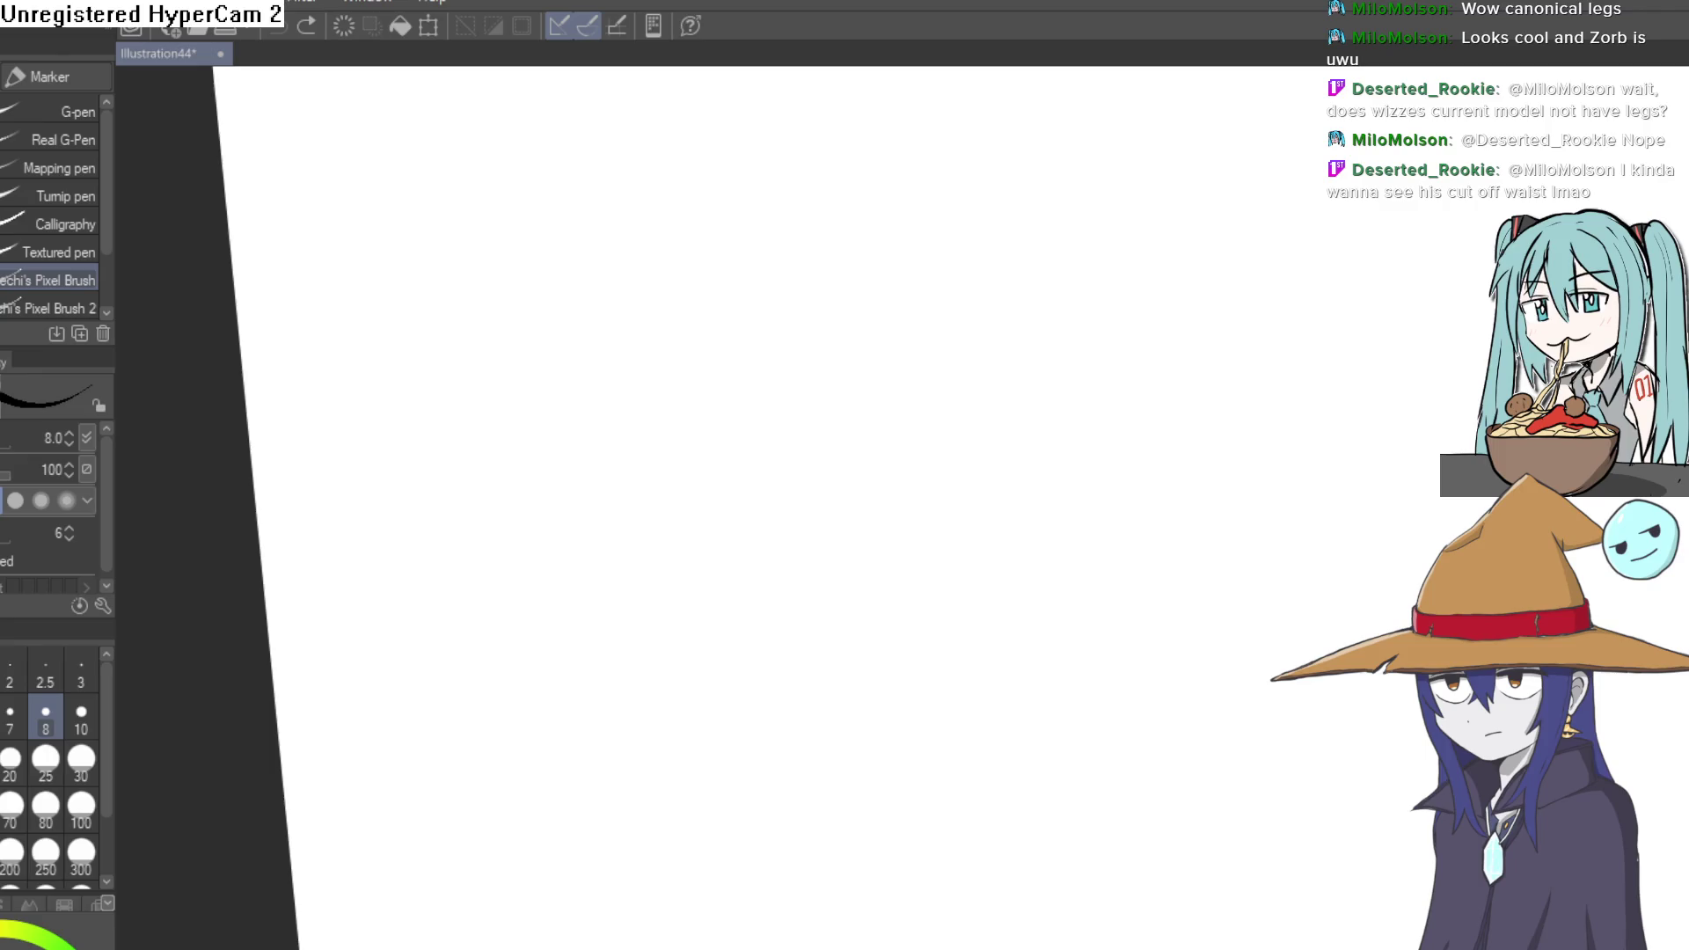
mouse_move(441, 158)
mouse_down()
mouse_move(603, 188)
mouse_move(738, 168)
mouse_up()
key(ctrl+z)
key(ctrl+z)
mouse_move(909, 211)
mouse_down()
mouse_move(924, 222)
mouse_move(672, 305)
mouse_move(479, 259)
mouse_up()
drag(371, 163, 380, 202)
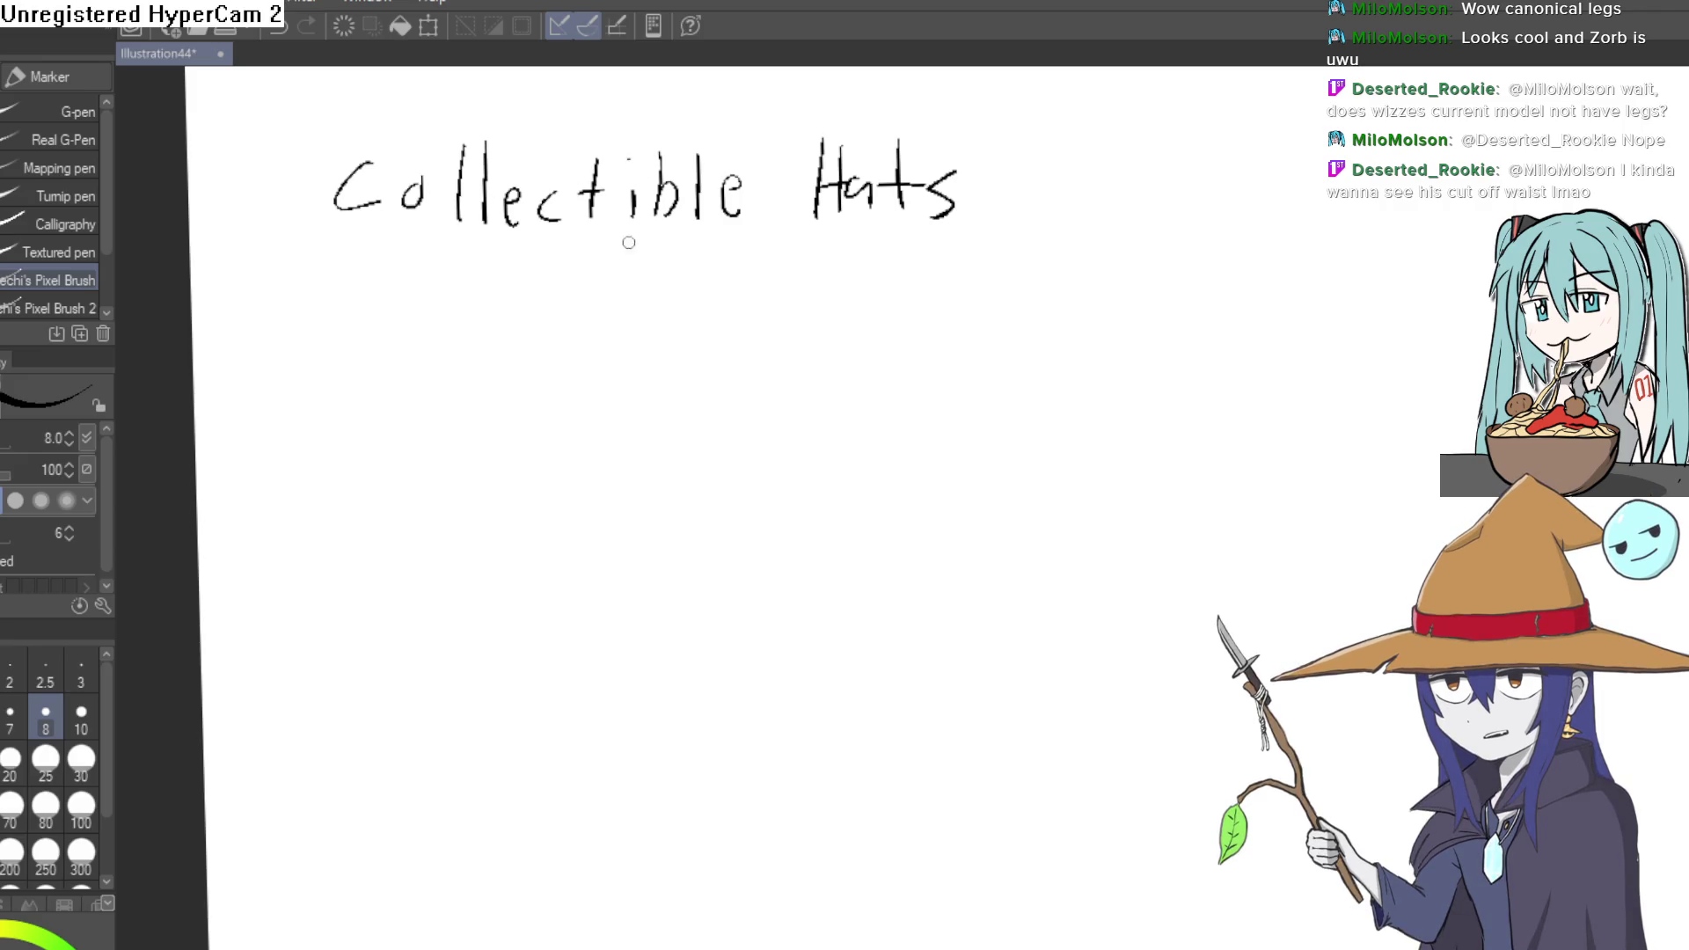
mouse_move(626, 241)
mouse_down()
mouse_move(600, 310)
mouse_move(528, 219)
mouse_move(822, 287)
mouse_up()
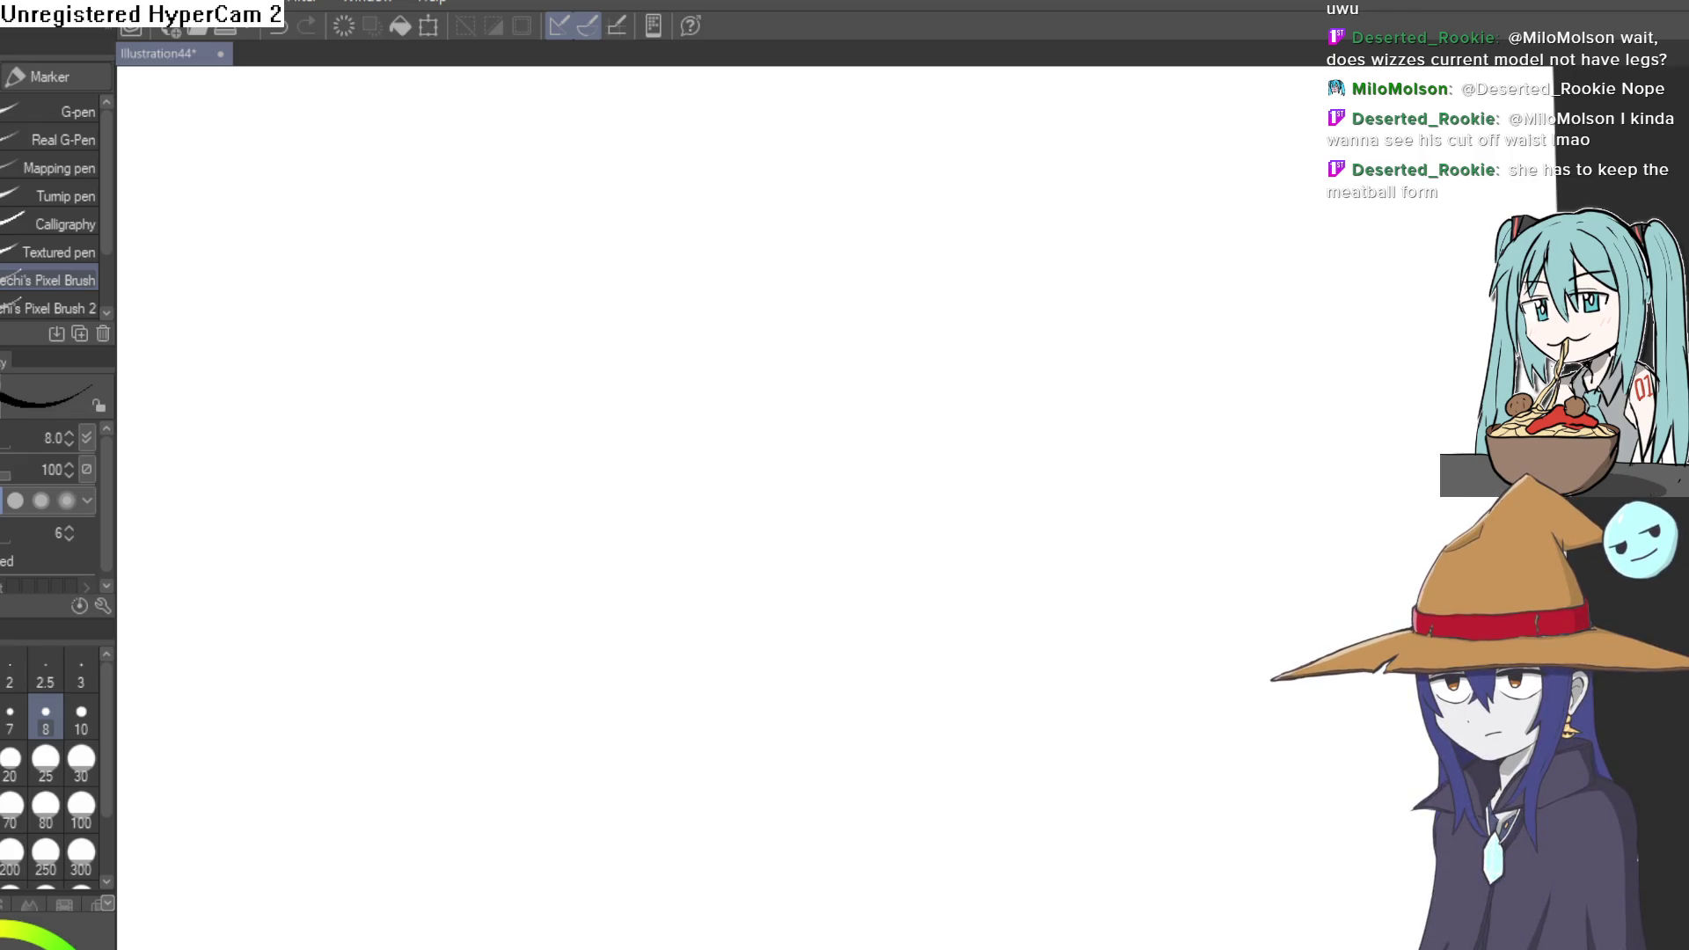
- Sketch the character's round head, heavy-lidded eyes and two legs with feet in black
drag(808, 361, 823, 418)
key(ctrl+z)
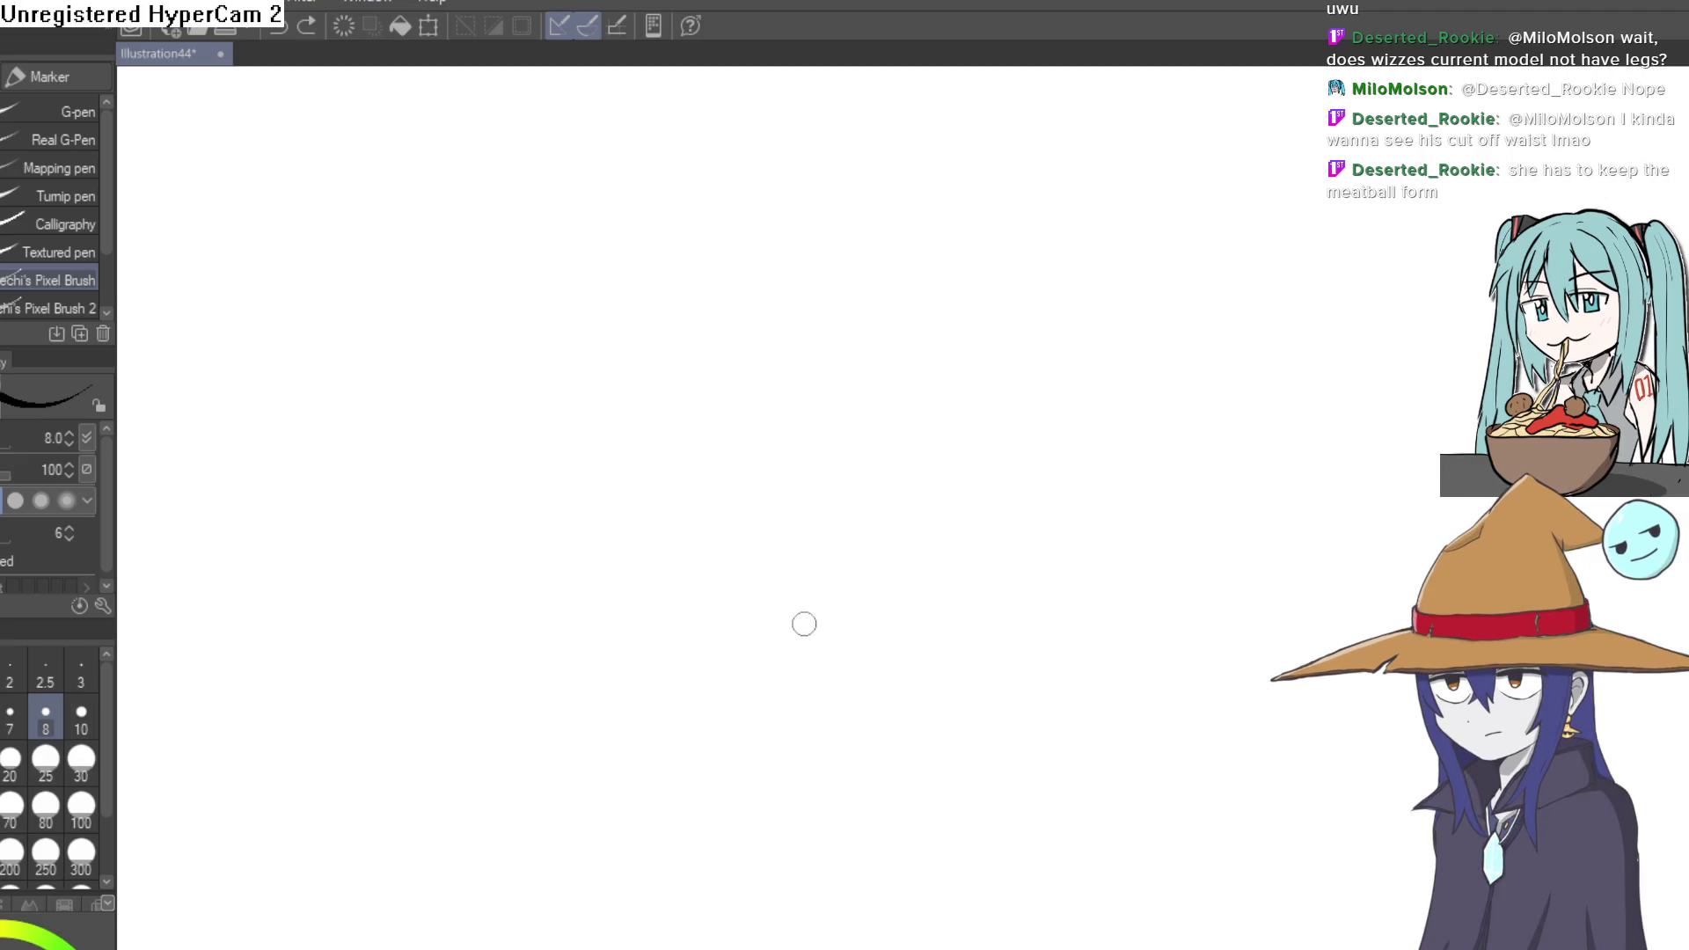
mouse_move(804, 624)
mouse_down()
mouse_move(705, 464)
mouse_move(1081, 343)
mouse_up()
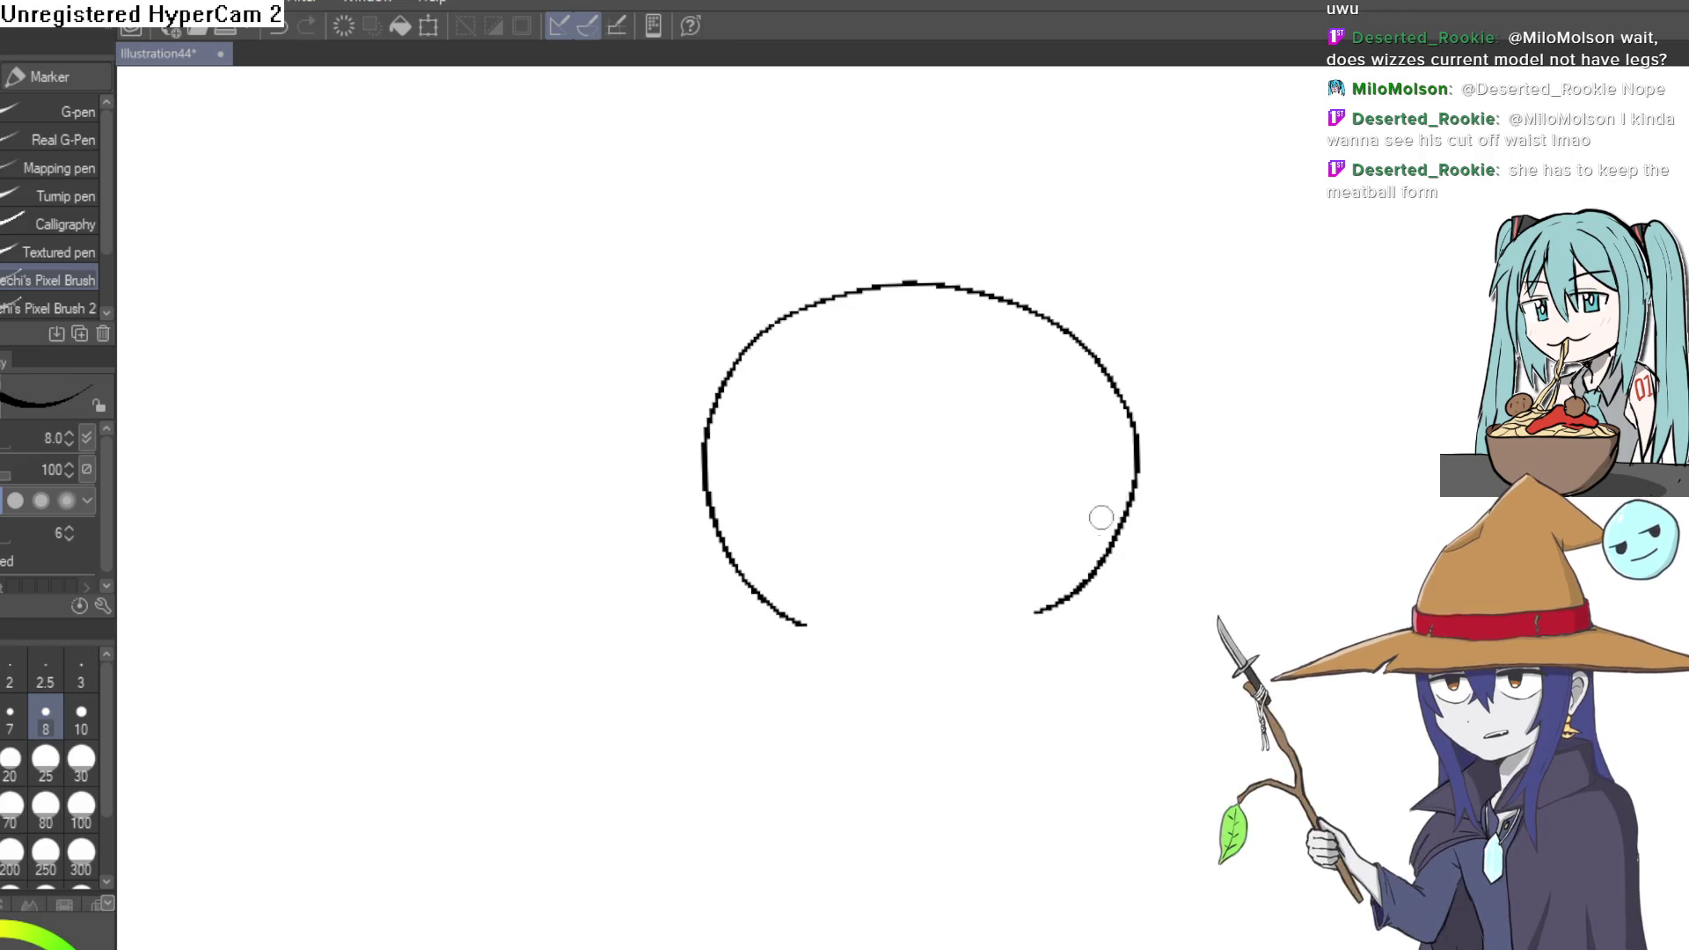
mouse_move(1004, 676)
mouse_down()
mouse_move(943, 607)
mouse_move(917, 528)
mouse_move(961, 466)
mouse_move(968, 538)
mouse_up()
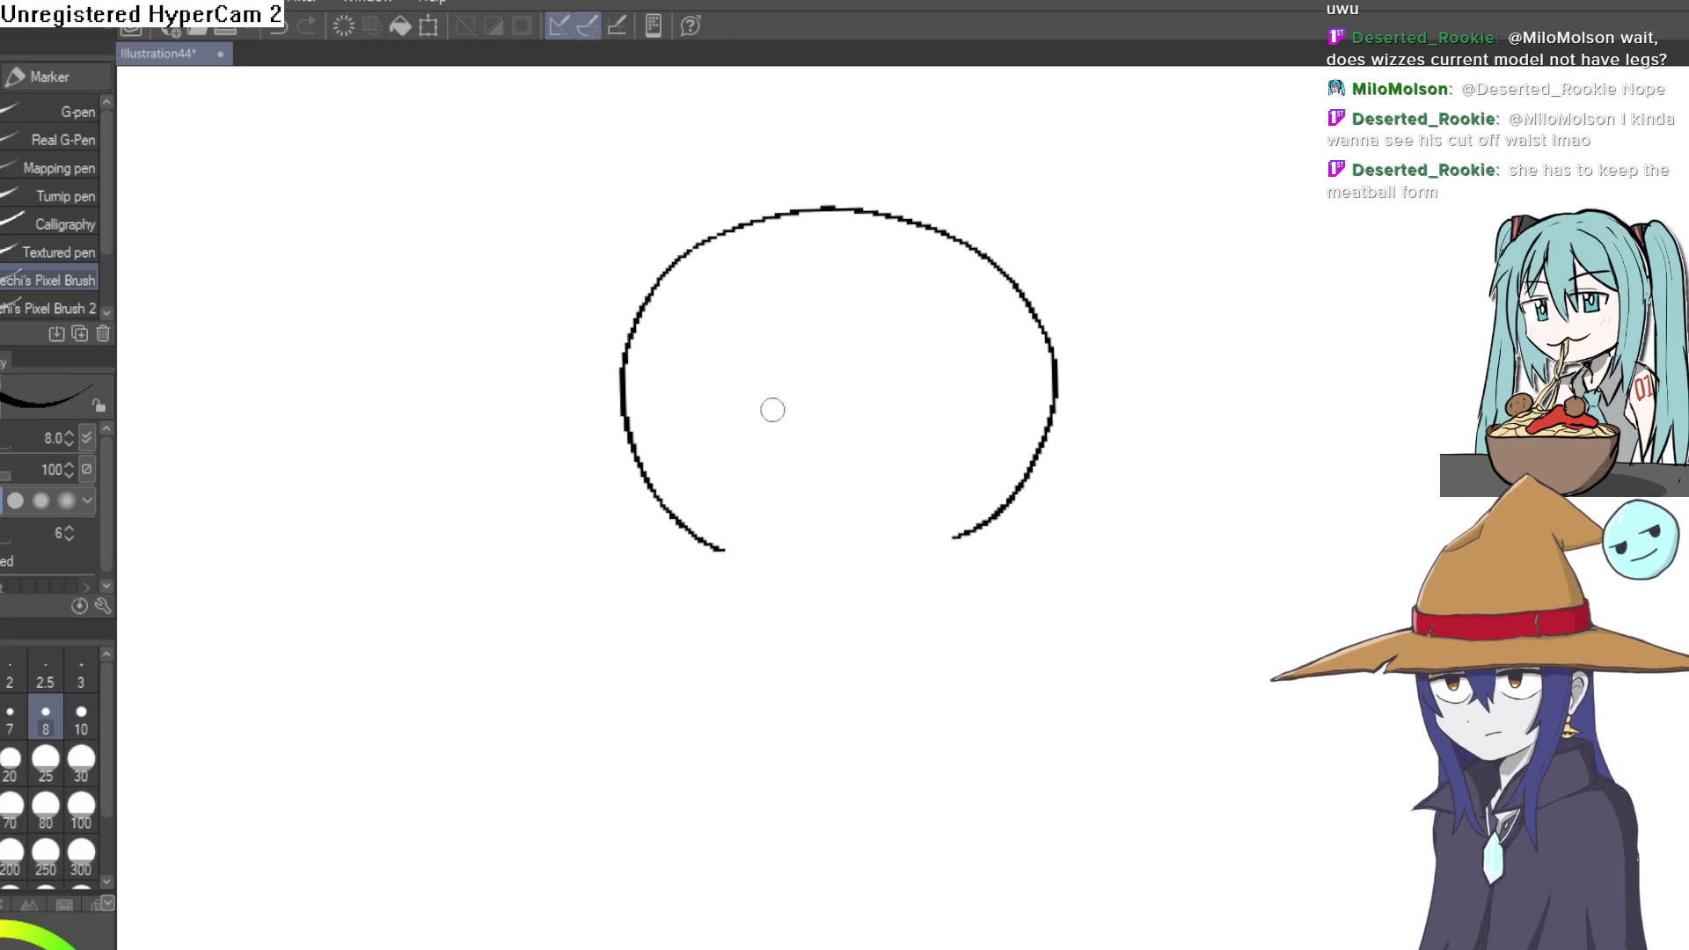
drag(722, 393, 780, 405)
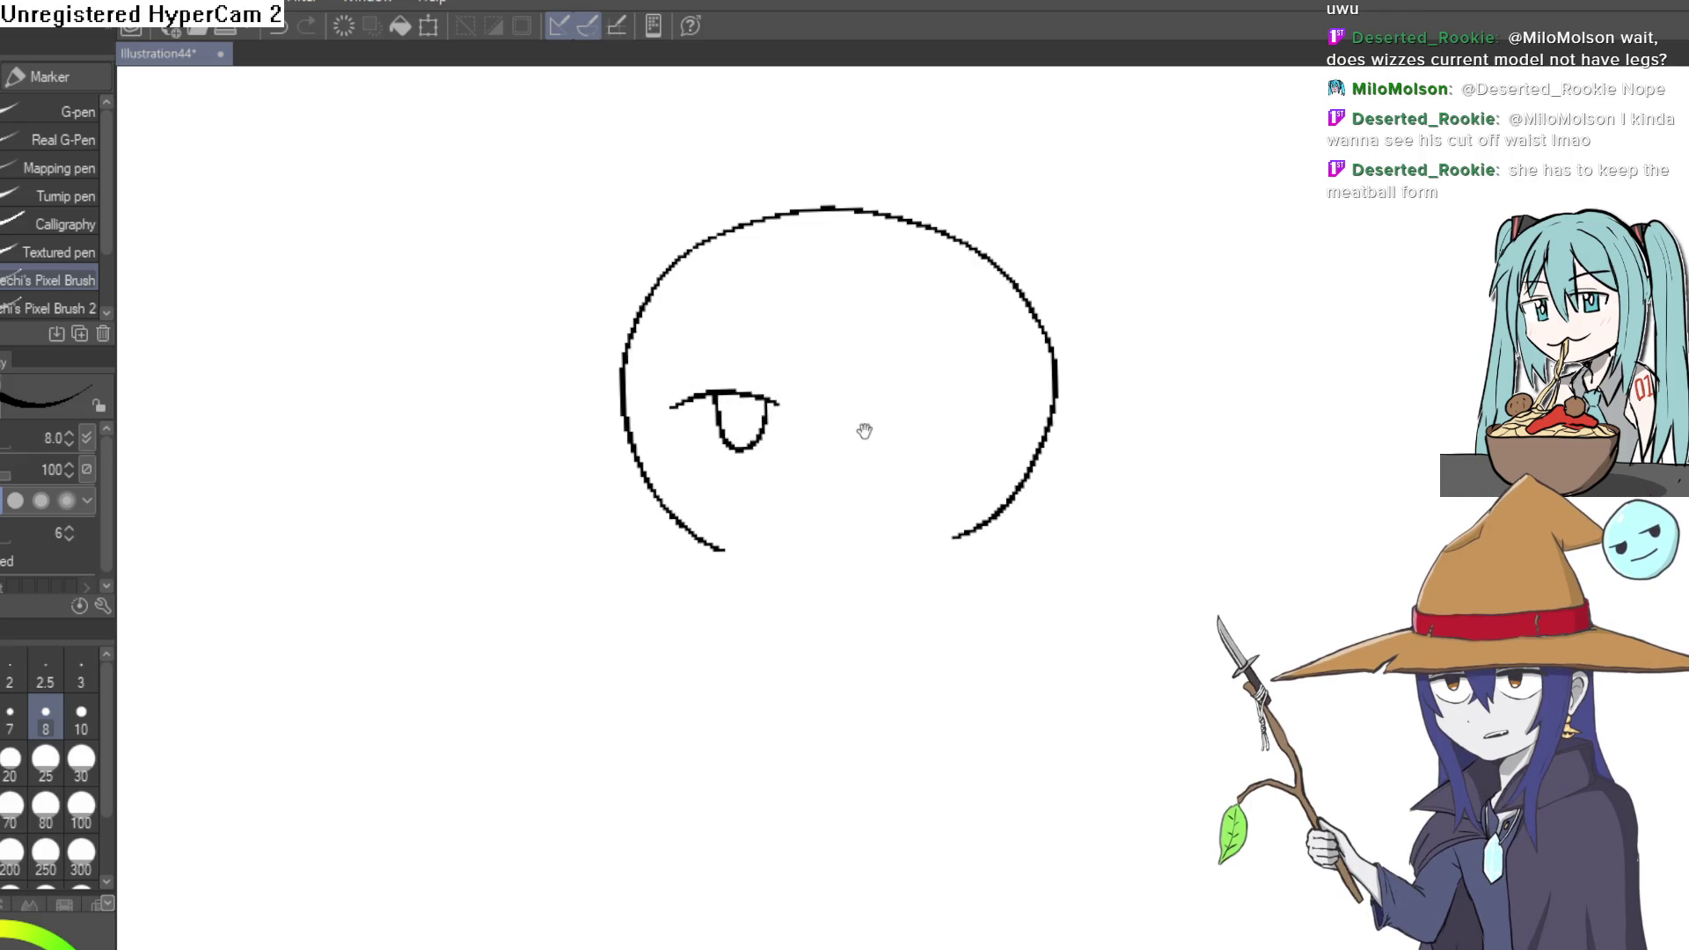
mouse_move(865, 431)
mouse_down()
mouse_move(825, 424)
mouse_move(899, 407)
mouse_up()
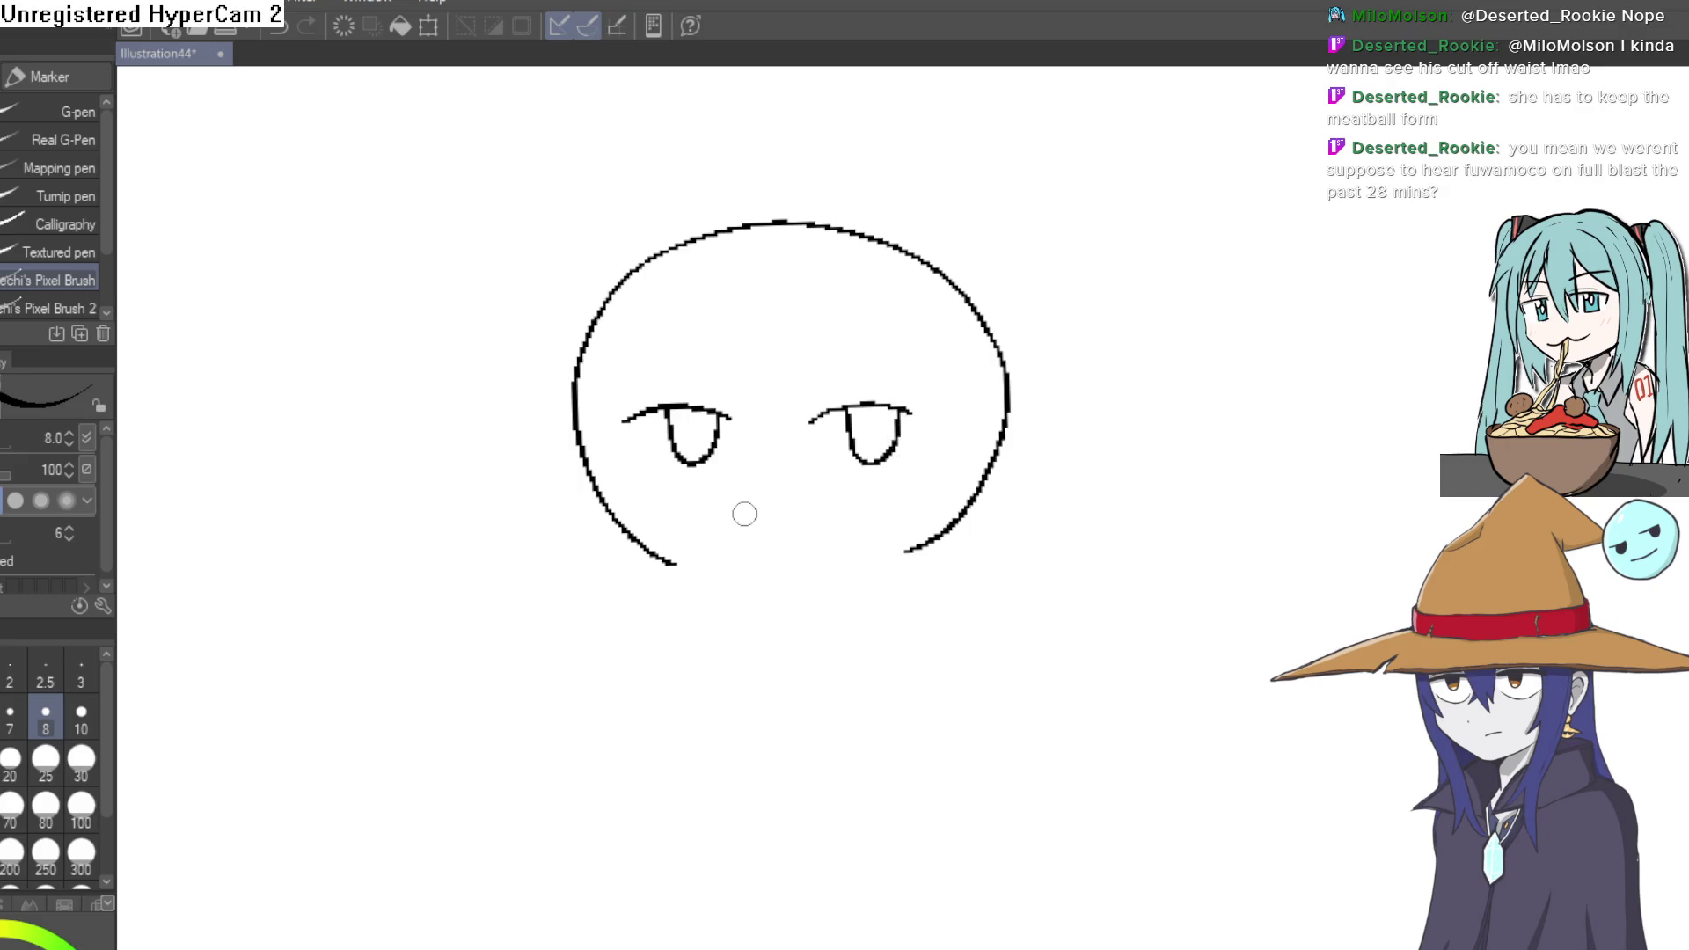
drag(901, 526, 864, 430)
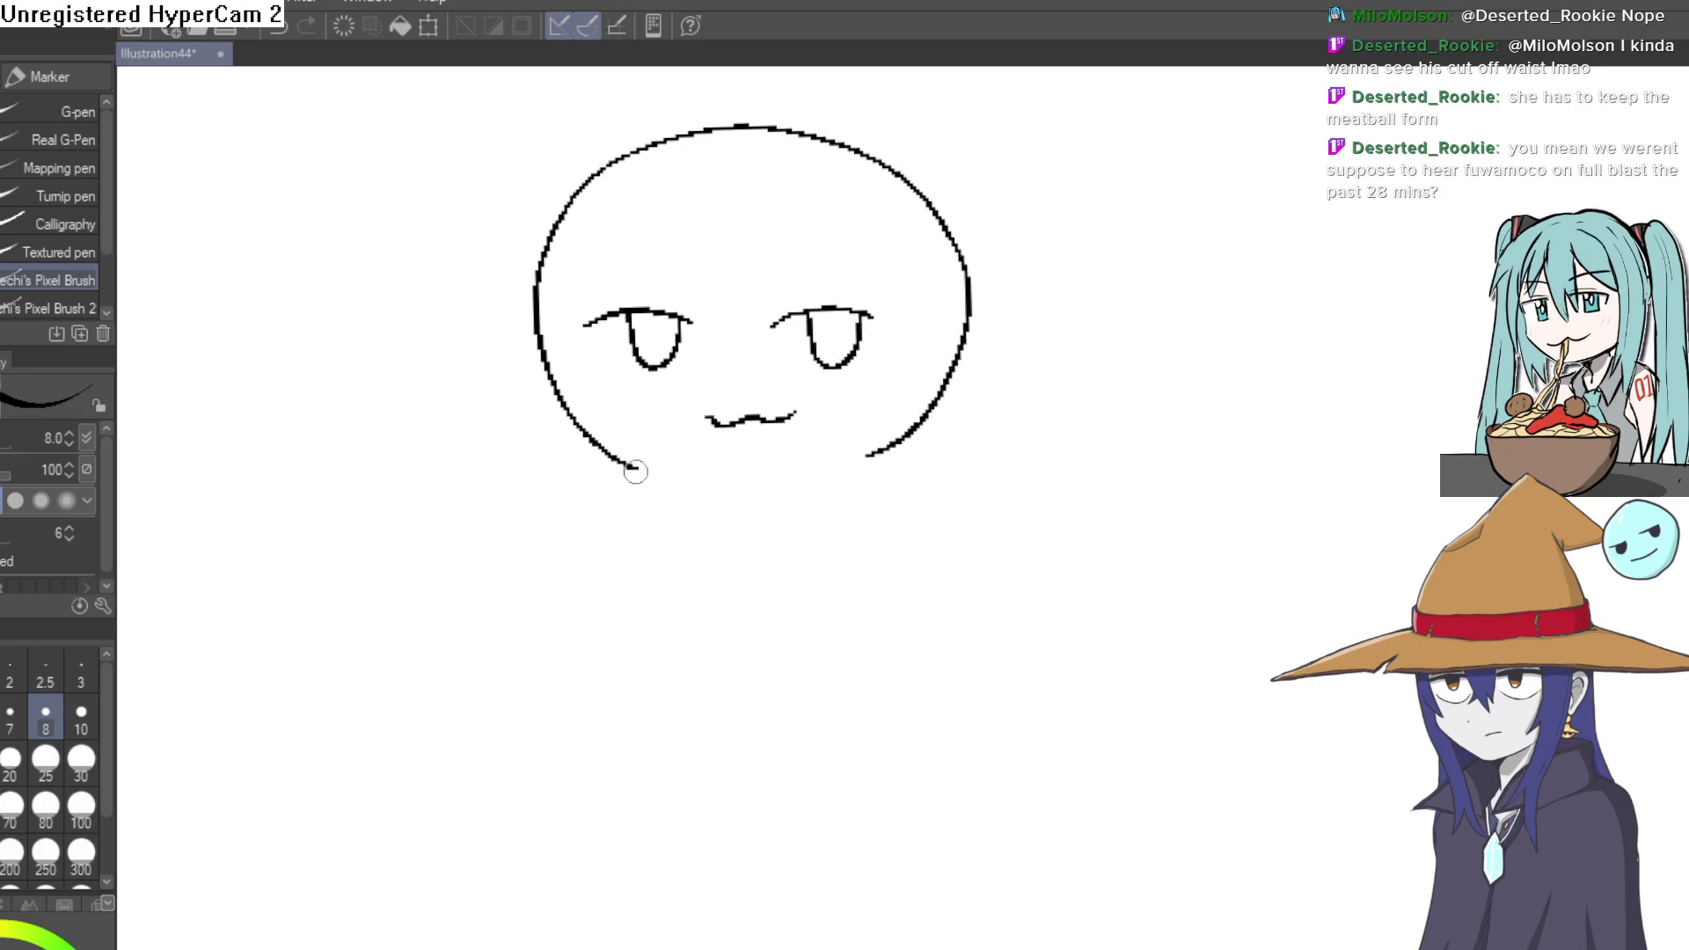
mouse_move(691, 656)
mouse_down()
mouse_move(699, 518)
mouse_move(818, 508)
mouse_up()
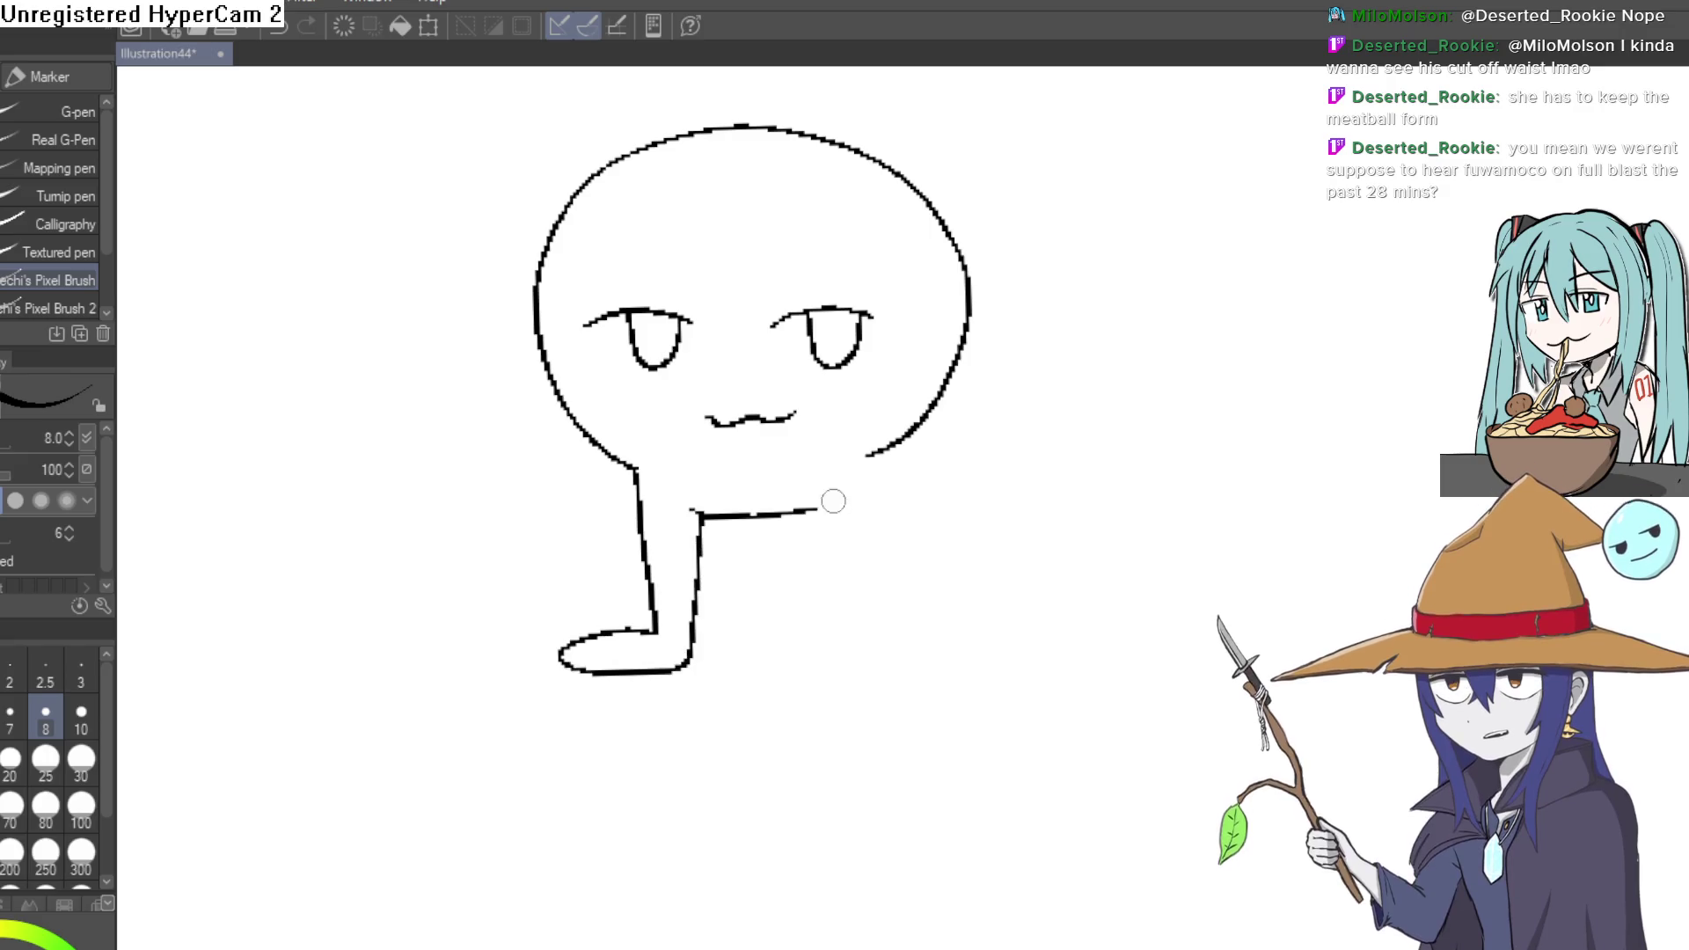
mouse_move(880, 454)
mouse_down()
mouse_move(861, 680)
mouse_move(757, 673)
mouse_move(864, 618)
mouse_move(823, 509)
mouse_up()
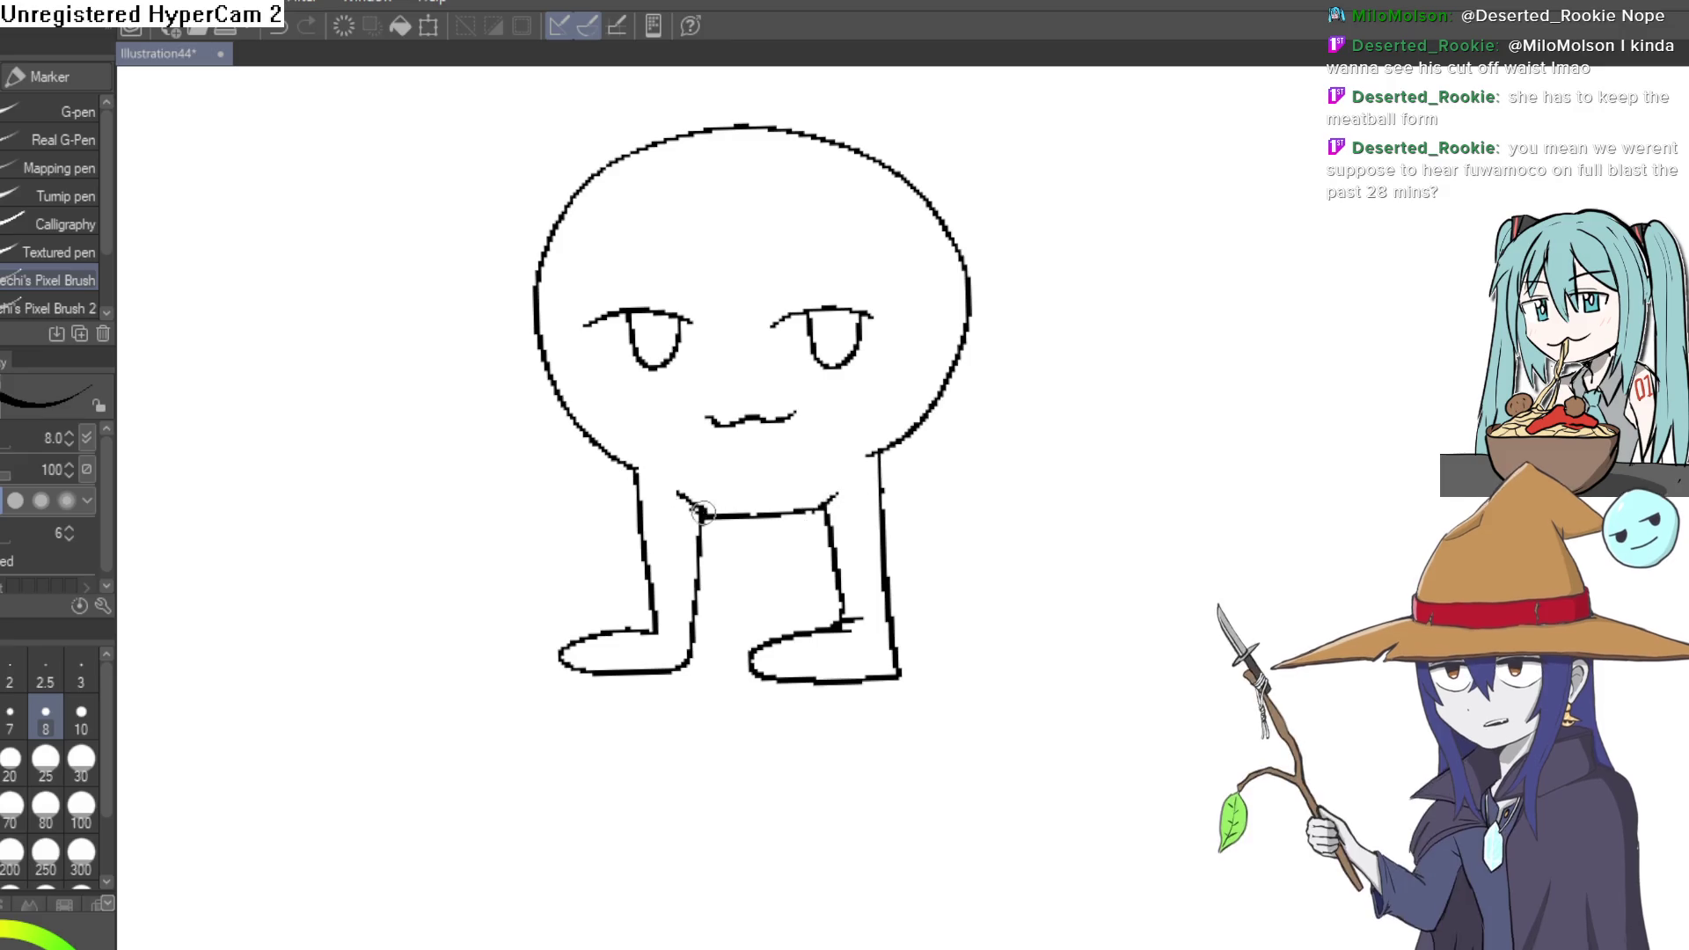
- Rotate the canvas about 30° and thicken the eye outlines
scroll(924, 343, down, 2)
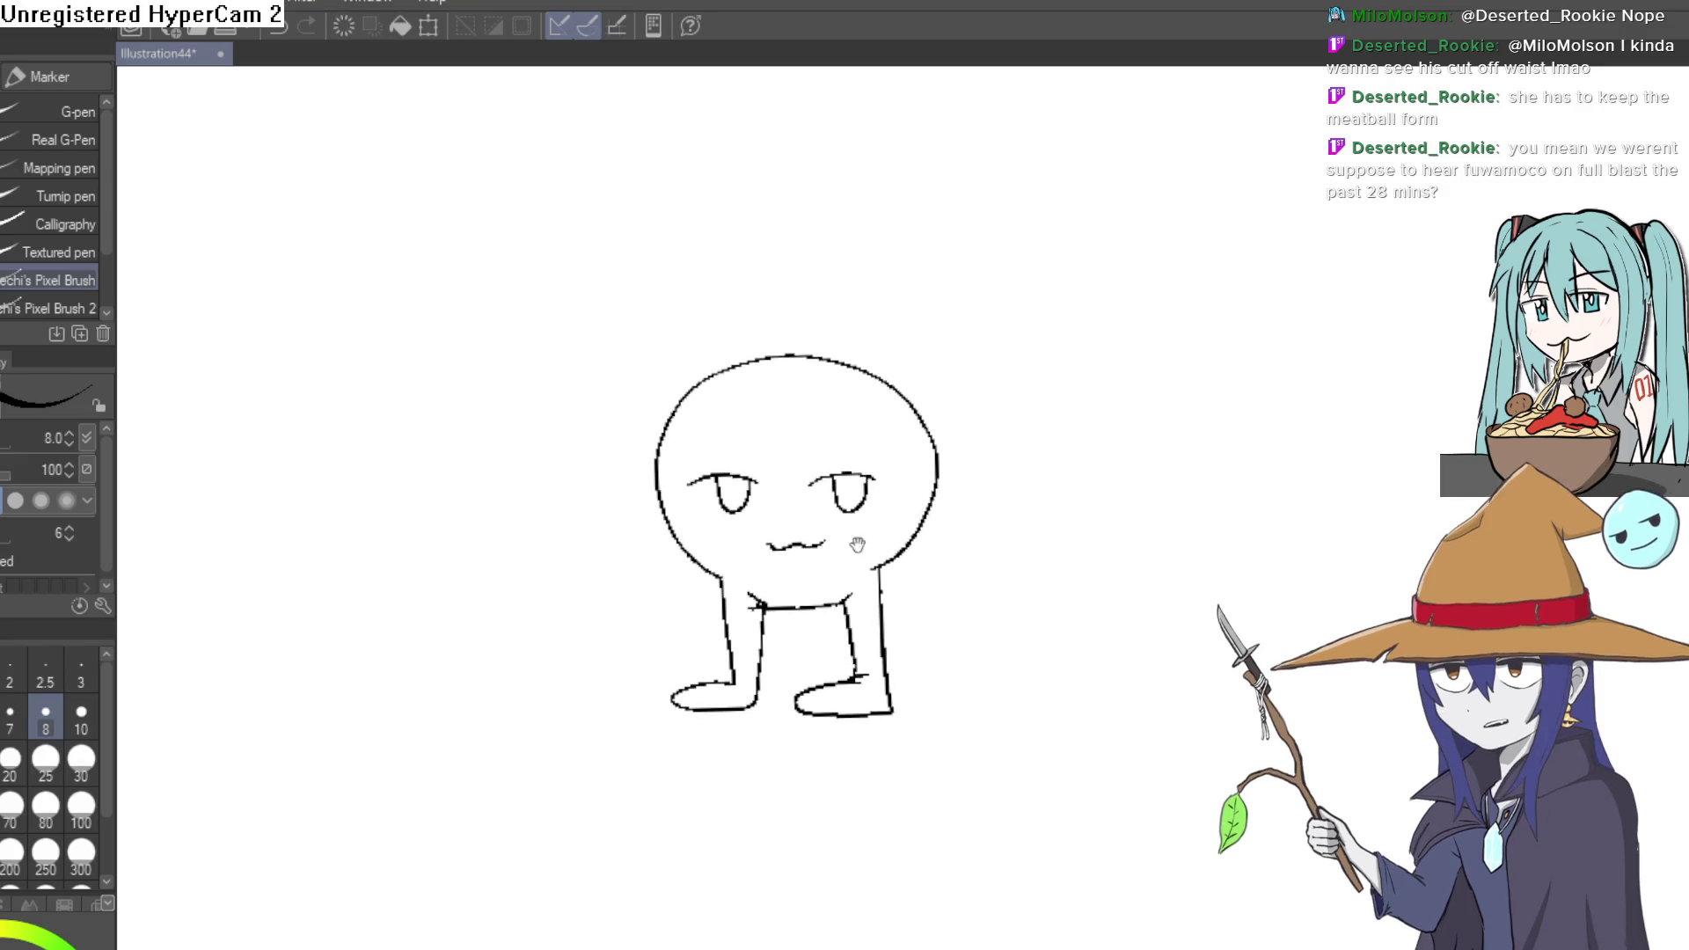
scroll(810, 358, up, 3)
mouse_move(810, 358)
mouse_down()
mouse_move(825, 541)
mouse_move(811, 339)
mouse_move(796, 370)
mouse_move(823, 461)
mouse_up()
scroll(827, 469, up, 2)
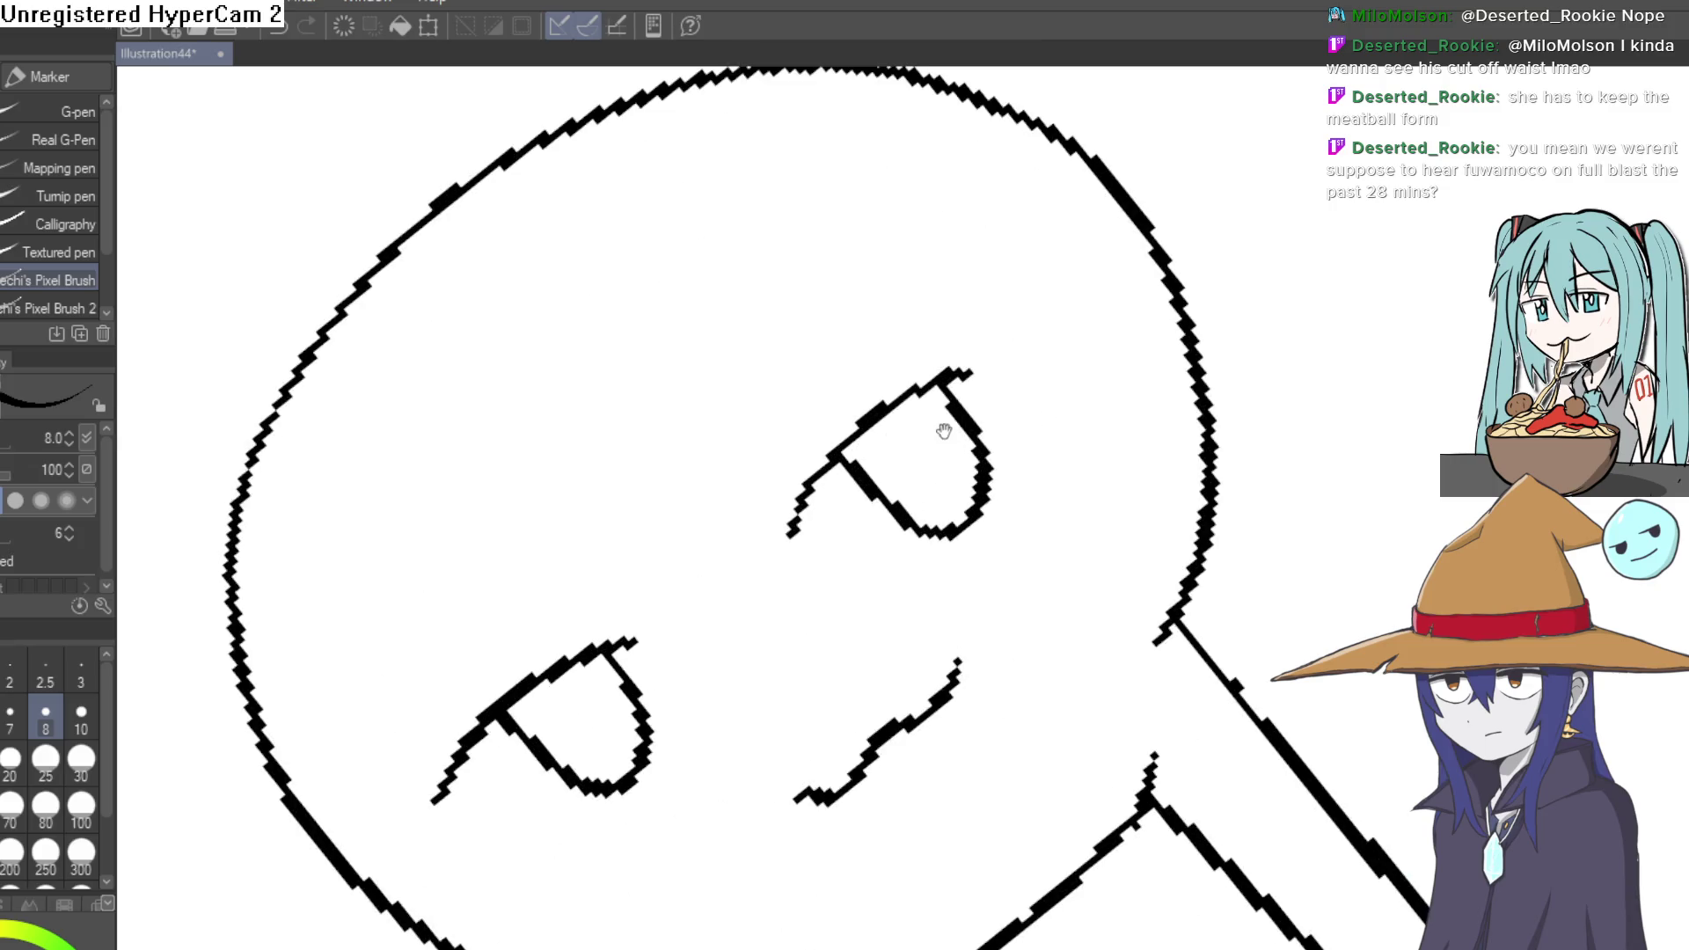
mouse_move(788, 524)
mouse_down()
mouse_move(811, 483)
mouse_move(988, 377)
mouse_move(1025, 455)
mouse_up()
drag(686, 579, 909, 282)
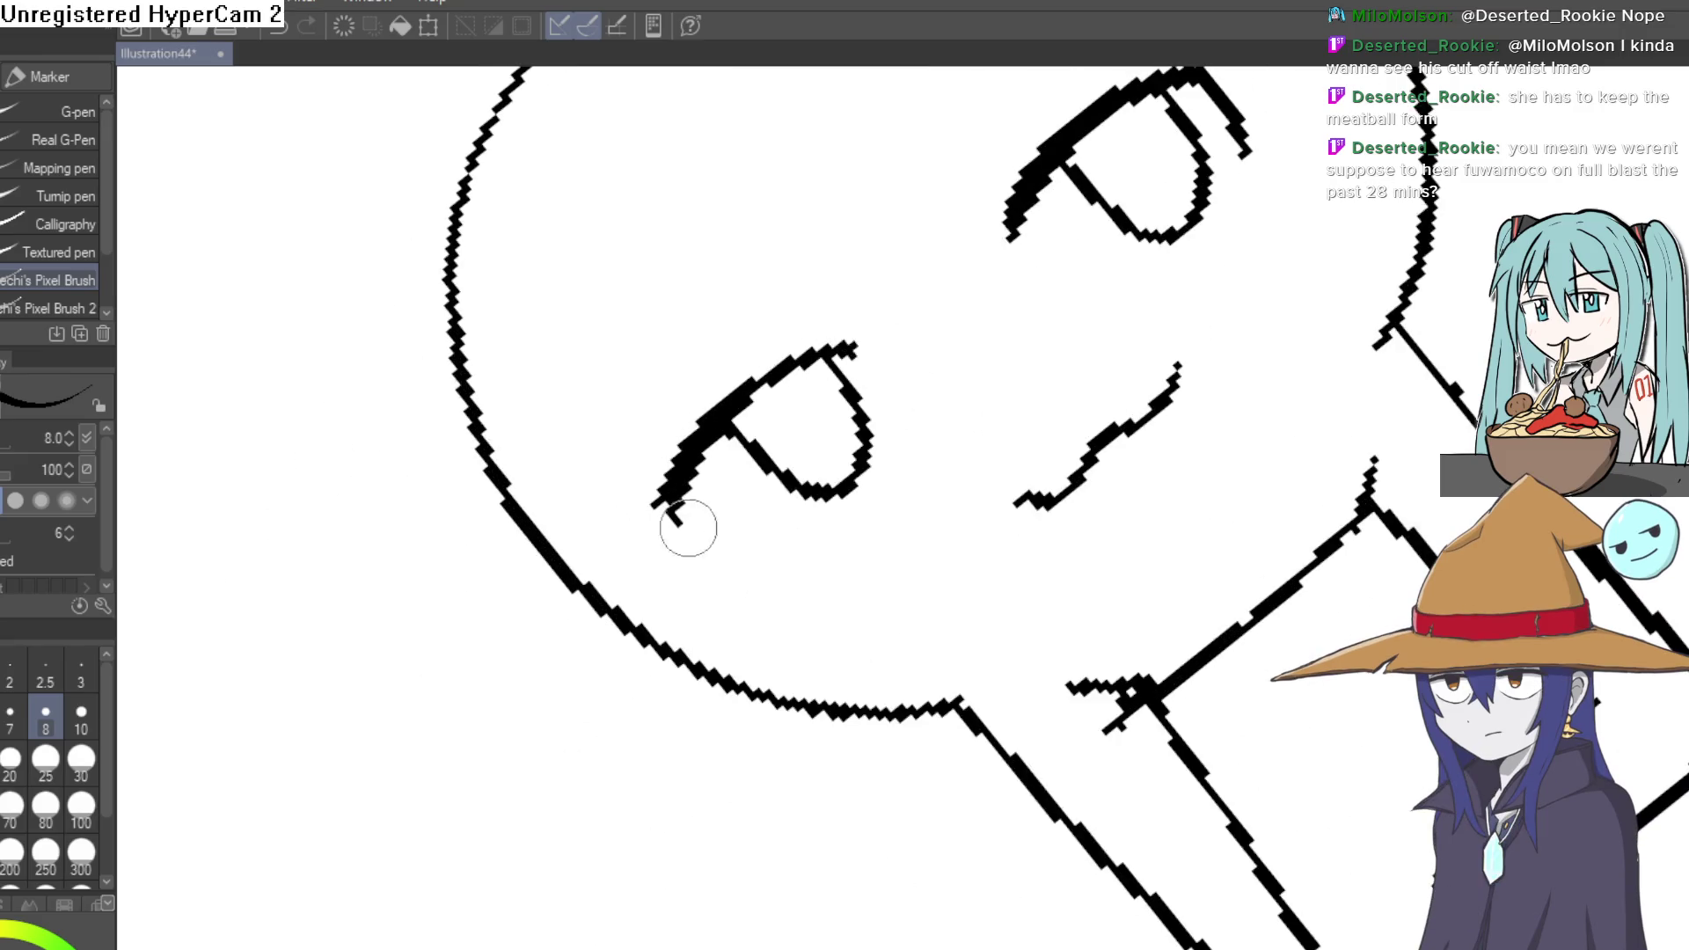
scroll(848, 388, up, 3)
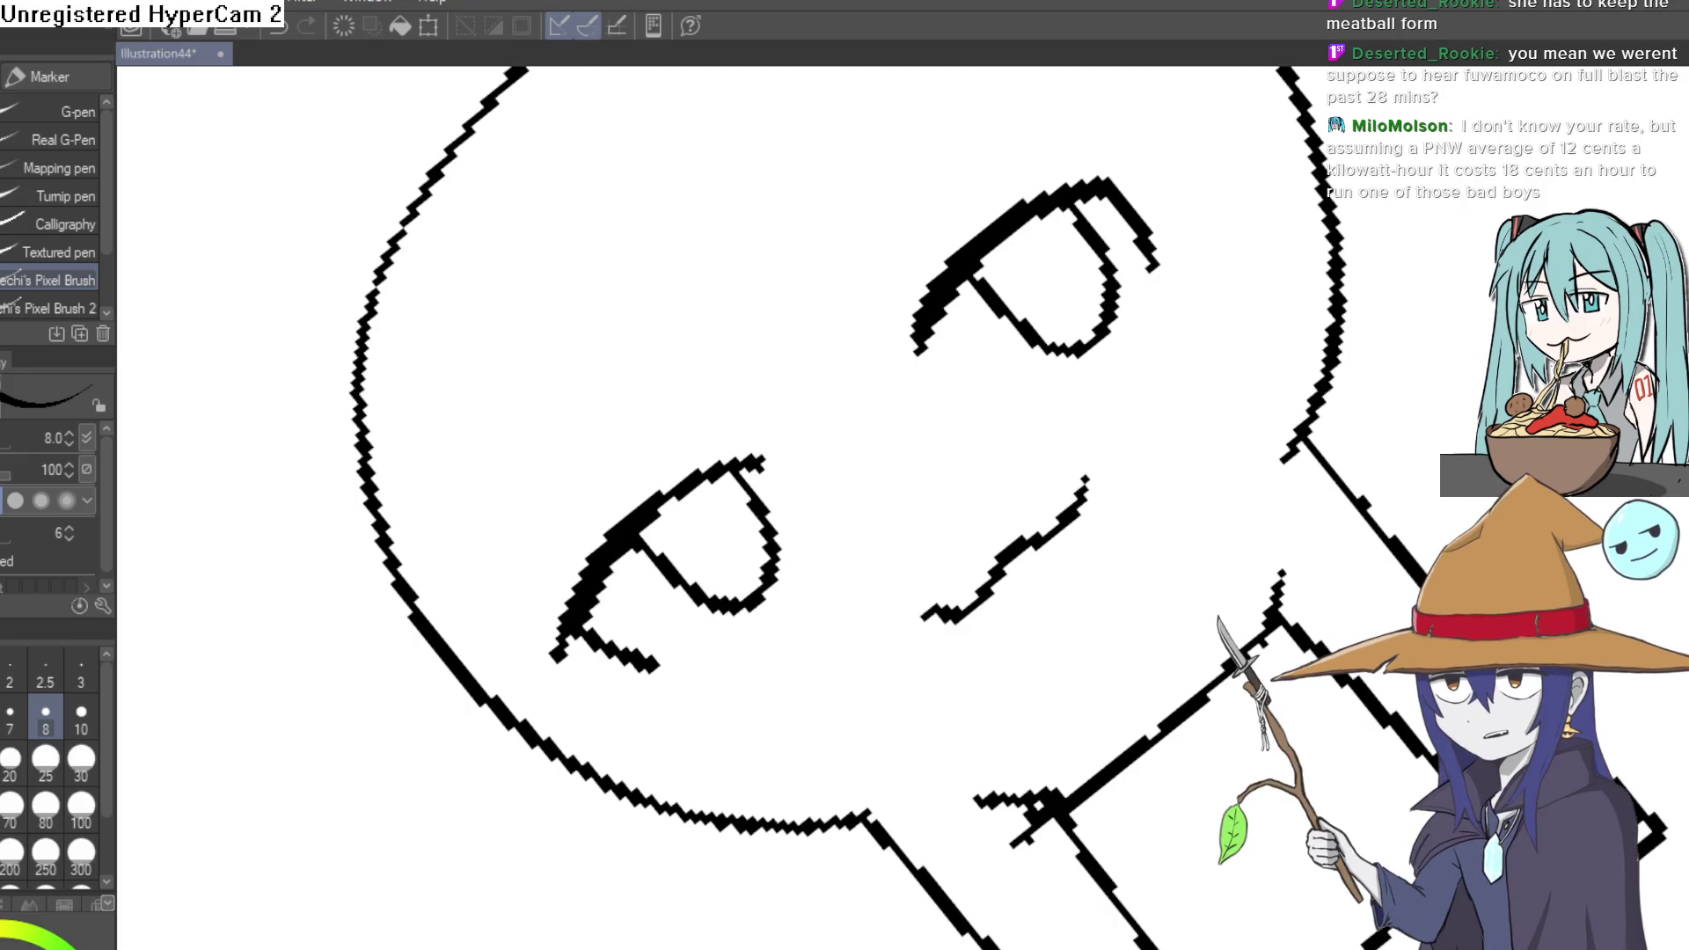
- Return to the Untitled 99(1) witch sprite in Aseprite and bring the lower cloak and legs into view
key(alt+Tab)
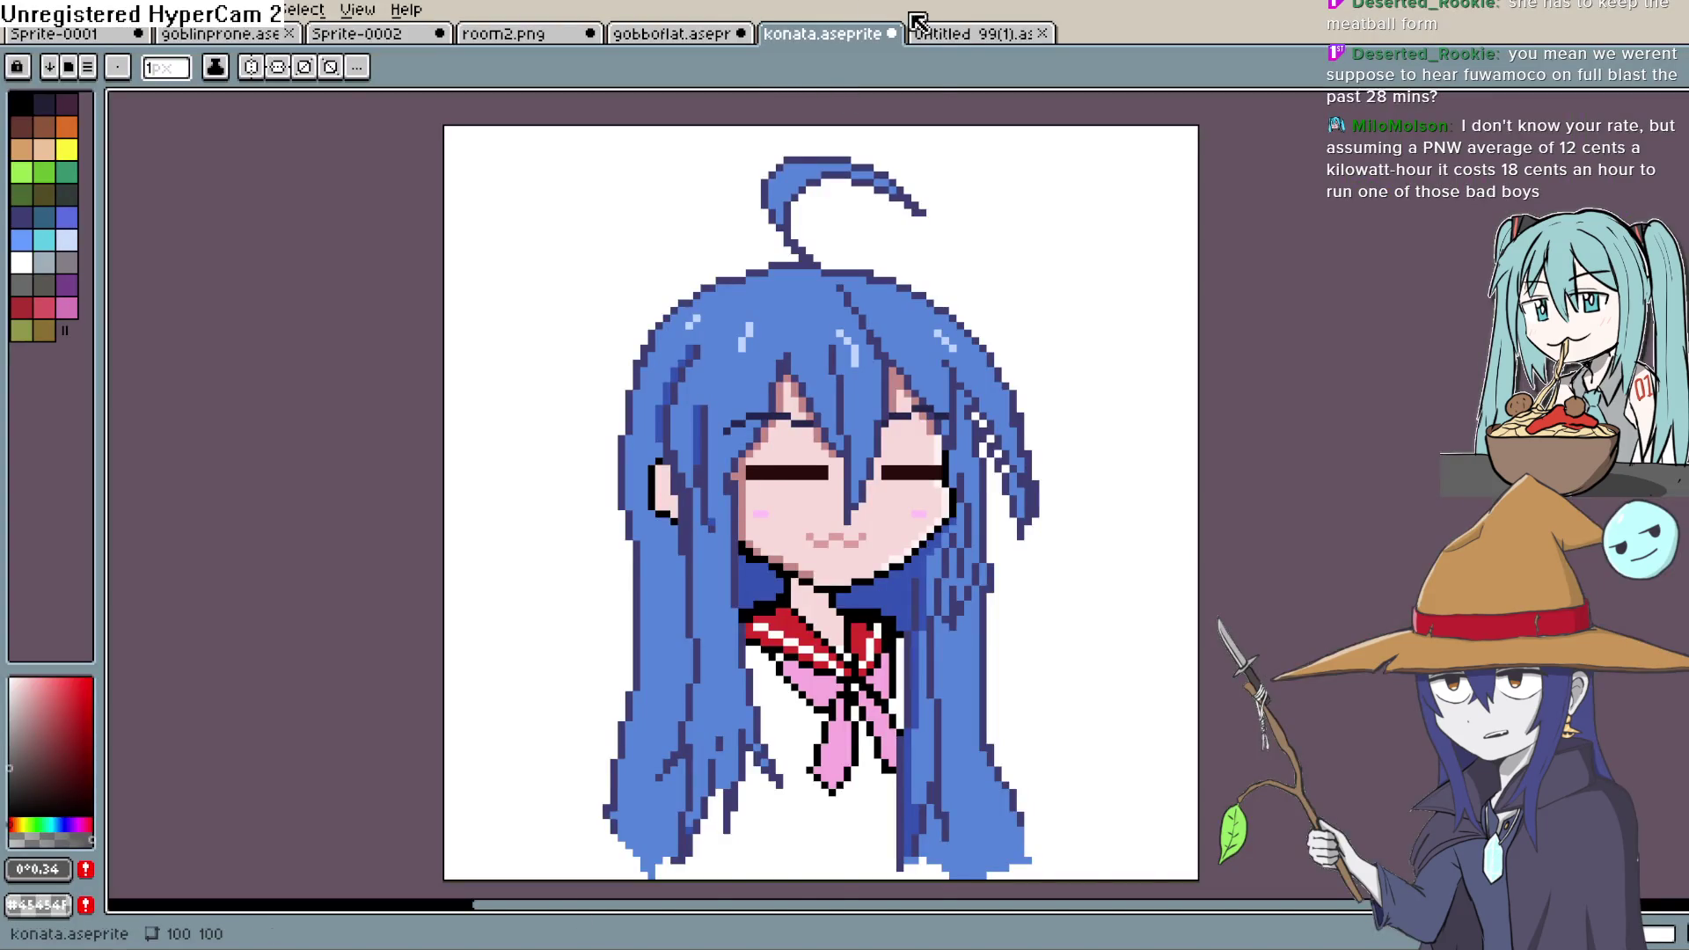
click(917, 21)
scroll(1067, 528, up, 1)
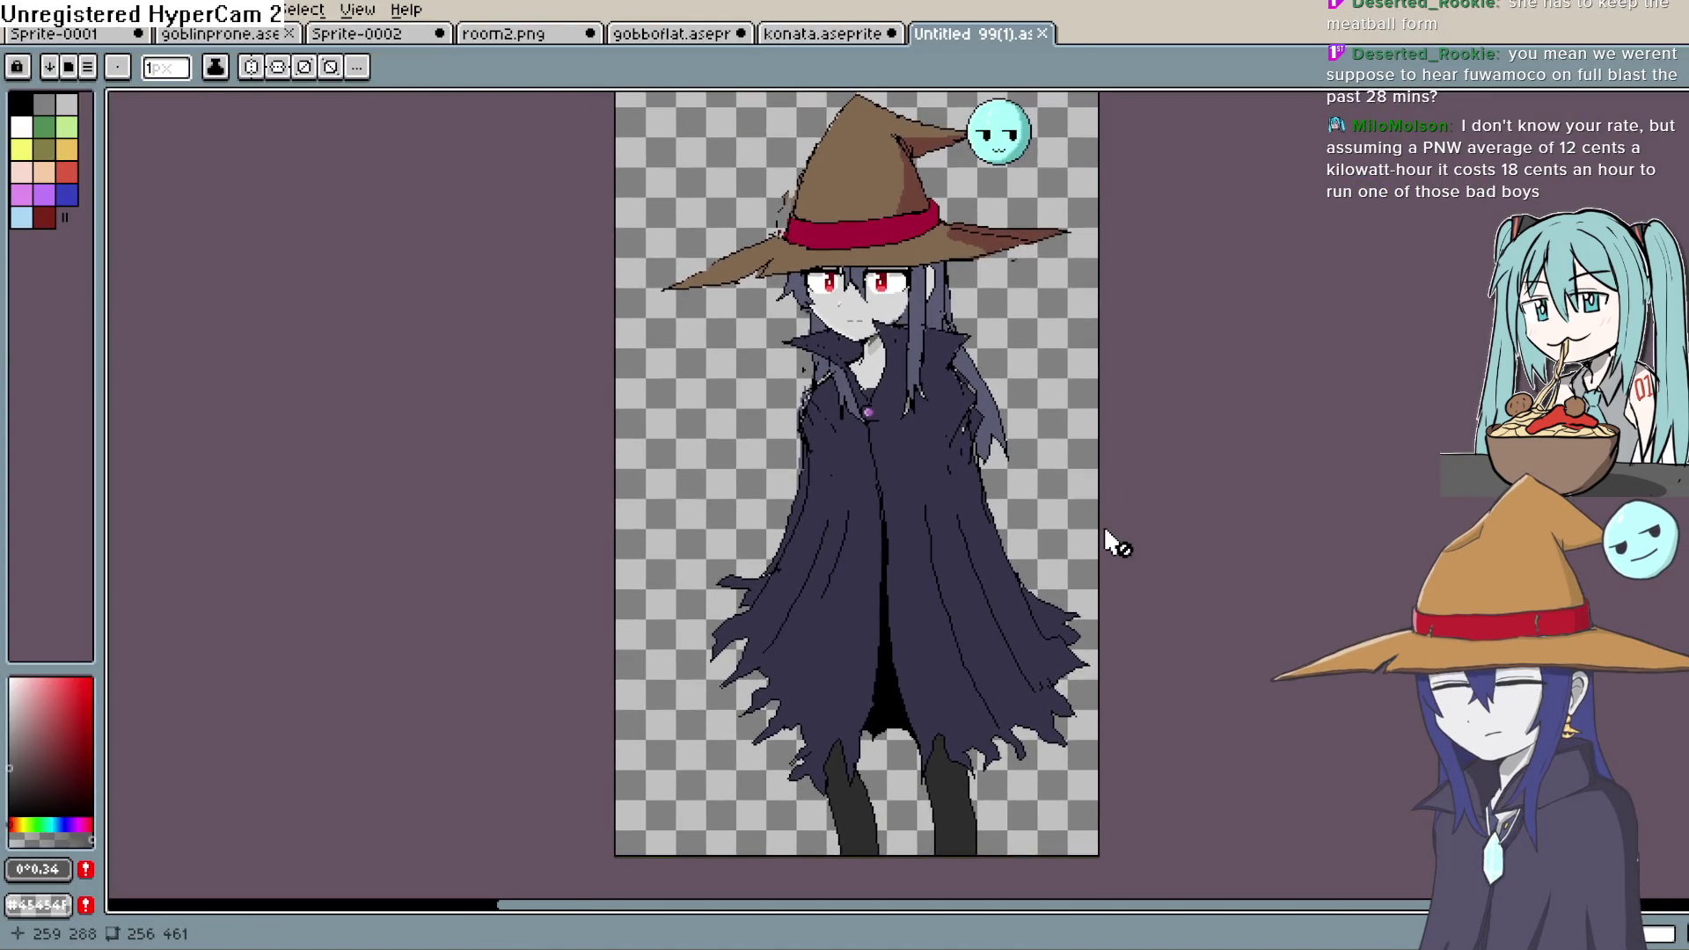
drag(1107, 524, 1078, 511)
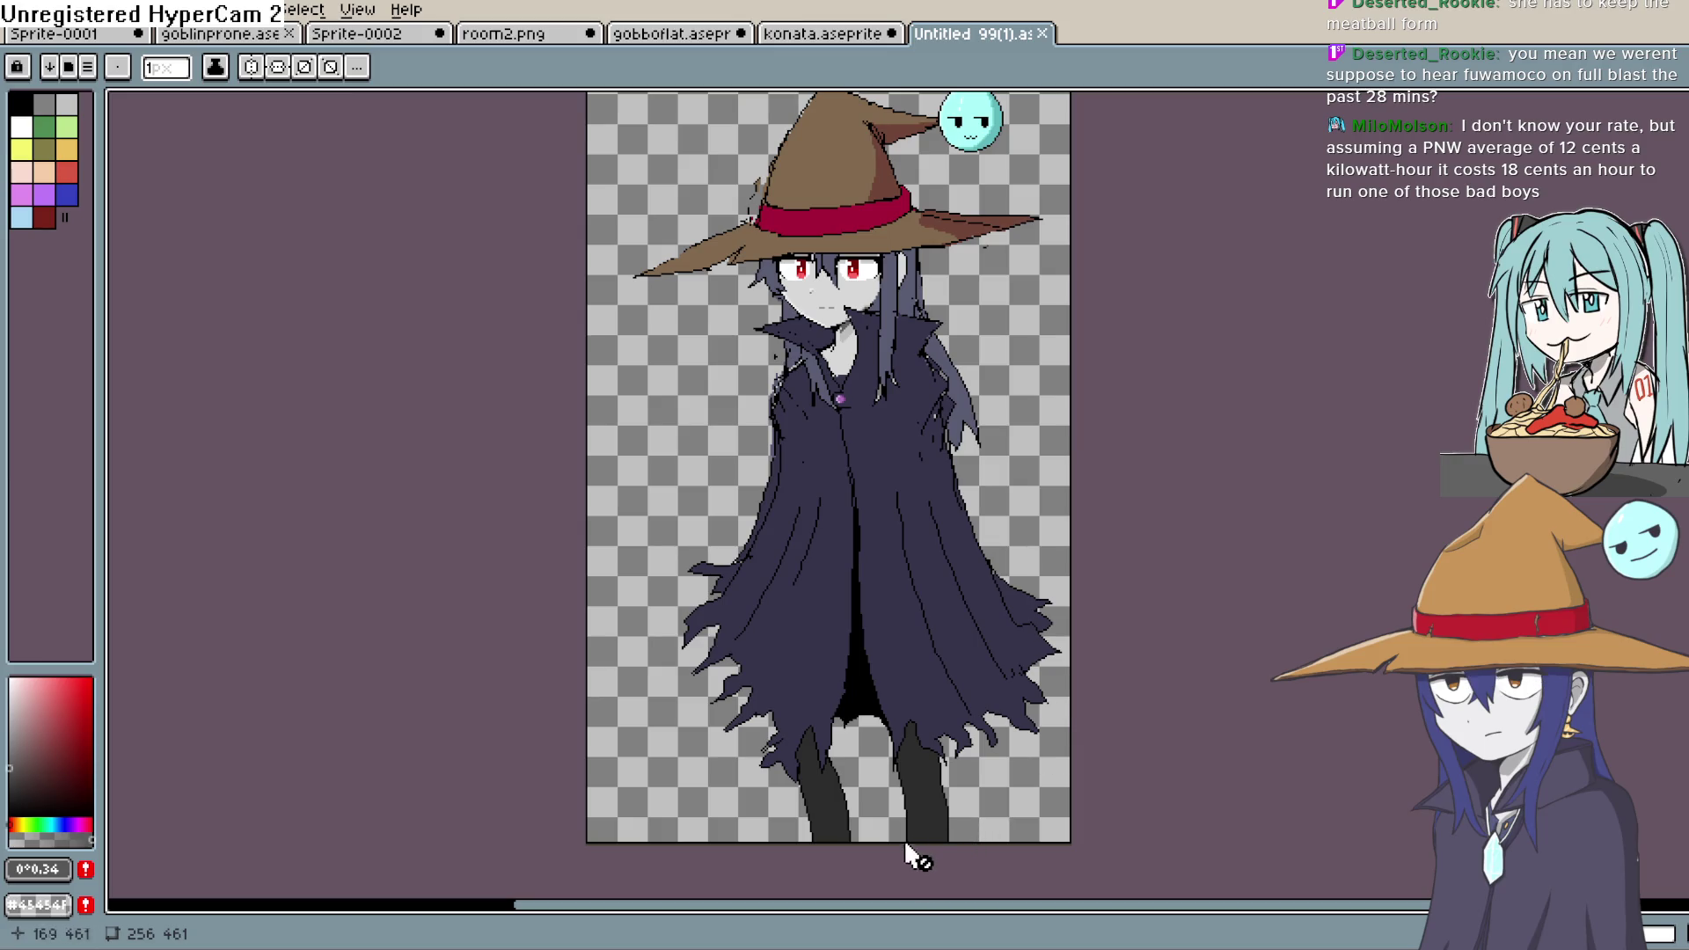
mouse_move(913, 736)
mouse_down()
mouse_move(872, 737)
mouse_move(883, 769)
mouse_up()
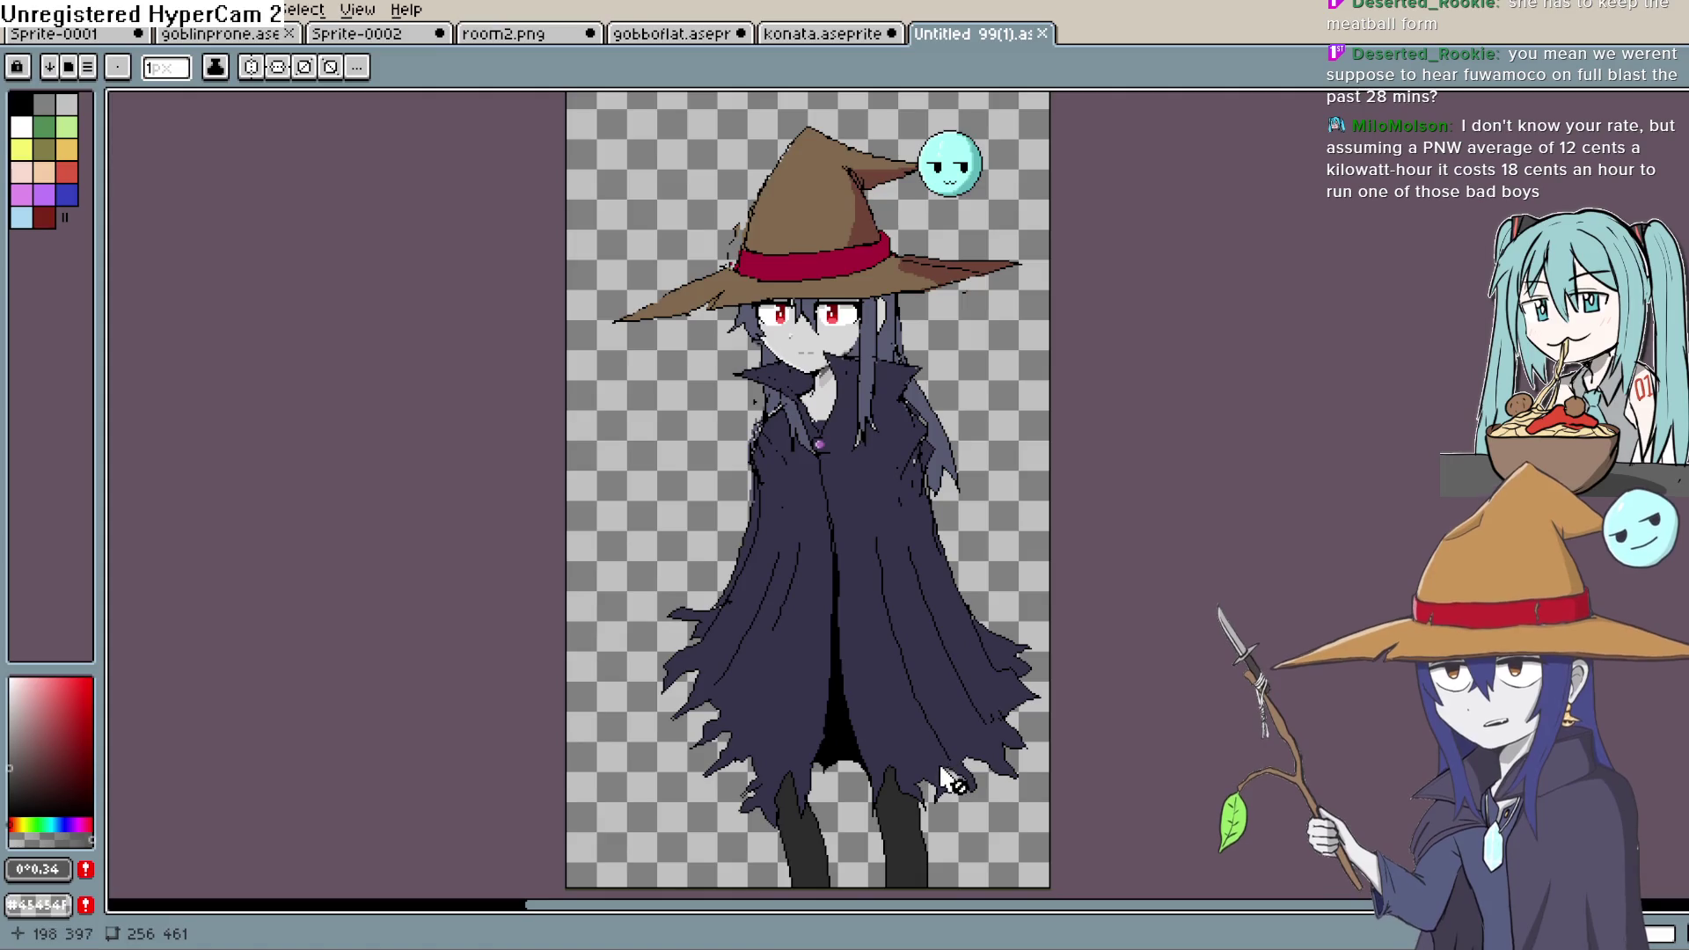
mouse_move(954, 822)
mouse_down()
mouse_move(909, 822)
mouse_move(873, 631)
mouse_up()
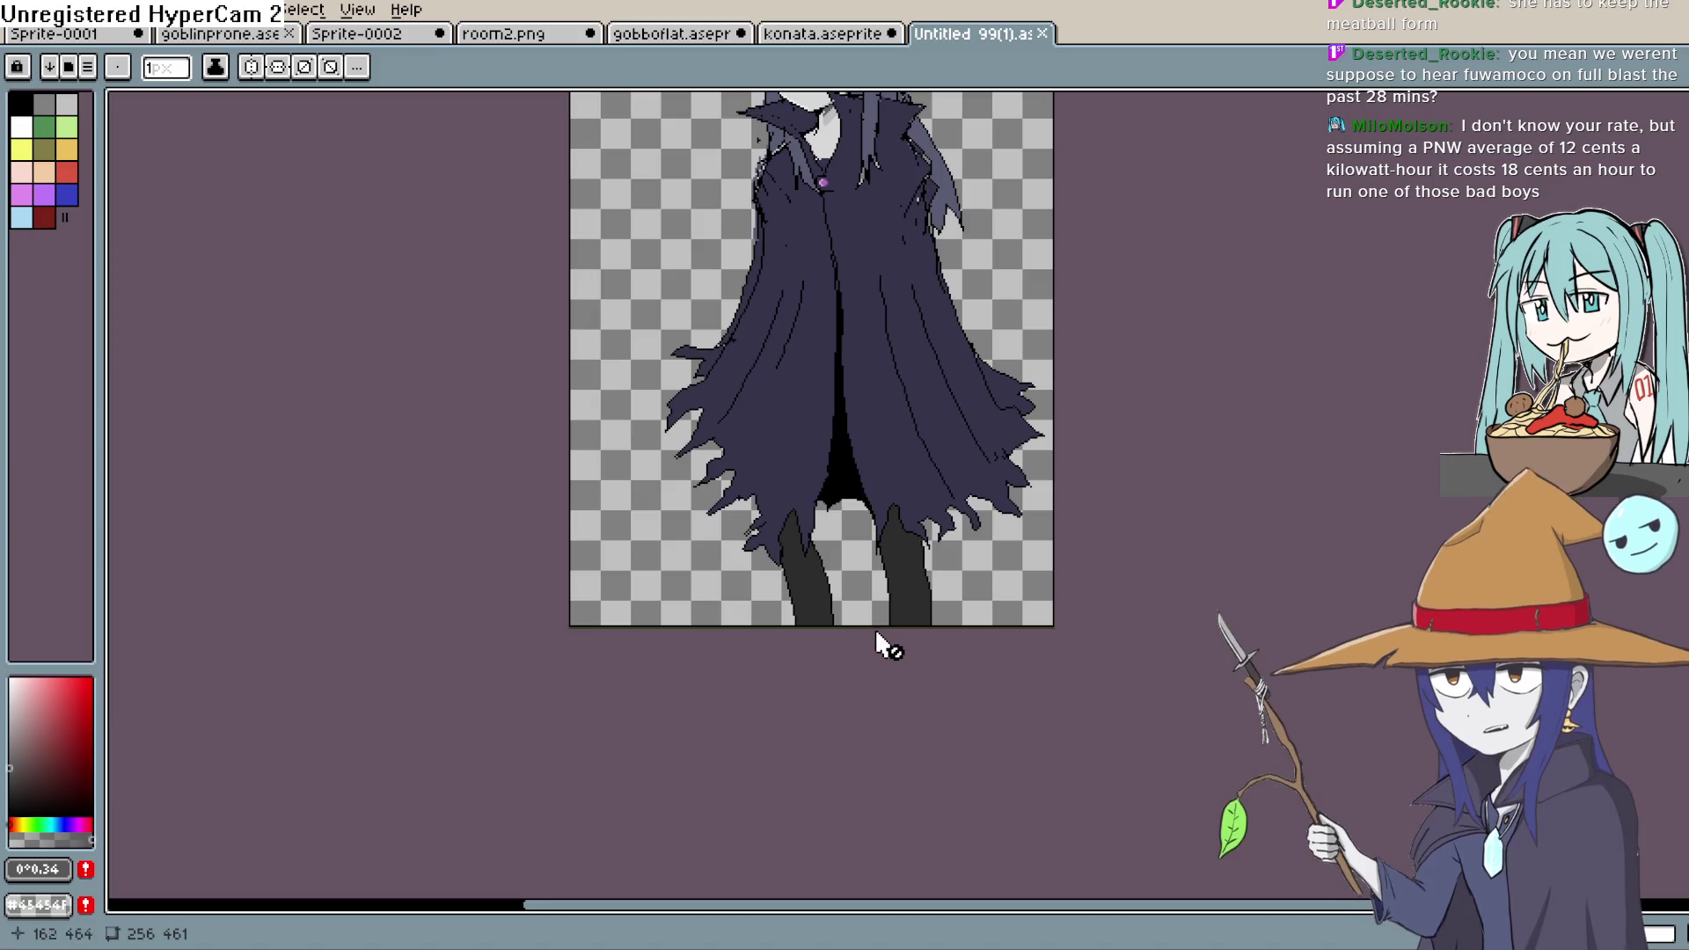
- Zoom in and out and re-centre the whole witch sprite to inspect it
scroll(969, 436, up, 5)
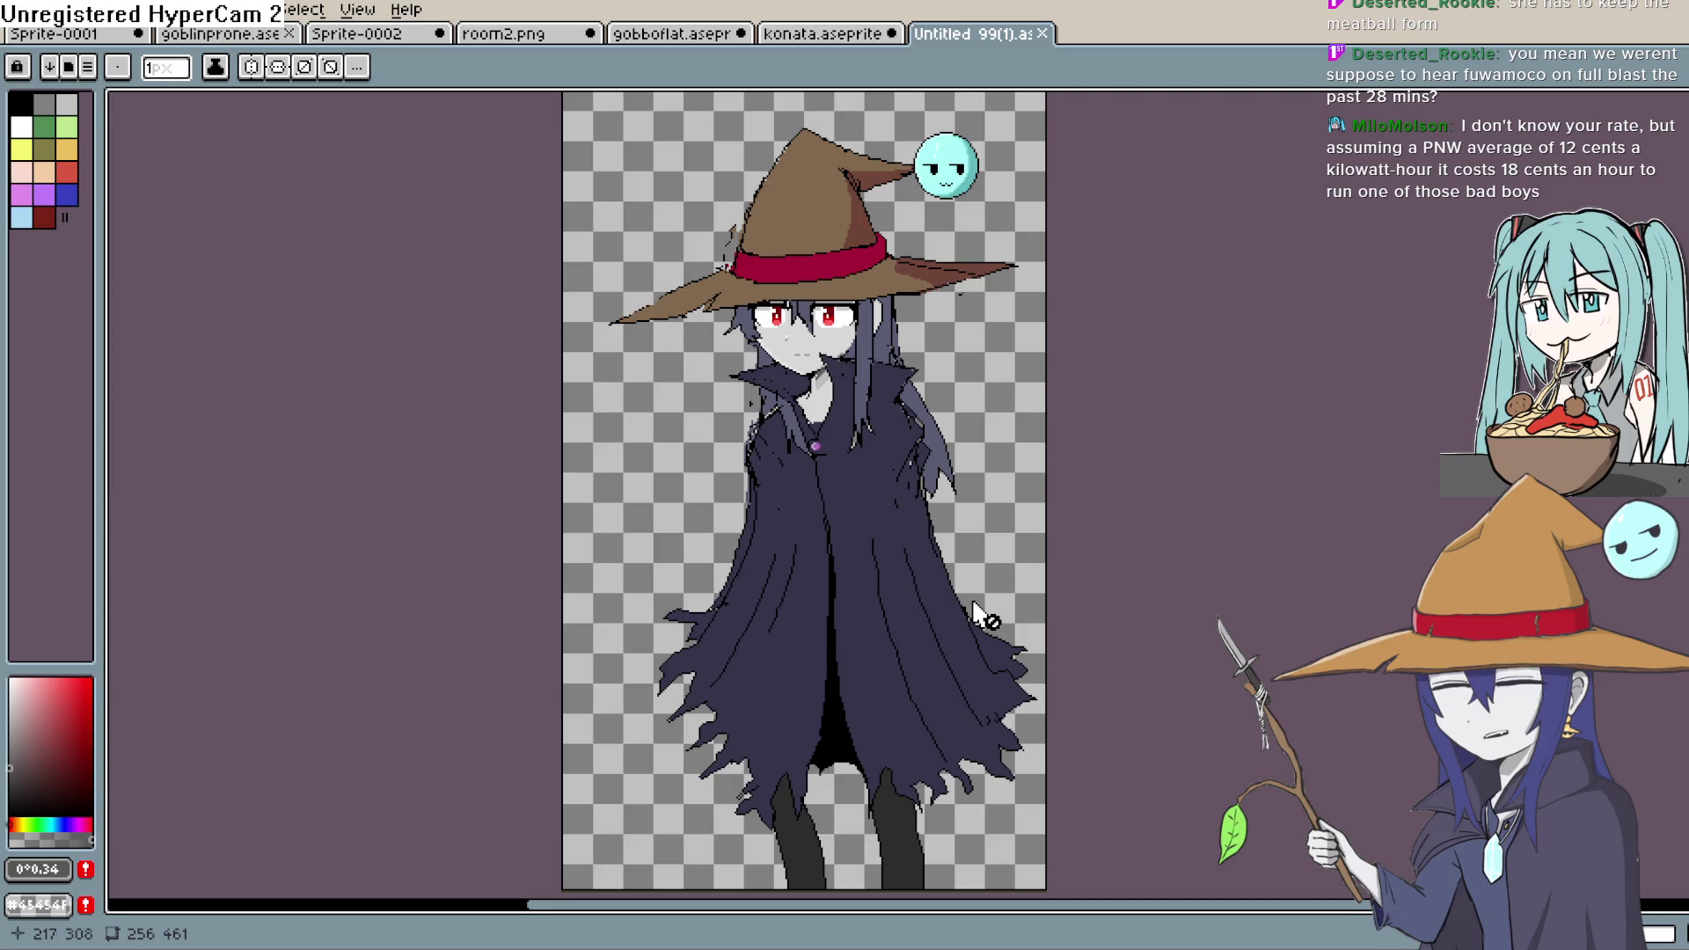
scroll(875, 704, up, 3)
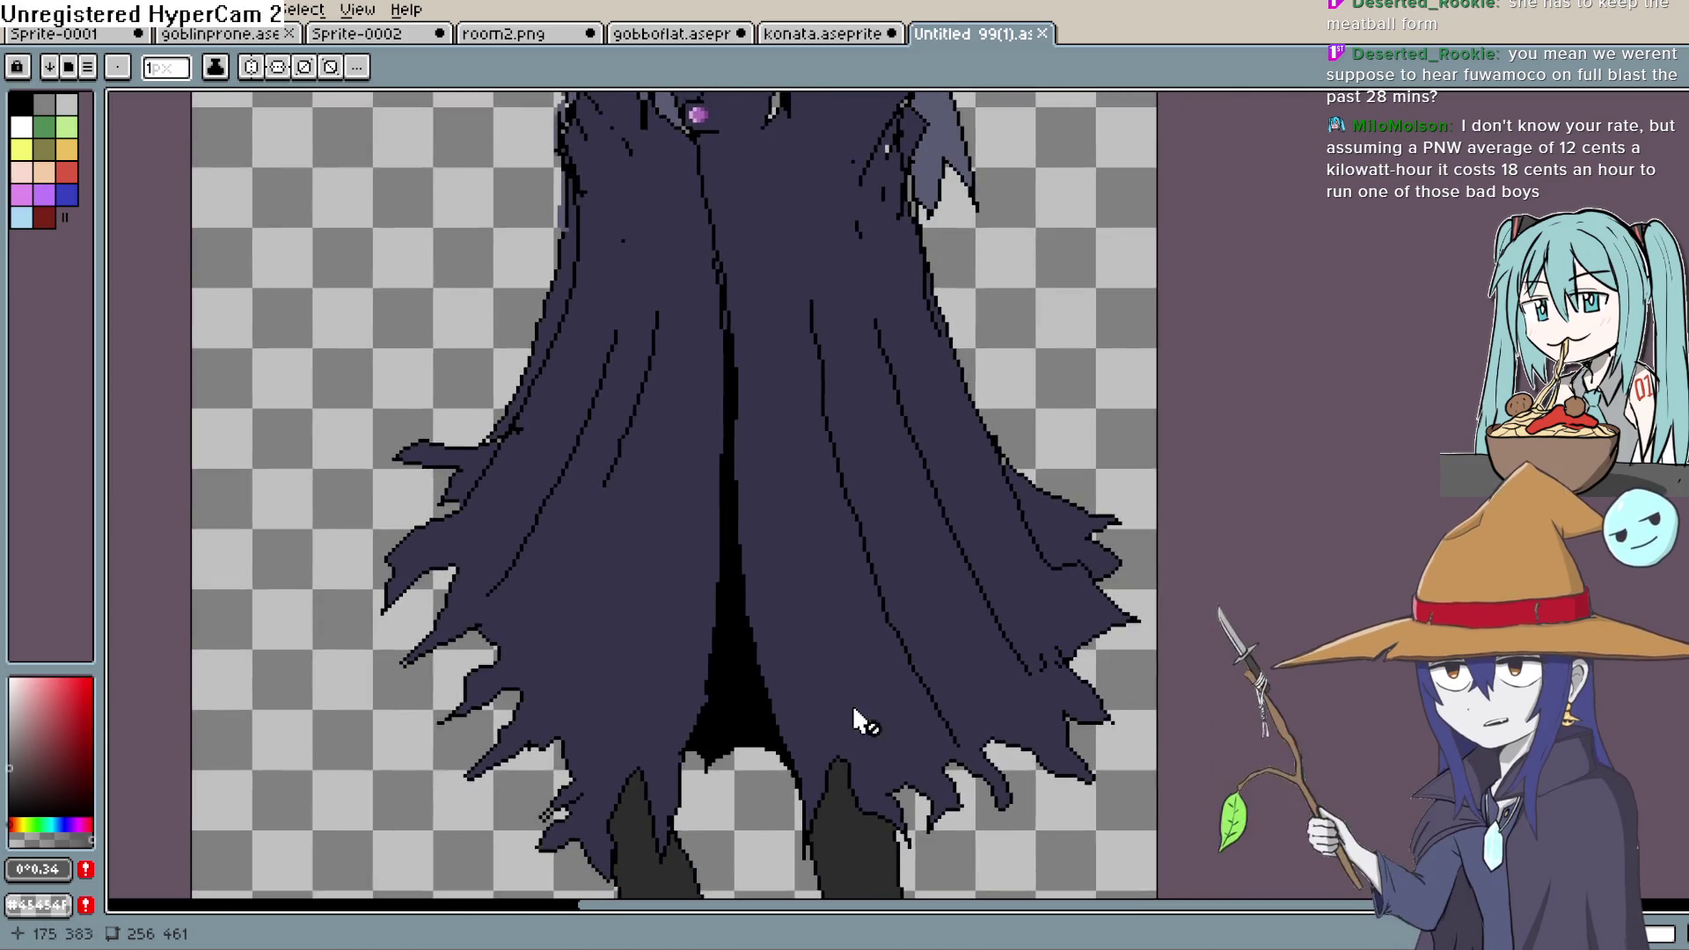
scroll(854, 708, up, 2)
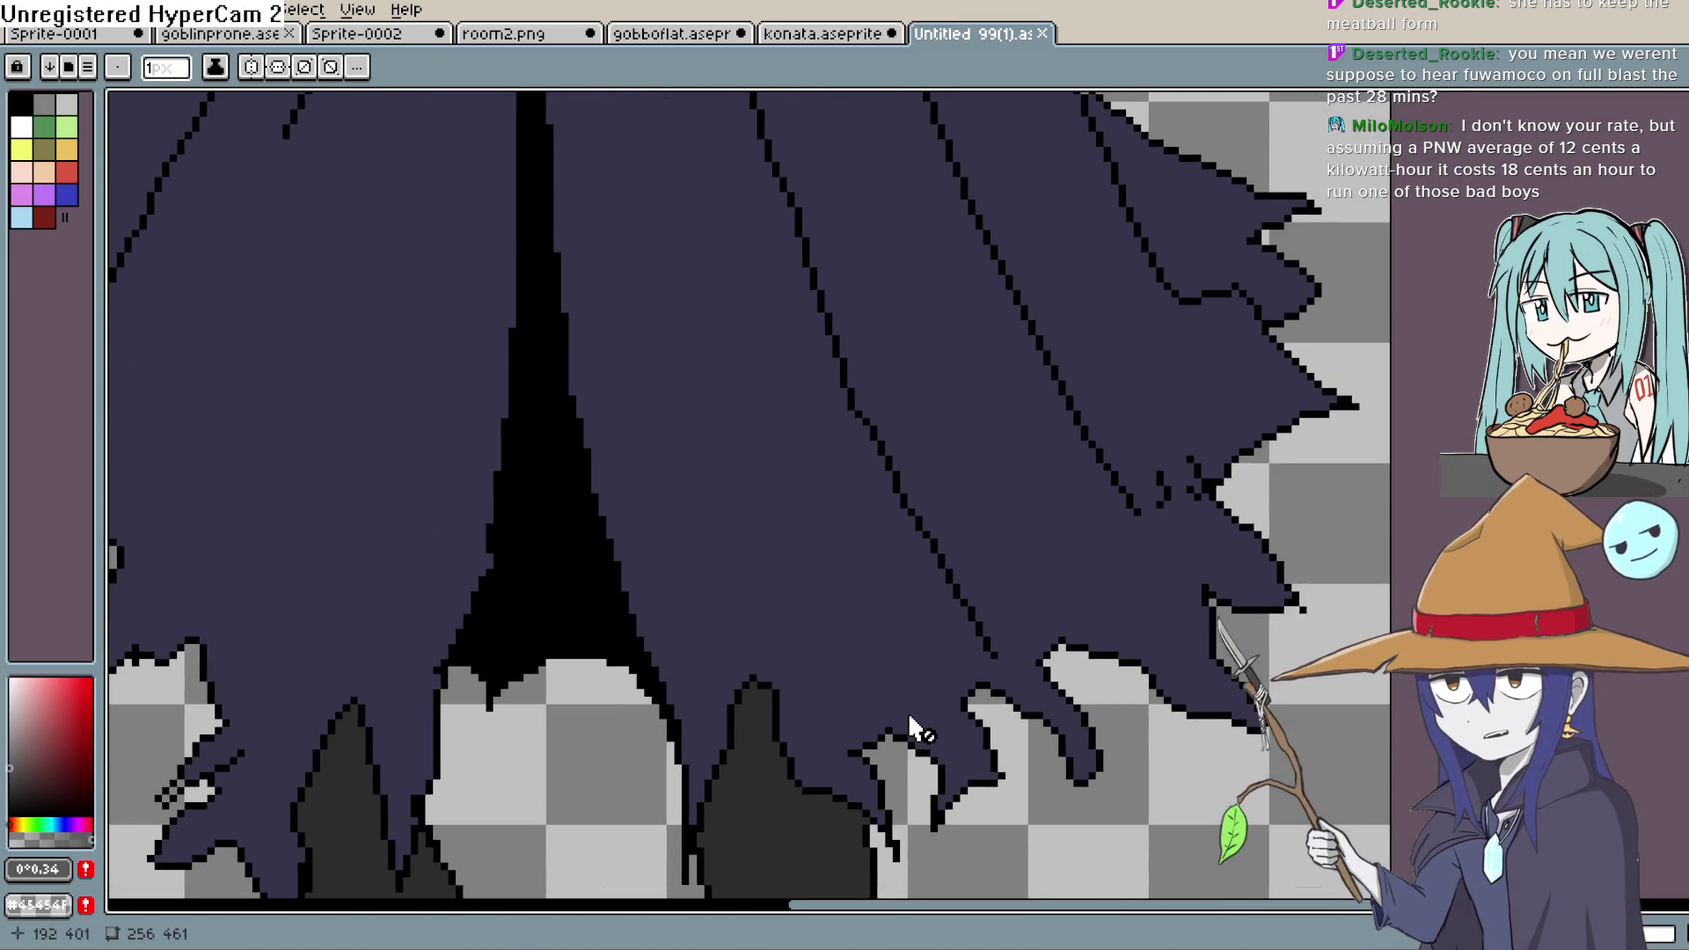
scroll(880, 616, down, 5)
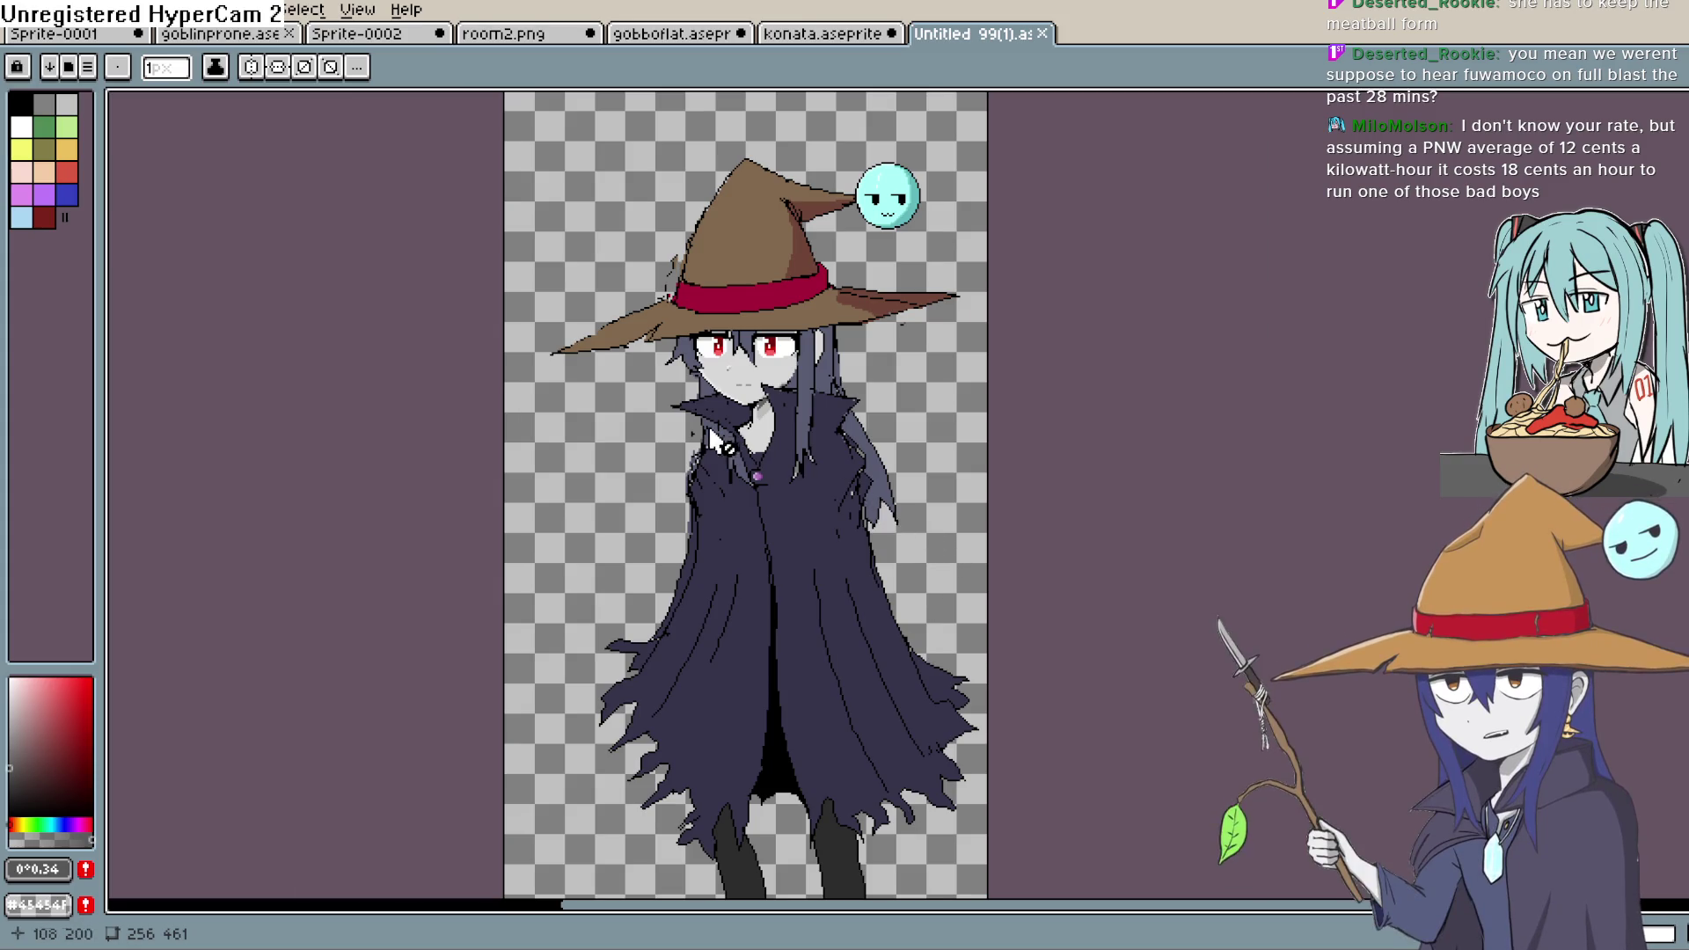
scroll(884, 514, up, 5)
scroll(740, 488, down, 4)
scroll(744, 502, up, 4)
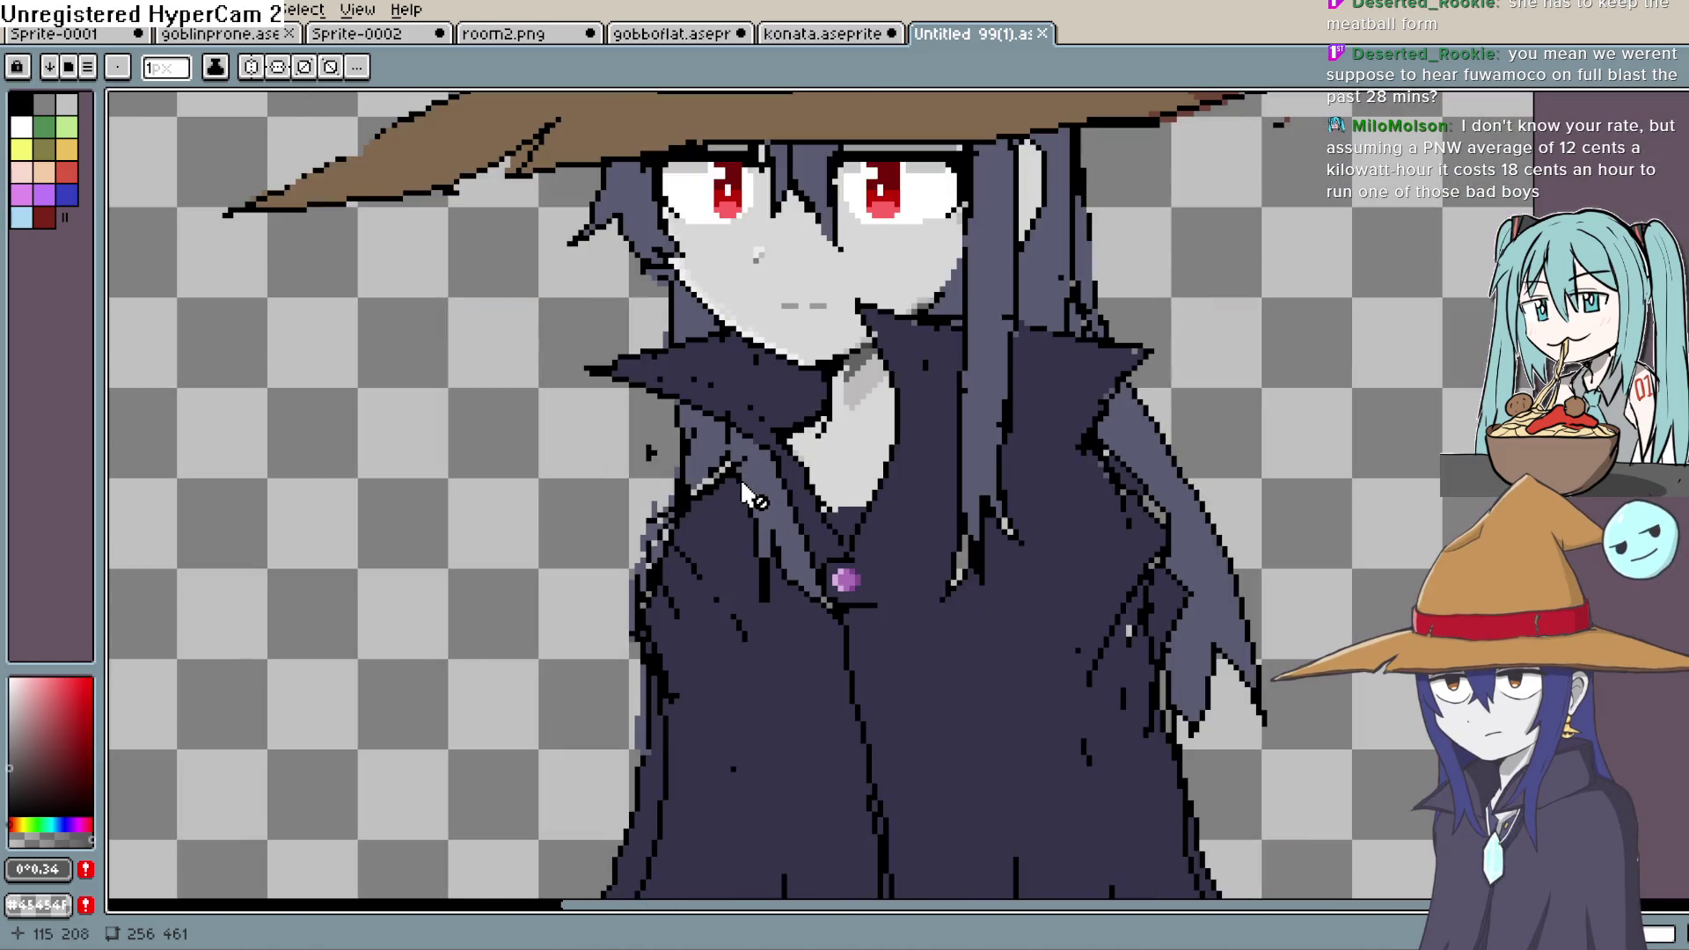
scroll(748, 514, down, 2)
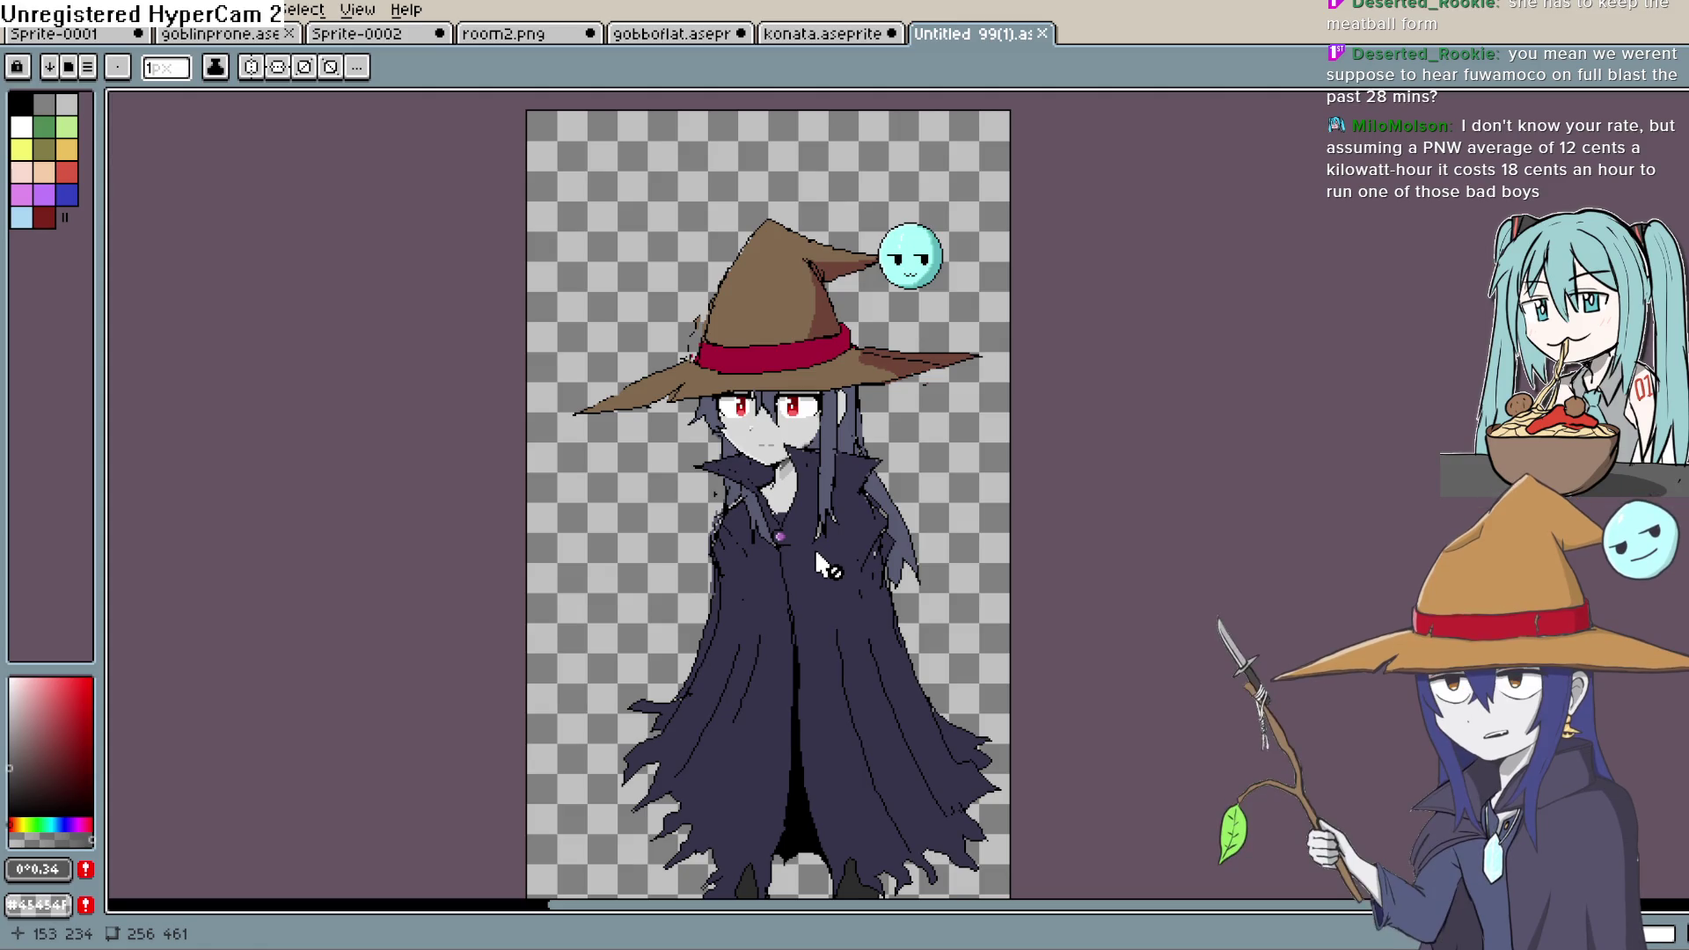
drag(799, 562, 870, 478)
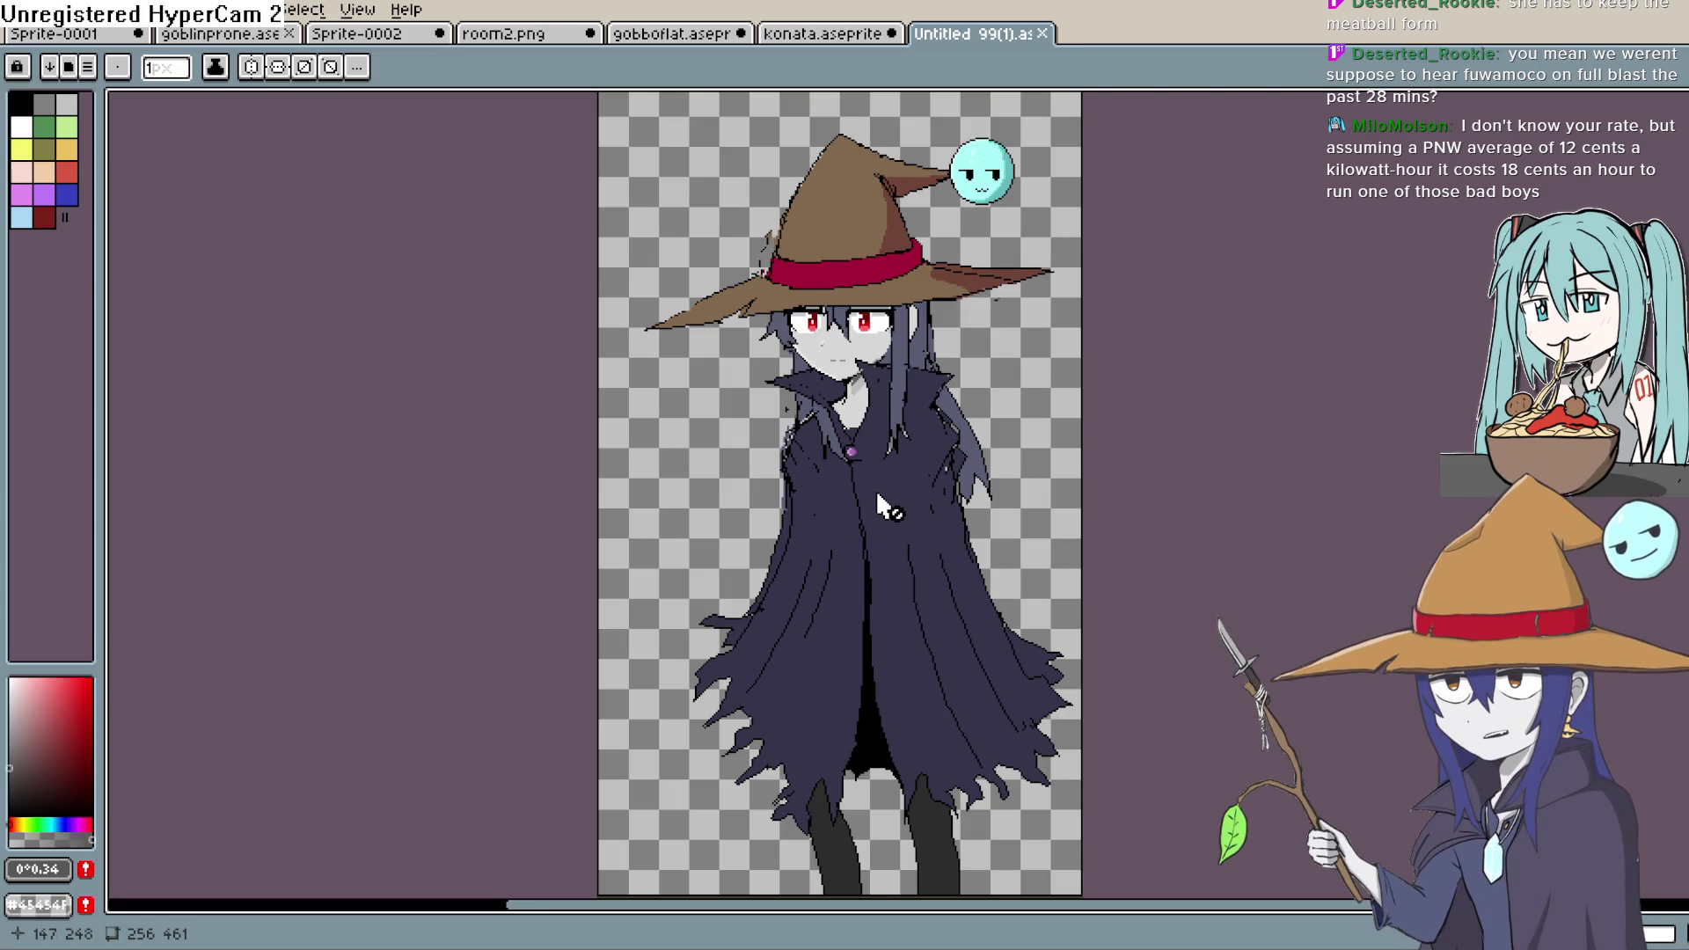
drag(891, 139, 871, 141)
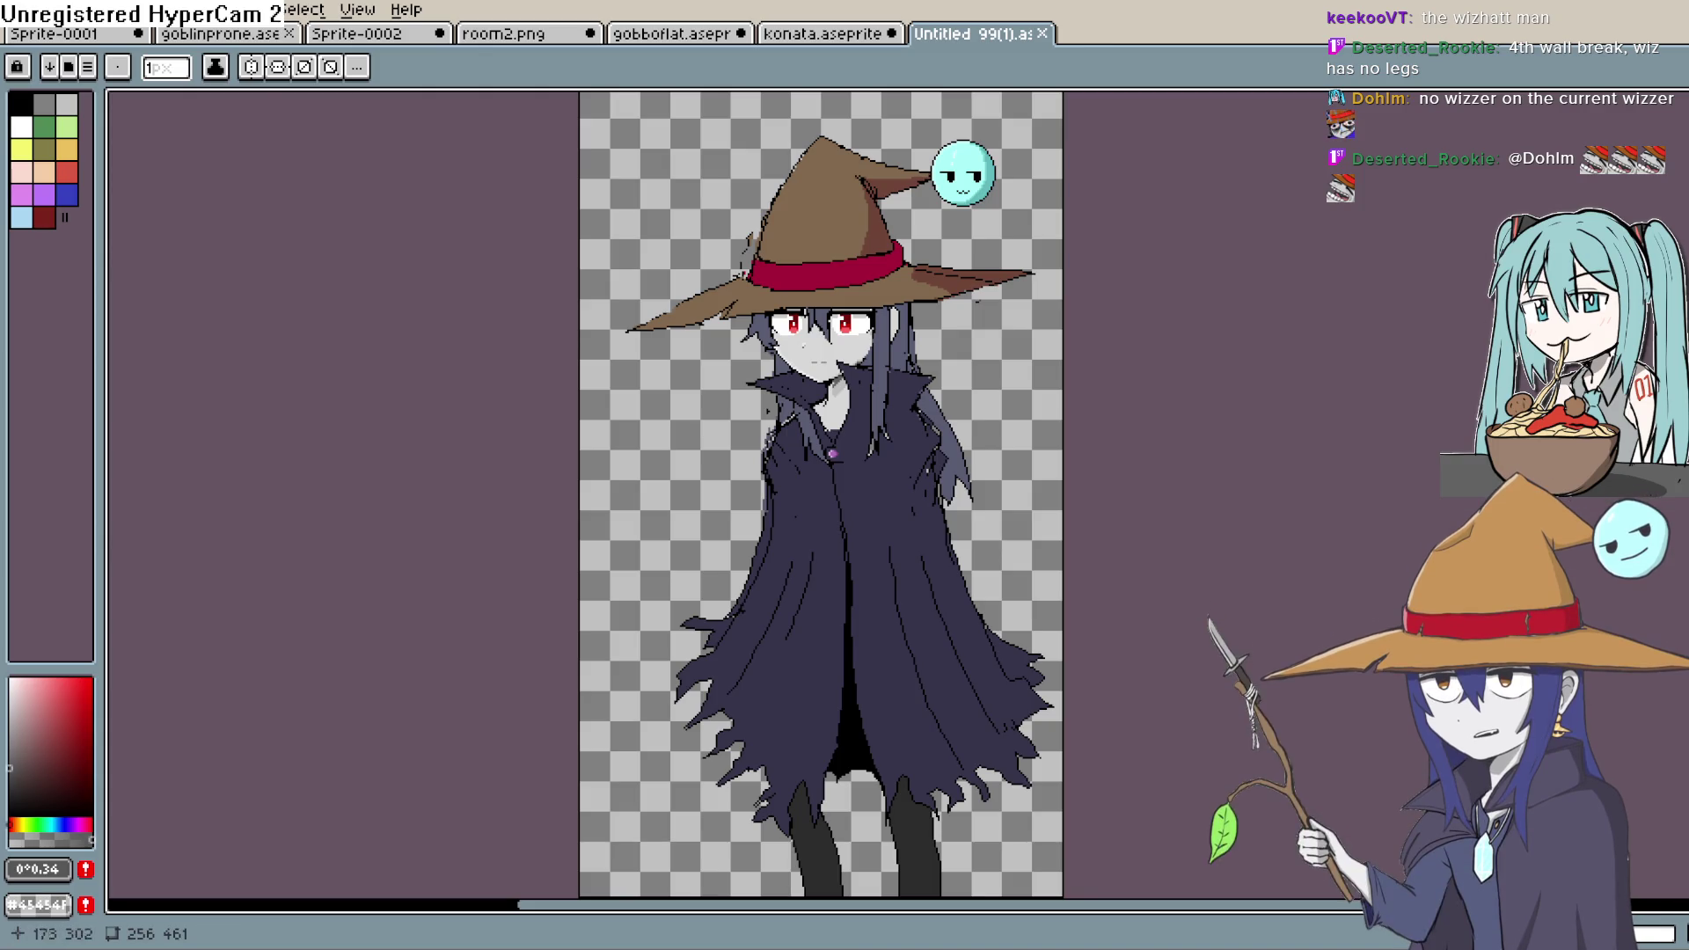
scroll(877, 635, up, 3)
scroll(877, 635, up, 3)
scroll(878, 635, down, 3)
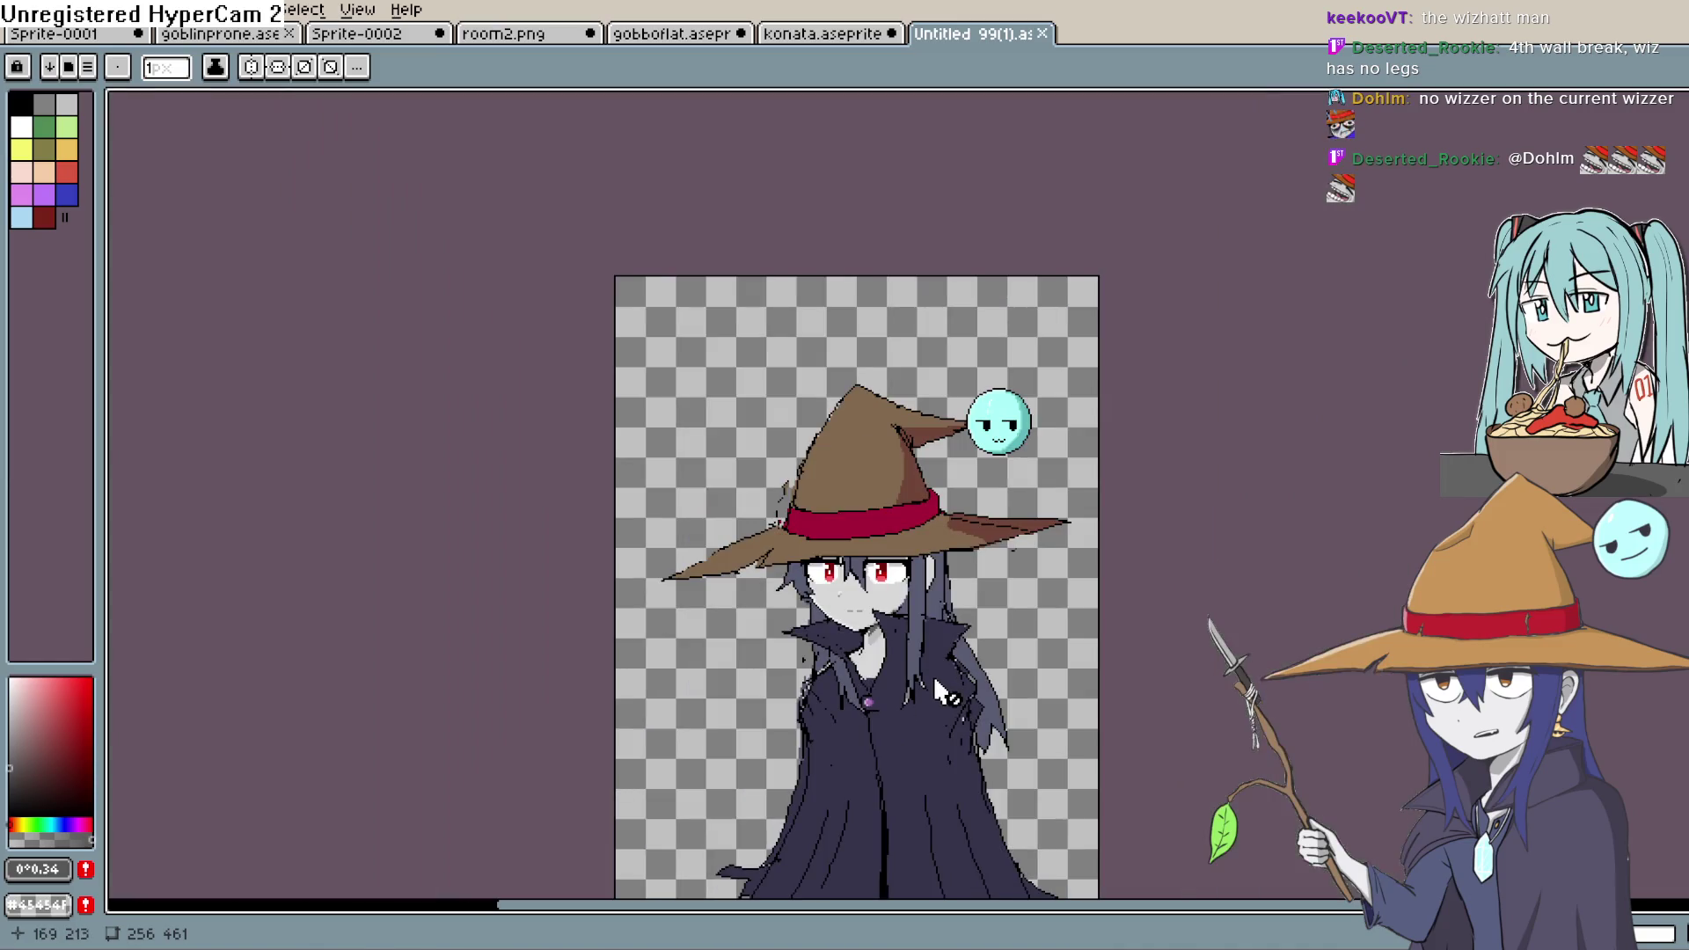
scroll(1393, 490, up, 1)
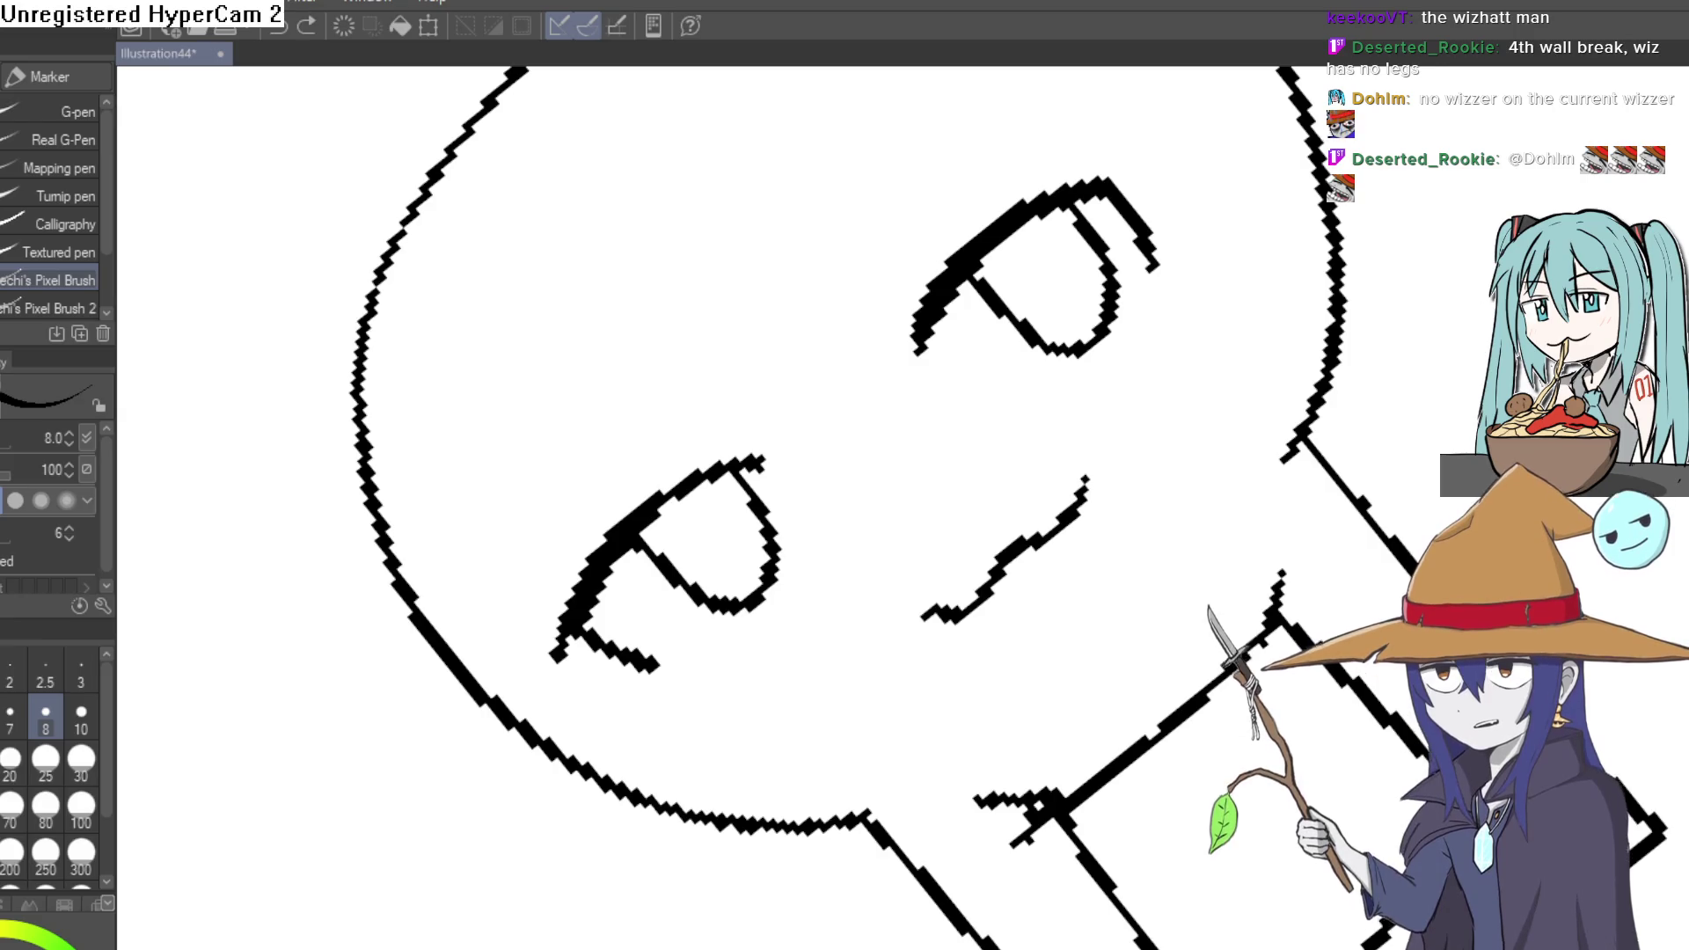
- Reset the canvas rotation and draw a new hip line joining the legs to the body
key(ctrl+0)
drag(1297, 753, 1297, 339)
scroll(1079, 463, up, 3)
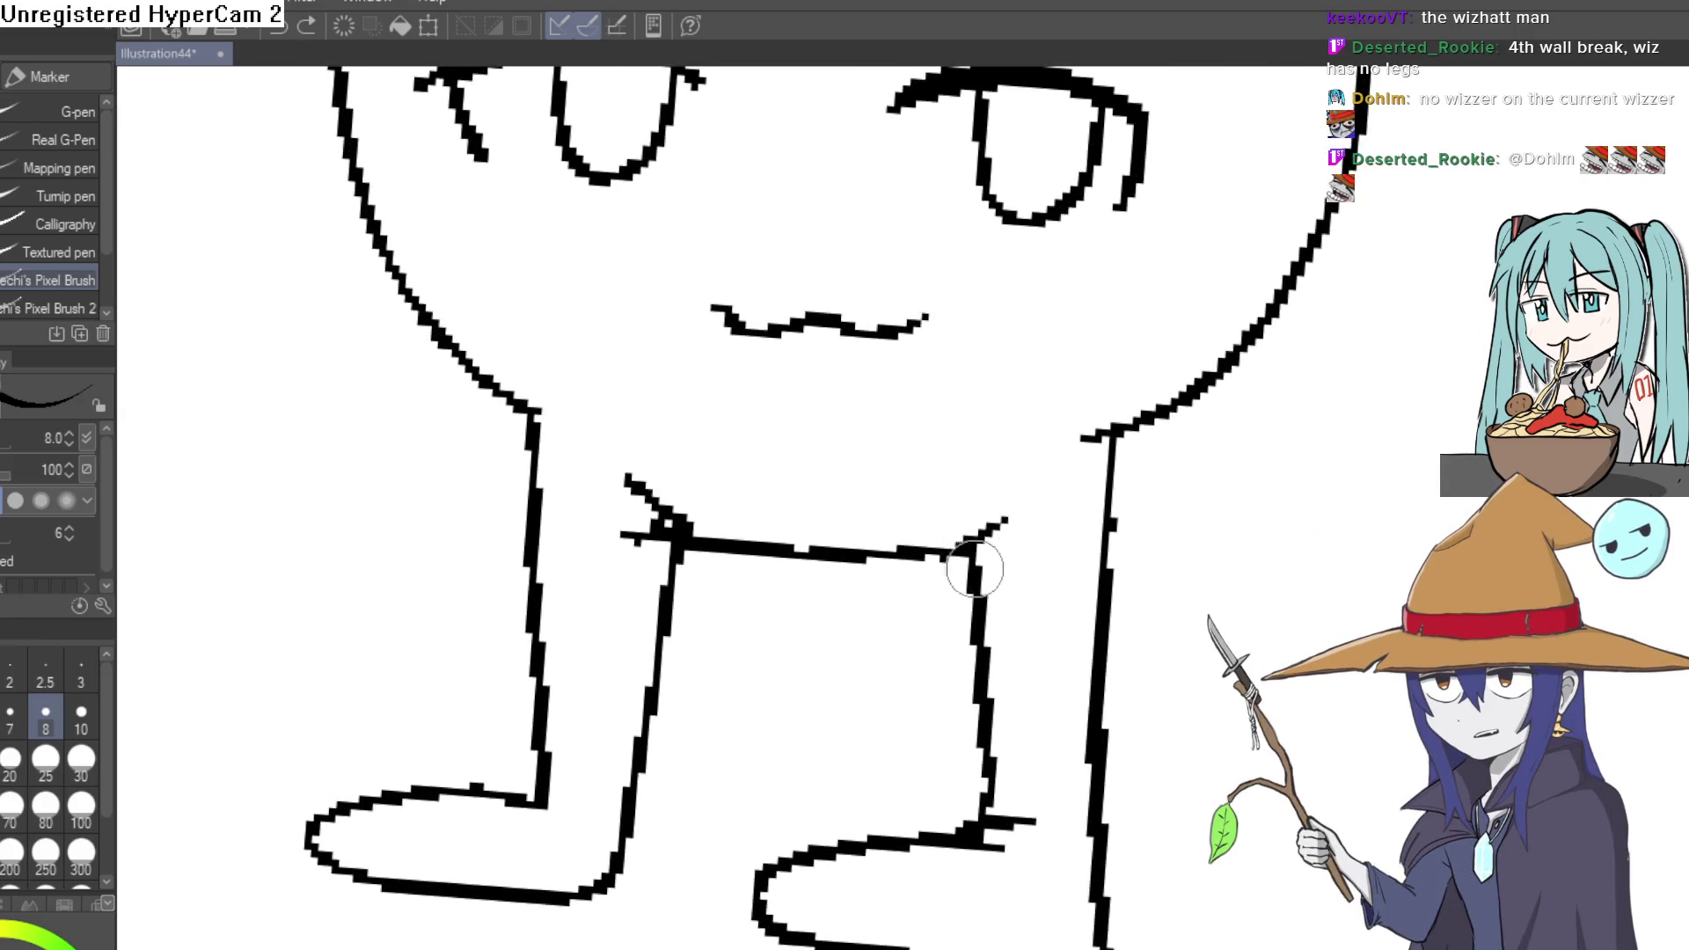
drag(967, 538, 930, 471)
mouse_move(691, 519)
mouse_down()
mouse_move(707, 466)
mouse_move(984, 438)
mouse_up()
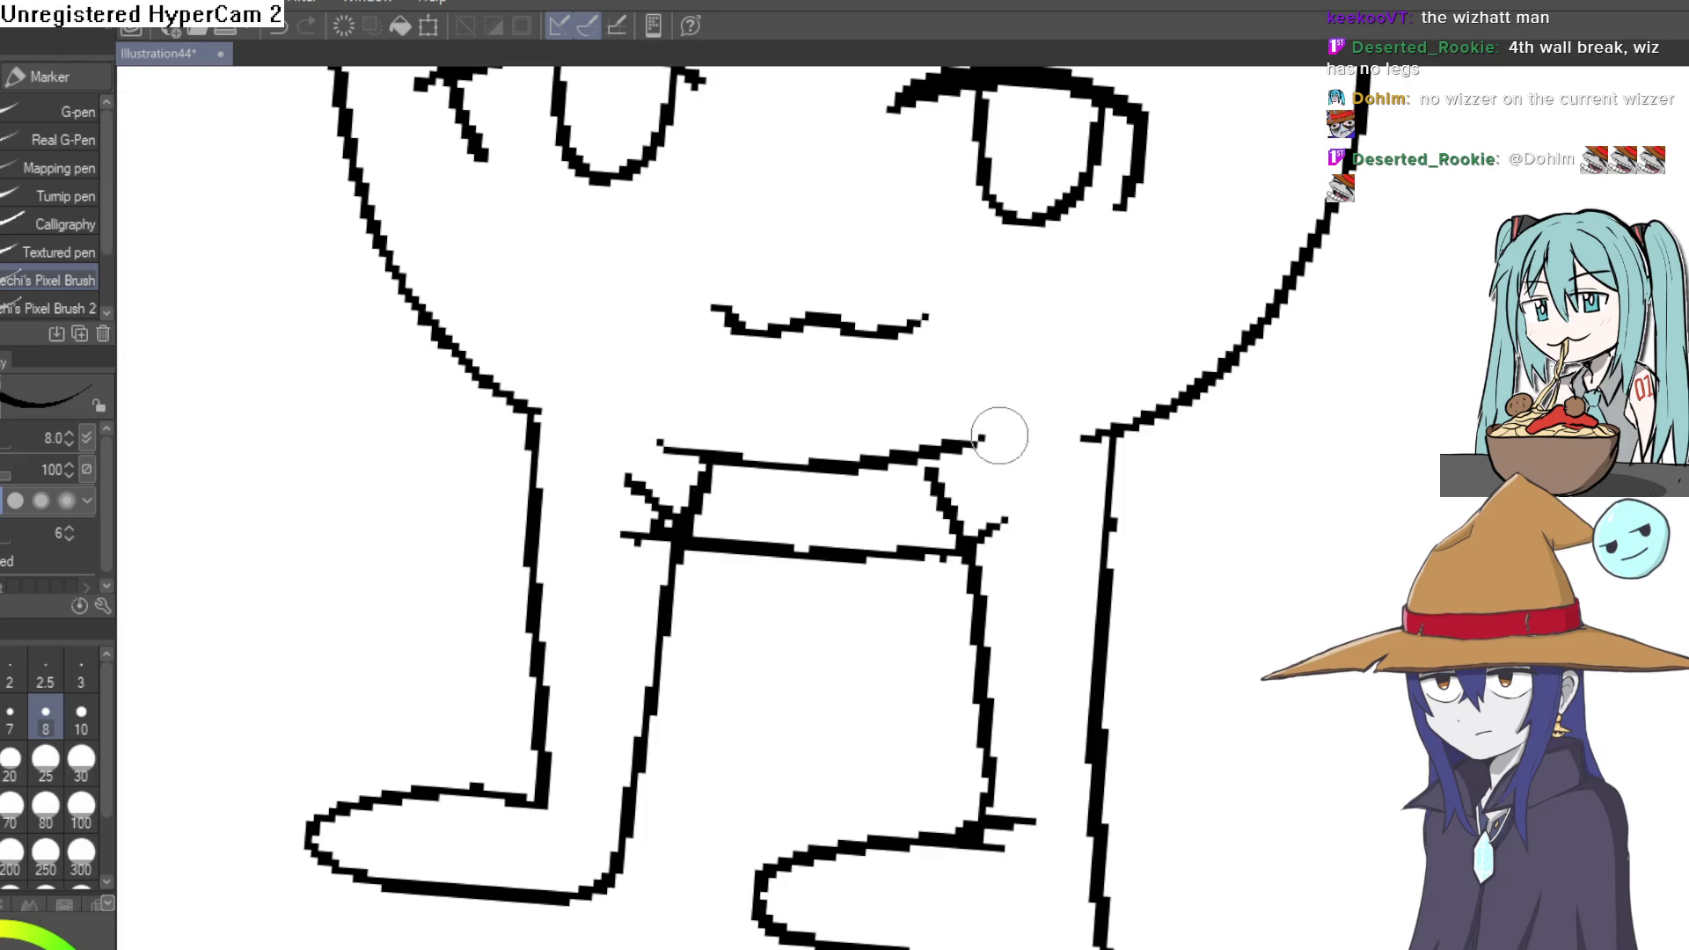
- Erase the old crossbar between the legs and the scribbled marks at the neck
key(e)
mouse_move(915, 564)
mouse_down()
mouse_move(810, 584)
mouse_move(722, 549)
mouse_up()
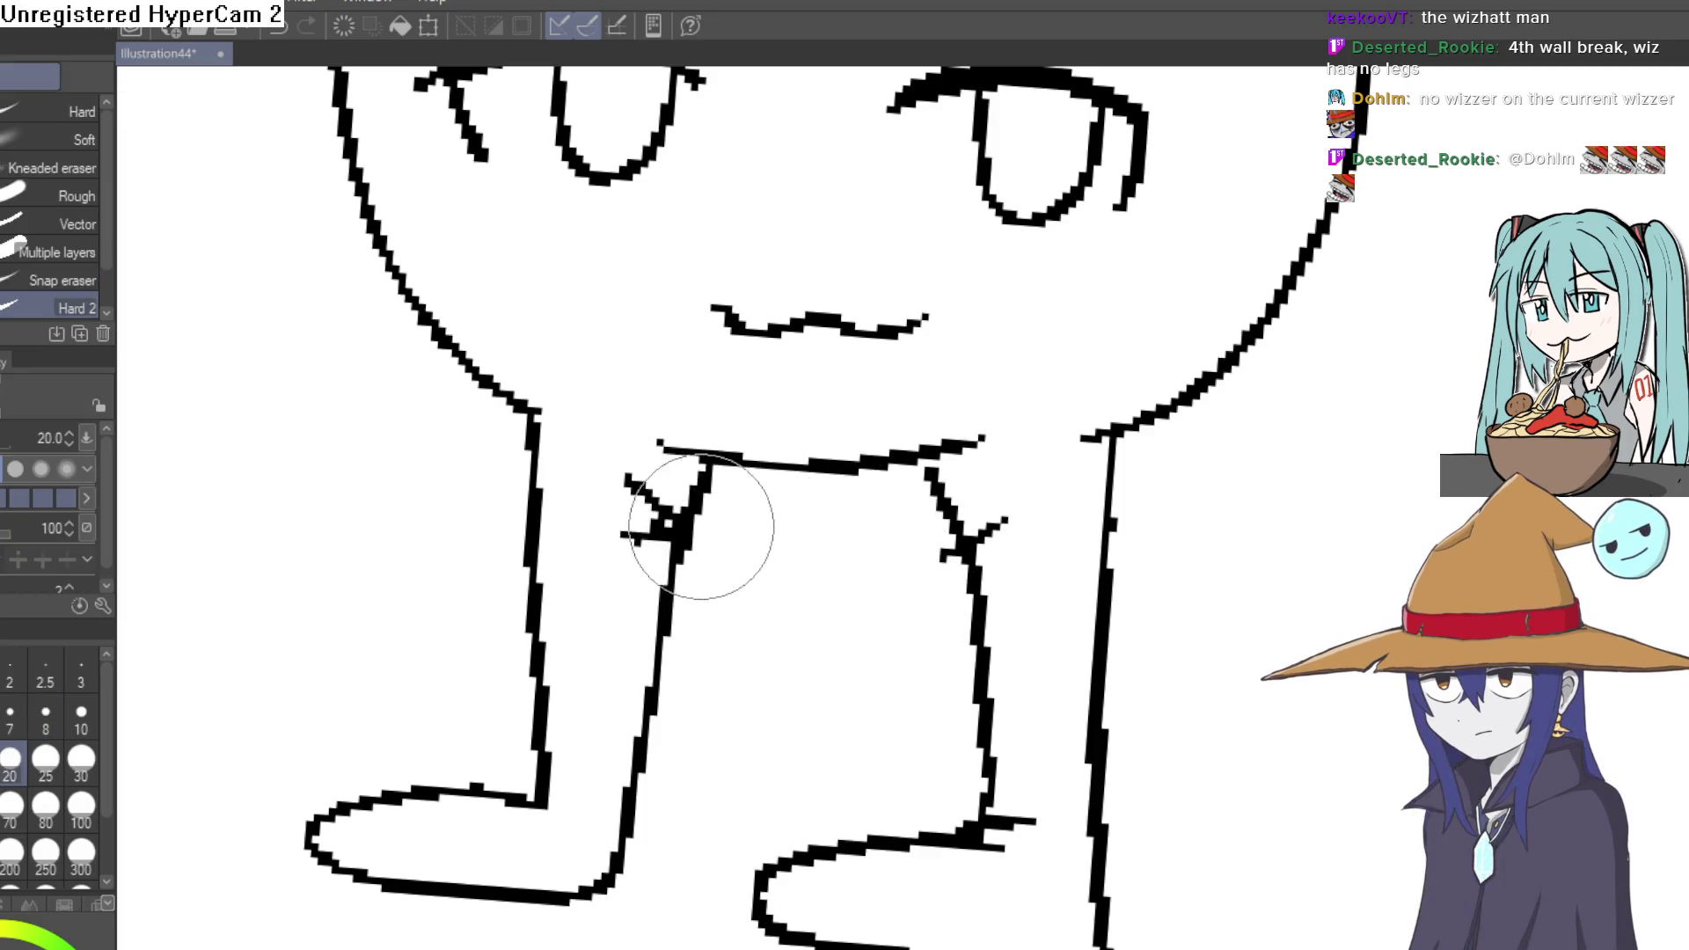
drag(1101, 491, 1064, 471)
mouse_move(977, 528)
mouse_down()
mouse_move(956, 511)
mouse_move(915, 563)
mouse_up()
scroll(1090, 478, down, 2)
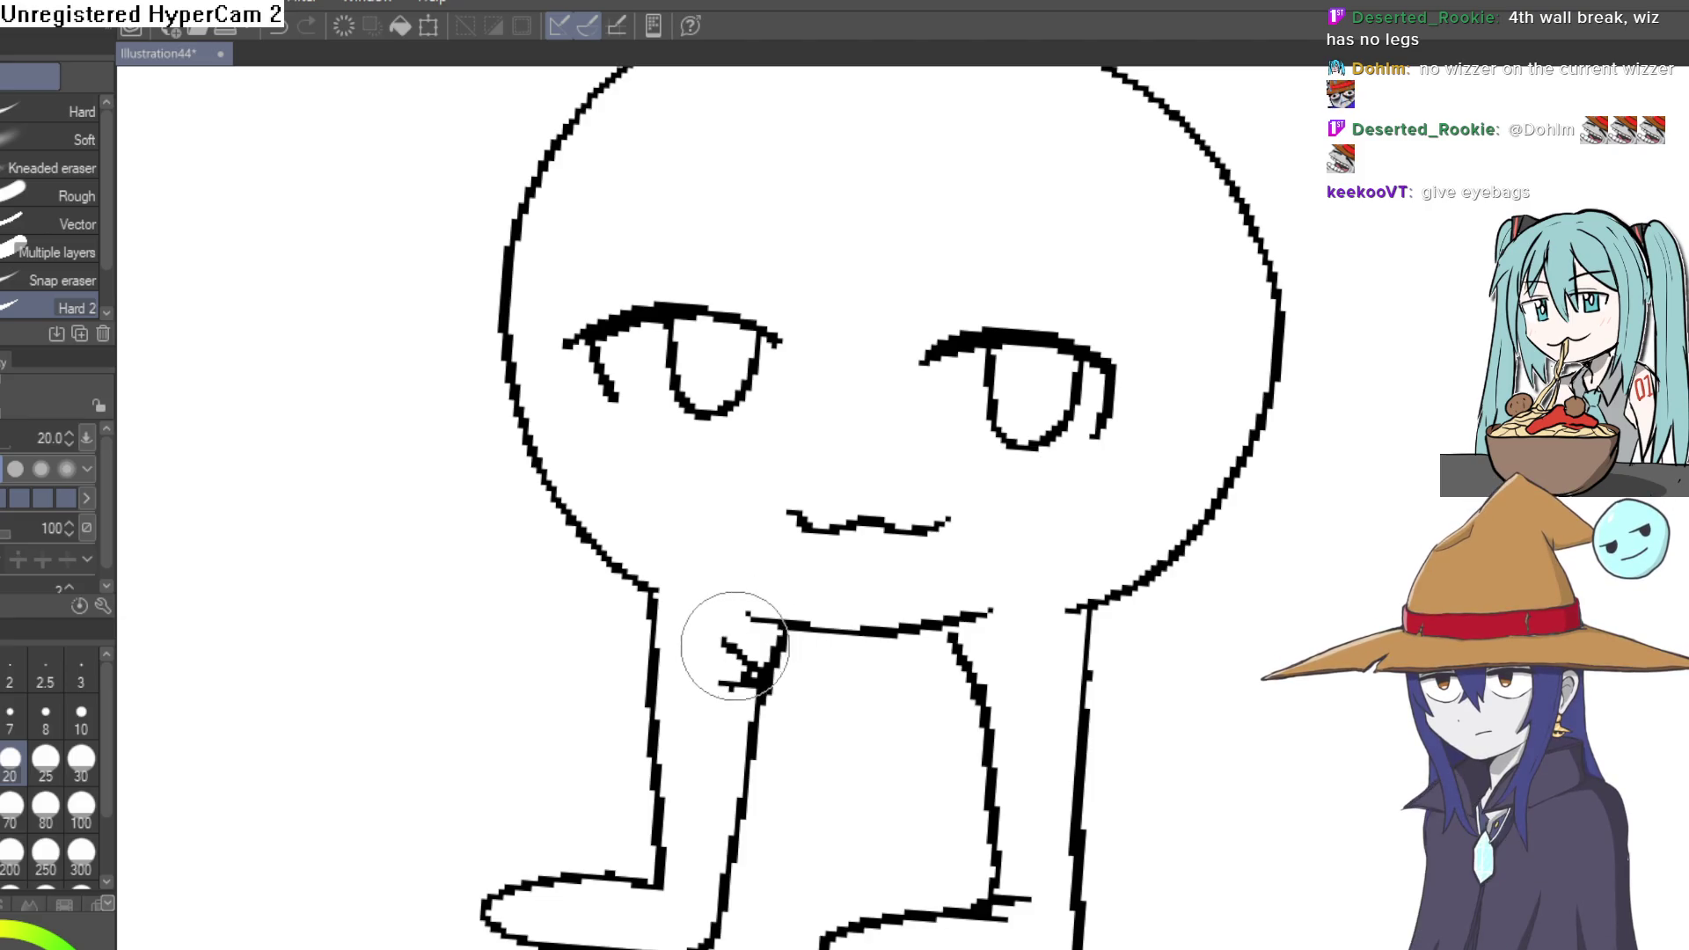
mouse_move(732, 647)
mouse_down()
mouse_move(716, 649)
mouse_move(734, 660)
mouse_up()
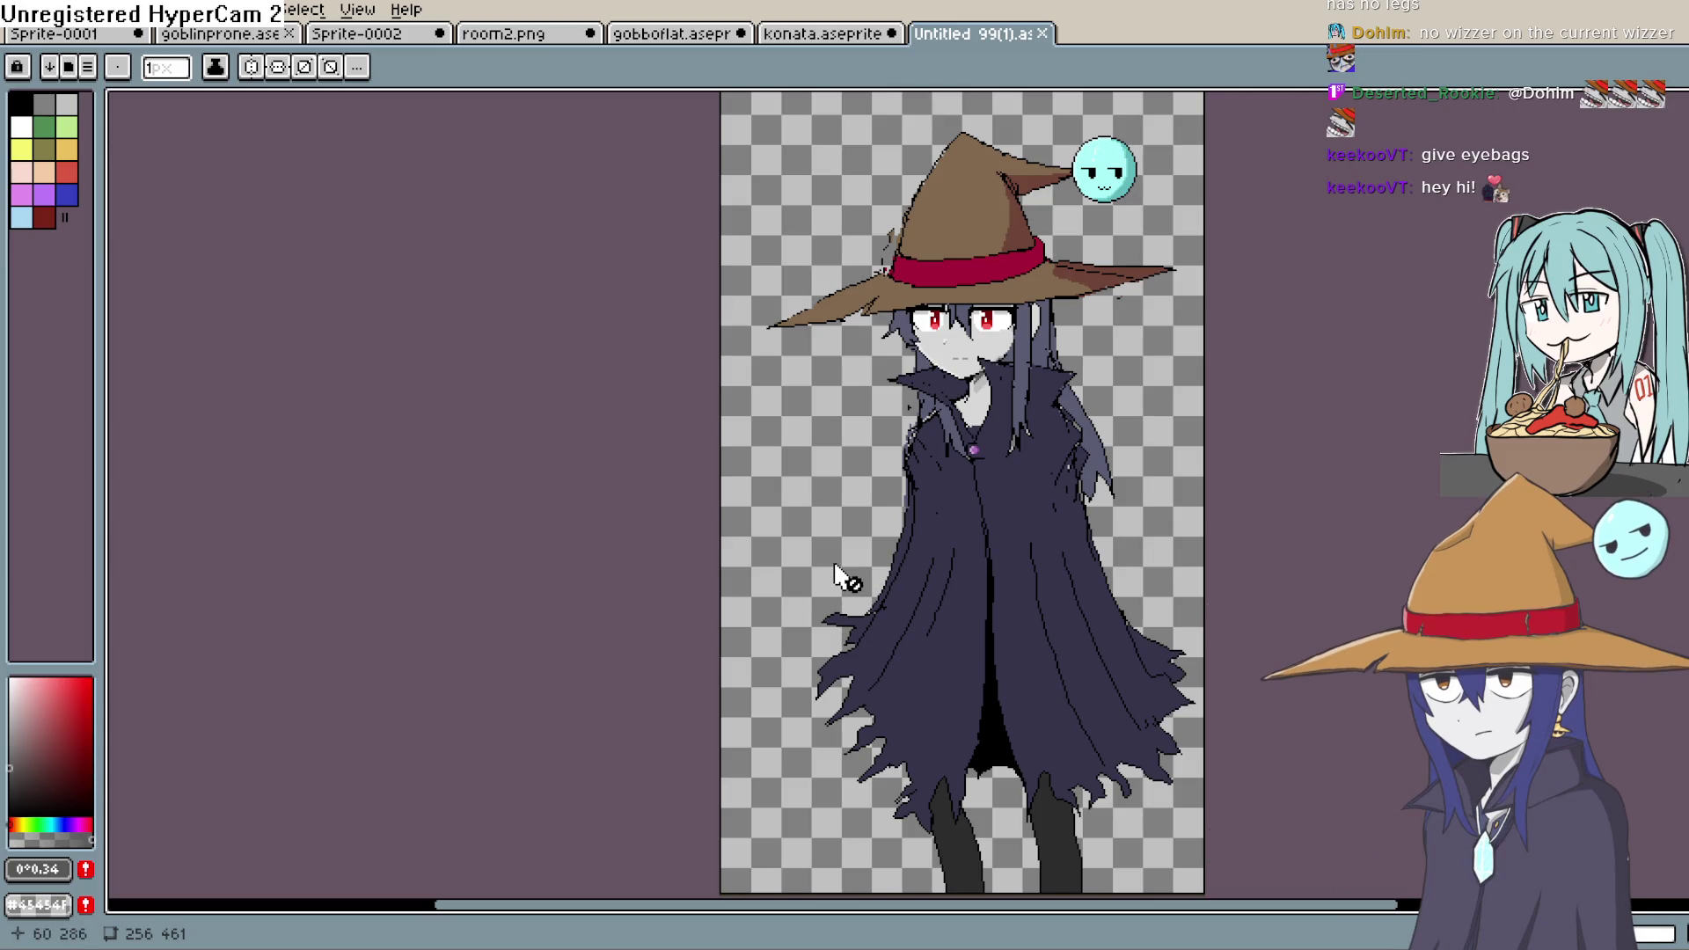
- Show the timeline again so the layer list sits below the canvas
scroll(1065, 356, up, 3)
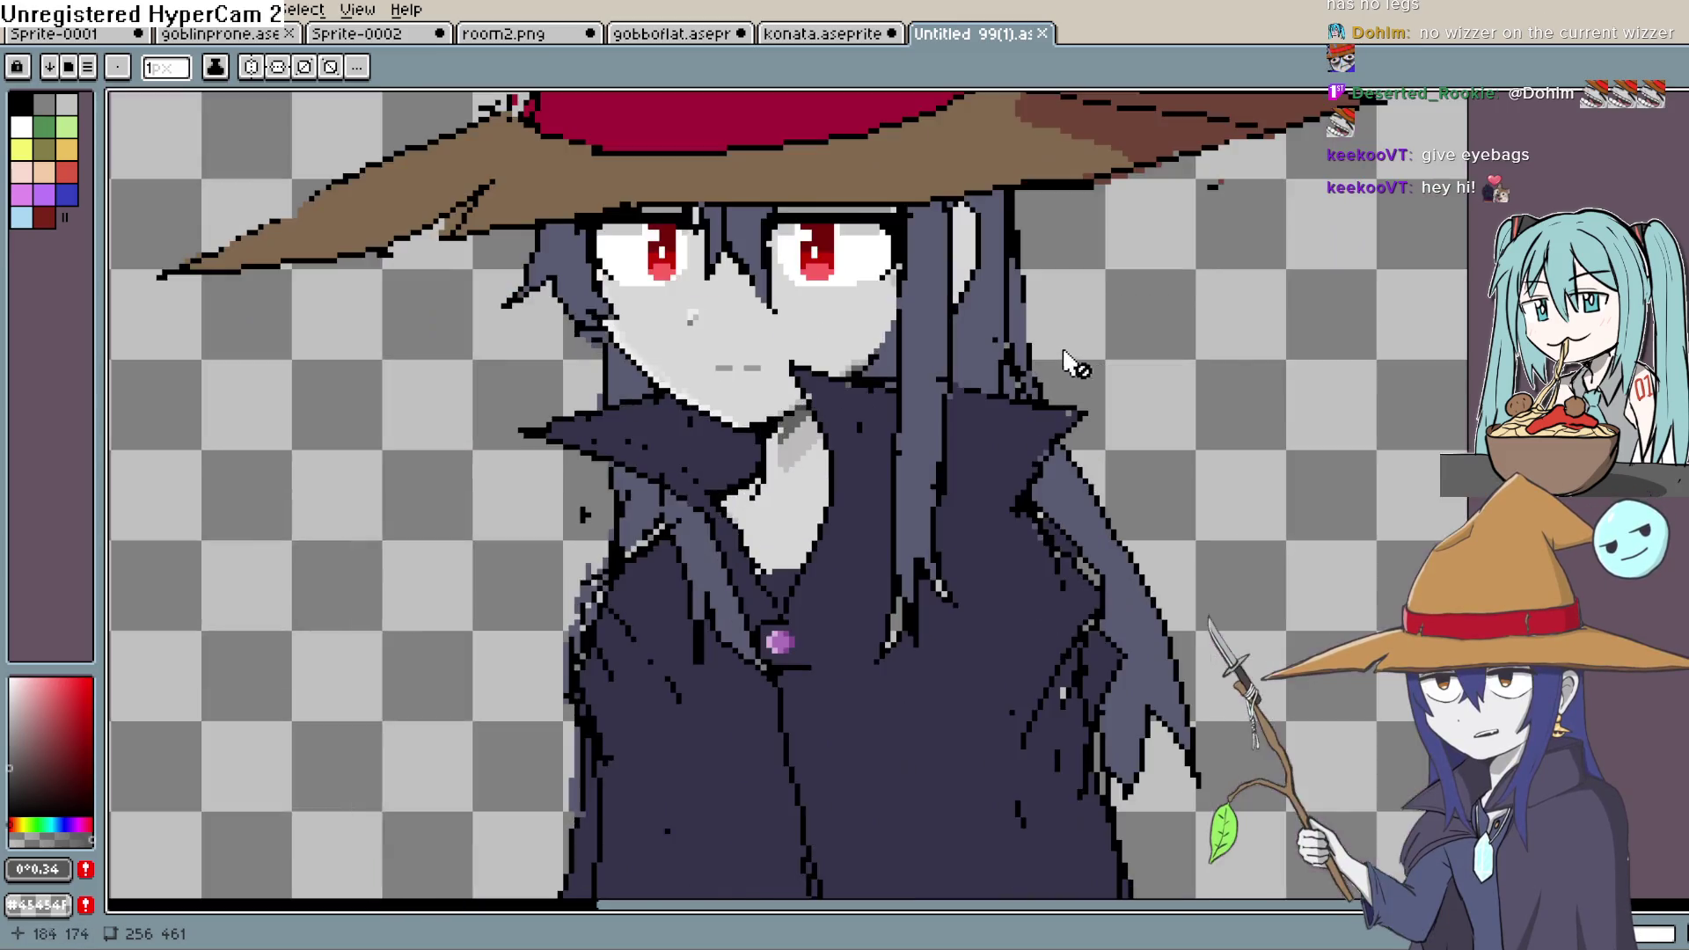
scroll(775, 352, up, 1)
drag(773, 346, 781, 509)
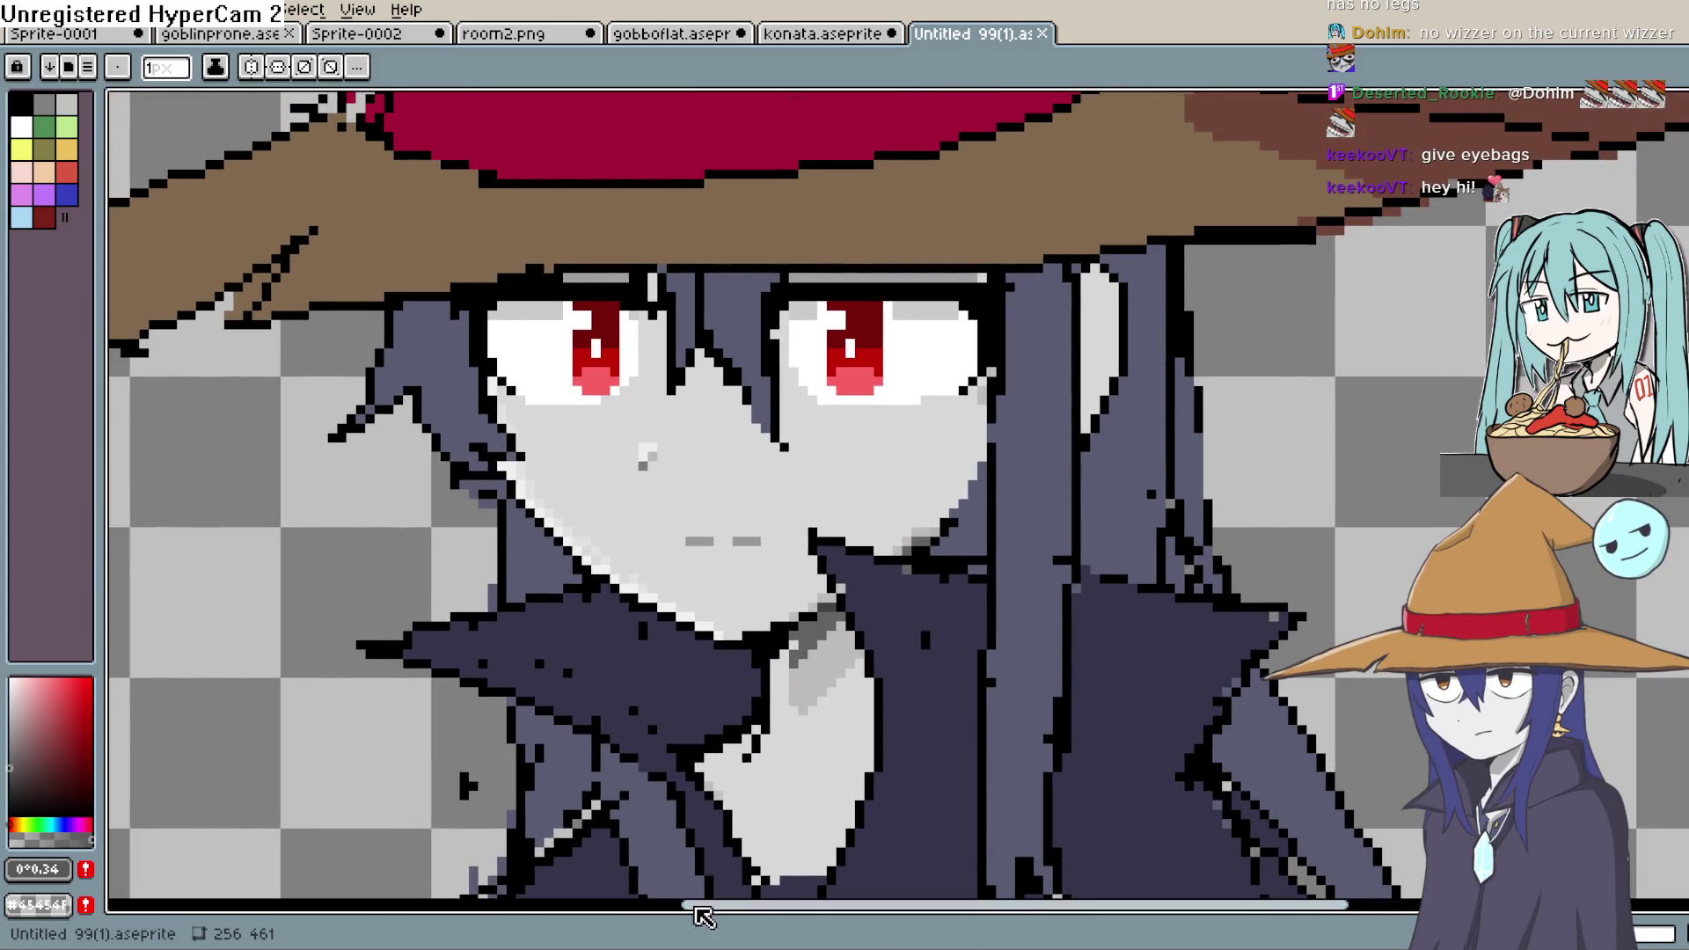
drag(695, 911, 776, 702)
drag(784, 701, 784, 720)
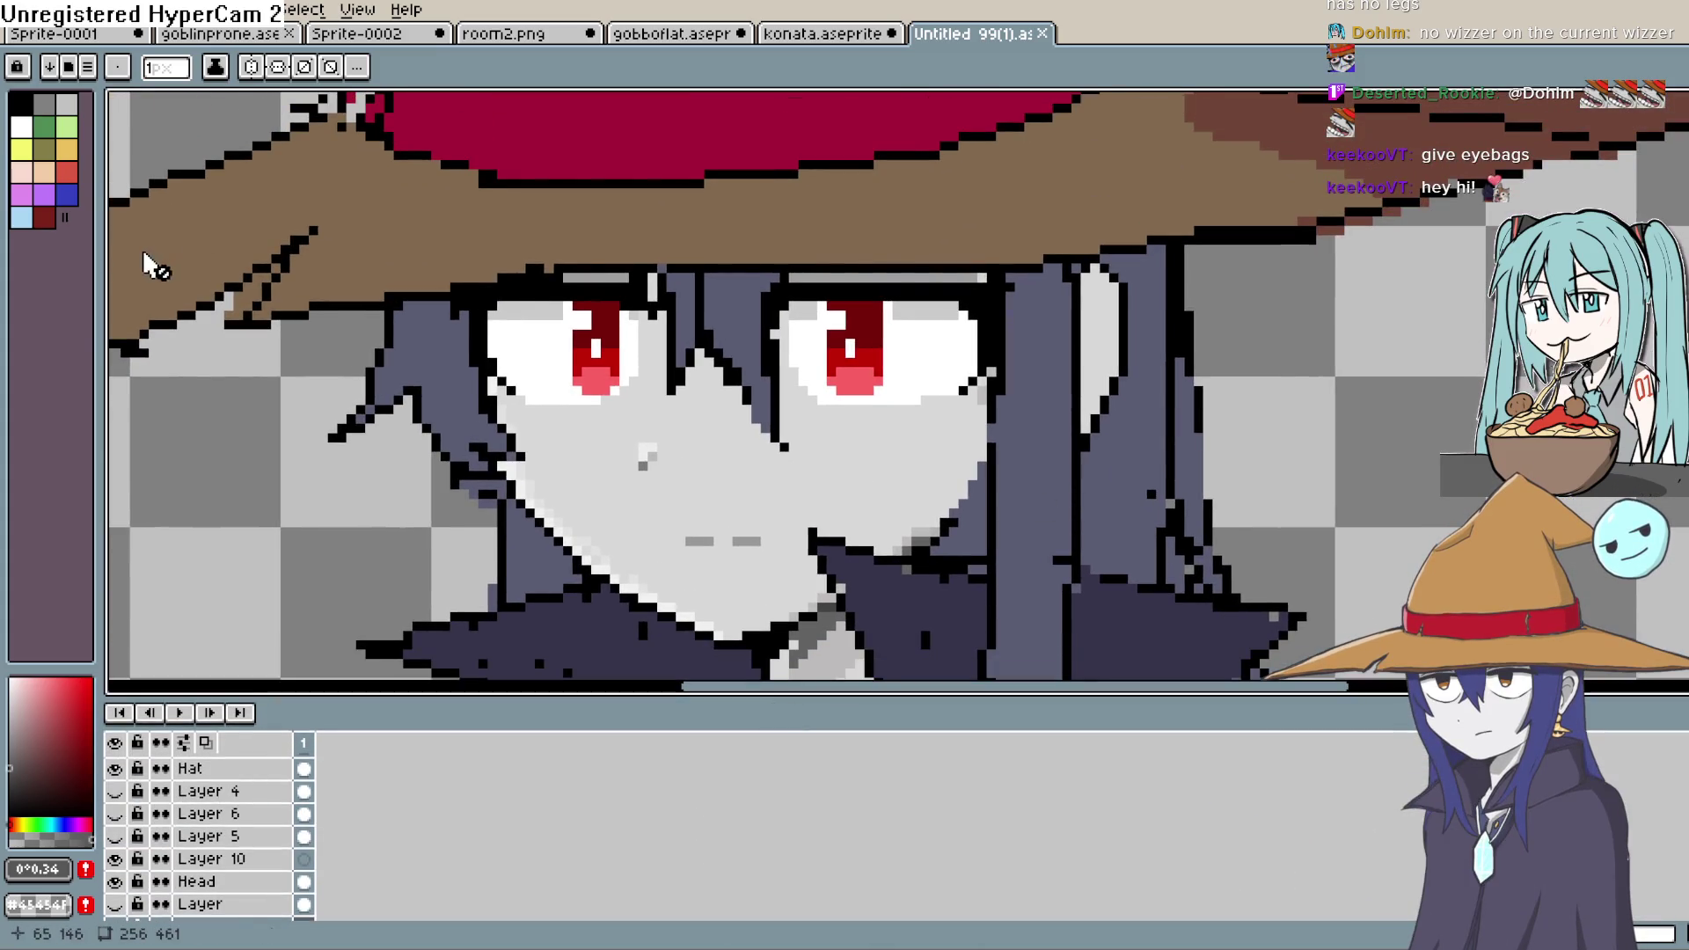
- Sample the witch's pale skin colour and darken it to a mid grey
key(i)
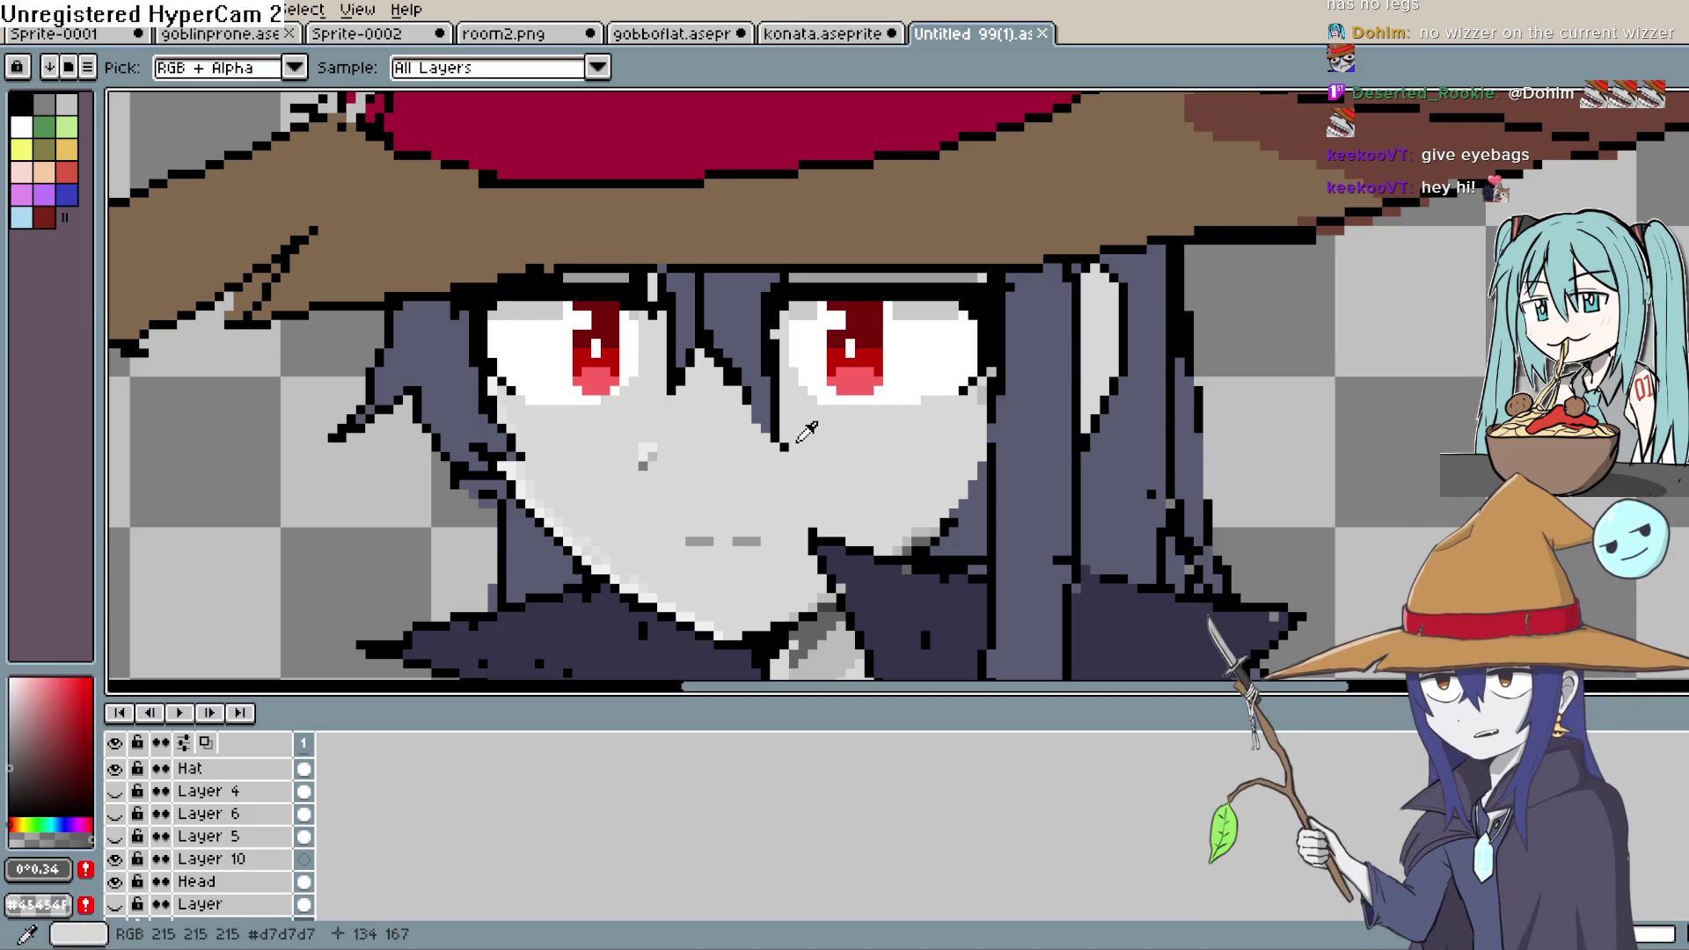
click(123, 181)
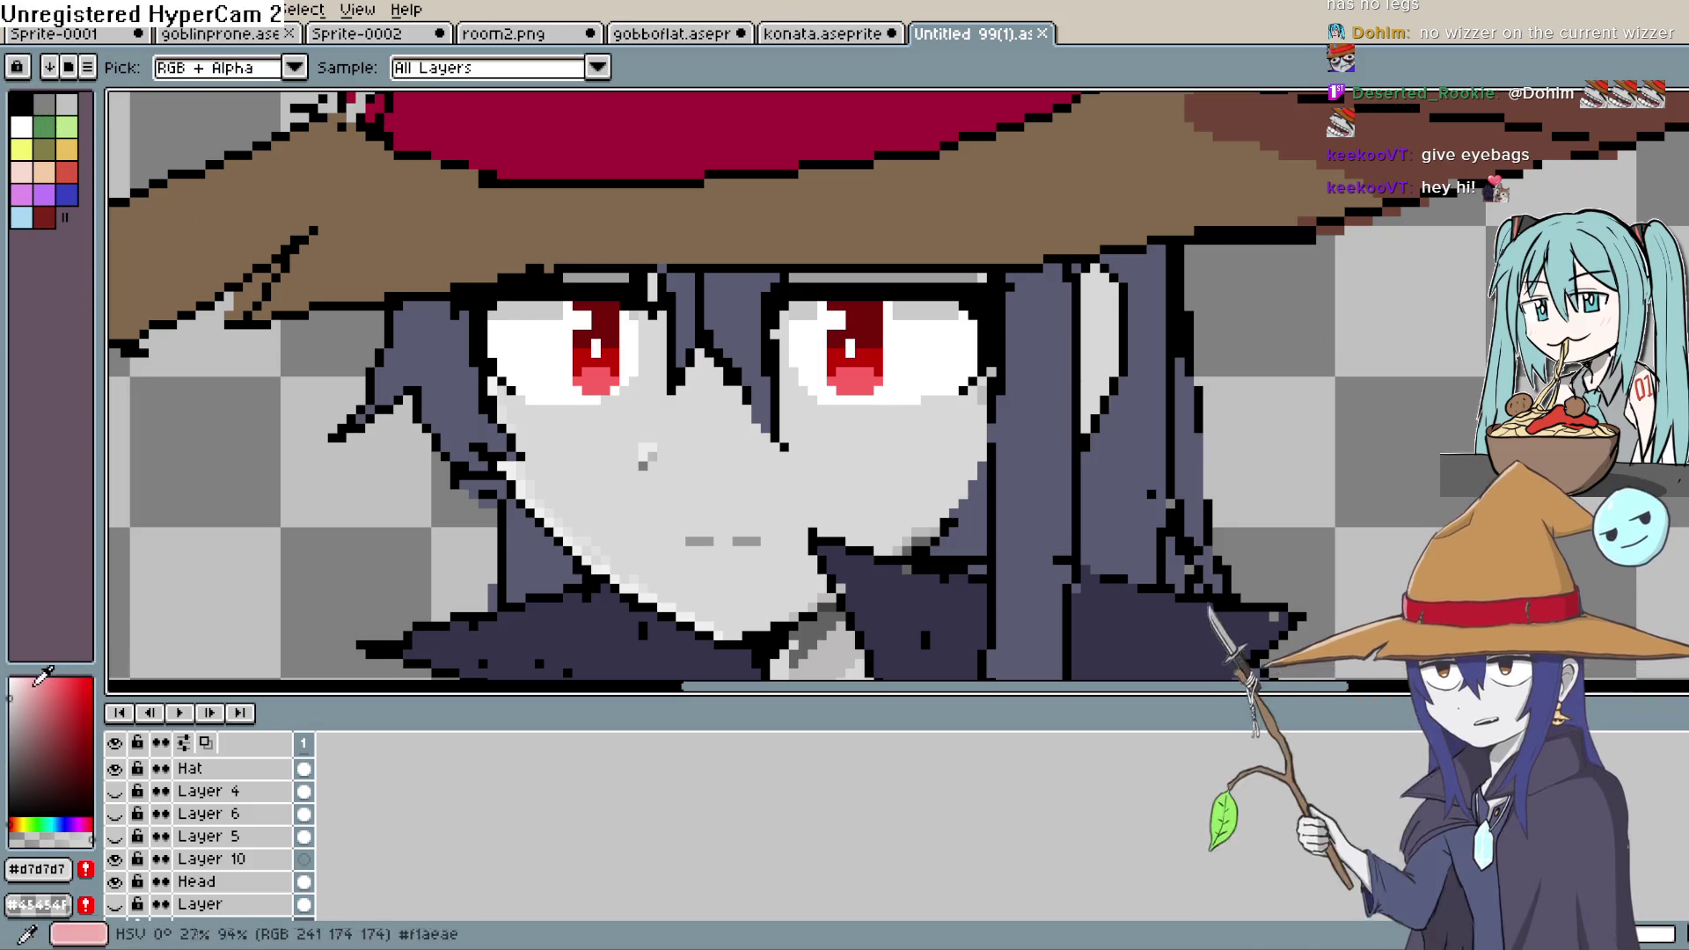
click(11, 706)
drag(11, 707, 13, 732)
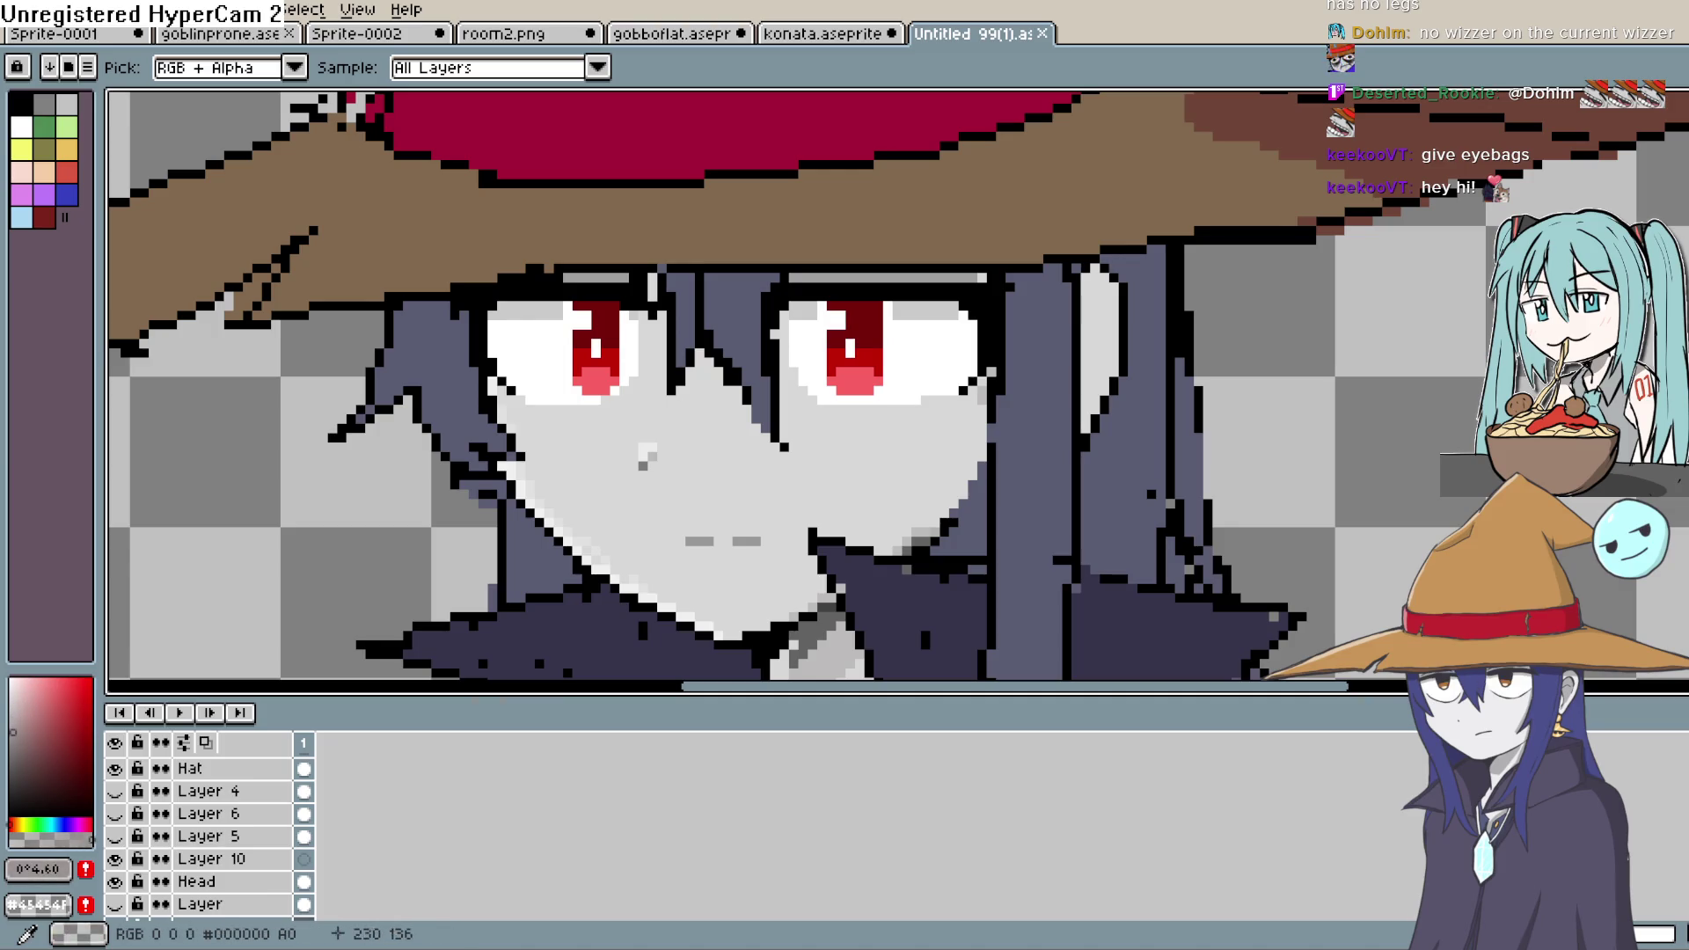
key(b)
- Add a new Layer 15 above Layer 8 and place a 1px grey dot under the right eye
scroll(868, 501, up, 2)
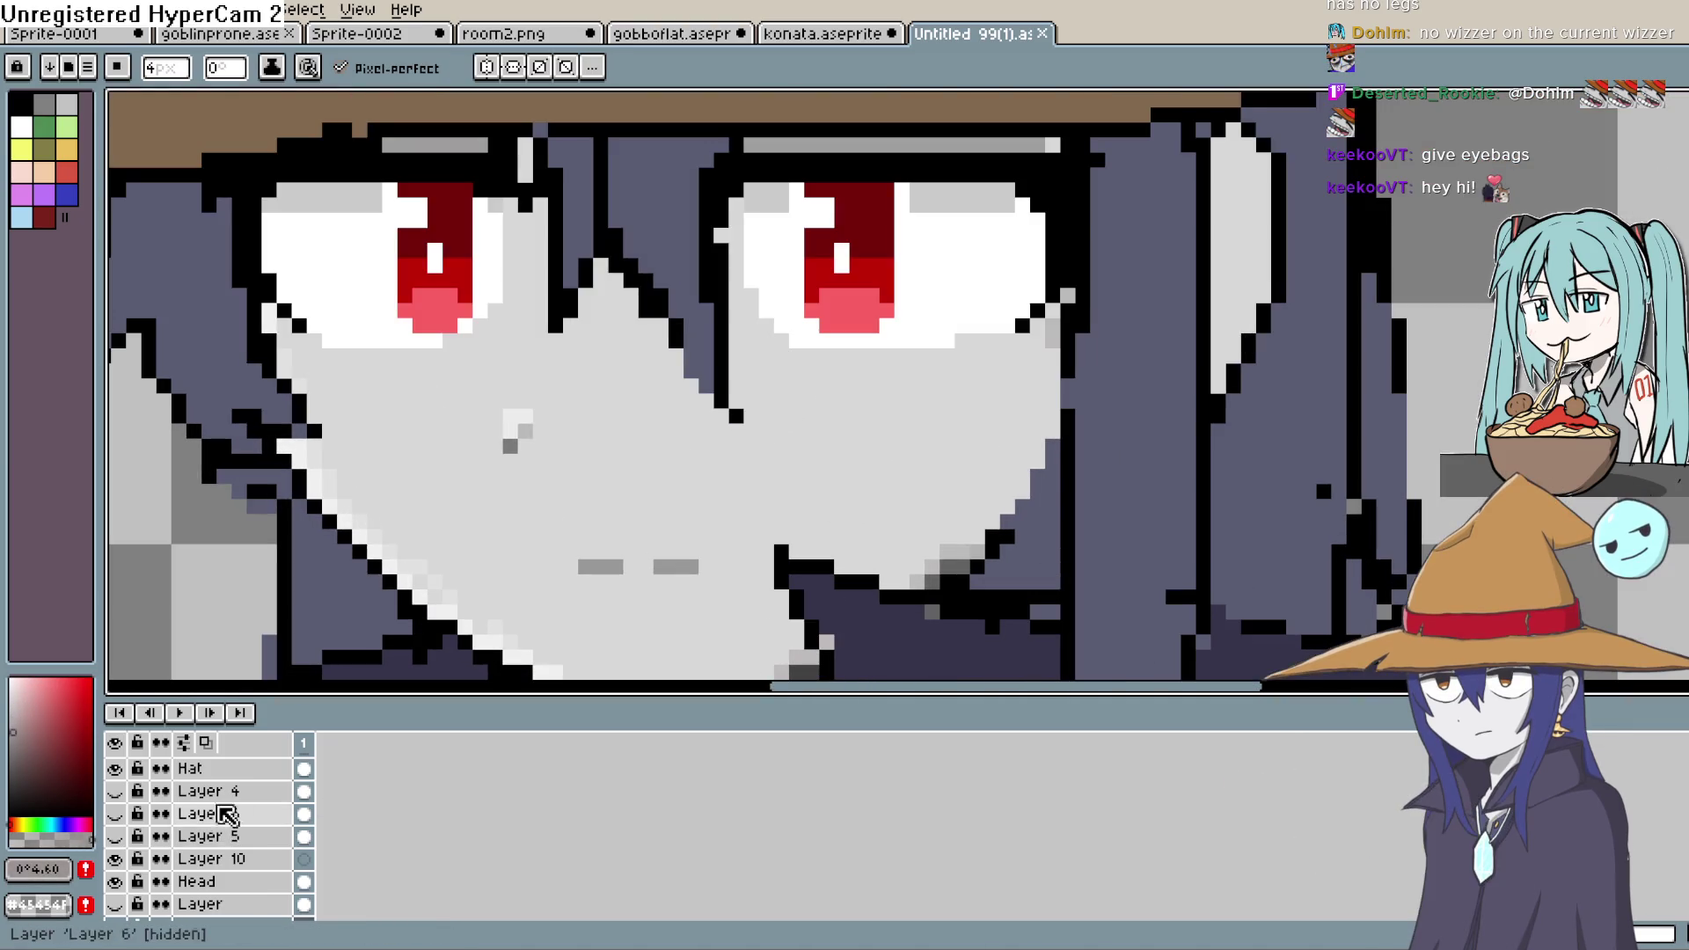
scroll(224, 792, up, 3)
scroll(227, 782, up, 2)
click(222, 771)
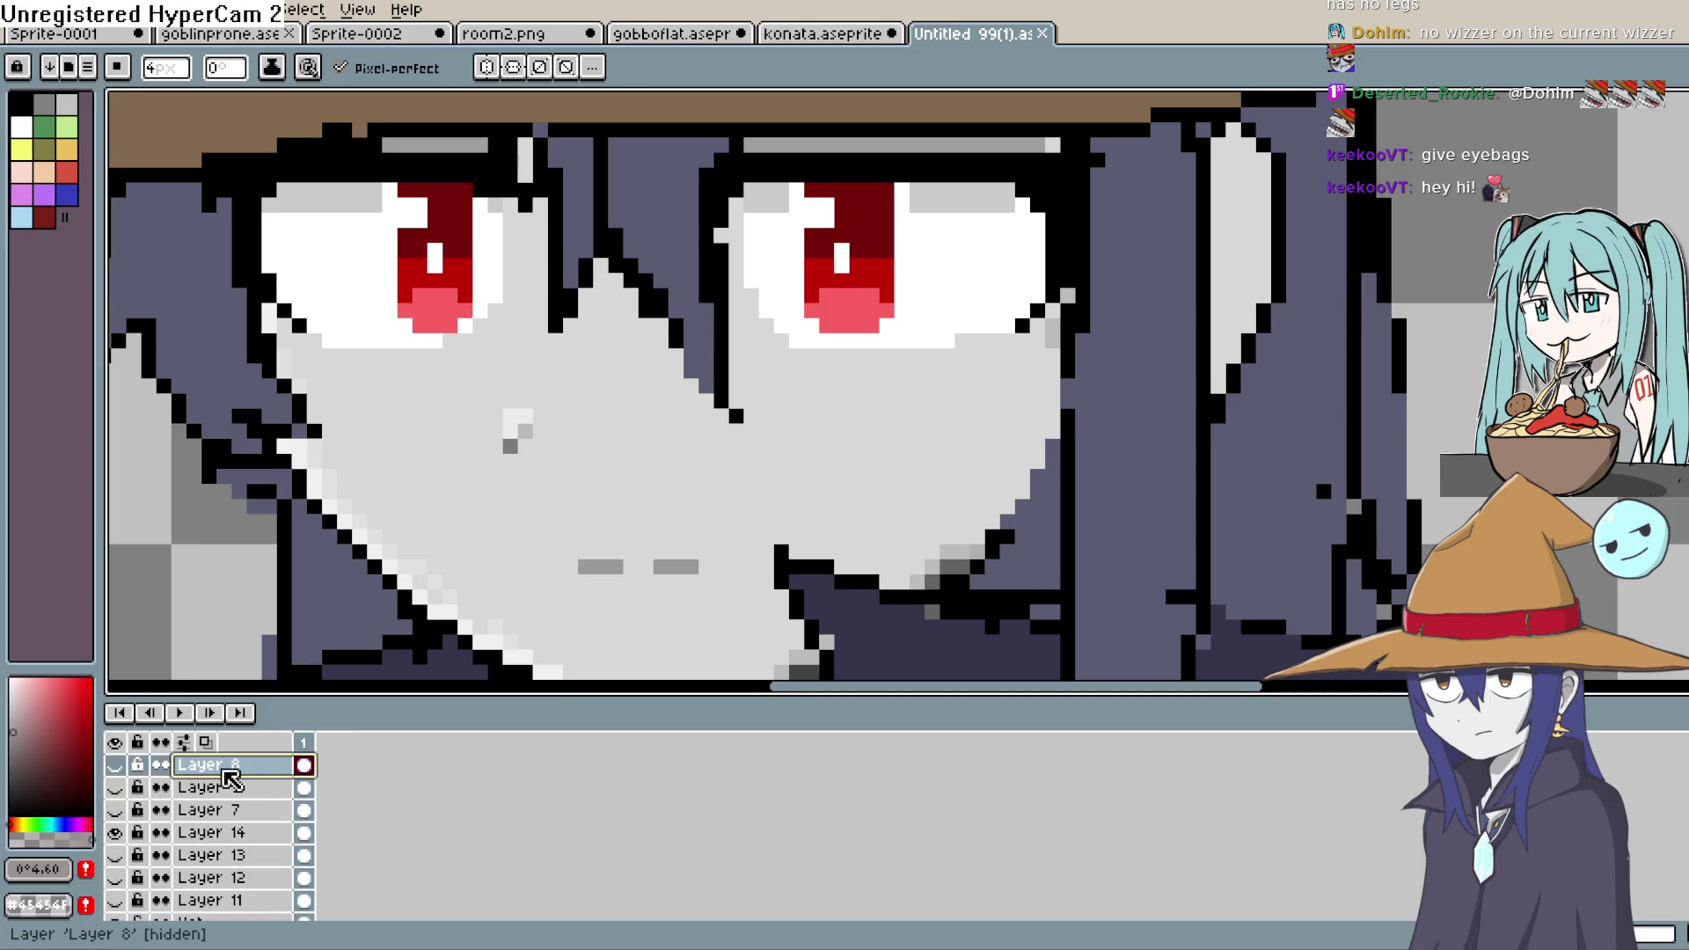
key(shift+n)
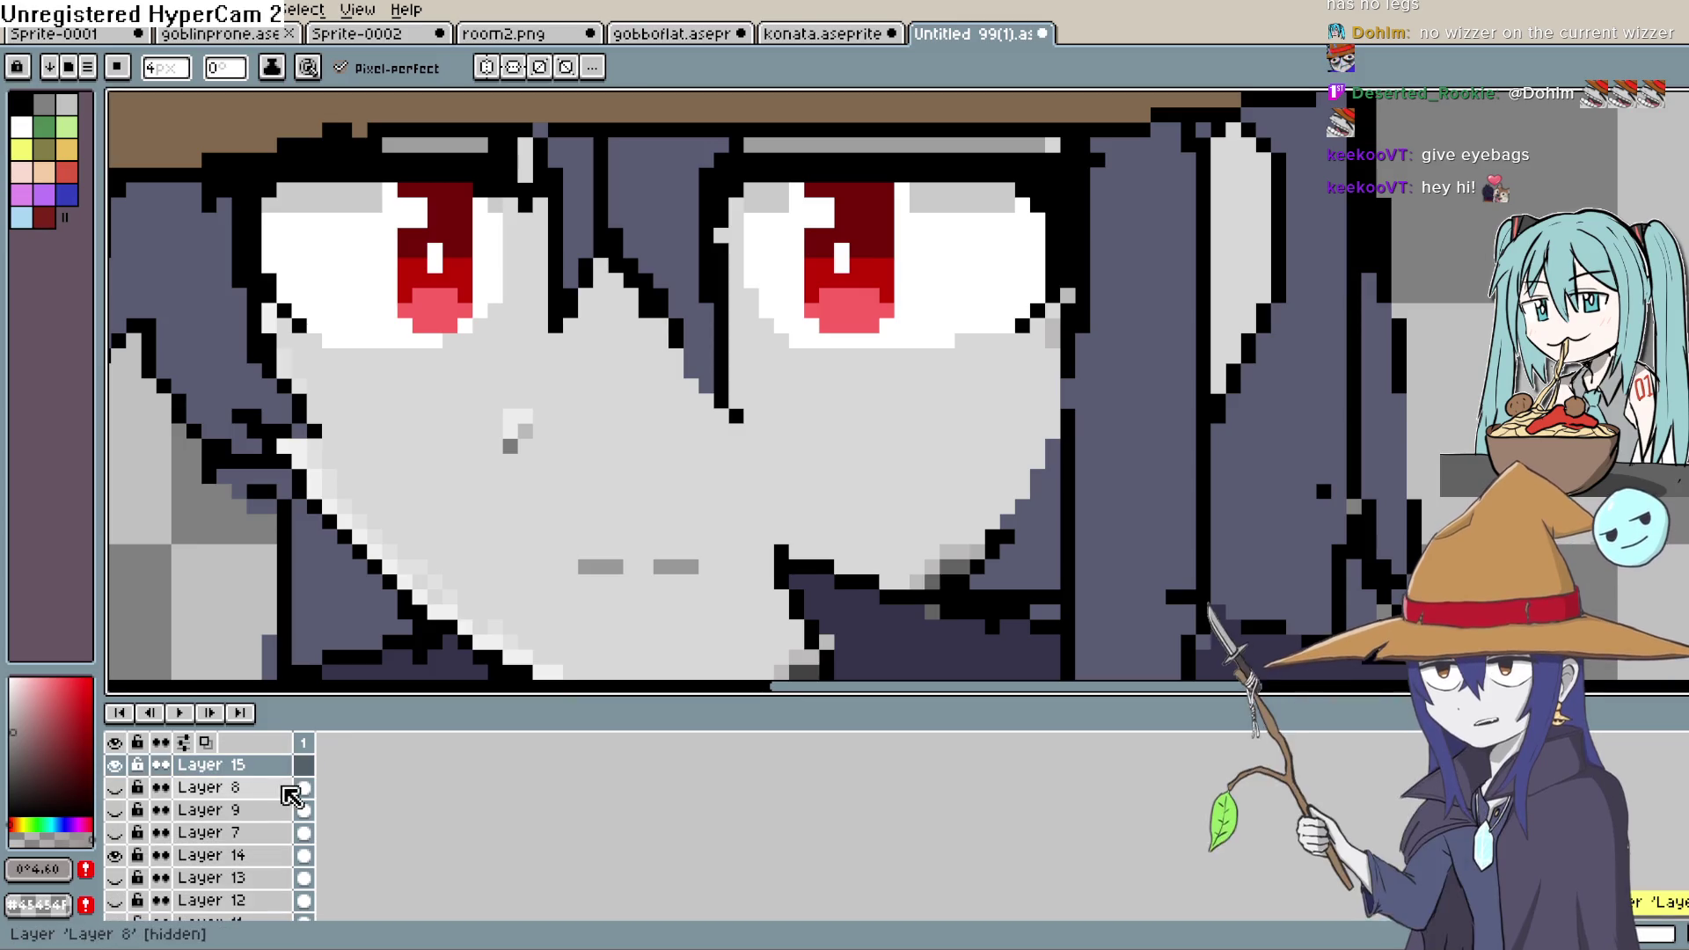
key(b)
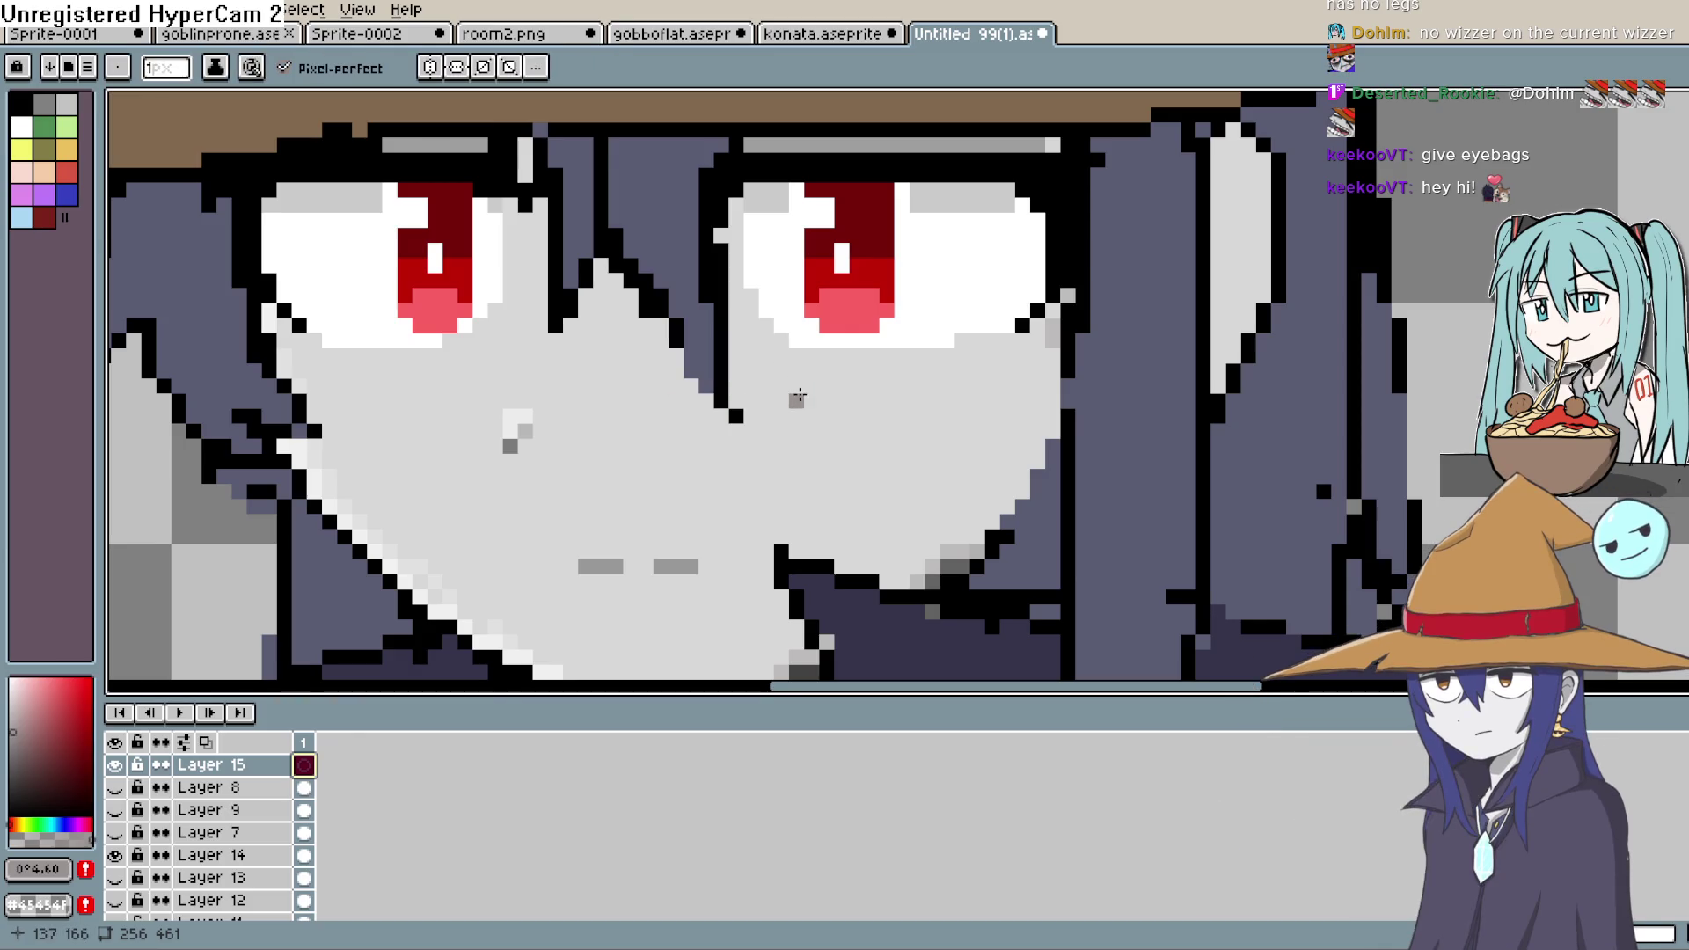
click(780, 340)
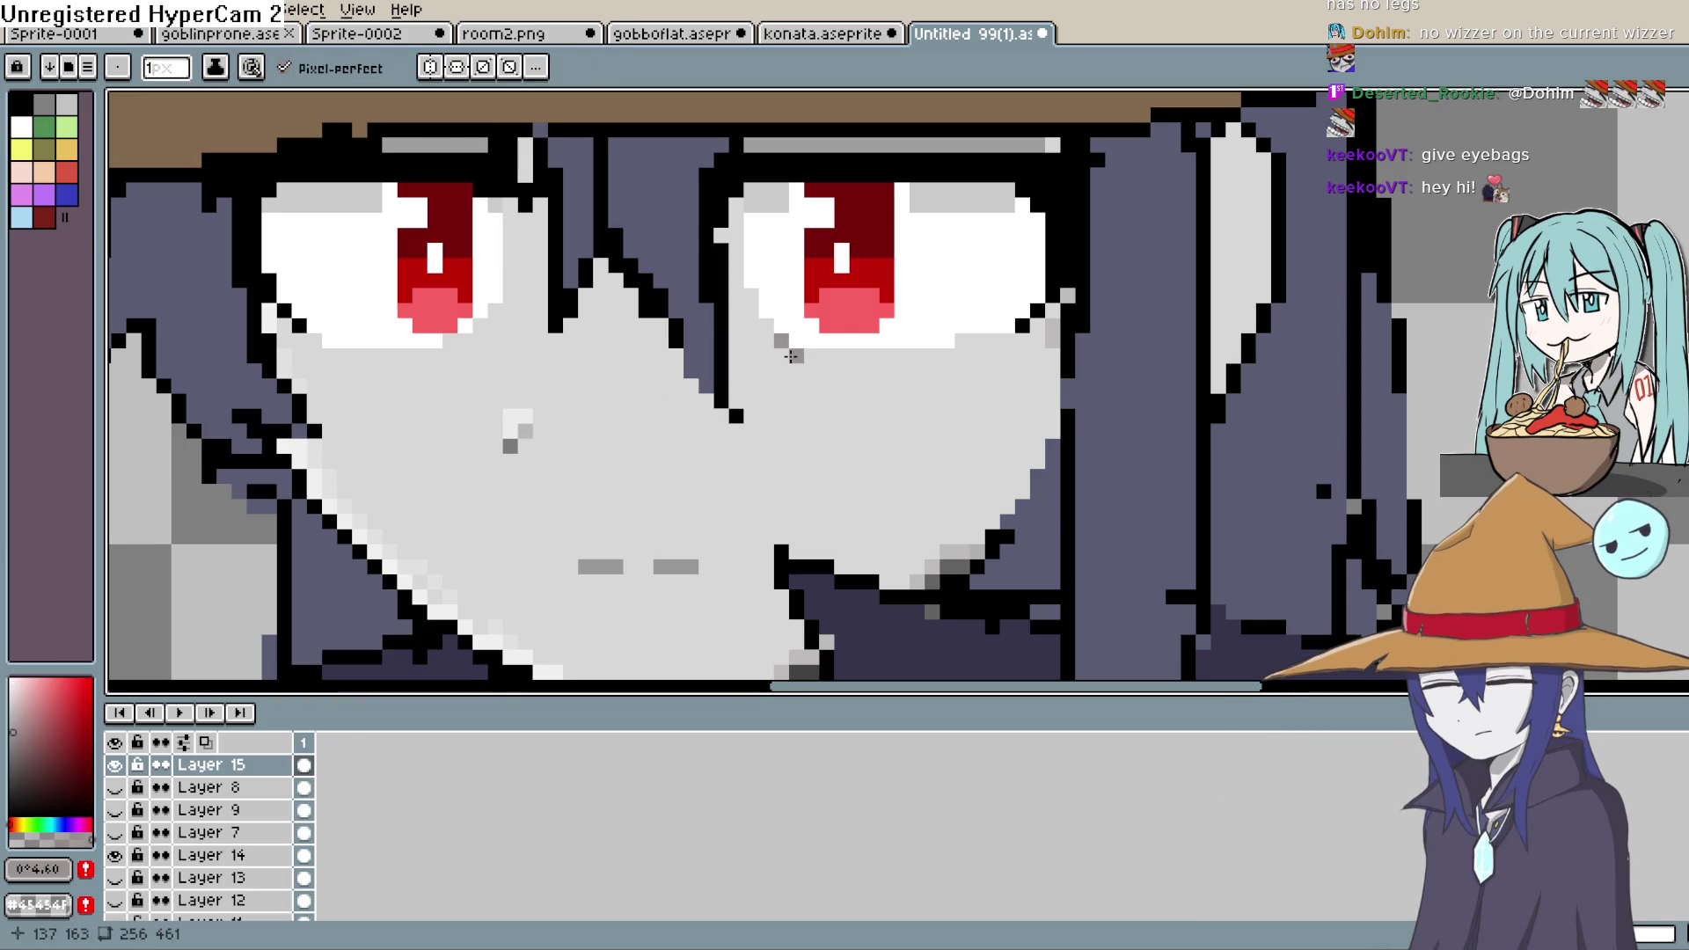
- Pencil short grey eye-bag lines beneath the witch's right and left eyes on Layer 15
drag(796, 355, 959, 341)
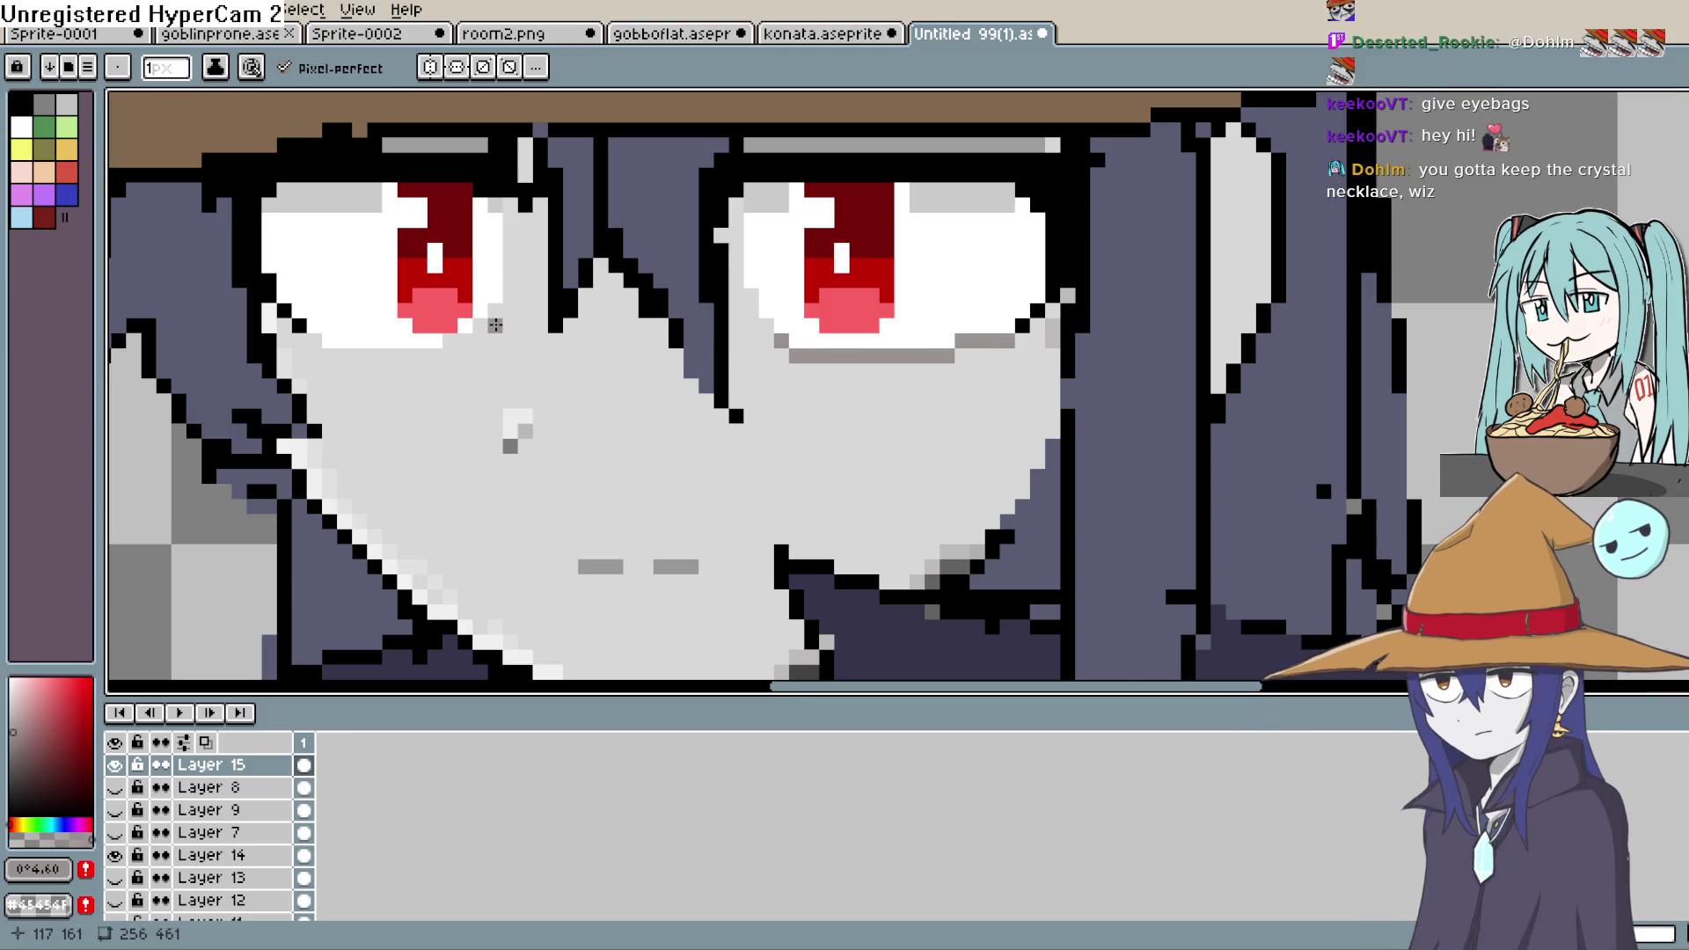
click(479, 326)
click(465, 341)
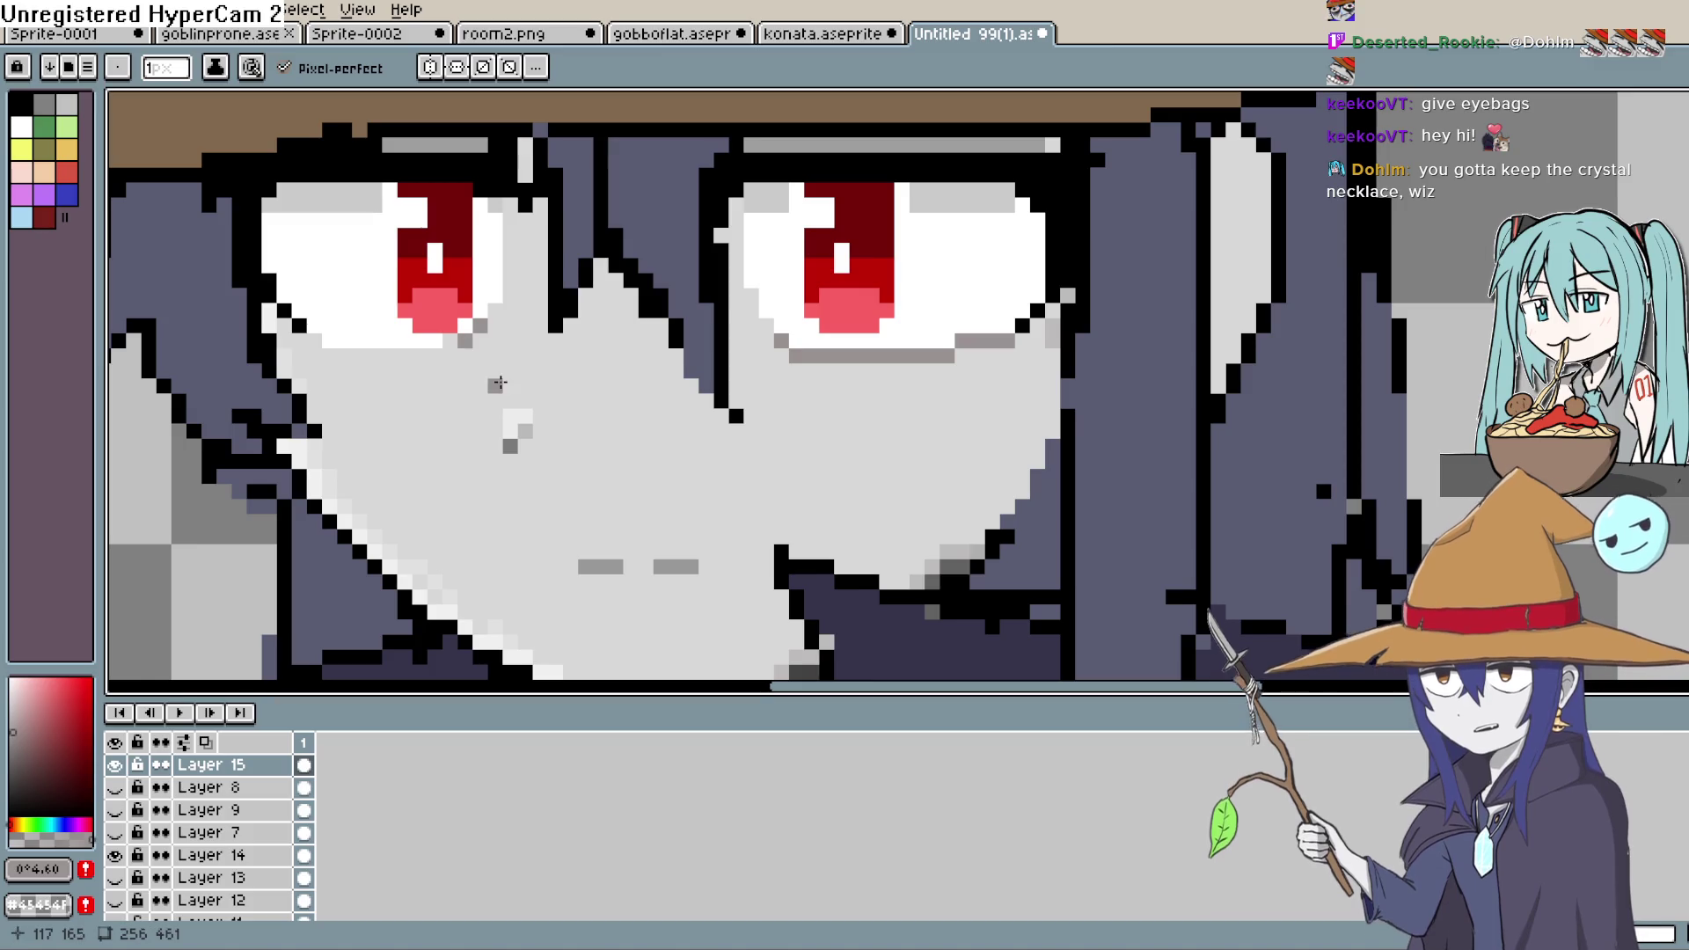
click(453, 345)
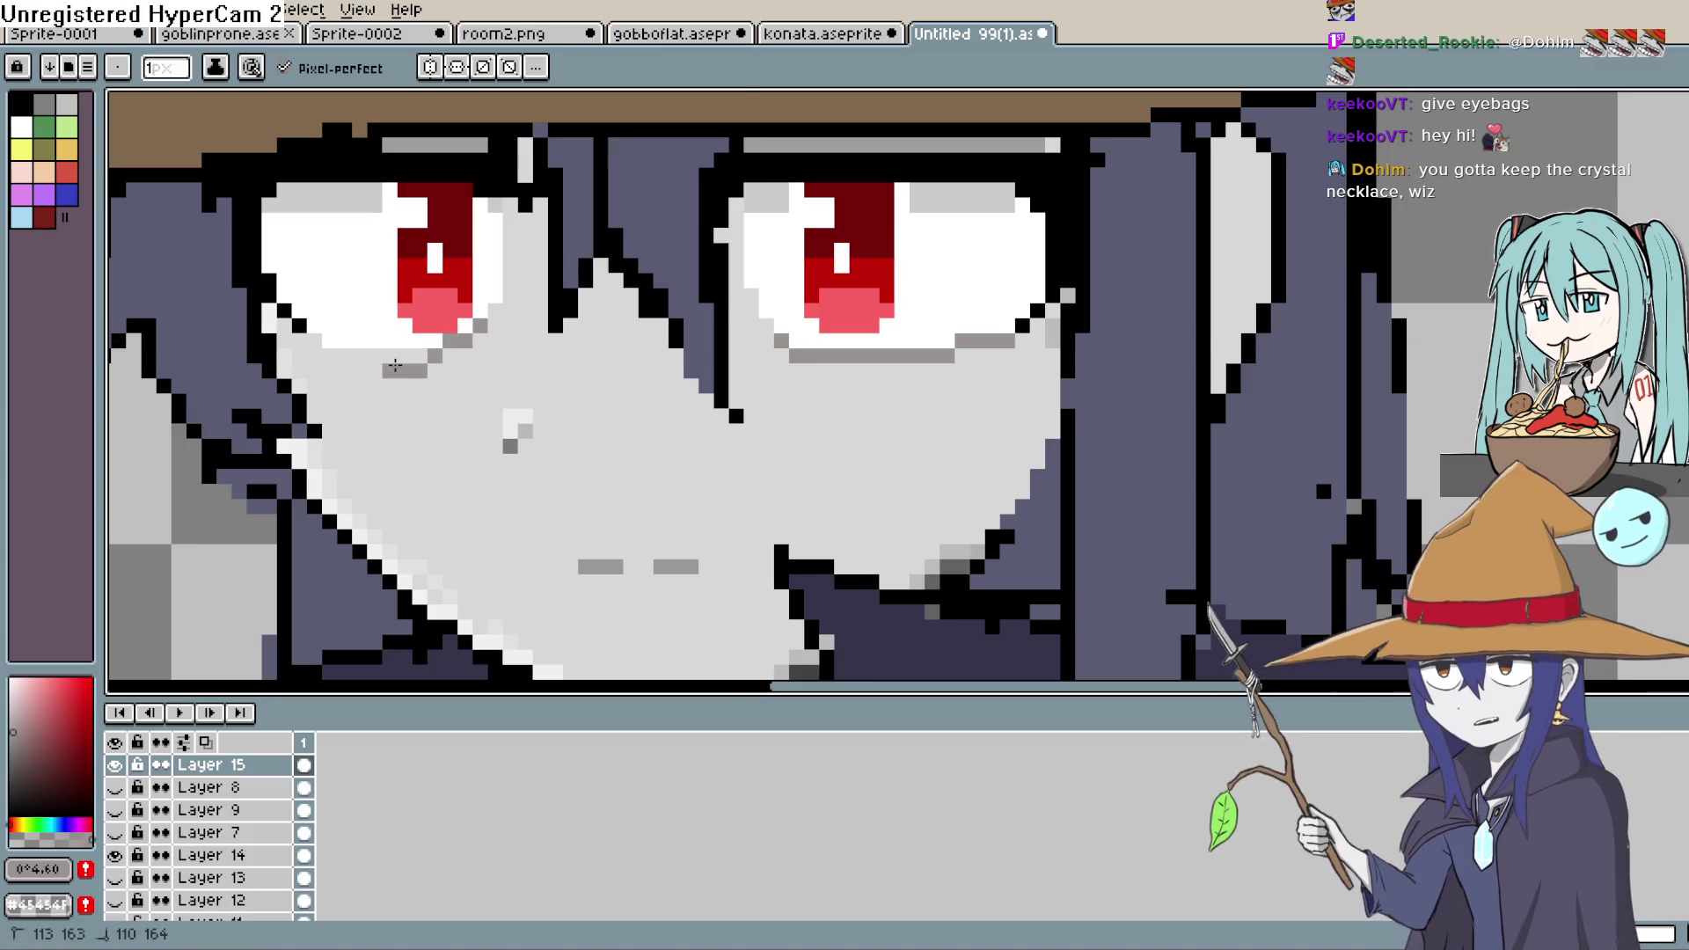
shift+click(327, 356)
scroll(328, 356, down, 3)
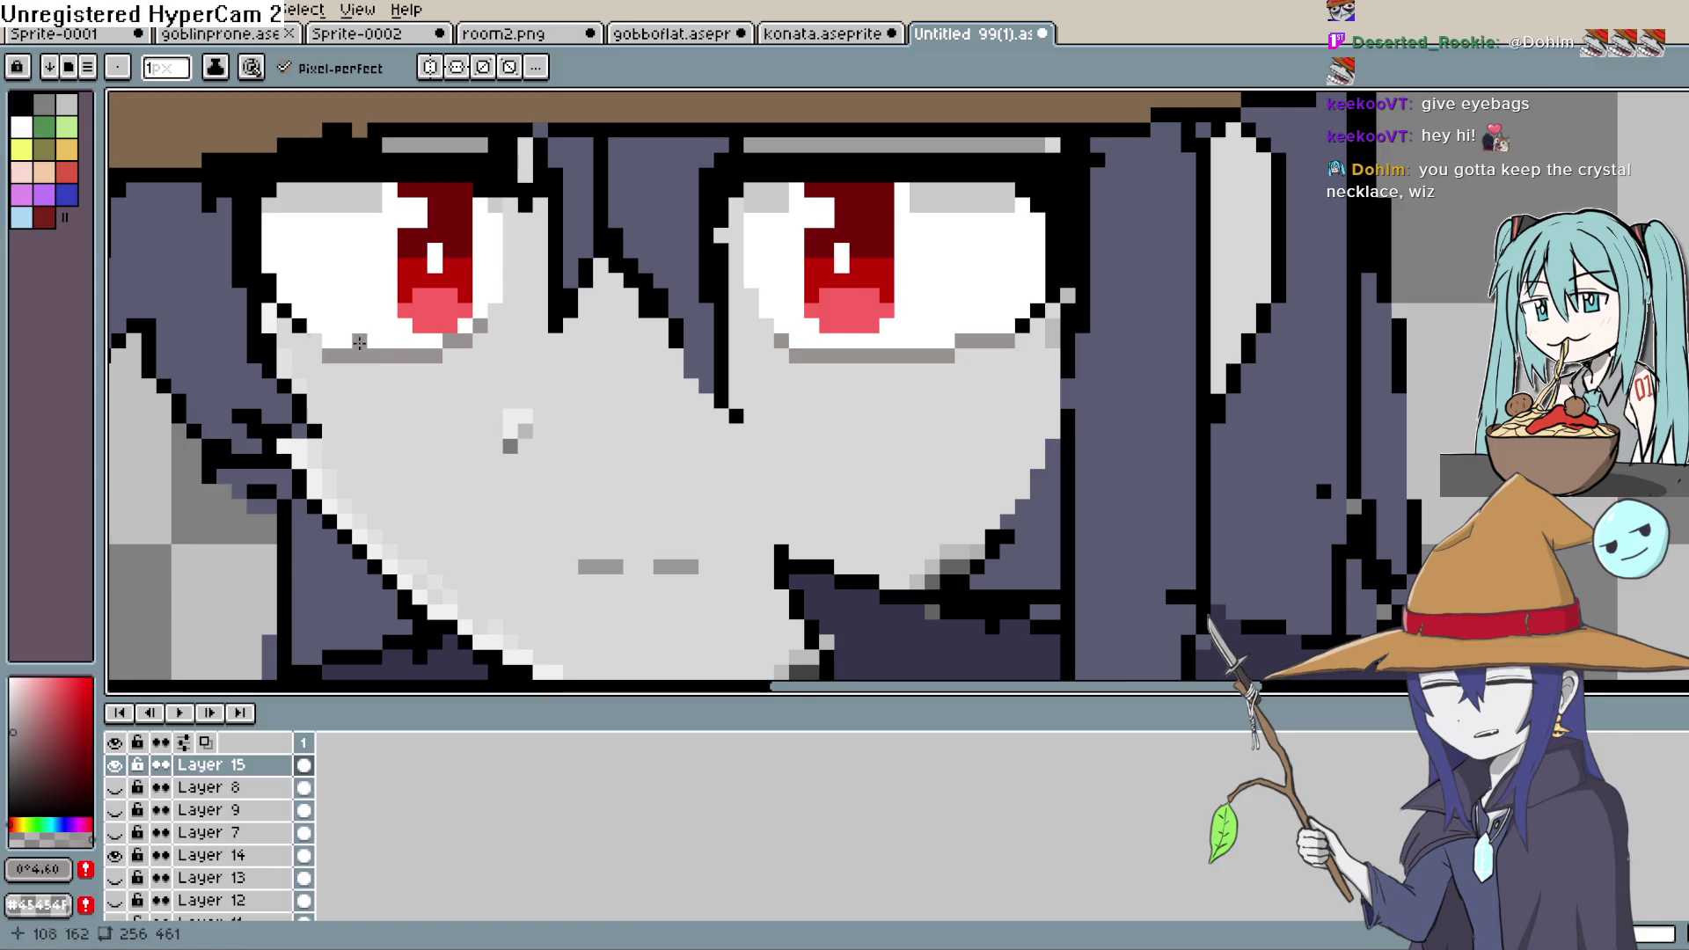
scroll(747, 403, up, 2)
click(766, 373)
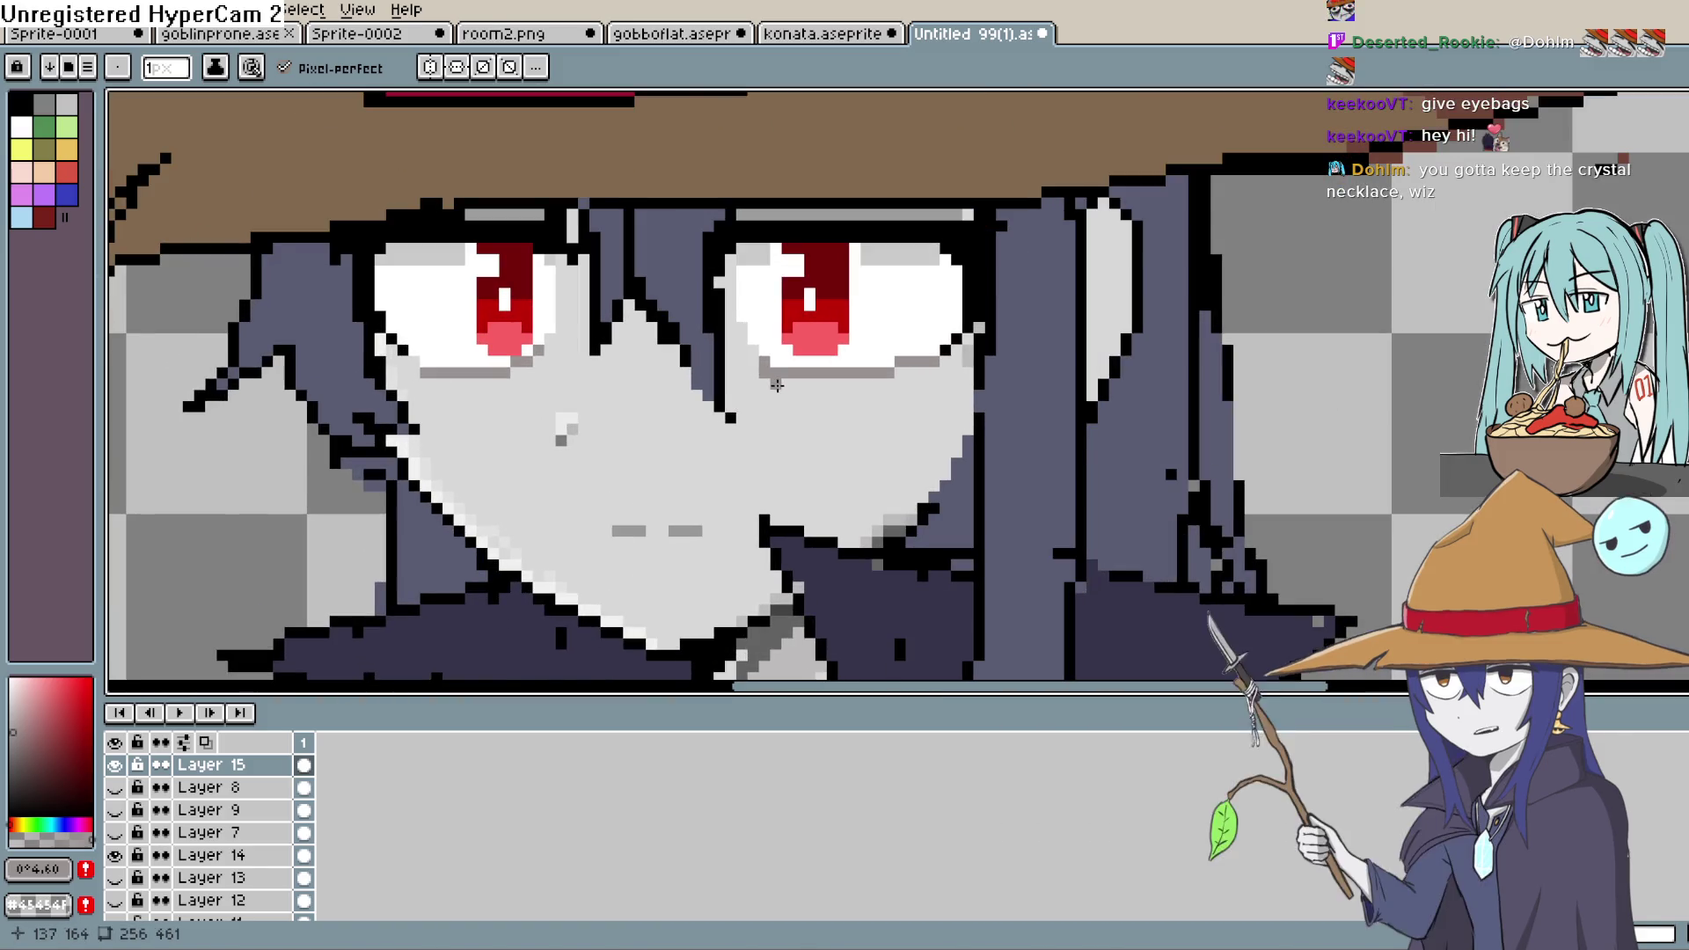
shift+click(880, 382)
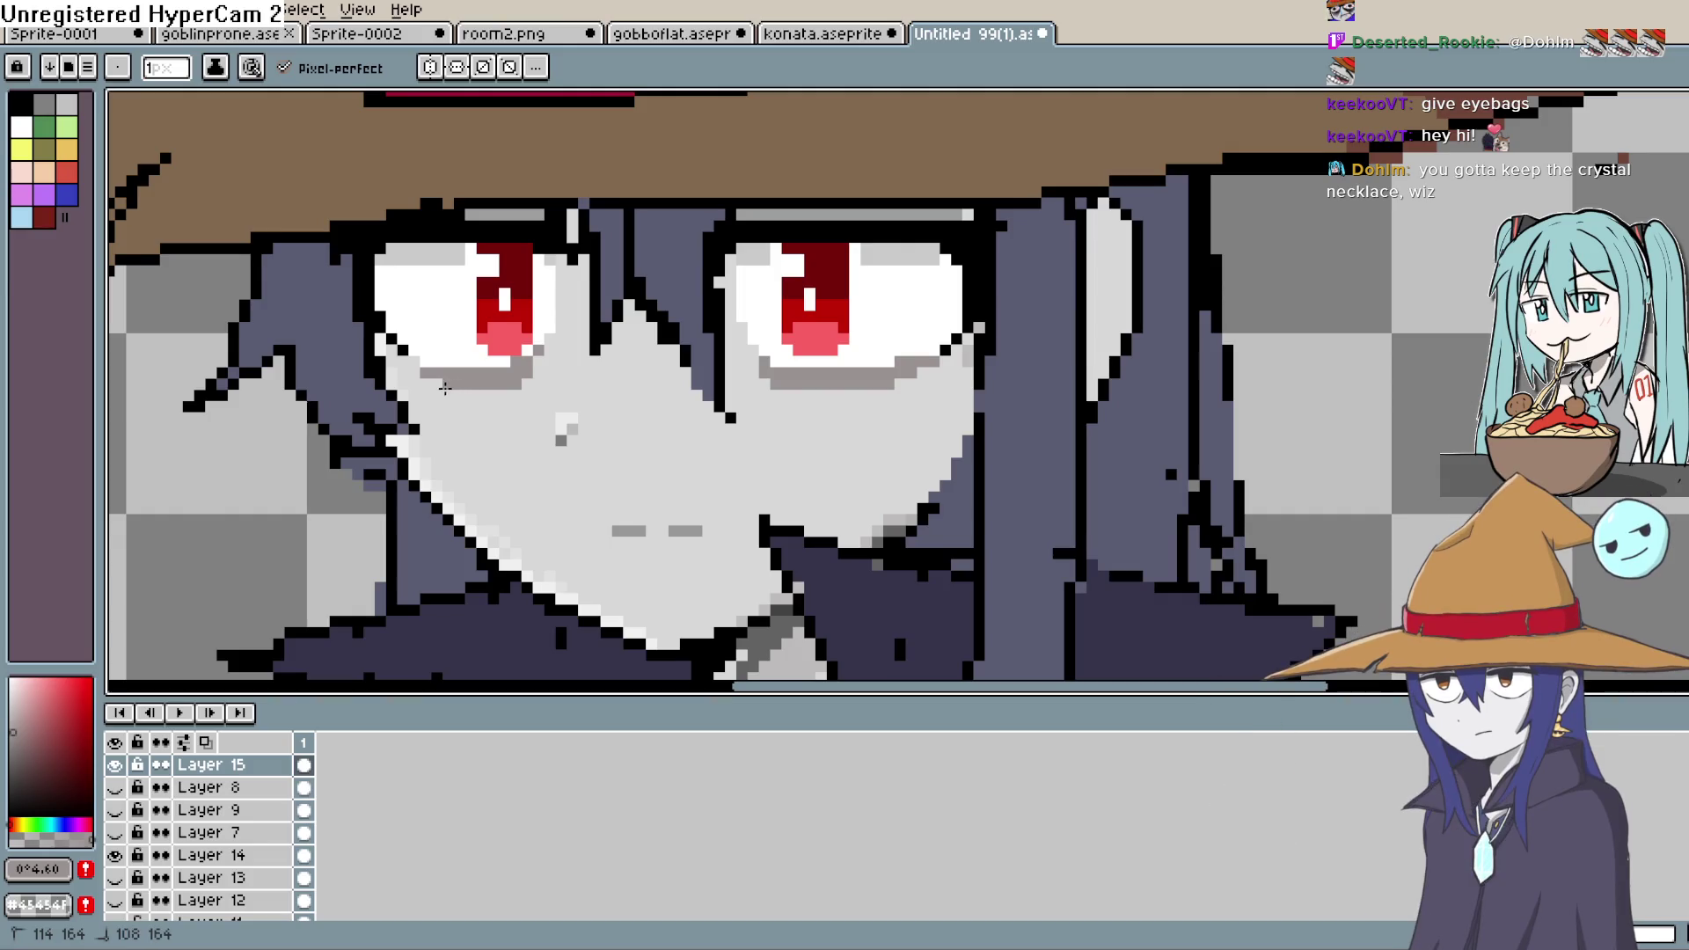
scroll(437, 389, down, 3)
scroll(550, 396, up, 3)
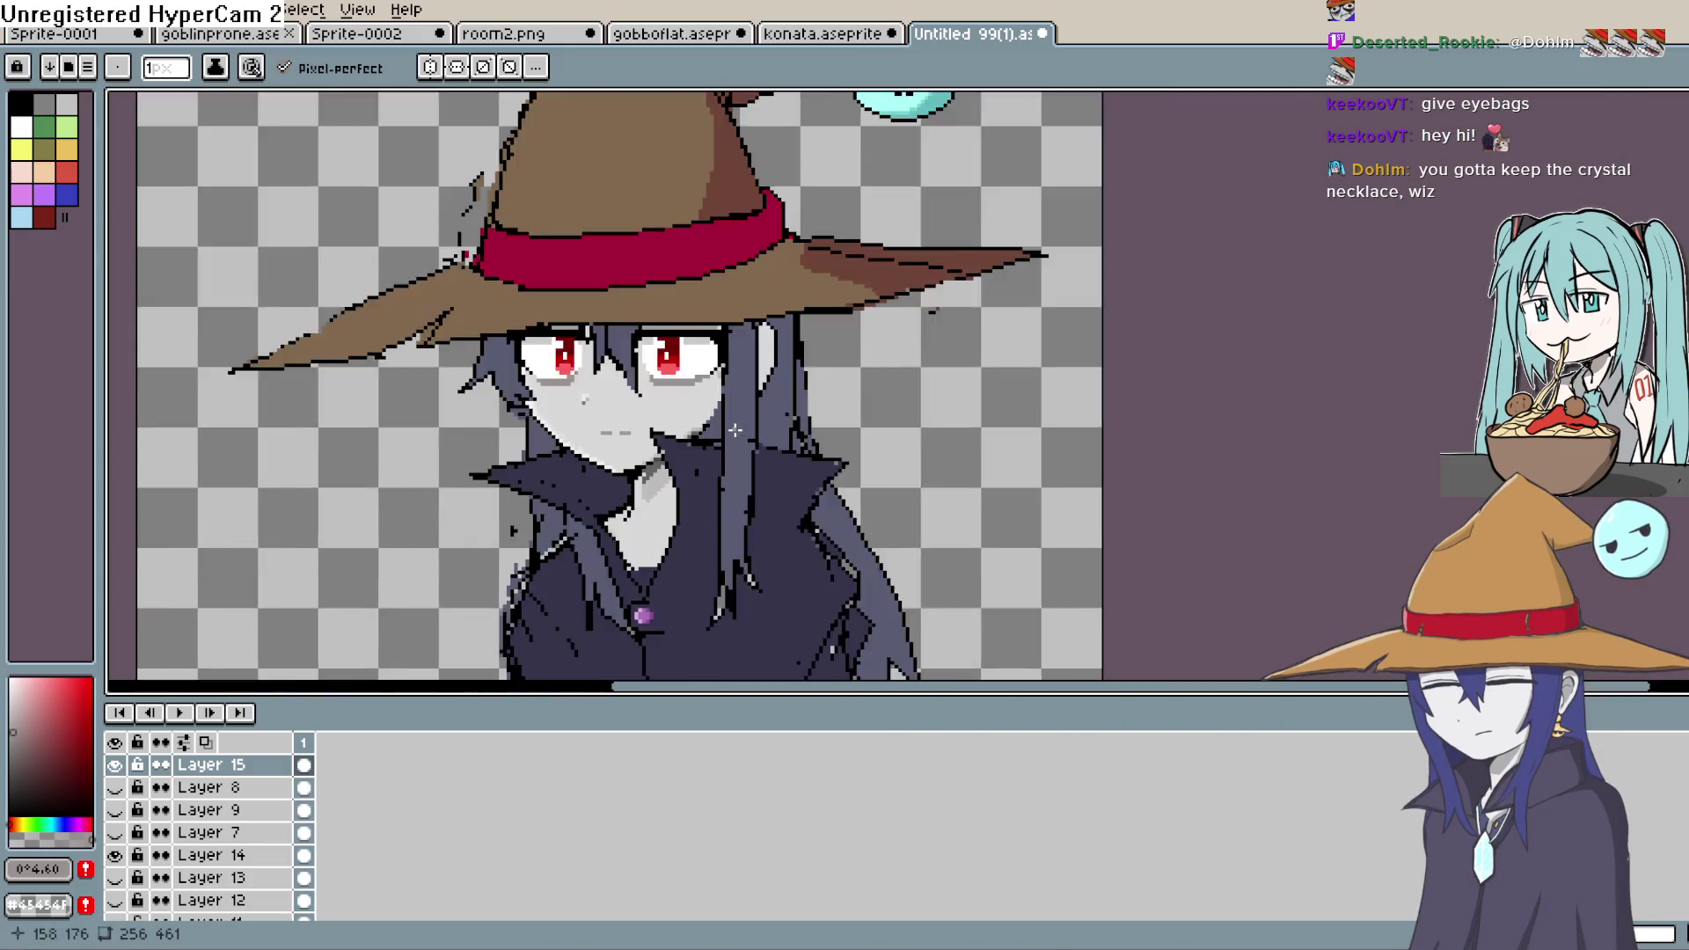
- Pick a darker drawing shade reading 0°0.43 and zoom in closer on the face
scroll(551, 396, up, 2)
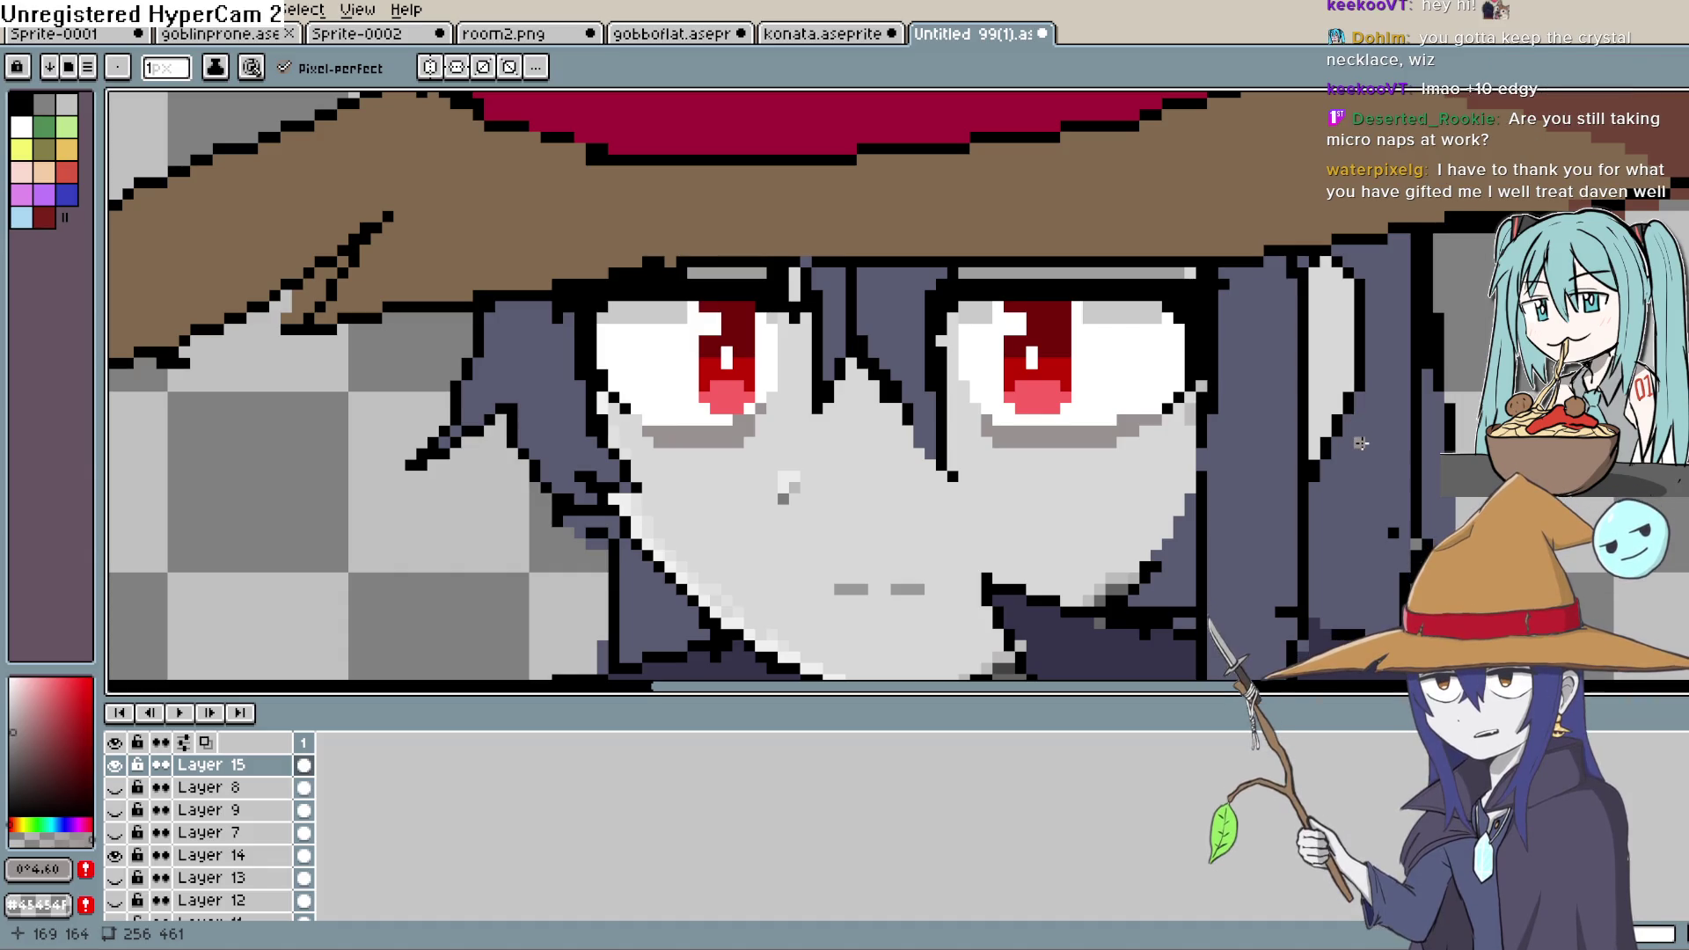
scroll(1055, 607, down, 2)
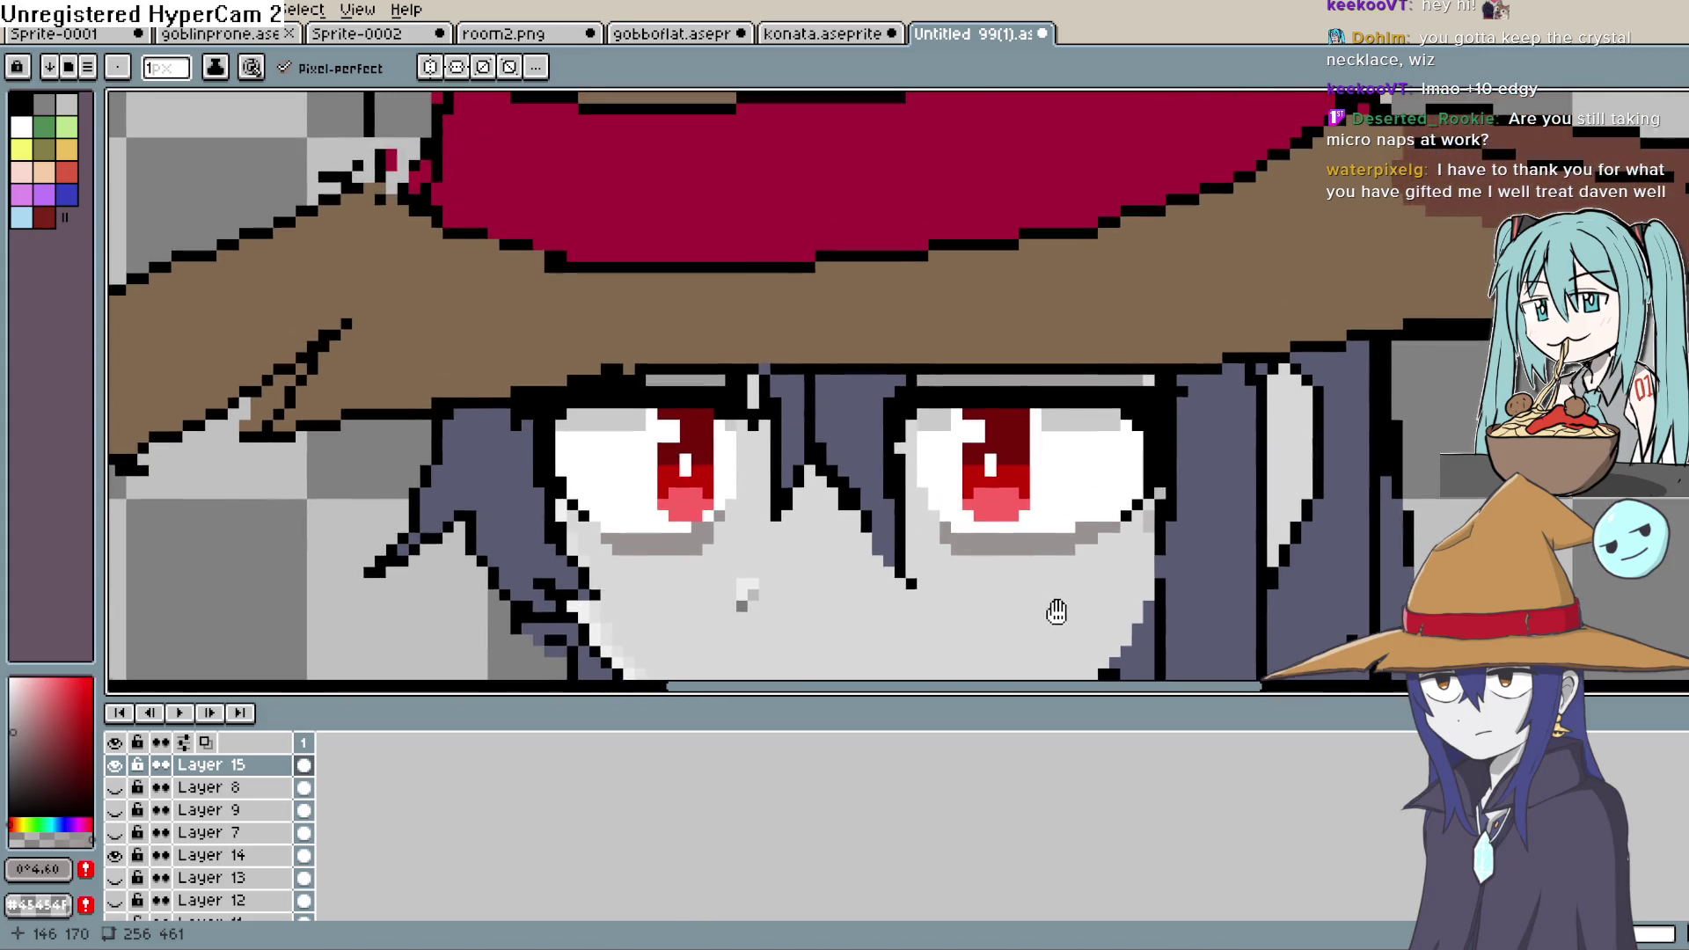
scroll(1056, 537, down, 3)
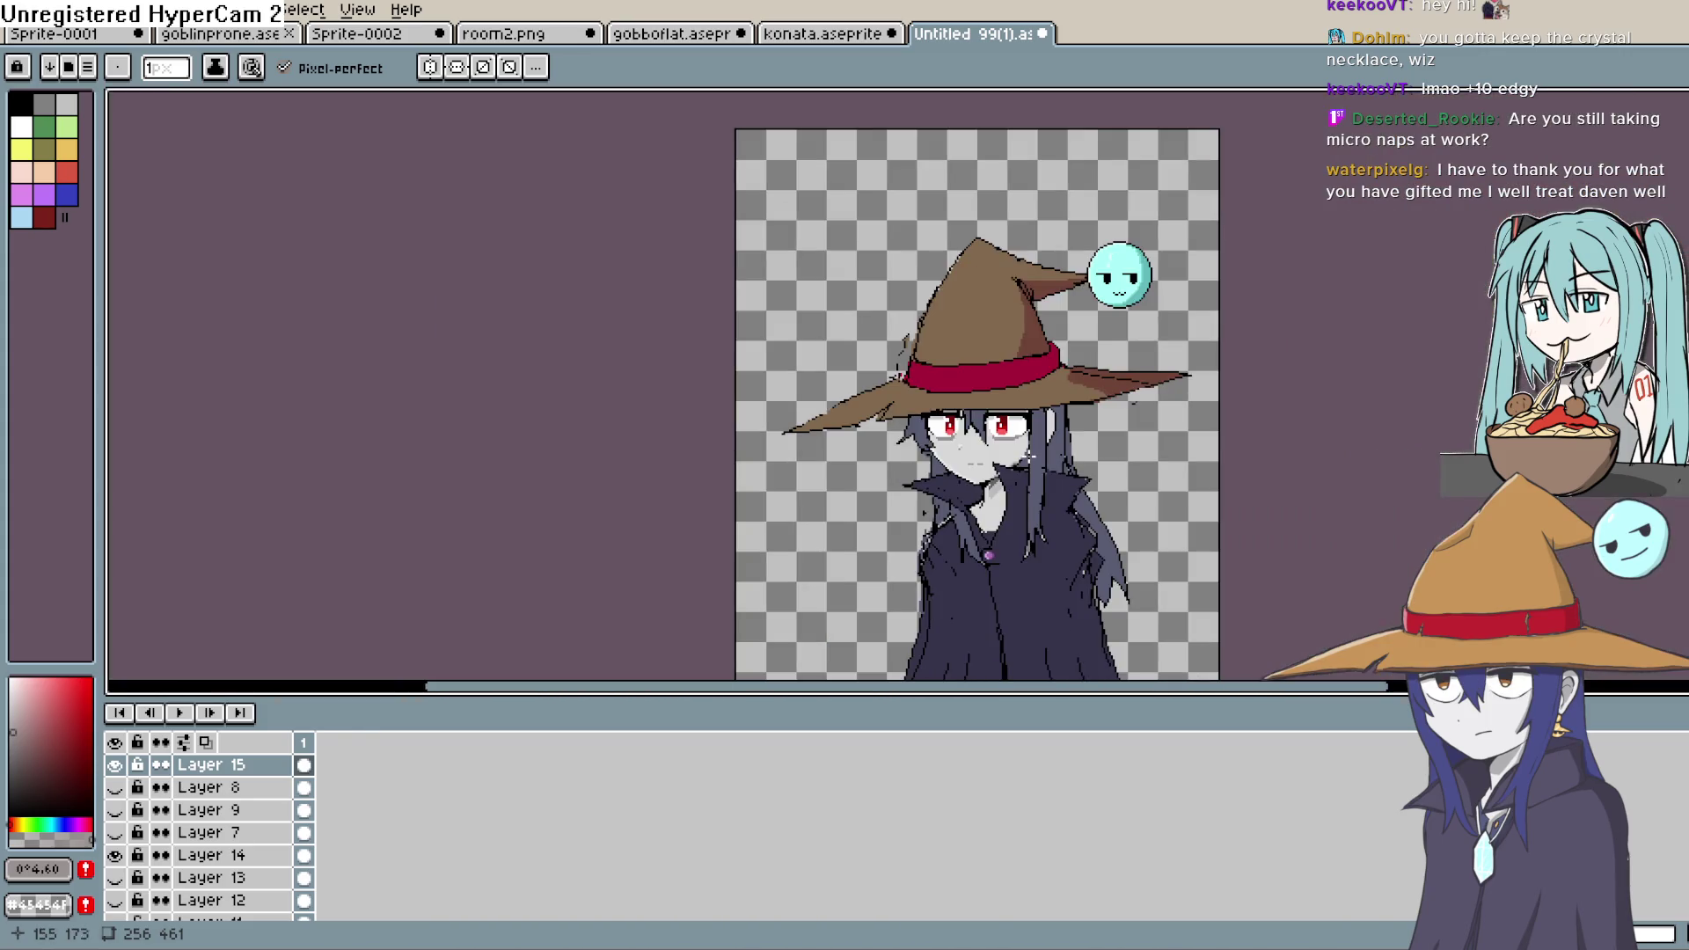
scroll(1008, 419, down, 1)
scroll(994, 418, up, 4)
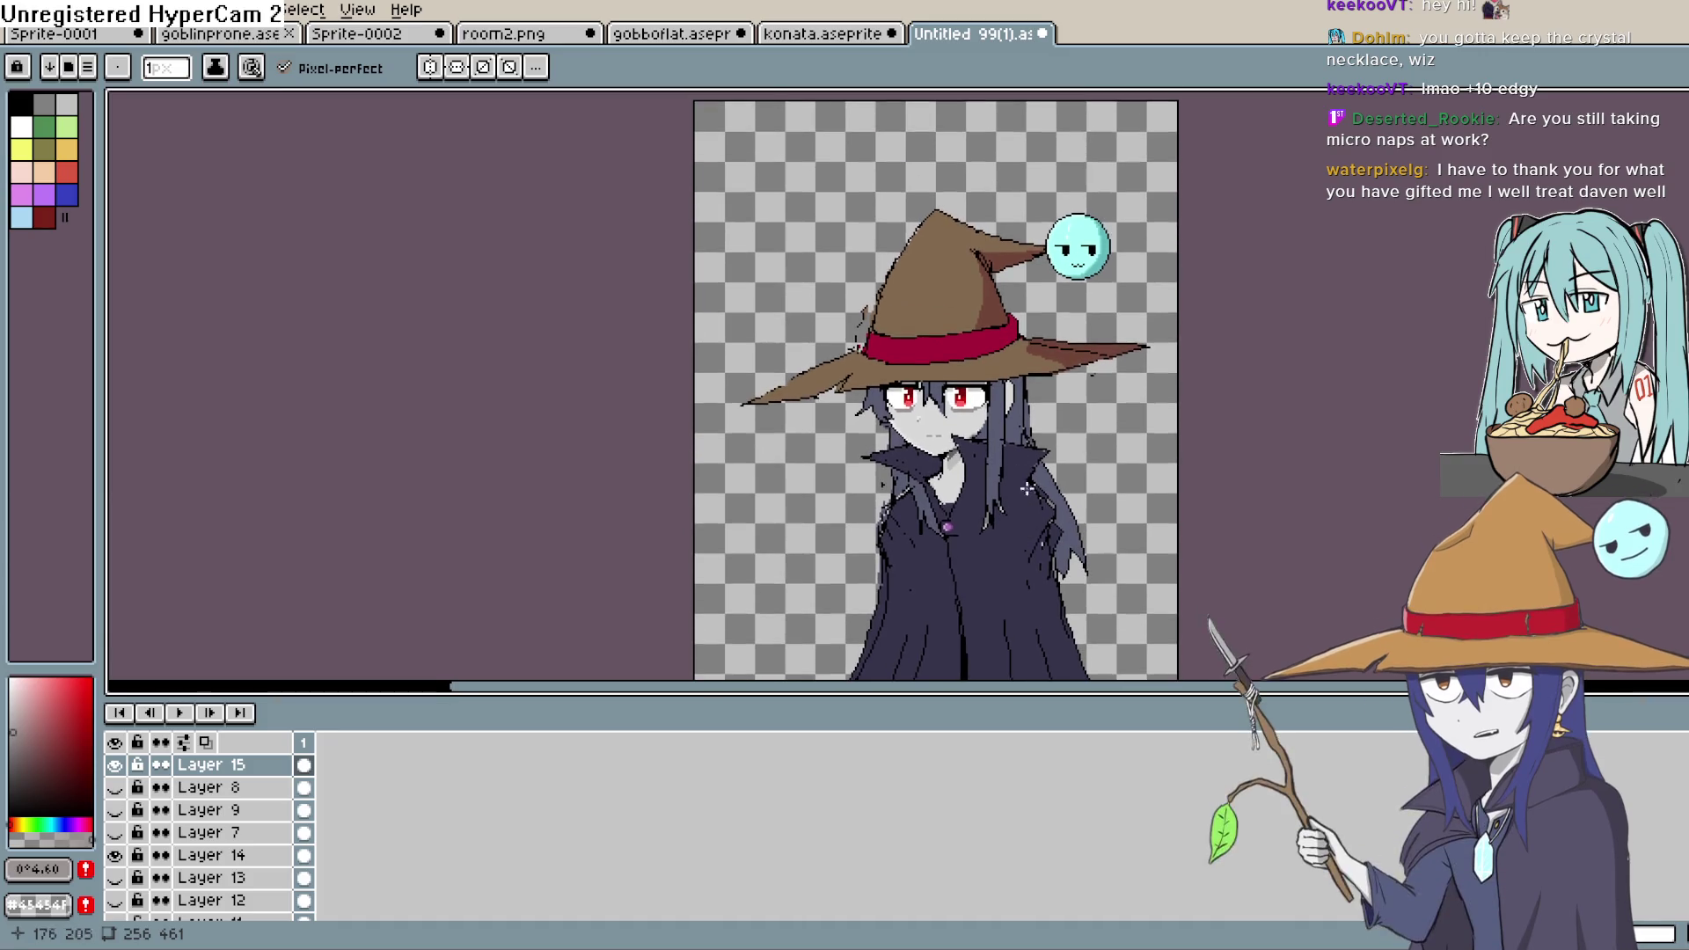
scroll(989, 417, left, 3)
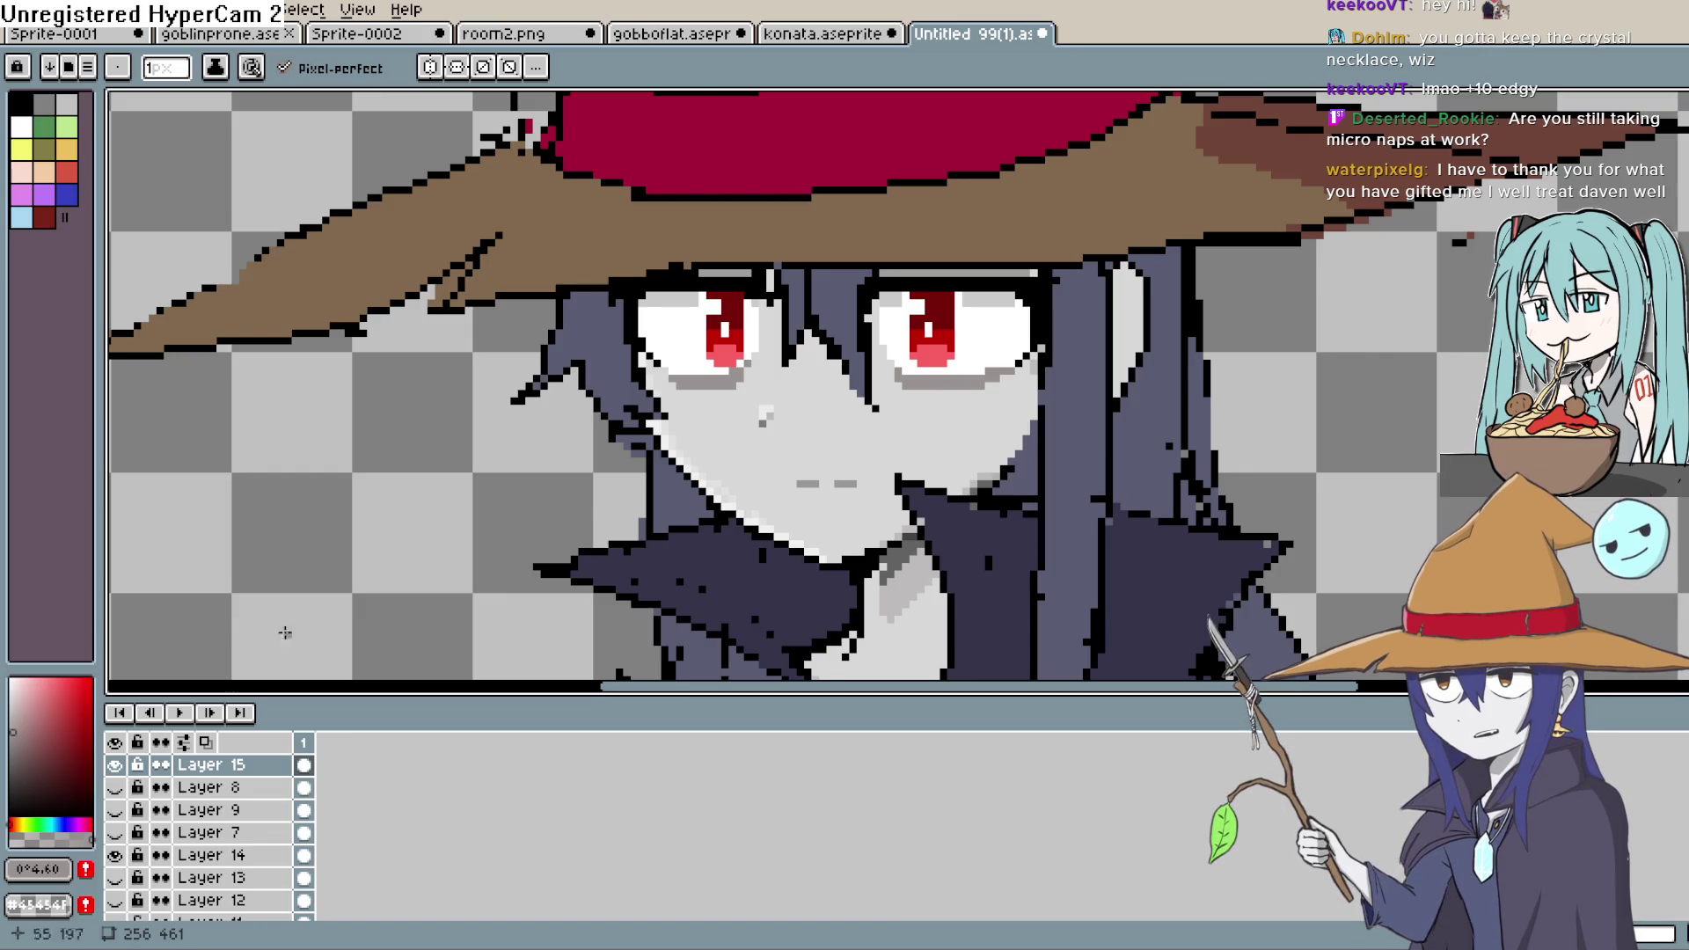
click(8, 754)
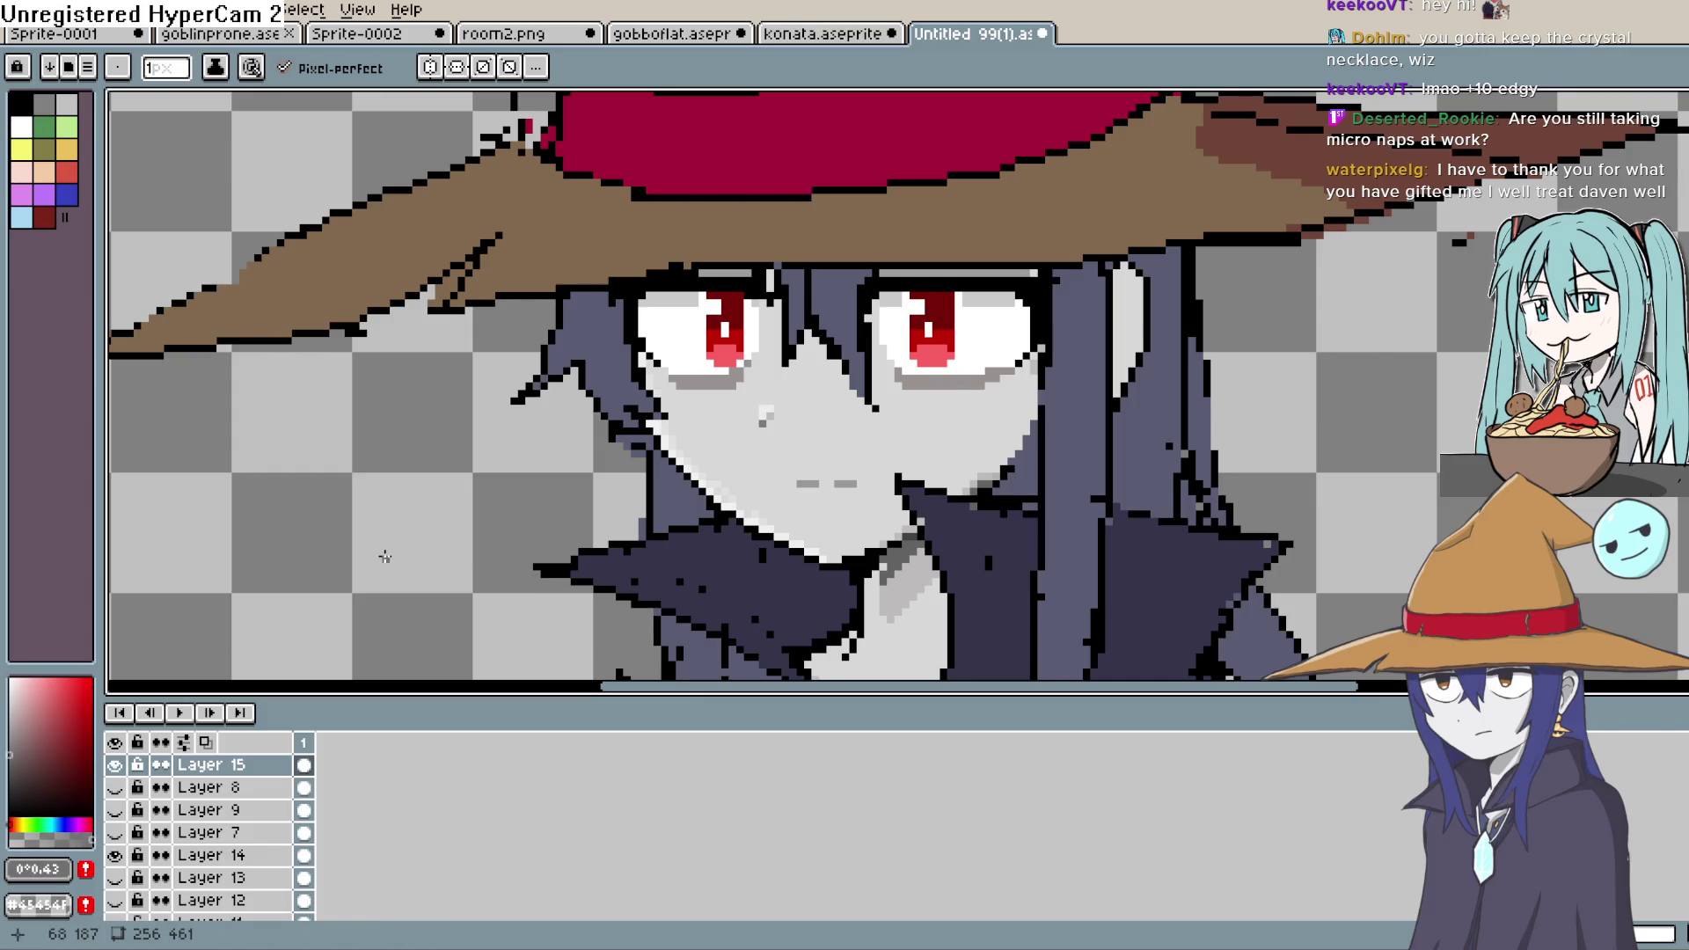
key(plus)
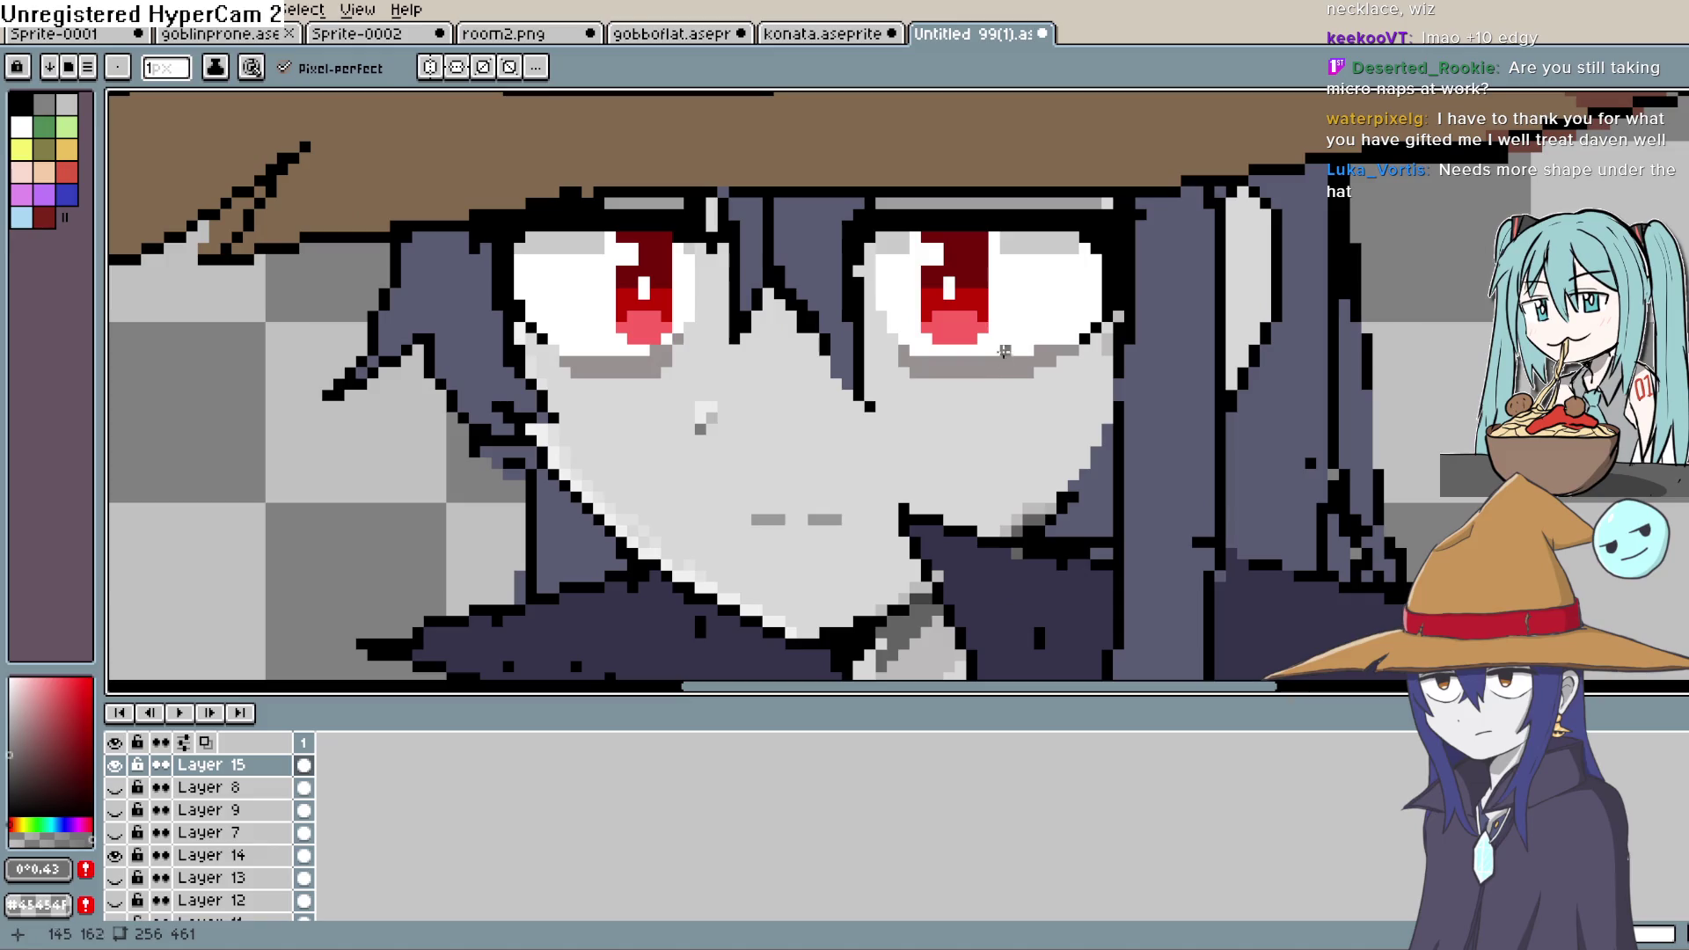
- Try a dark vertical scar and a short diagonal mark on the cheek, undoing both
click(29, 765)
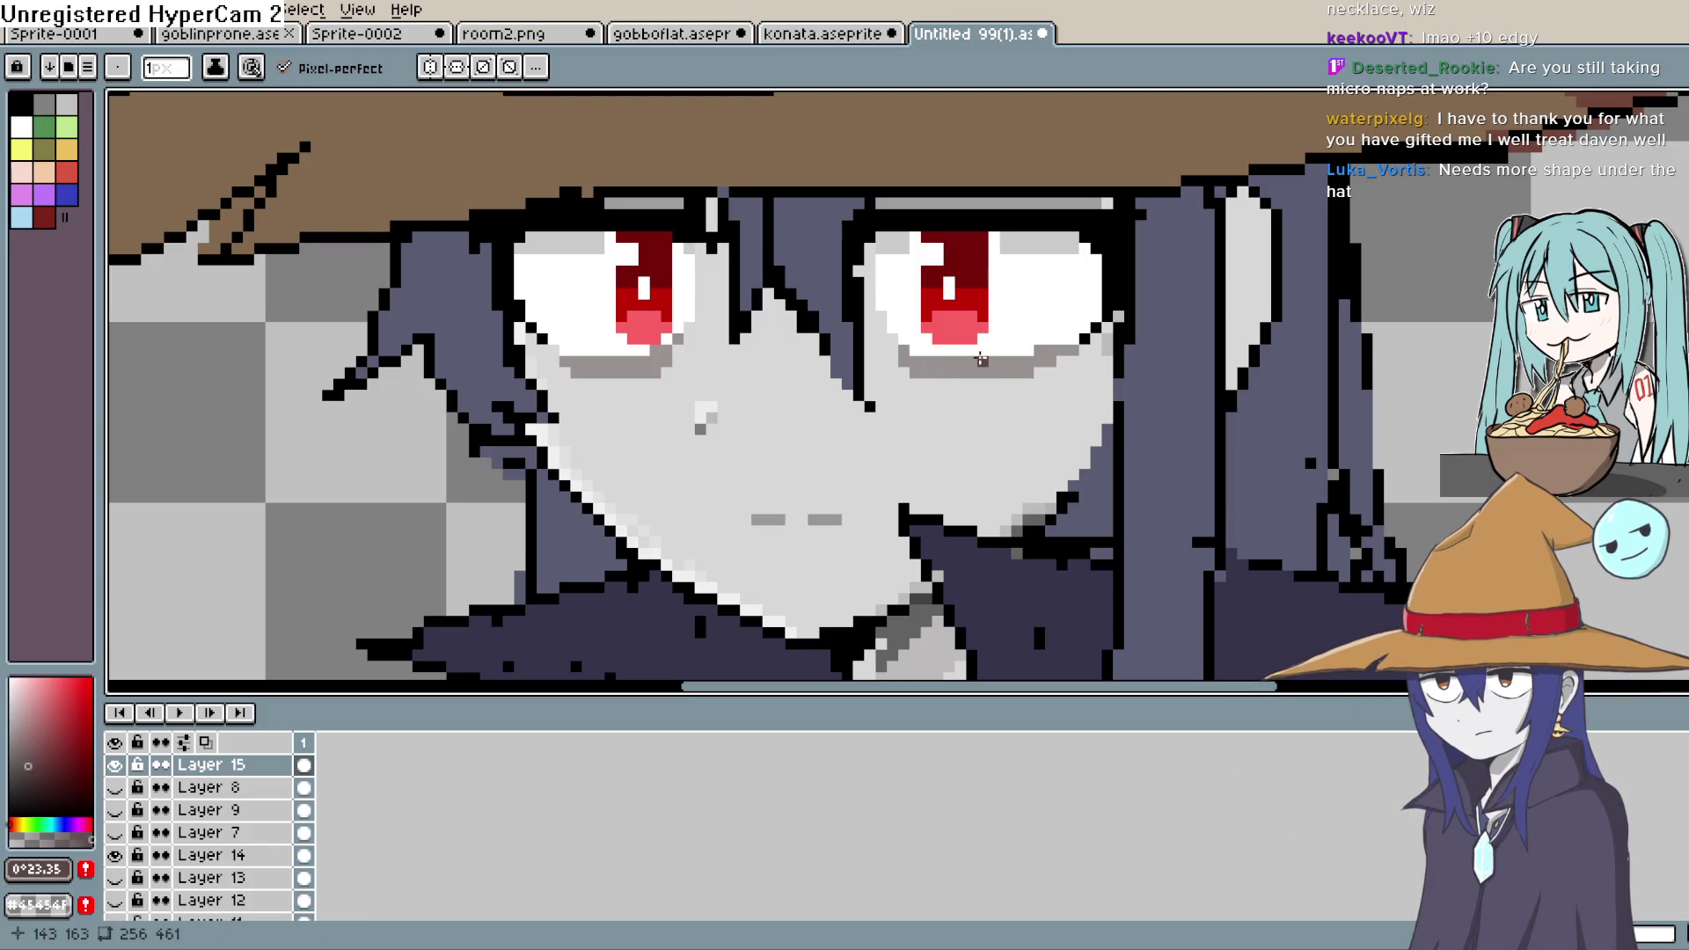
mouse_move(974, 358)
mouse_down()
mouse_move(972, 405)
mouse_move(977, 370)
mouse_up()
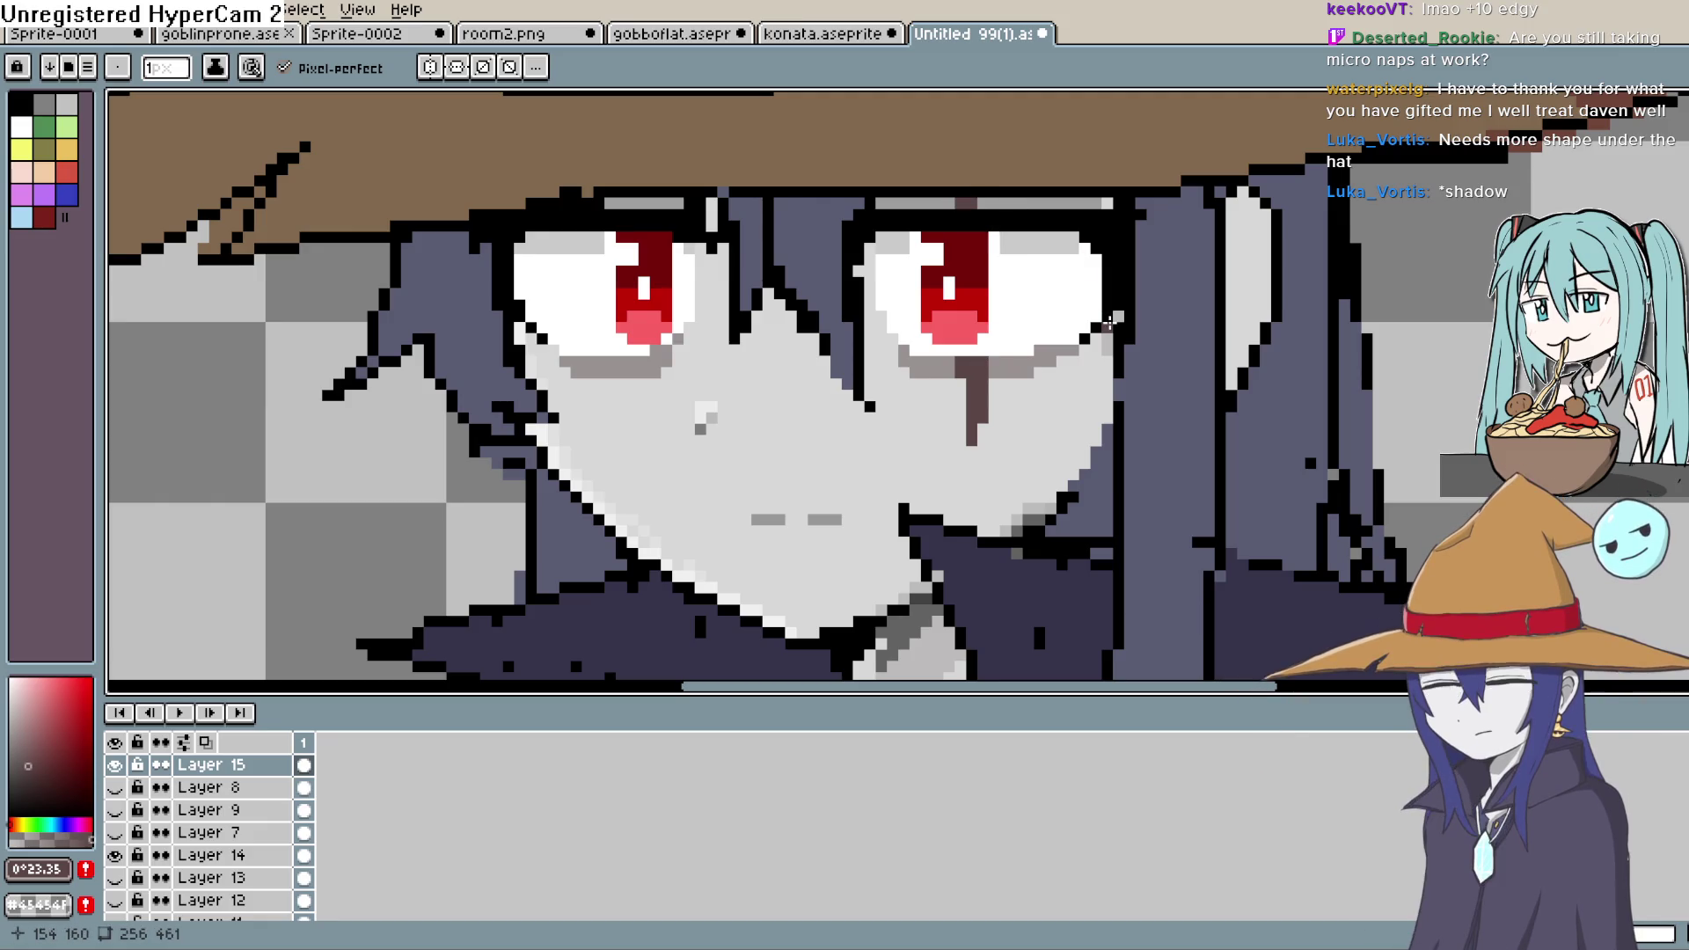
scroll(1110, 322, down, 4)
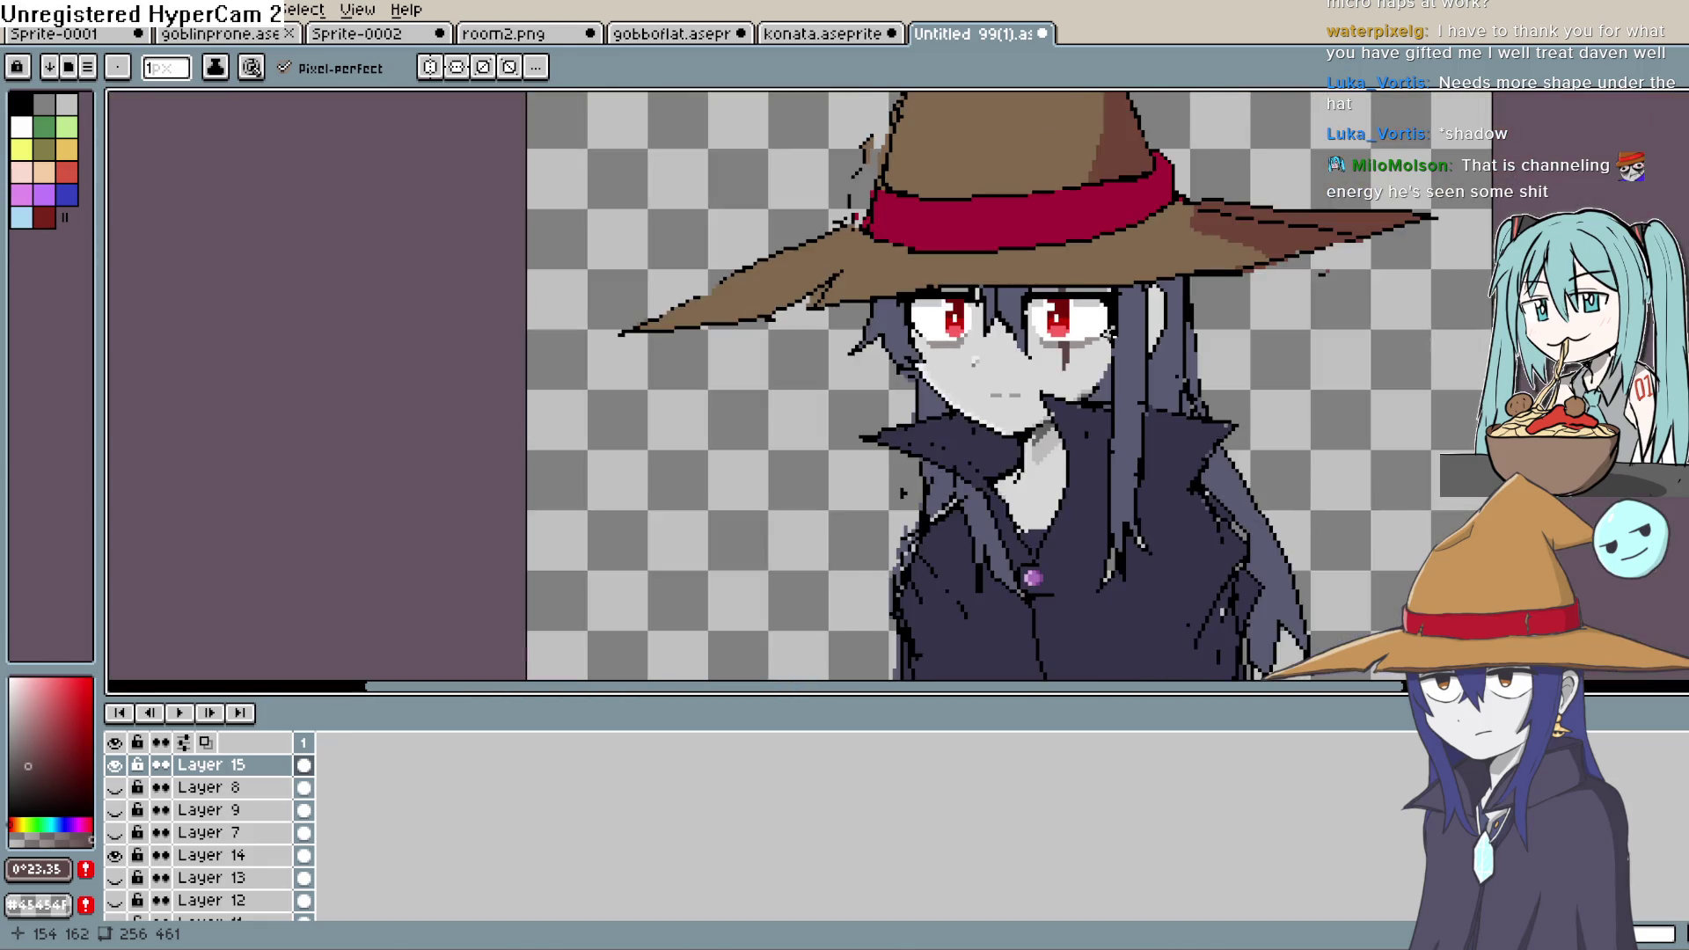
scroll(1125, 354, up, 3)
scroll(1125, 354, up, 2)
scroll(1095, 351, down, 2)
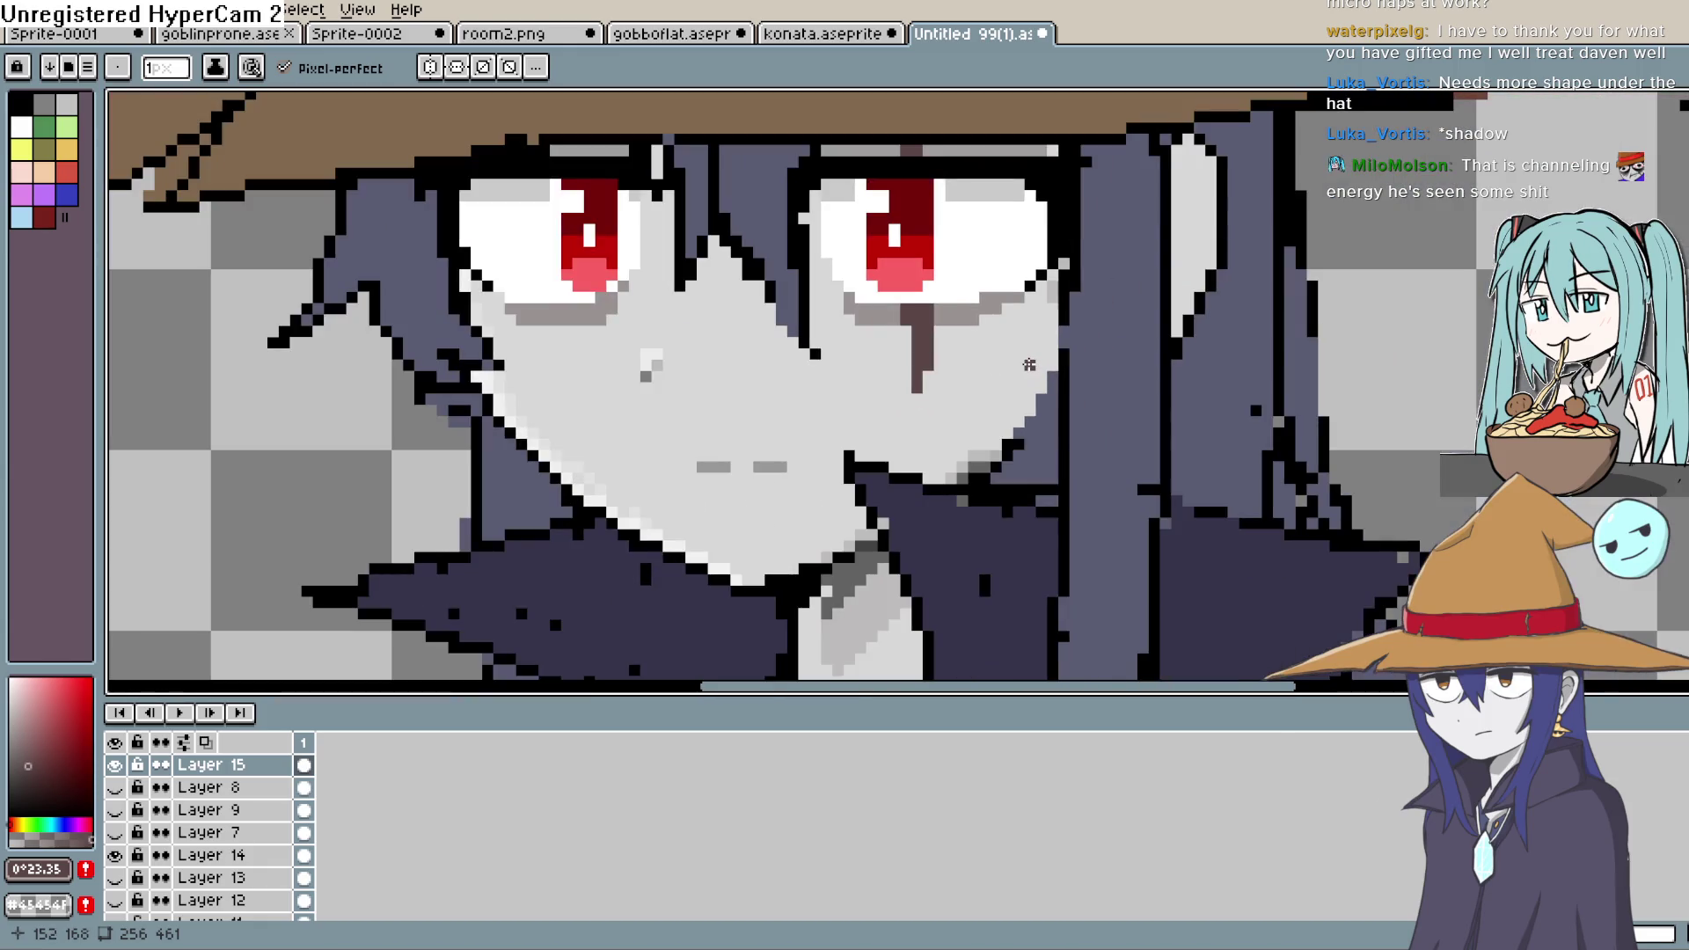
key(ctrl+z)
key(v)
key(ctrl+z)
key(b)
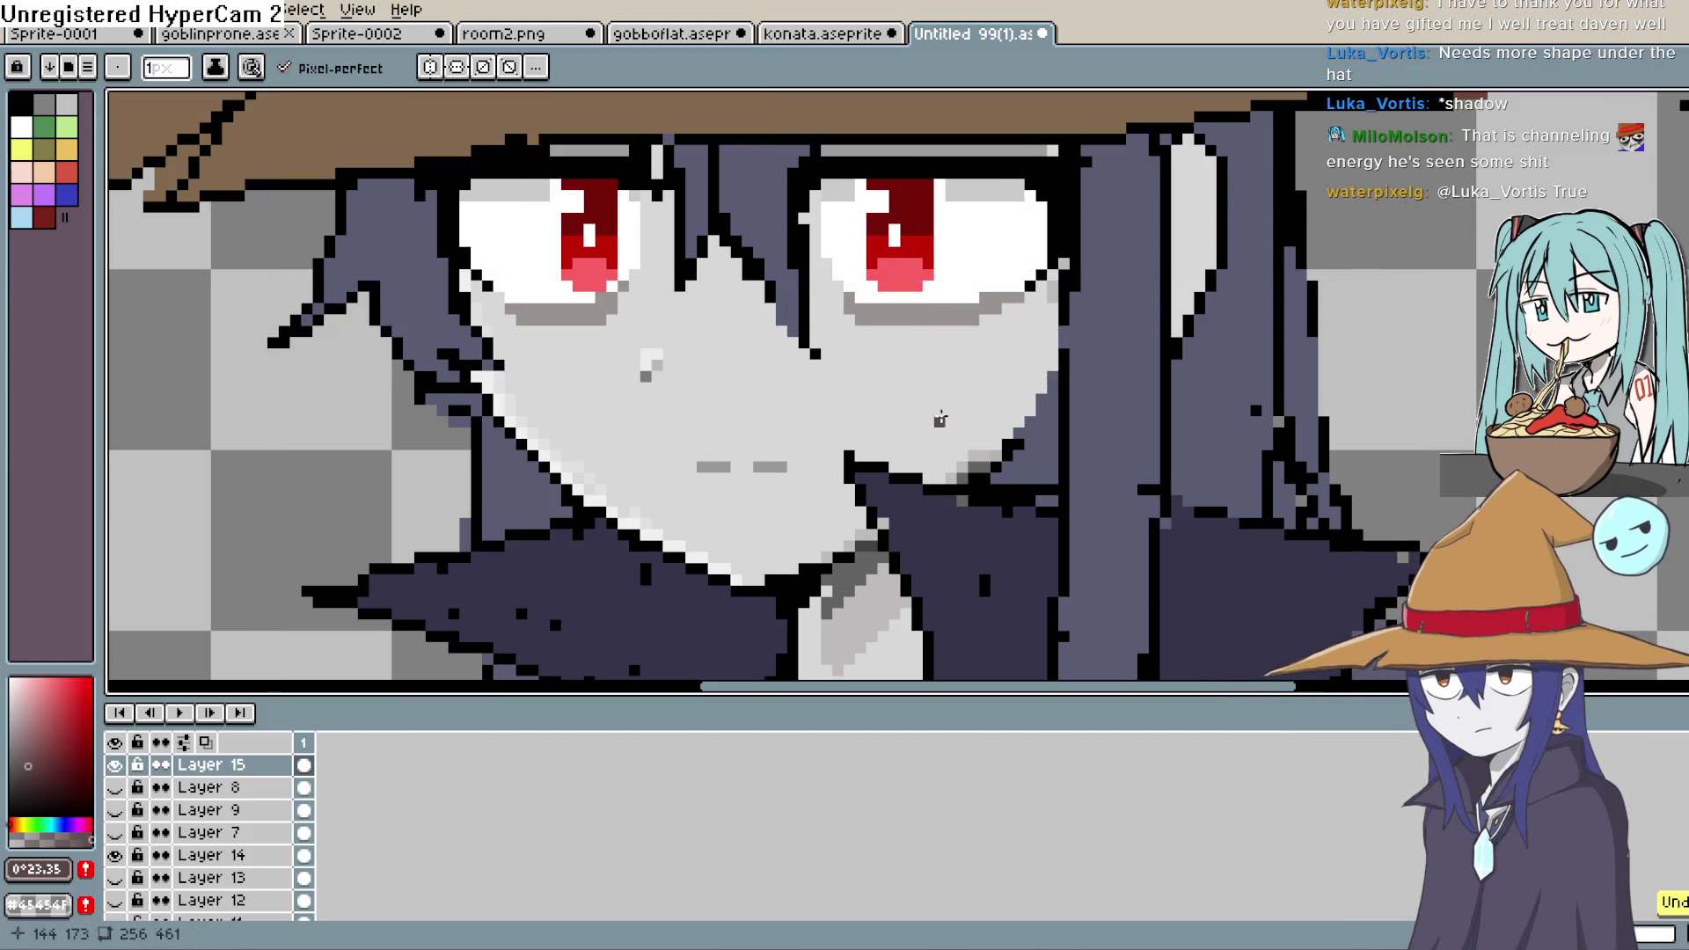
drag(963, 376, 918, 411)
key(ctrl+z)
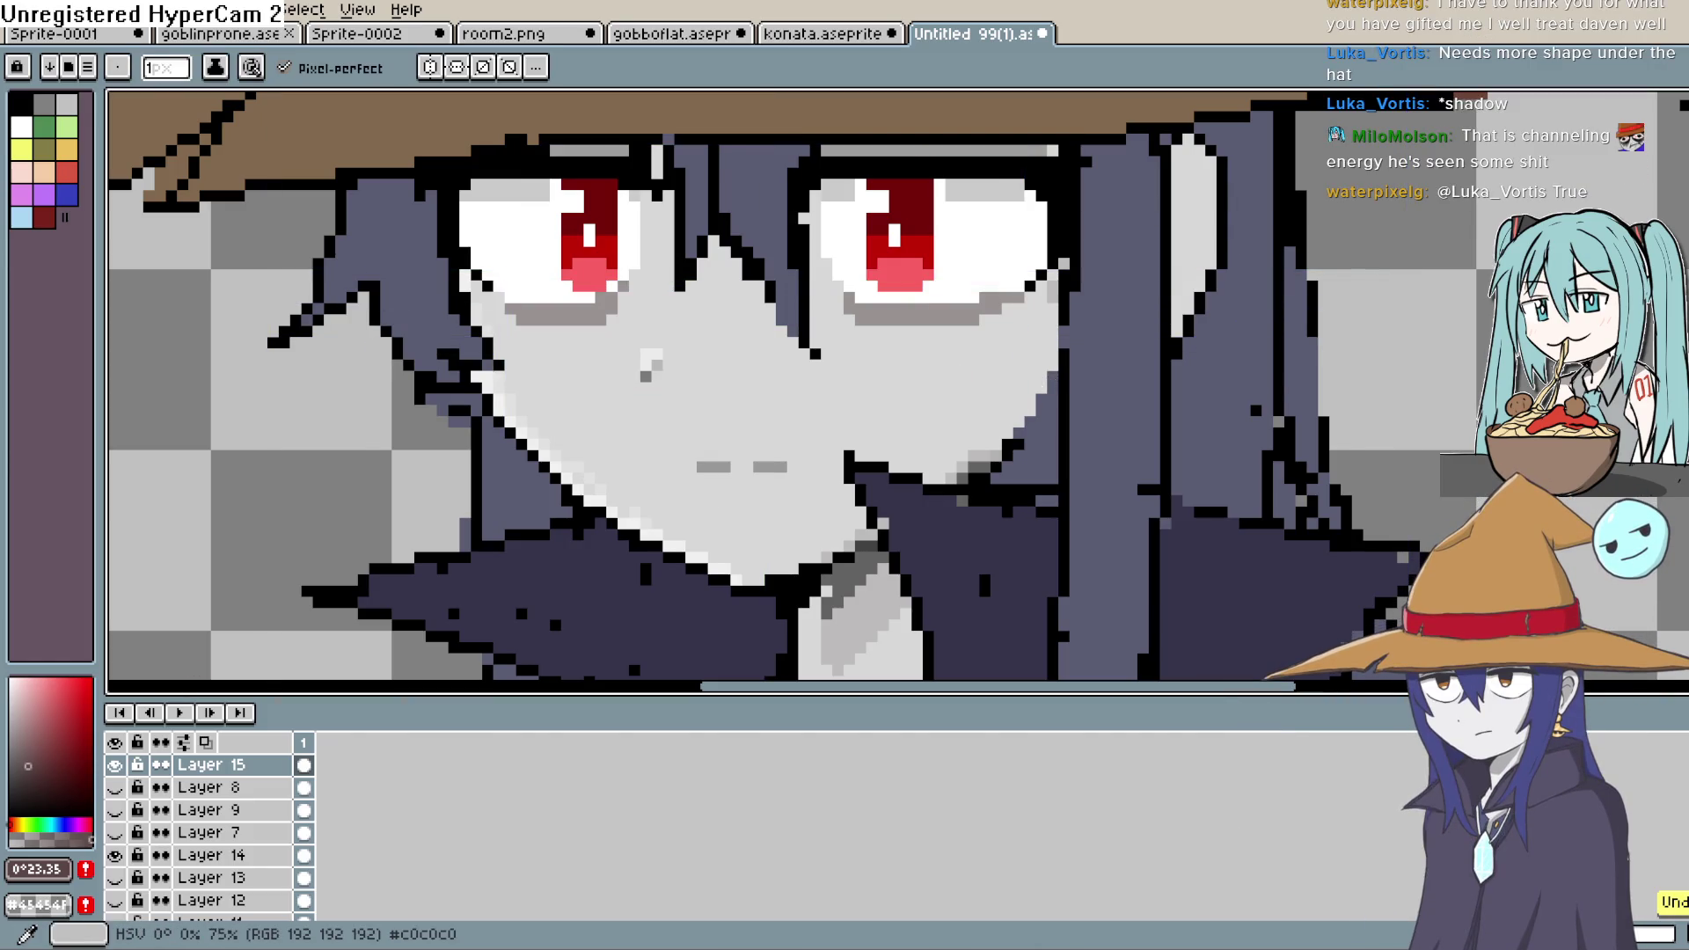
- Switch to black and draw an X-shaped scar on the witch's cheek
click(20, 103)
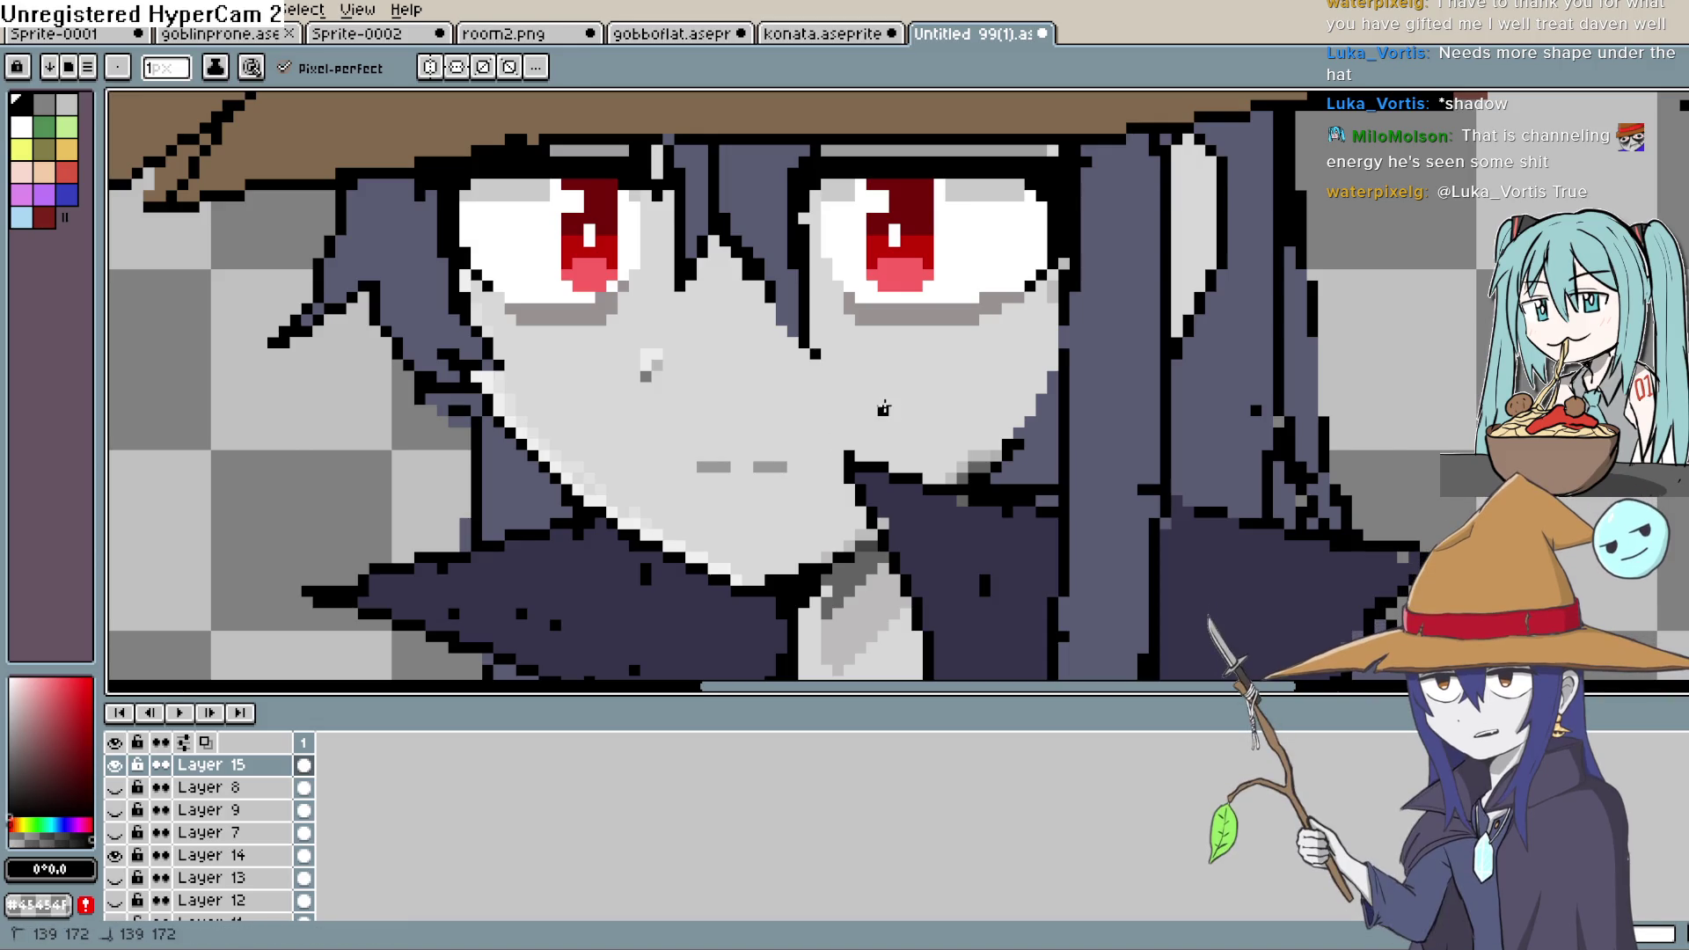
drag(883, 410, 985, 377)
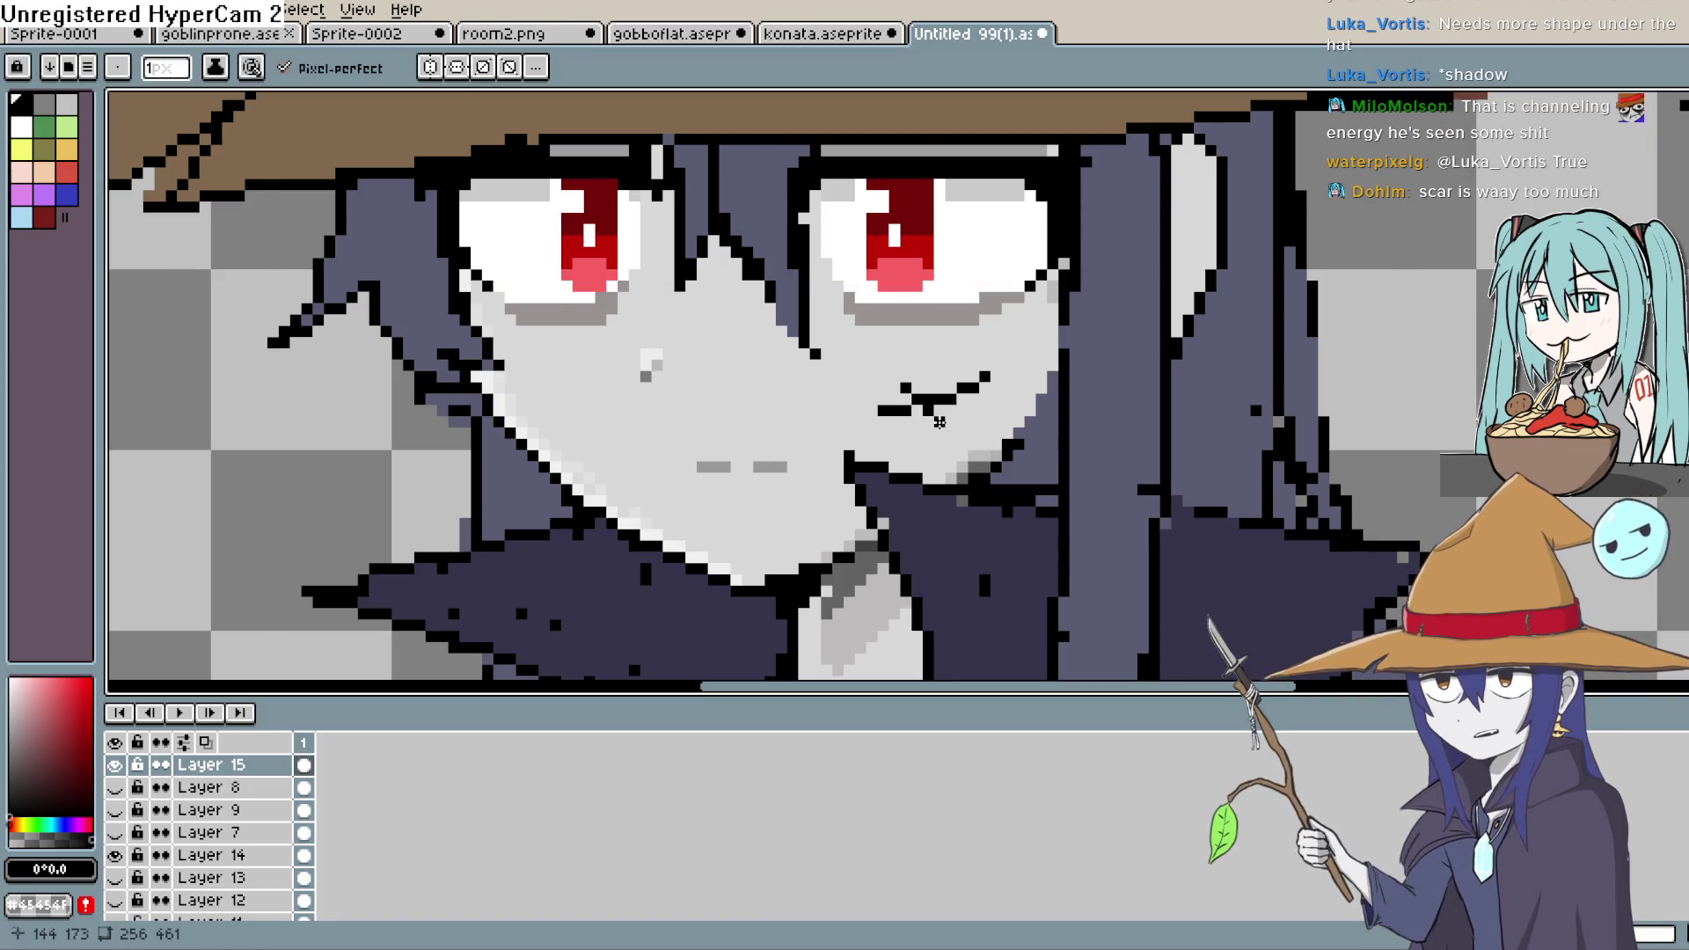
click(940, 423)
click(952, 376)
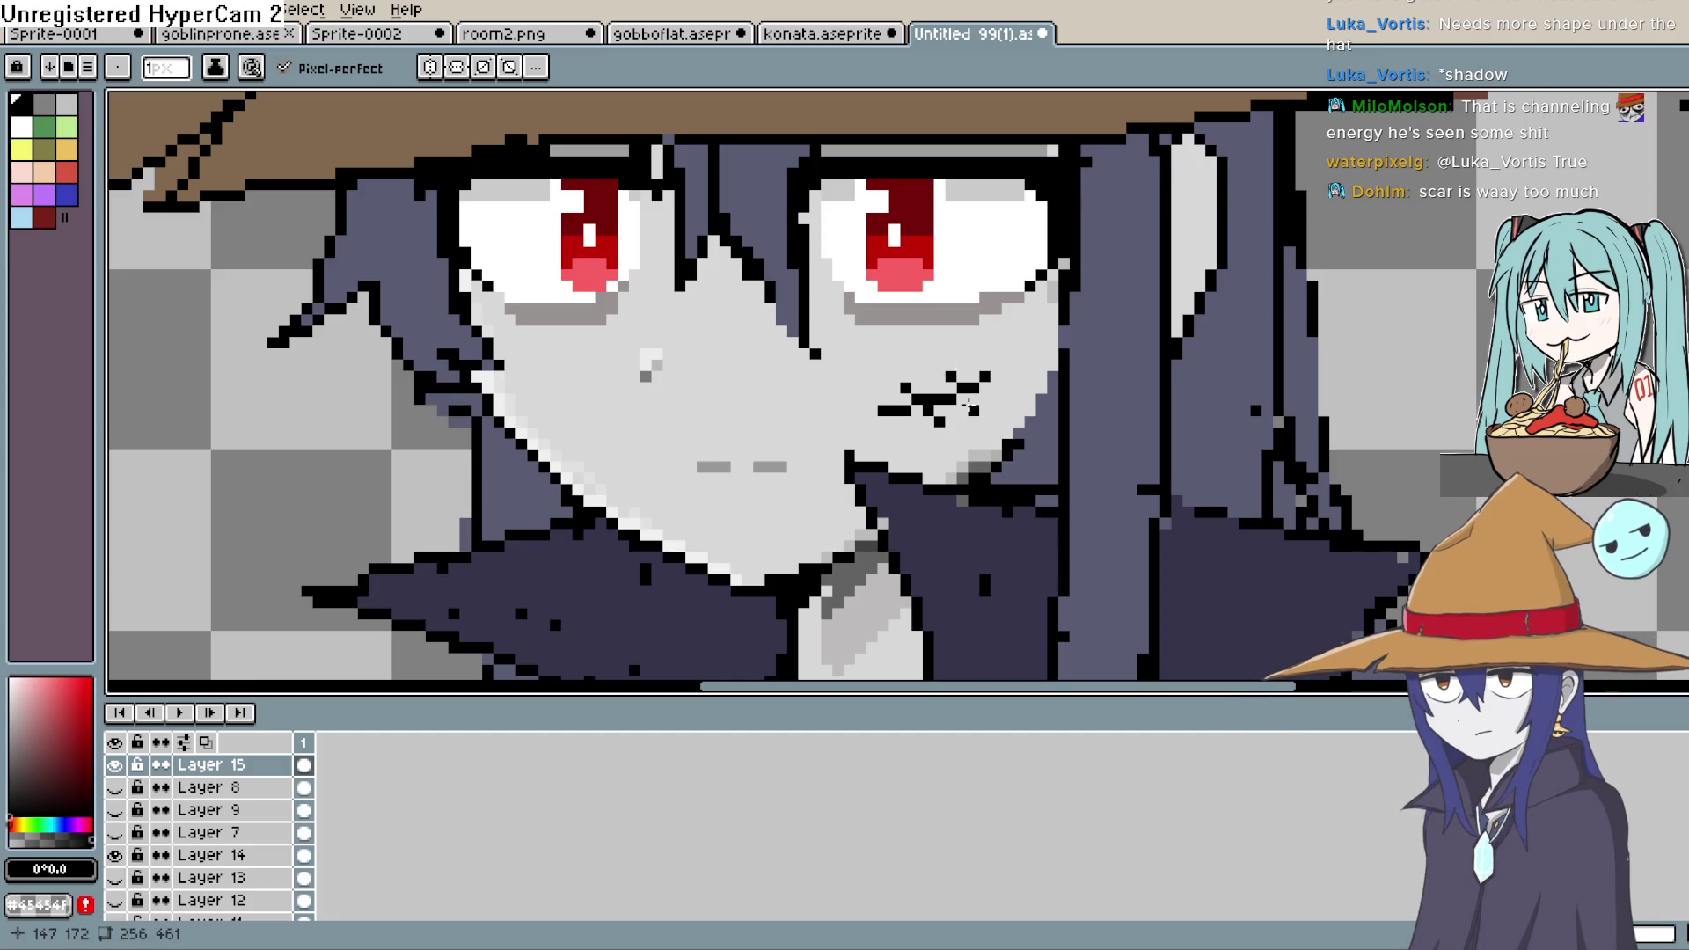
click(985, 411)
click(940, 365)
click(893, 377)
- Undo the black X scar strokes and recentre the now-unmarked face
scroll(917, 403, down, 2)
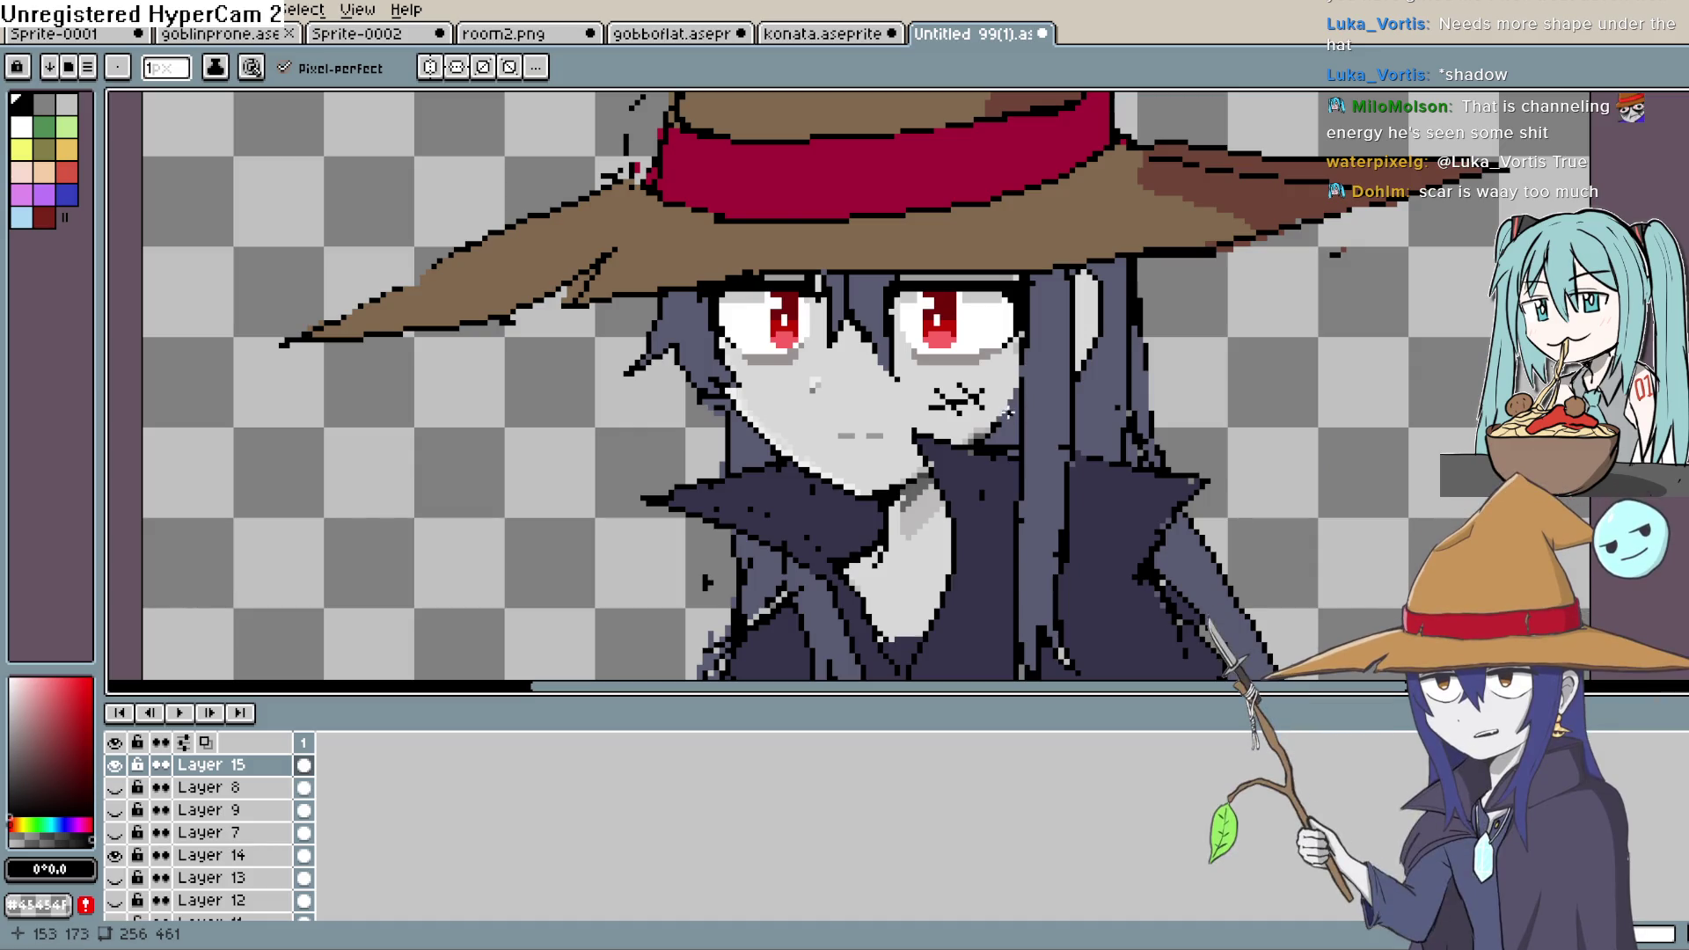
scroll(939, 416, up, 2)
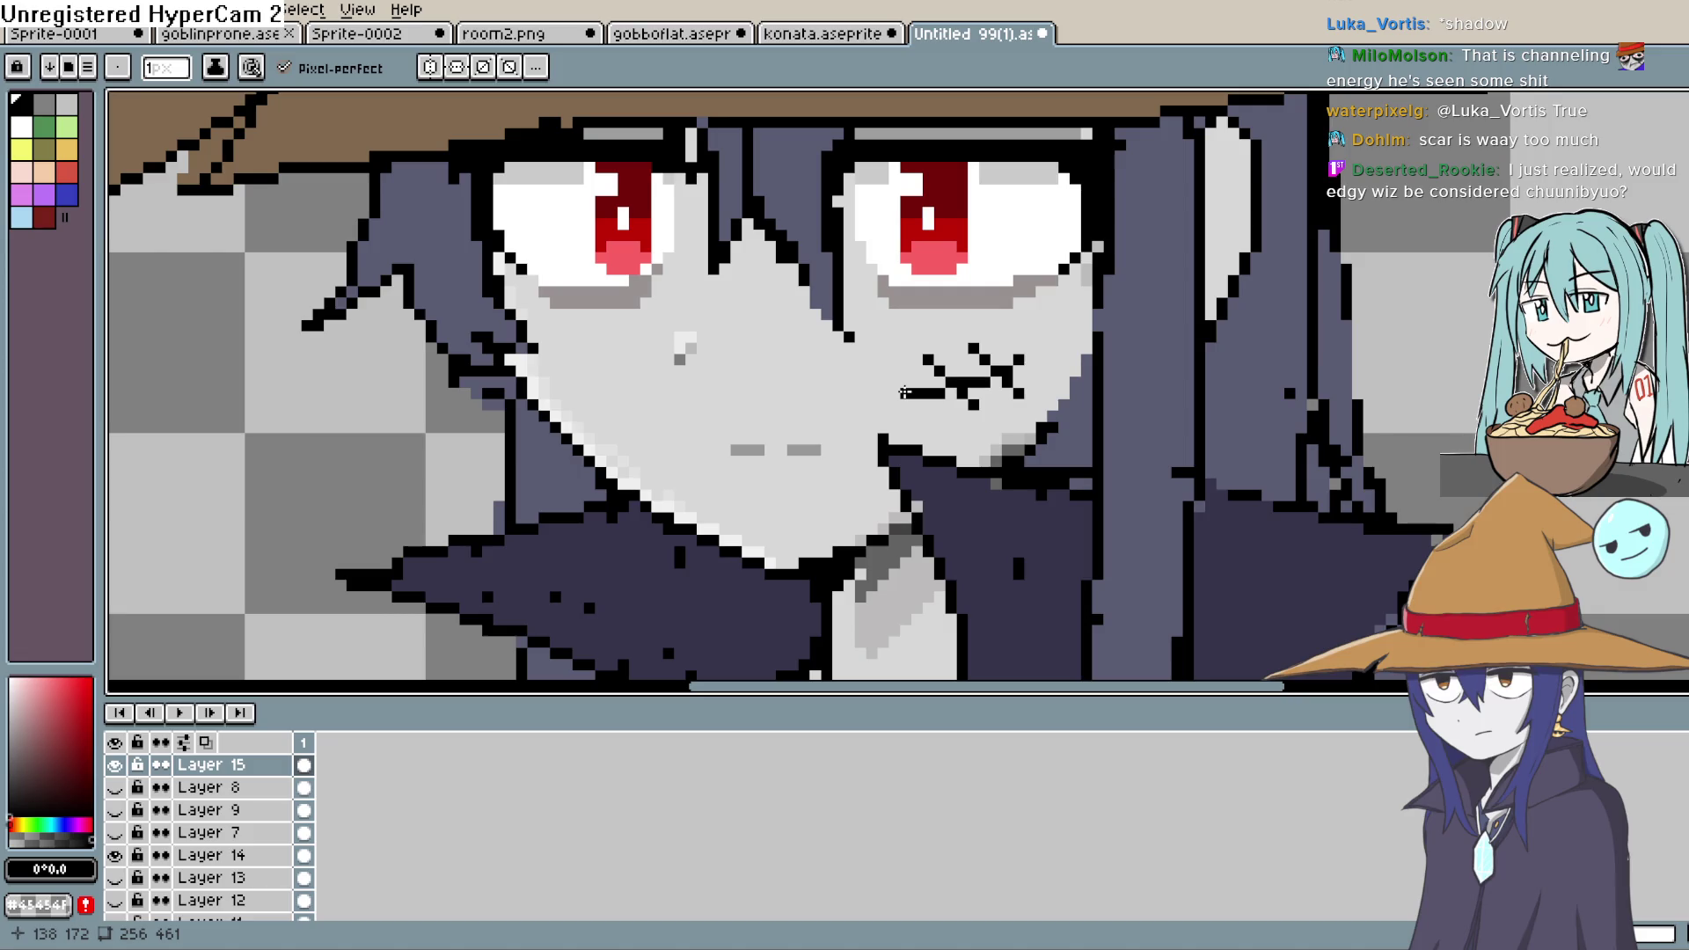
scroll(1006, 379, down, 2)
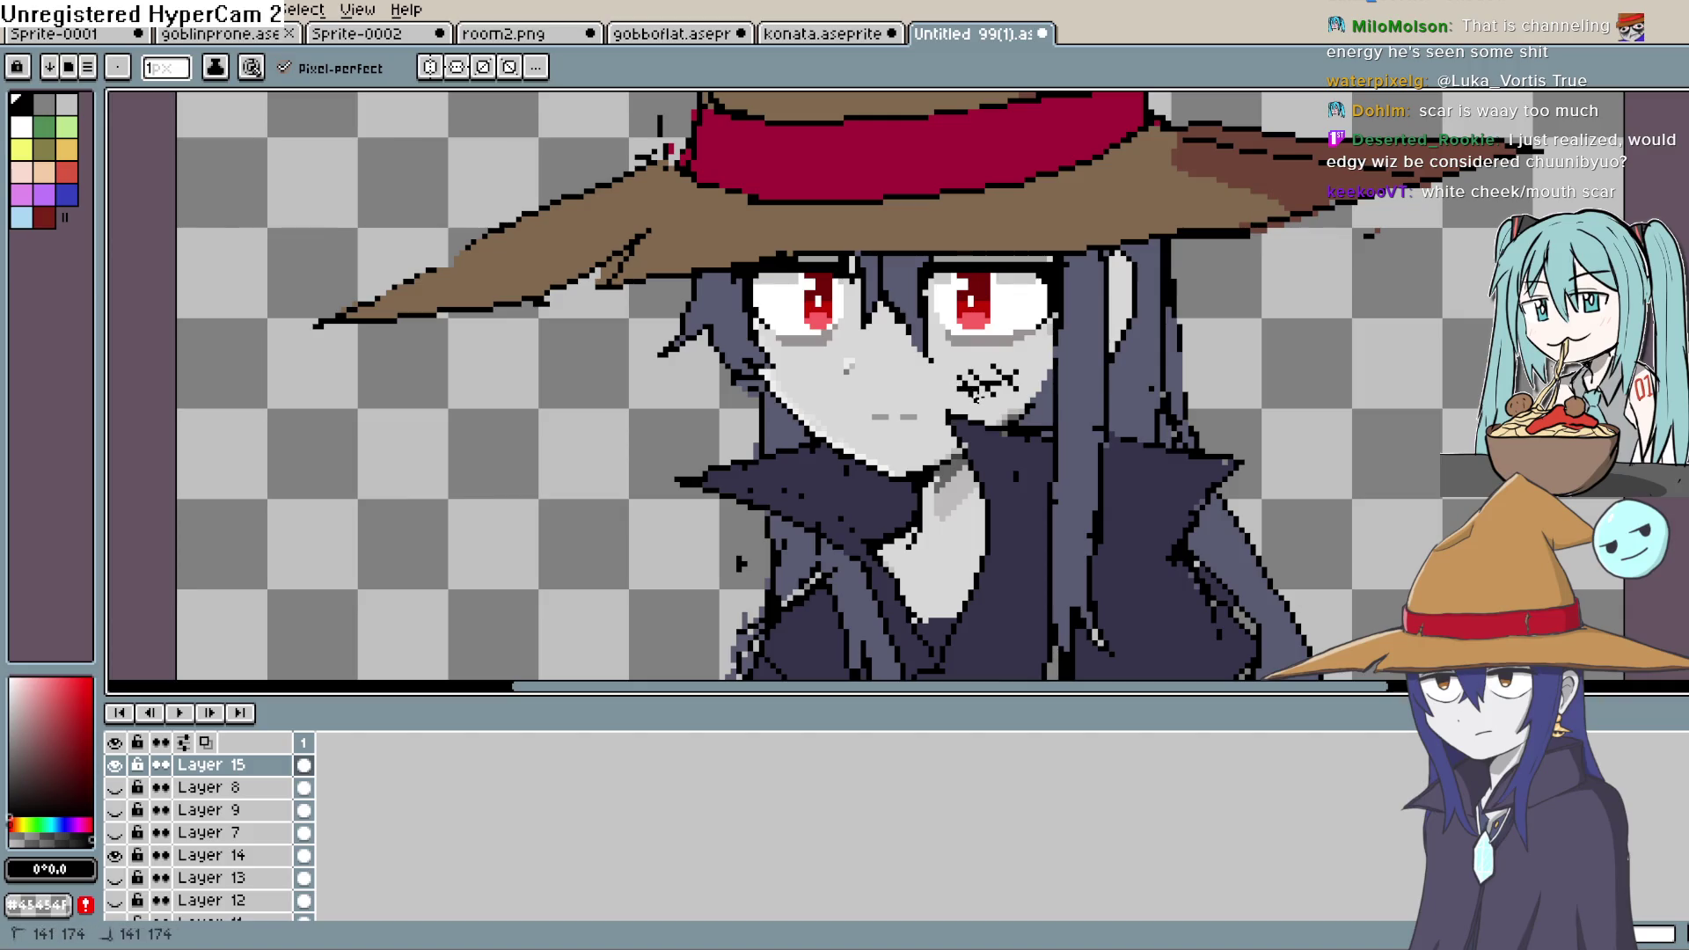
scroll(1092, 393, down, 3)
scroll(1091, 393, up, 5)
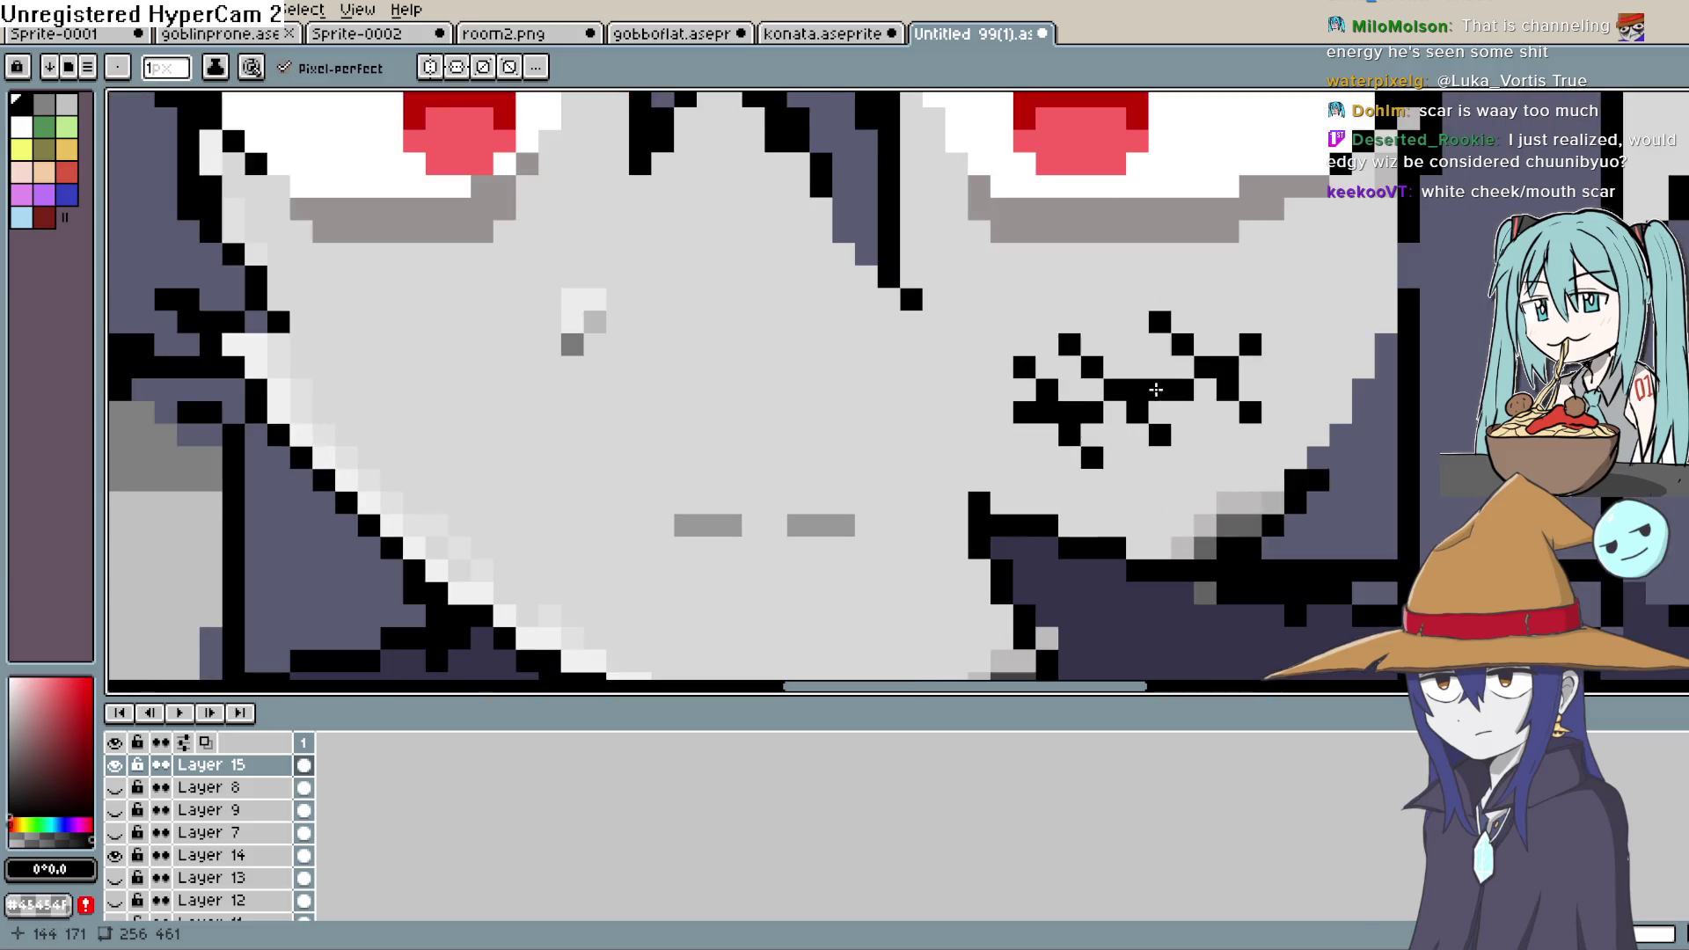
key(ctrl+z)
key(ctrl+z)
key(ctrl+z)
key(ctrl+z)
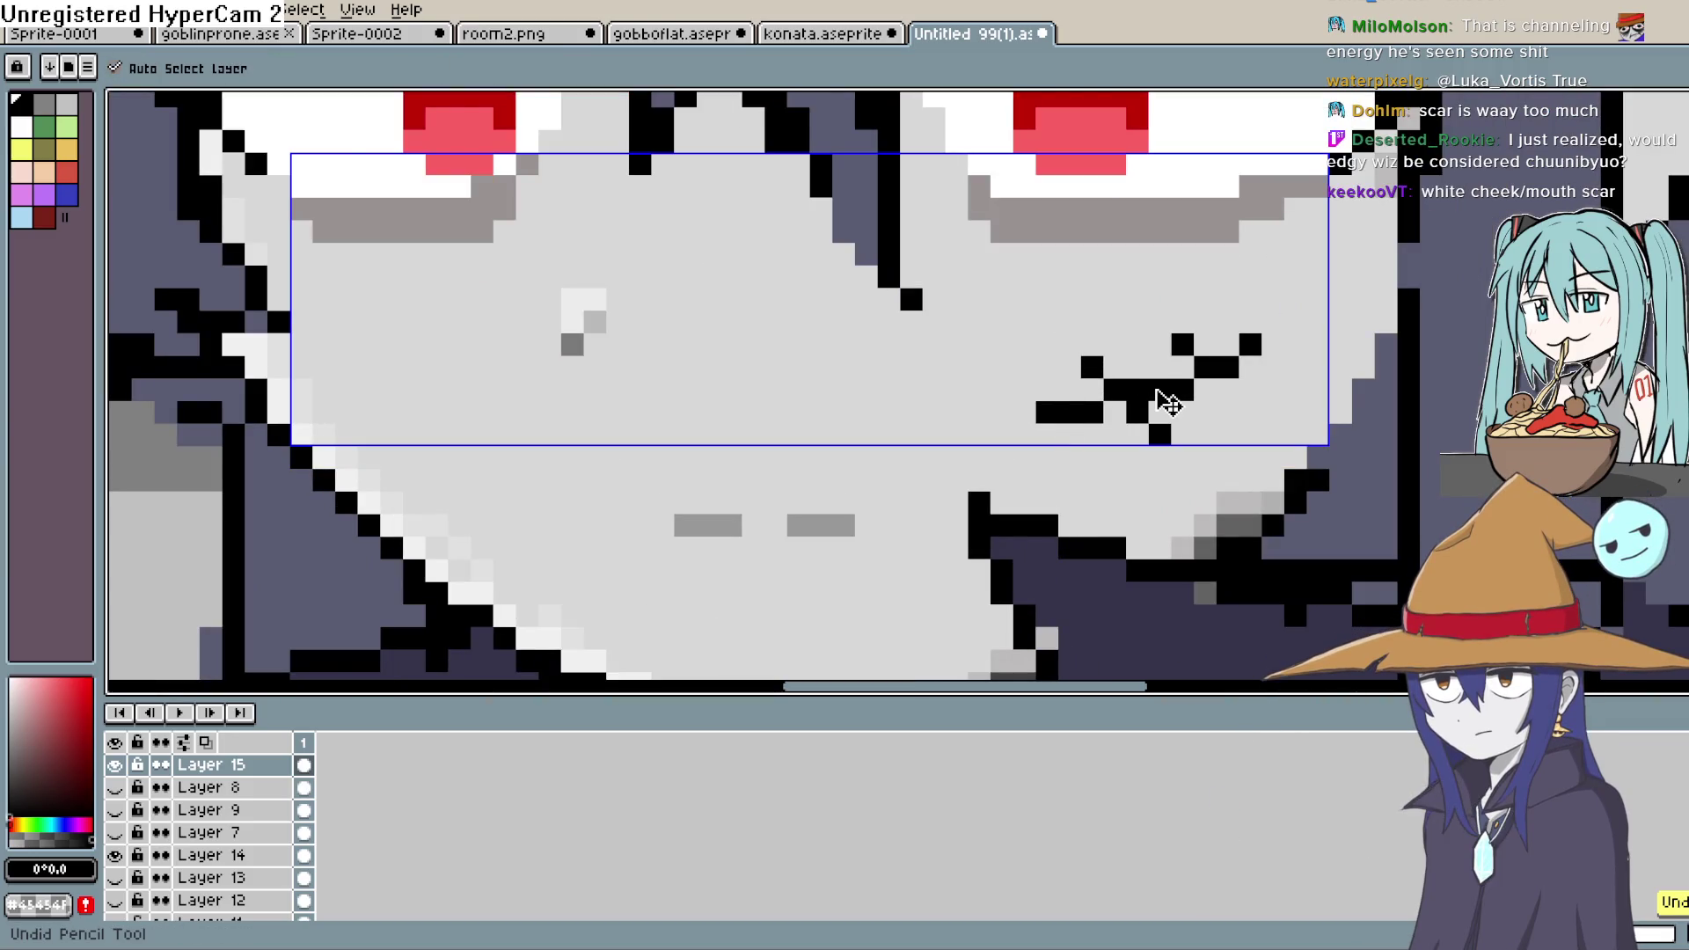
key(ctrl+z)
scroll(1113, 415, down, 3)
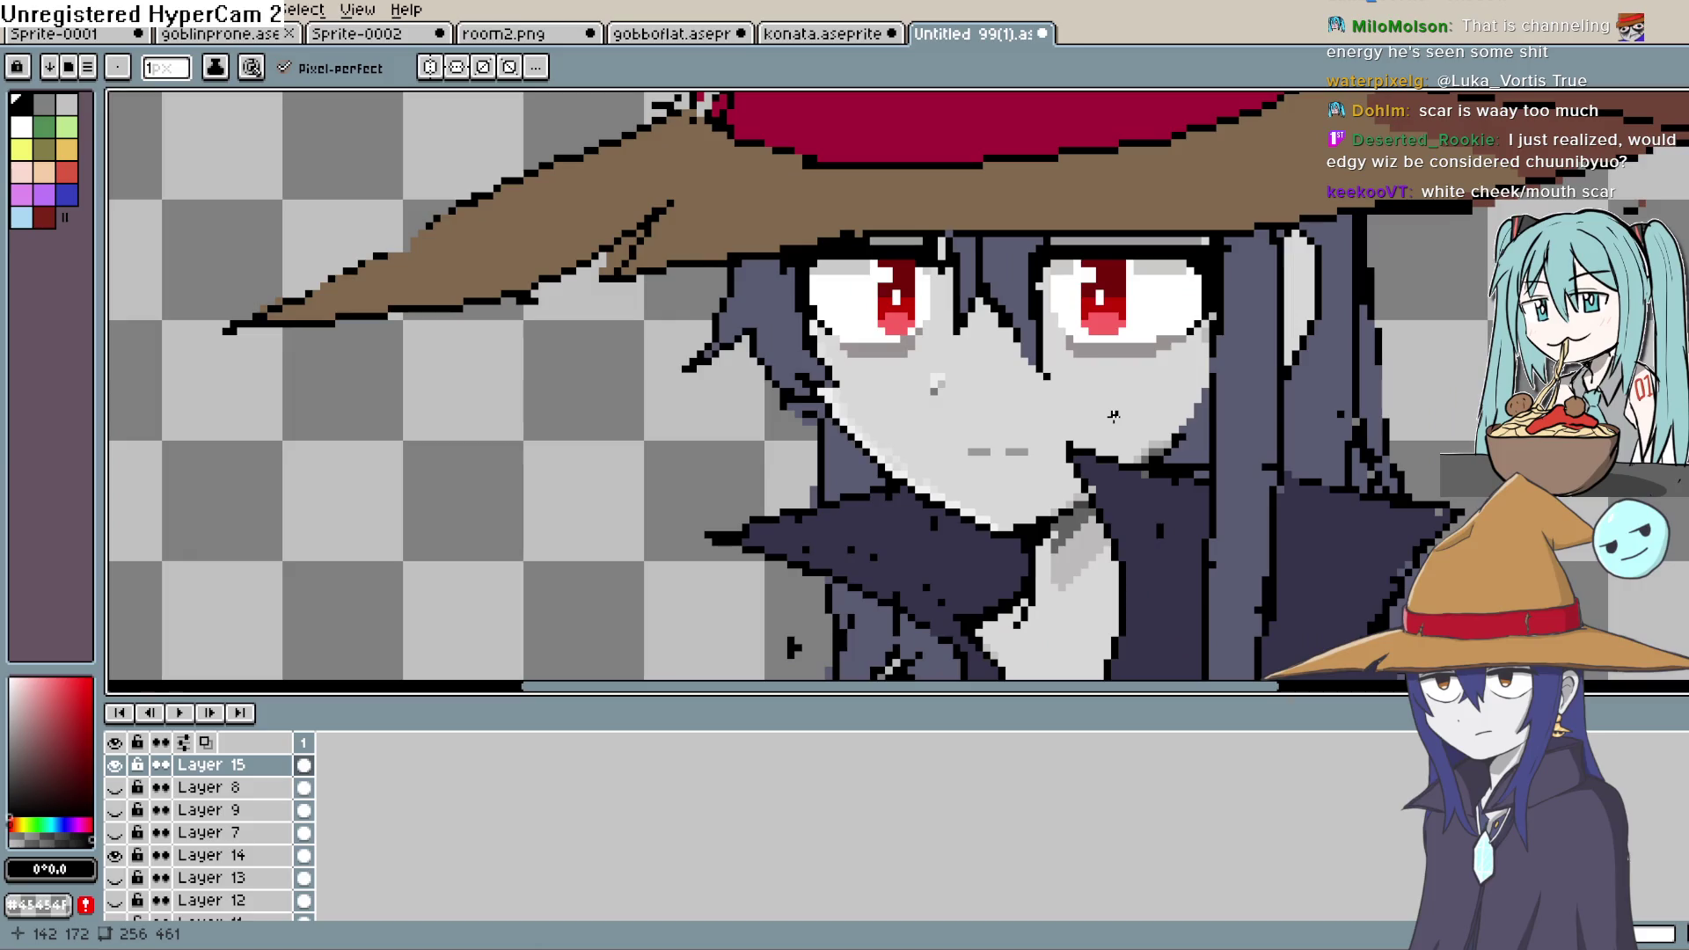
drag(1121, 406, 1086, 449)
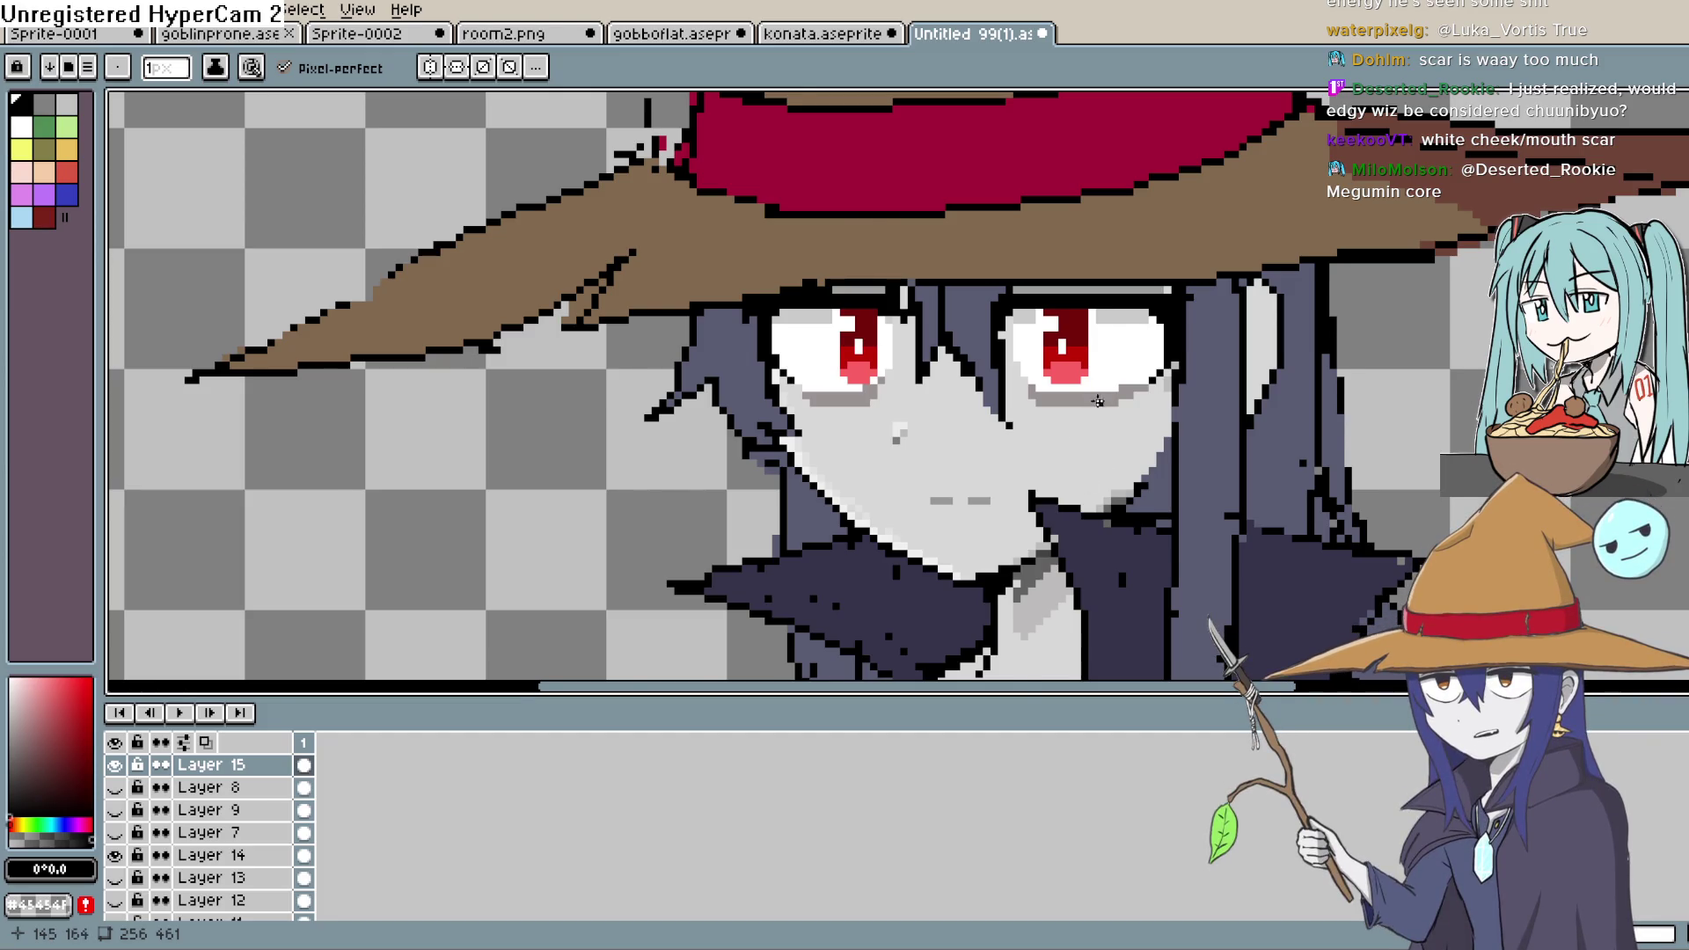
scroll(1098, 401, down, 1)
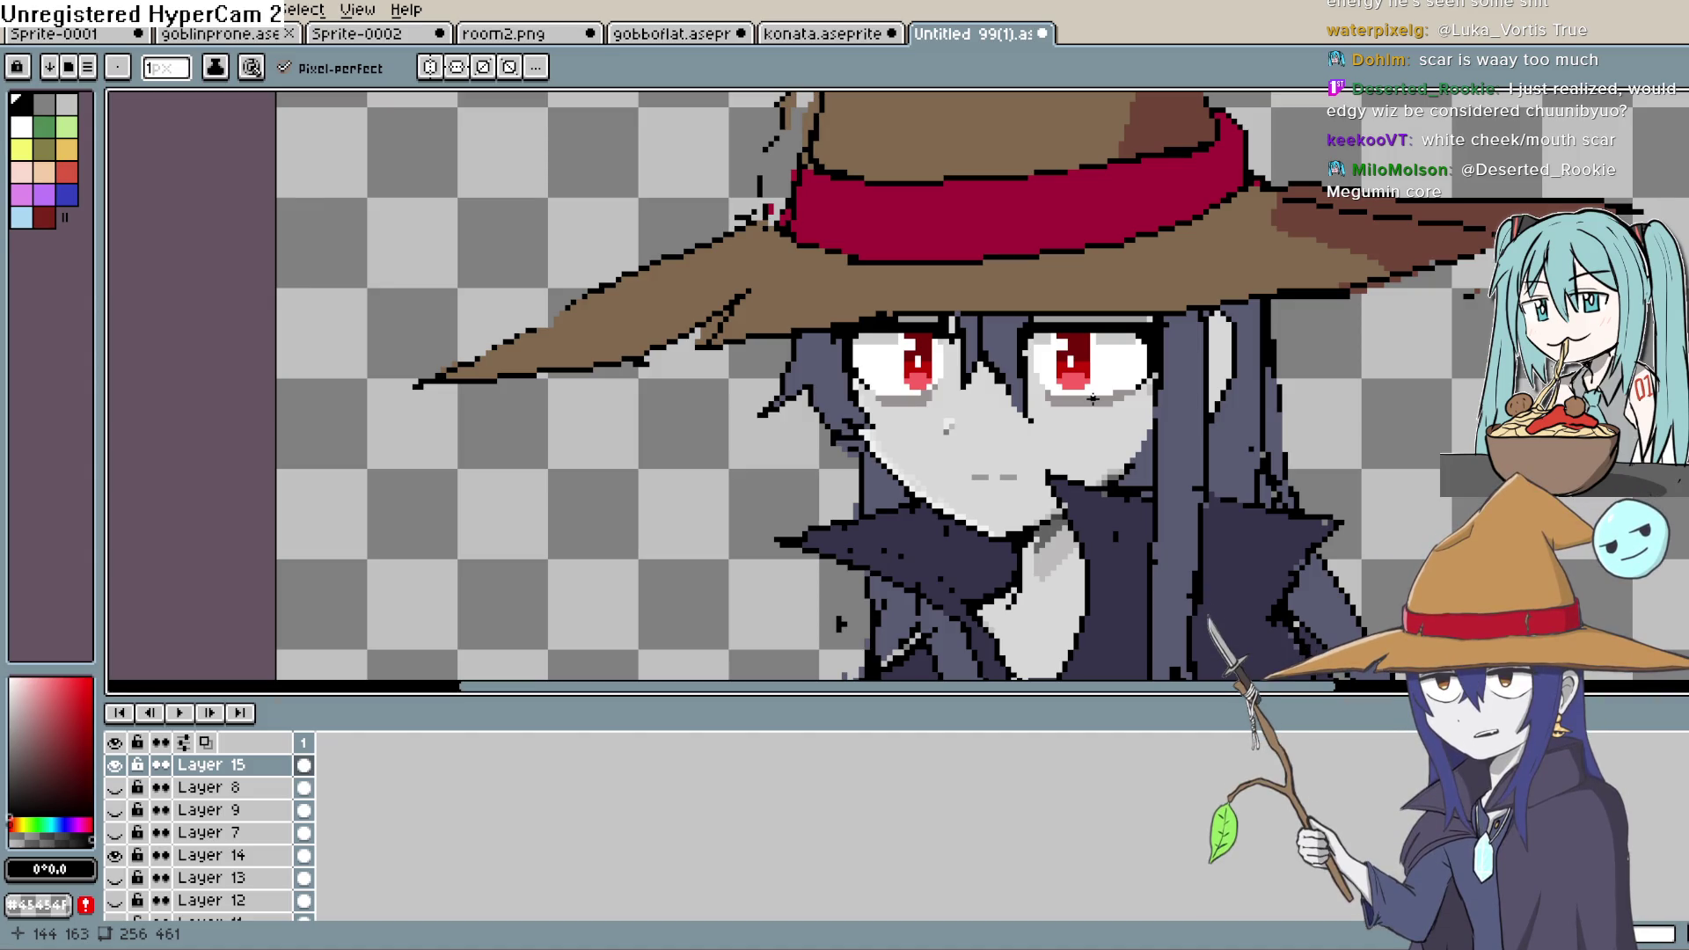
scroll(1092, 398, up, 2)
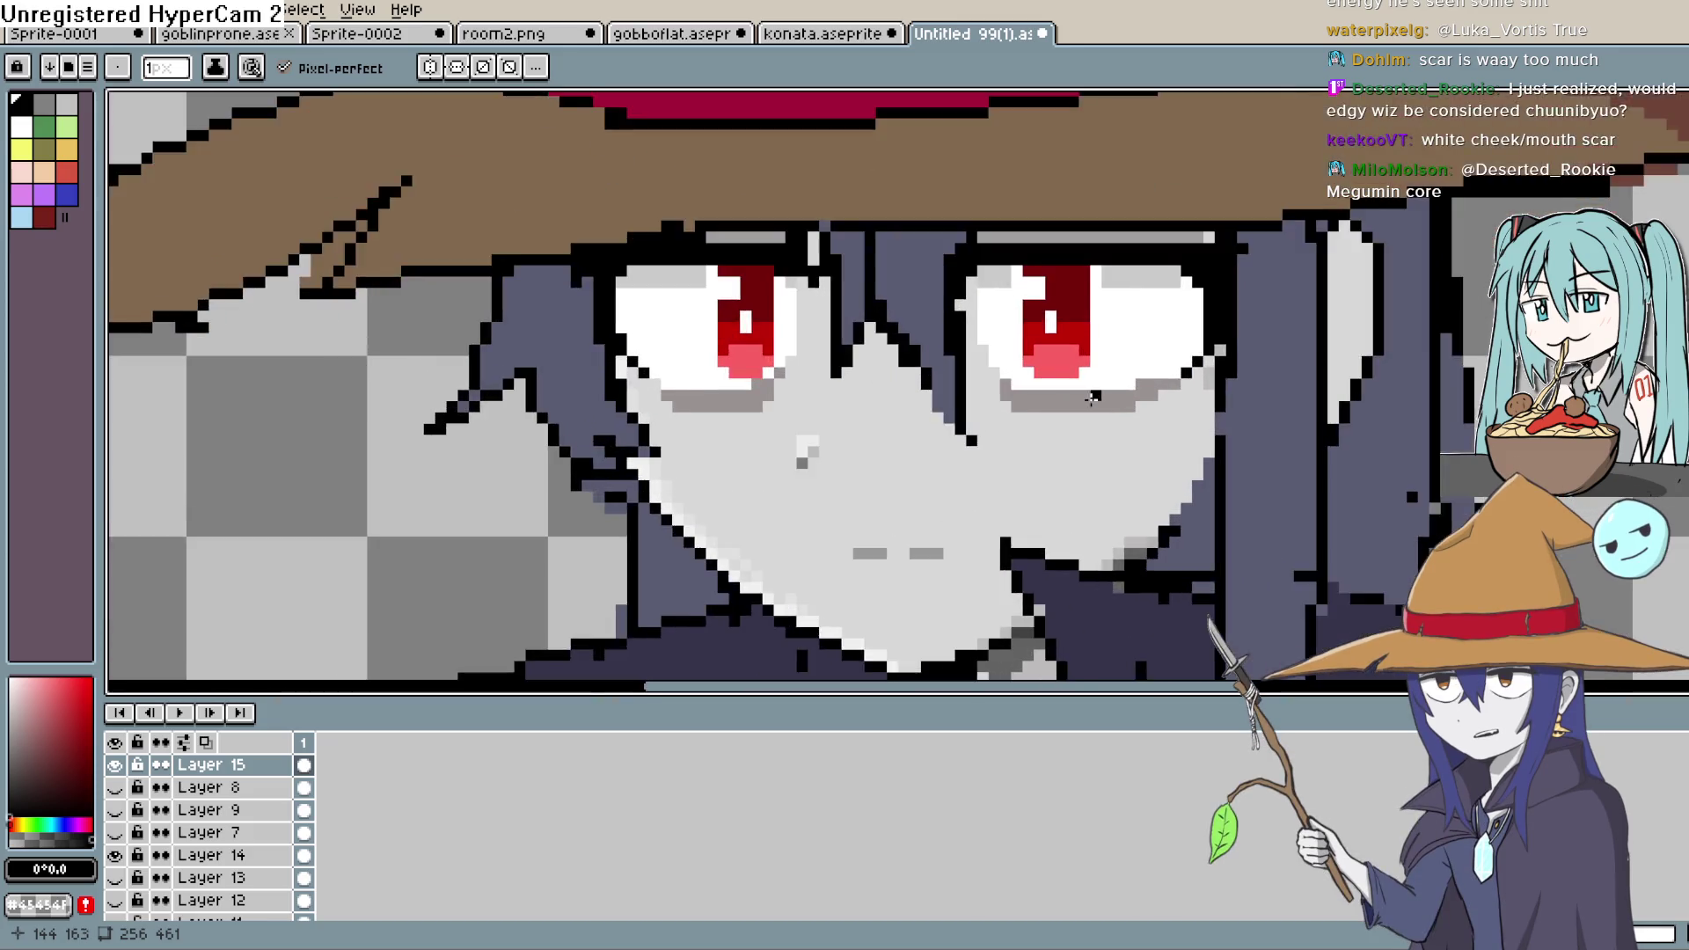
scroll(1092, 399, down, 4)
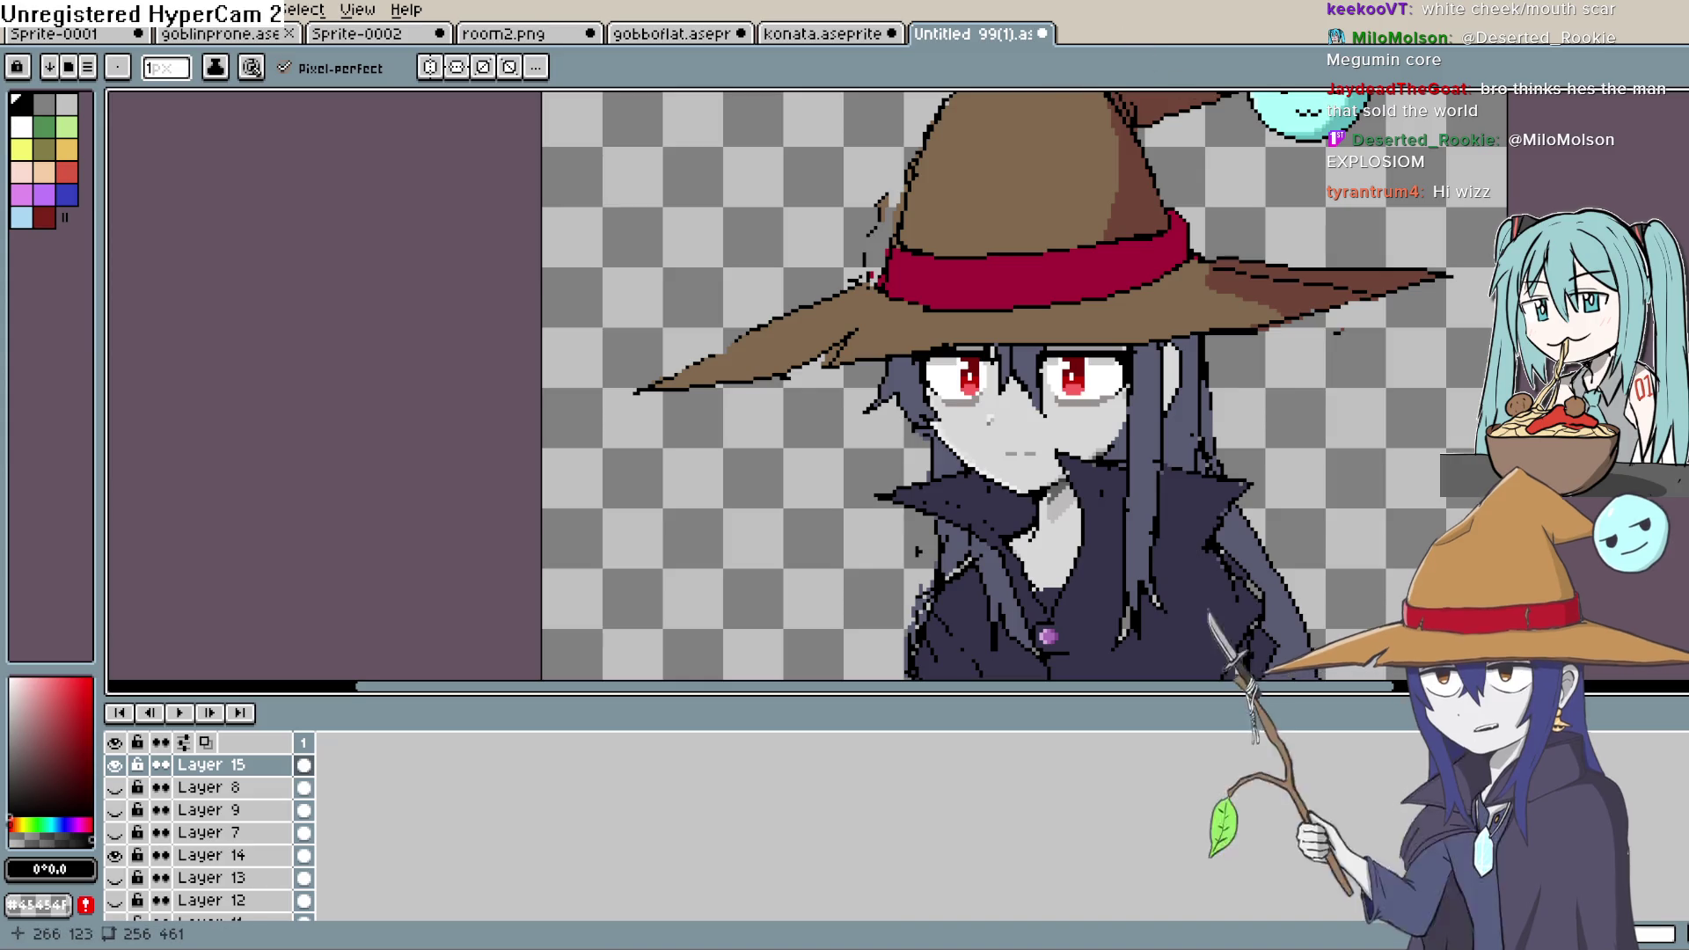
scroll(1309, 330, down, 4)
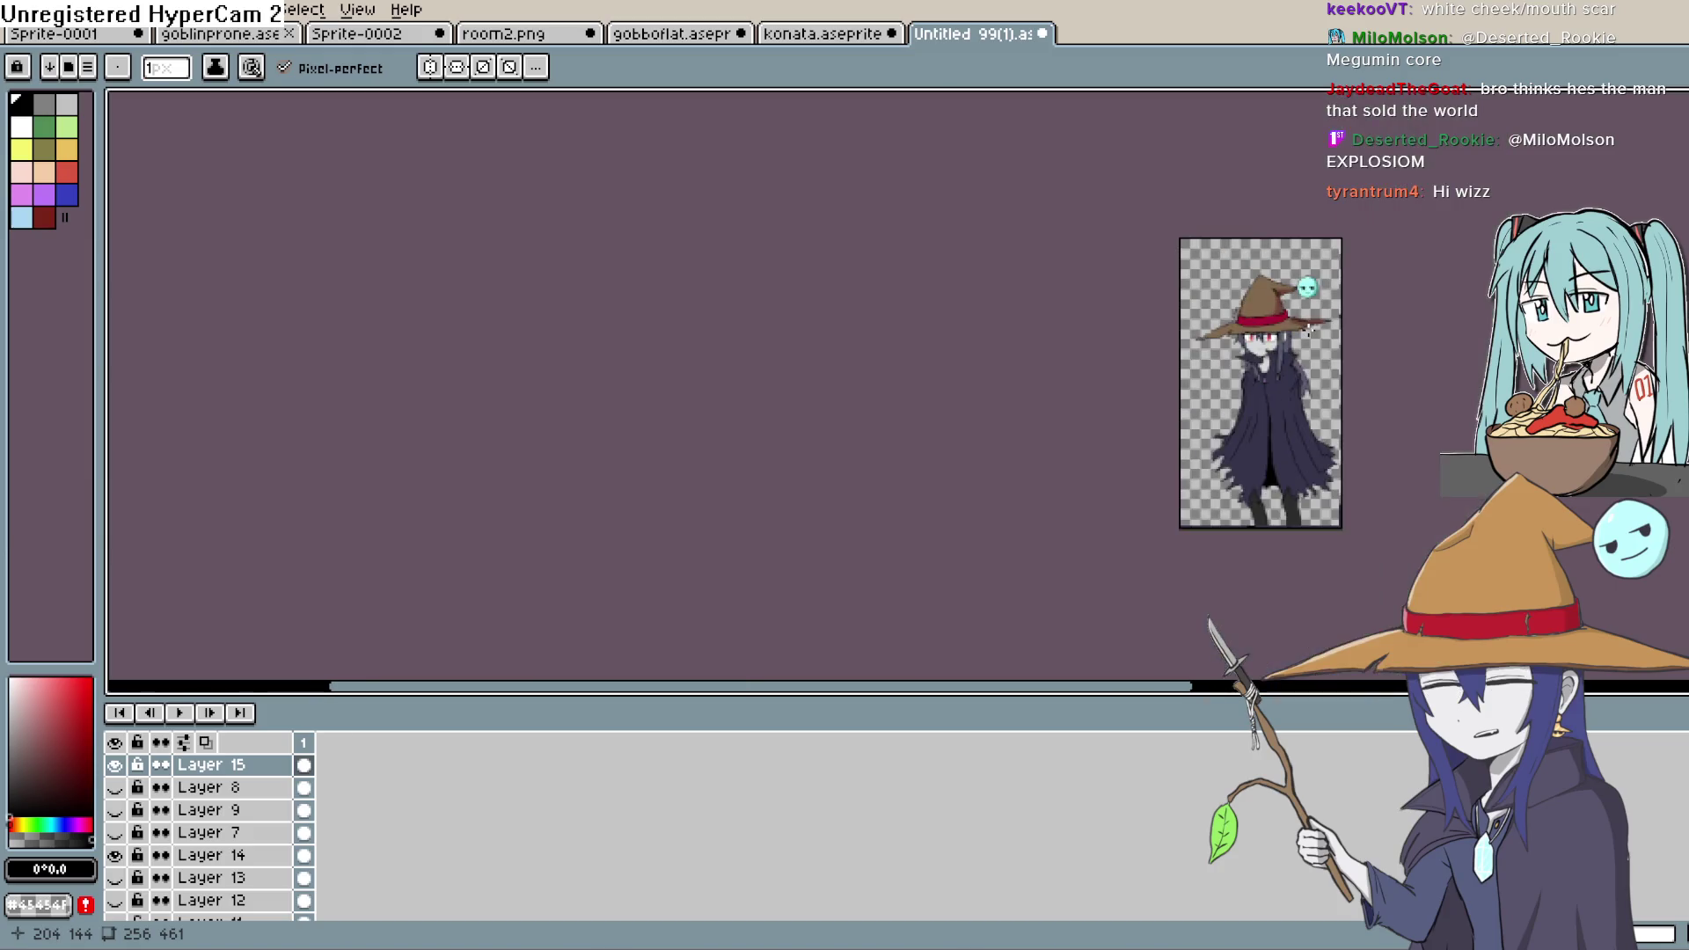
scroll(1232, 360, up, 4)
scroll(1108, 393, down, 2)
scroll(1102, 397, down, 5)
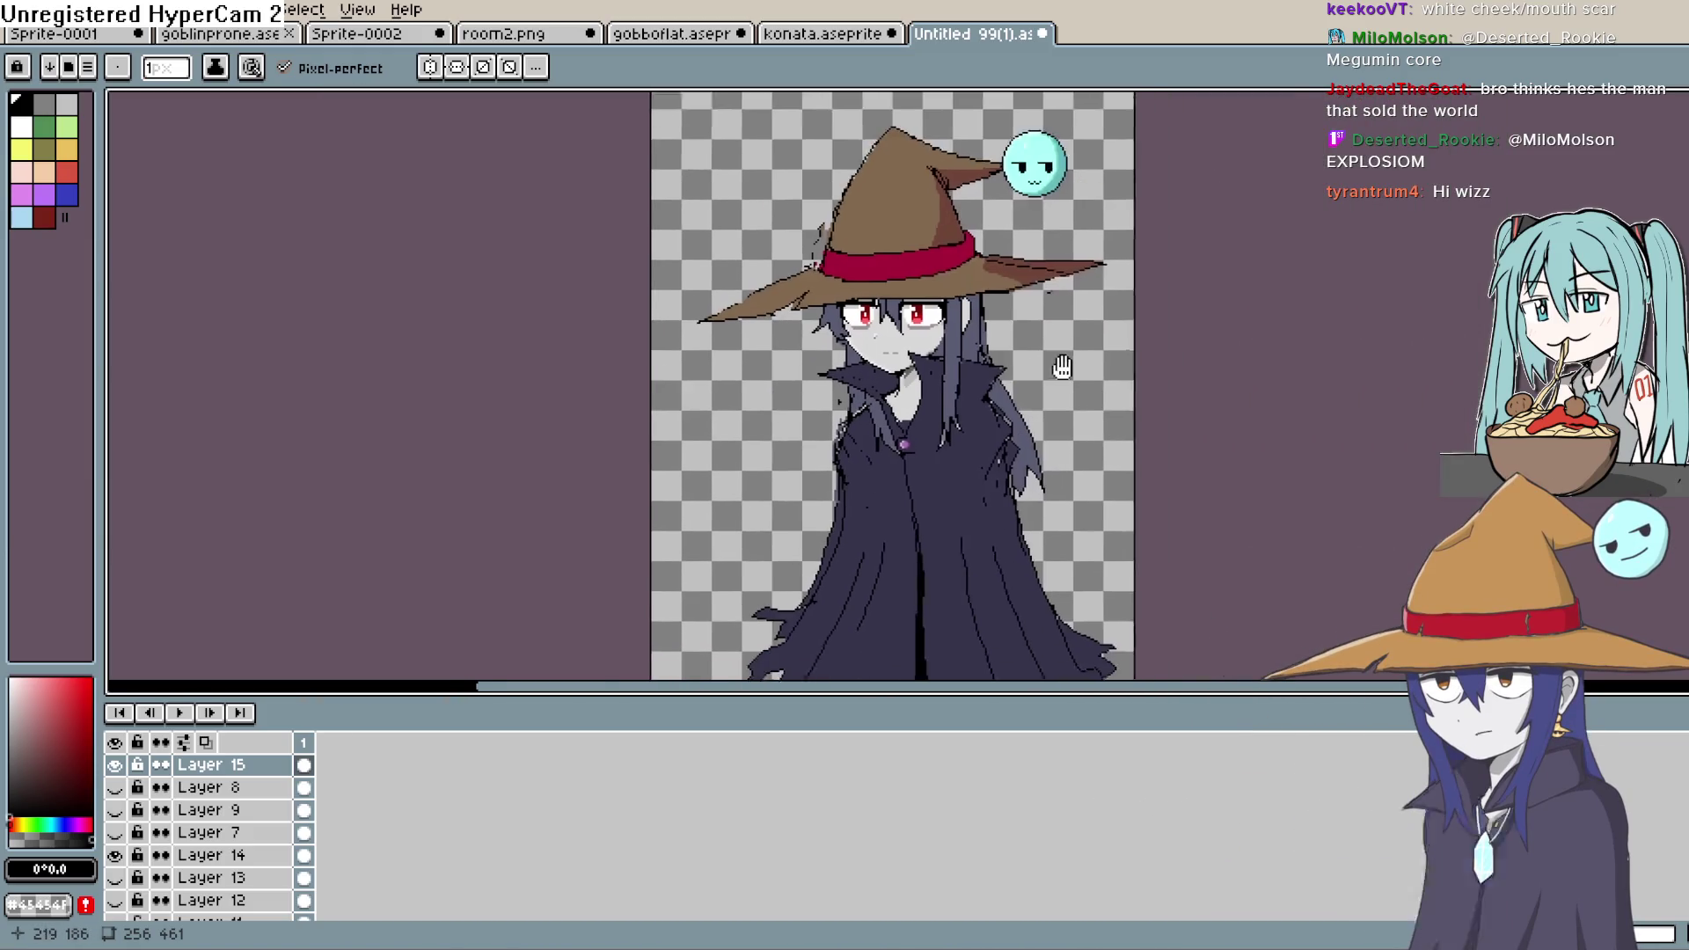
scroll(1067, 431, down, 2)
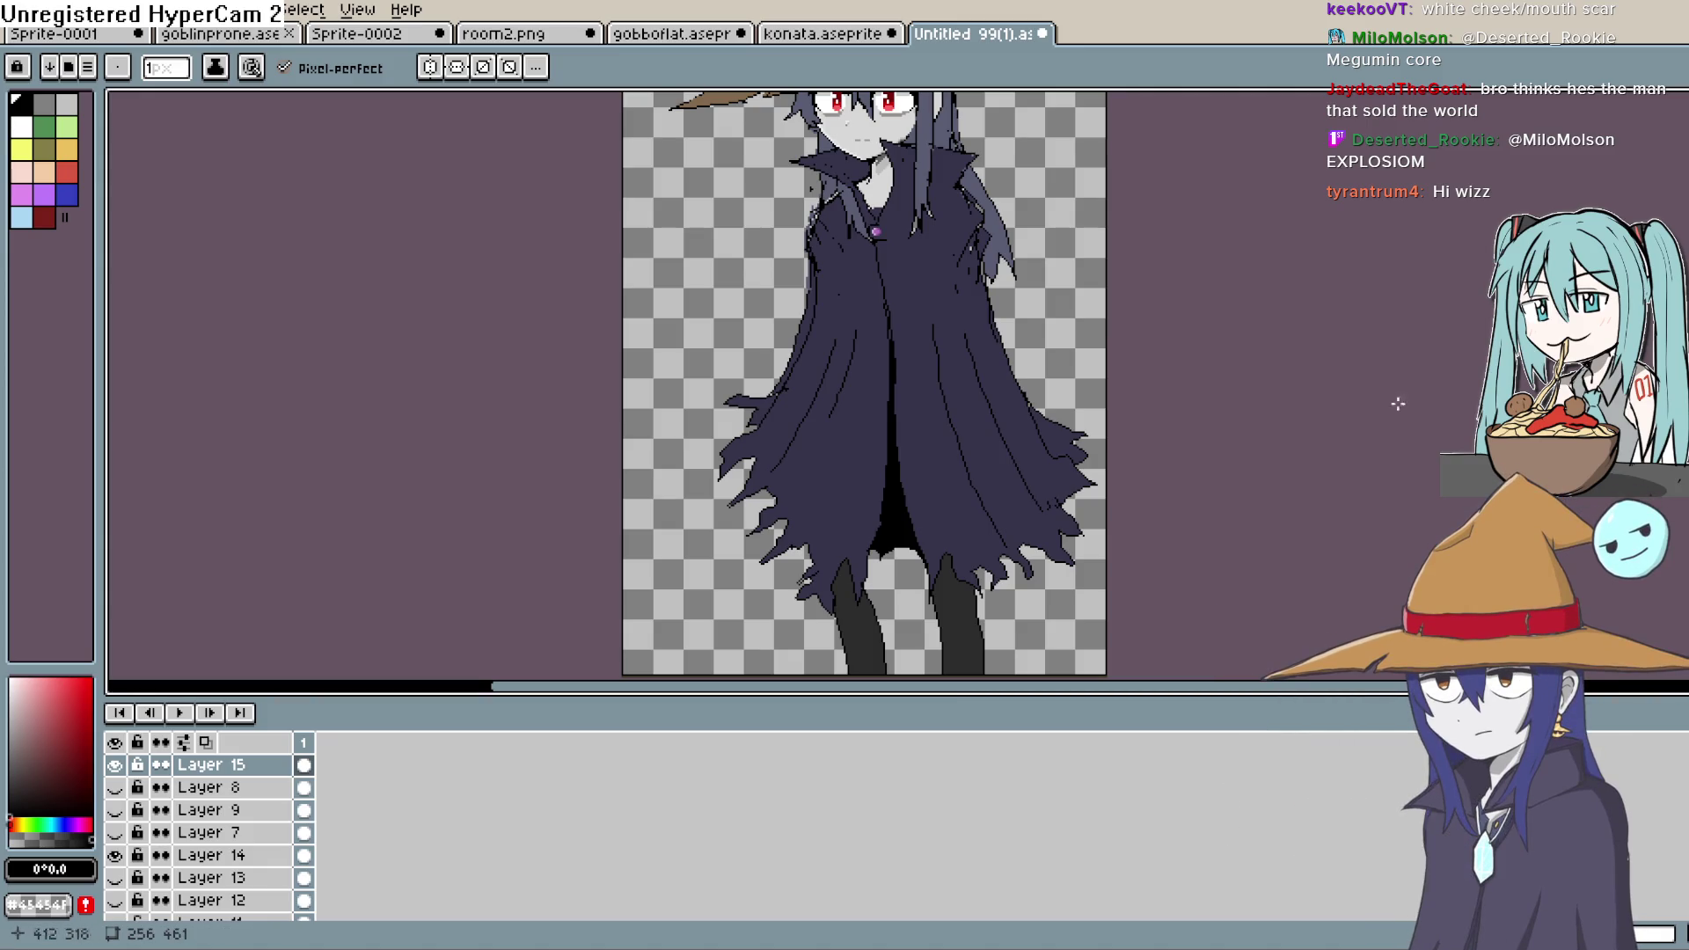
drag(1101, 306, 1166, 512)
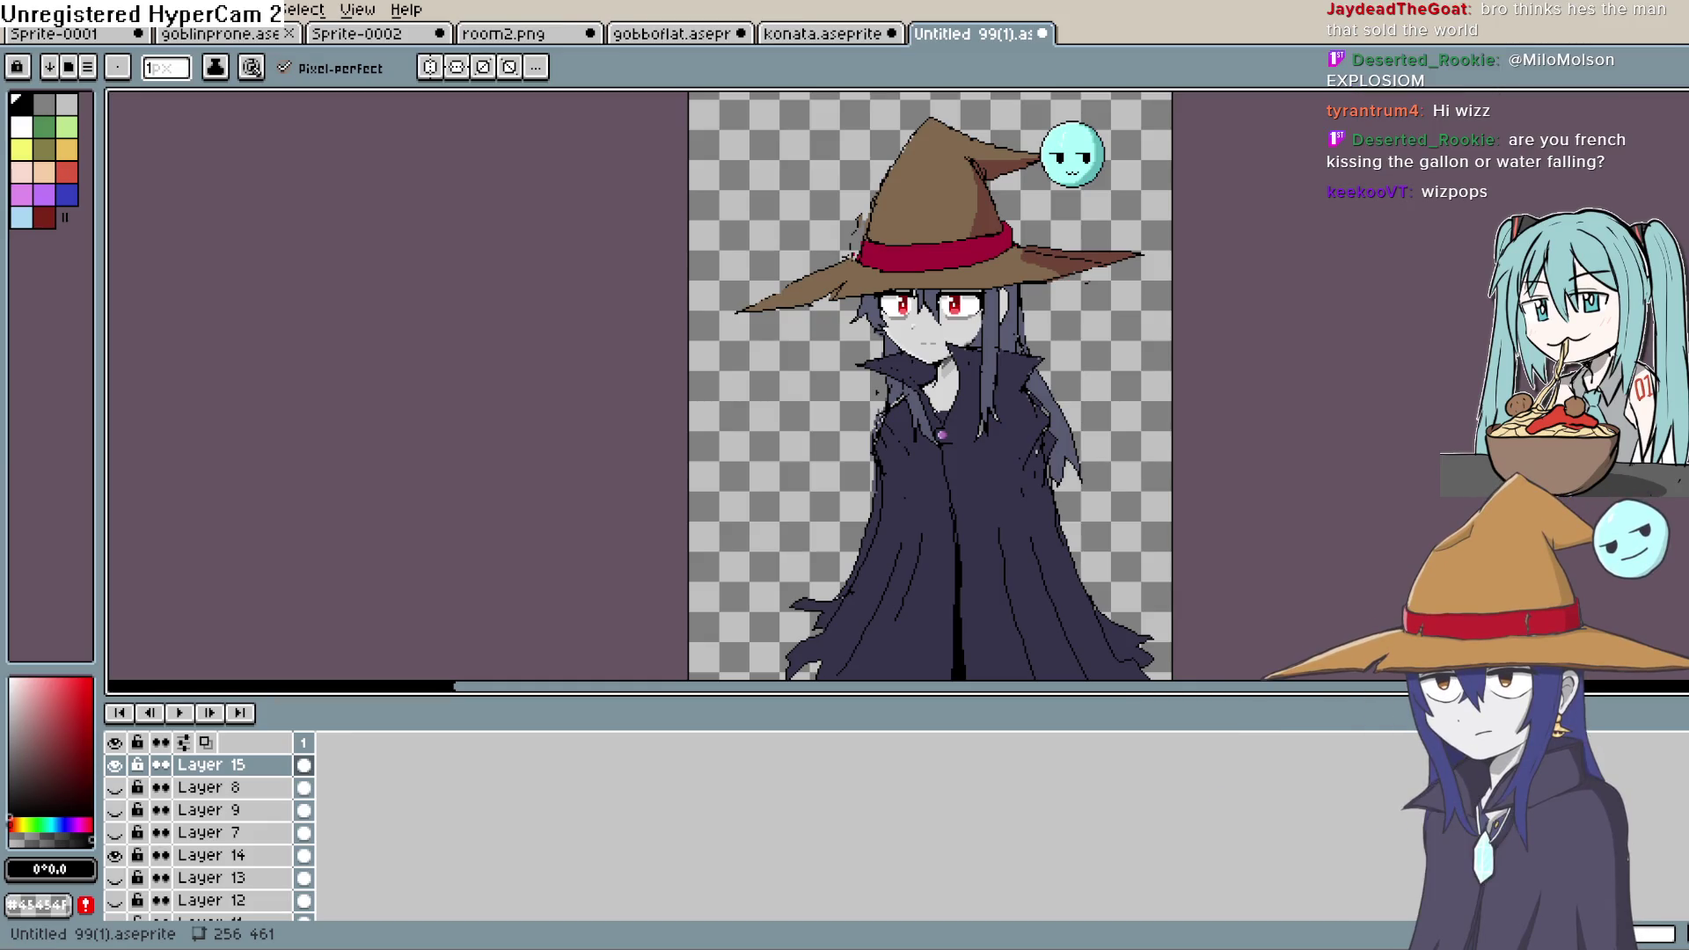
- Sample the light grey #d7d7d7 from the witch's face and add a new Layer 16
mouse_move(996, 616)
mouse_down()
mouse_move(968, 463)
mouse_move(986, 343)
mouse_move(969, 423)
mouse_up()
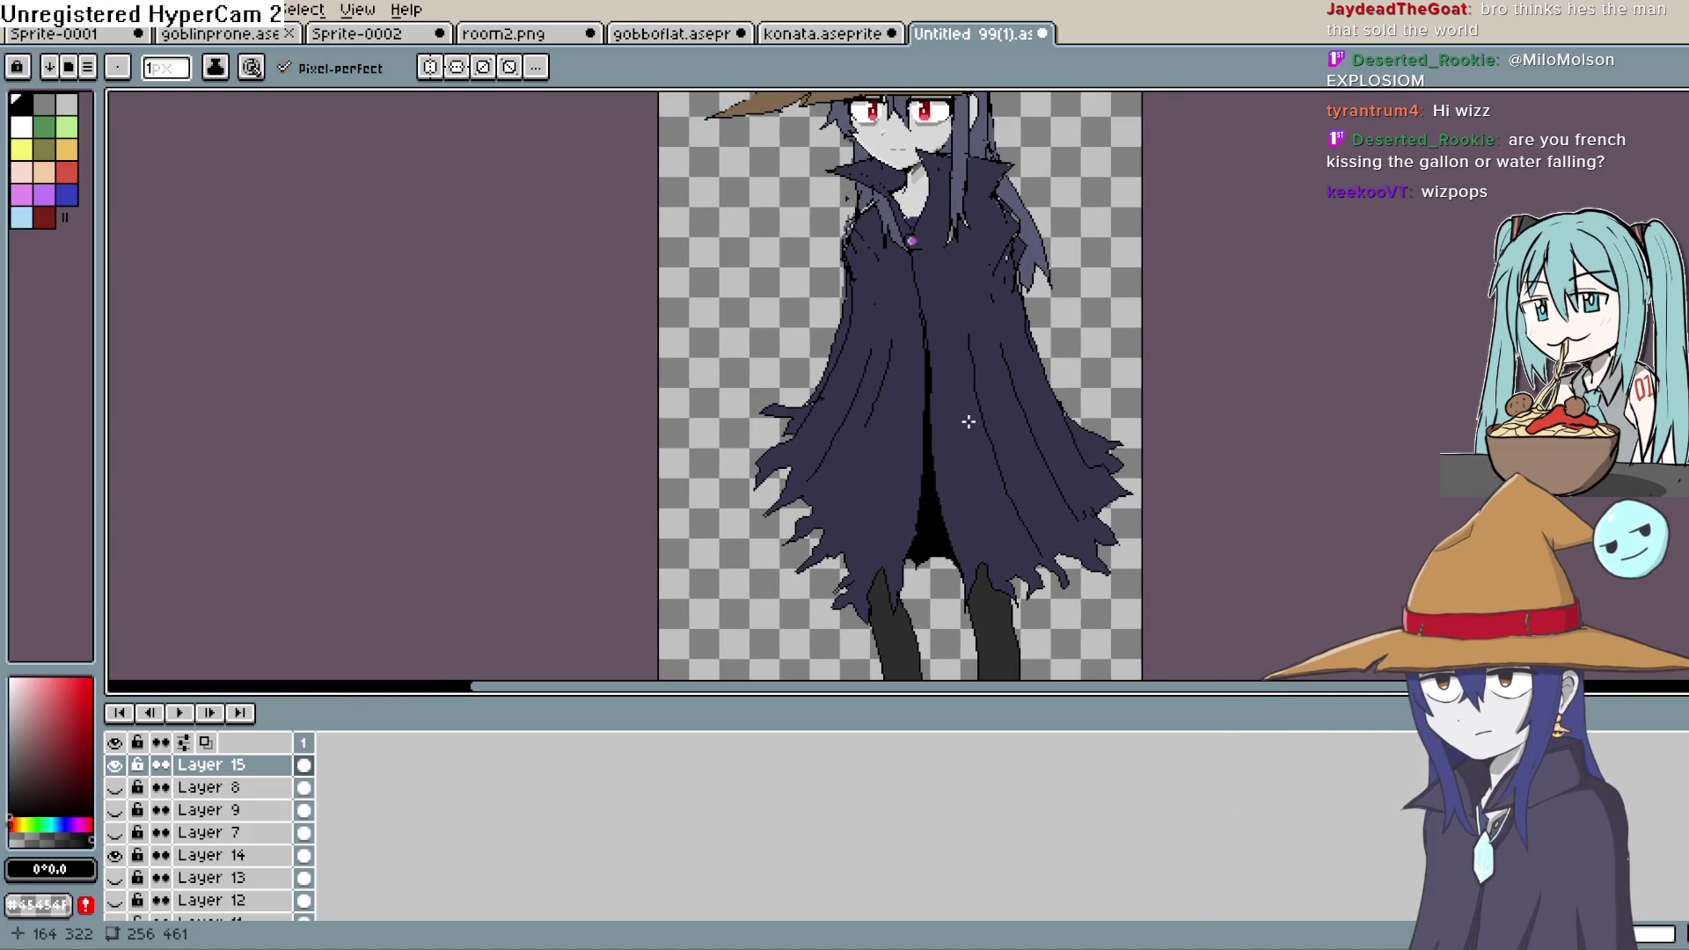
scroll(967, 423, up, 3)
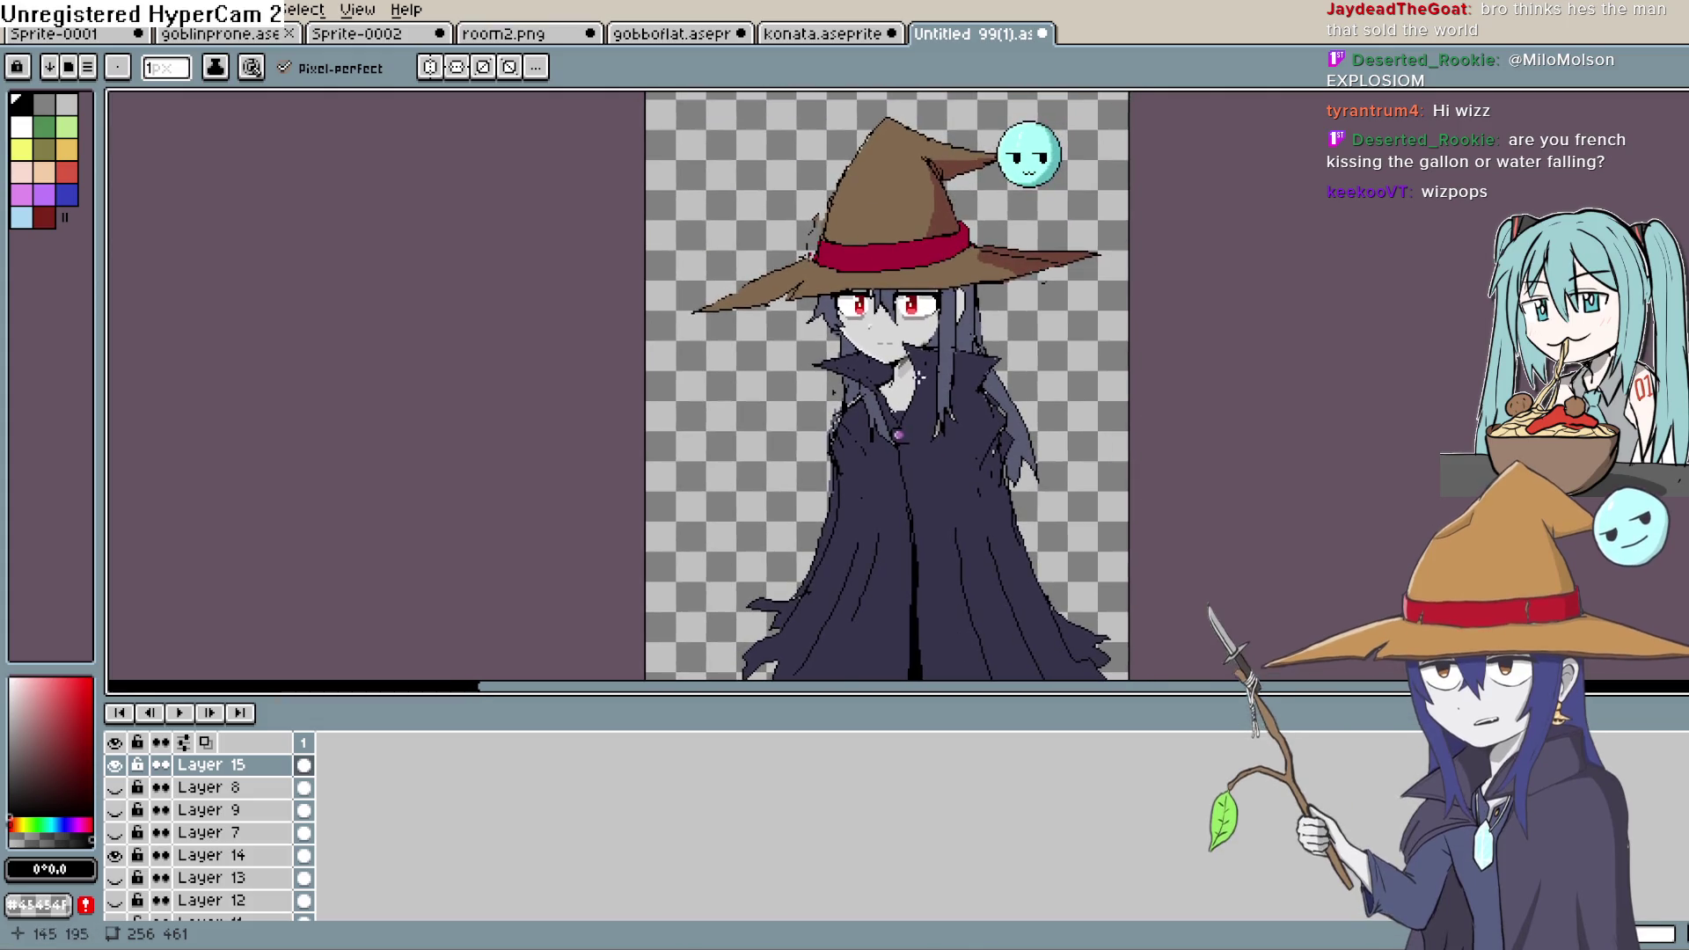
scroll(967, 422, up, 3)
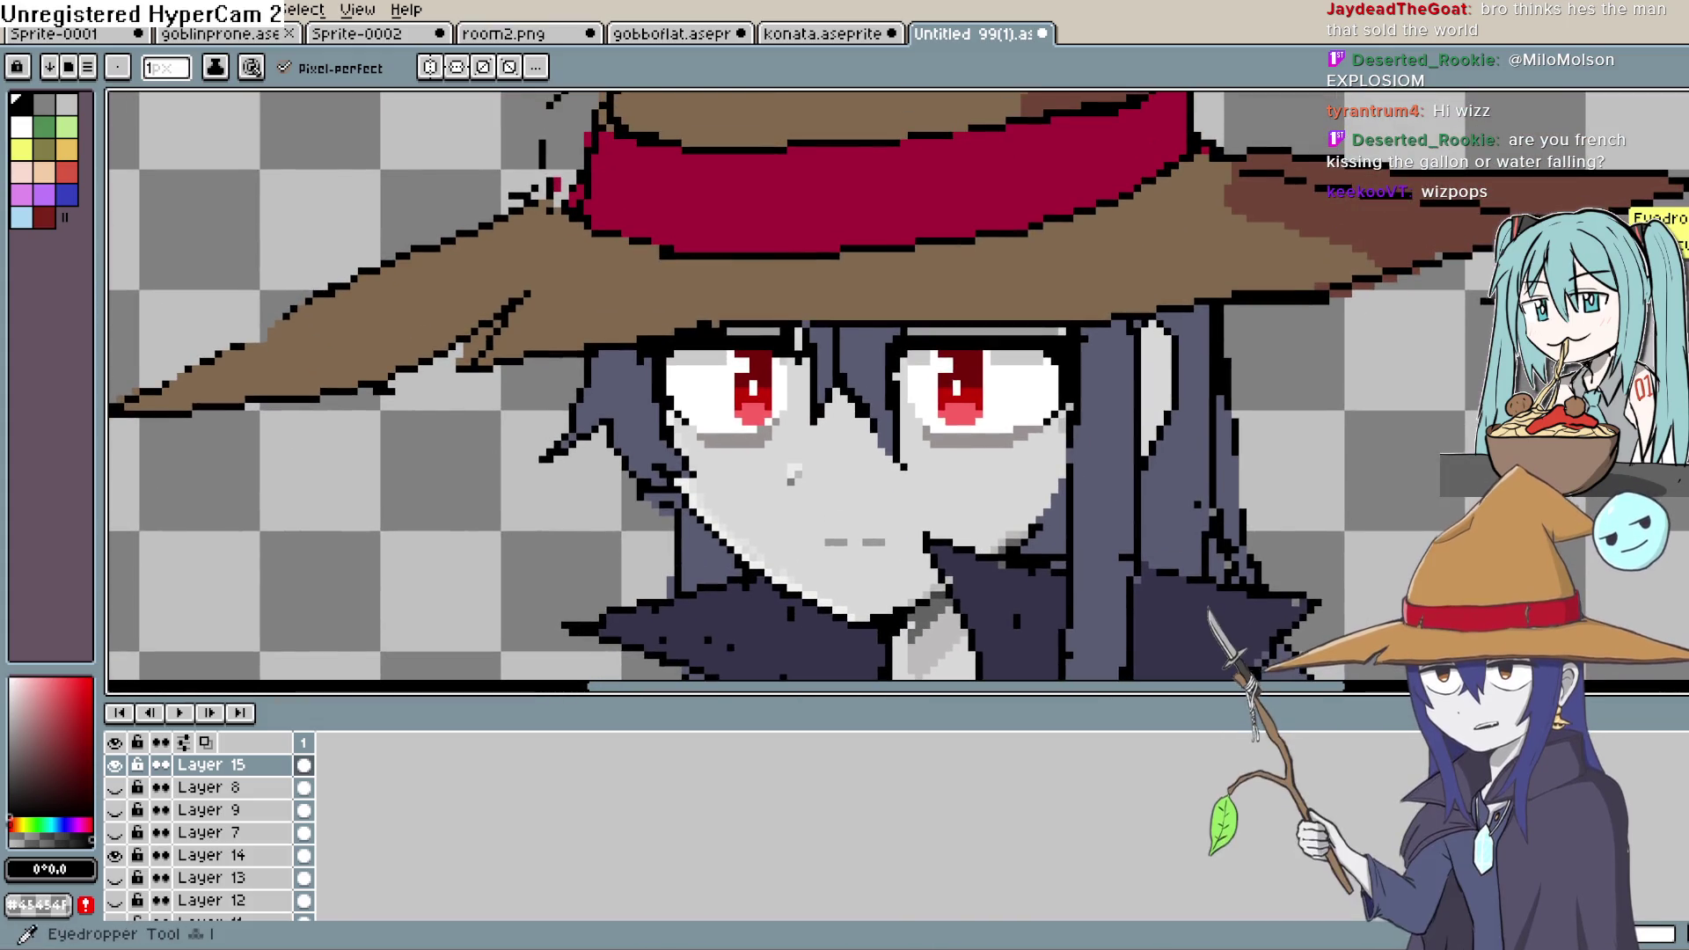
alt+click(982, 491)
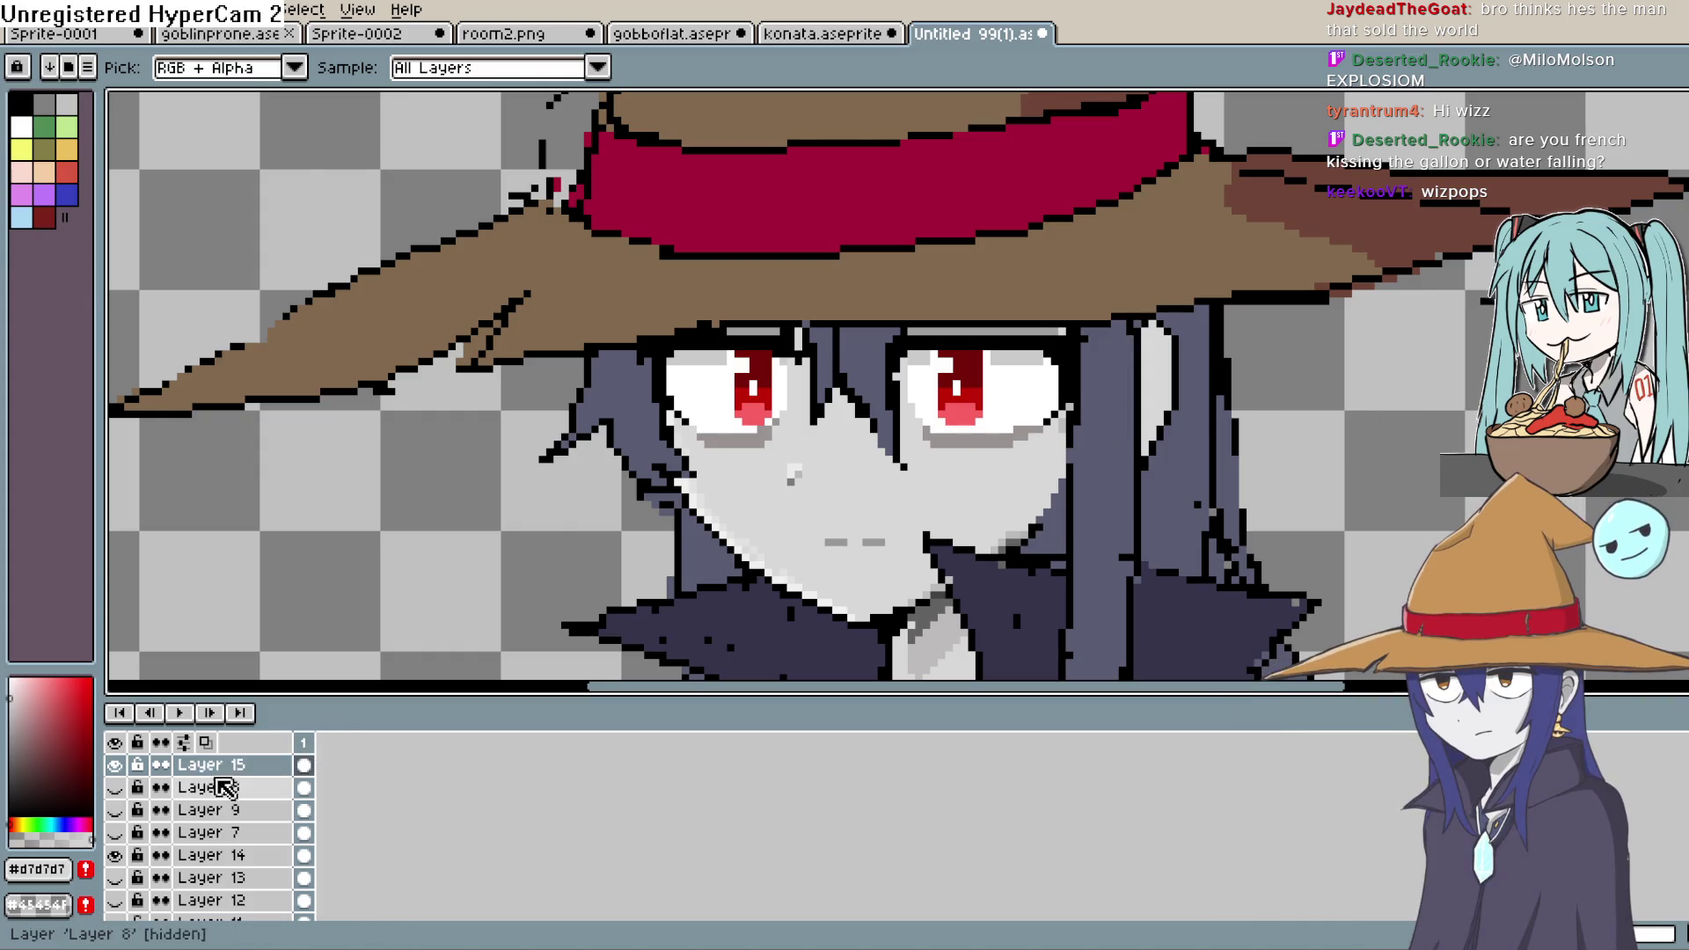
key(shift+n)
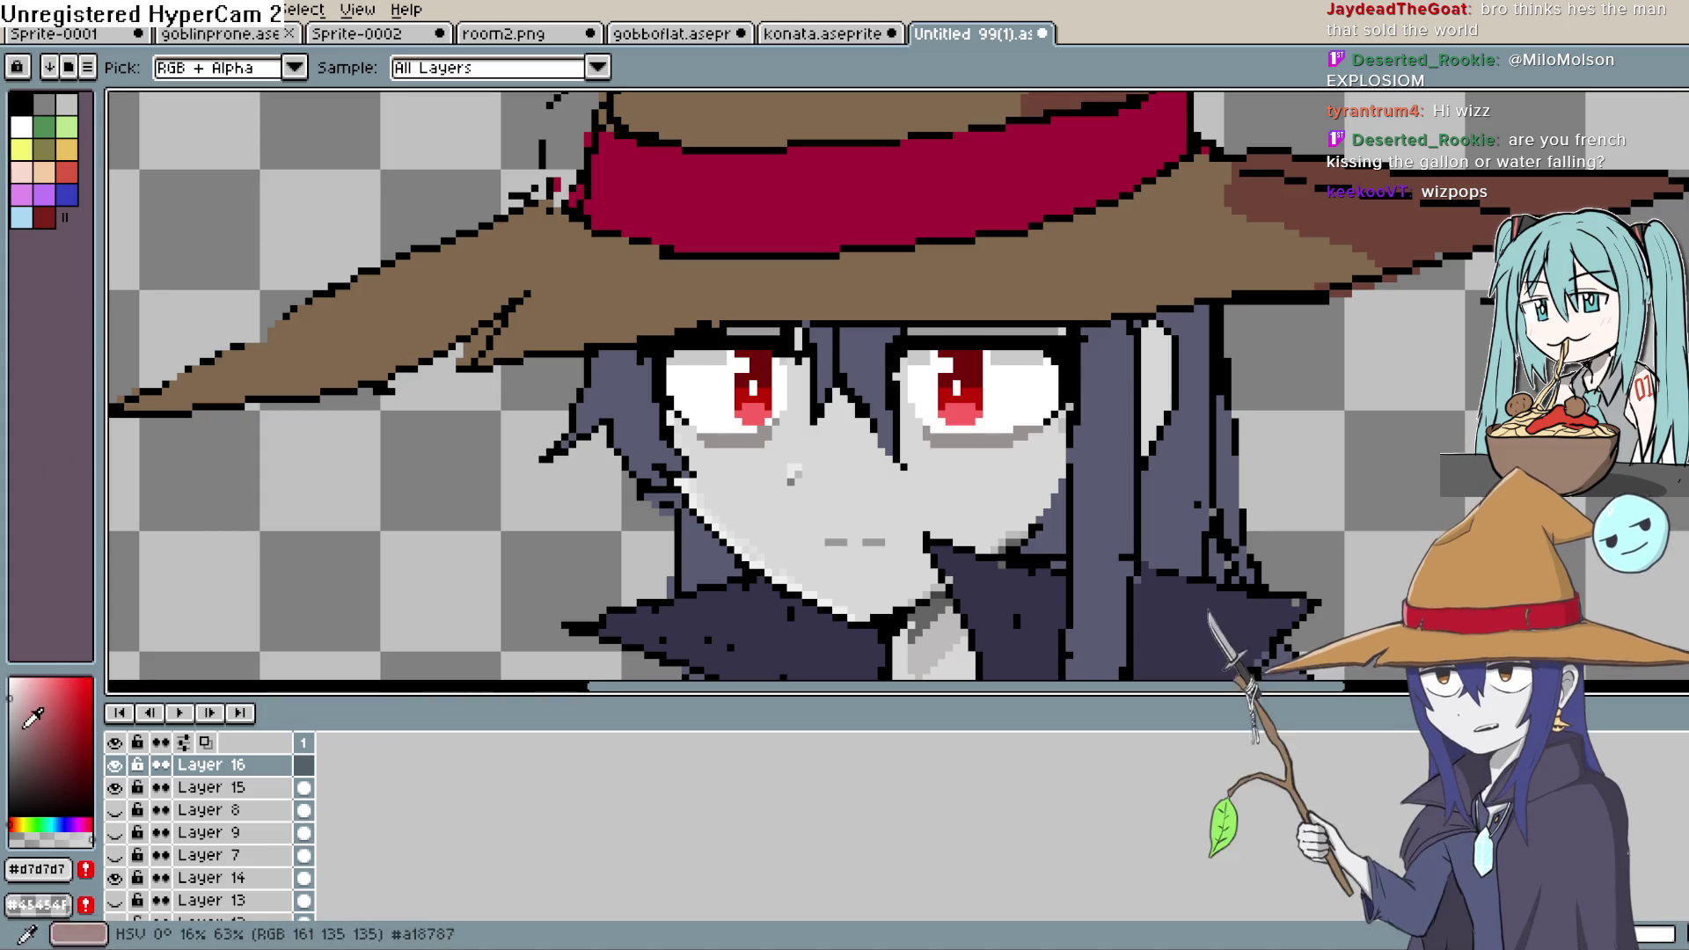
- Pencil a line along the hat brim, then fill the dark strip above both eyes
key(b)
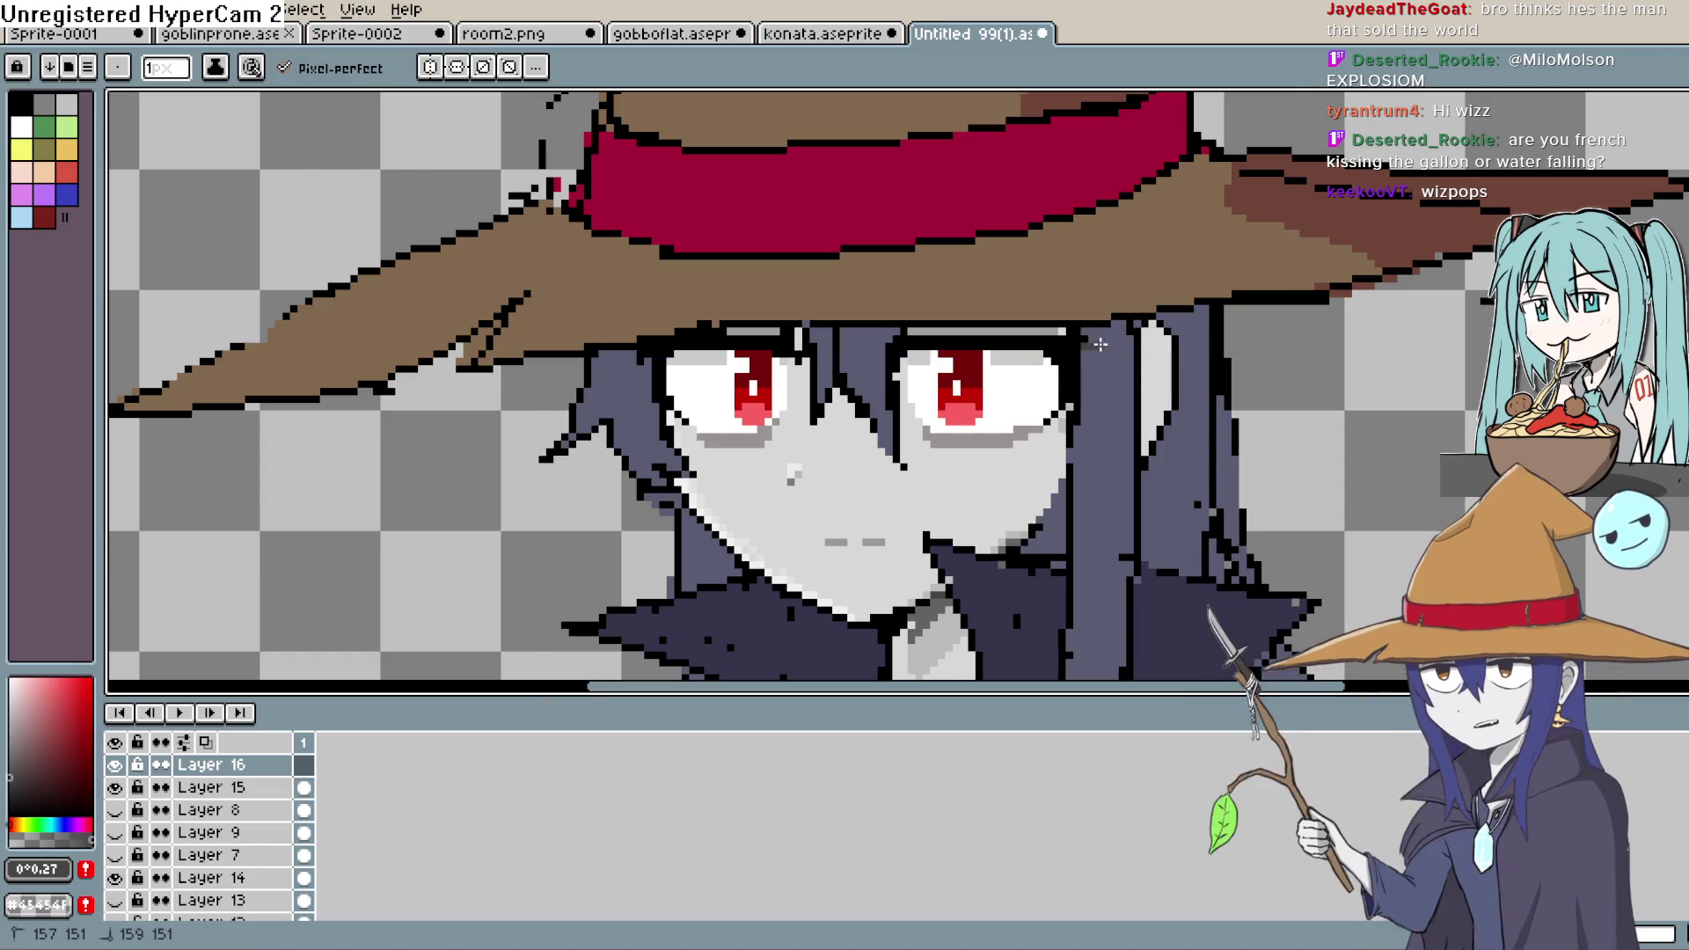
shift+click(1199, 326)
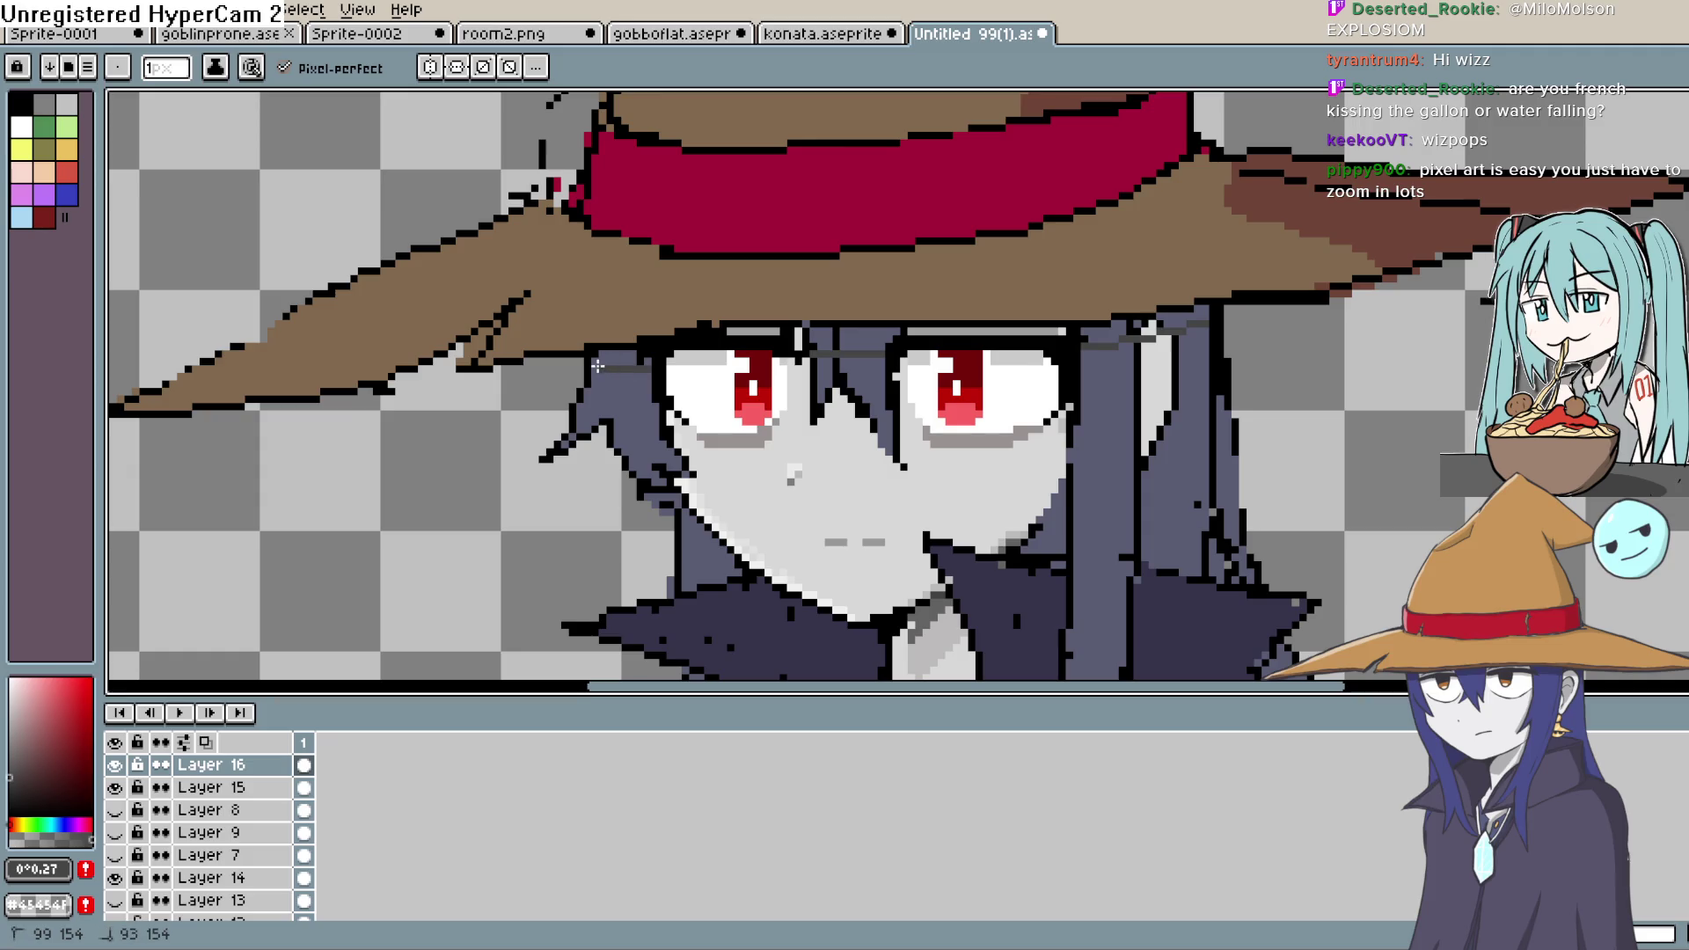
key(g)
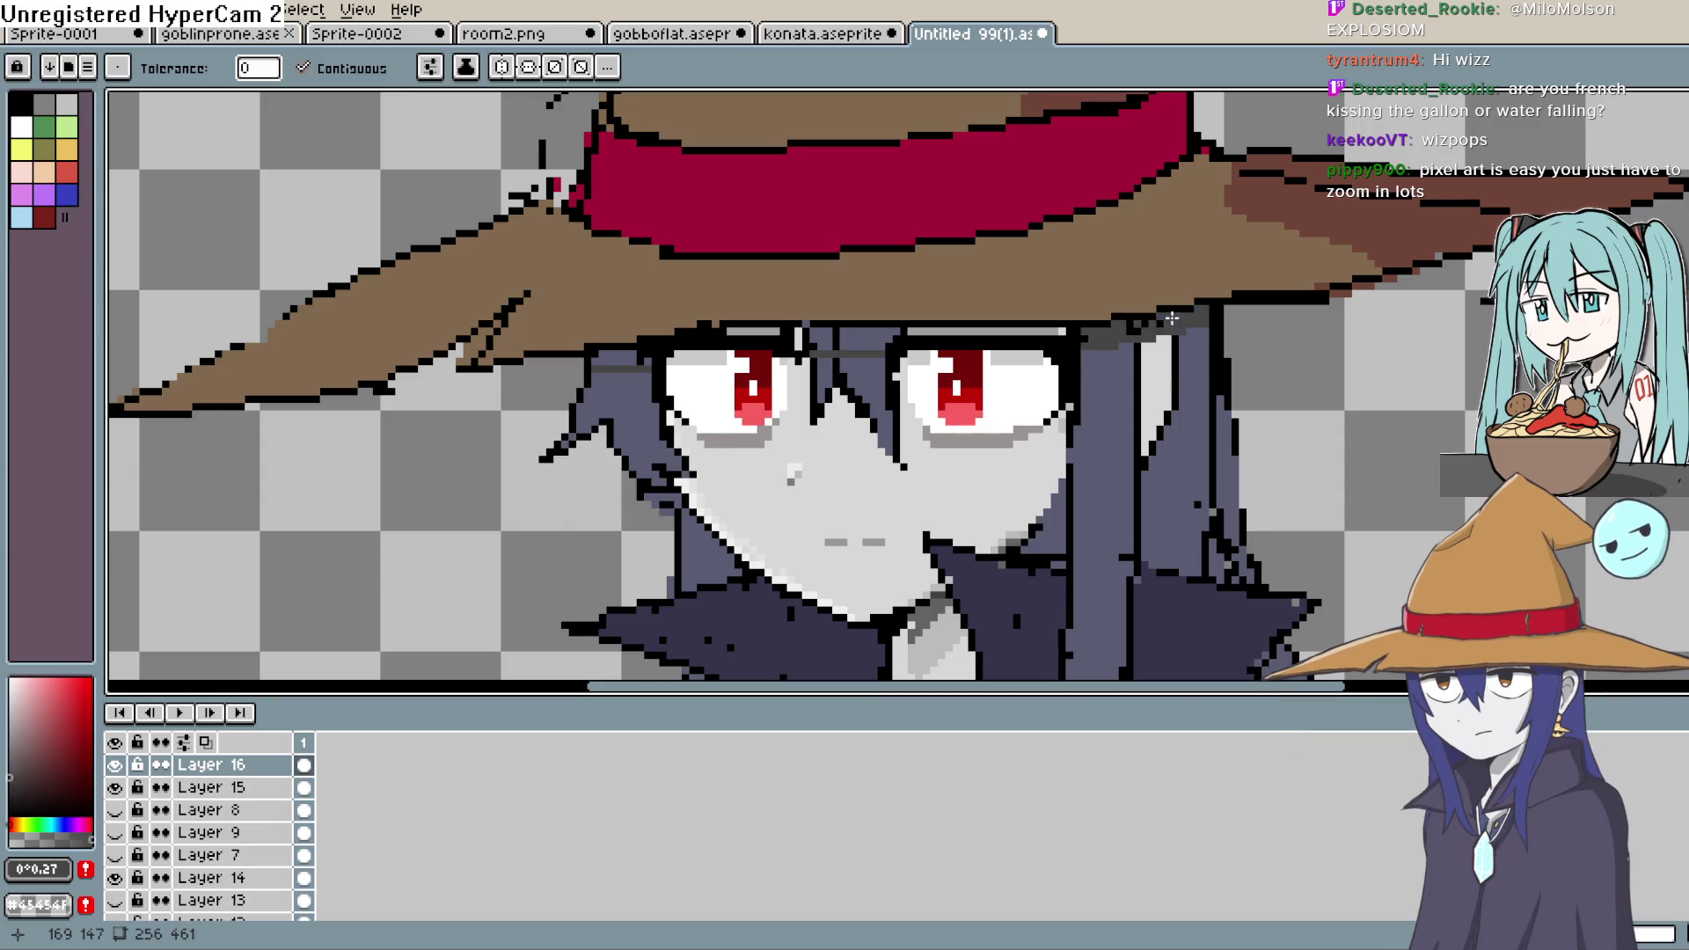
click(1019, 334)
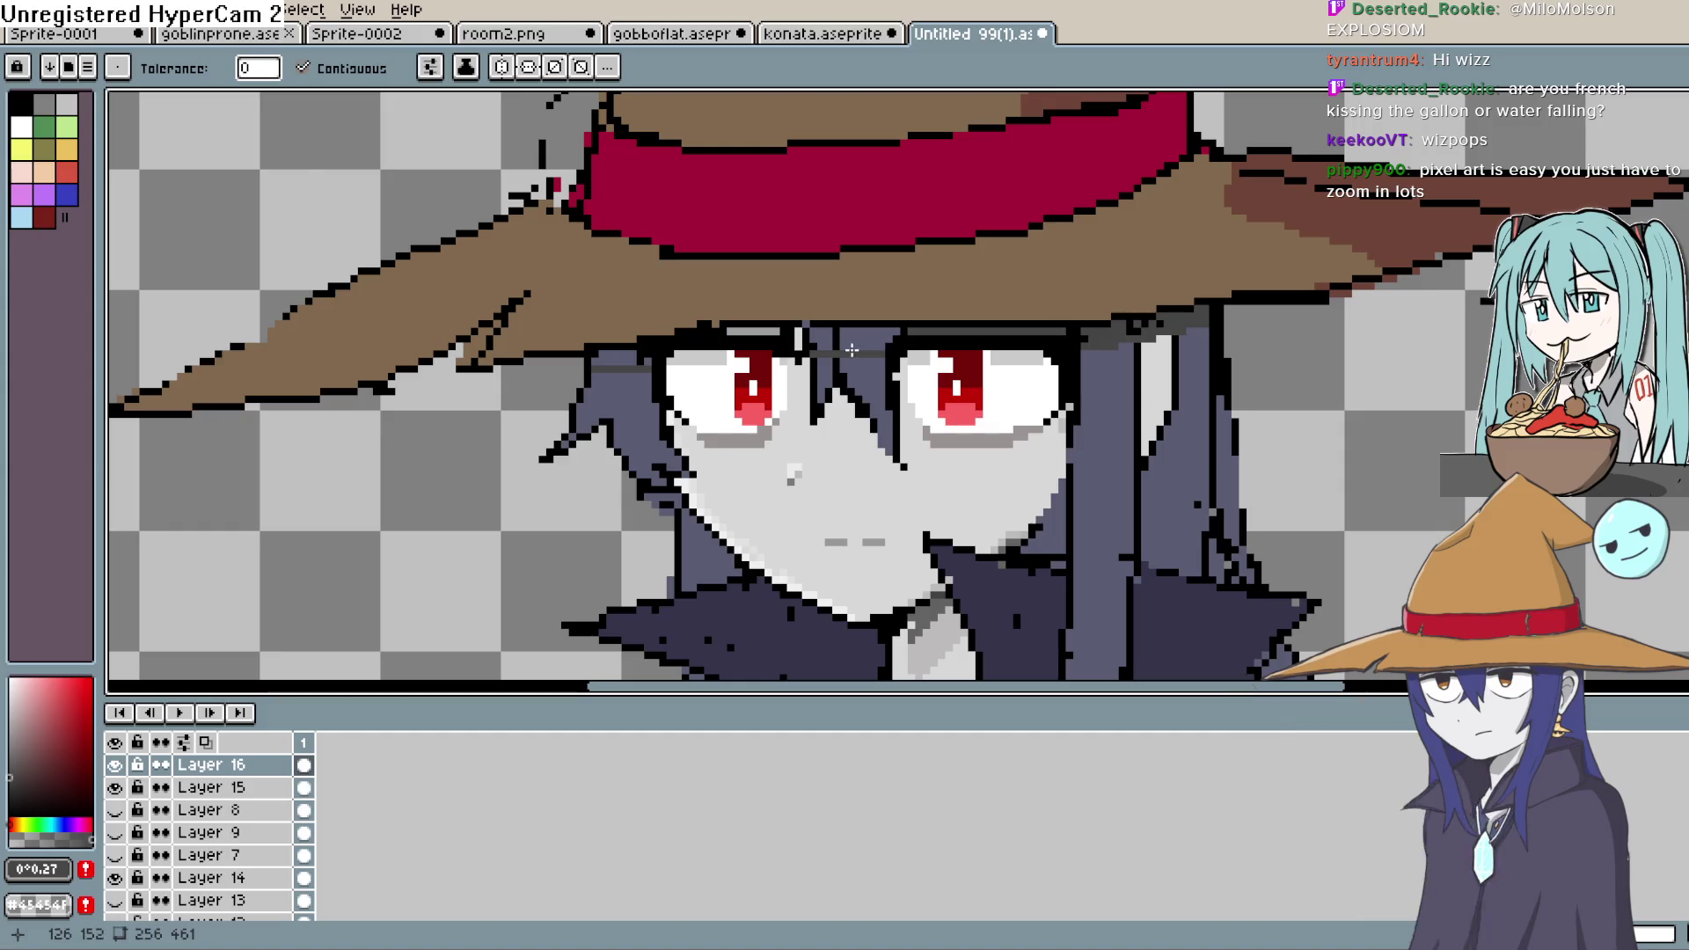
click(830, 336)
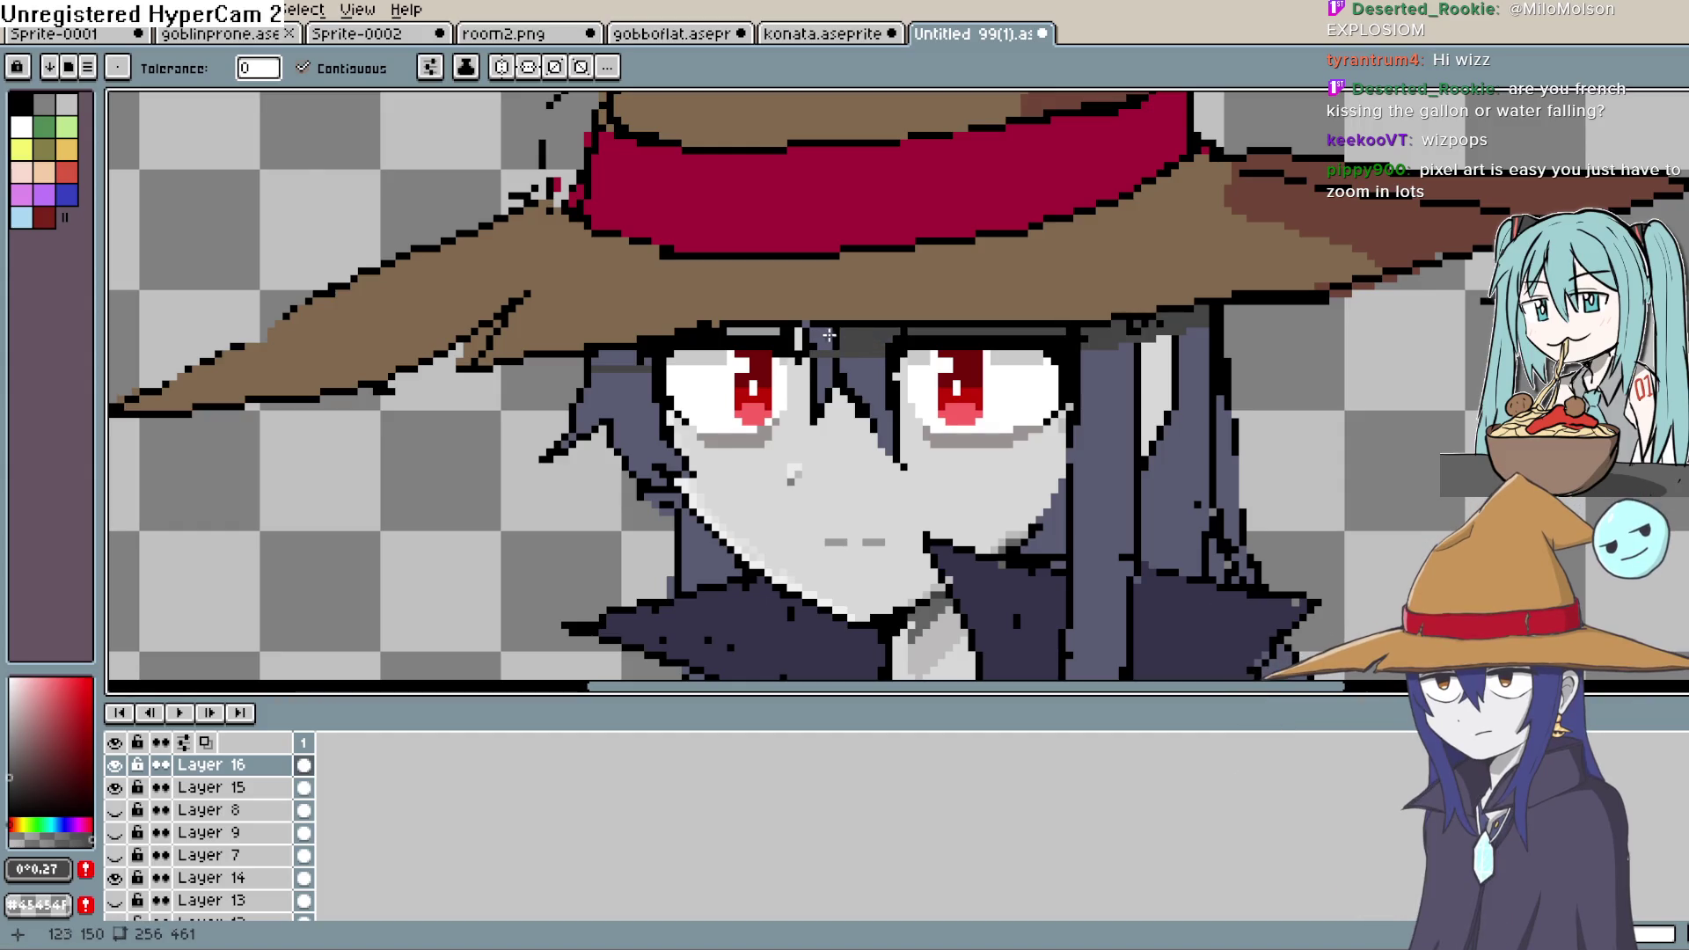
click(755, 332)
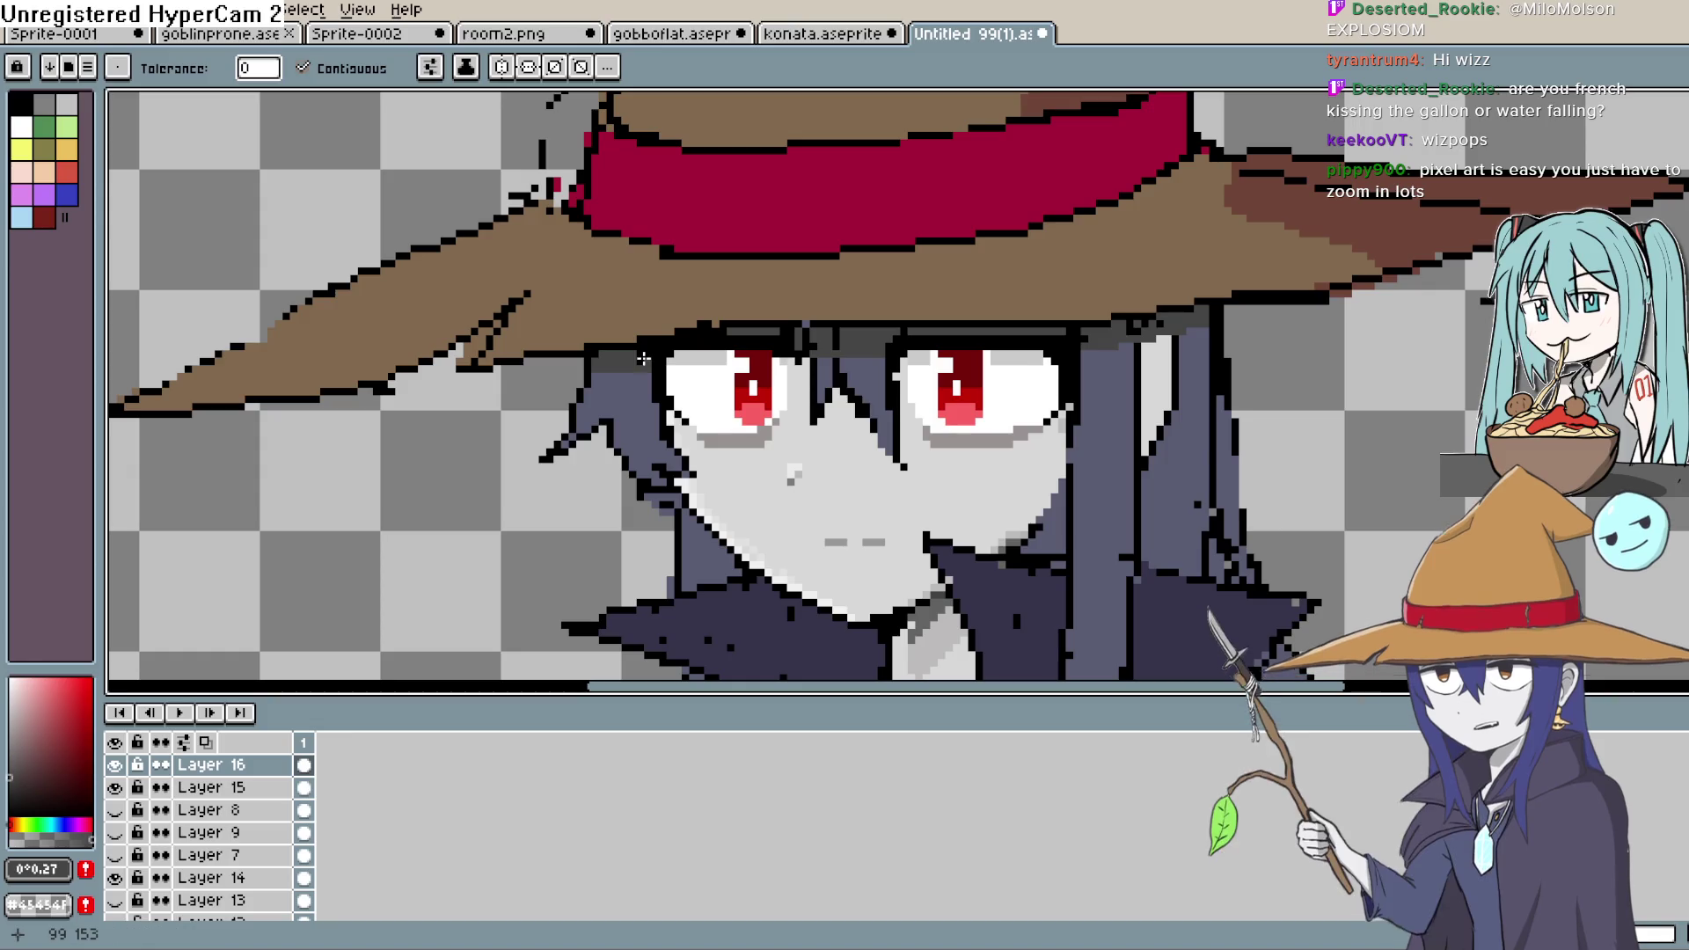
scroll(792, 350, down, 1)
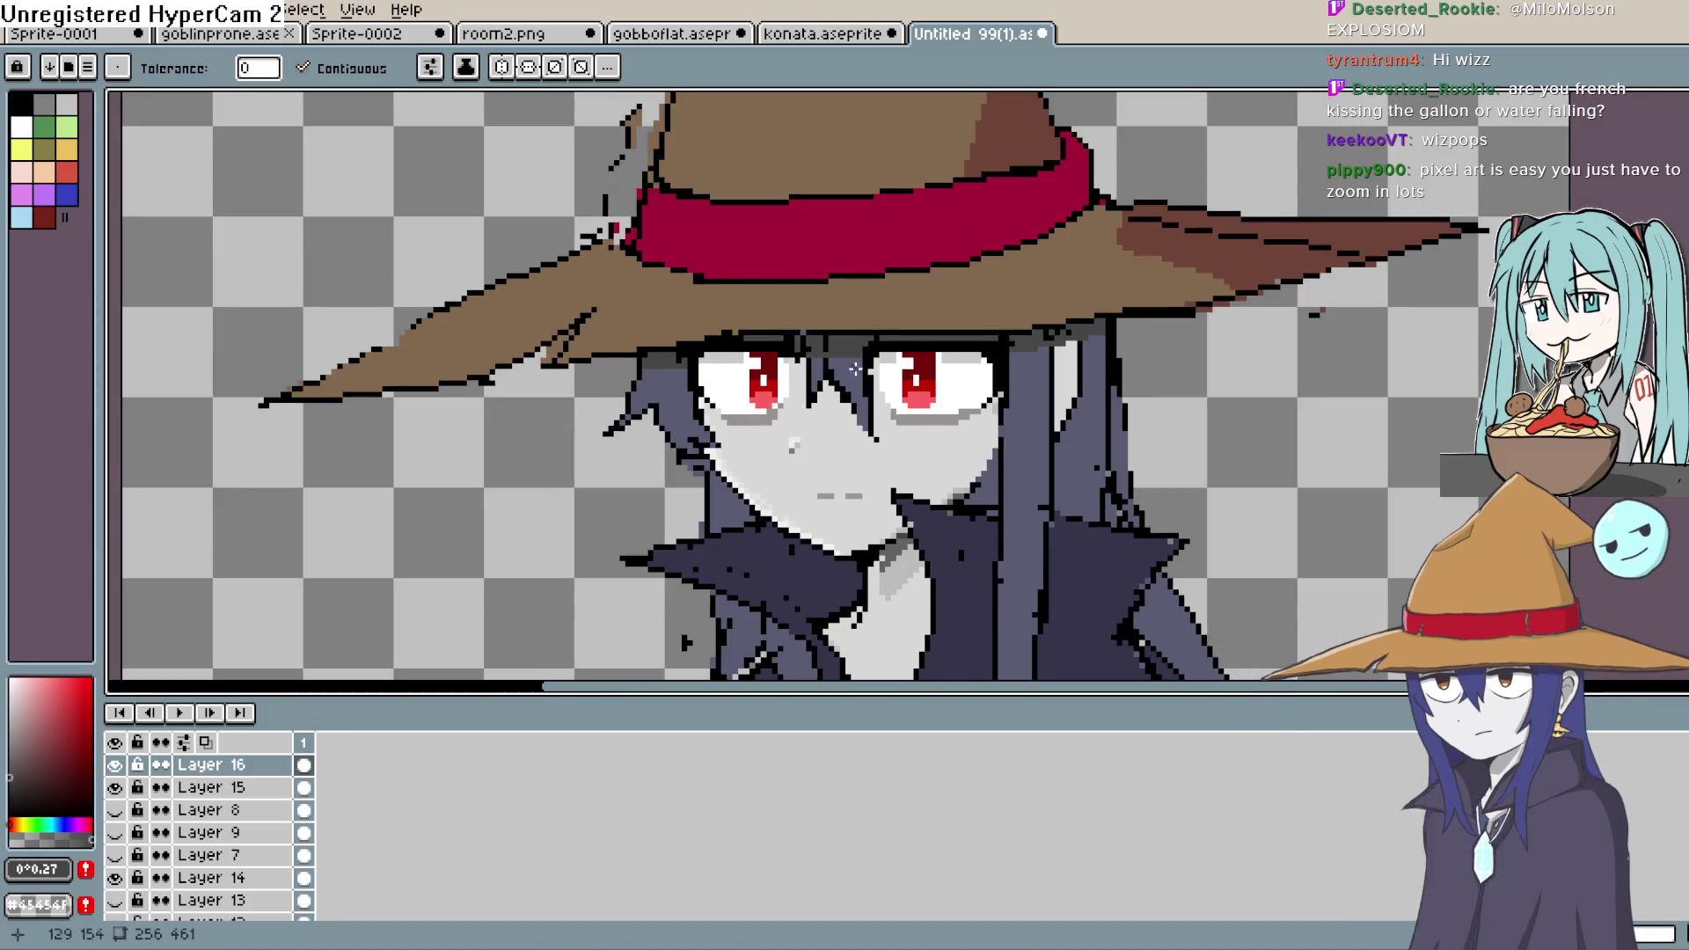
- Try Layer 16's opacity at 55%, then raise it to 76%
double_click(237, 765)
click(1273, 387)
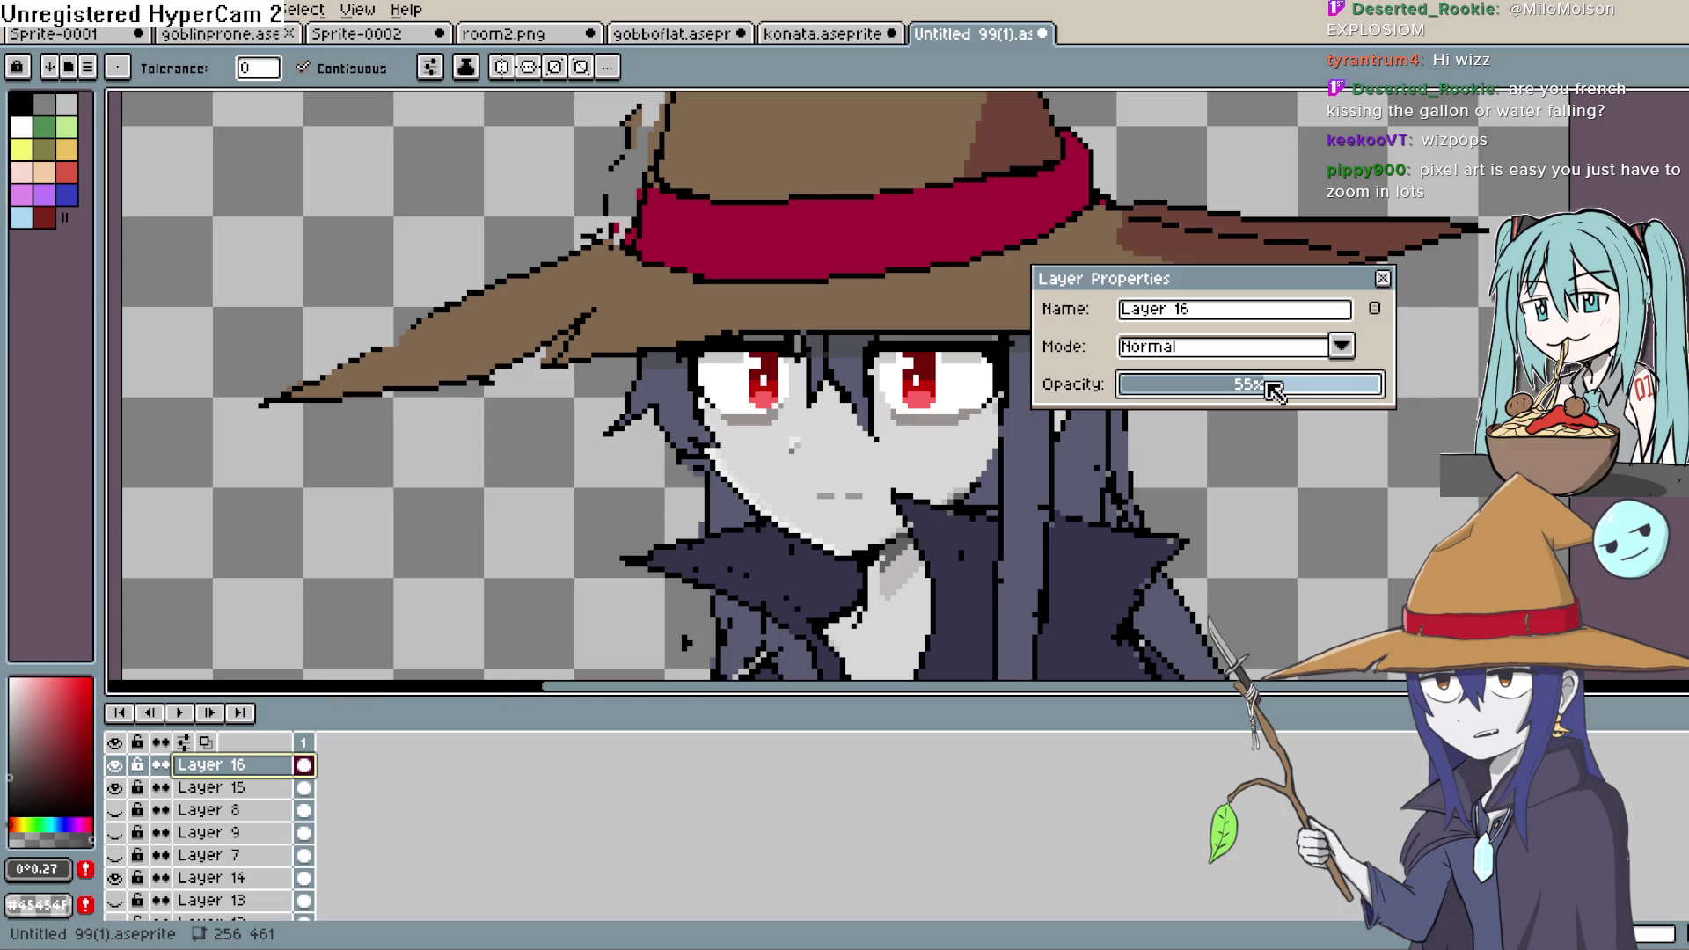
drag(1283, 390, 1328, 385)
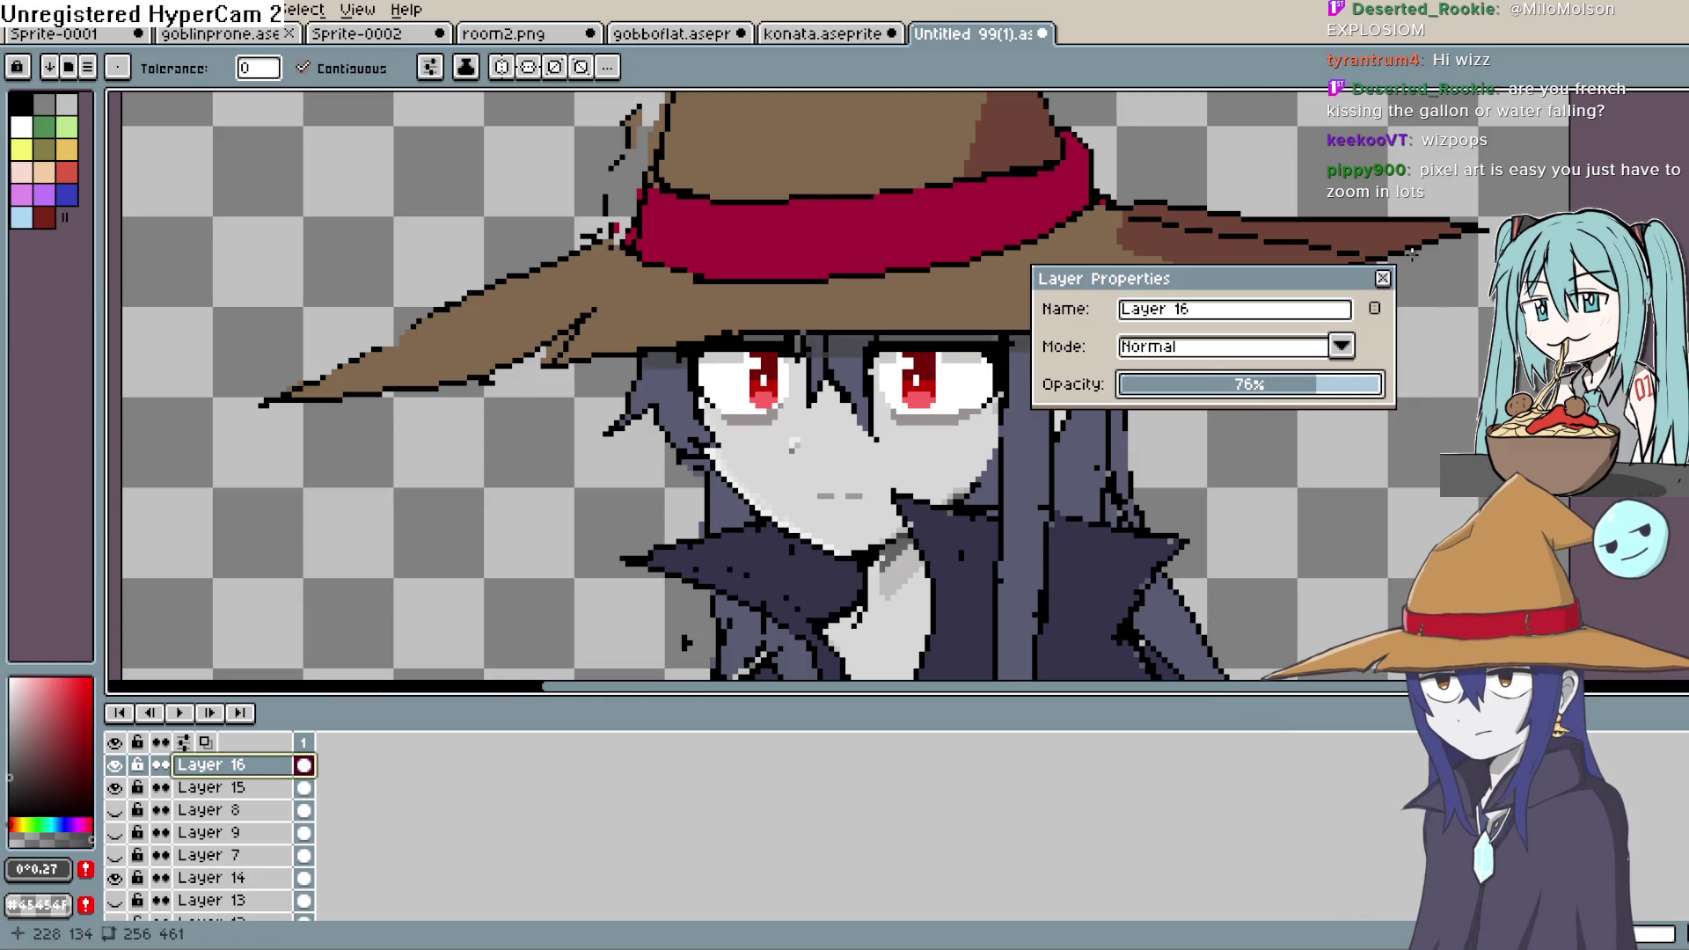
click(1382, 278)
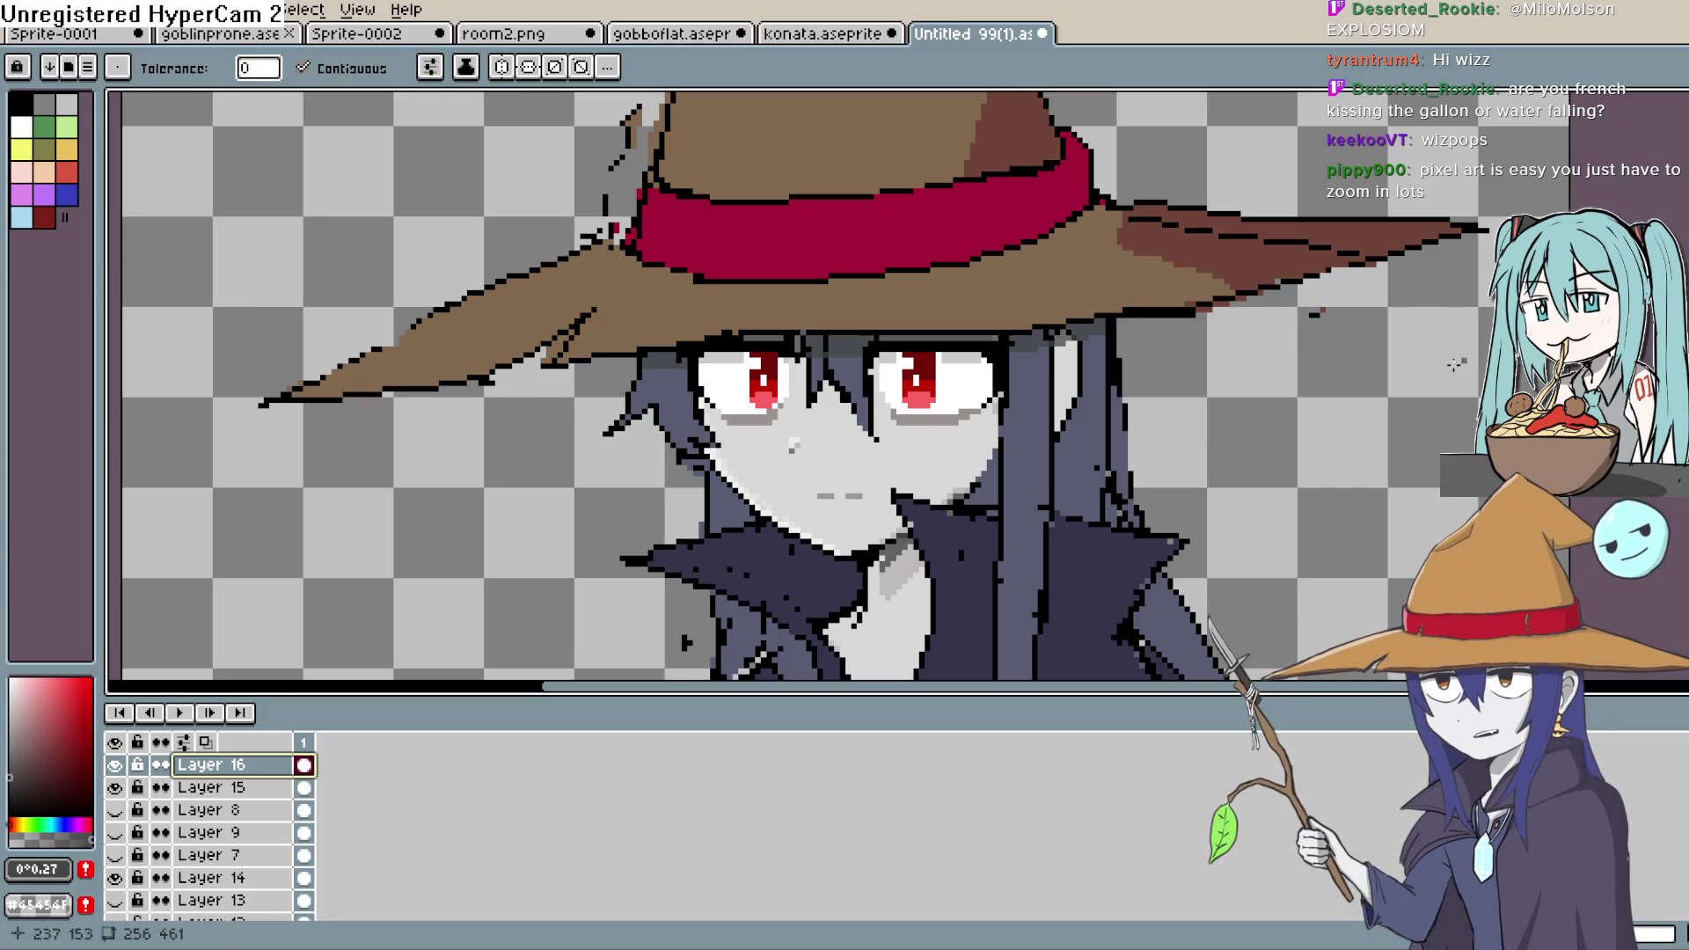
scroll(865, 441, up, 2)
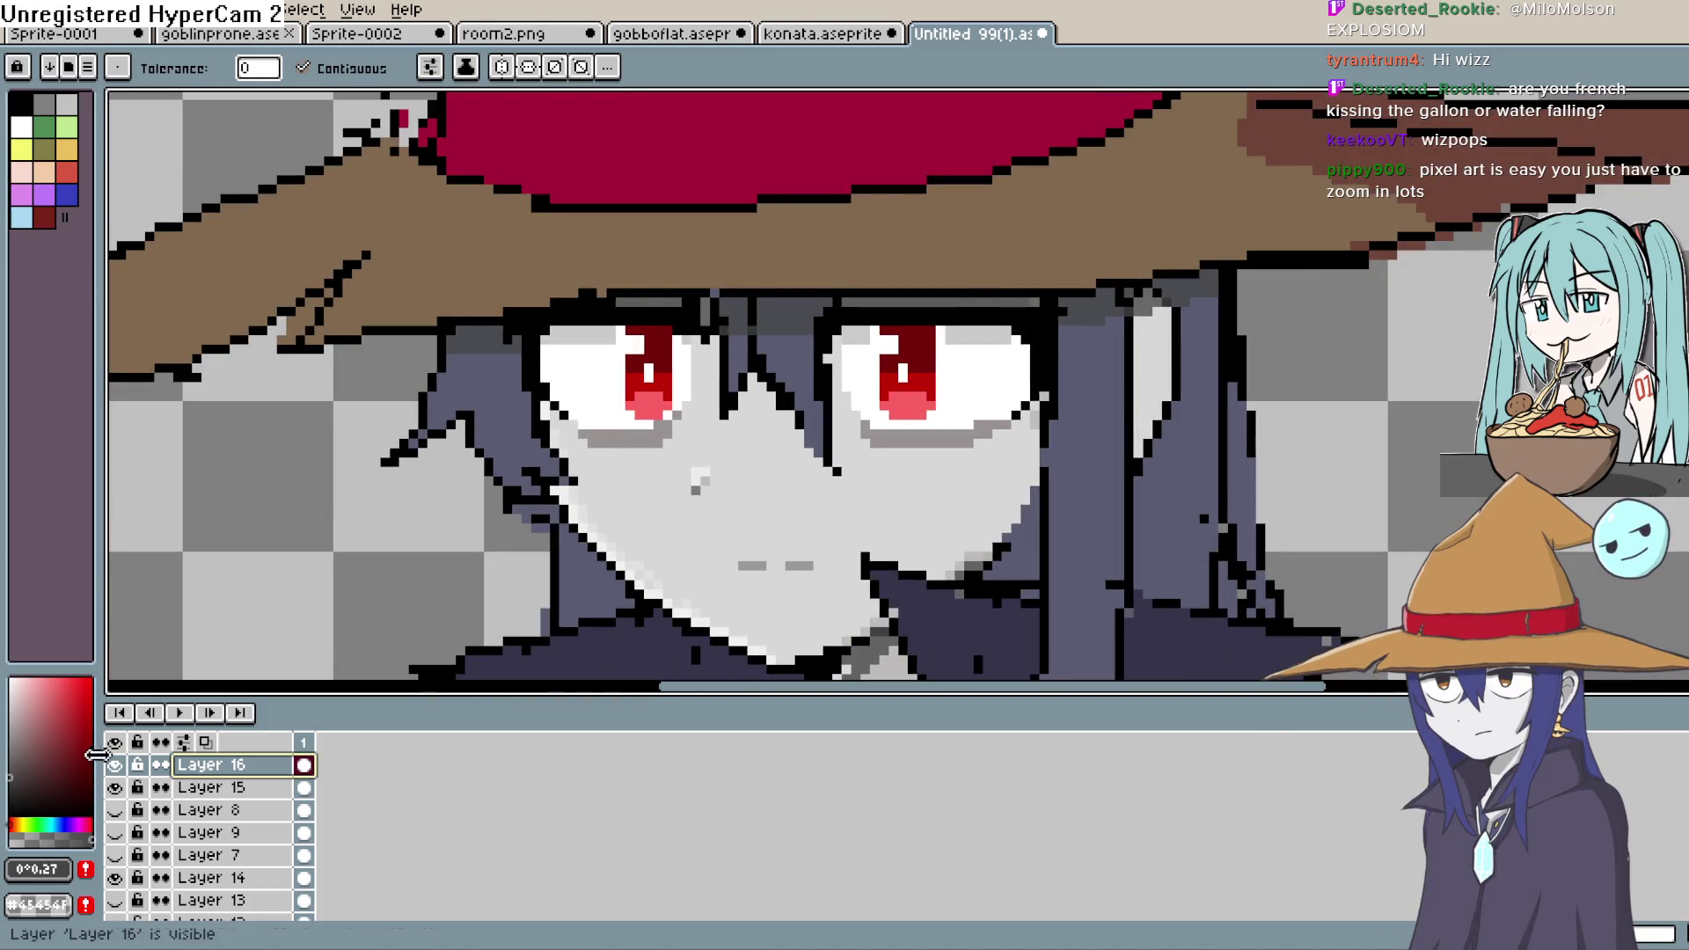
- Raise Layer 16's opacity to 100%, then settle it at 73%
double_click(240, 766)
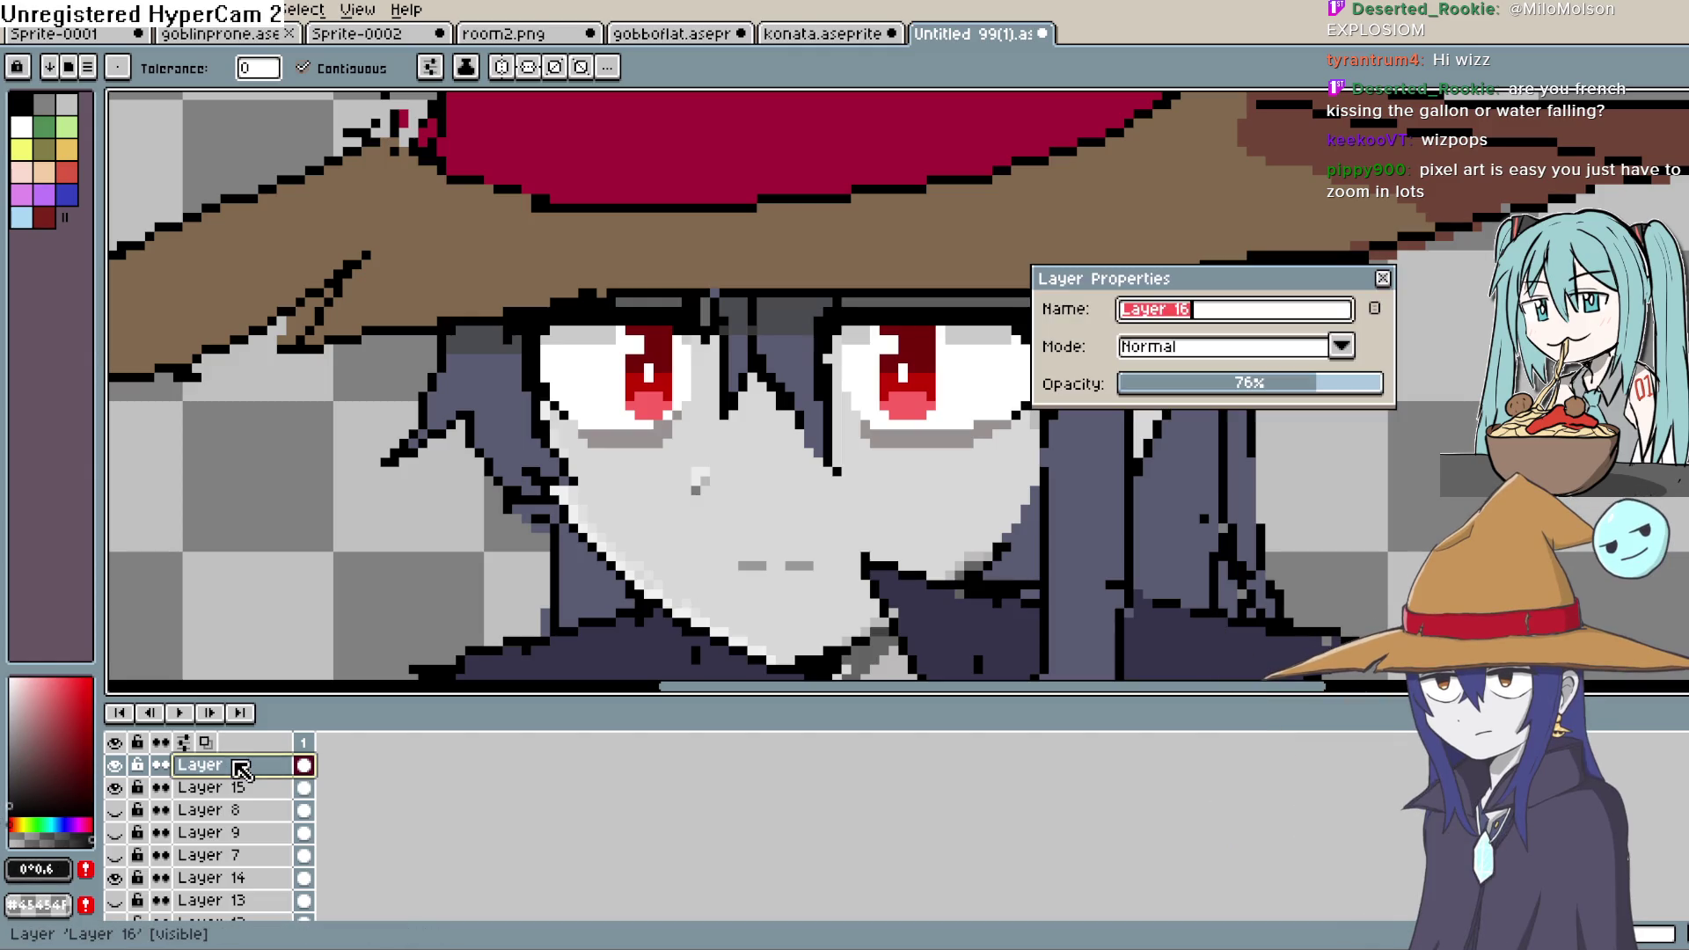
drag(1311, 384, 1403, 398)
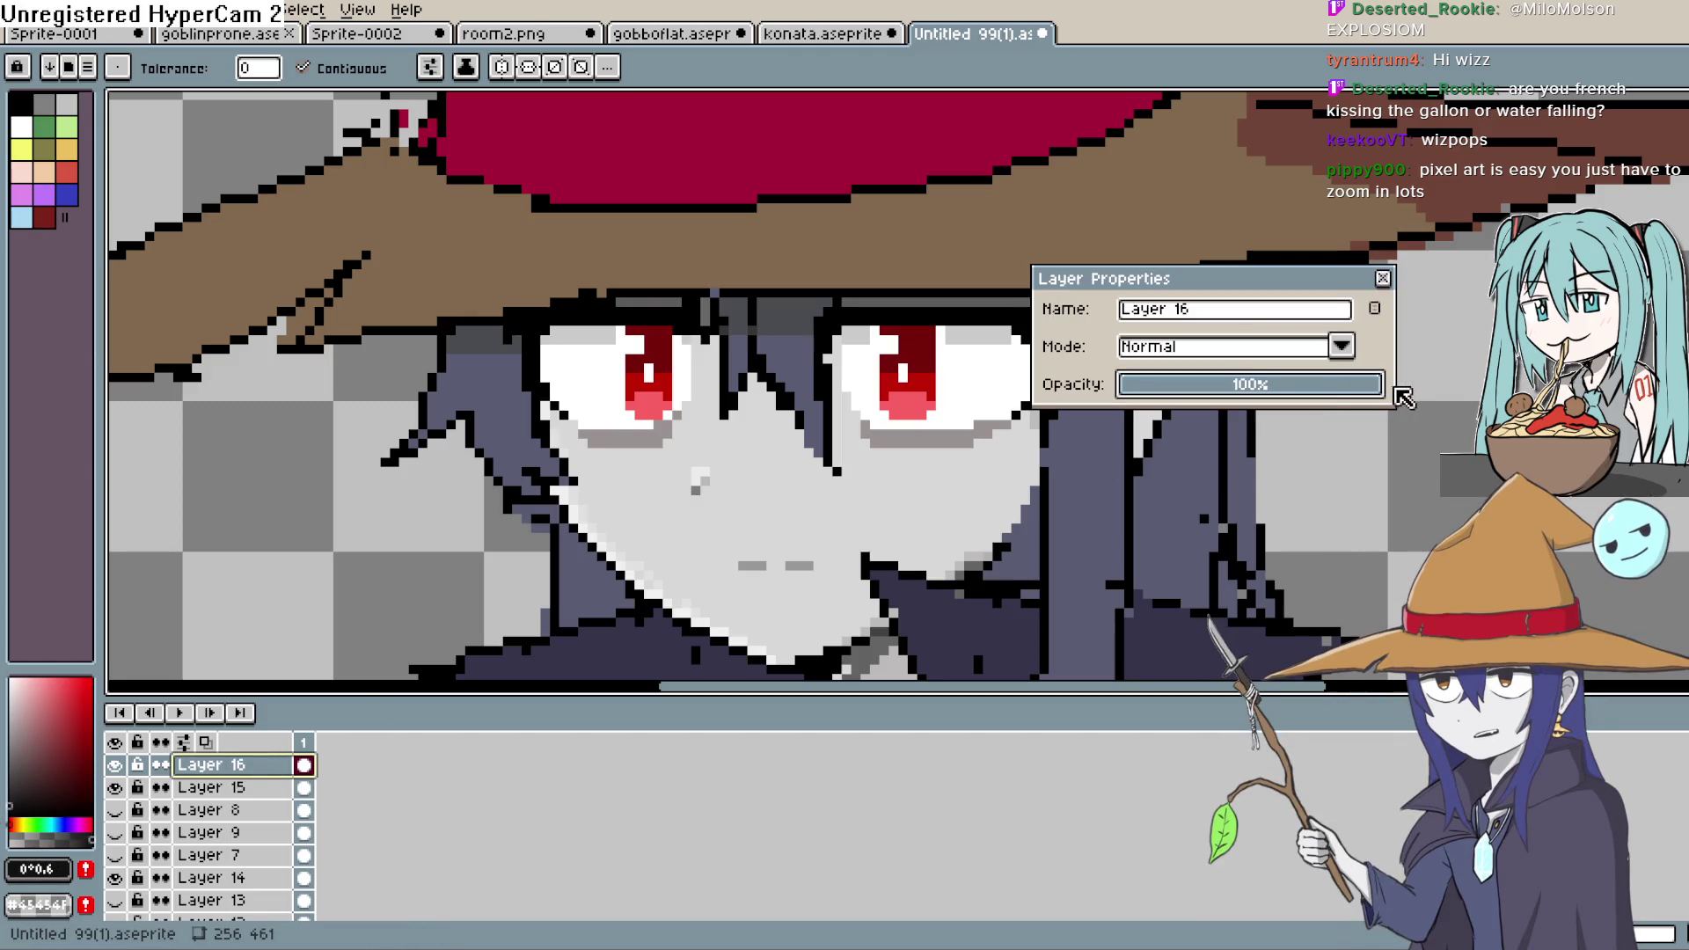
click(1385, 279)
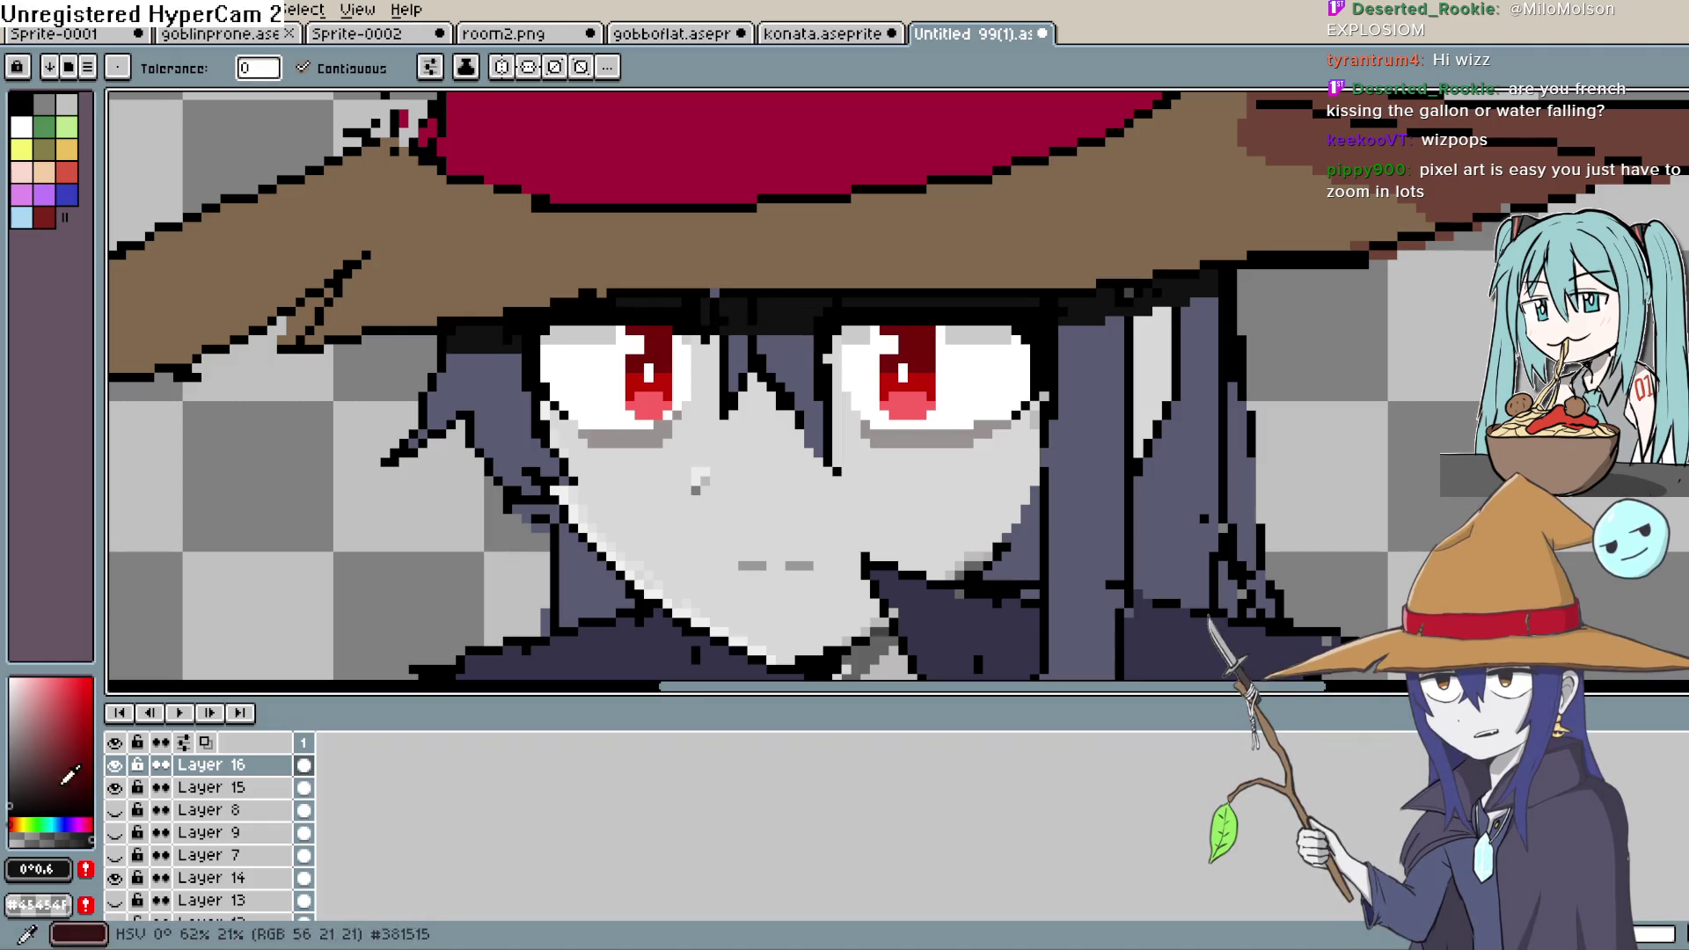
double_click(258, 774)
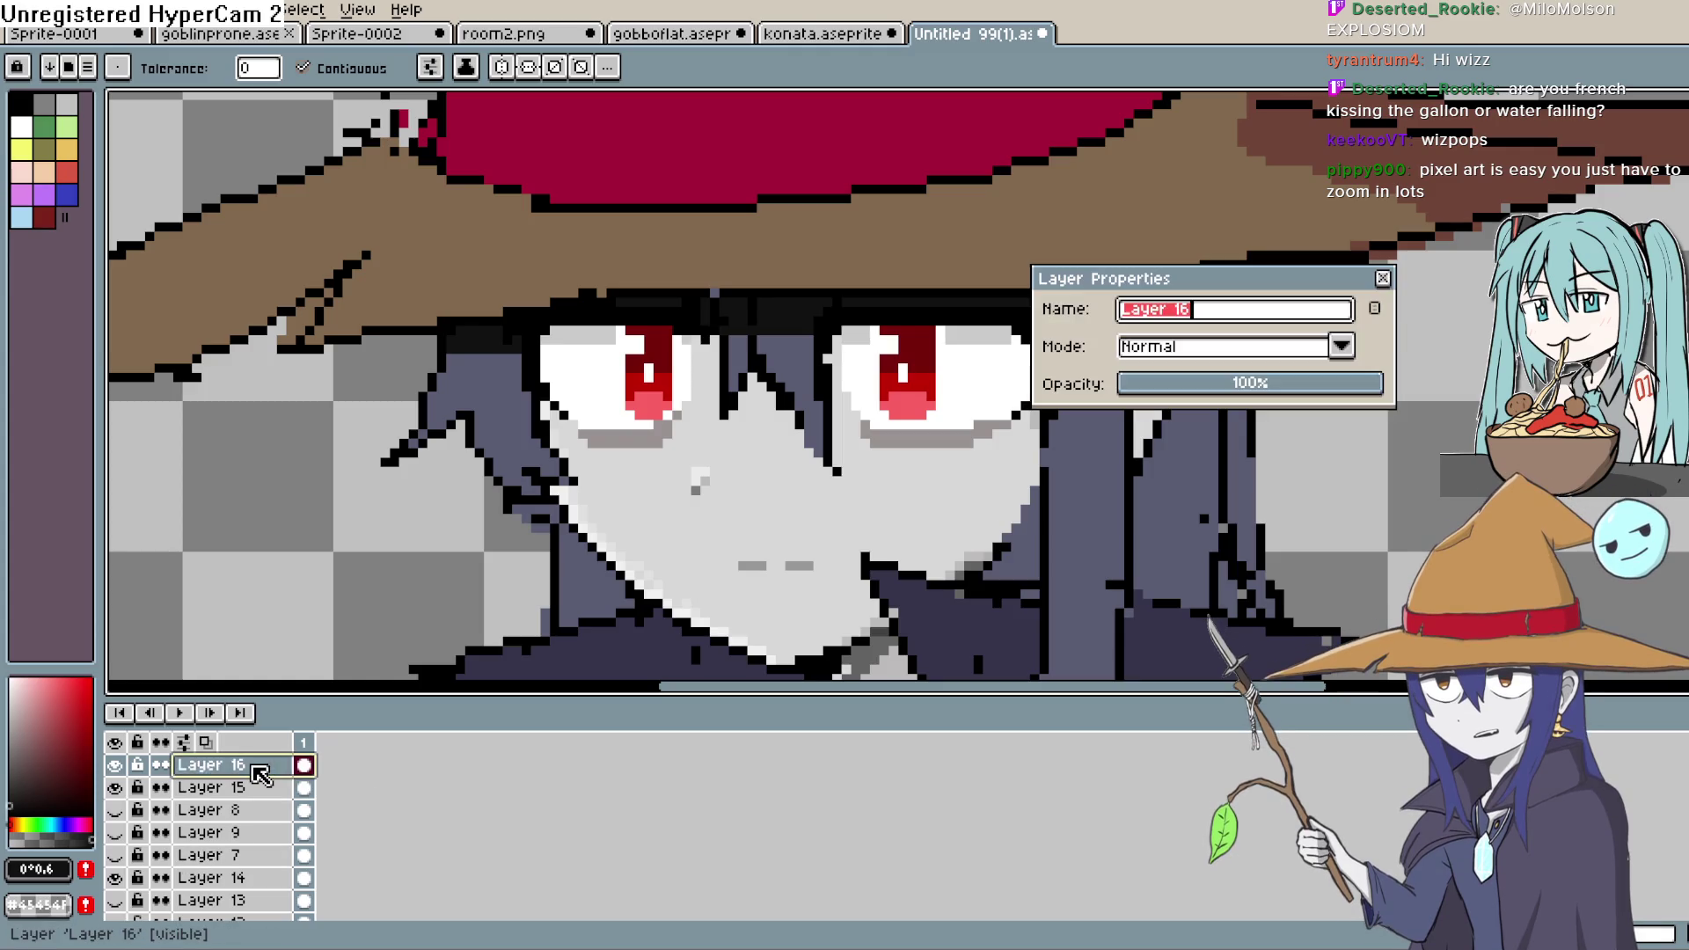
drag(1232, 383, 1311, 384)
click(1388, 277)
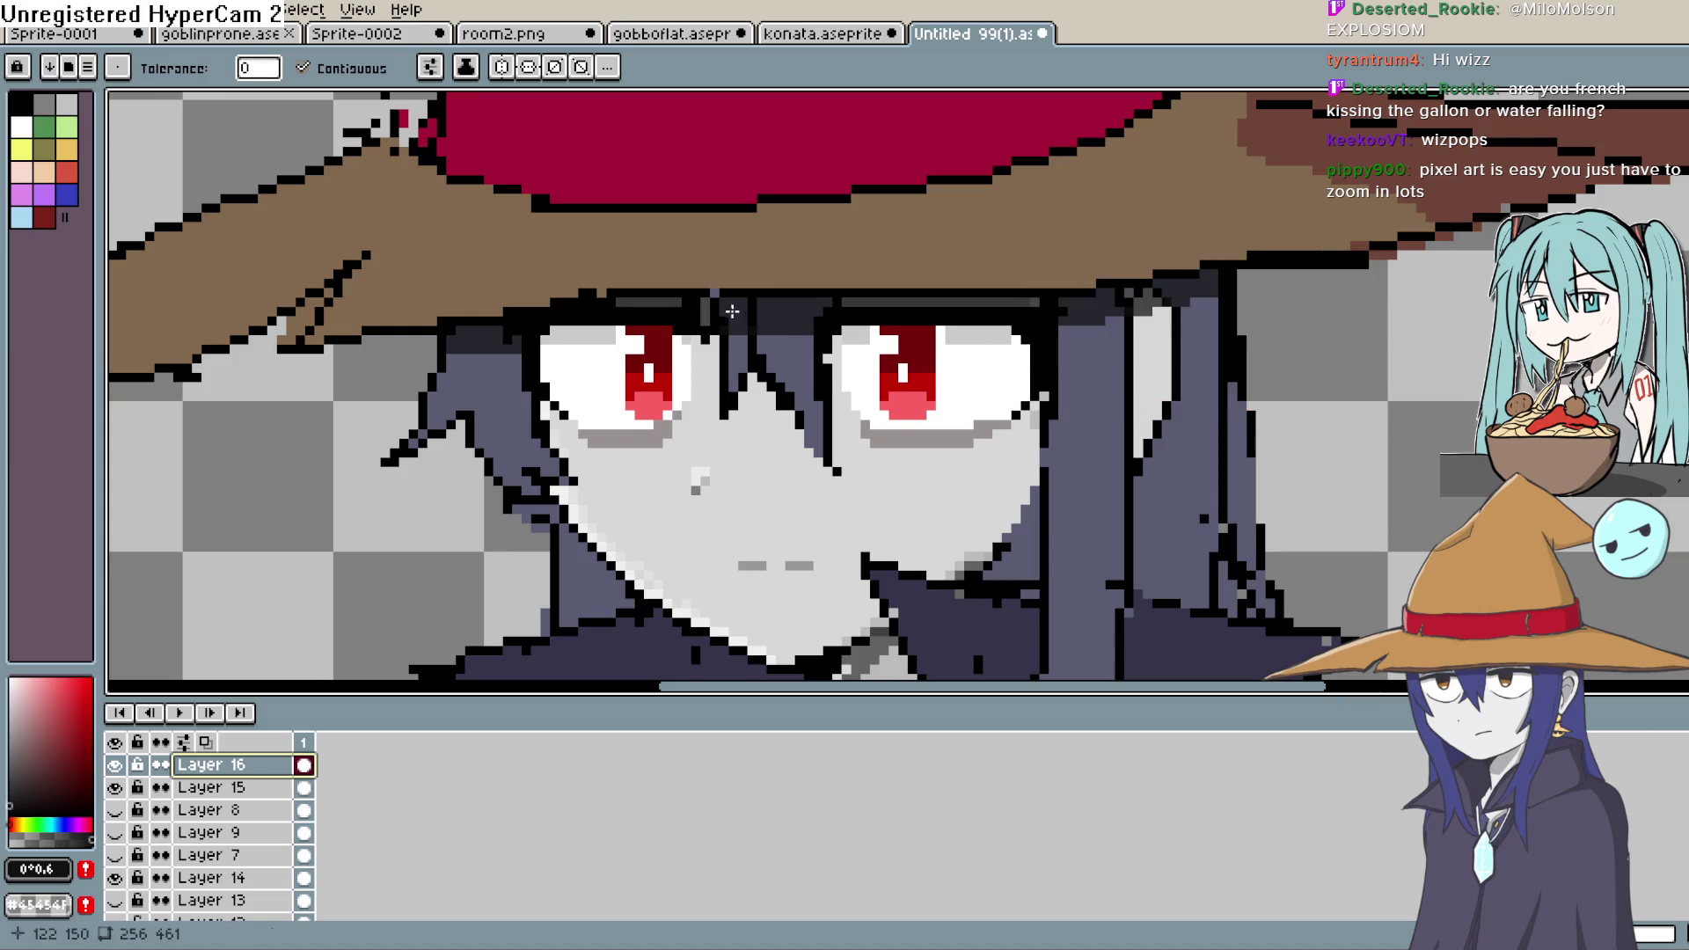
scroll(930, 379, down, 3)
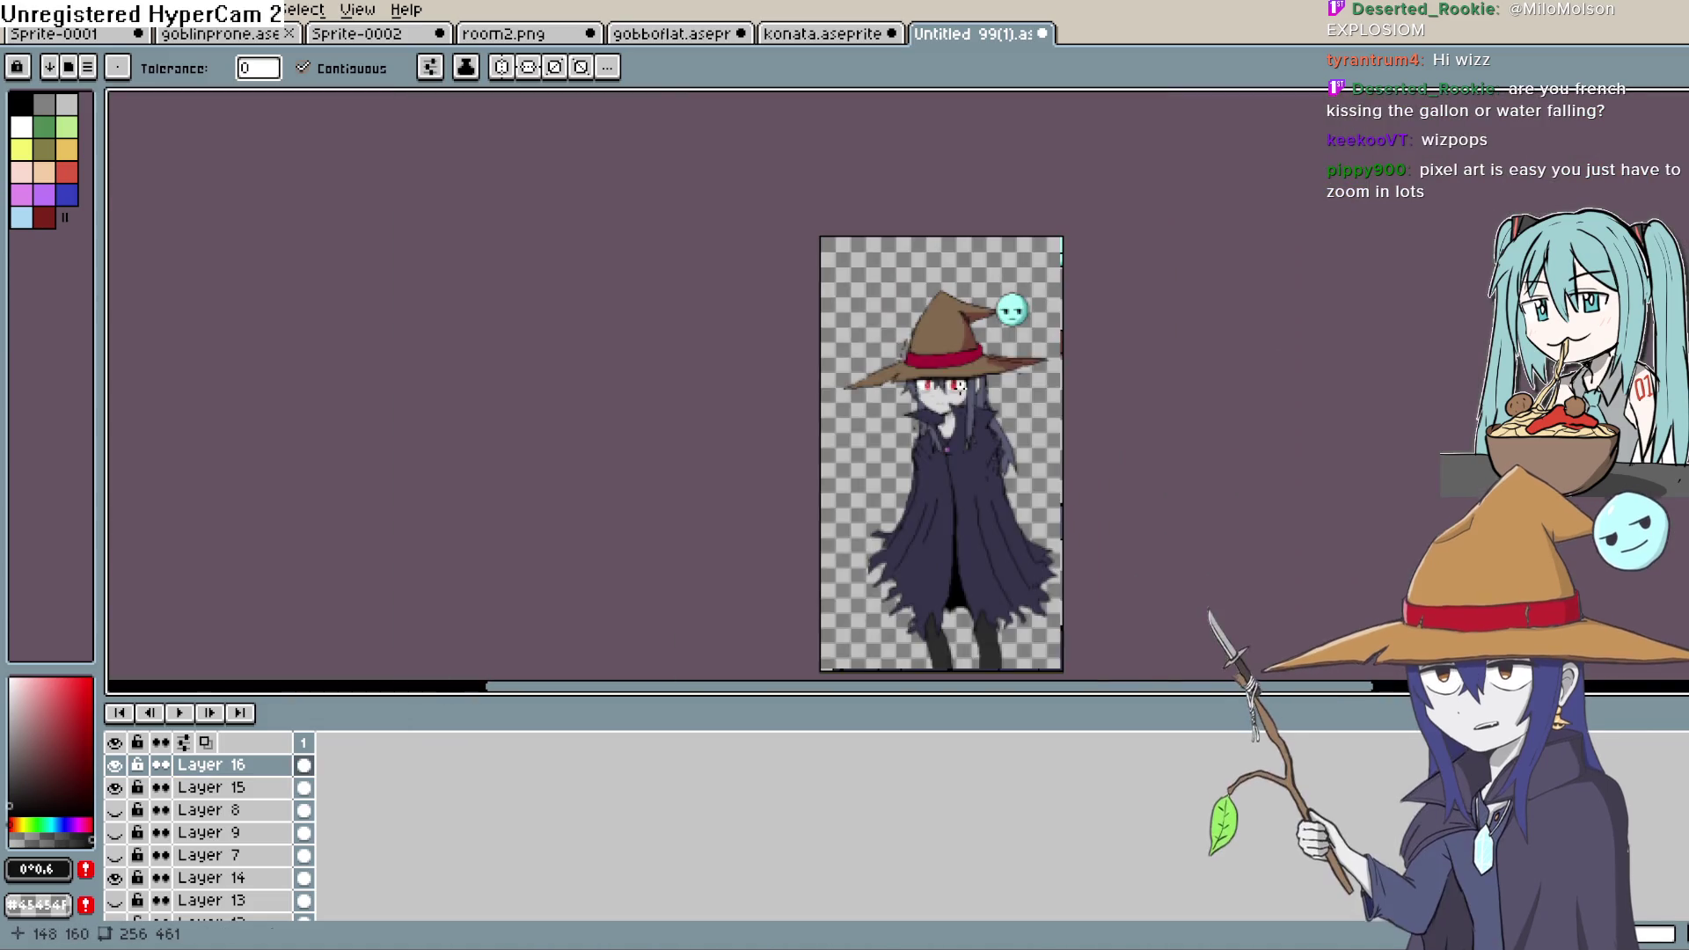
- Pan and zoom the canvas to centre the whole witch sprite
scroll(984, 401, up, 2)
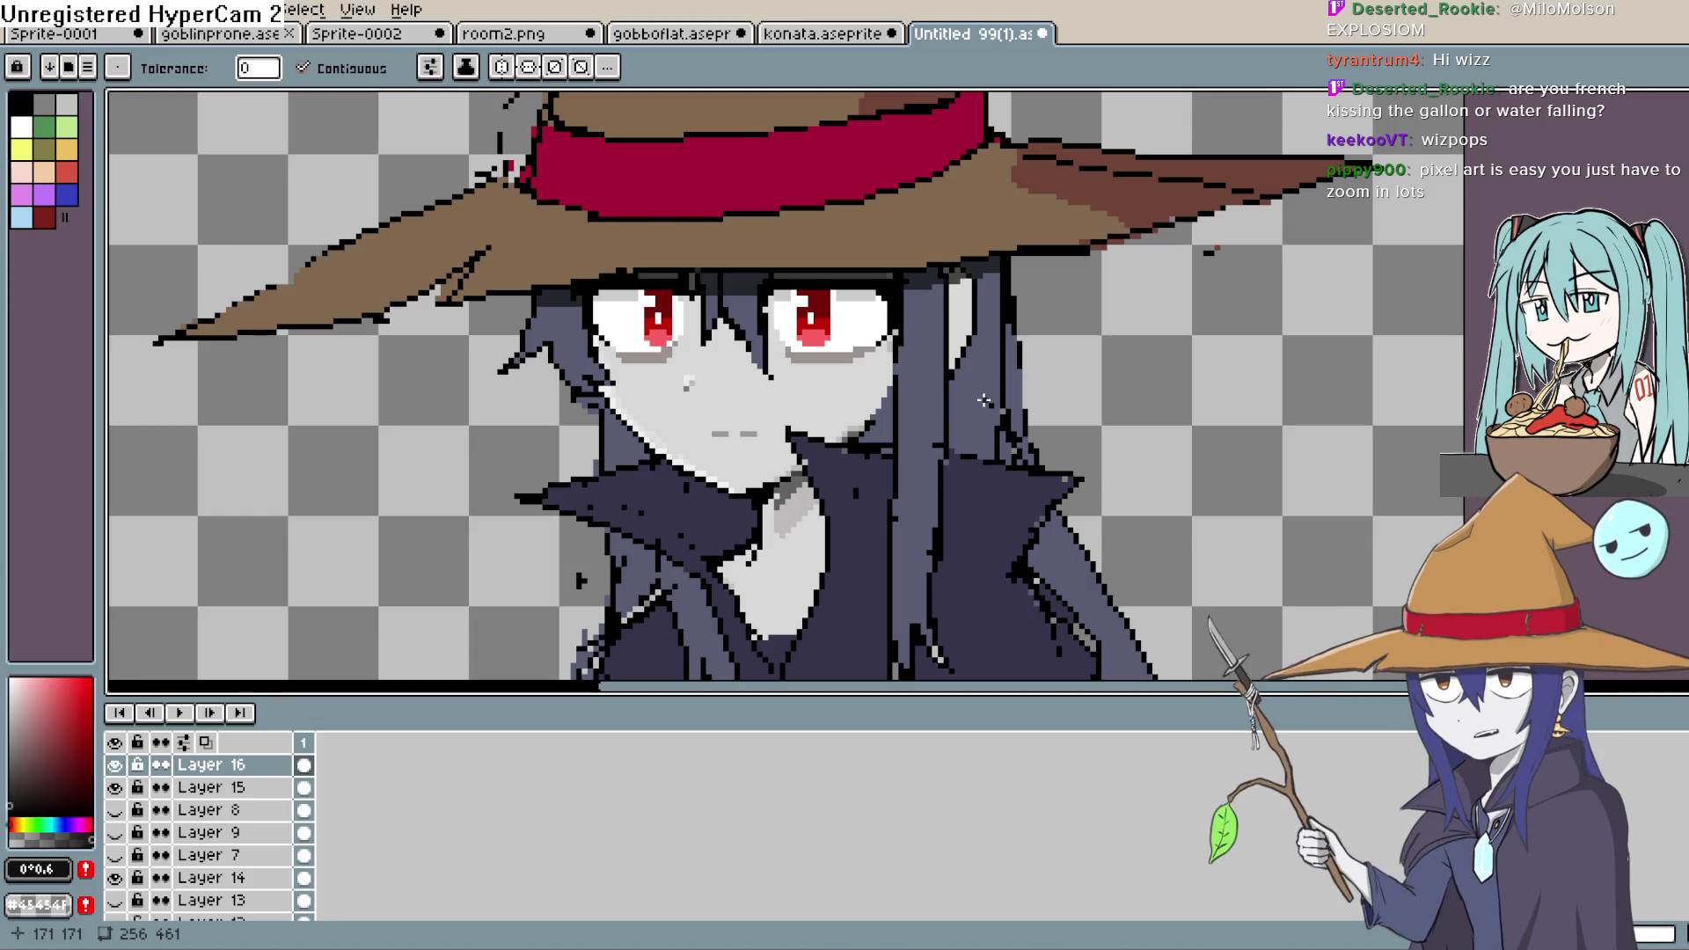
scroll(713, 322, up, 1)
scroll(736, 303, down, 2)
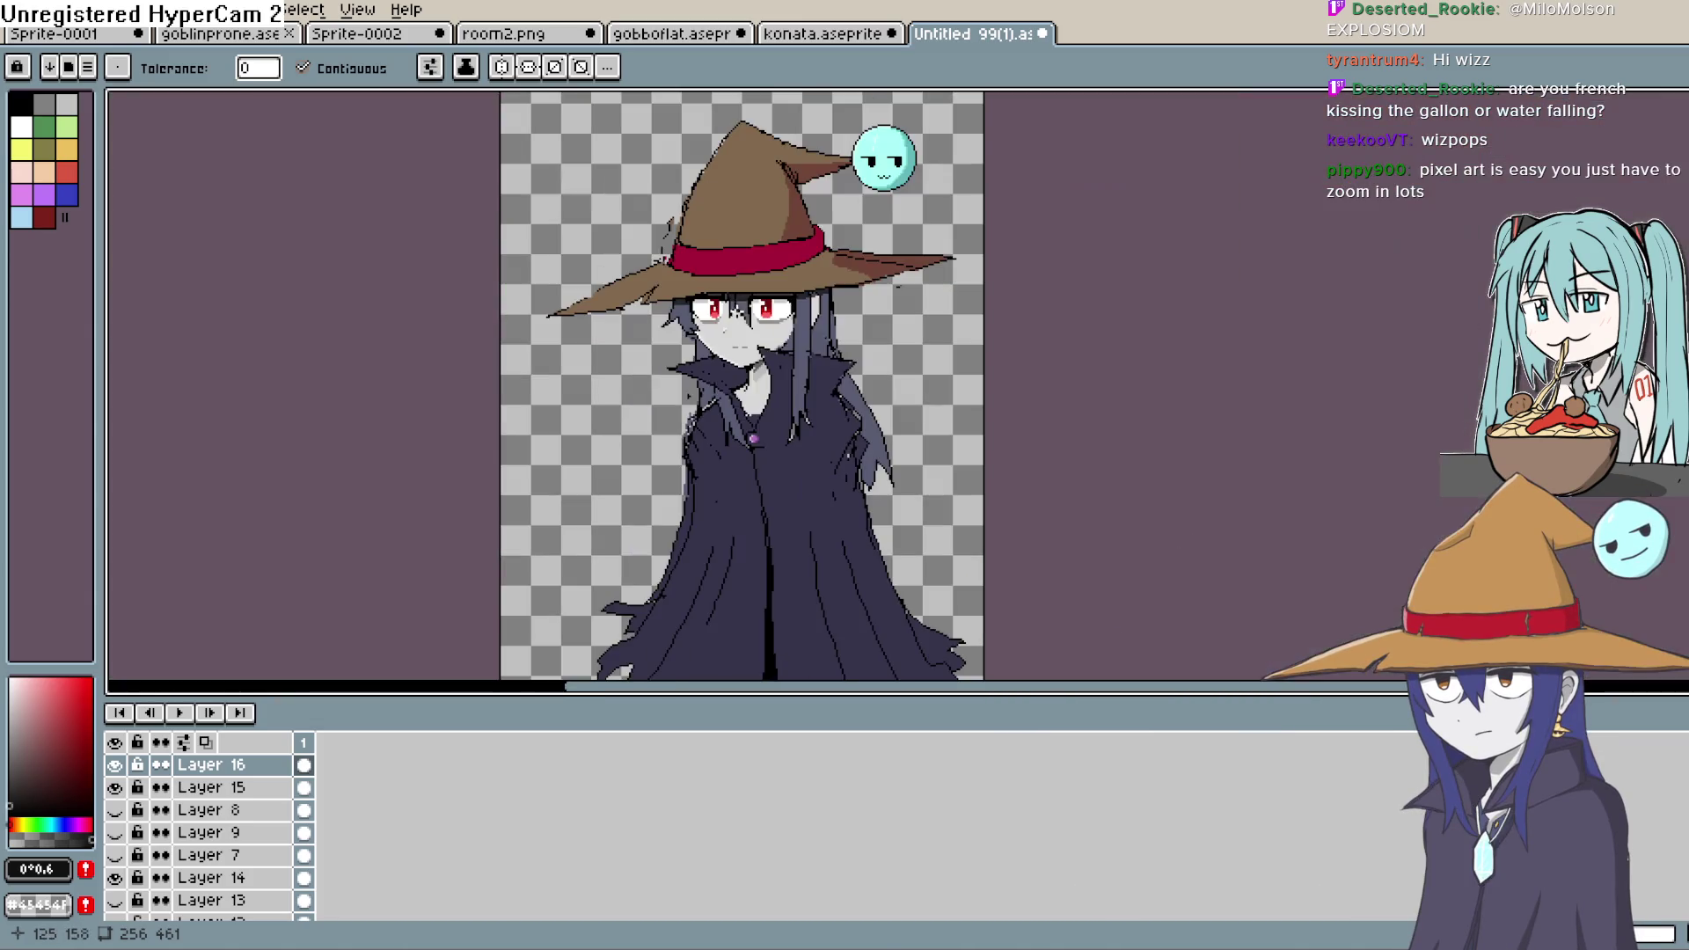
drag(876, 352, 1065, 260)
scroll(1065, 260, down, 2)
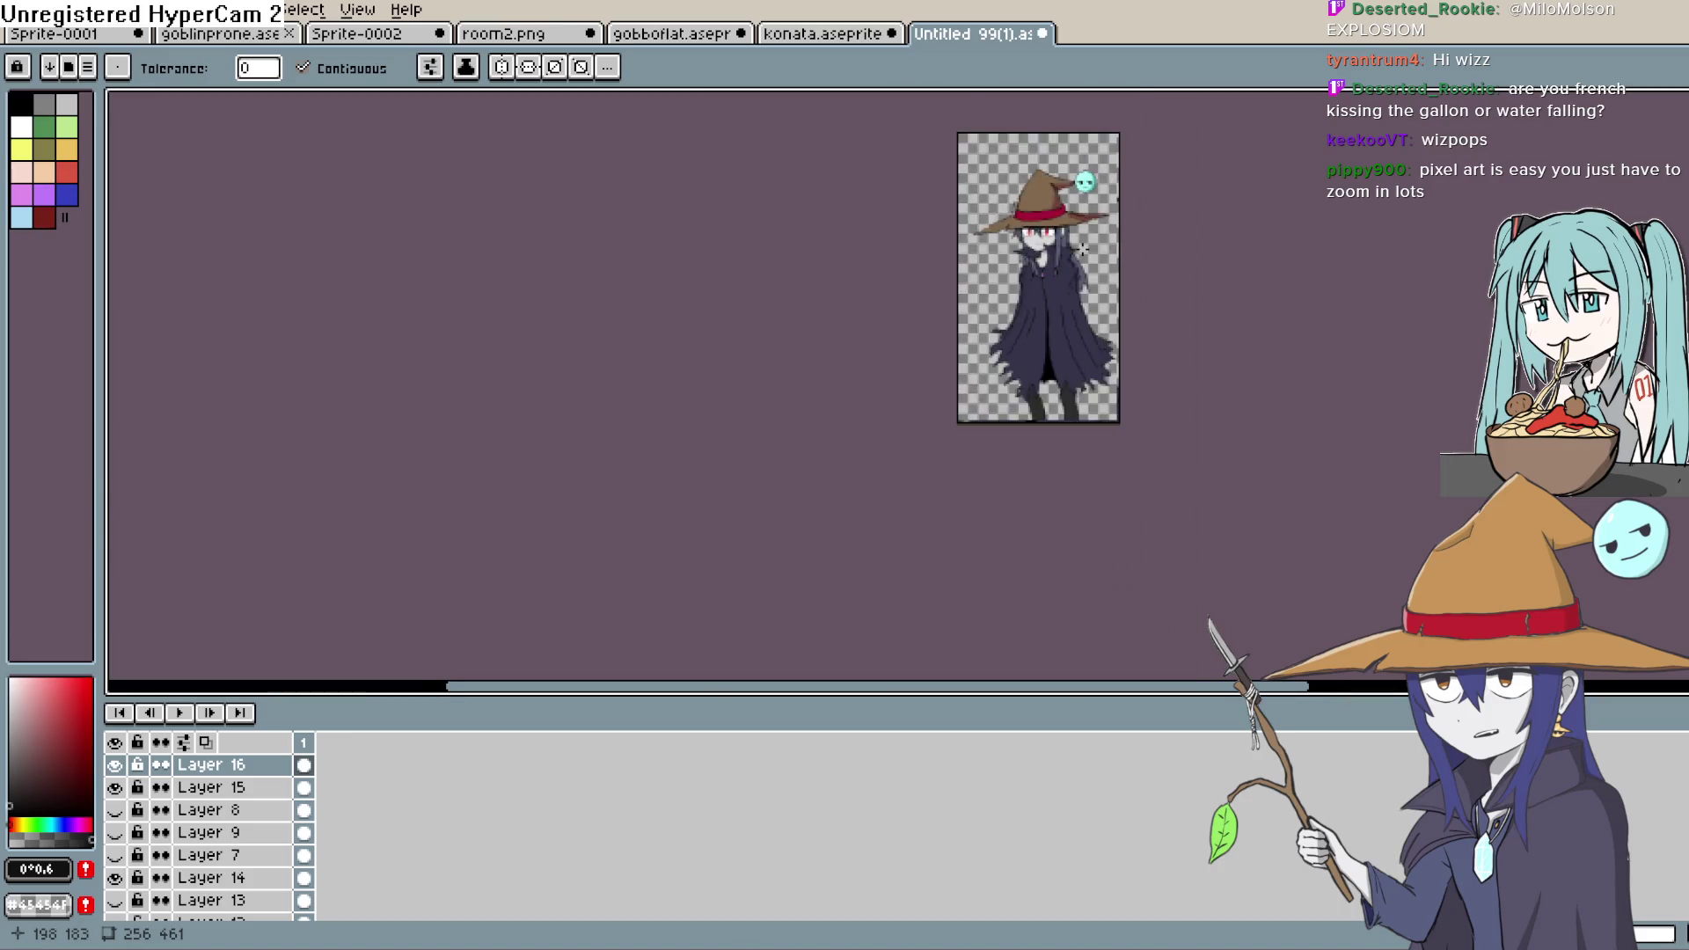
scroll(1074, 229, up, 1)
drag(1188, 224, 1033, 300)
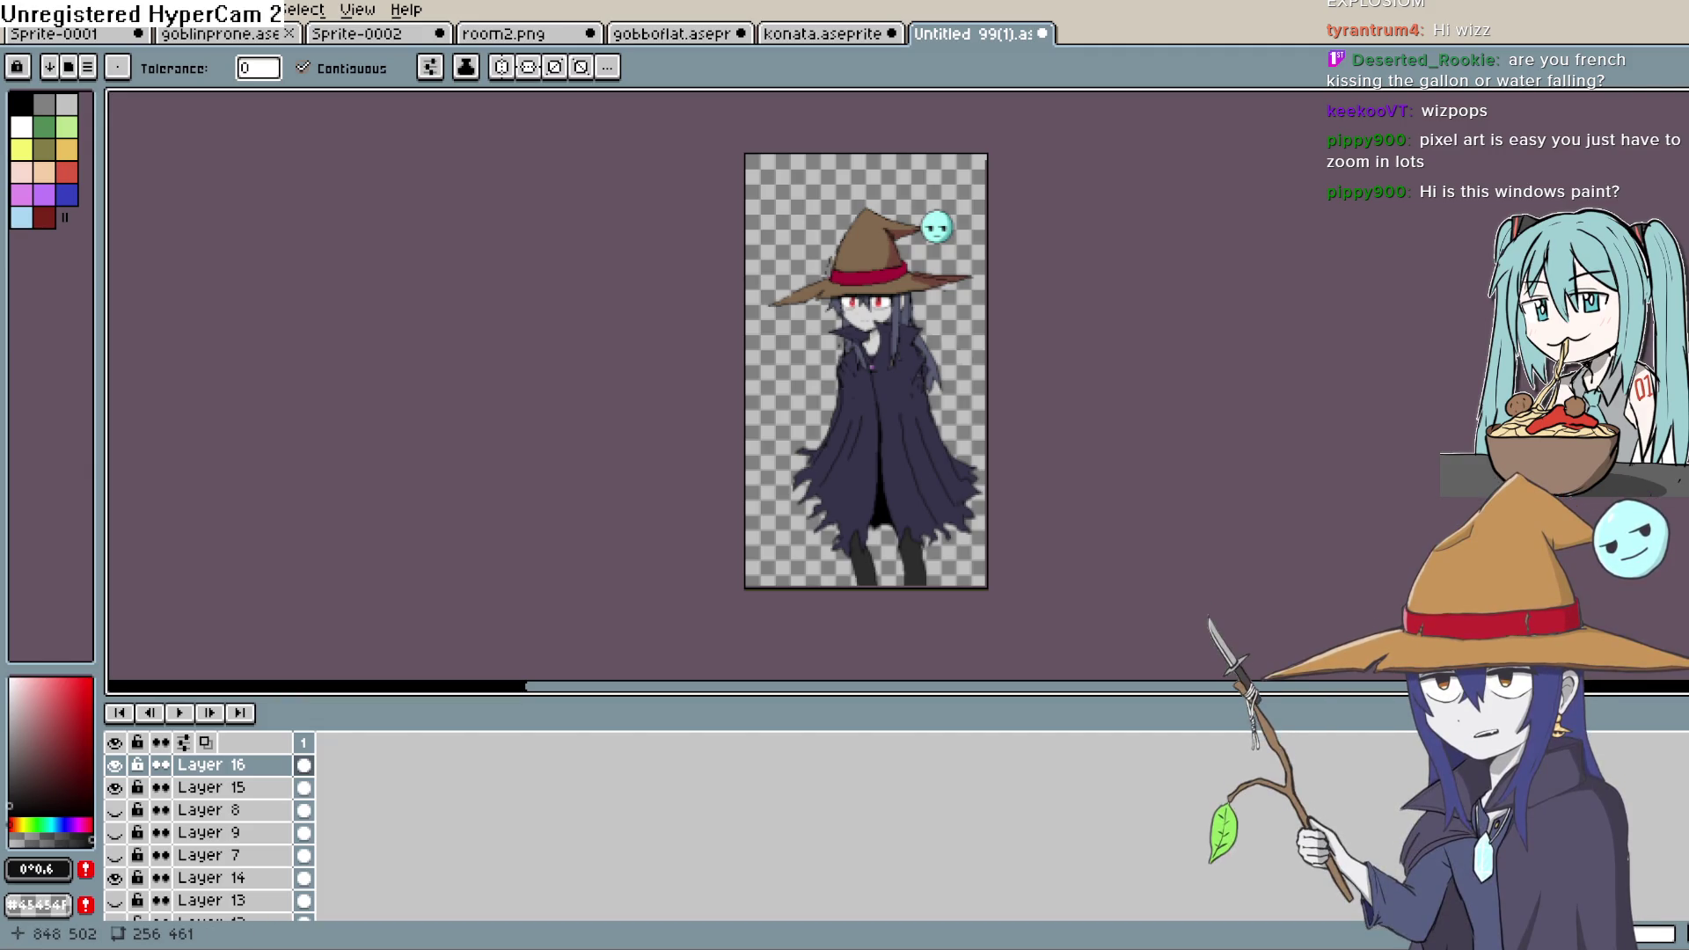
scroll(999, 277, up, 6)
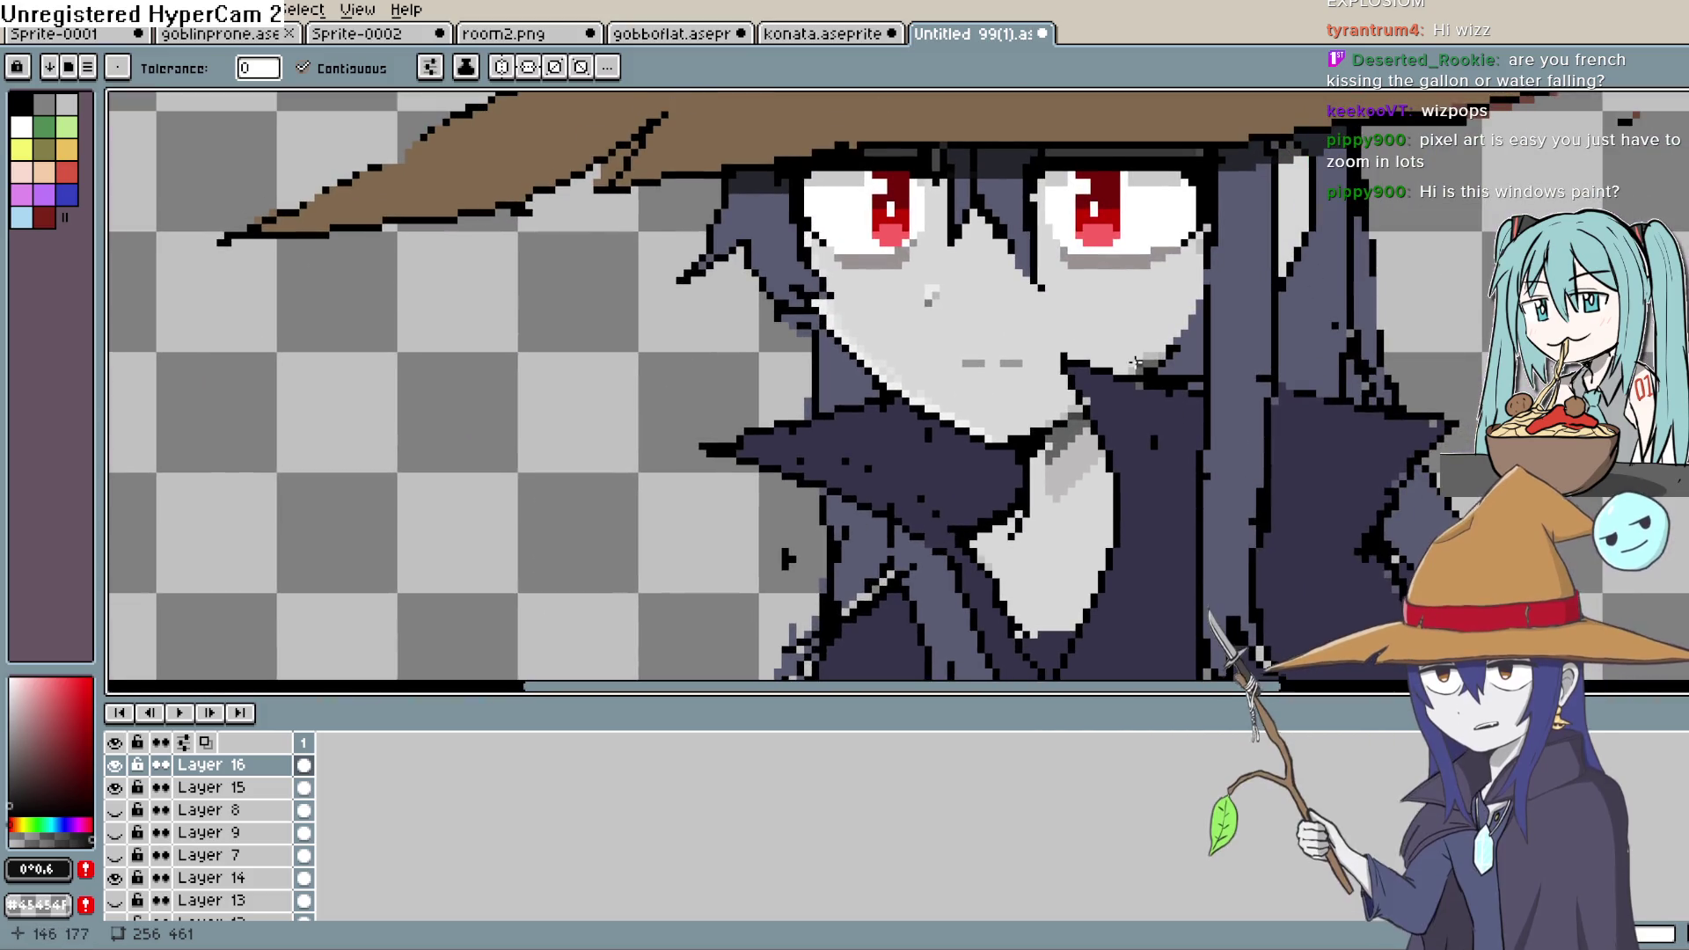
scroll(1136, 362, up, 3)
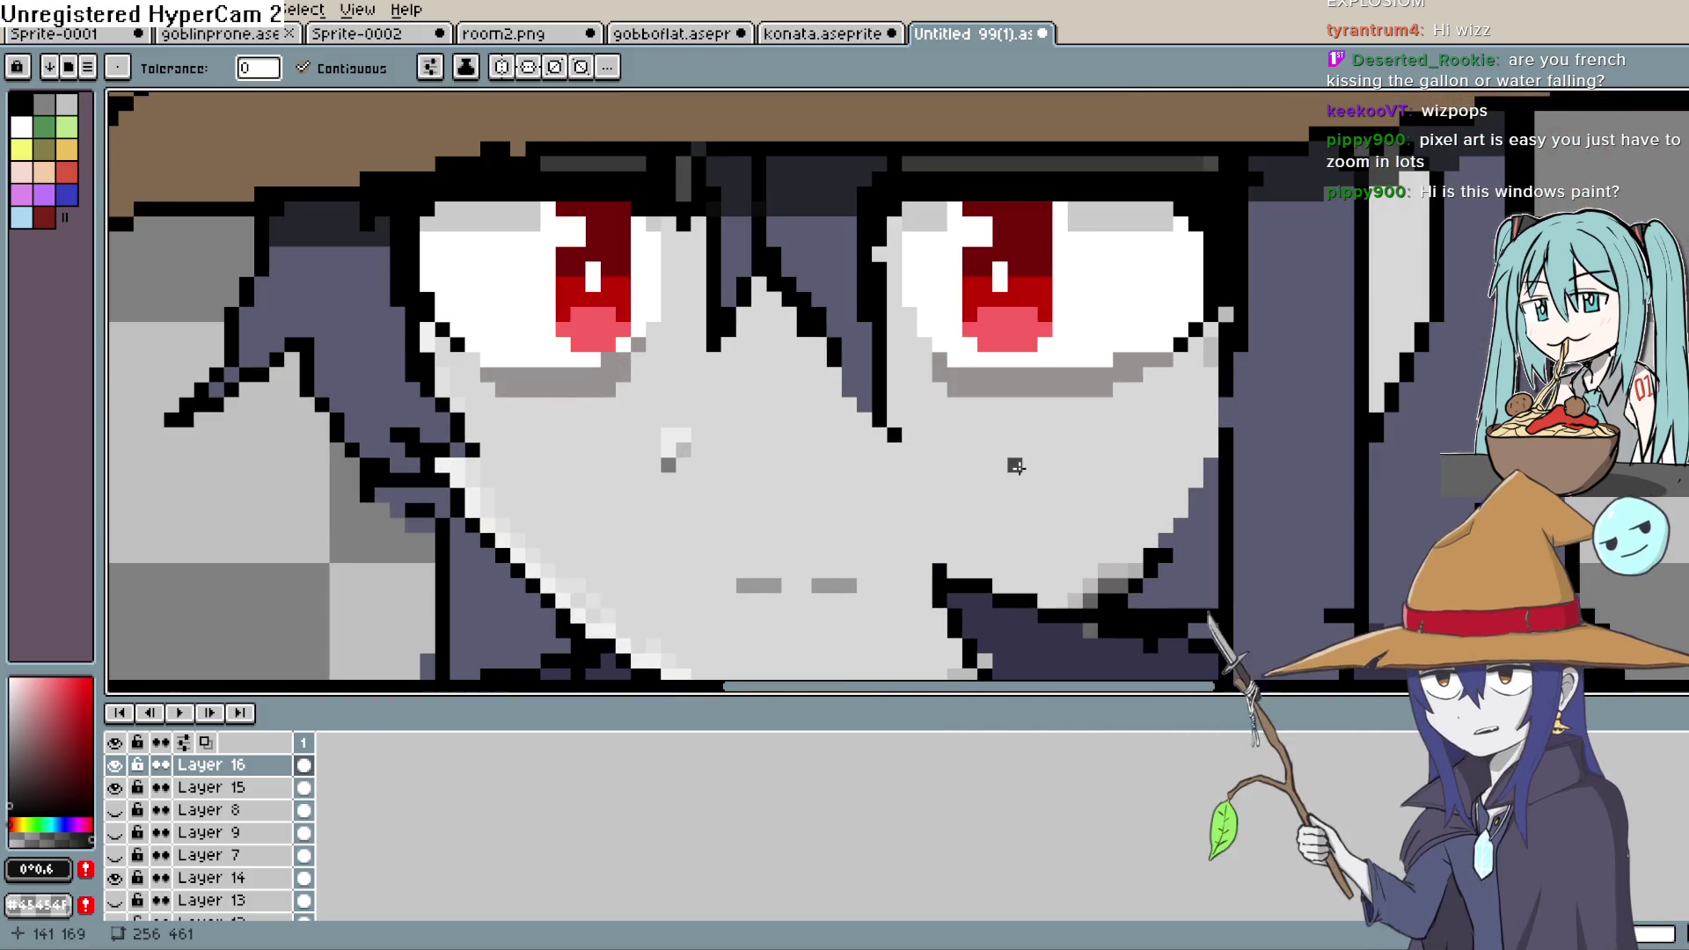
- Make black the drawing colour and add Layer 17 above Layer 16
click(78, 792)
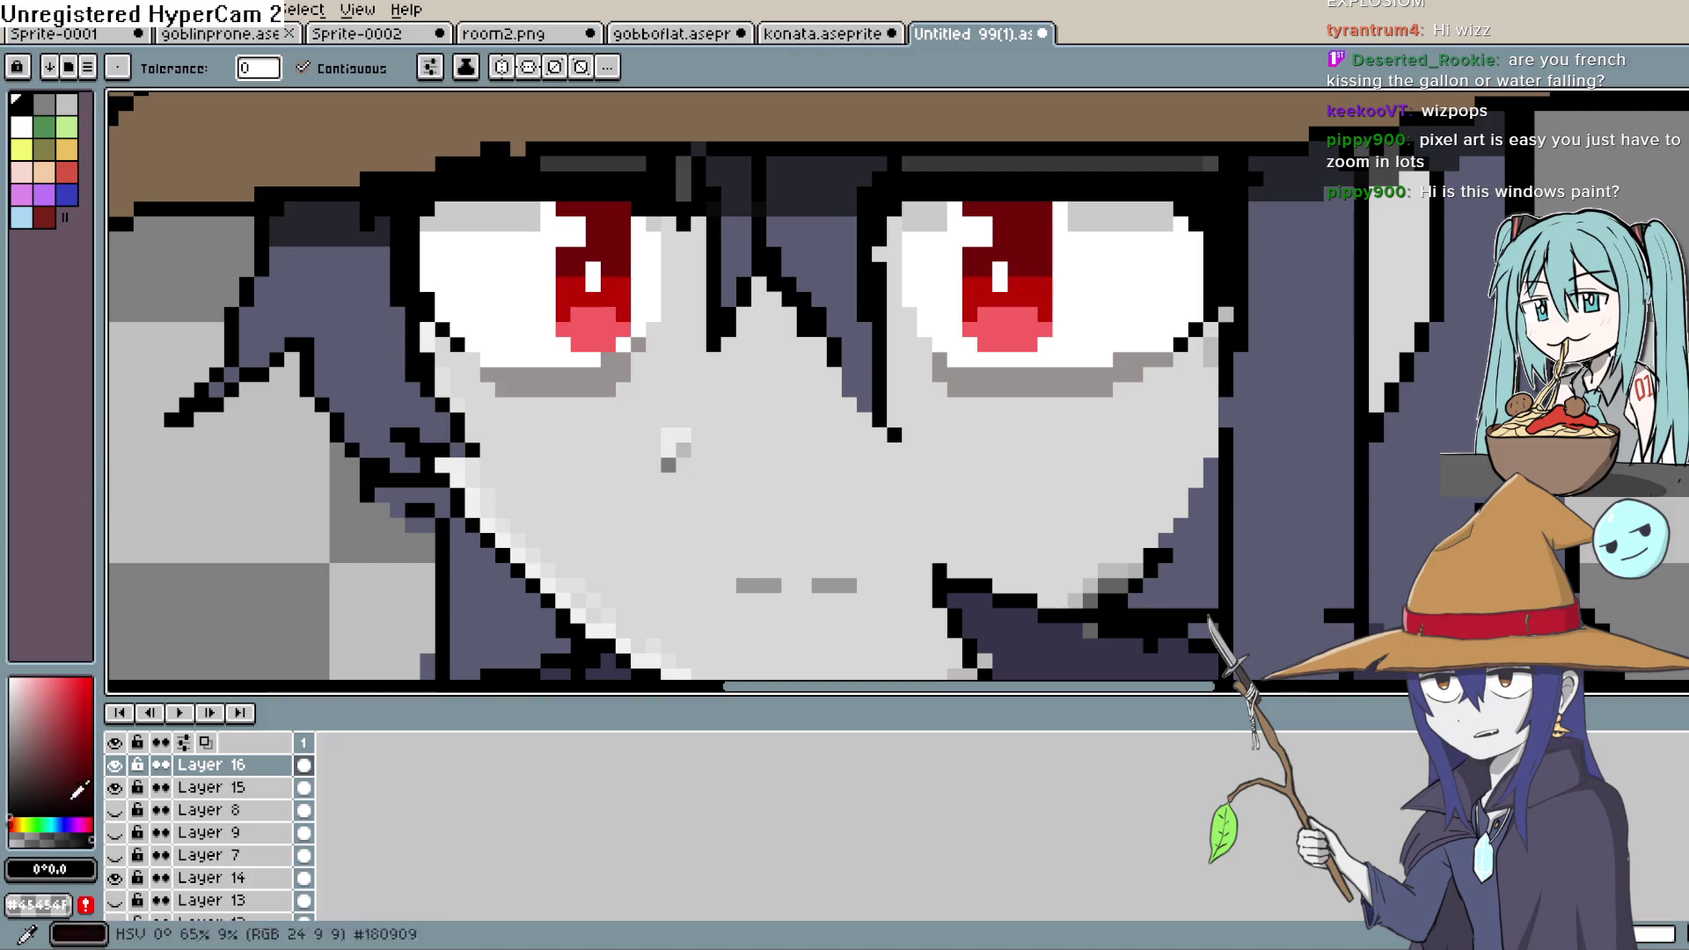
drag(307, 599, 774, 435)
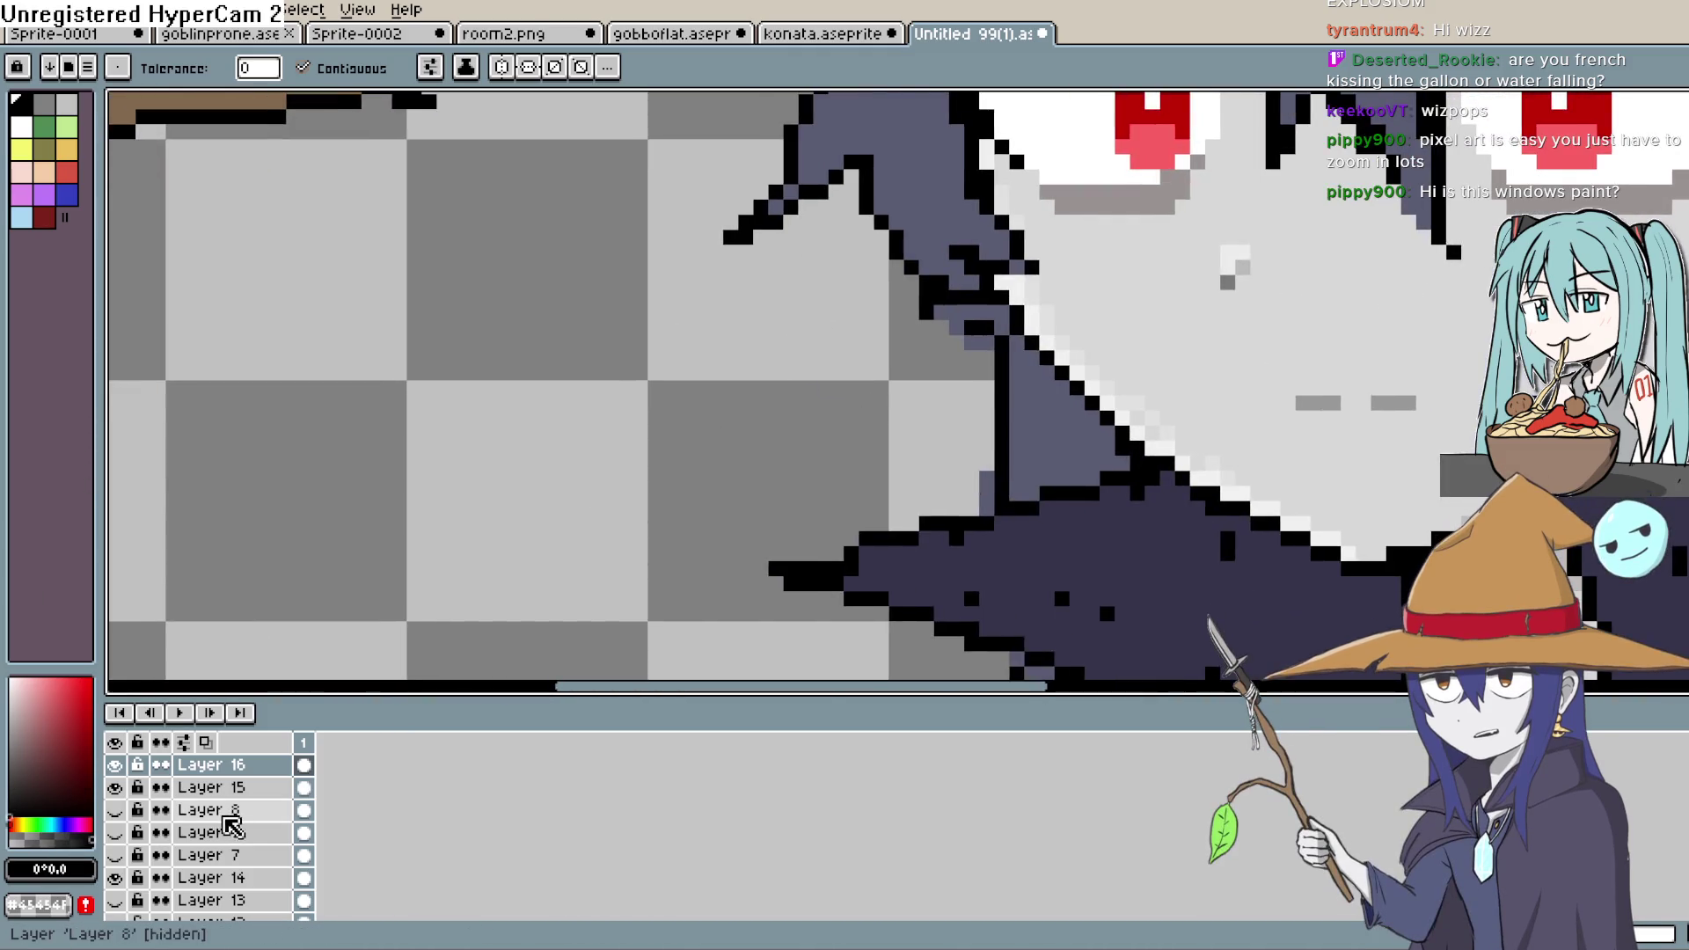
key(shift+n)
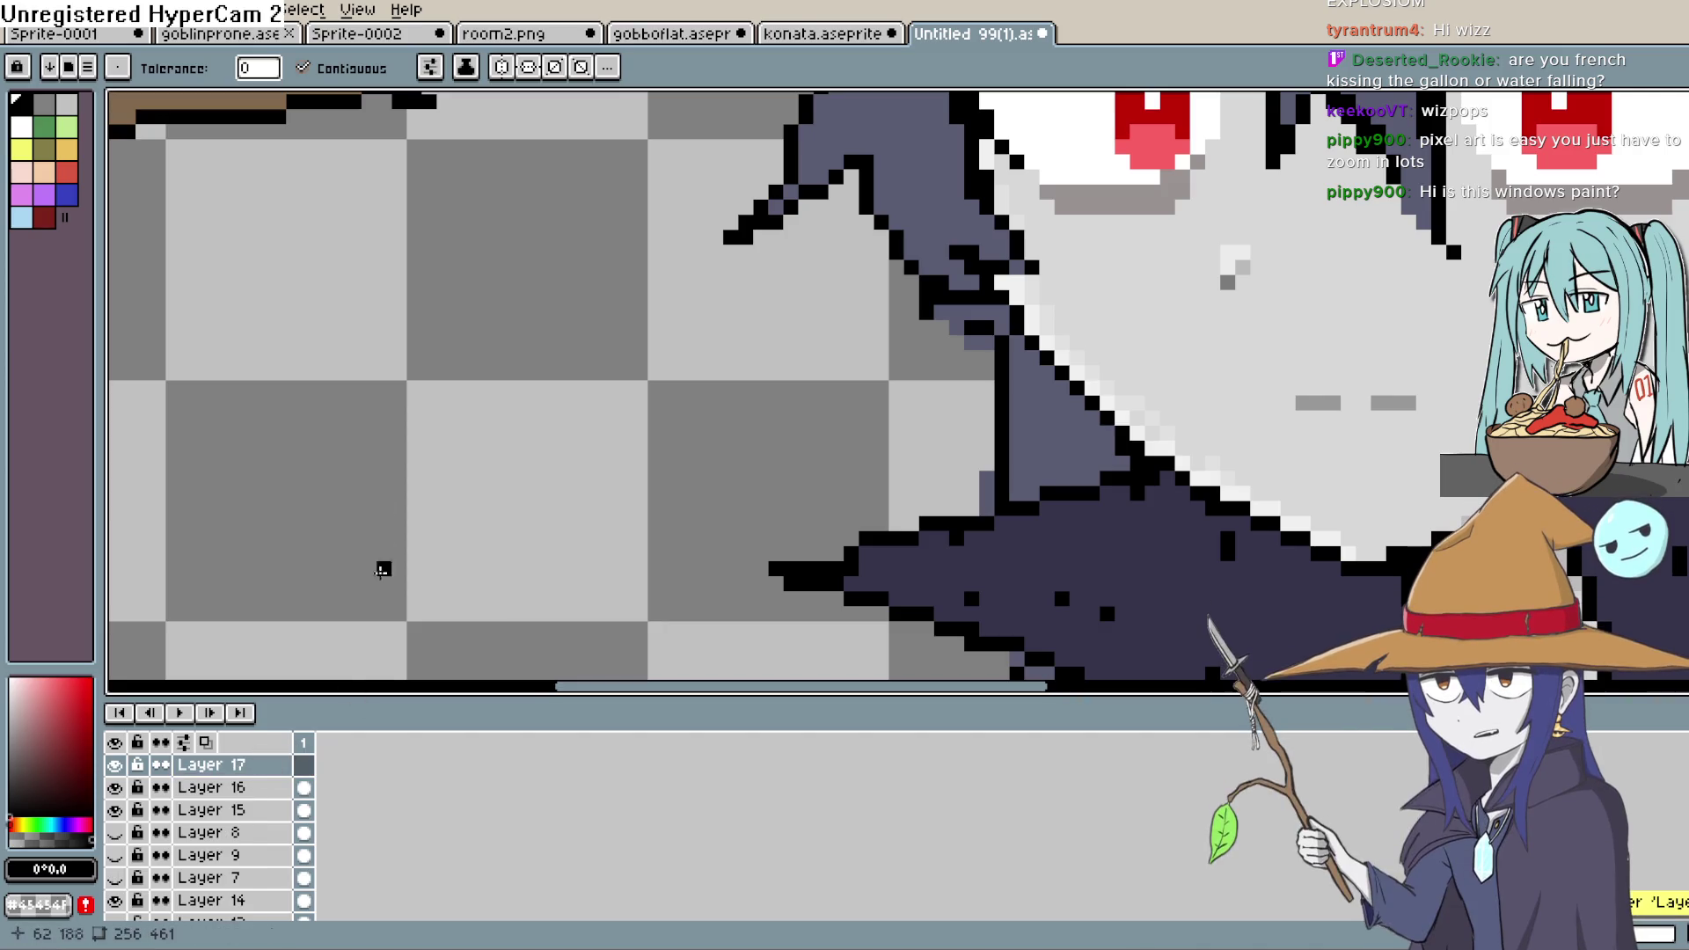
- Undo an accidental black fill and pencil a small dome outline beside the witch's hair
click(370, 392)
key(ctrl+z)
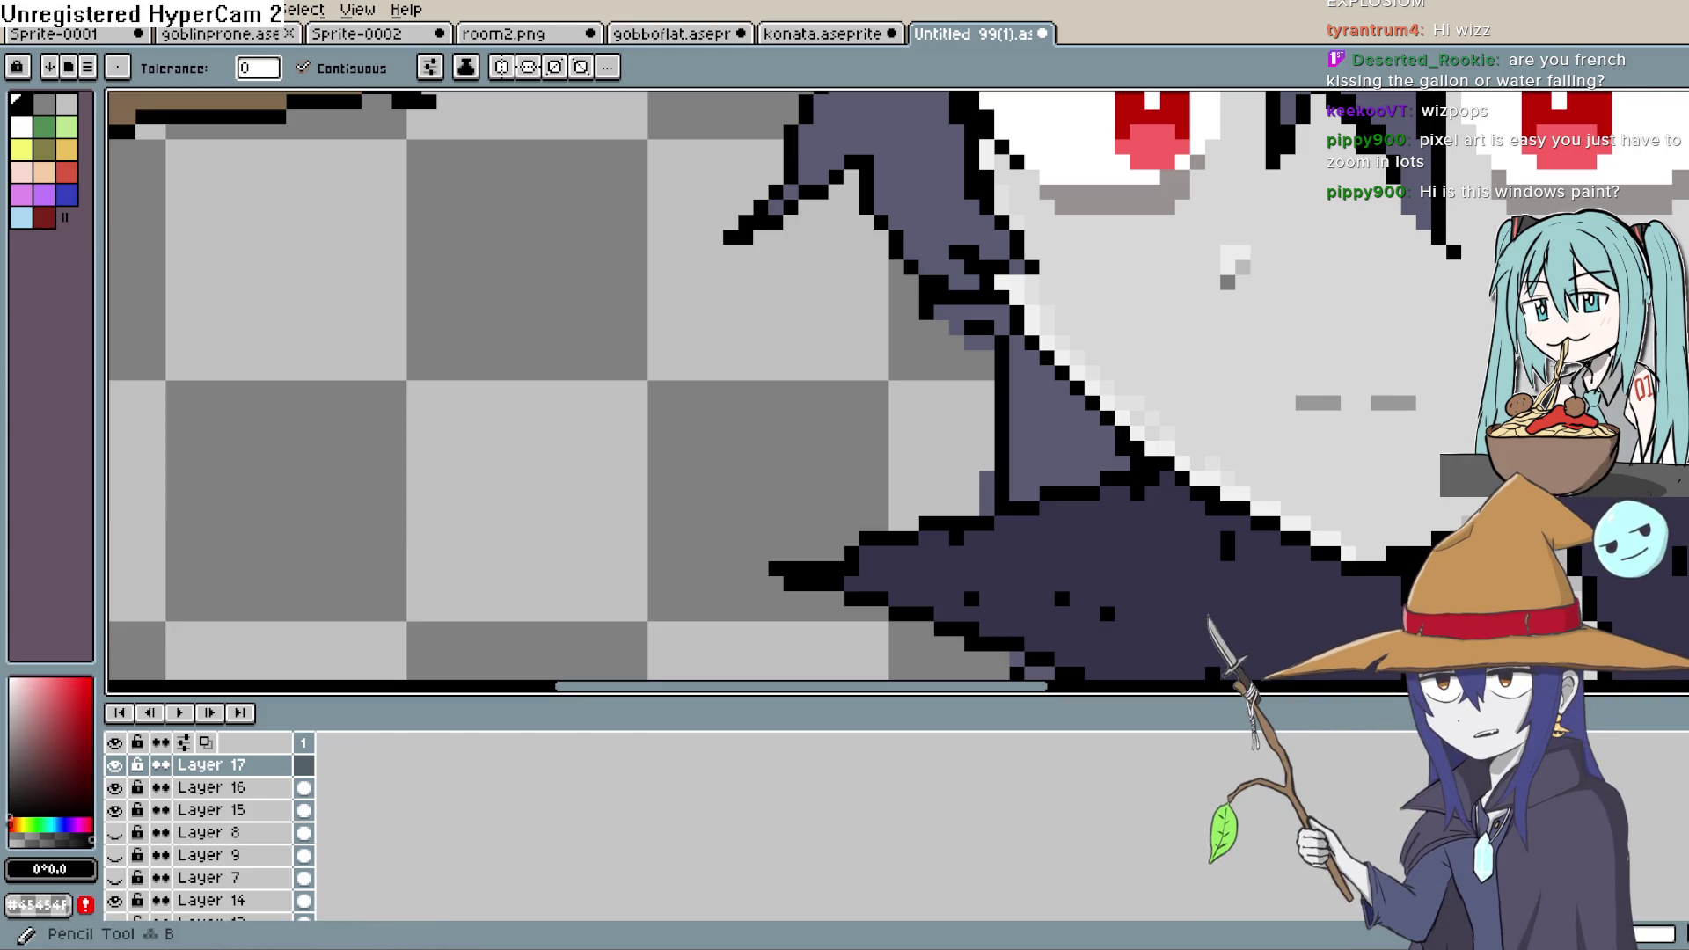
click(491, 264)
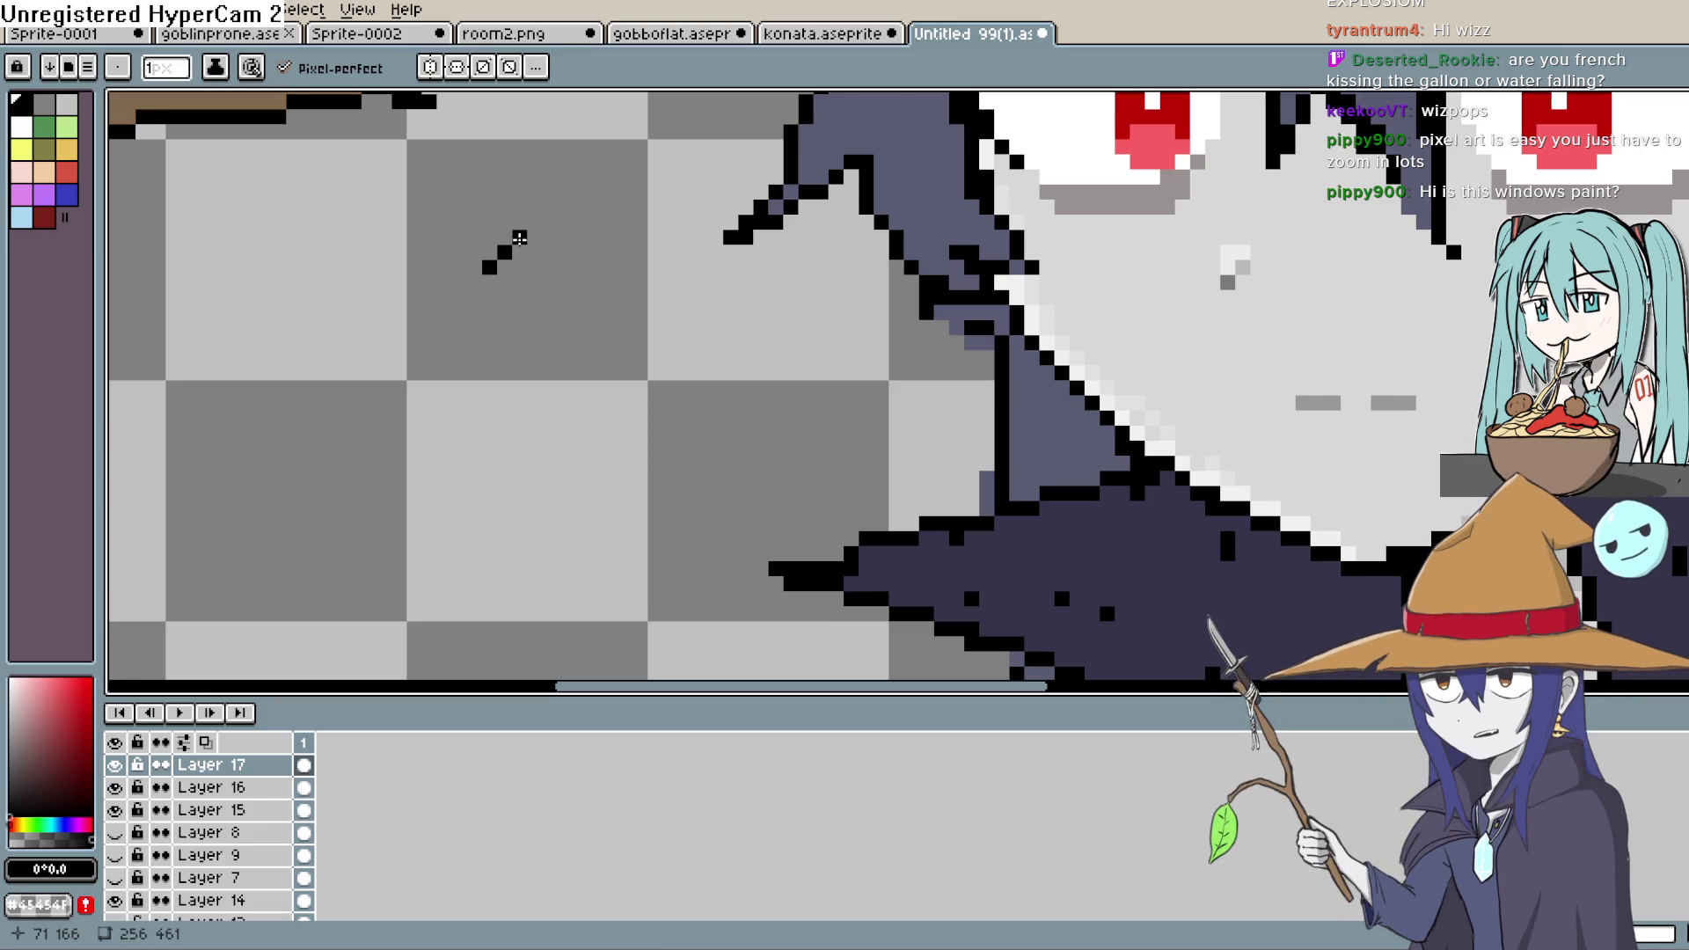
mouse_move(534, 225)
mouse_down()
mouse_move(572, 224)
mouse_move(614, 296)
mouse_move(494, 300)
mouse_up()
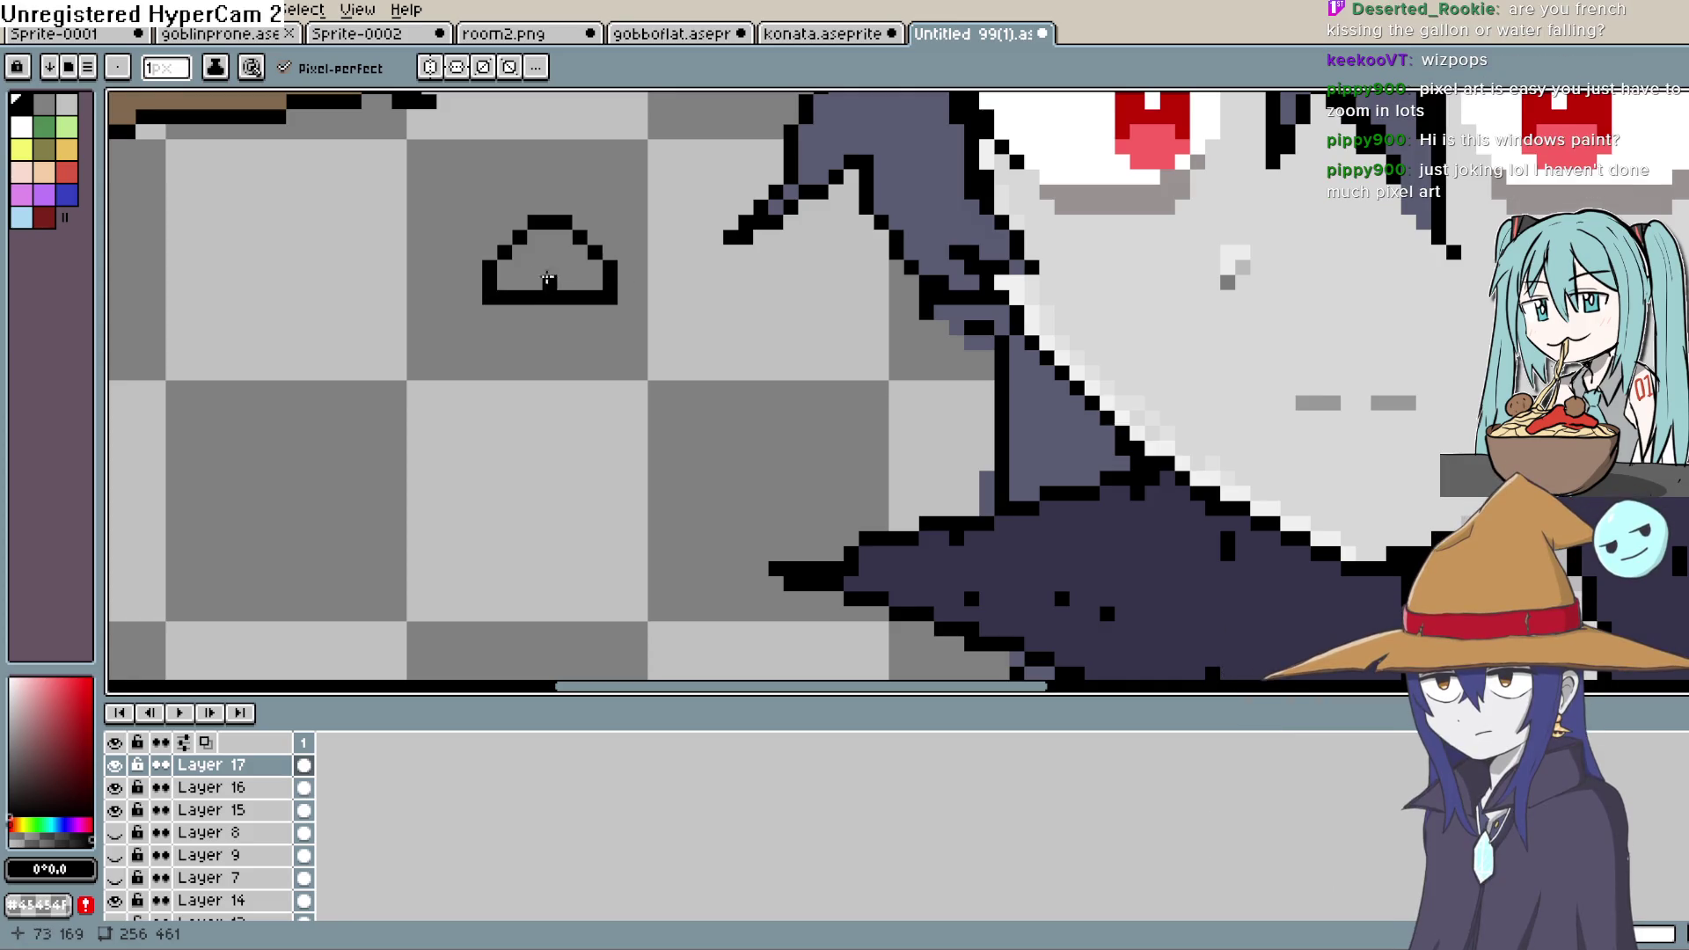
scroll(616, 321, down, 2)
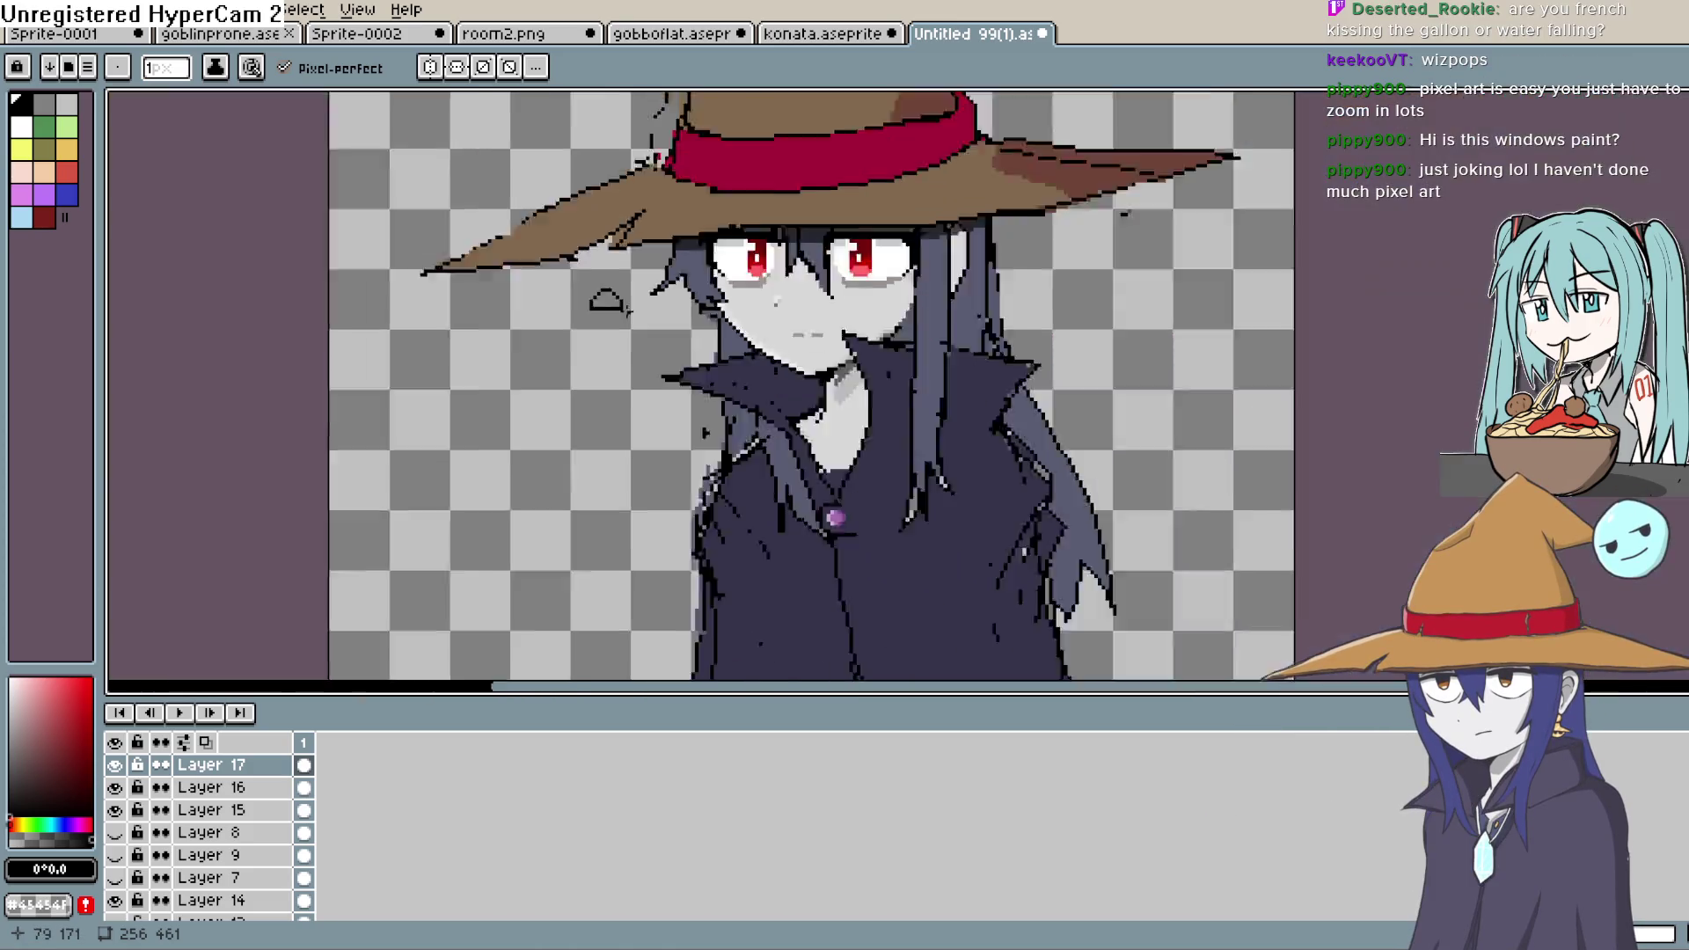
- Draw a dark pixel line along the witch's collar edge
scroll(649, 312, up, 1)
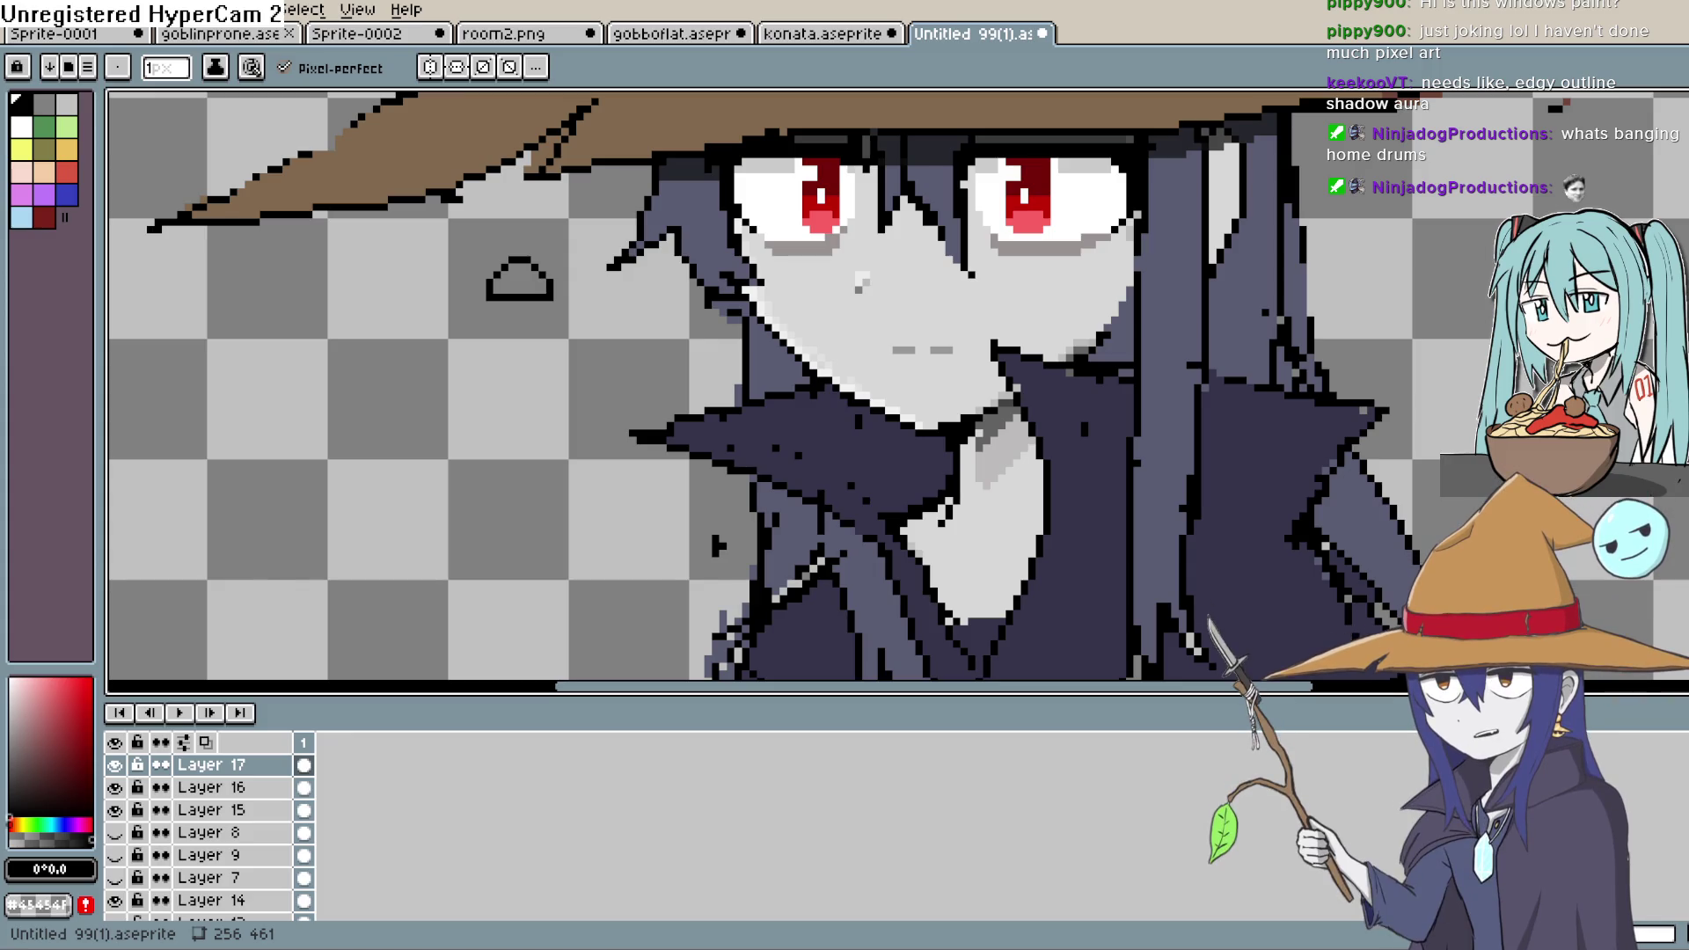
scroll(872, 460, down, 3)
scroll(872, 460, up, 3)
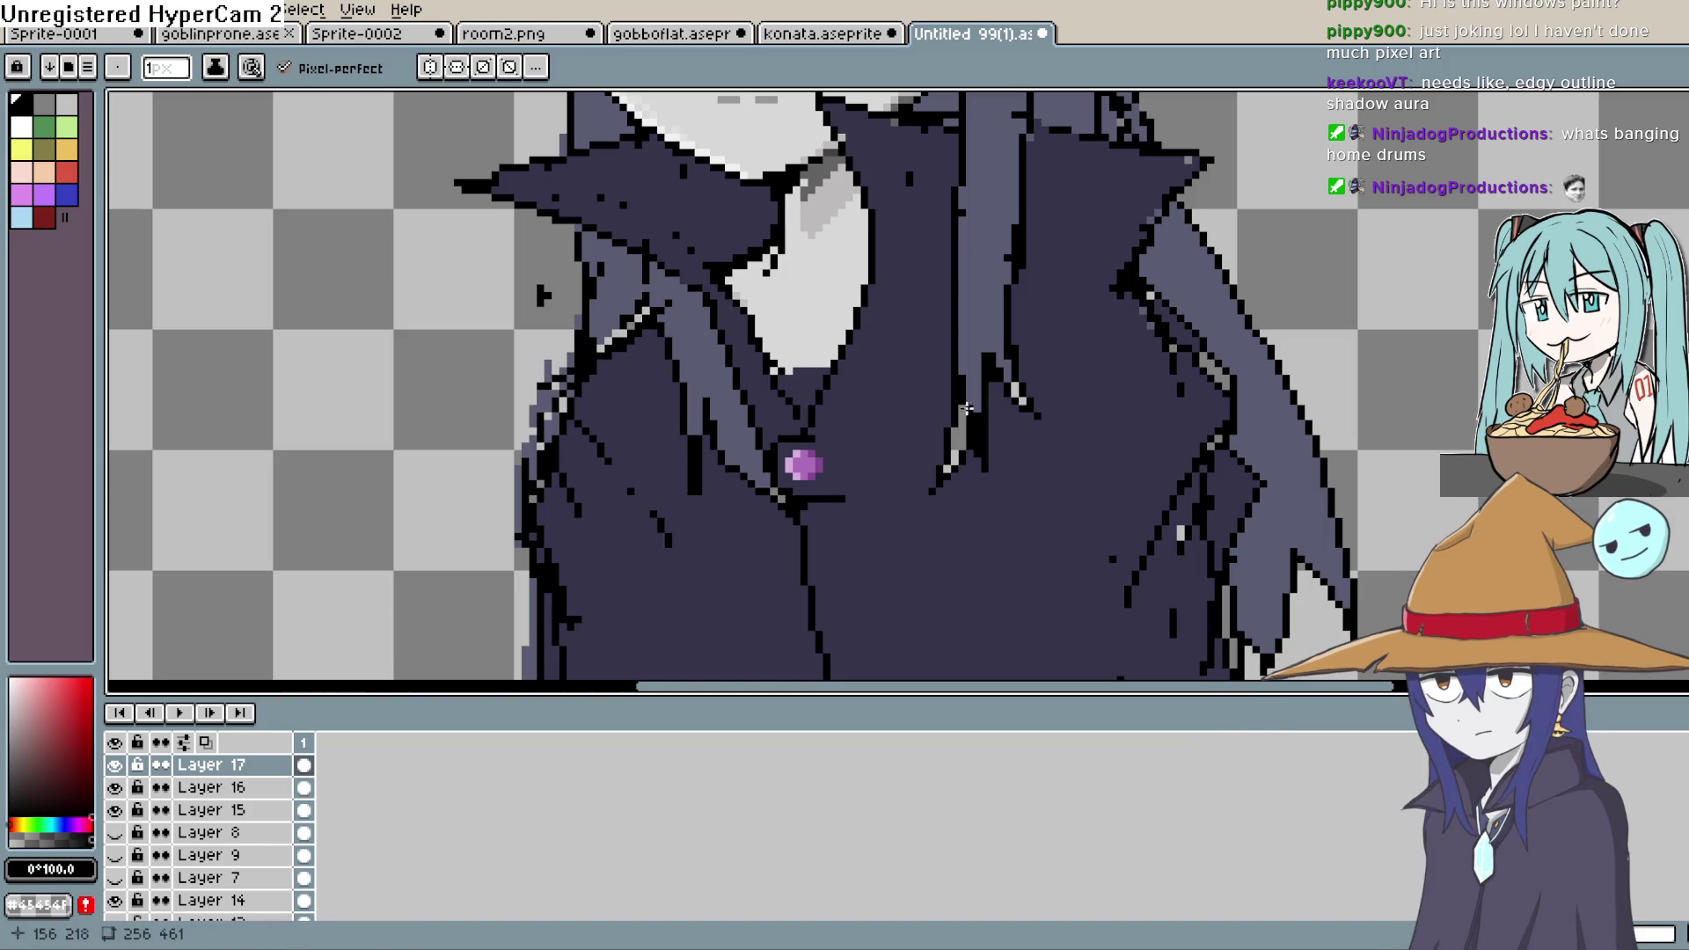
drag(854, 315, 800, 392)
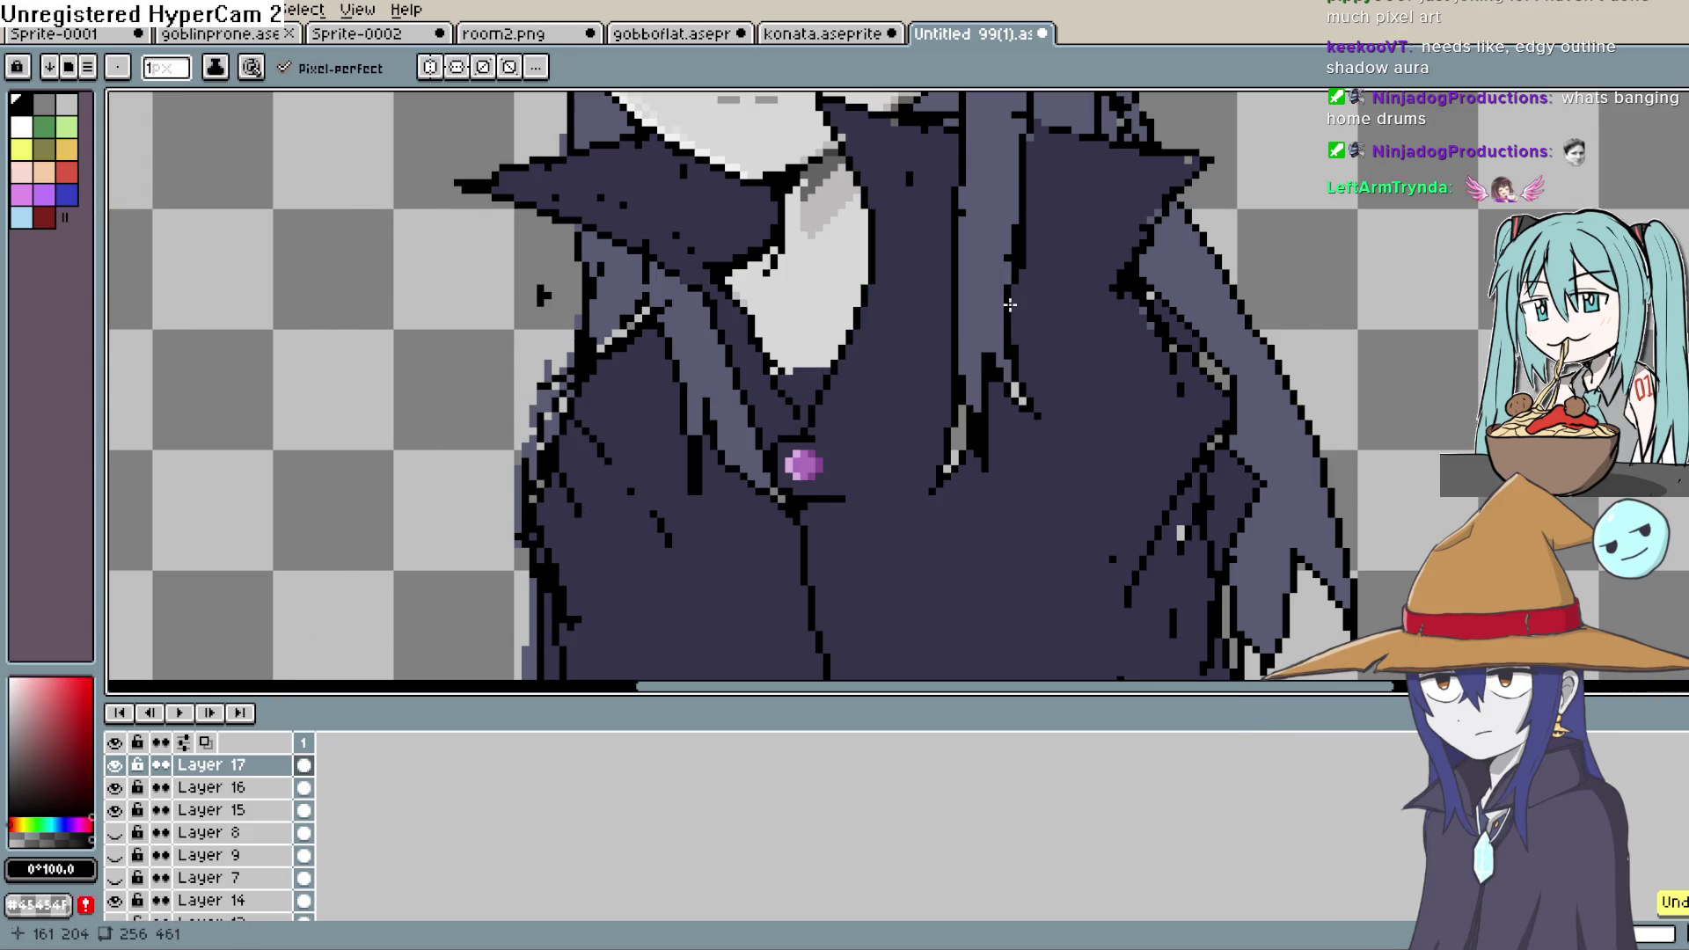
scroll(1010, 305, down, 3)
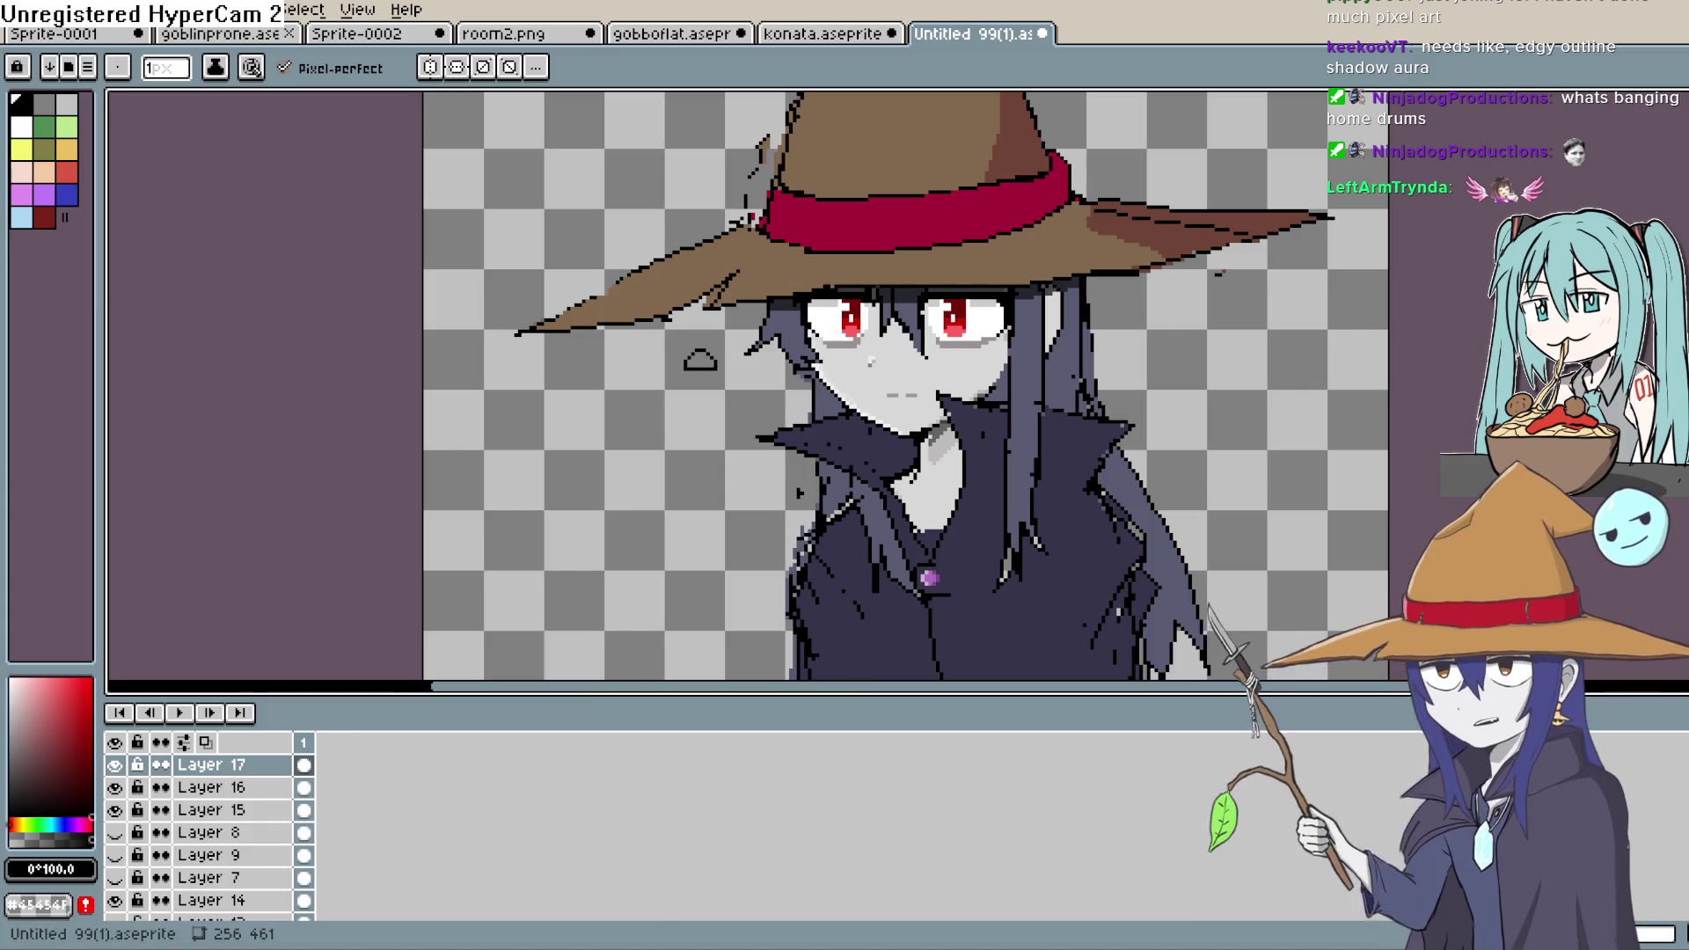
scroll(799, 493, down, 4)
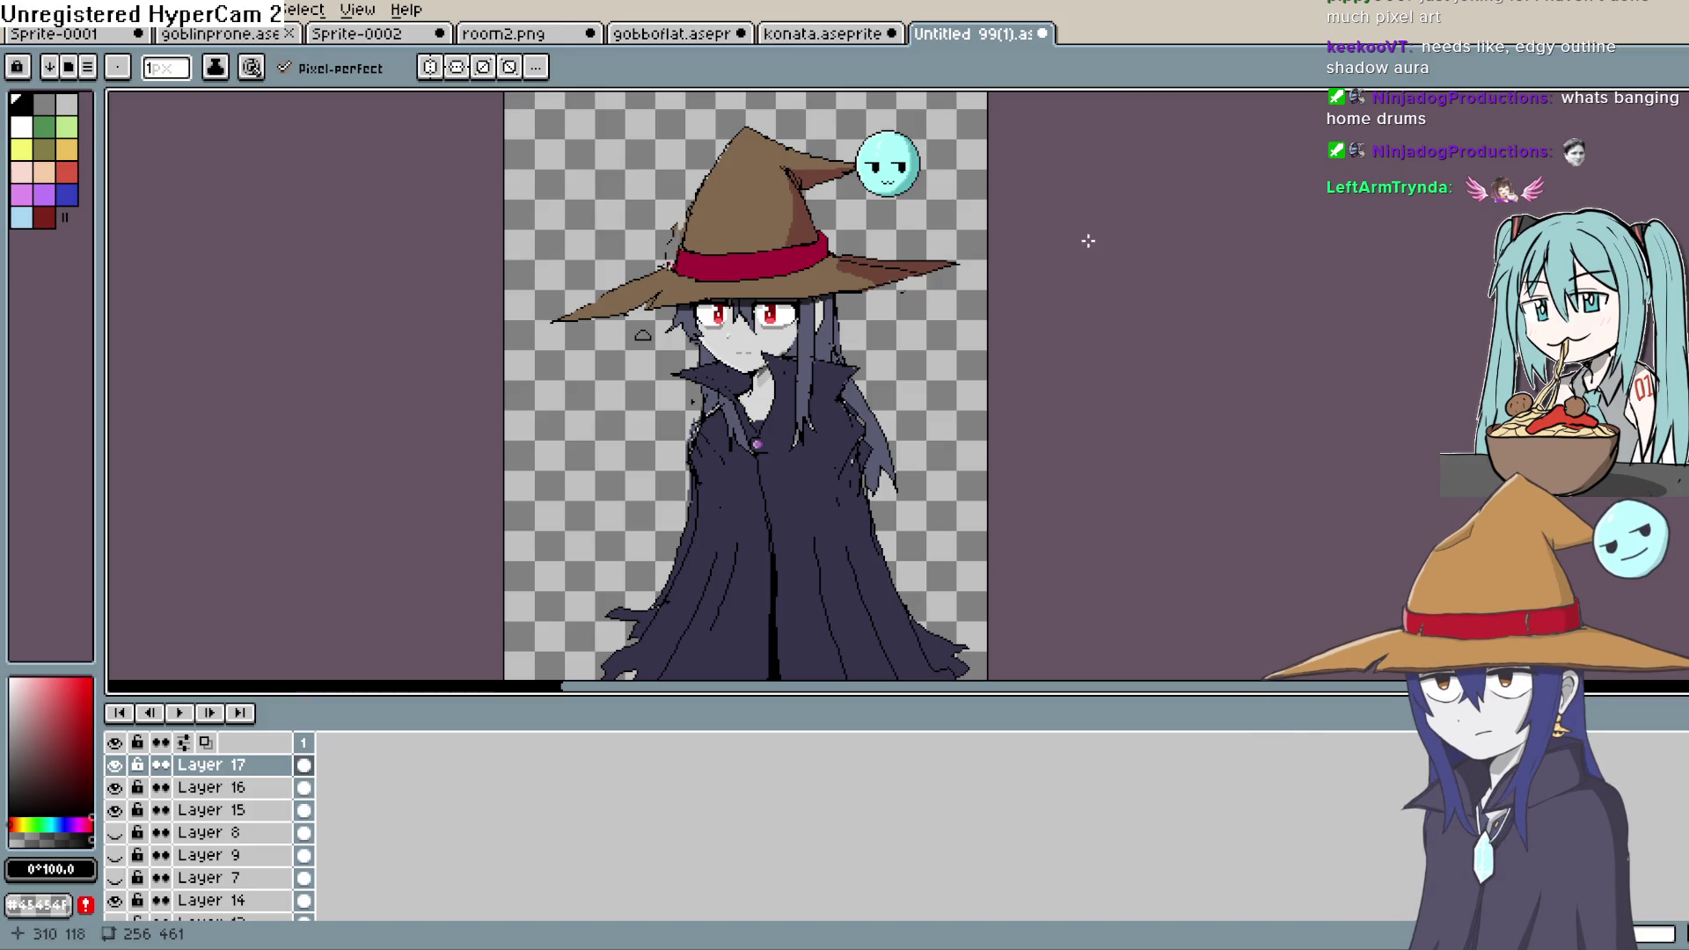
- Make Layer 15 visible again and fit the whole sprite in the view
click(115, 810)
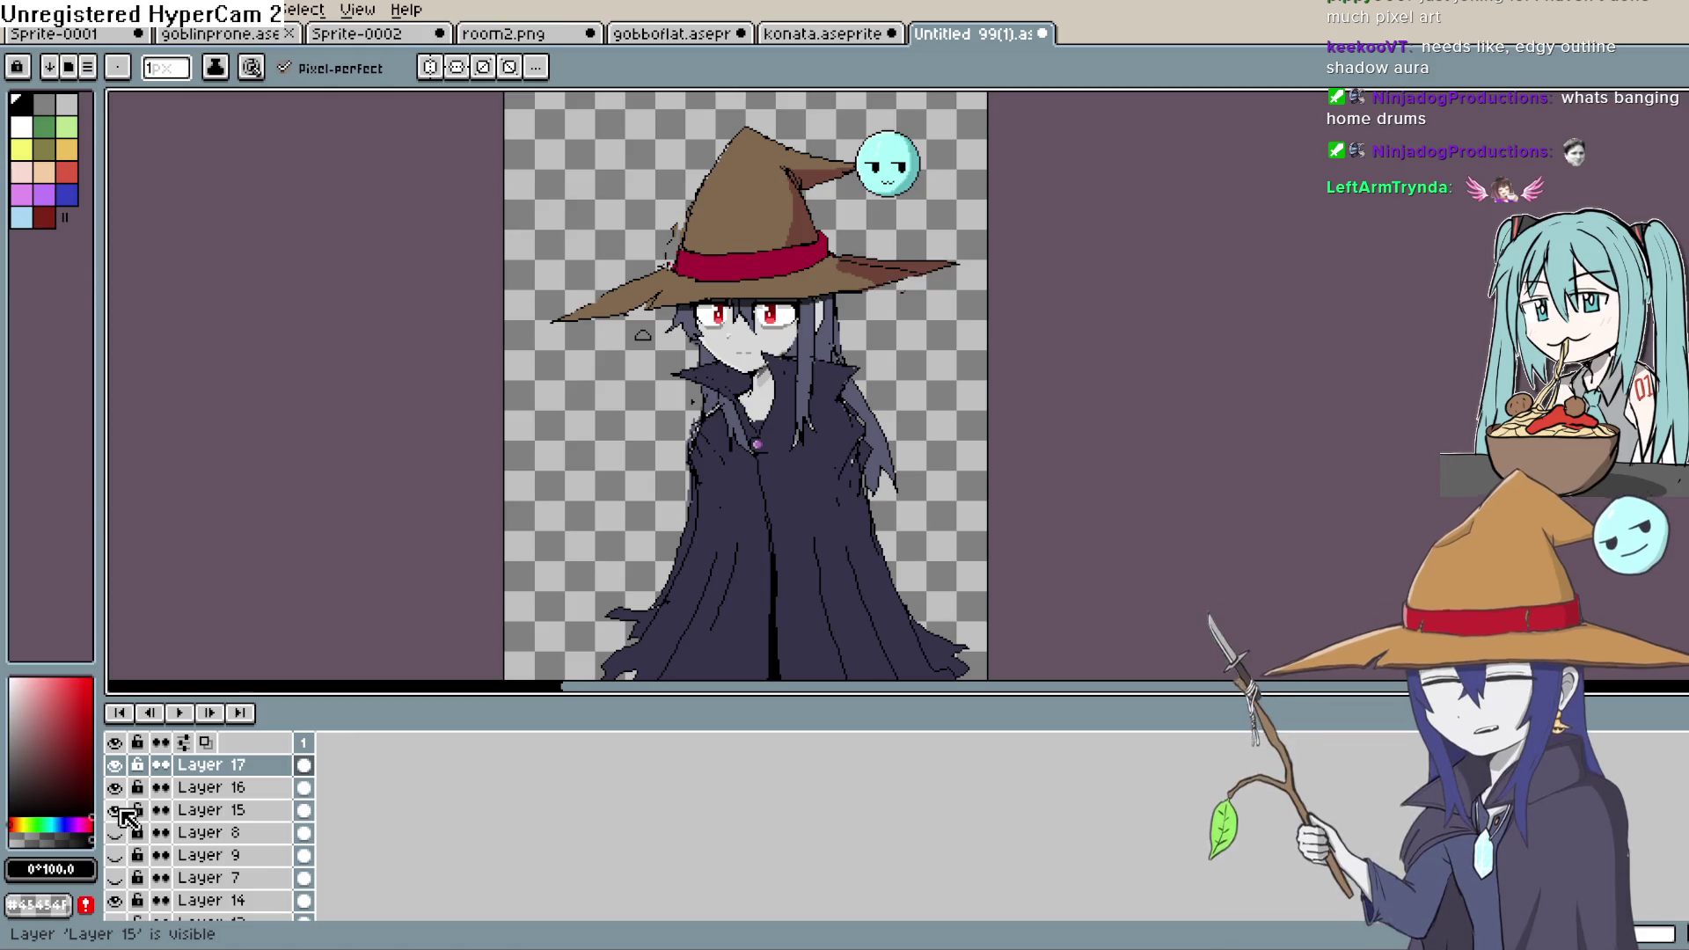
scroll(572, 407, up, 5)
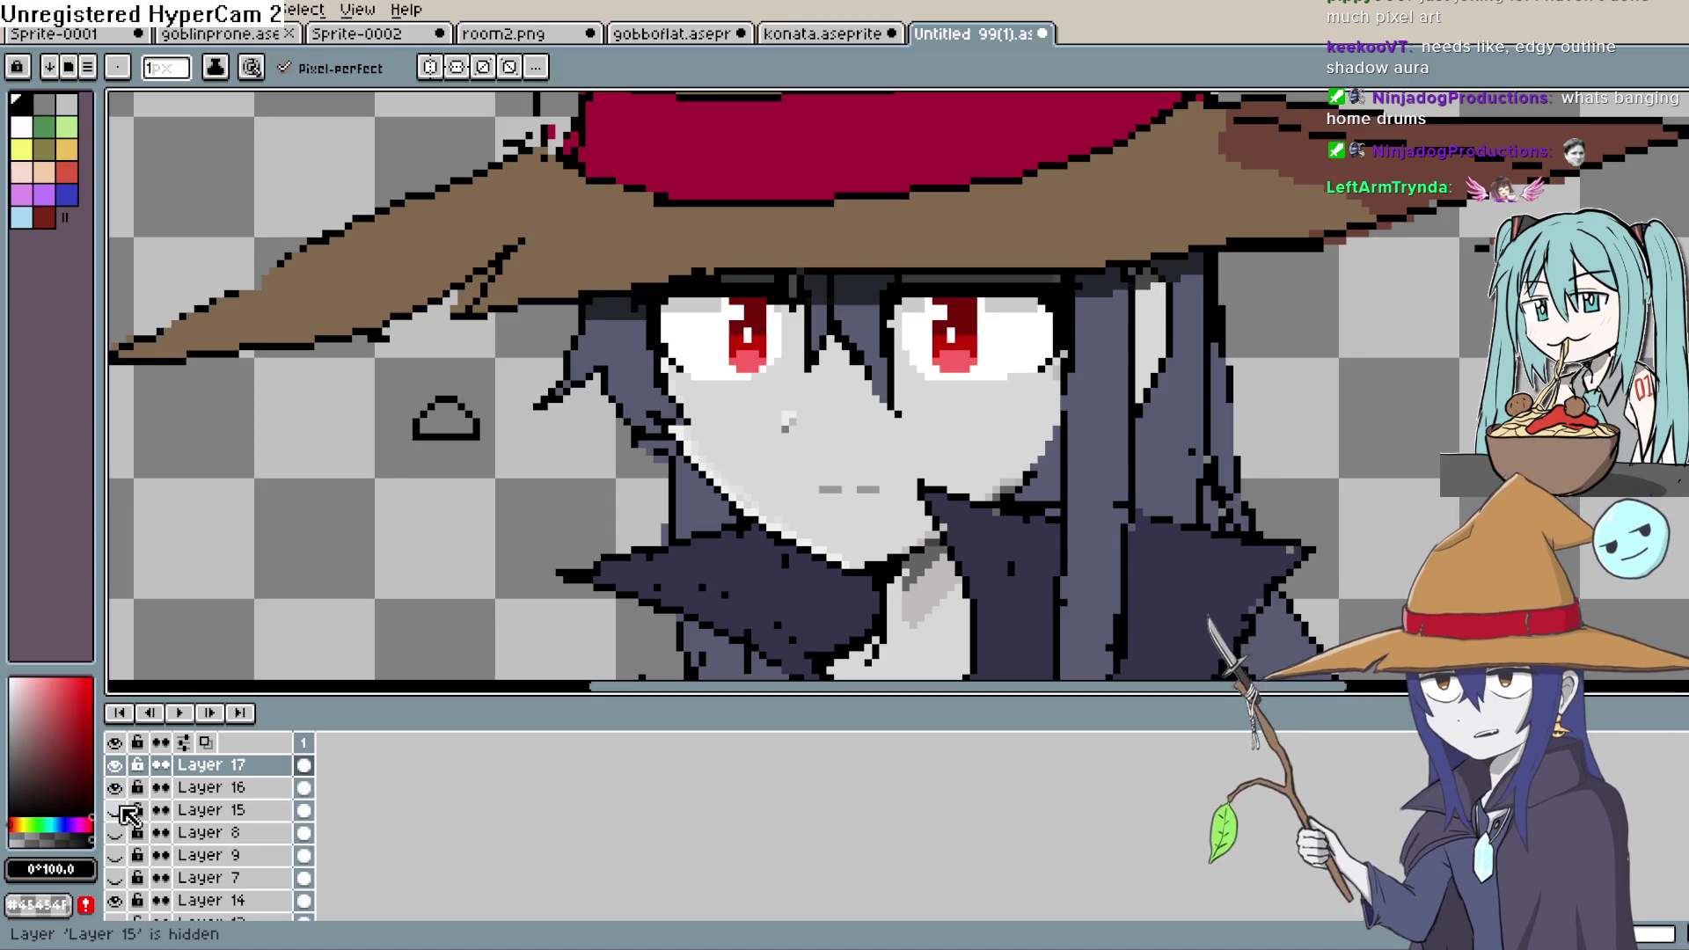
key(ctrl+0)
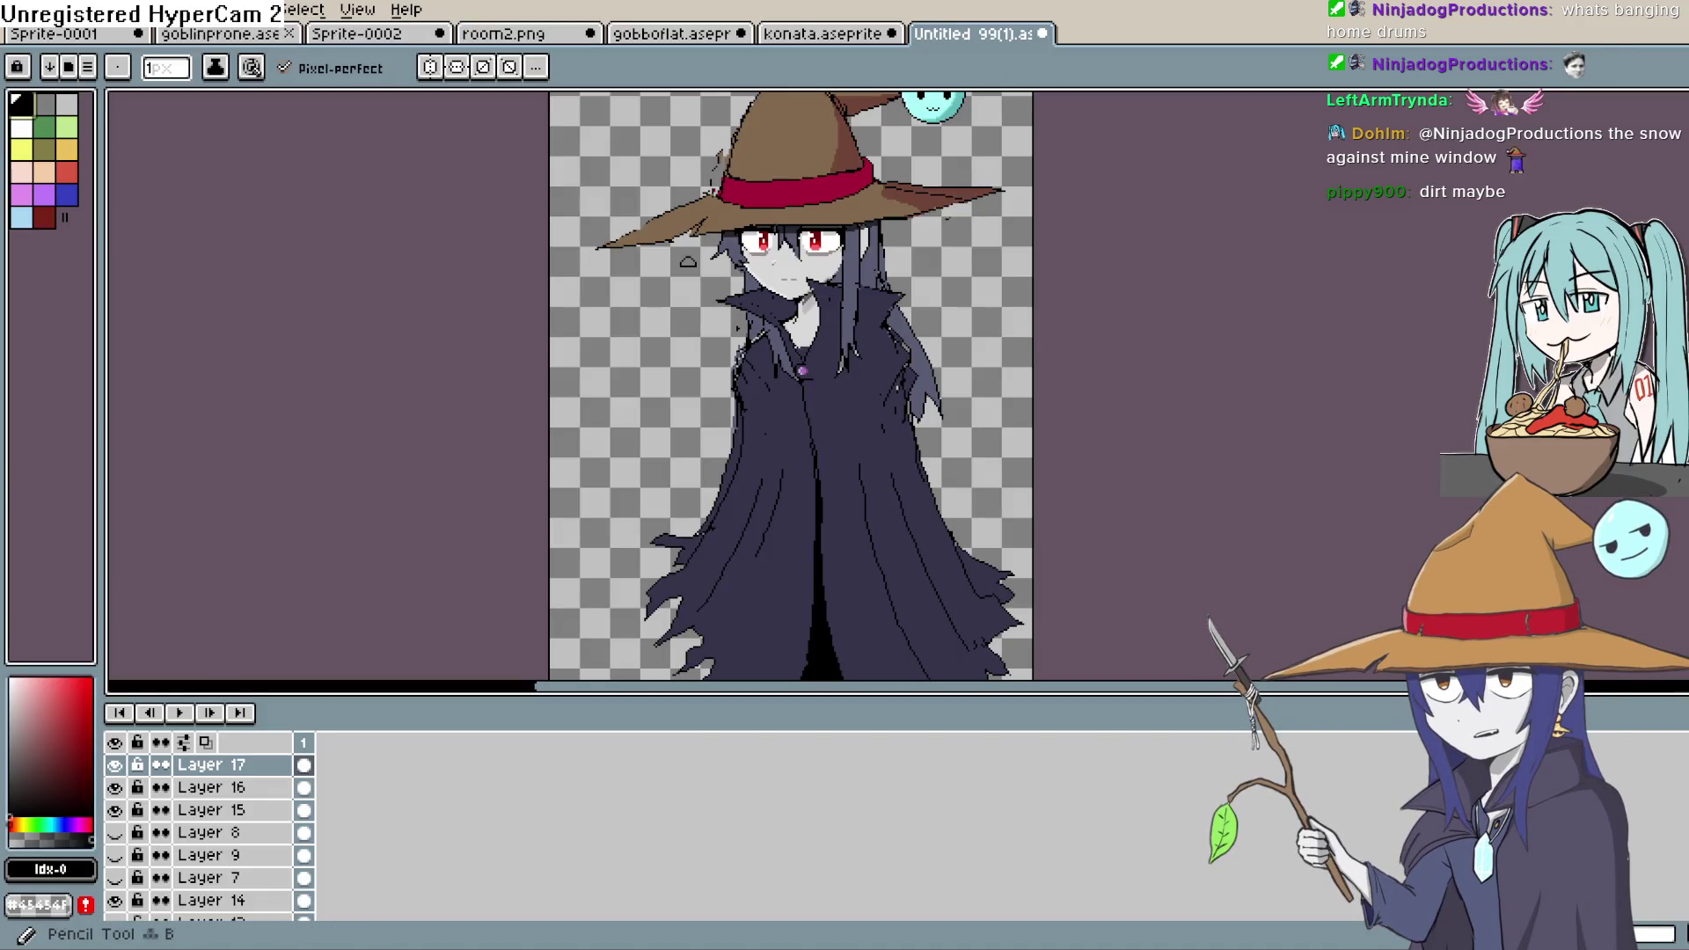
- Sketch a ghost outline left of the witch with a flat mouth line
mouse_move(577, 428)
mouse_down()
mouse_move(630, 318)
mouse_move(675, 458)
mouse_move(621, 451)
mouse_up()
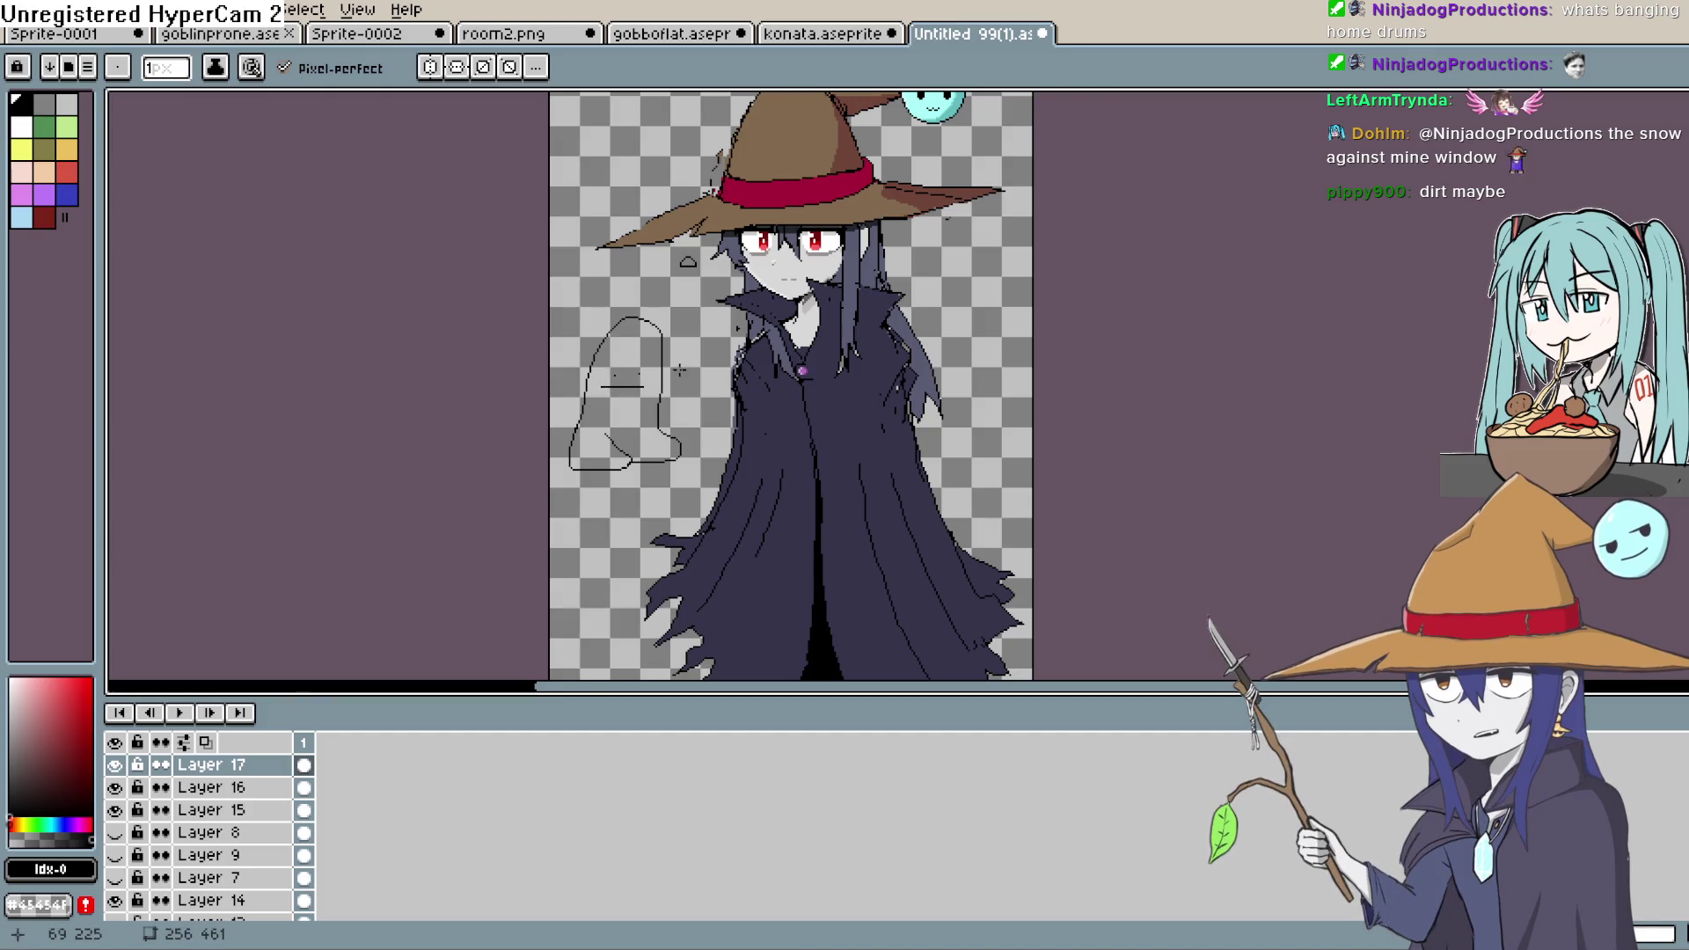
scroll(616, 385, up, 5)
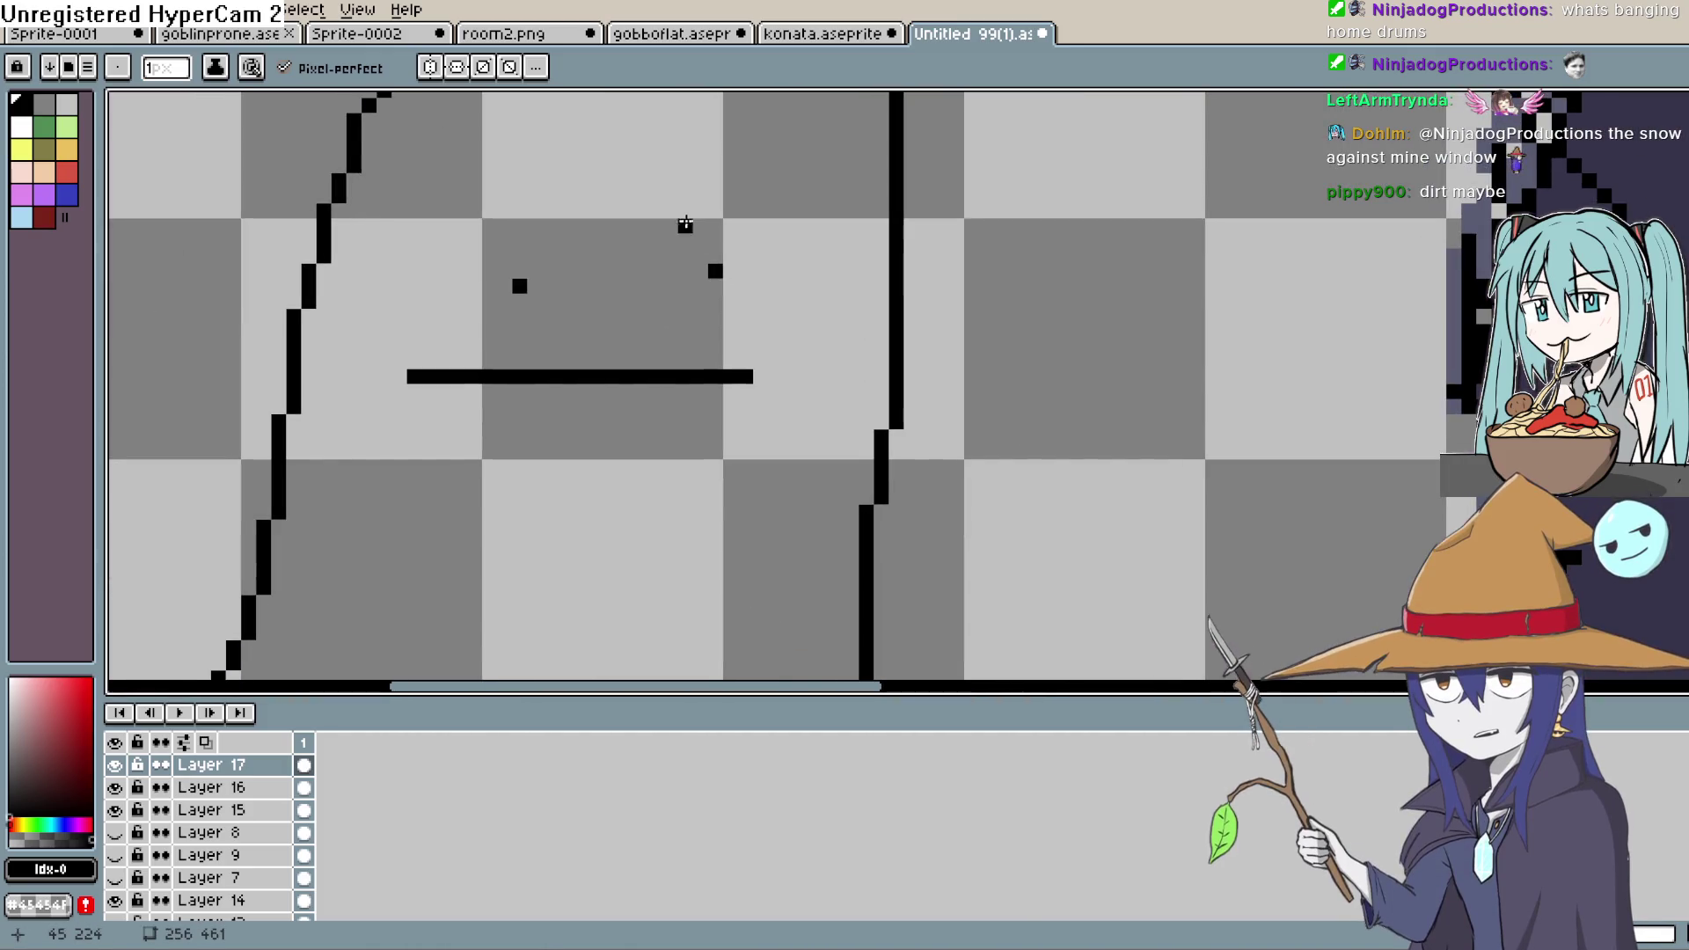
drag(685, 225, 731, 230)
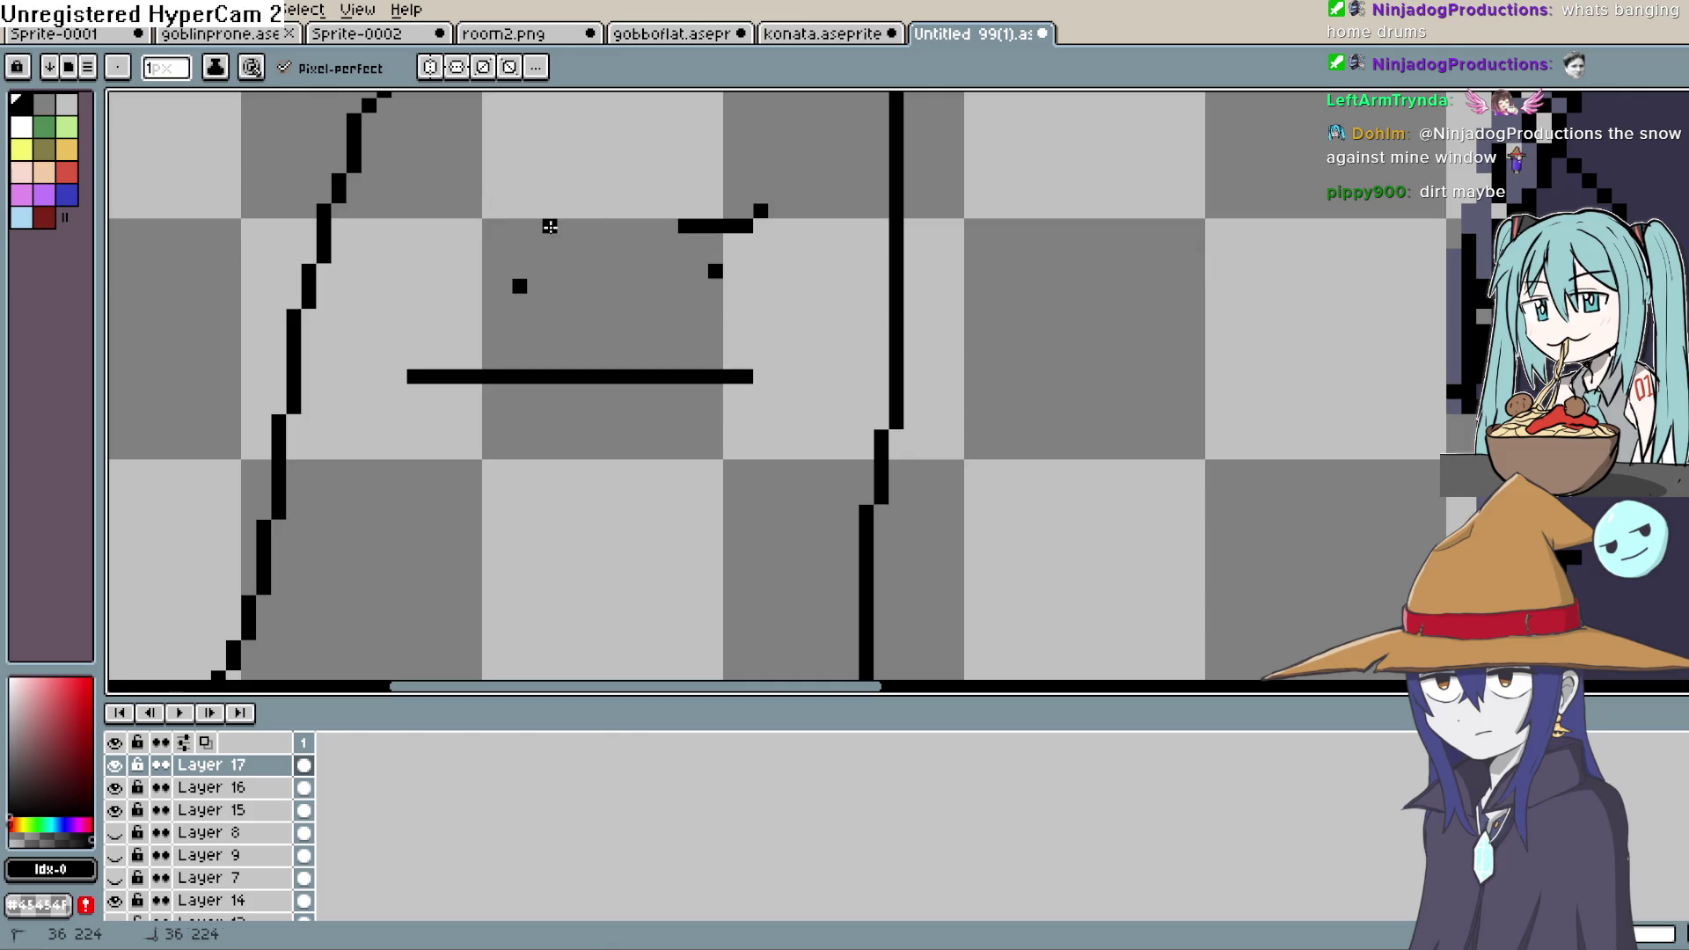
scroll(758, 249, down, 5)
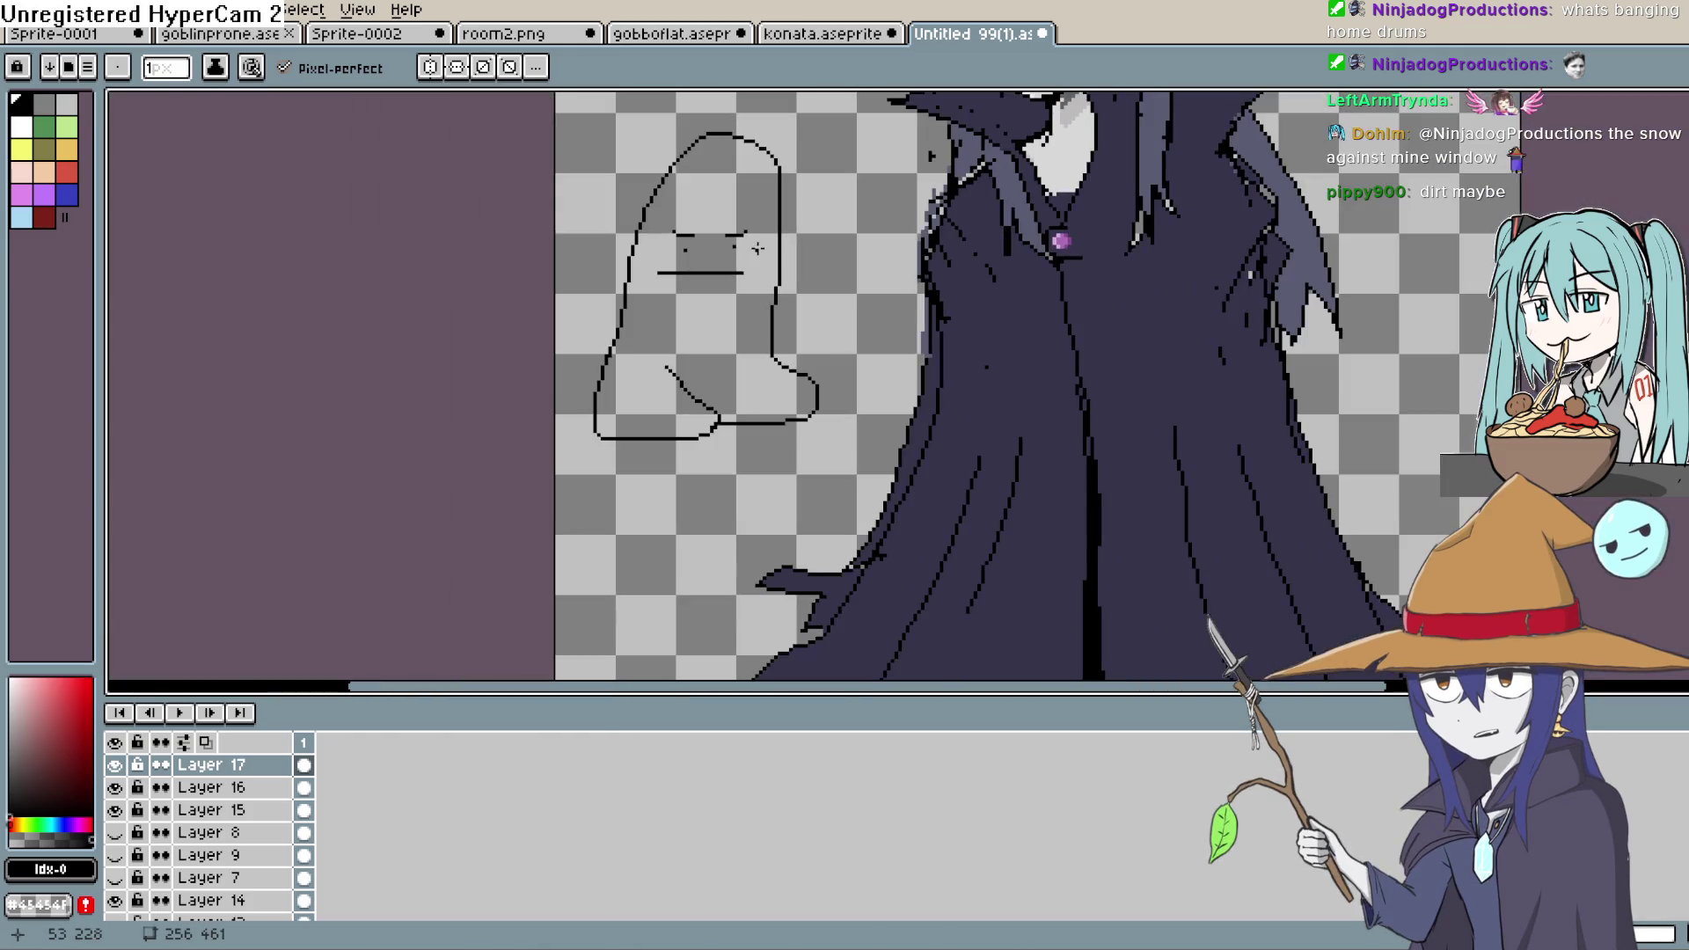
scroll(1007, 435, down, 3)
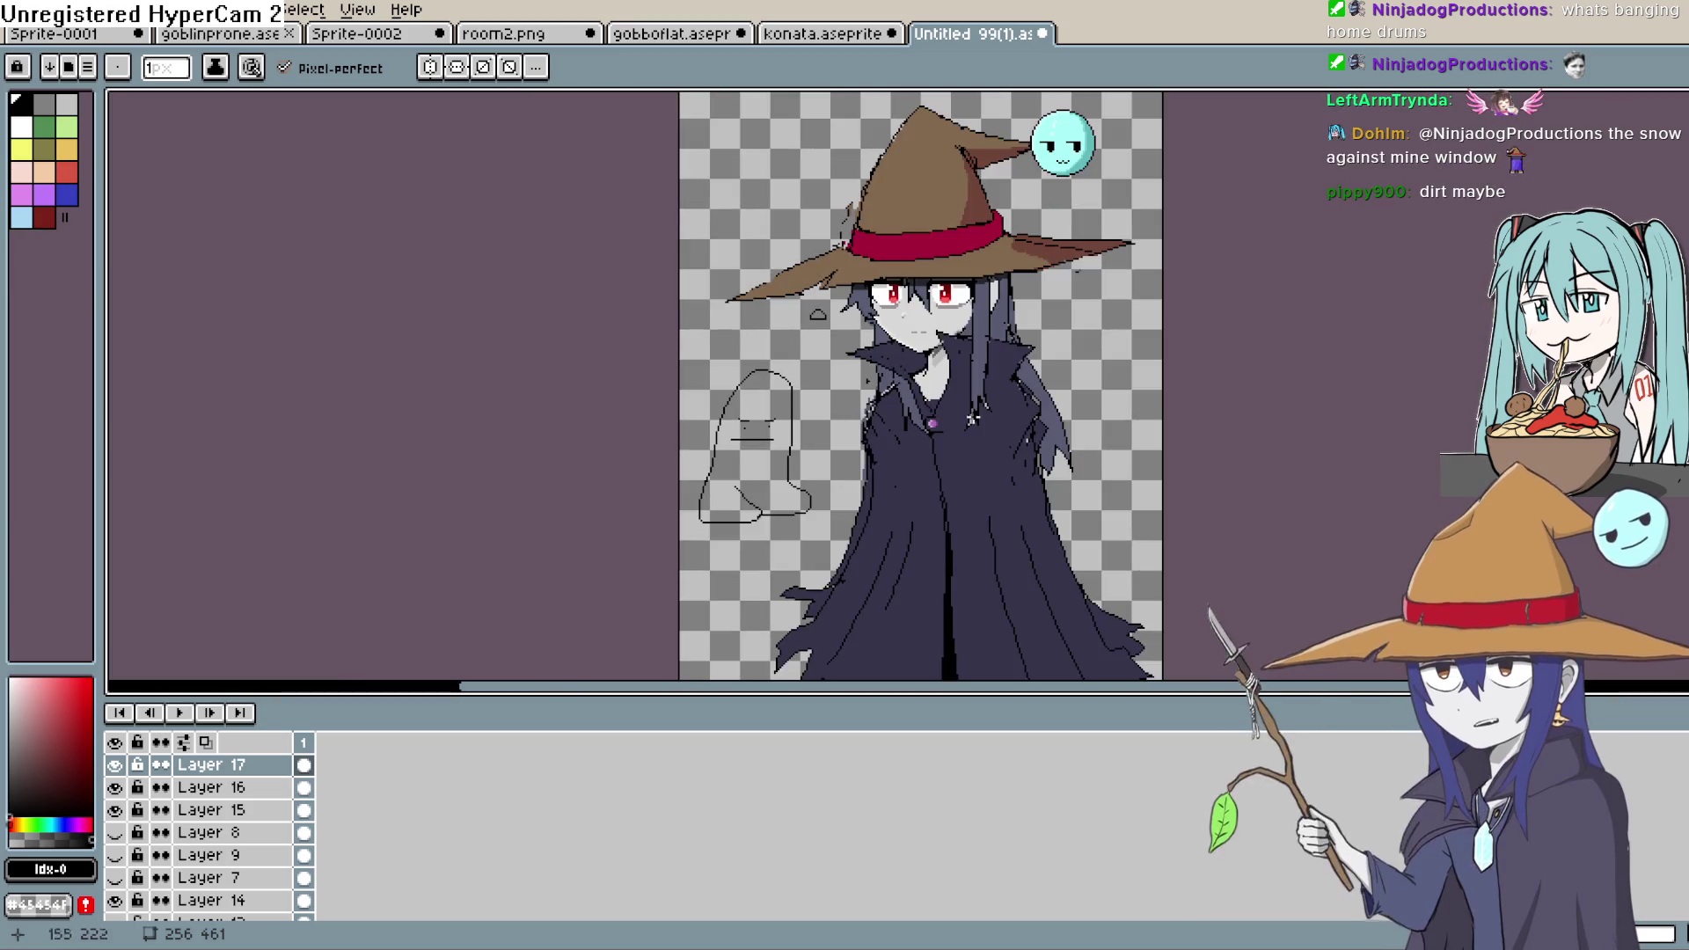
drag(1006, 435, 965, 530)
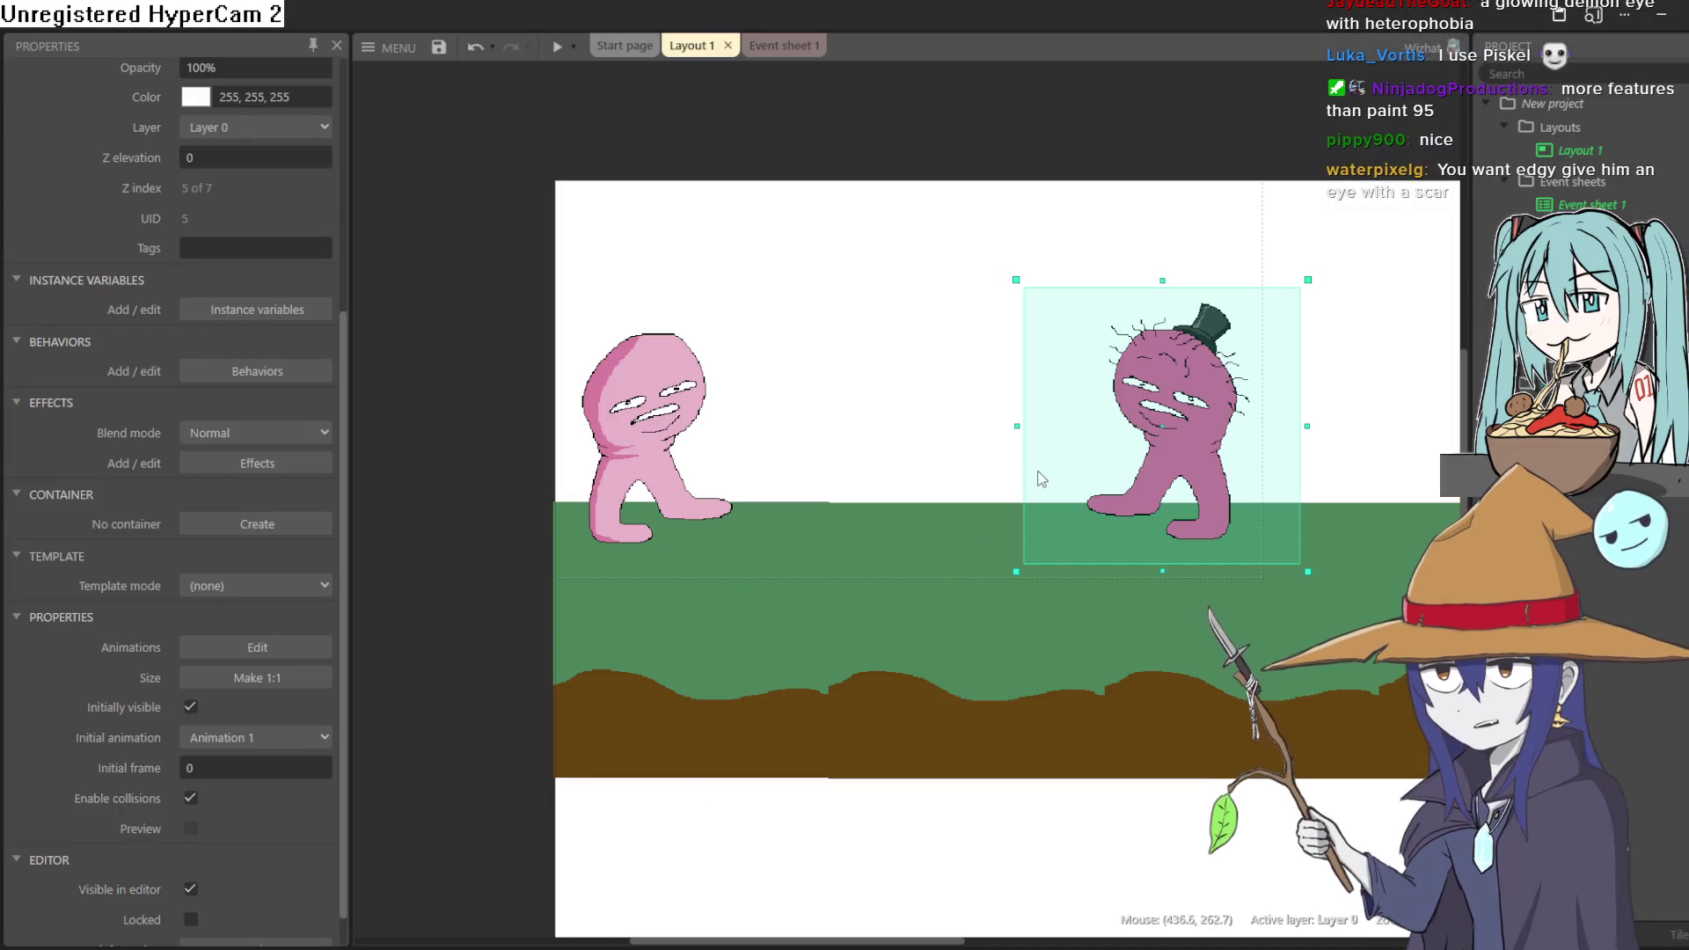
click(488, 332)
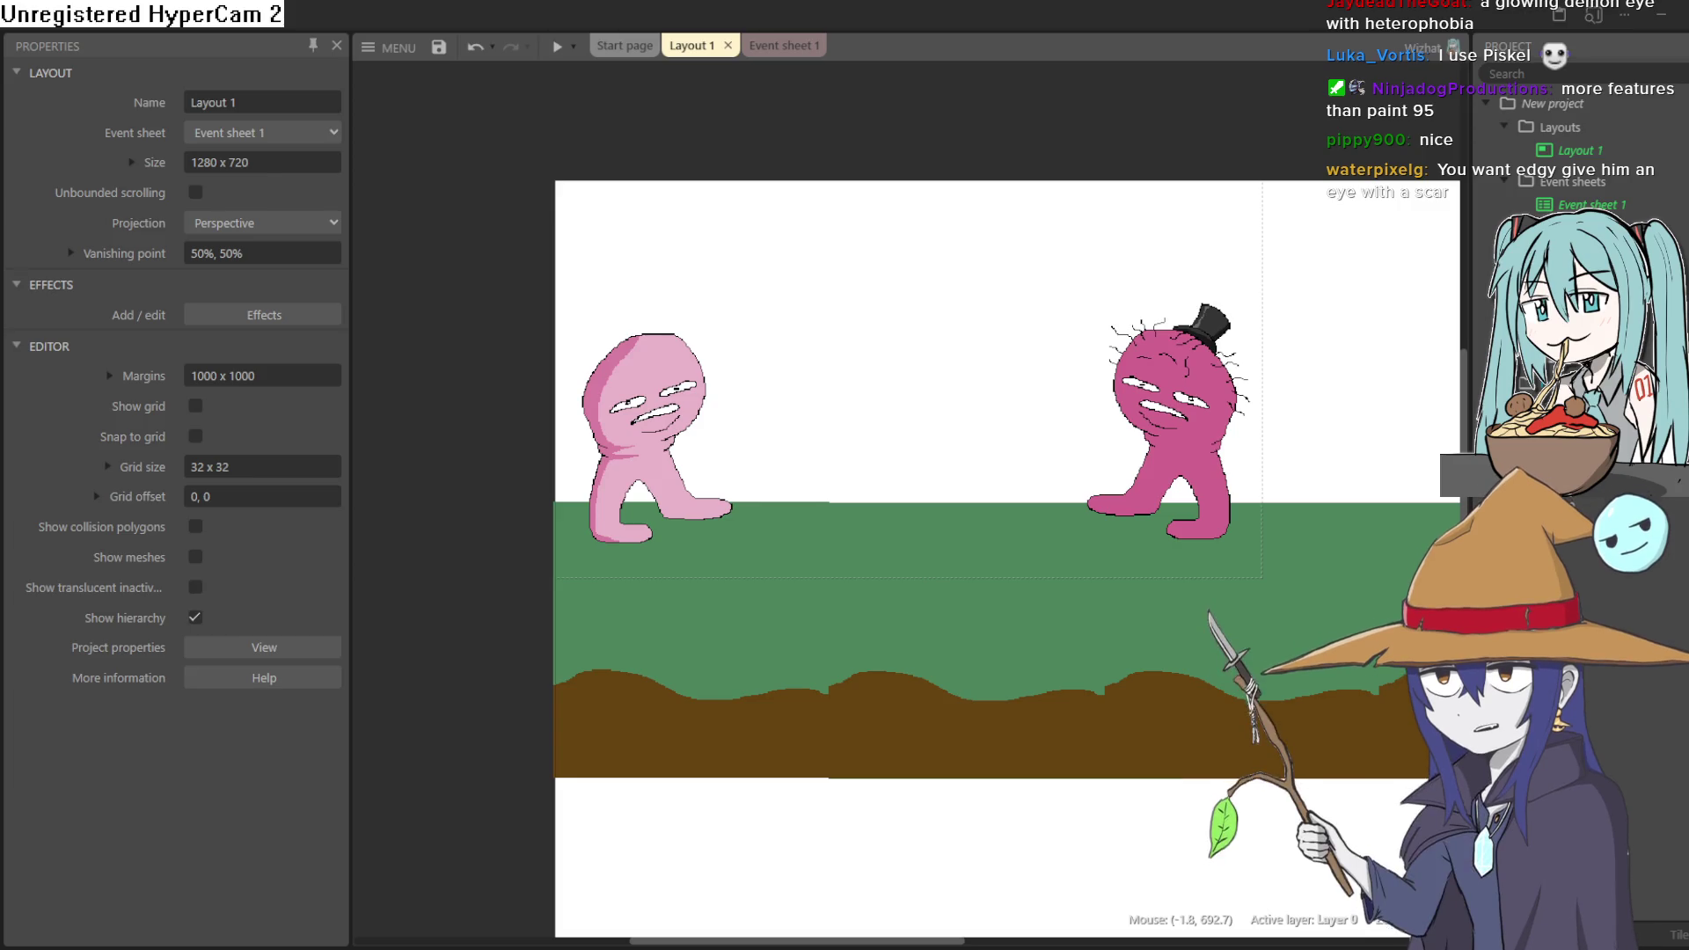
click(1165, 422)
key(alt+Tab)
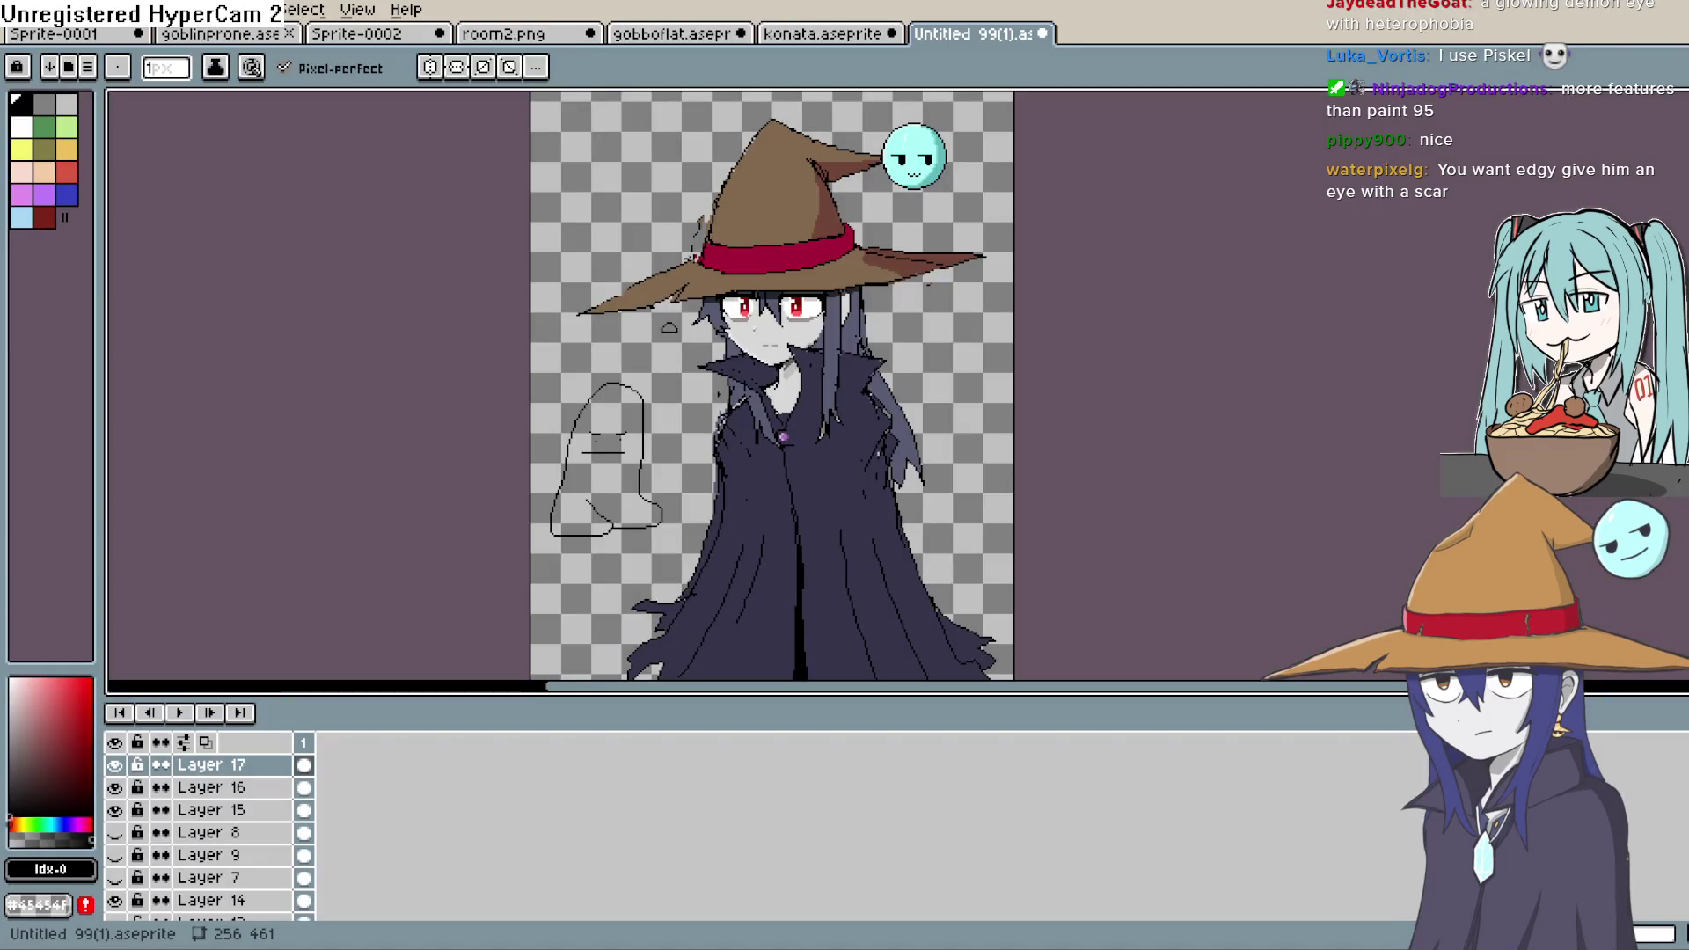
- Switch from Aseprite to the Clip Studio Paint drawing
key(alt+Tab)
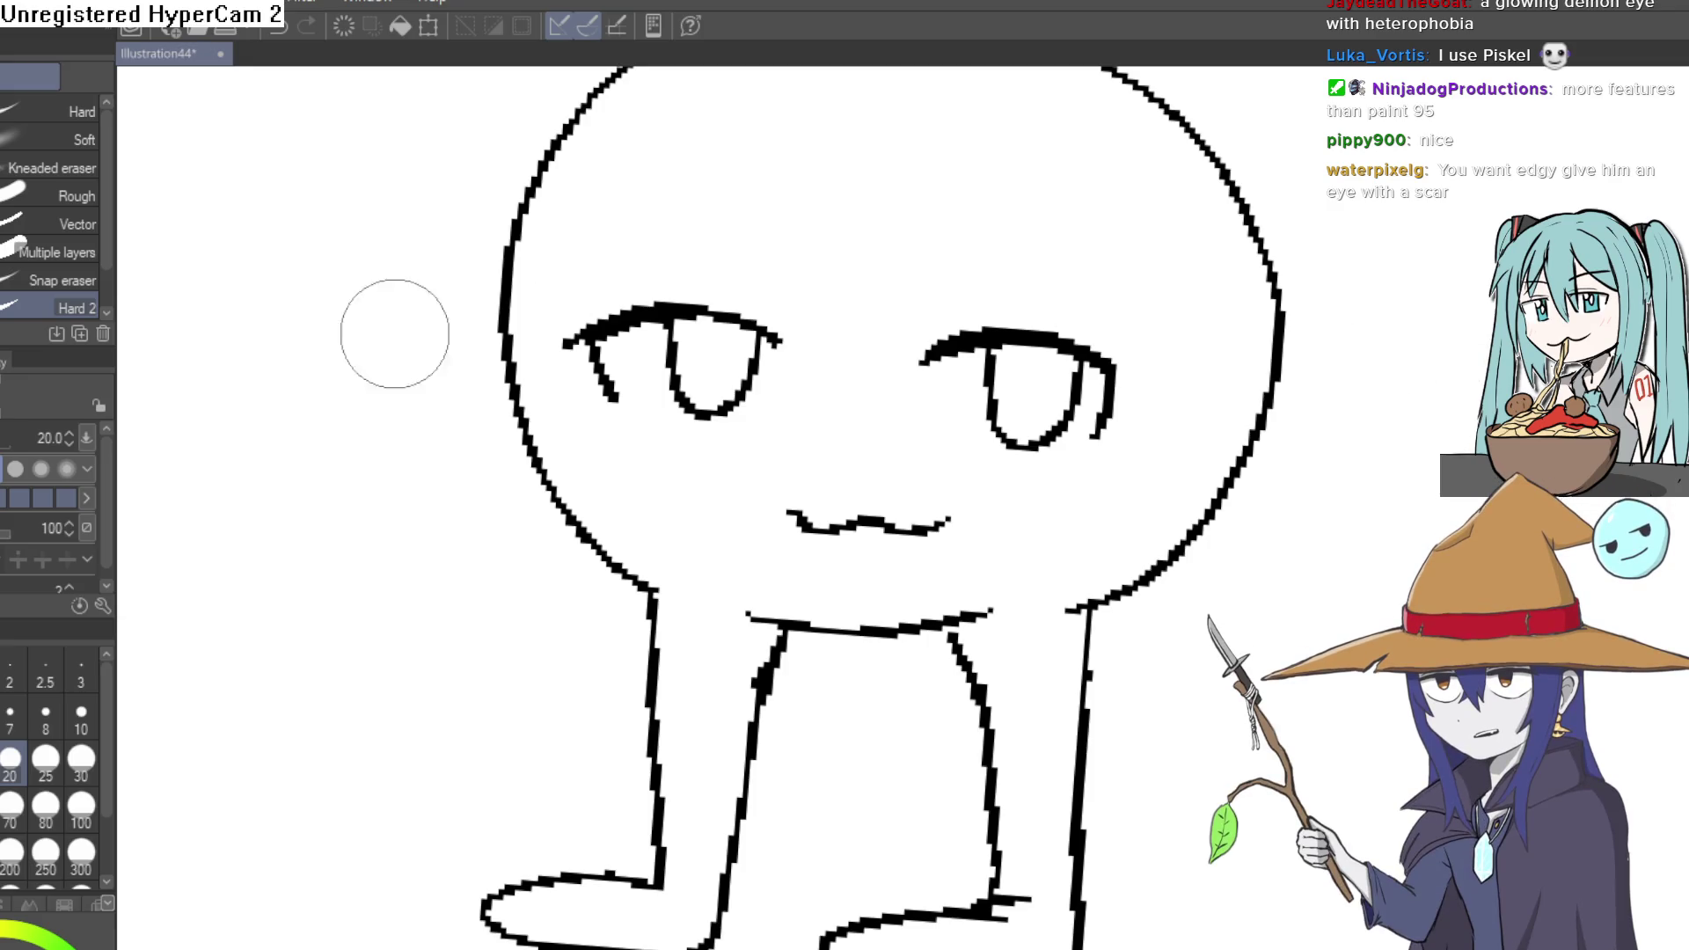
- Draw a stem with a cup-shaped base on top of the character's head
scroll(434, 332, up, 3)
key(p)
scroll(950, 295, up, 3)
drag(895, 310, 906, 198)
key(ctrl+z)
mouse_move(808, 353)
mouse_down()
mouse_move(807, 196)
mouse_move(856, 162)
mouse_move(853, 328)
mouse_move(944, 350)
mouse_move(1021, 321)
mouse_up()
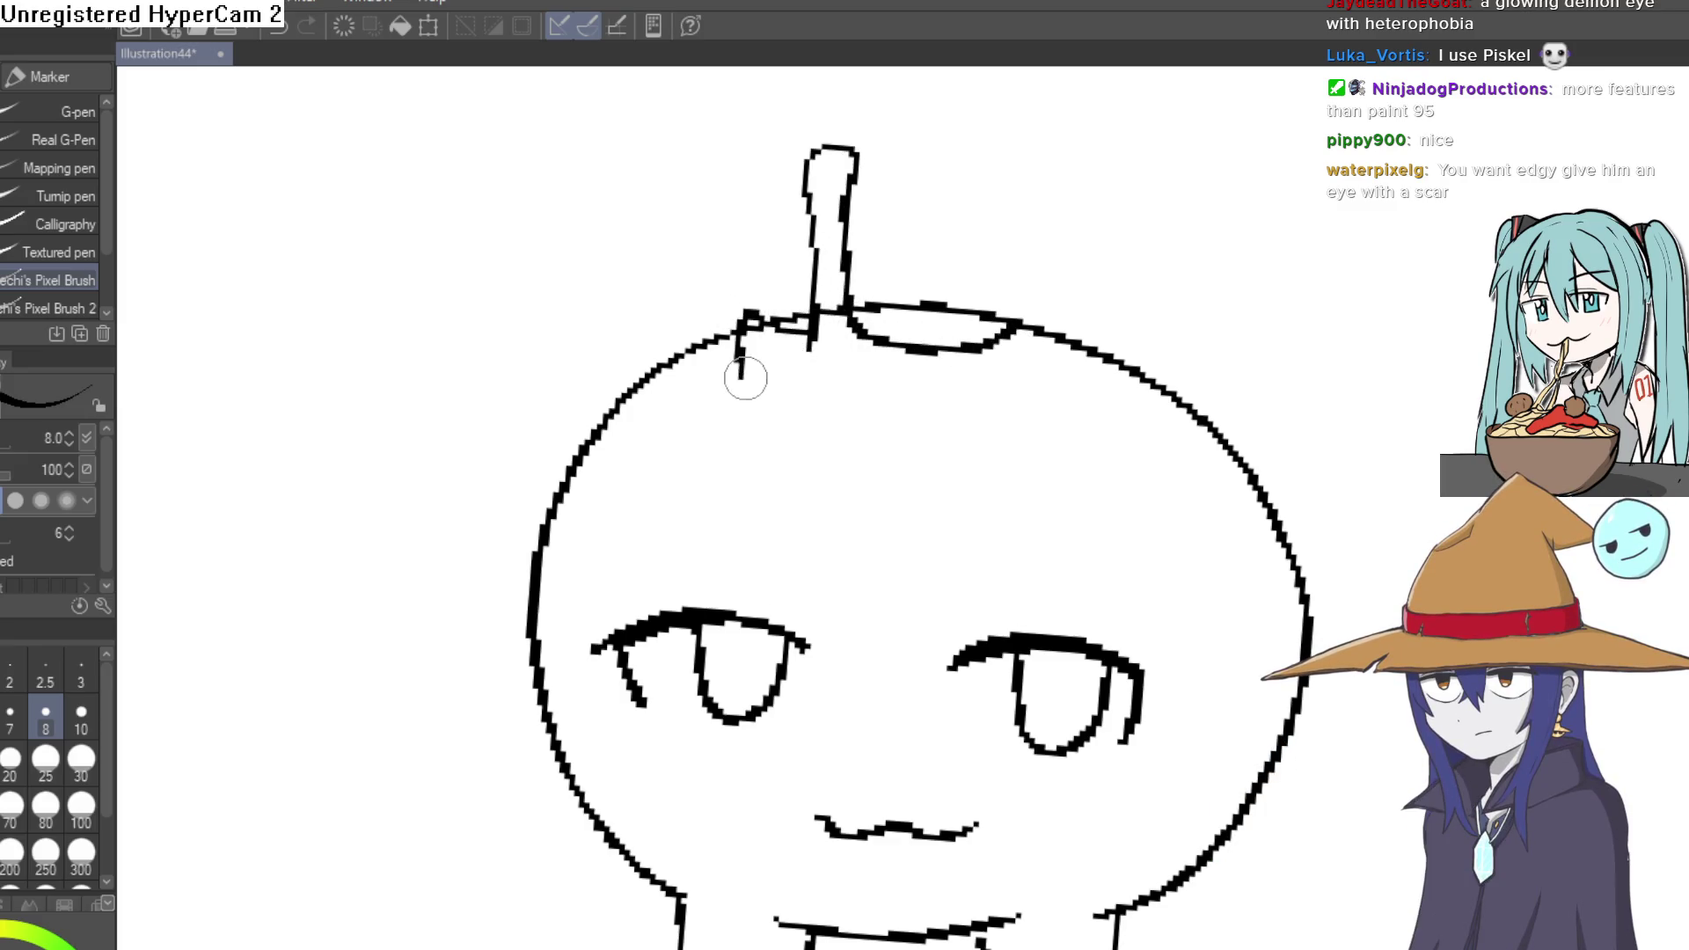
drag(745, 378, 935, 408)
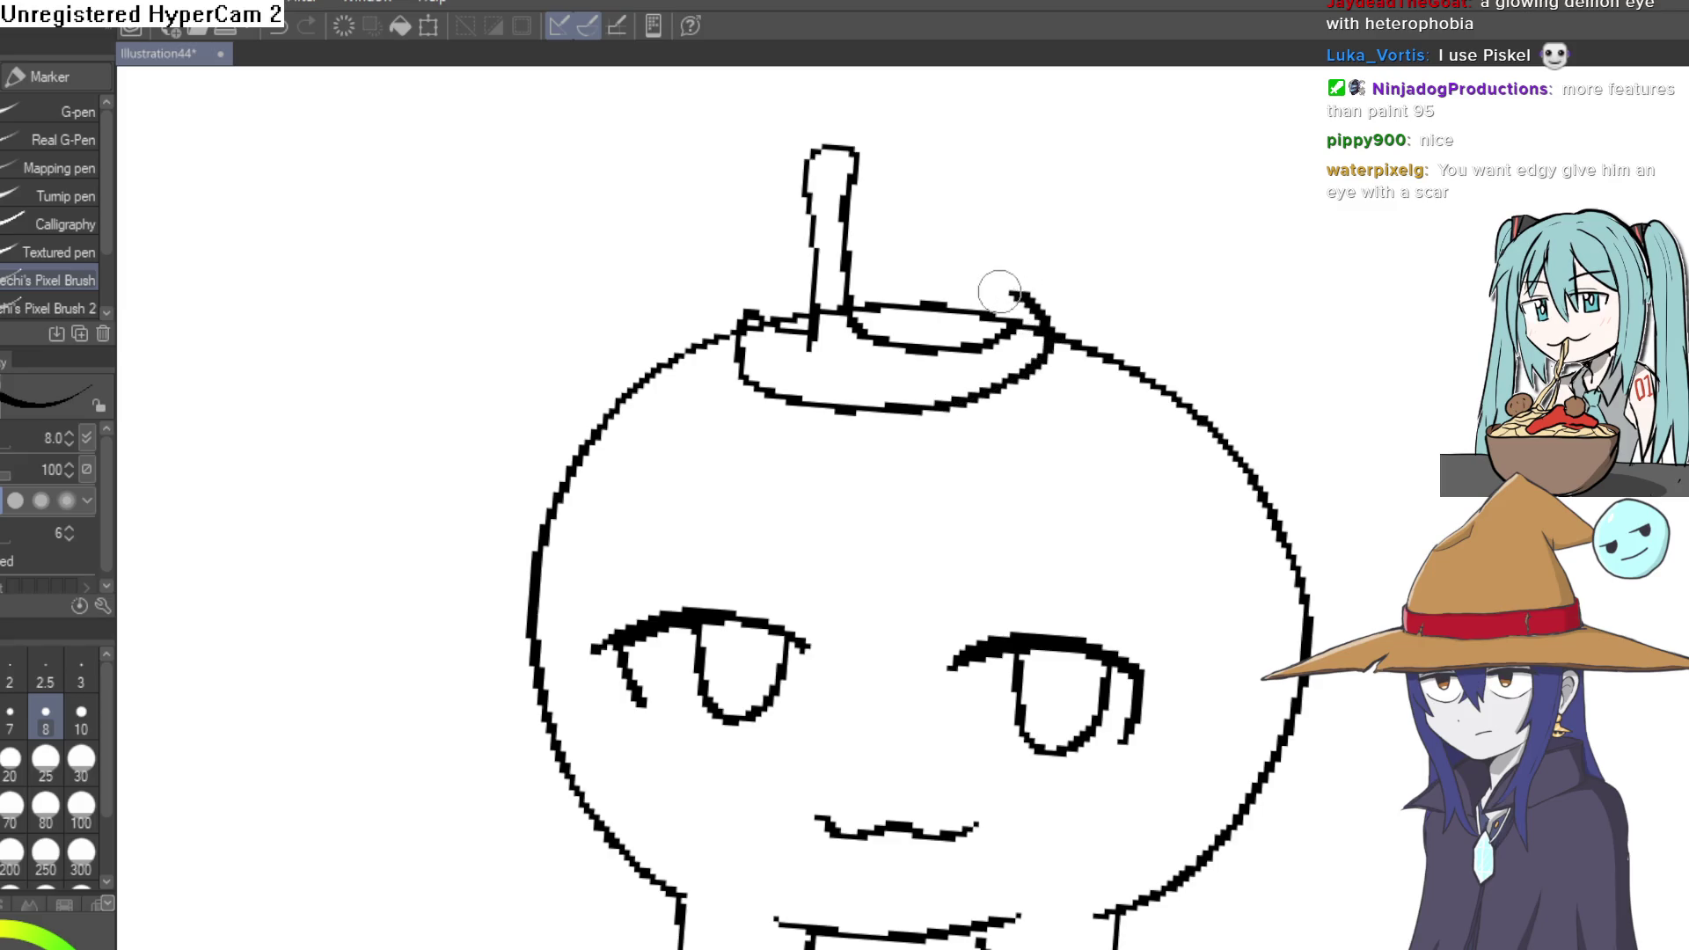
mouse_move(834, 283)
mouse_down()
mouse_move(800, 272)
mouse_move(743, 347)
mouse_move(765, 333)
mouse_up()
- Erase the right leg's outline
key(e)
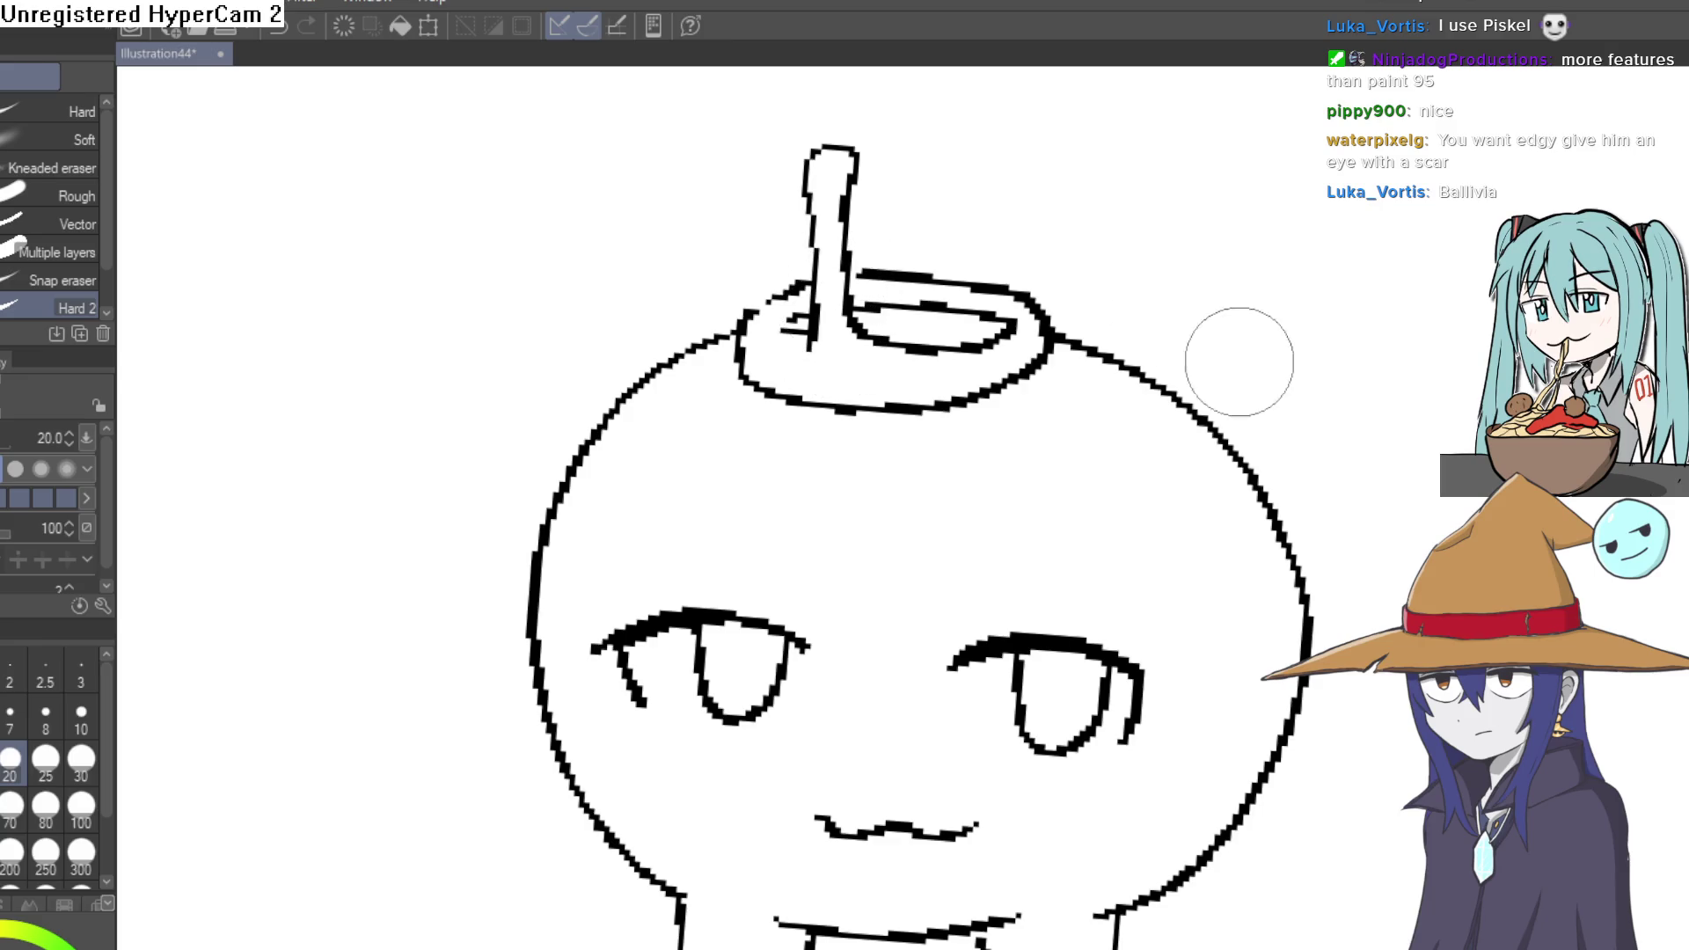
scroll(1233, 351, down, 5)
mouse_move(1297, 422)
mouse_down()
mouse_move(1211, 339)
mouse_move(930, 438)
mouse_move(897, 392)
mouse_up()
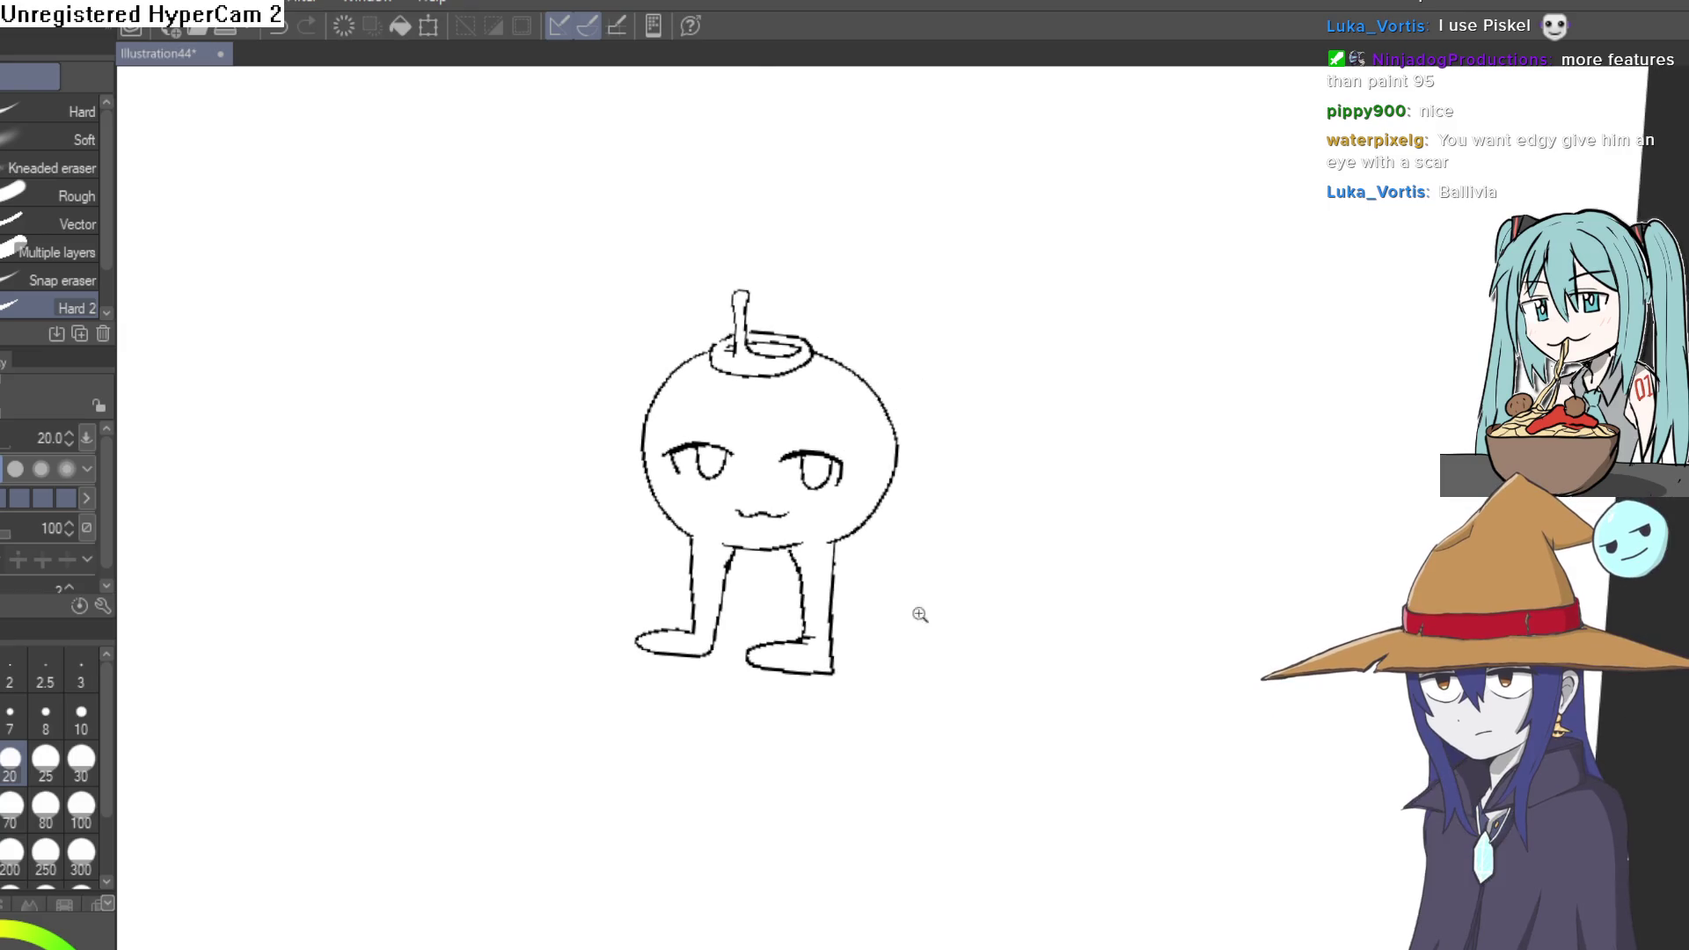
scroll(924, 611, up, 3)
mouse_move(787, 739)
mouse_down()
mouse_move(796, 461)
mouse_move(690, 479)
mouse_move(720, 543)
mouse_move(789, 593)
mouse_move(774, 641)
mouse_move(616, 683)
mouse_move(672, 716)
mouse_move(554, 784)
mouse_move(583, 486)
mouse_move(498, 573)
mouse_move(494, 452)
mouse_move(531, 683)
mouse_move(494, 588)
mouse_move(460, 678)
mouse_move(392, 660)
mouse_move(480, 630)
mouse_up()
- Add small marks beside the right eye and above the right eyebrow, then tilt the canvas
key(p)
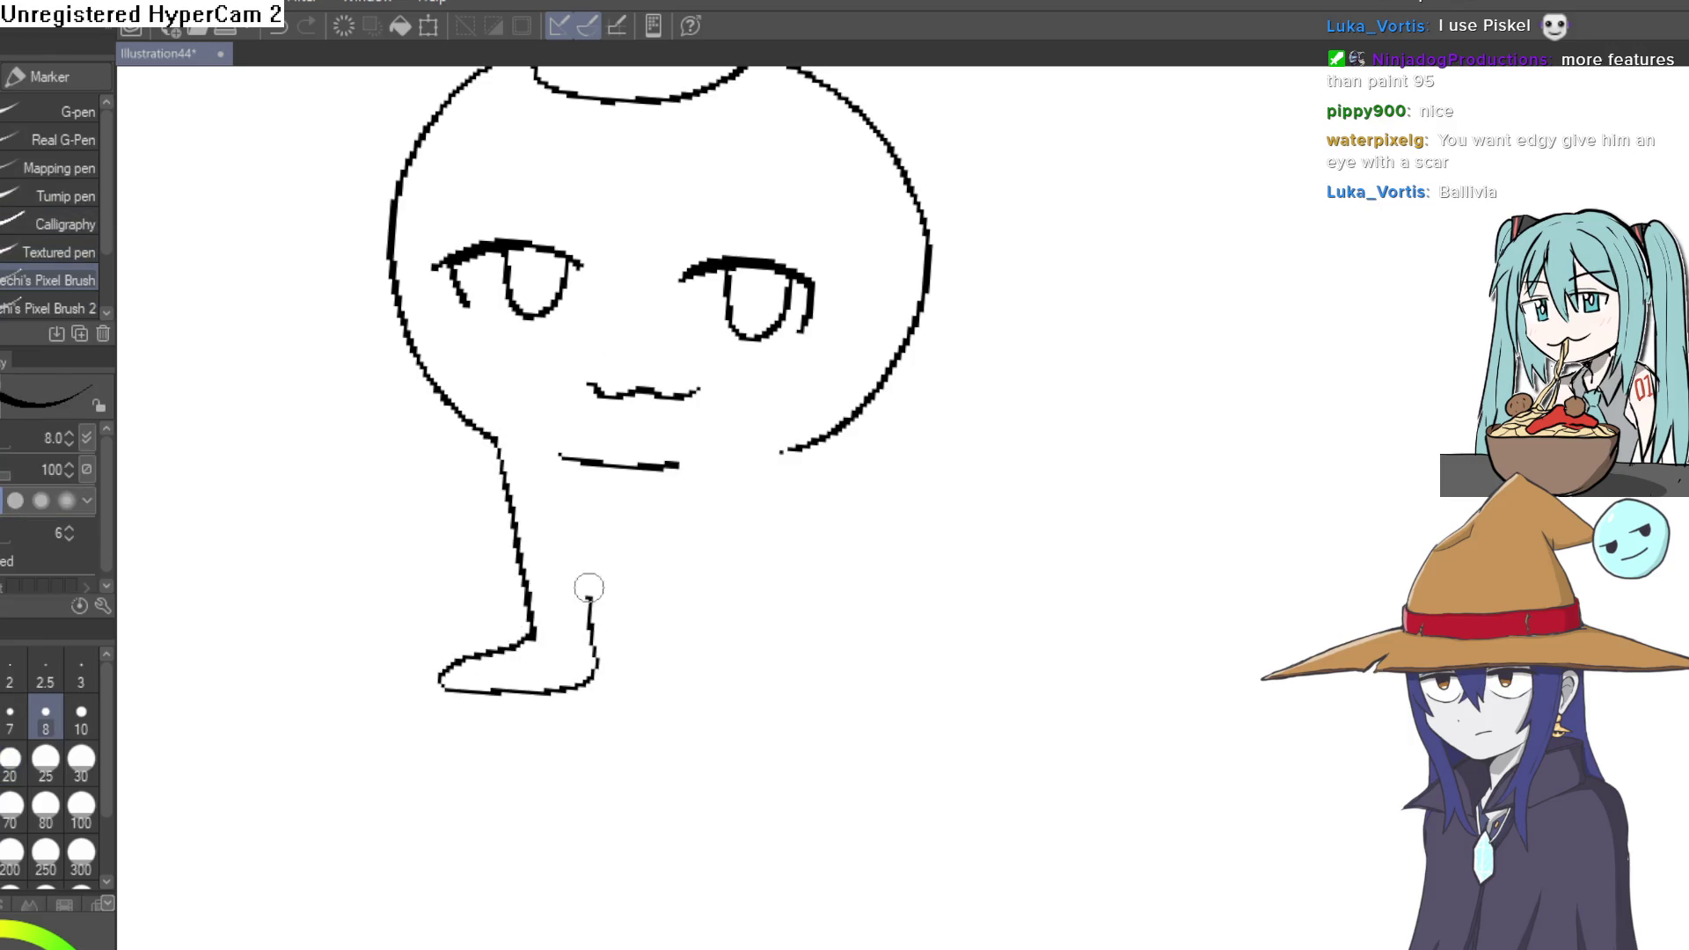
drag(783, 452, 791, 500)
key(ctrl+z)
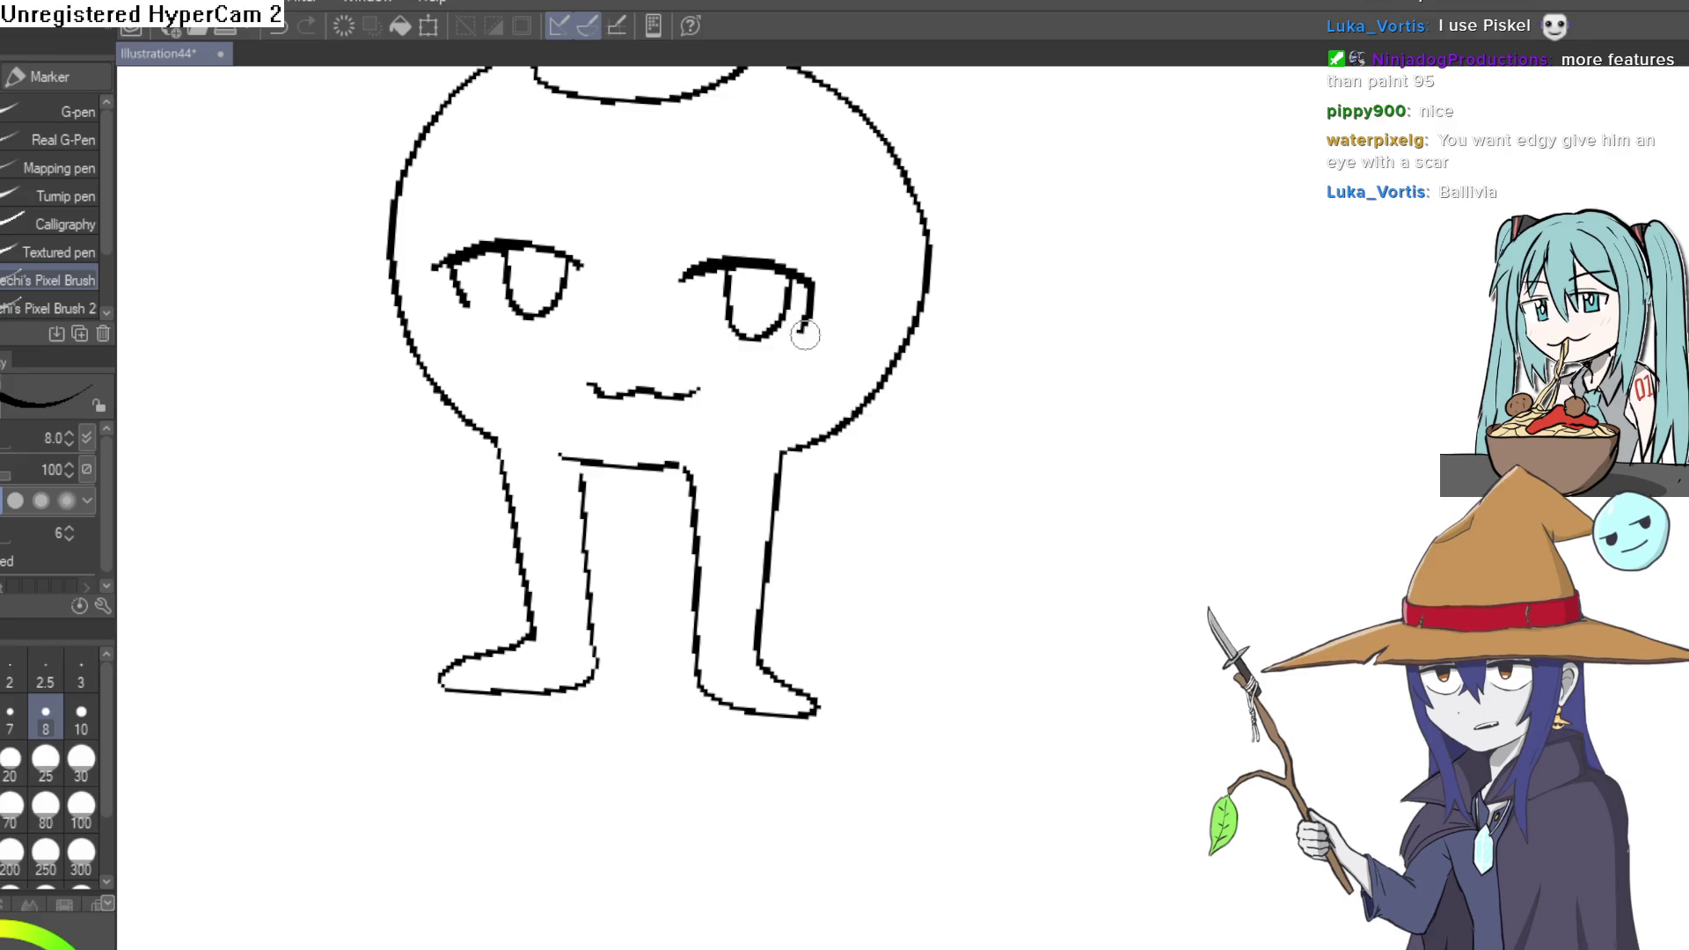
drag(801, 333, 806, 348)
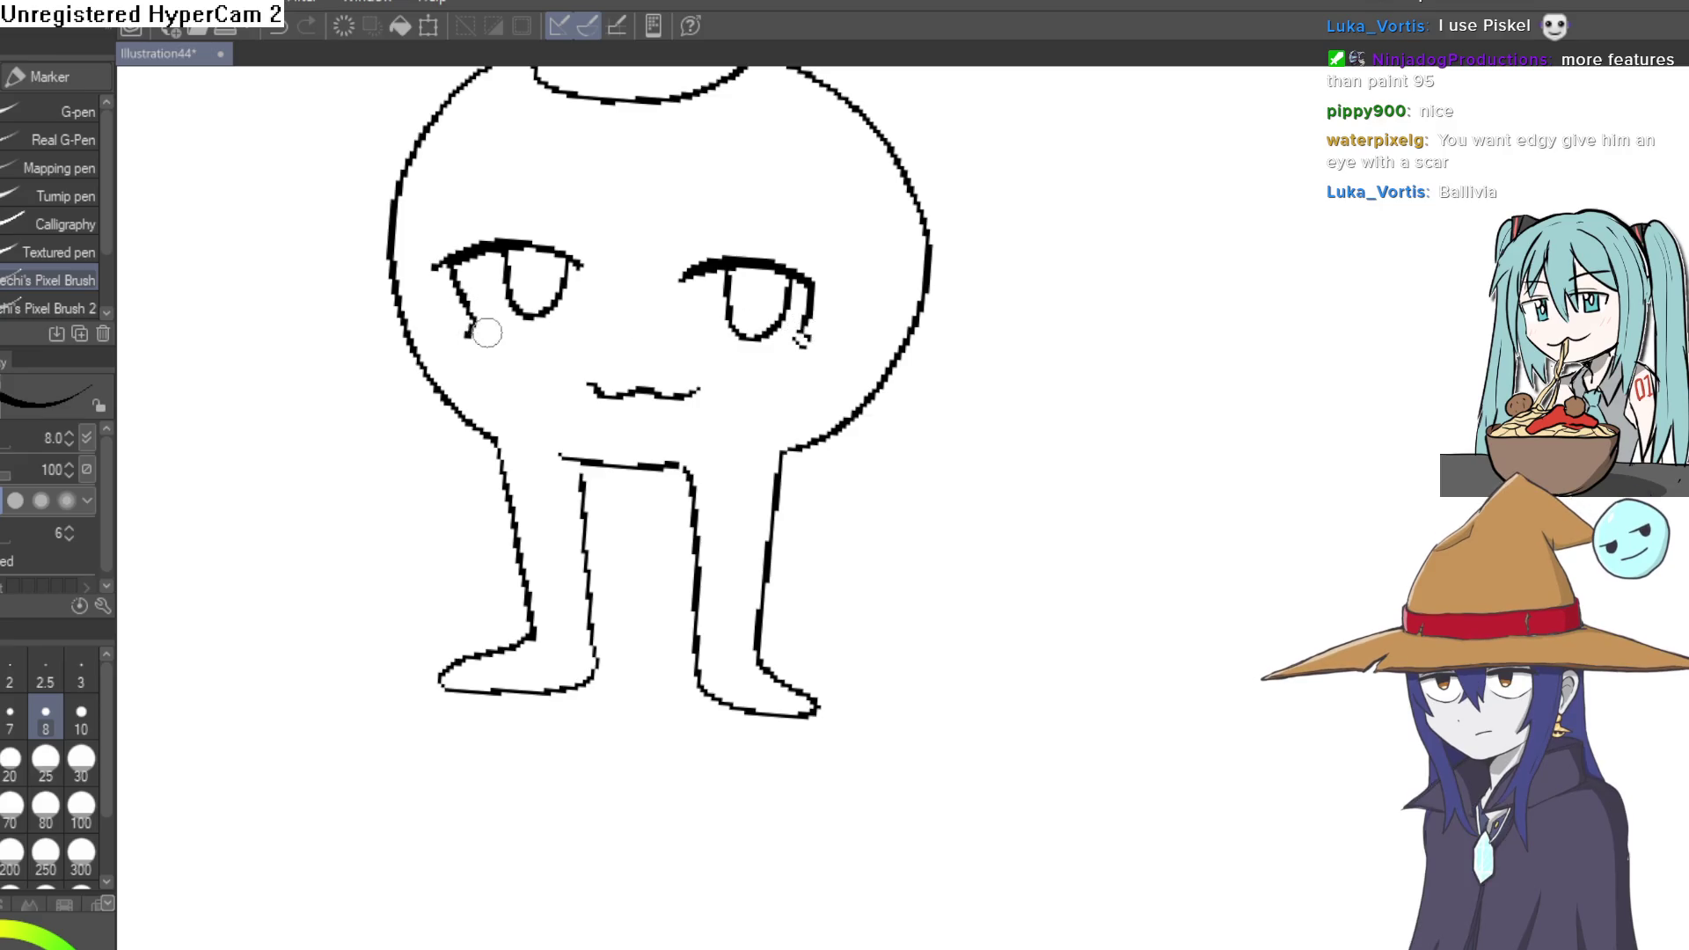
drag(718, 240, 742, 244)
key(minus)
key(minus)
key(minus)
key(minus)
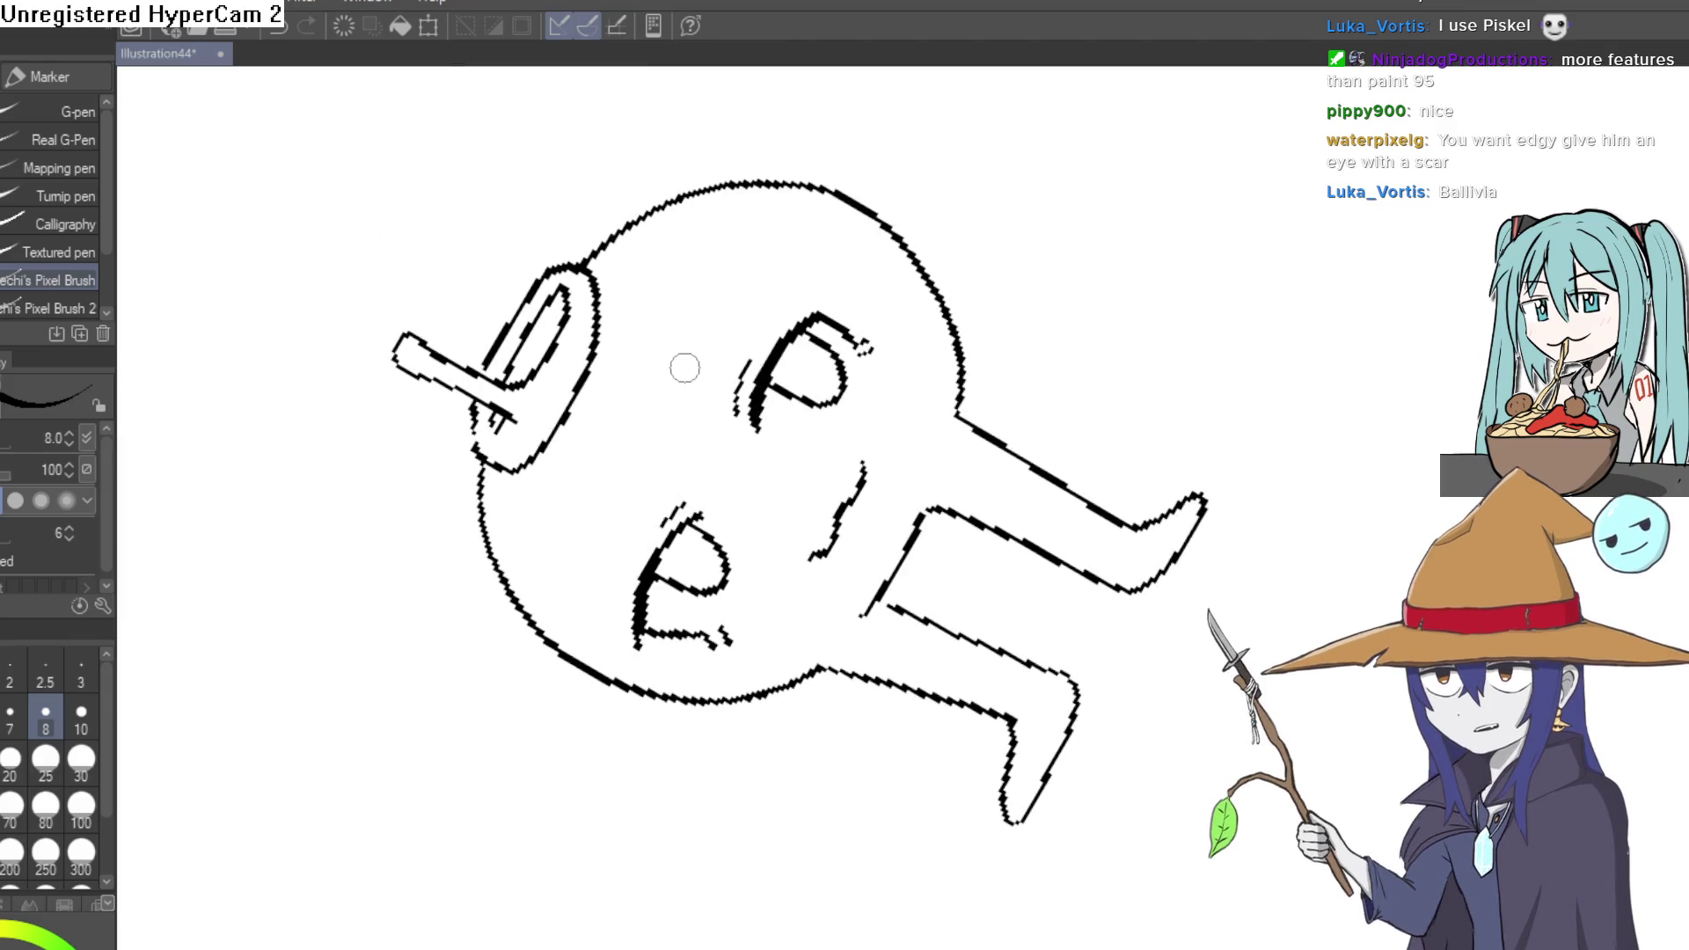
- Add a diagonal stroke above the left eye, then zoom and rotate the view around the right eye
drag(679, 374, 737, 275)
key(asciicircum)
key(asciicircum)
key(asciicircum)
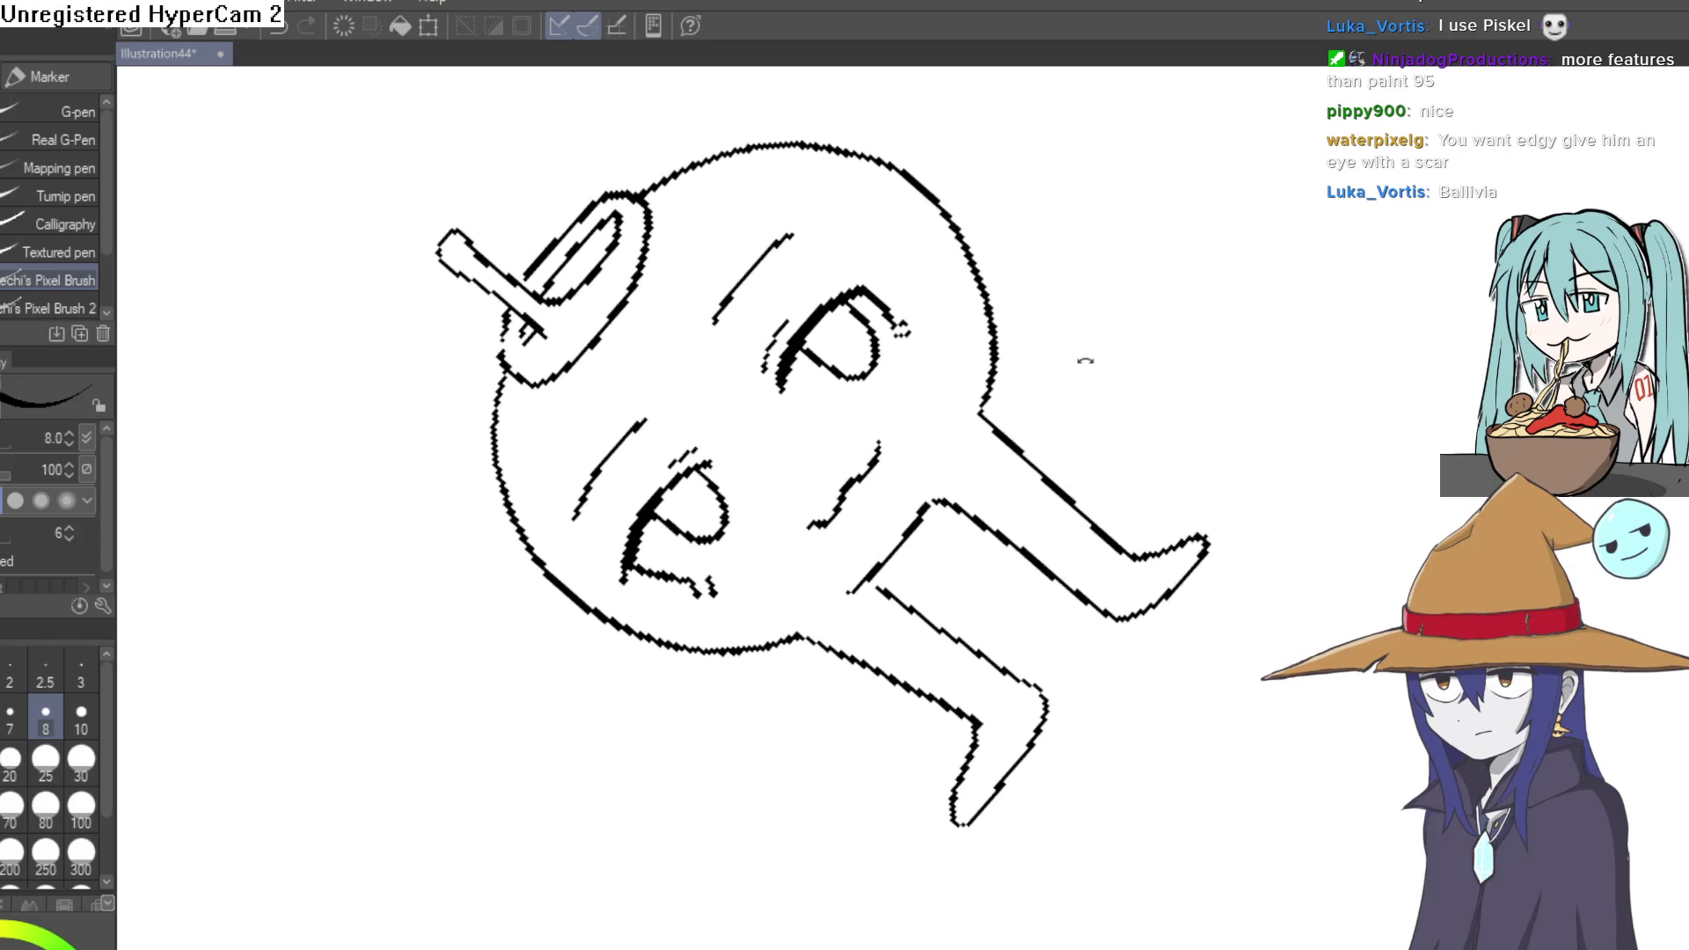
mouse_move(1109, 470)
mouse_down()
mouse_move(1176, 423)
mouse_move(1248, 433)
mouse_move(1209, 384)
mouse_move(1154, 387)
mouse_up()
mouse_move(914, 359)
mouse_down()
mouse_move(1045, 275)
mouse_move(992, 299)
mouse_move(988, 330)
mouse_up()
key(minus)
key(minus)
mouse_move(1164, 282)
mouse_down()
mouse_move(1150, 602)
mouse_move(1018, 680)
mouse_up()
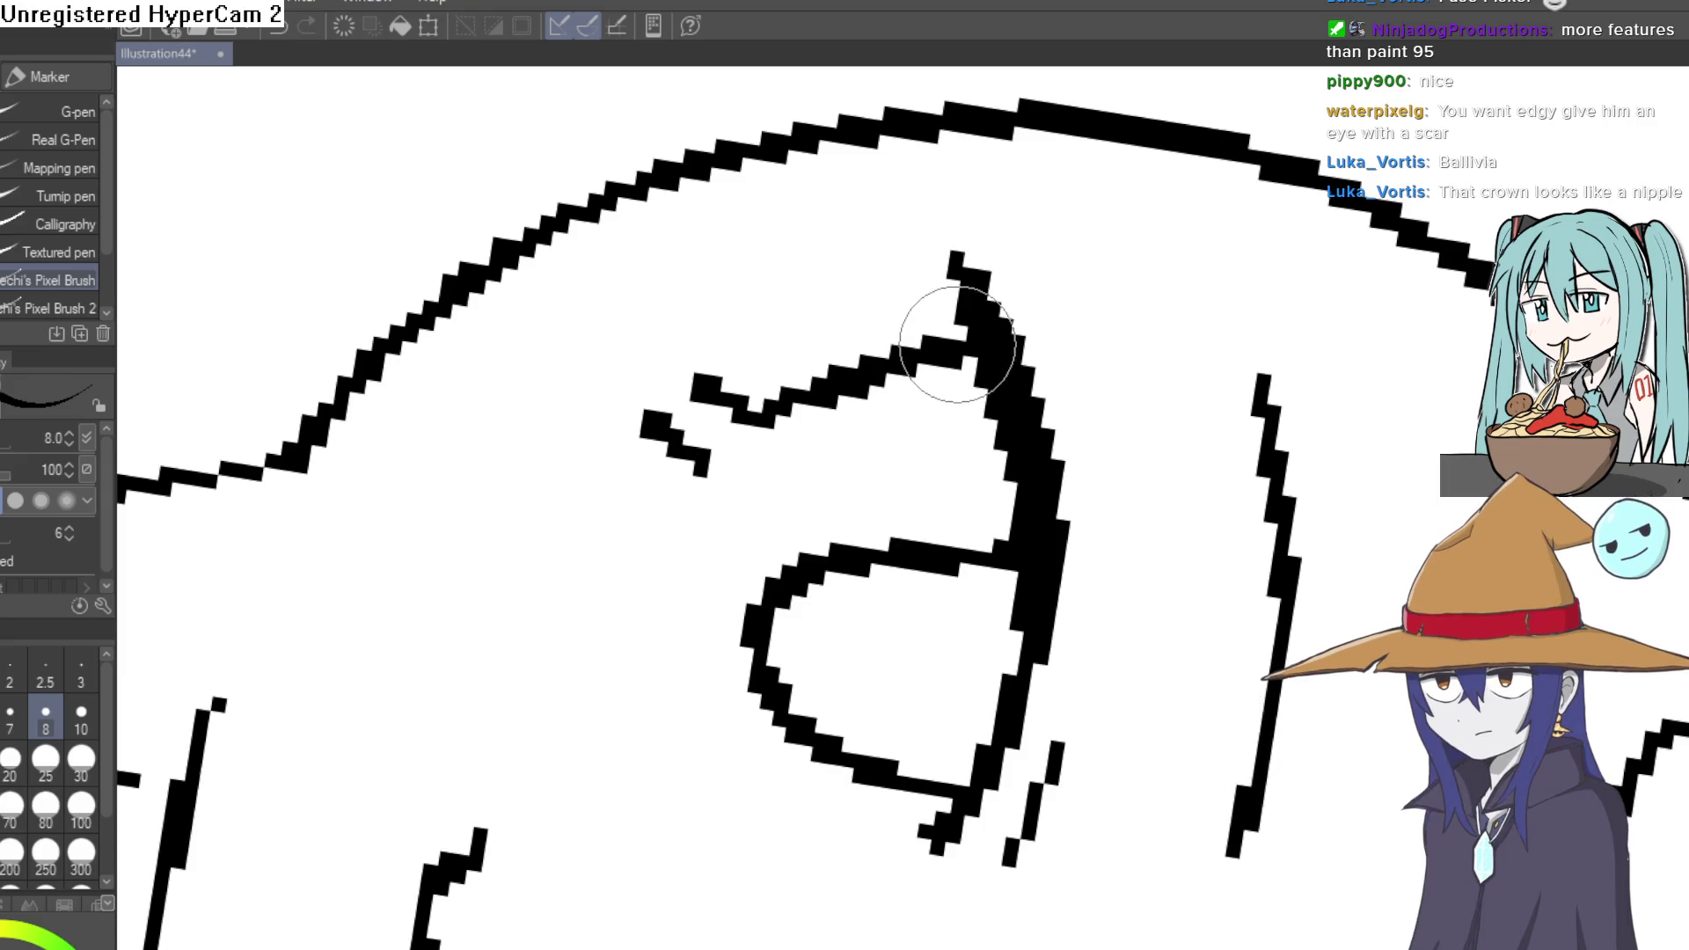
- Pan the view across the face, then deselect the existing sprite in the Construct 3 layout
scroll(959, 321, down, 6)
mouse_move(926, 449)
mouse_down()
mouse_move(1167, 346)
mouse_move(1161, 403)
mouse_move(1098, 362)
mouse_move(1165, 301)
mouse_move(1202, 339)
mouse_up()
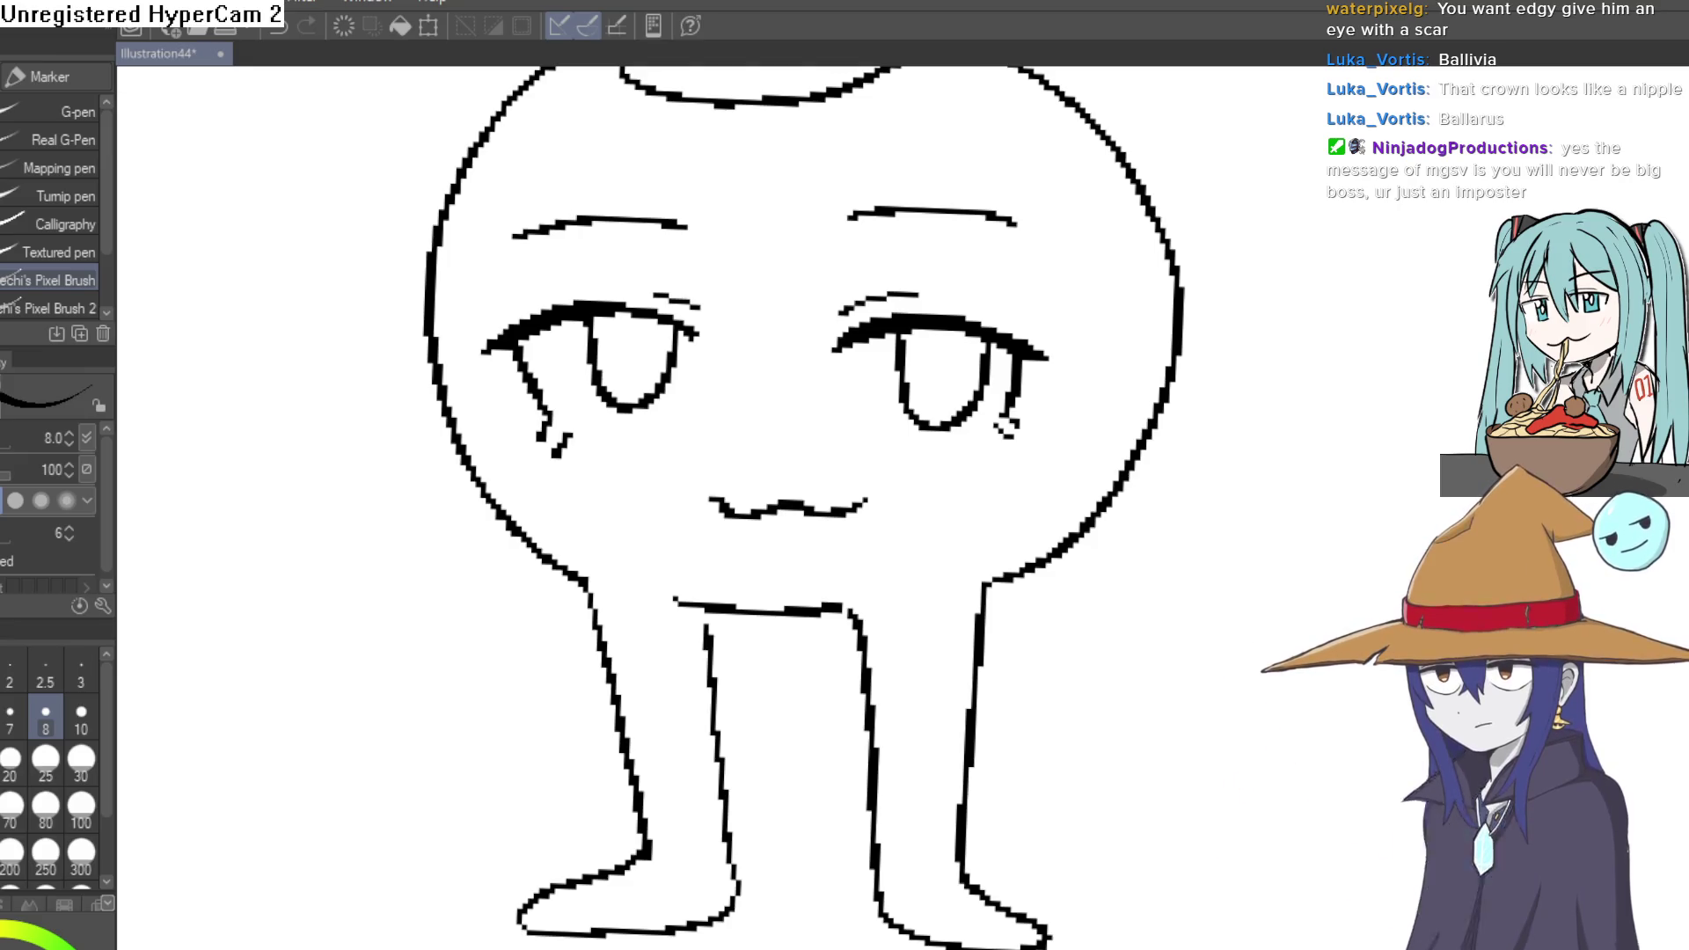
scroll(858, 674, down, 4)
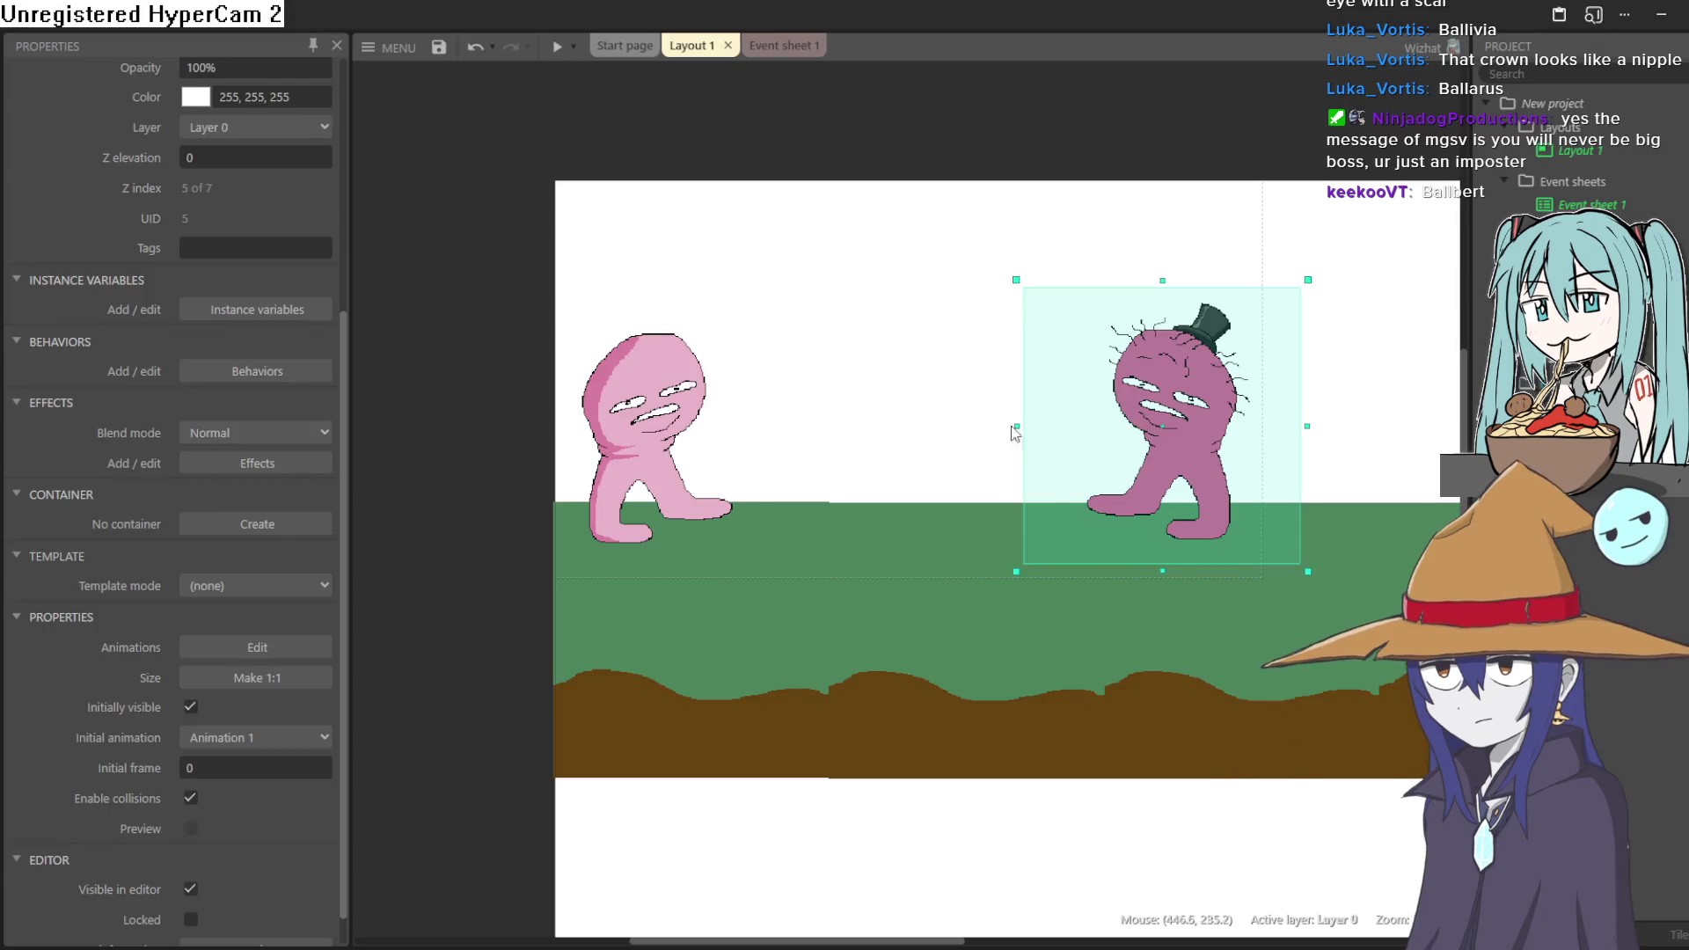
click(869, 368)
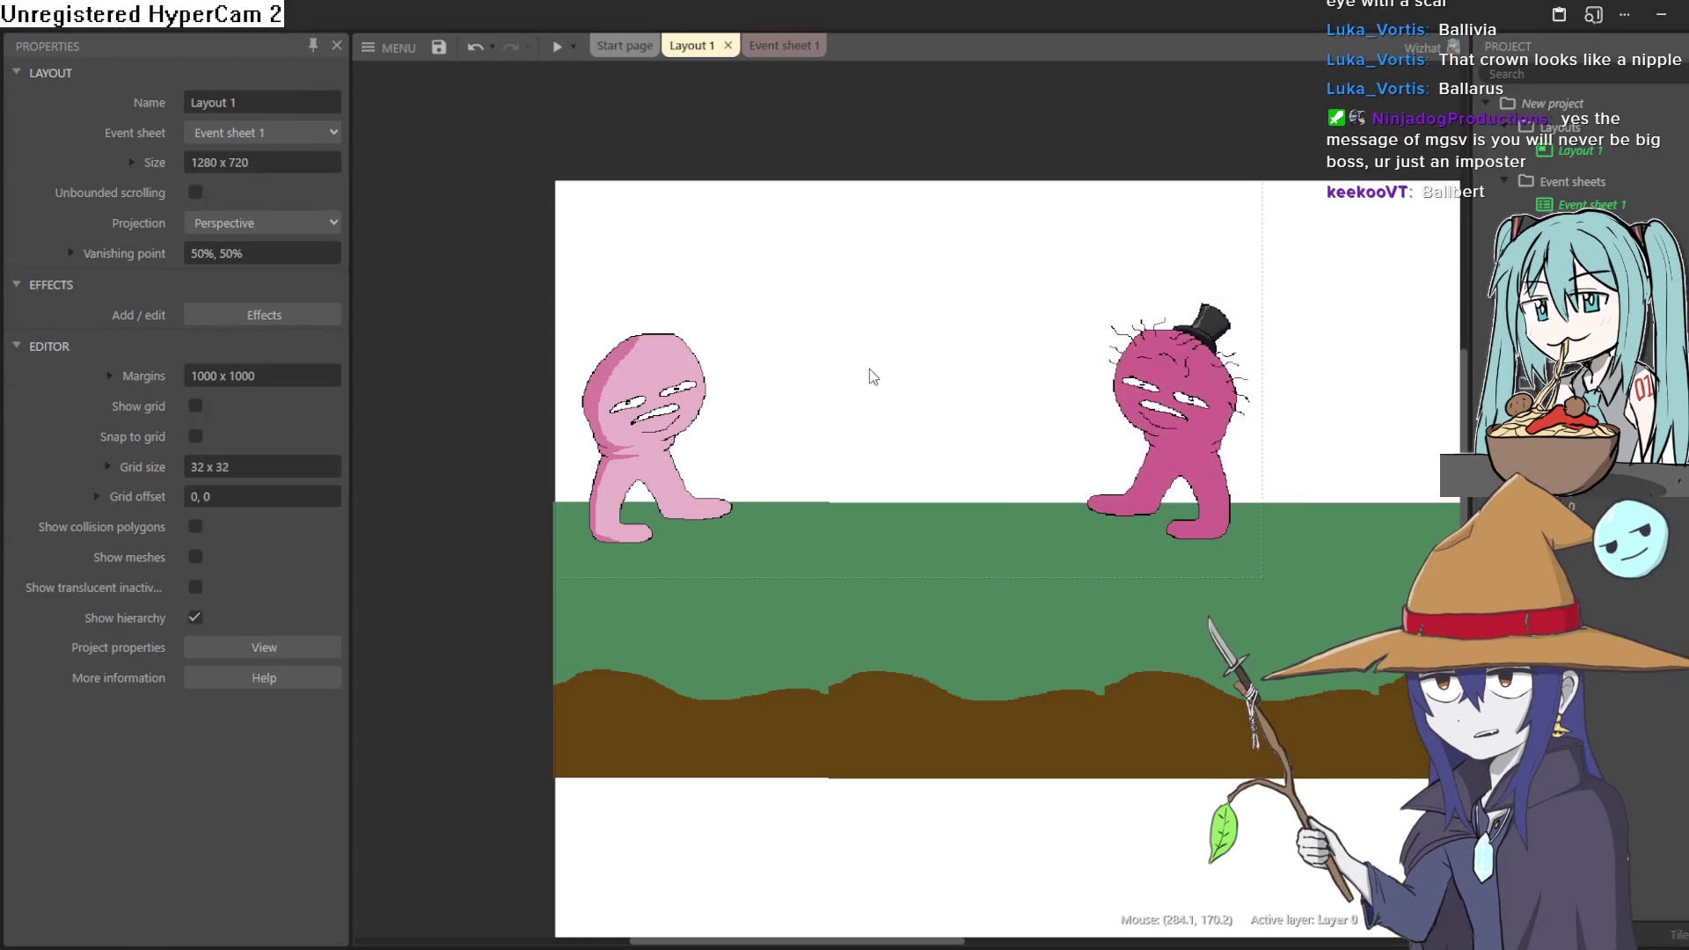
- Insert a new Sprite into the layout and pick the size-1 Pencil in its Animations Editor
double_click(867, 367)
click(1041, 701)
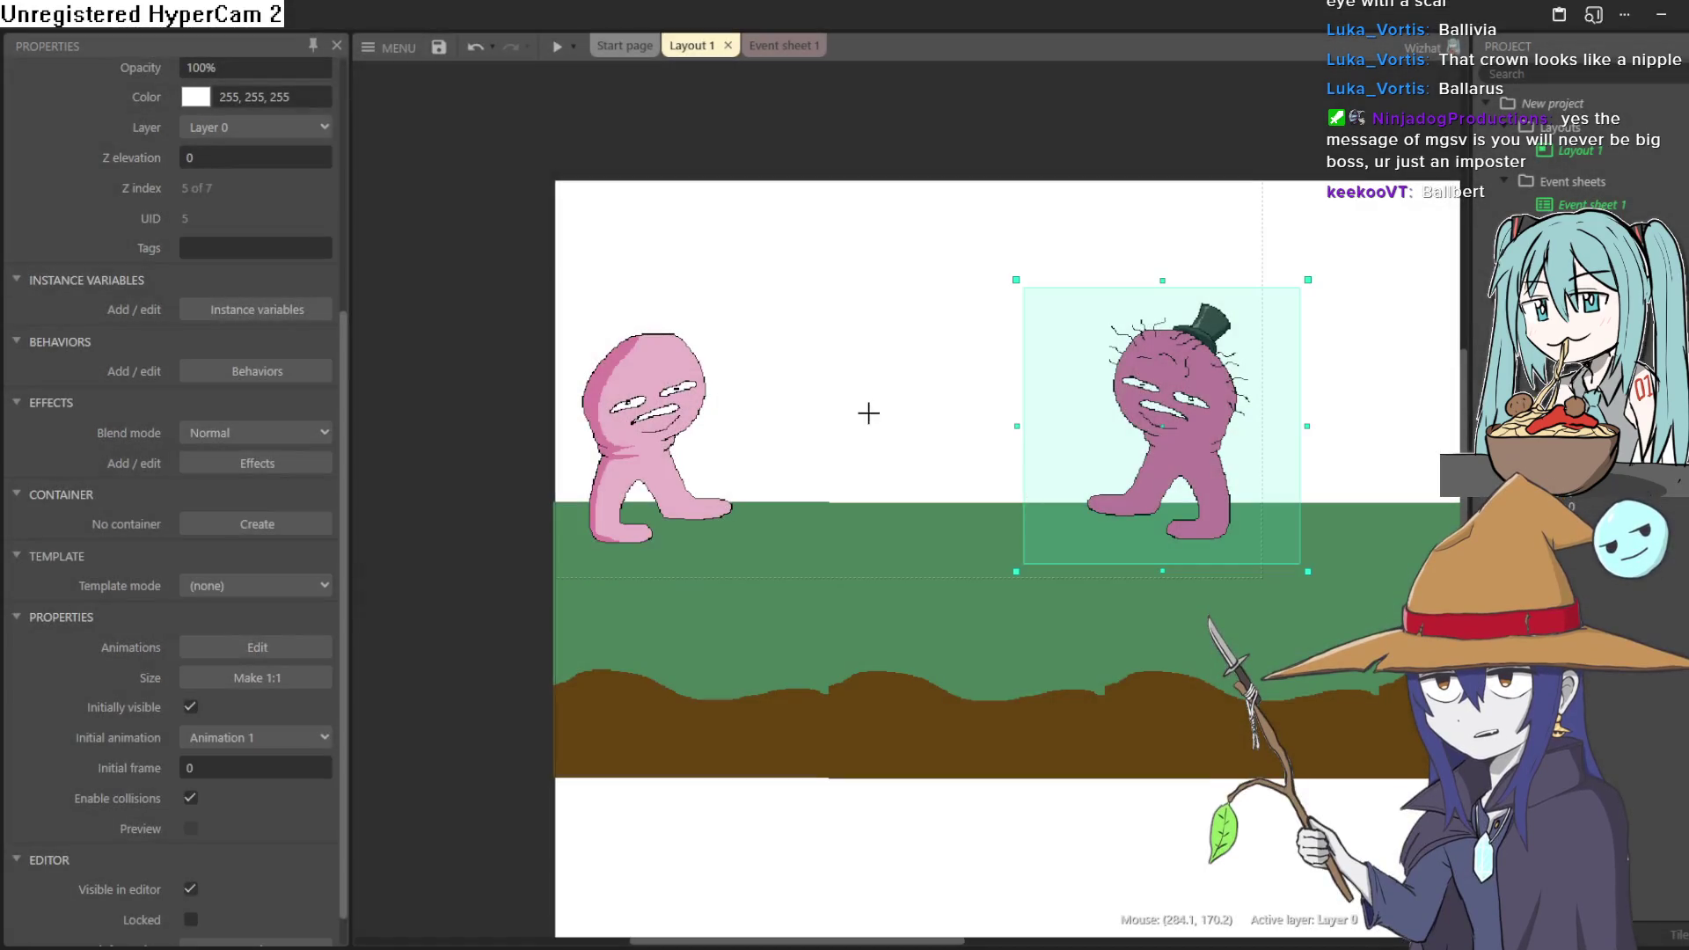
click(874, 414)
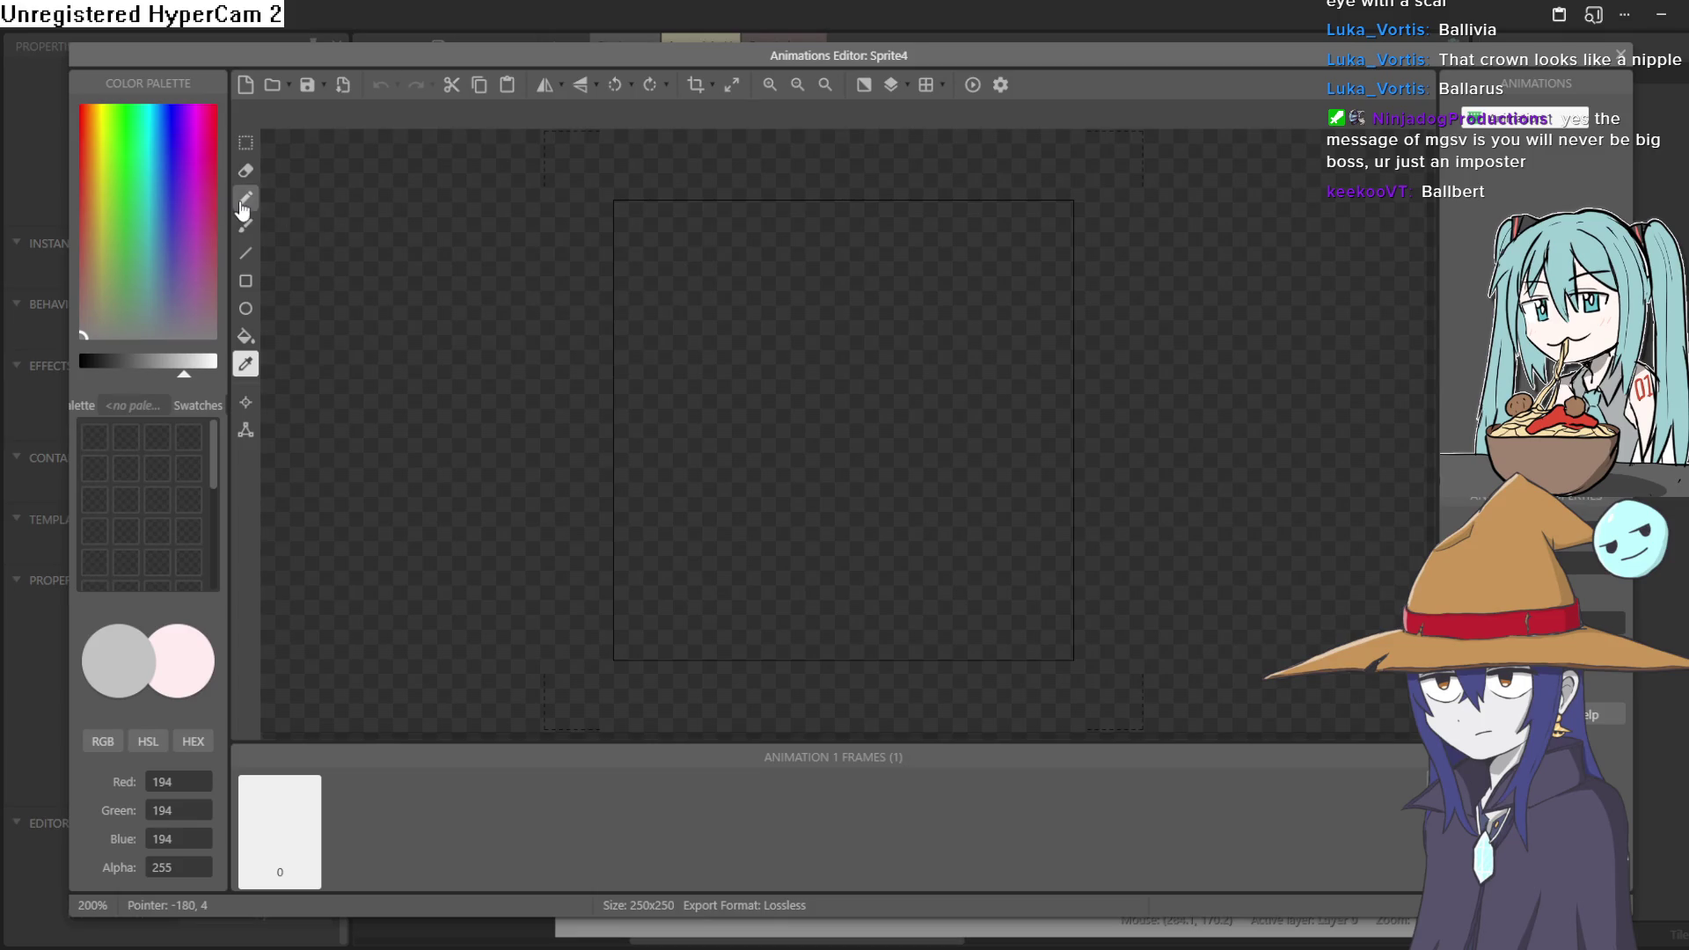
click(244, 201)
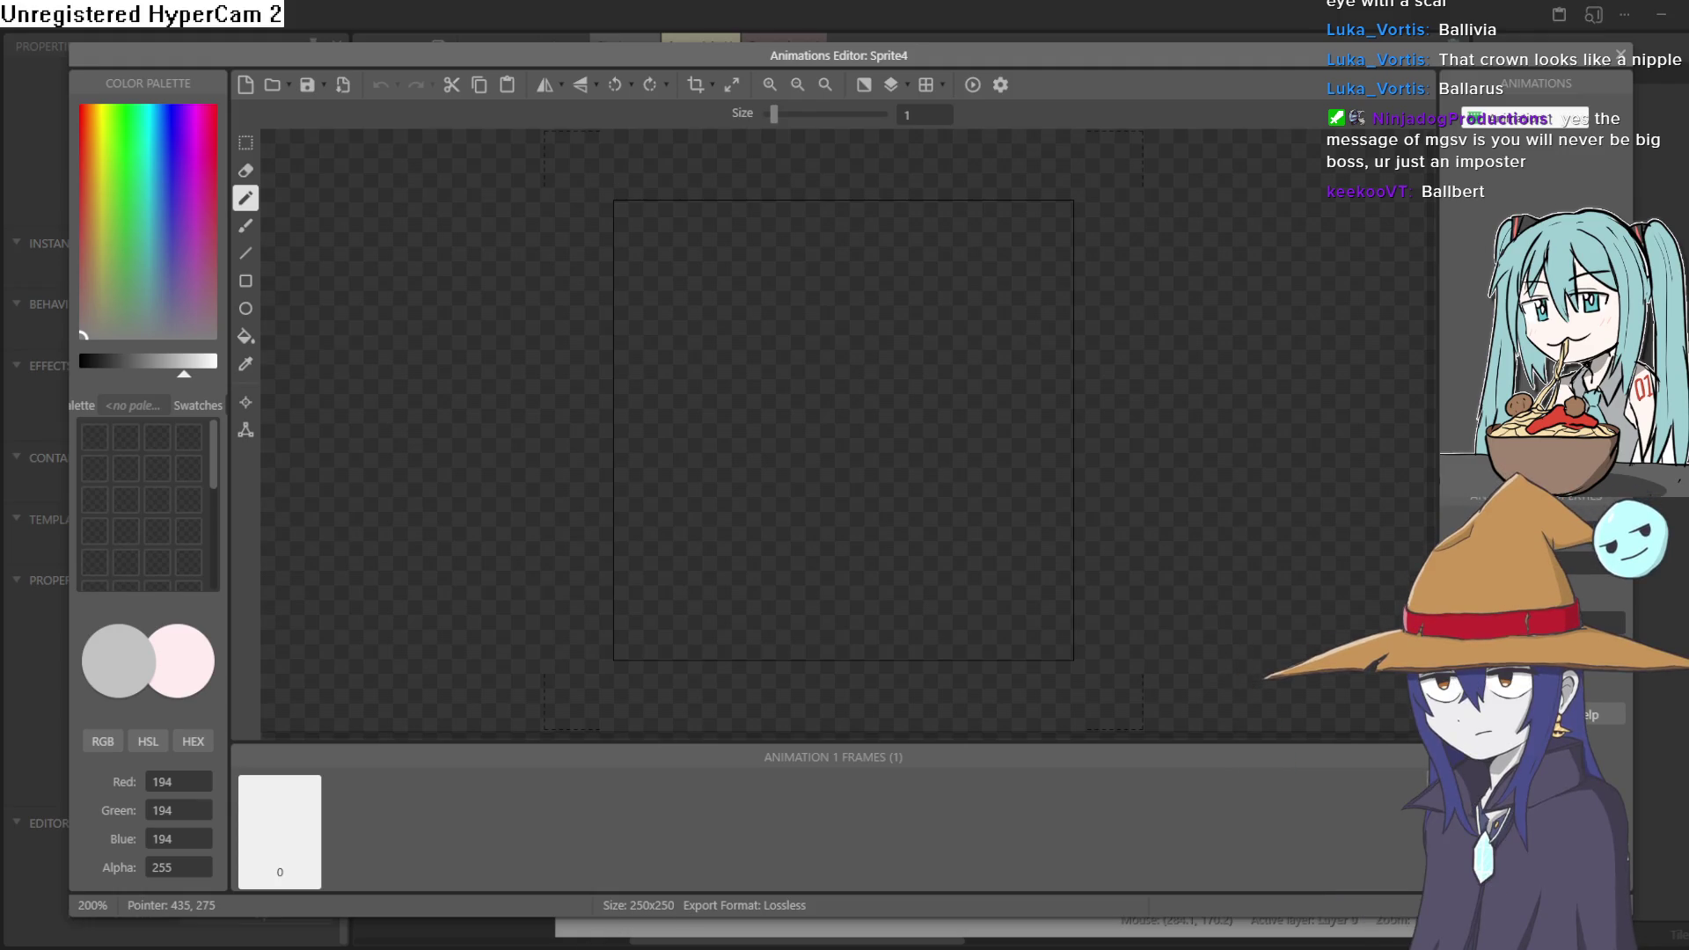
key(alt+Tab)
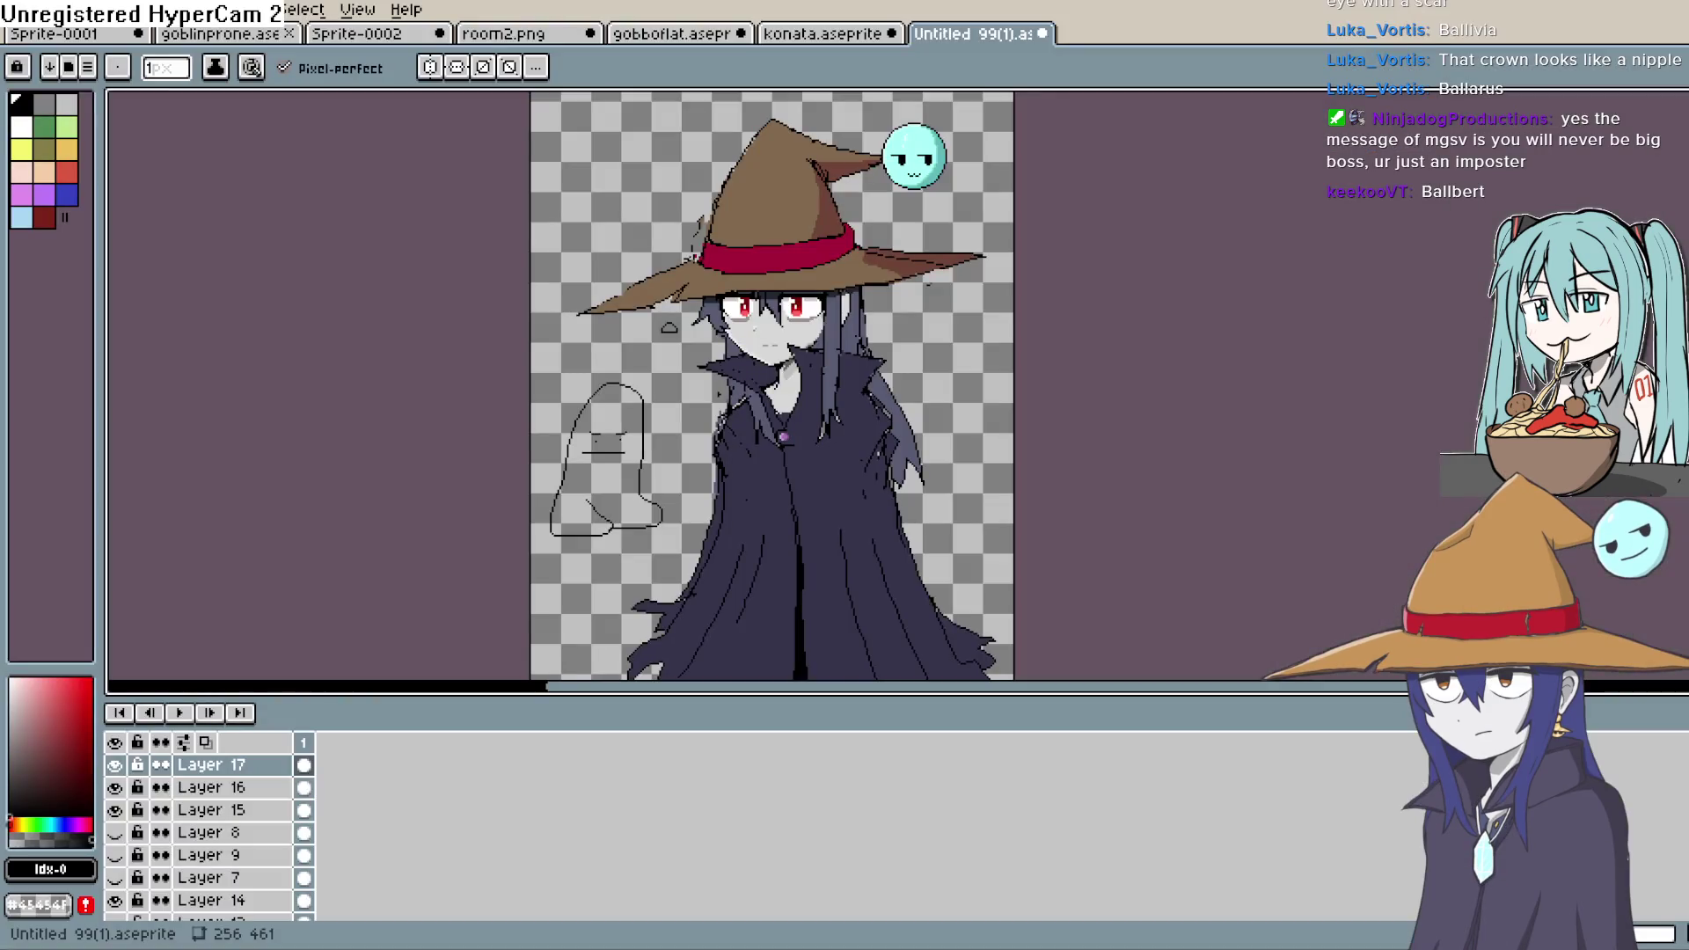
- Spray a straight light grey line across the cheek below the right eye
scroll(766, 322, up, 3)
drag(73, 702, 9, 708)
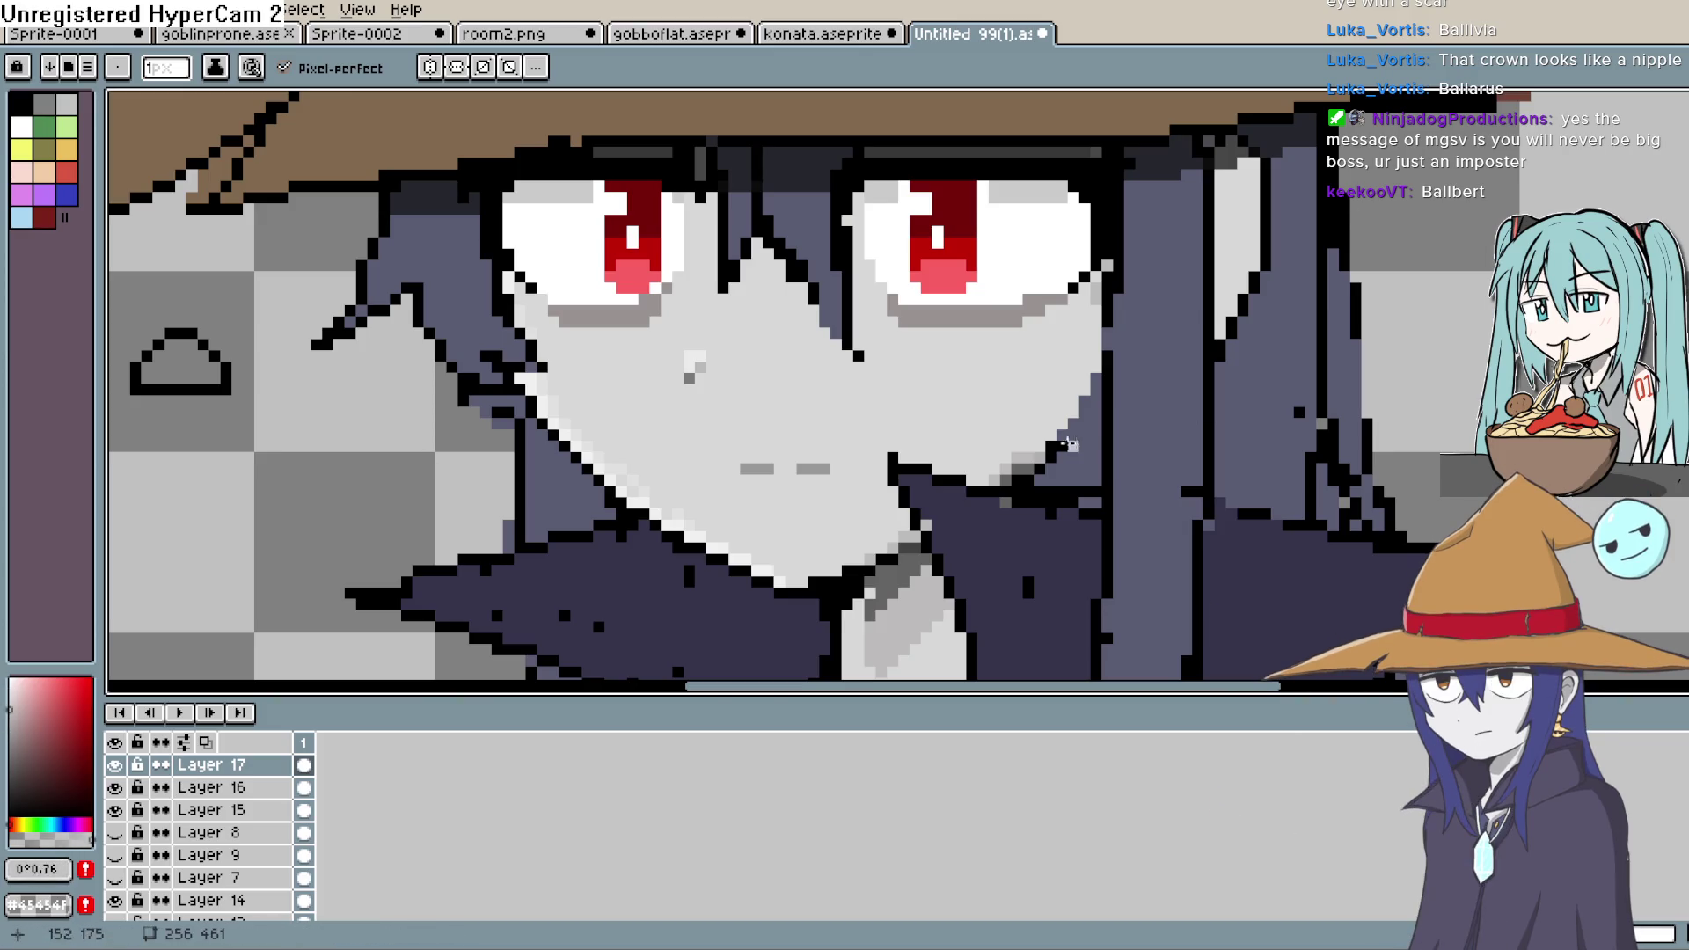
key(shift+b)
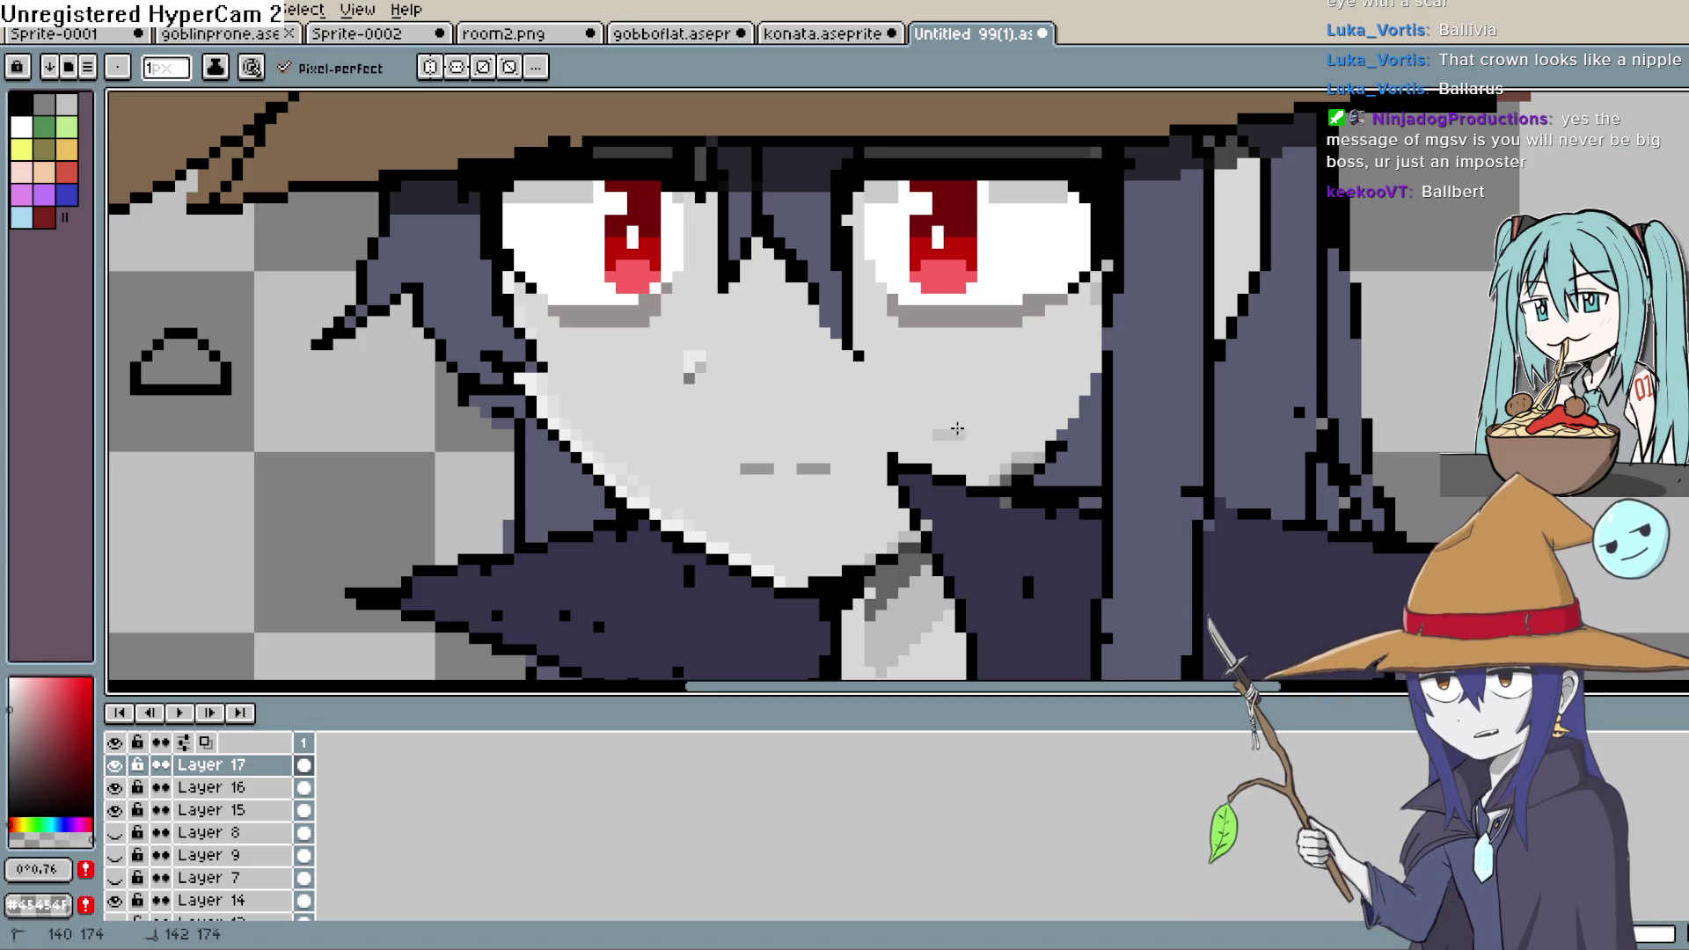
key(shift)
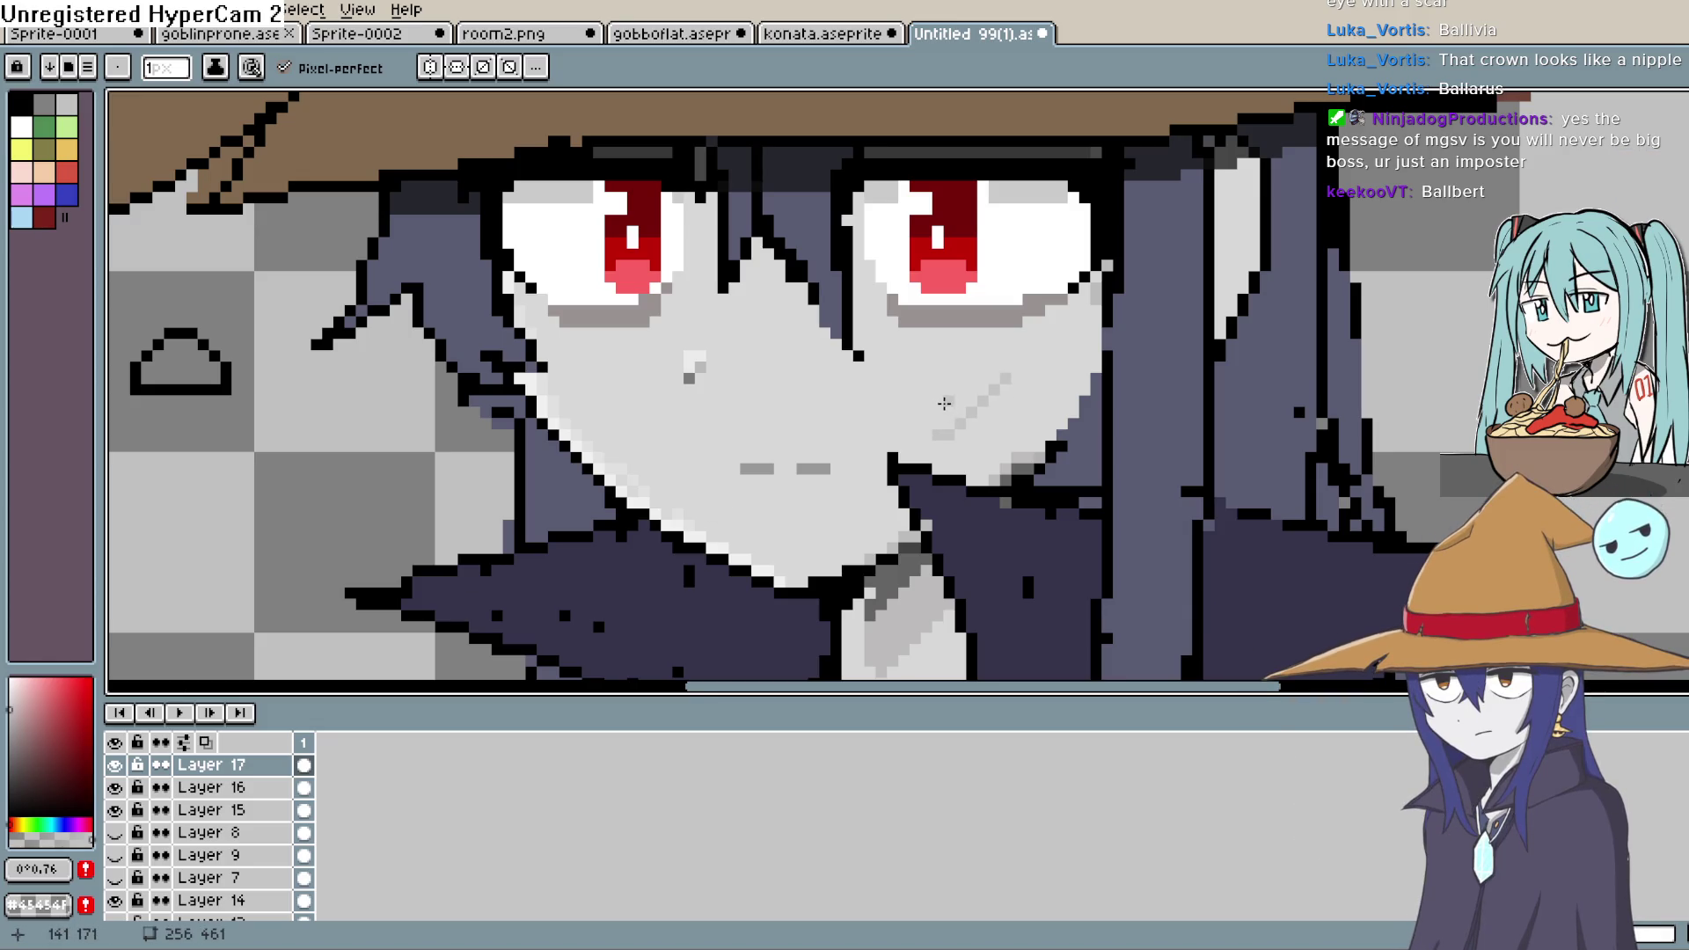
shift+click(1007, 379)
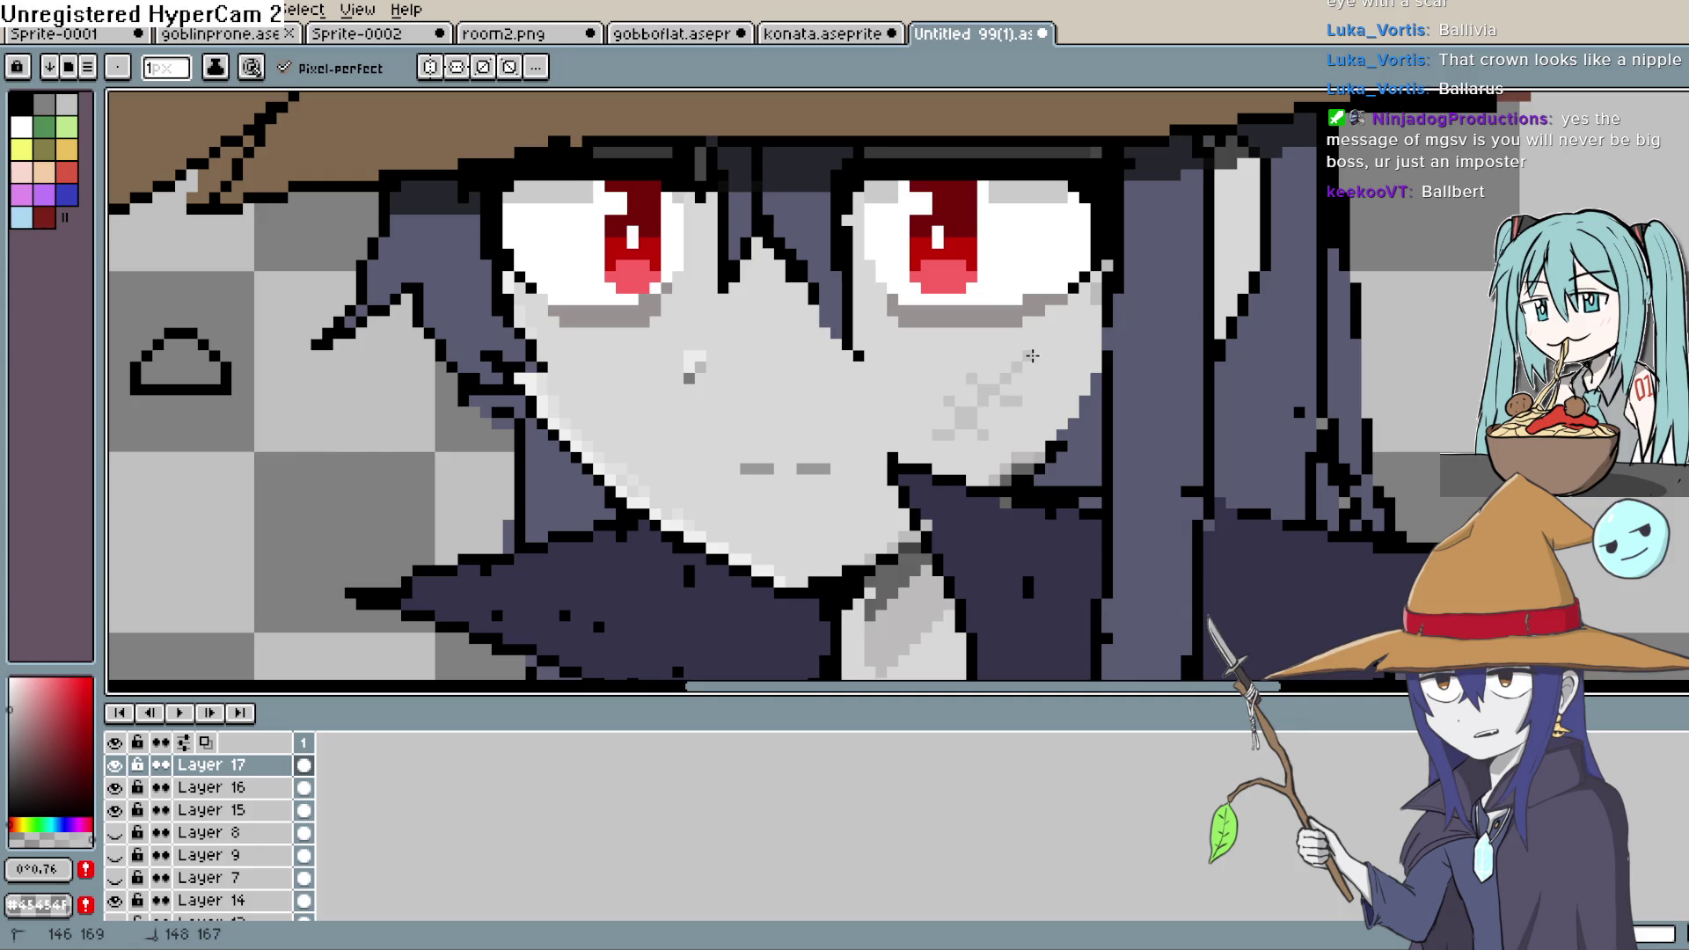
scroll(1003, 378, down, 1)
scroll(1003, 379, up, 4)
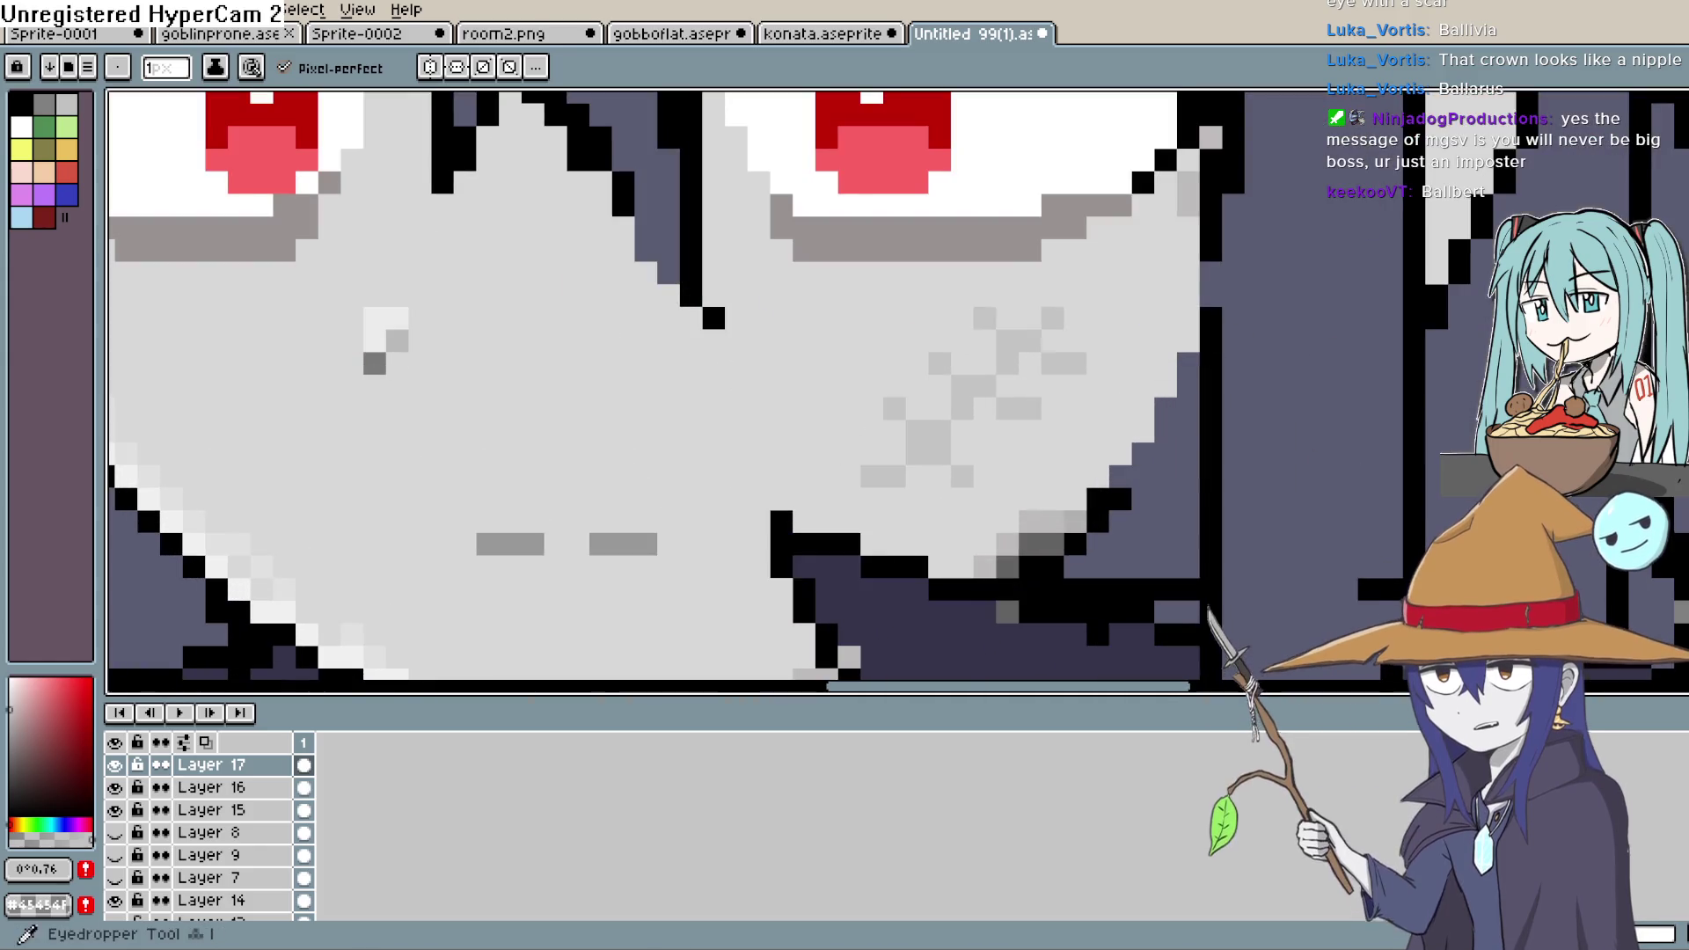
- Erase the stray grey spray pixels scattered around the cheek
key(e)
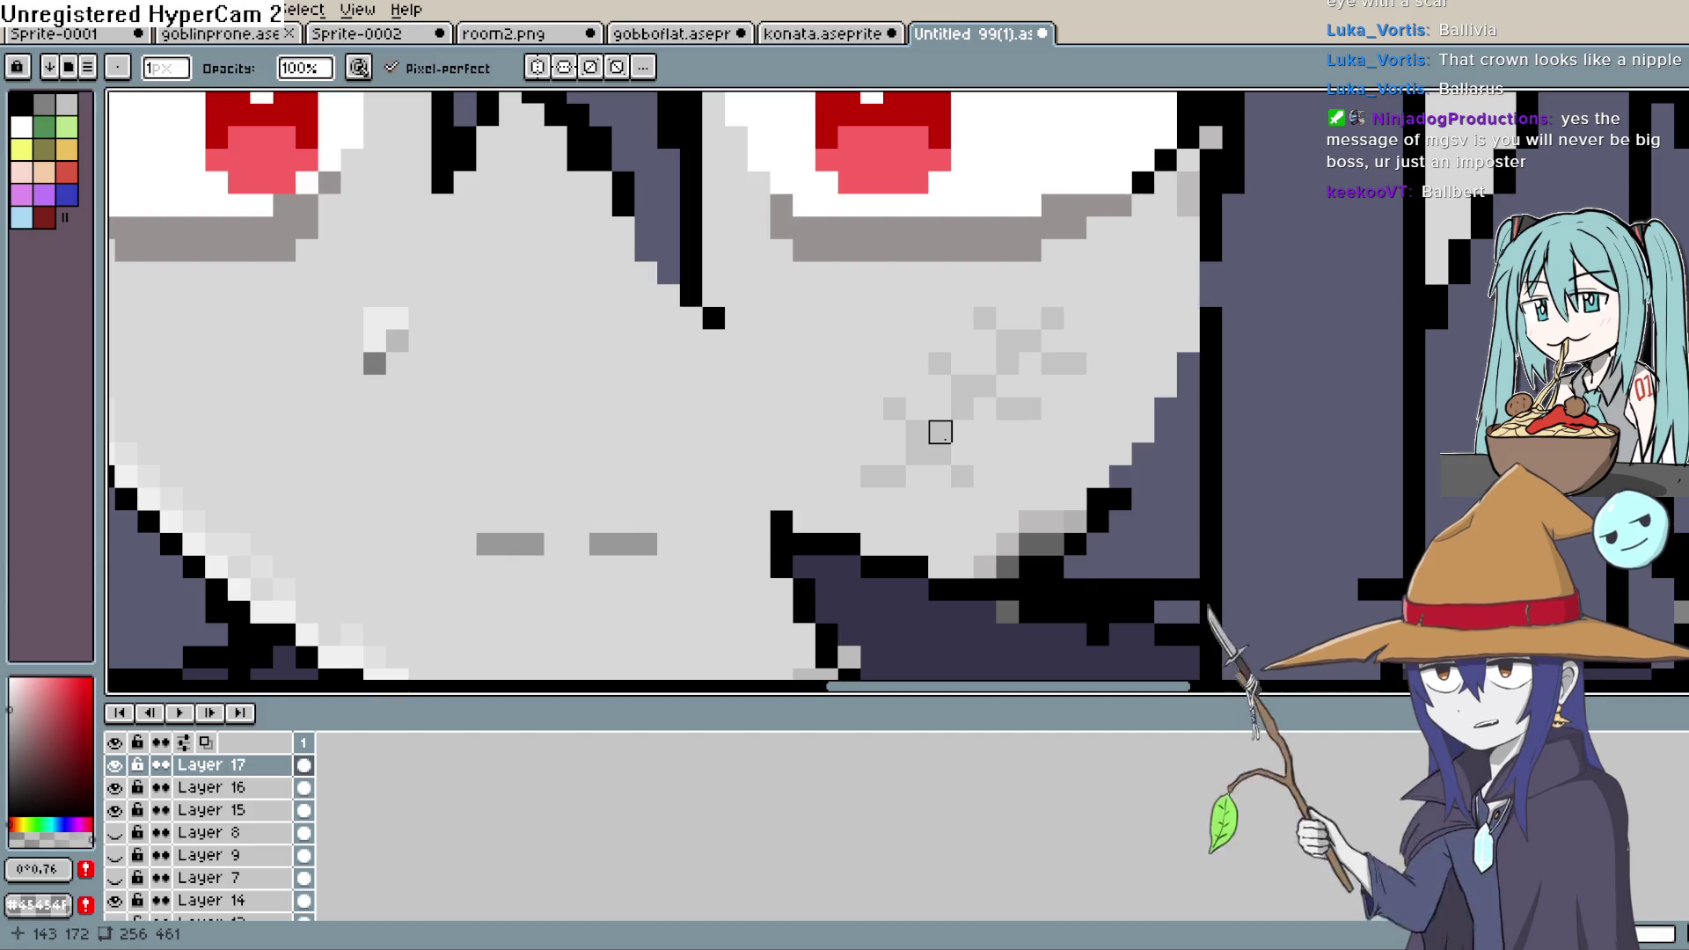
click(964, 387)
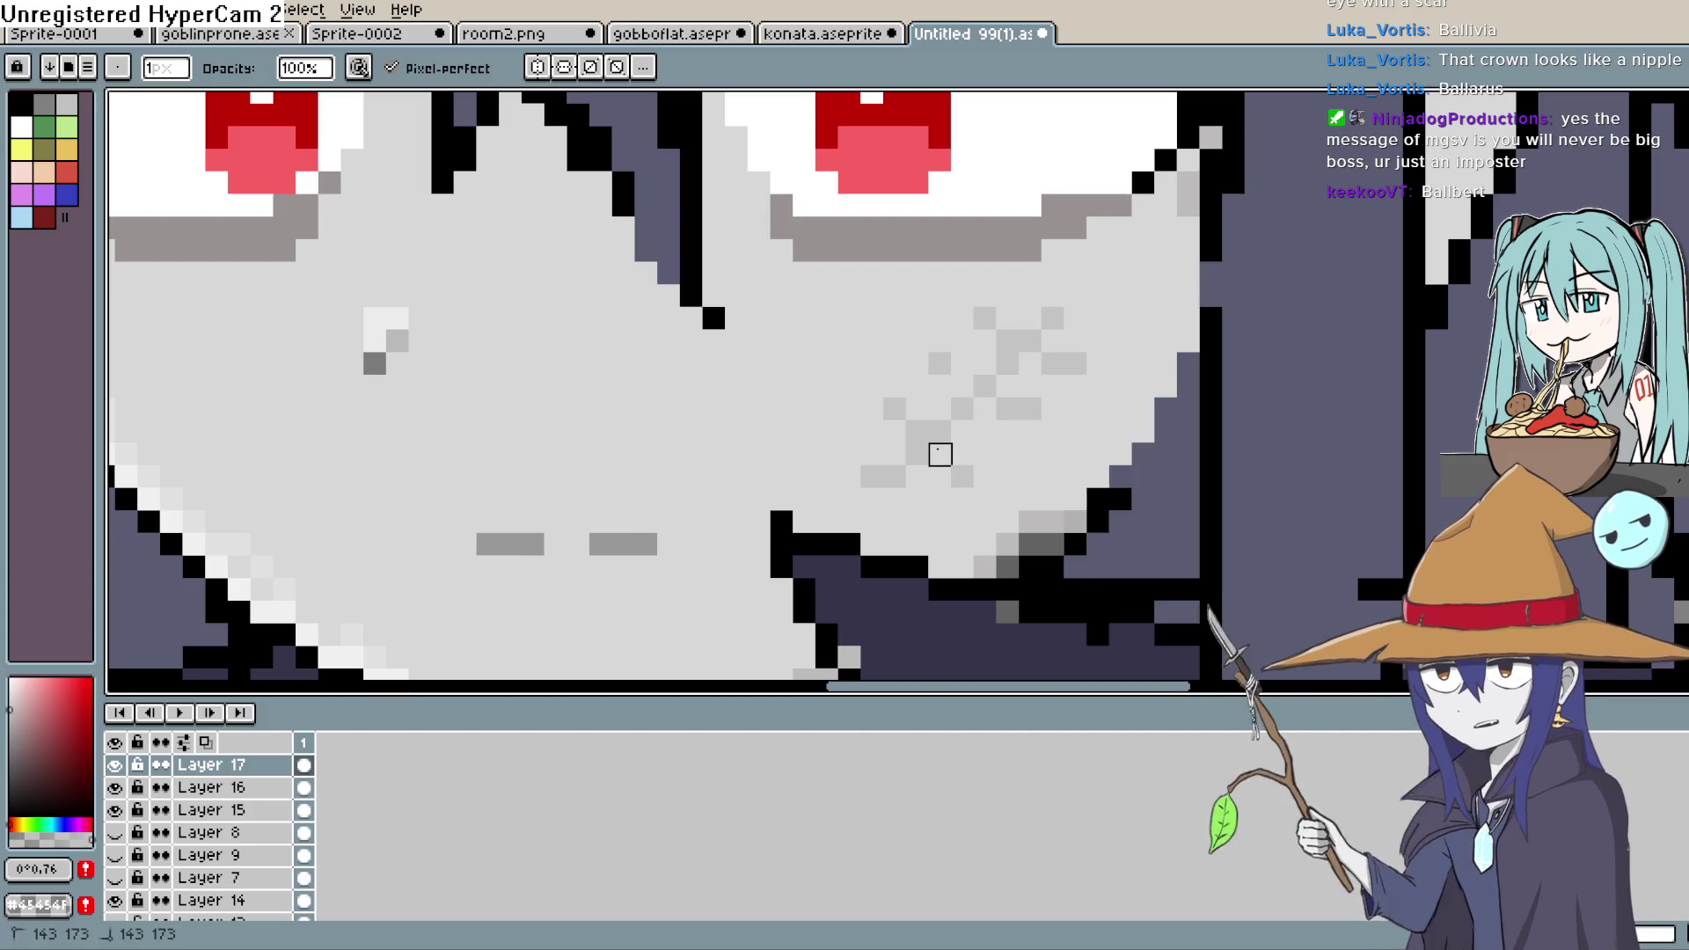
click(895, 409)
click(1008, 409)
click(1008, 341)
click(1053, 363)
click(1076, 363)
click(986, 318)
click(940, 364)
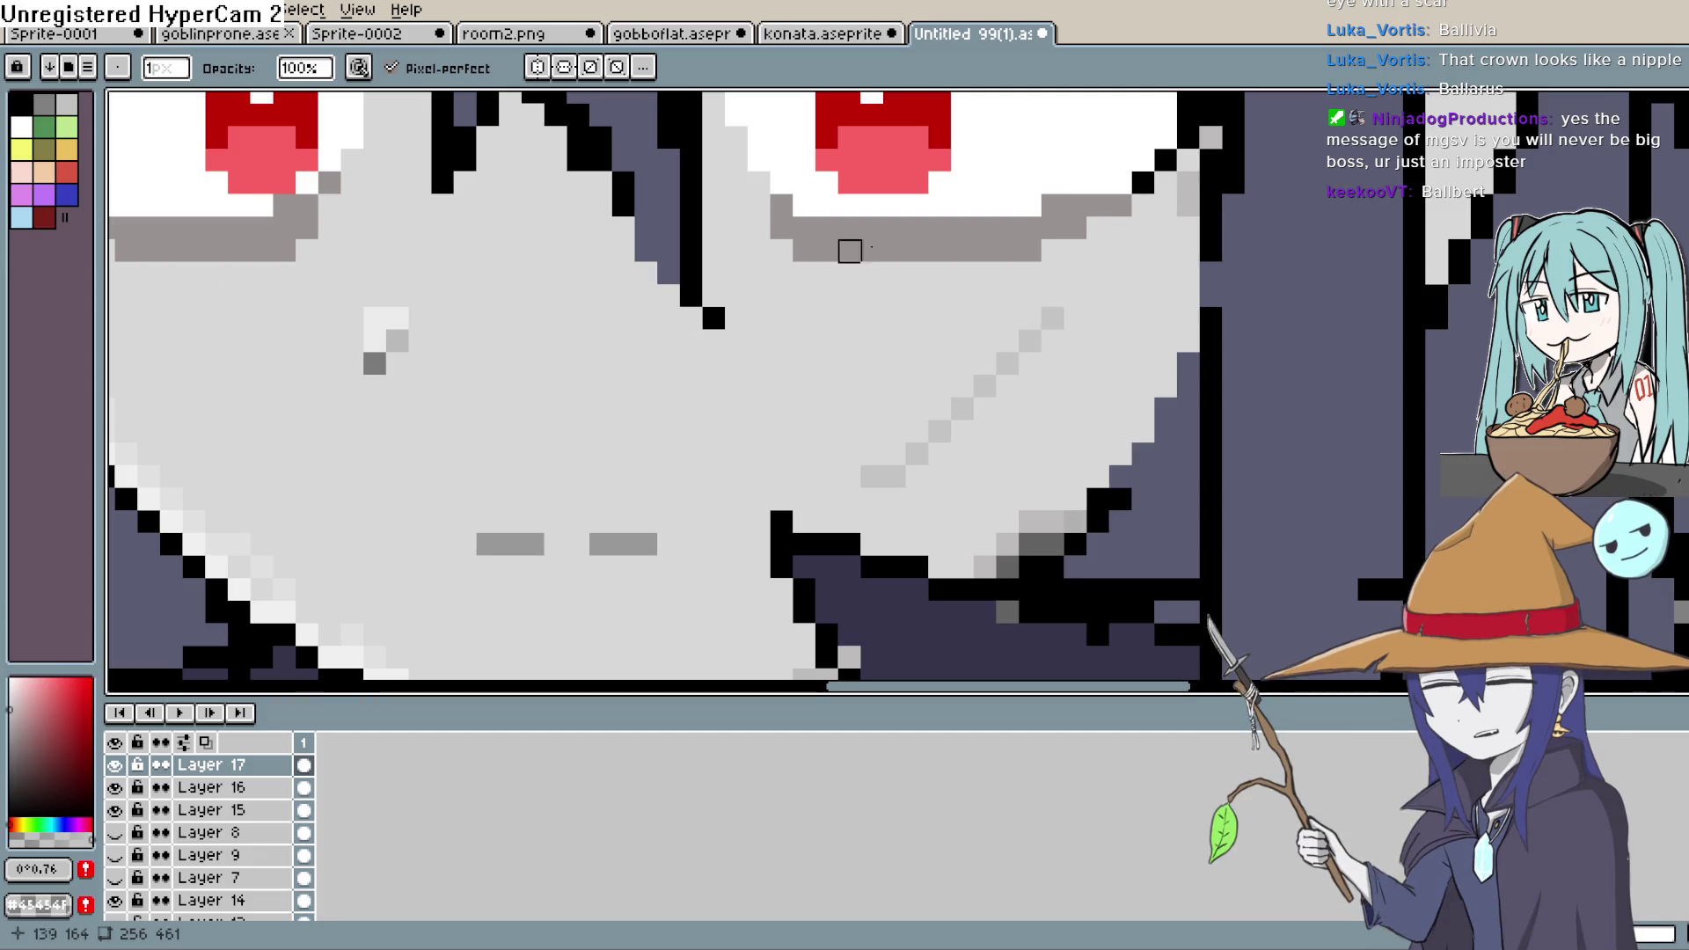
- Place single grey pixels on the cheek to build the crosshatched scar pattern
key(b)
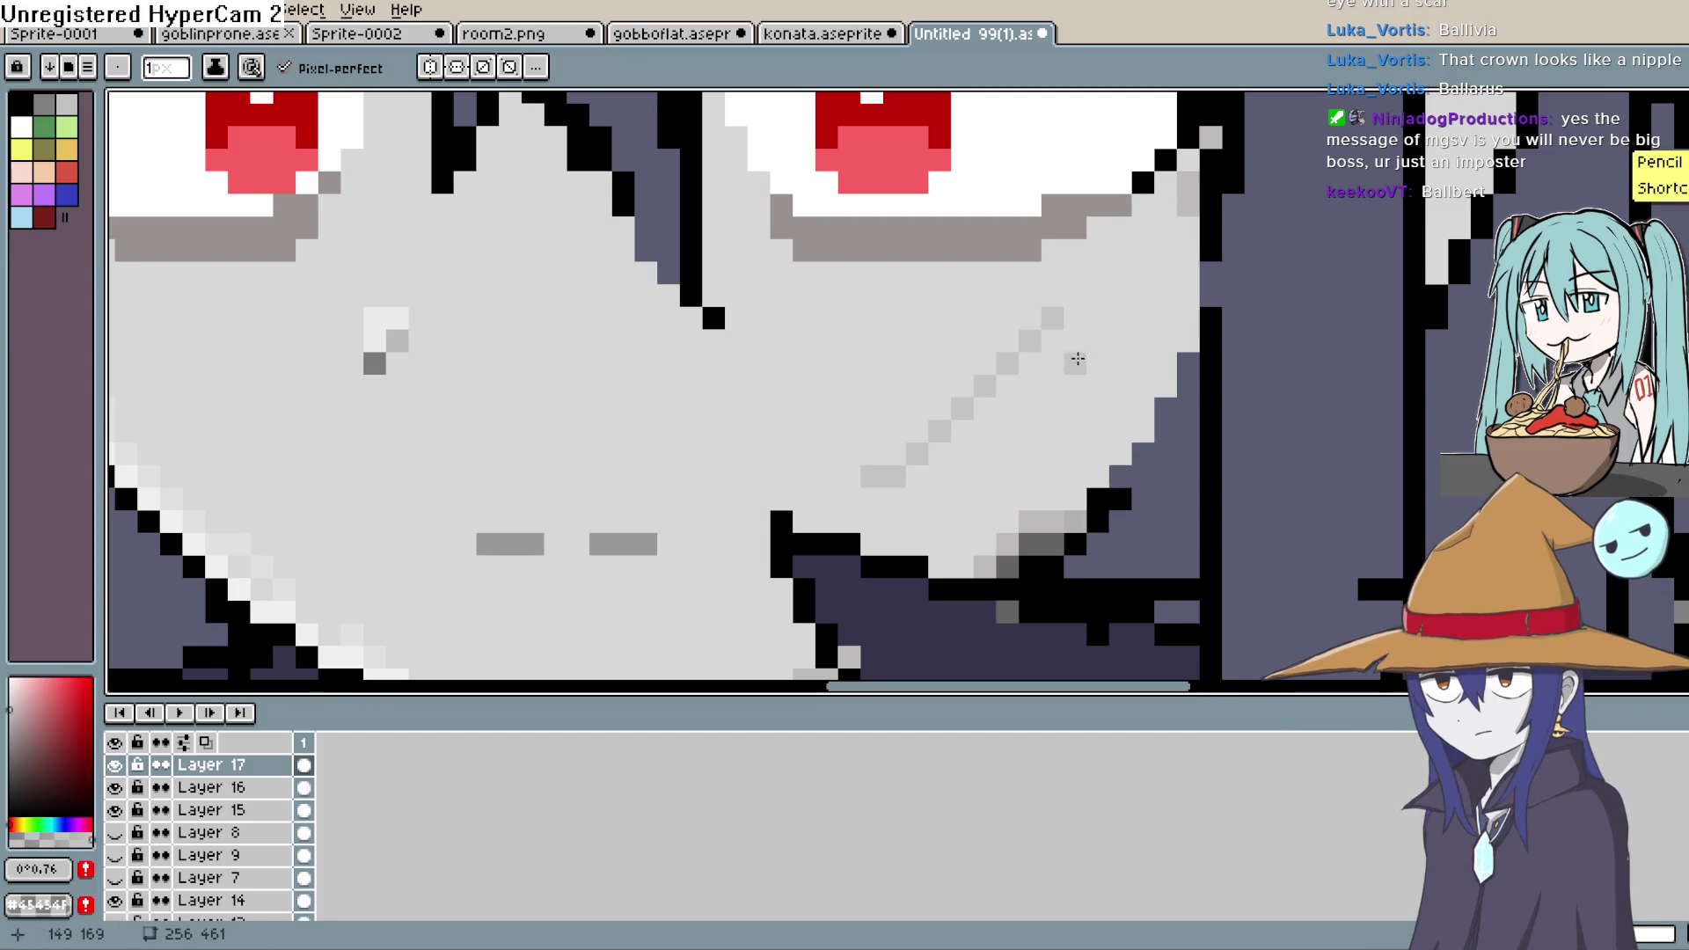
click(1075, 386)
click(1007, 320)
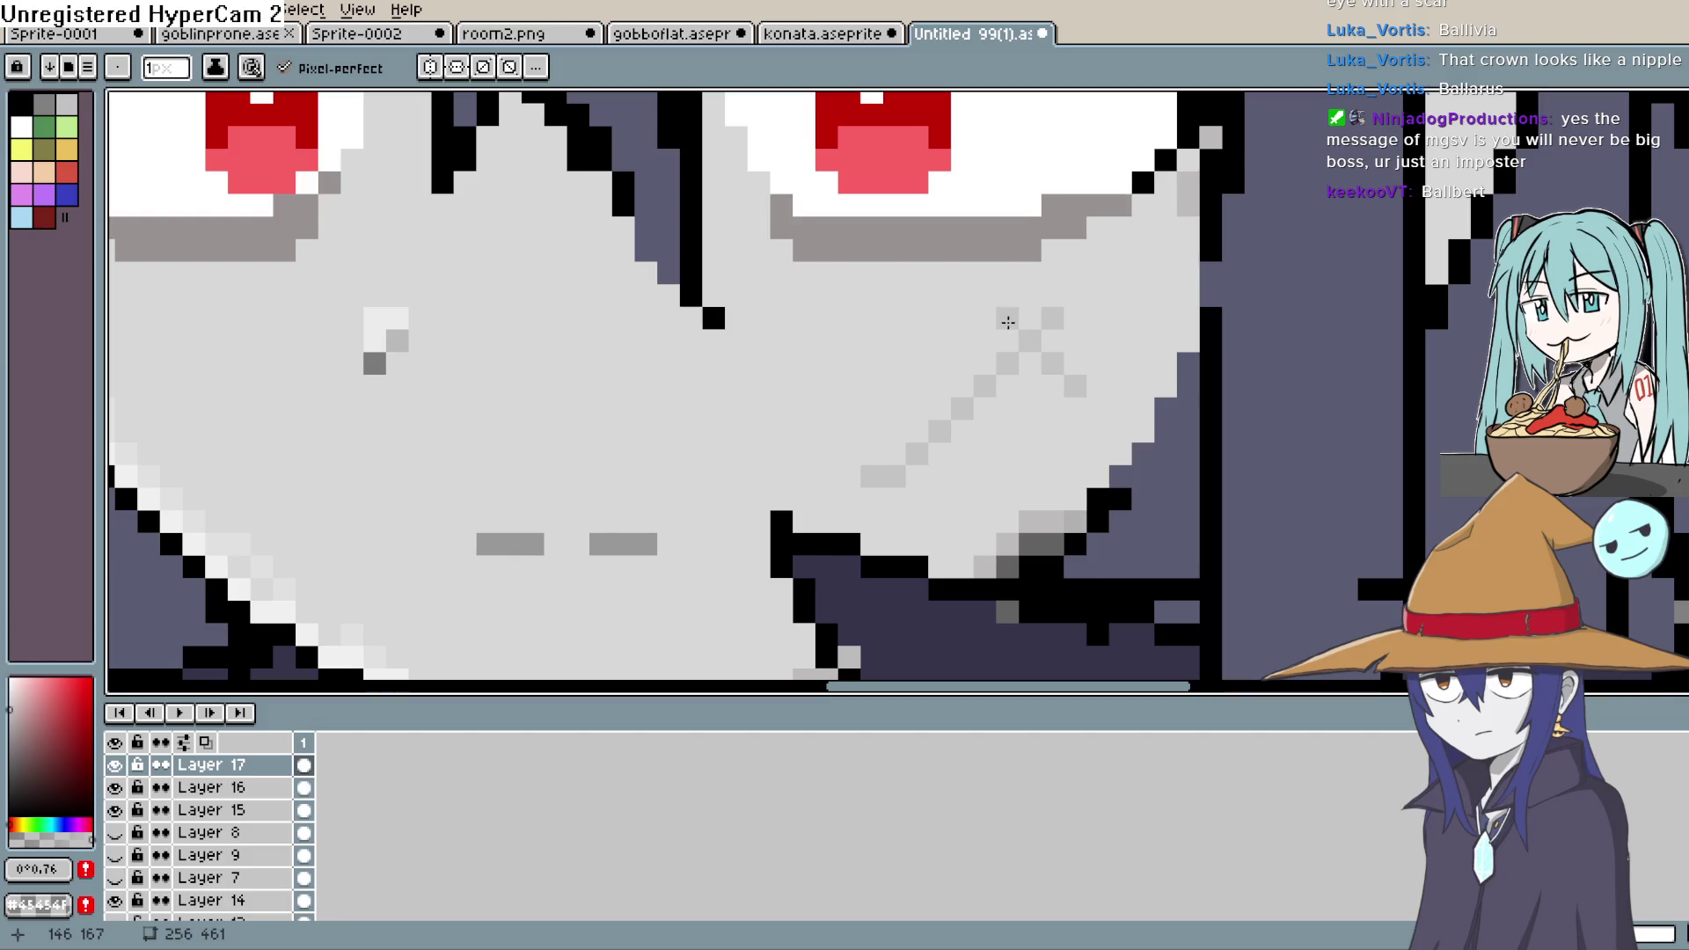
click(1003, 387)
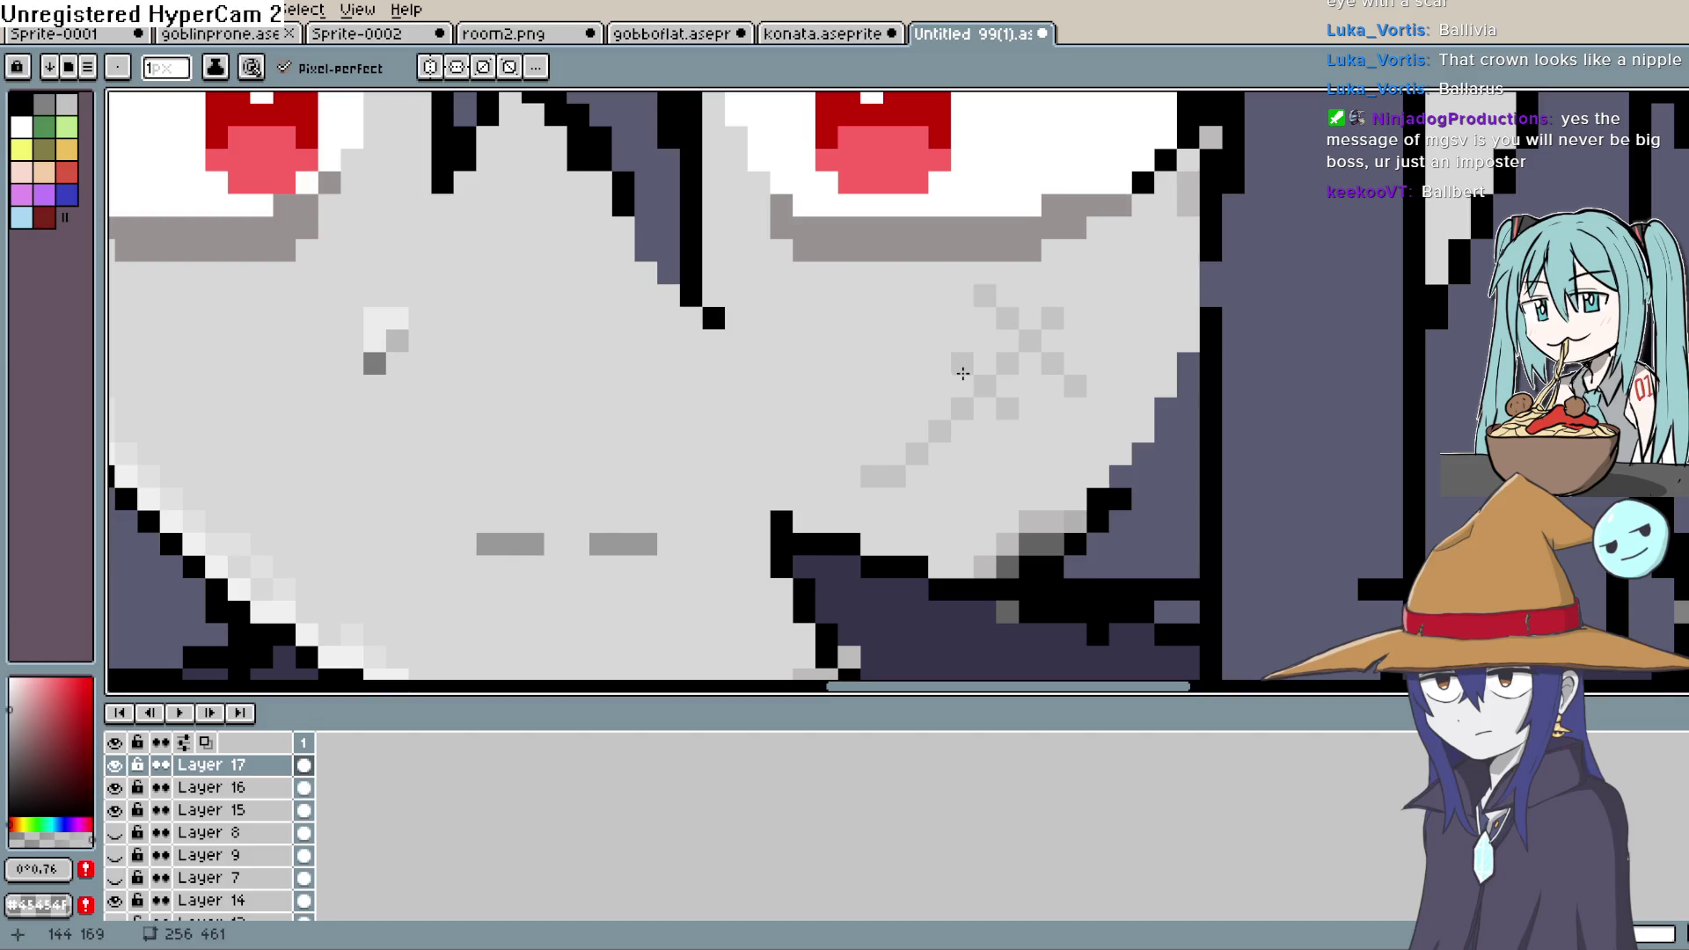
click(963, 454)
click(915, 406)
click(961, 476)
click(917, 499)
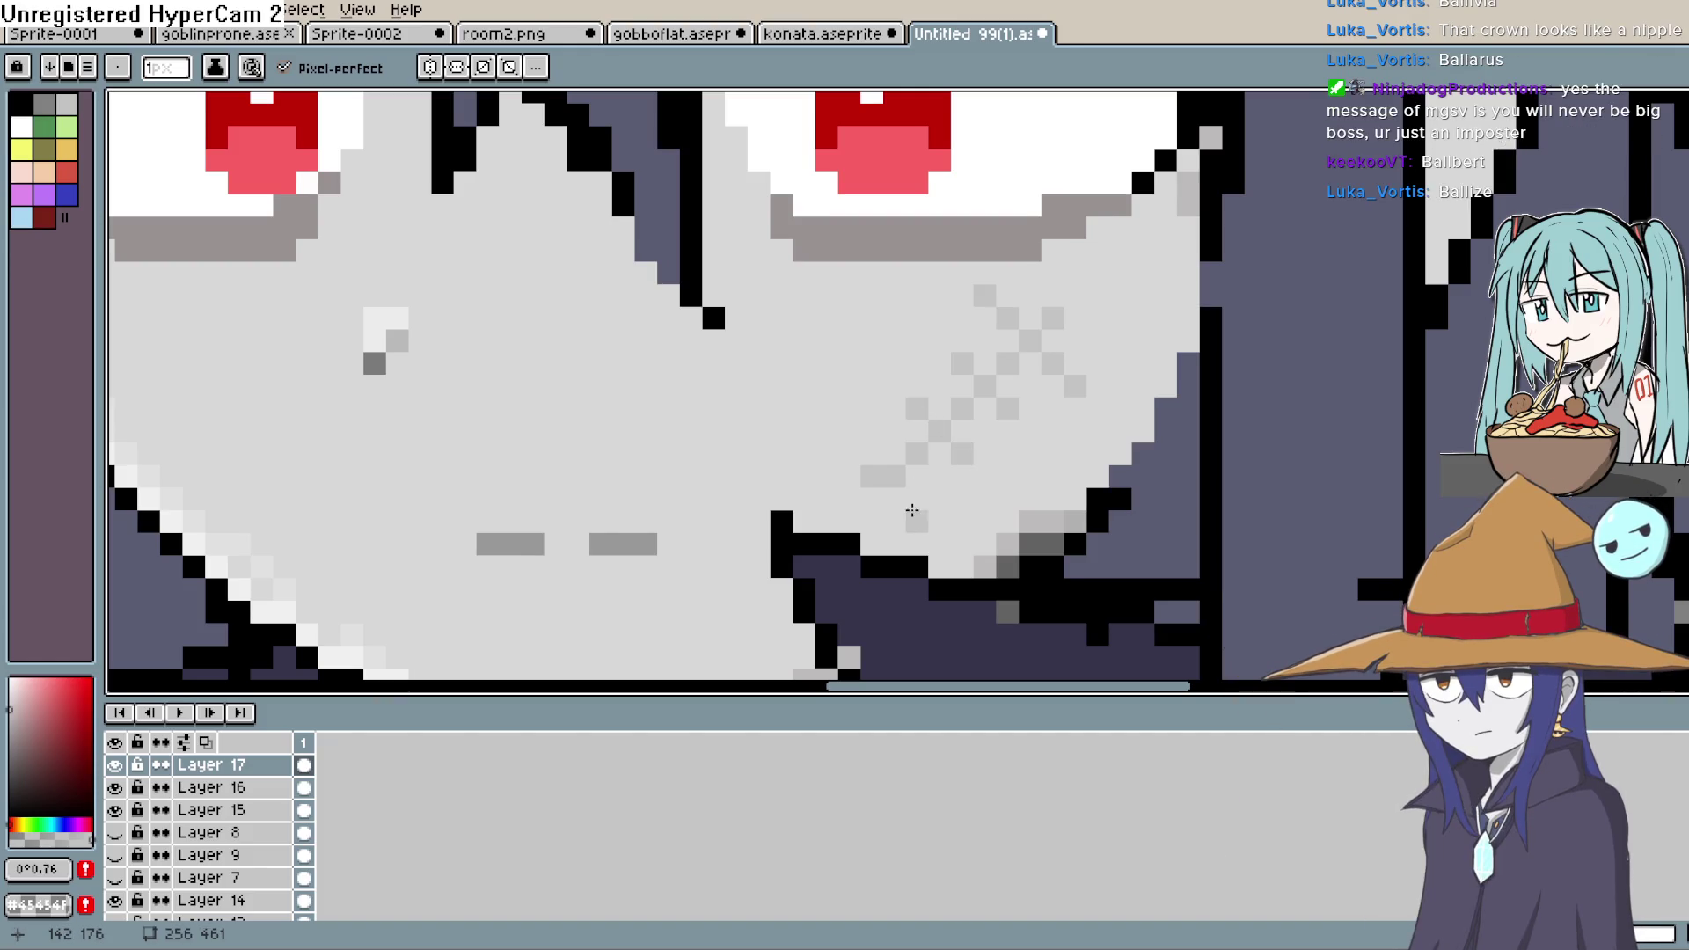
click(872, 454)
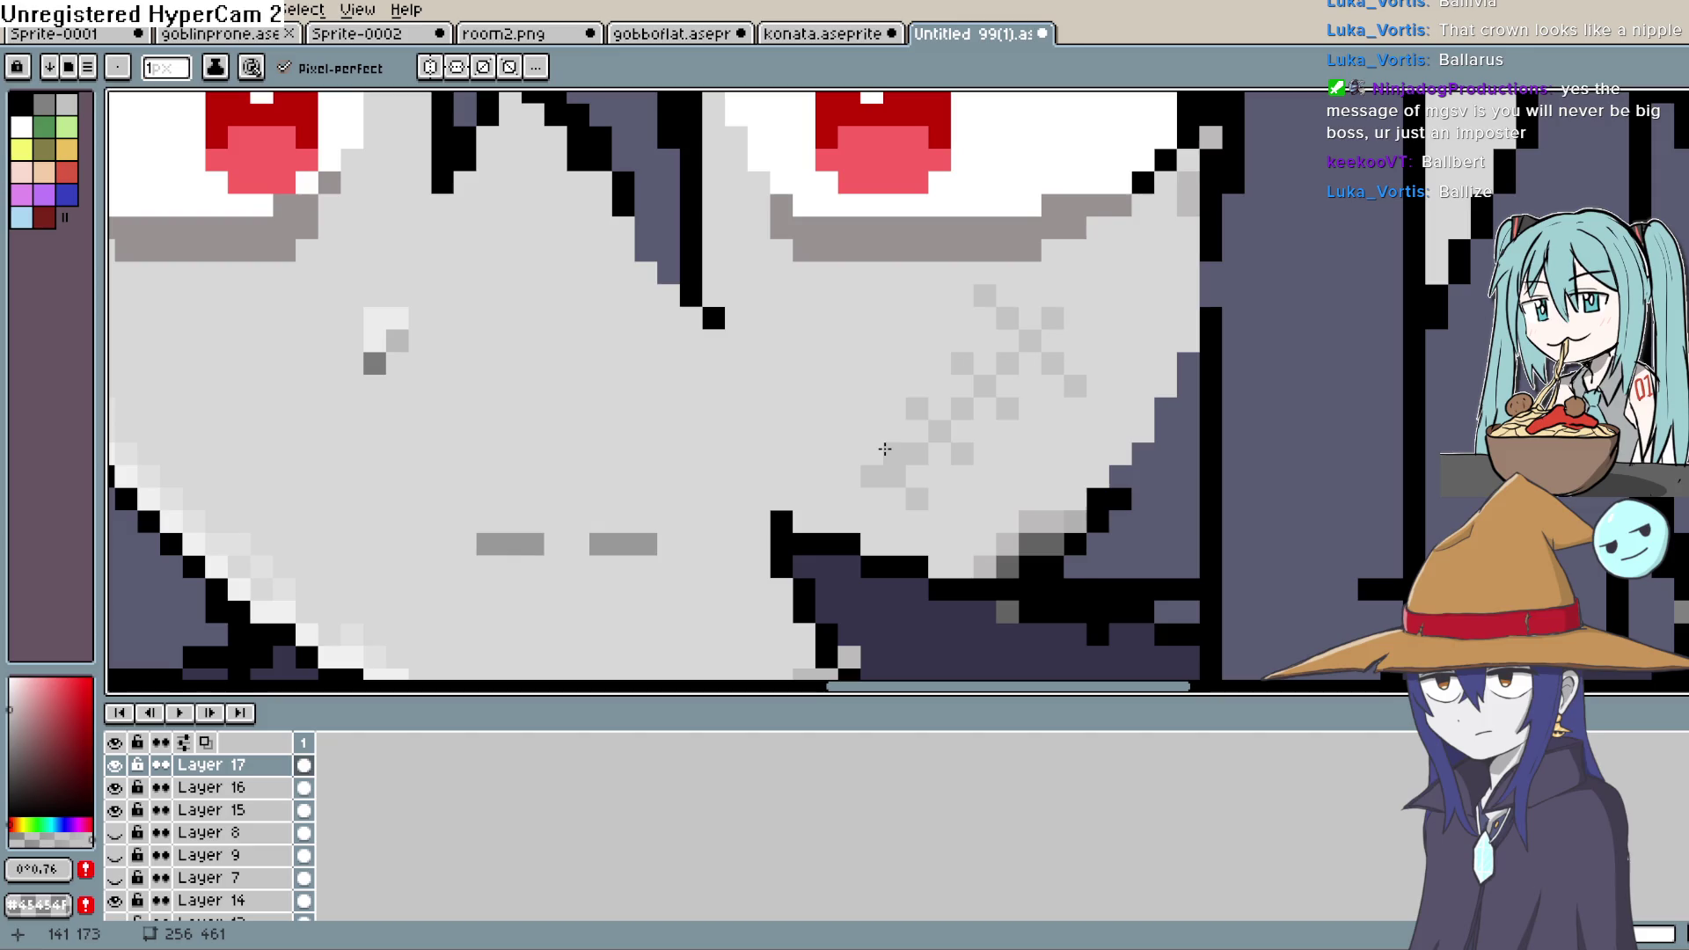
click(872, 431)
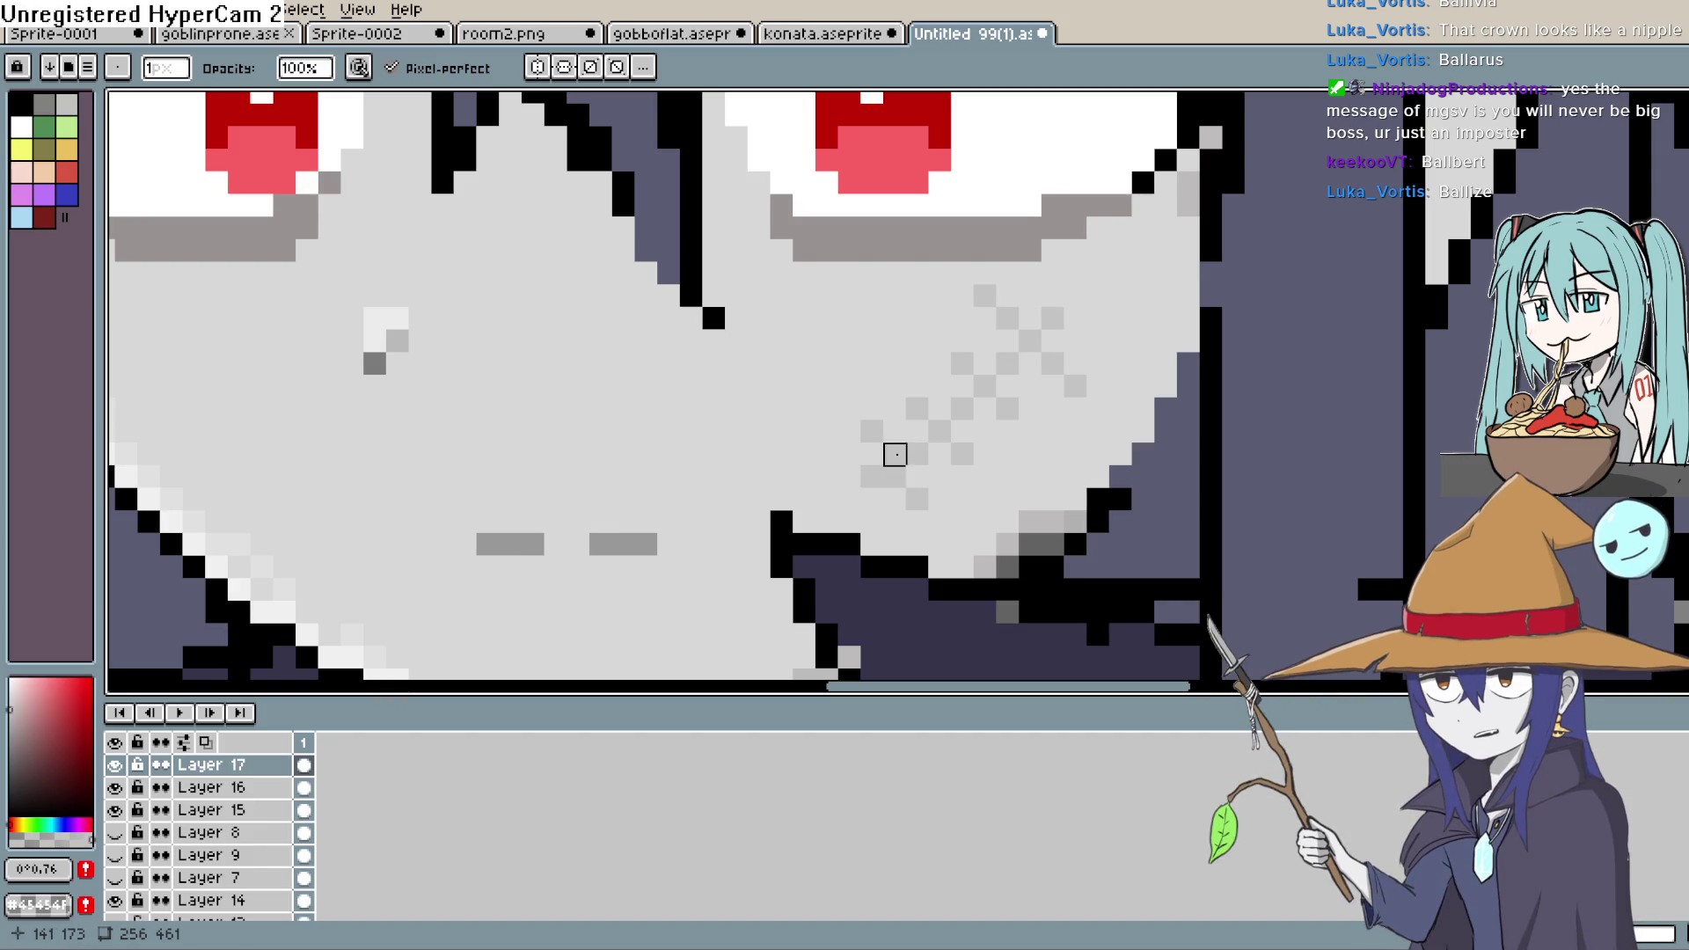
- Remove two misplaced grey pixels and fill in the remaining pattern pixels
click(1076, 387)
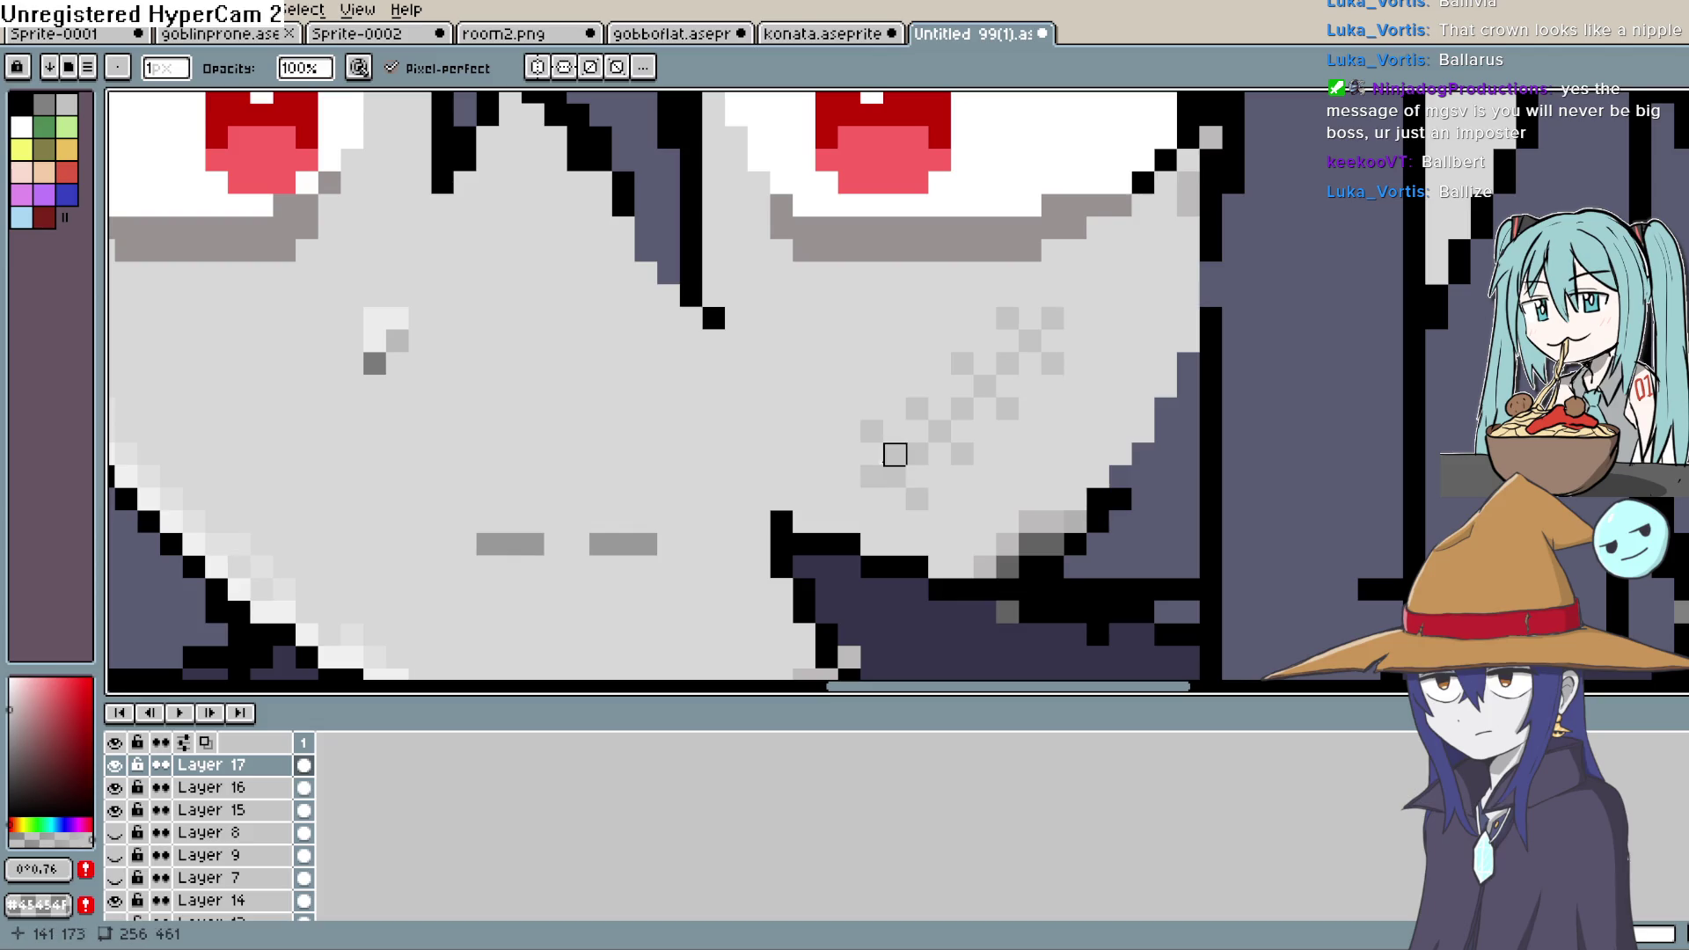
click(871, 432)
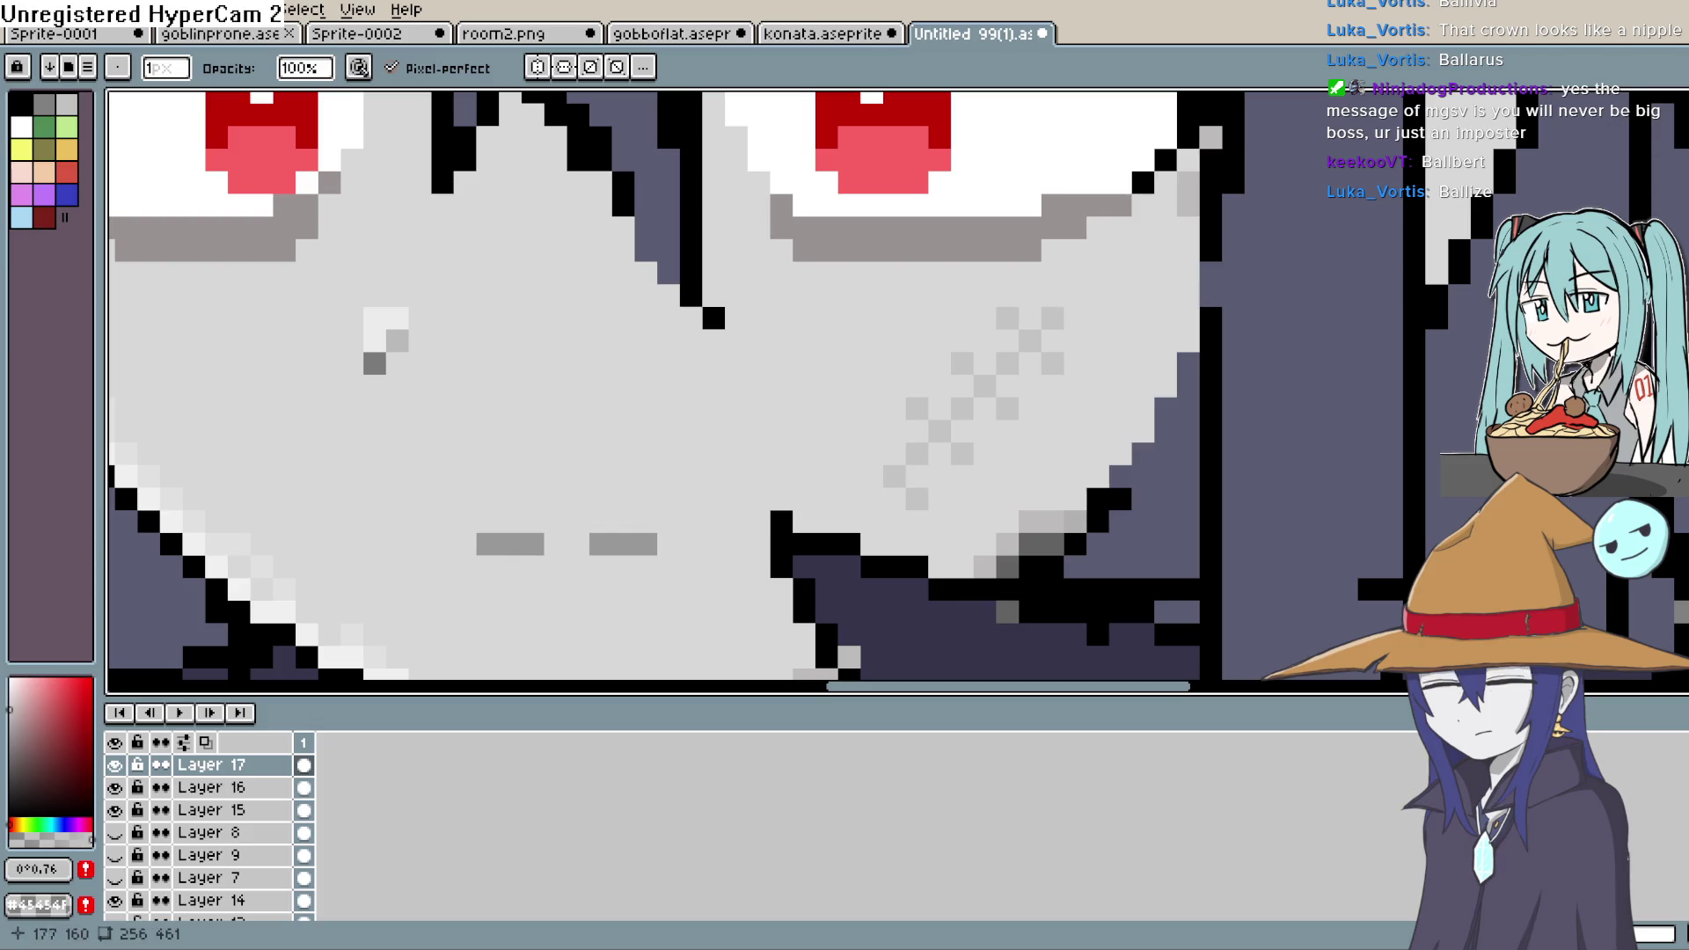
key(b)
click(872, 454)
click(867, 501)
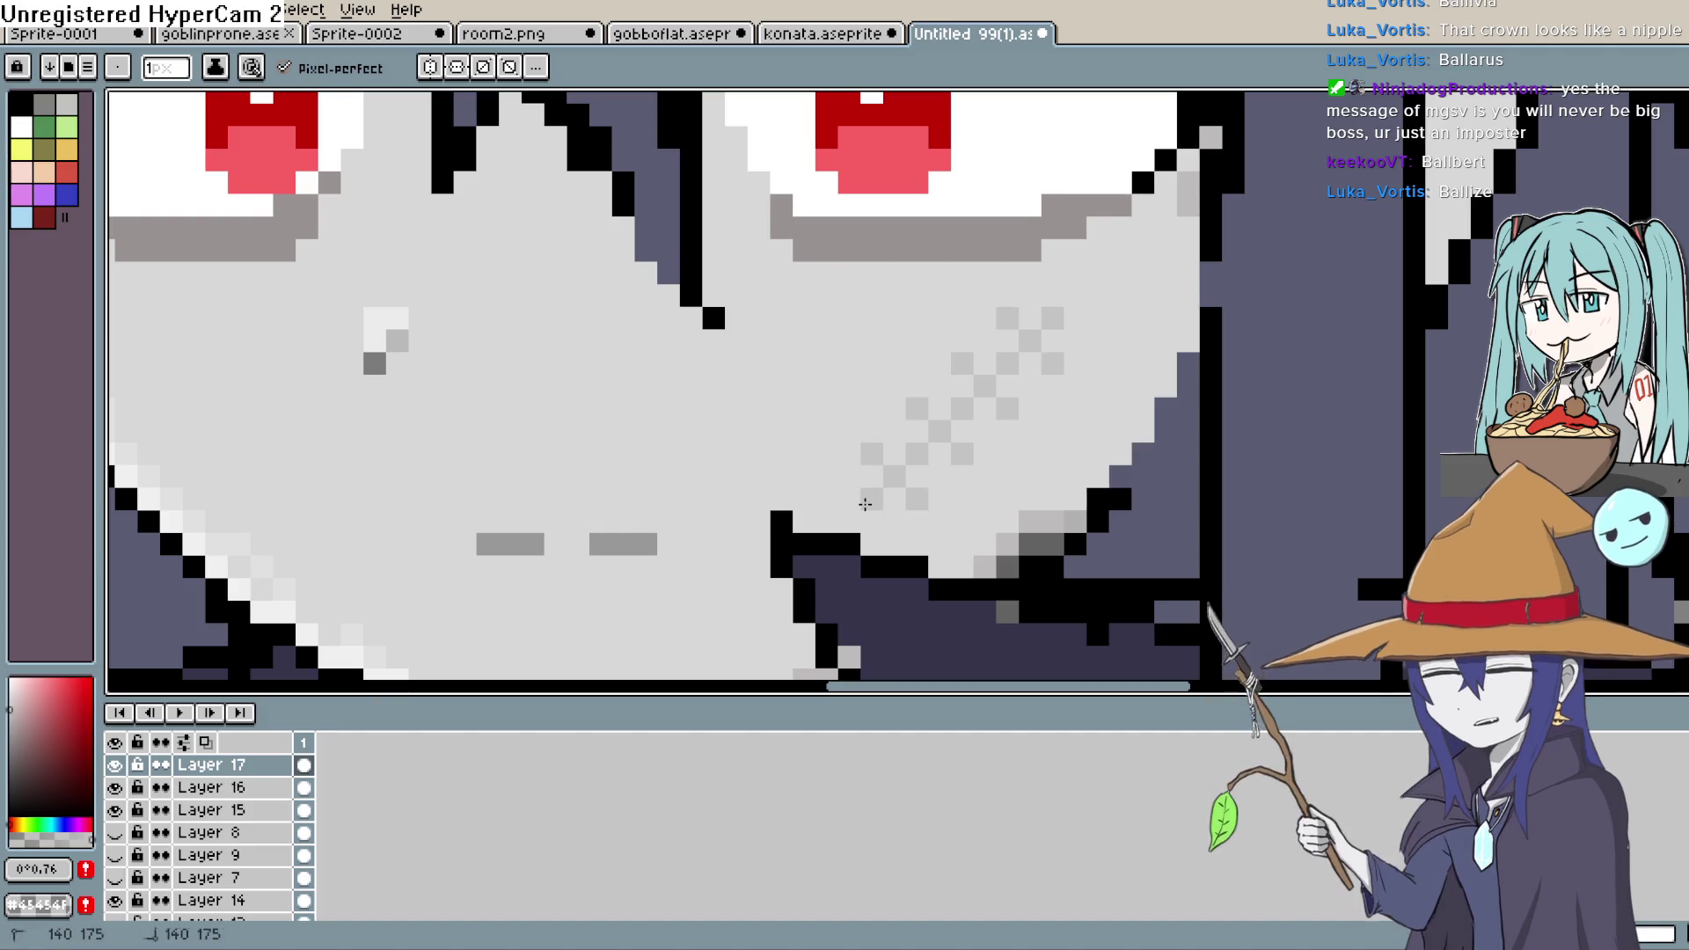
scroll(865, 503, down, 6)
scroll(975, 437, up, 3)
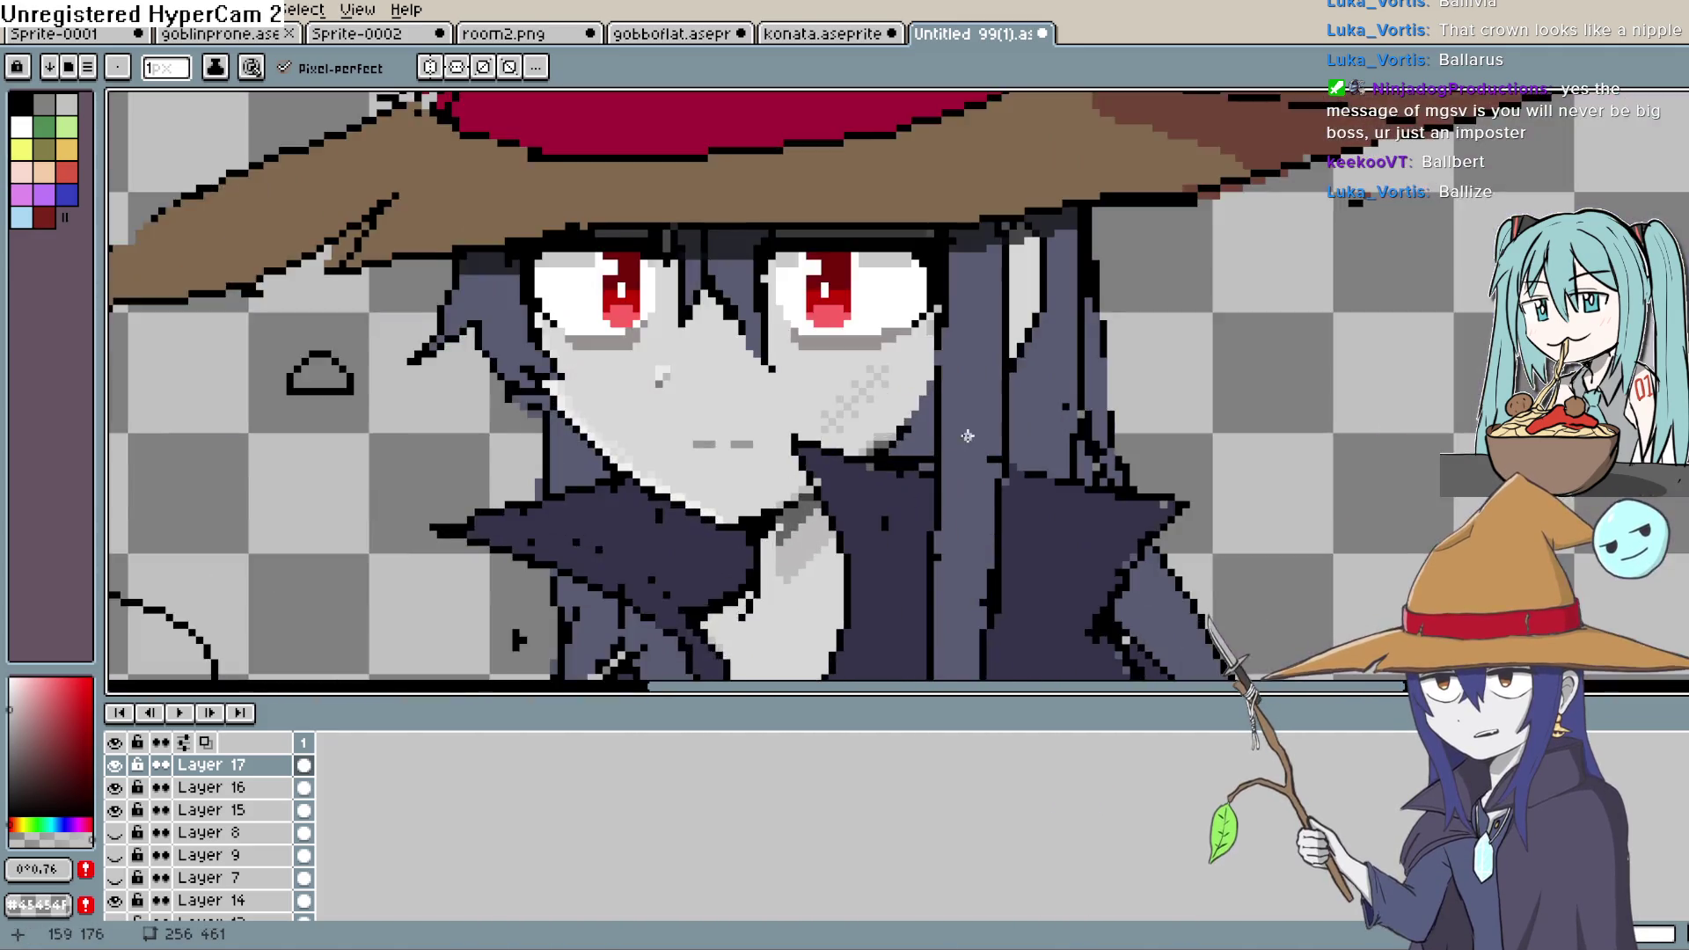
scroll(975, 436, up, 3)
scroll(976, 429, down, 2)
scroll(978, 426, down, 1)
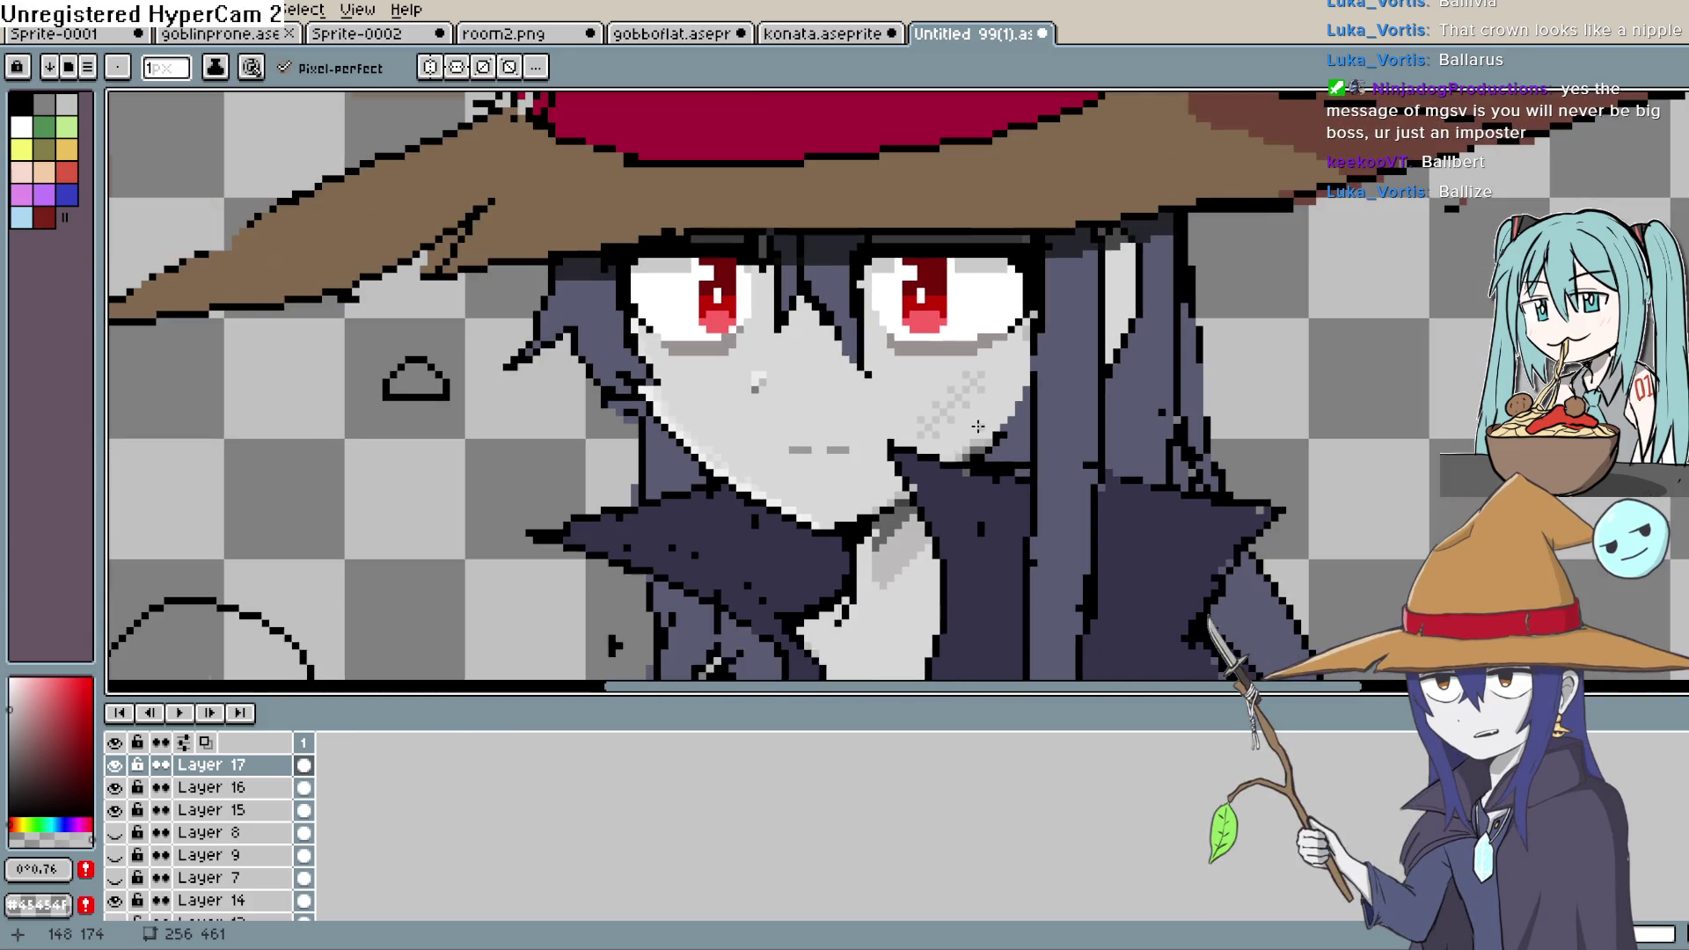
key(v)
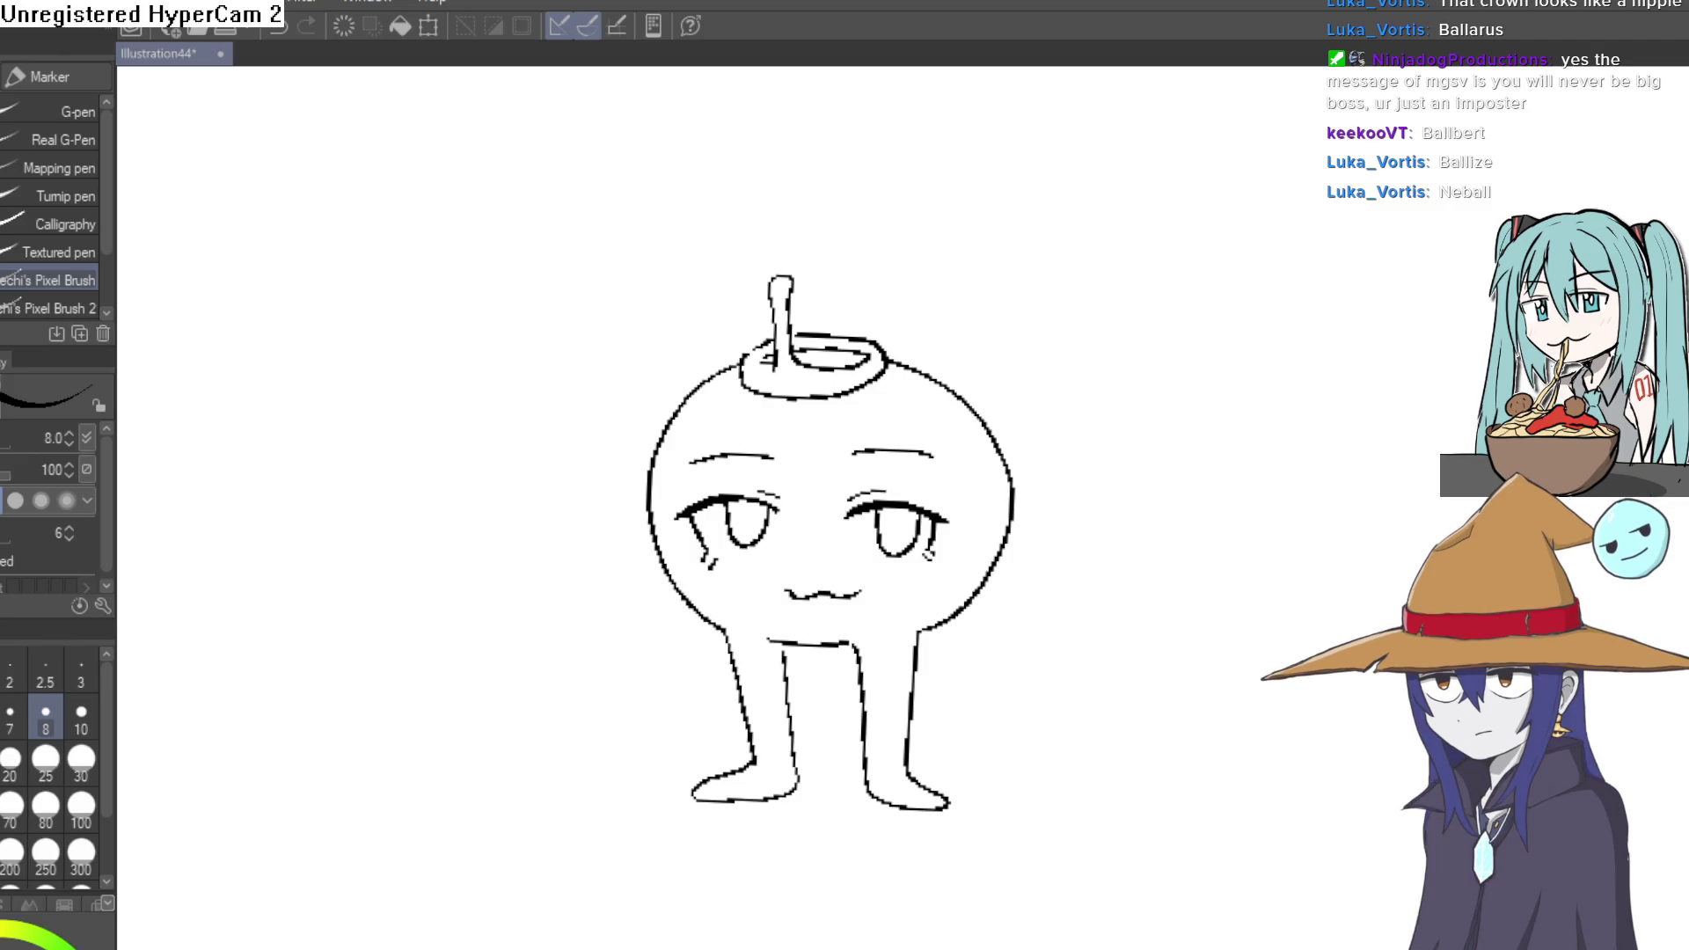
- Return from Clip Studio Paint to Construct 3's blank Sprite4 frame in the Animations Editor
key(alt+Tab)
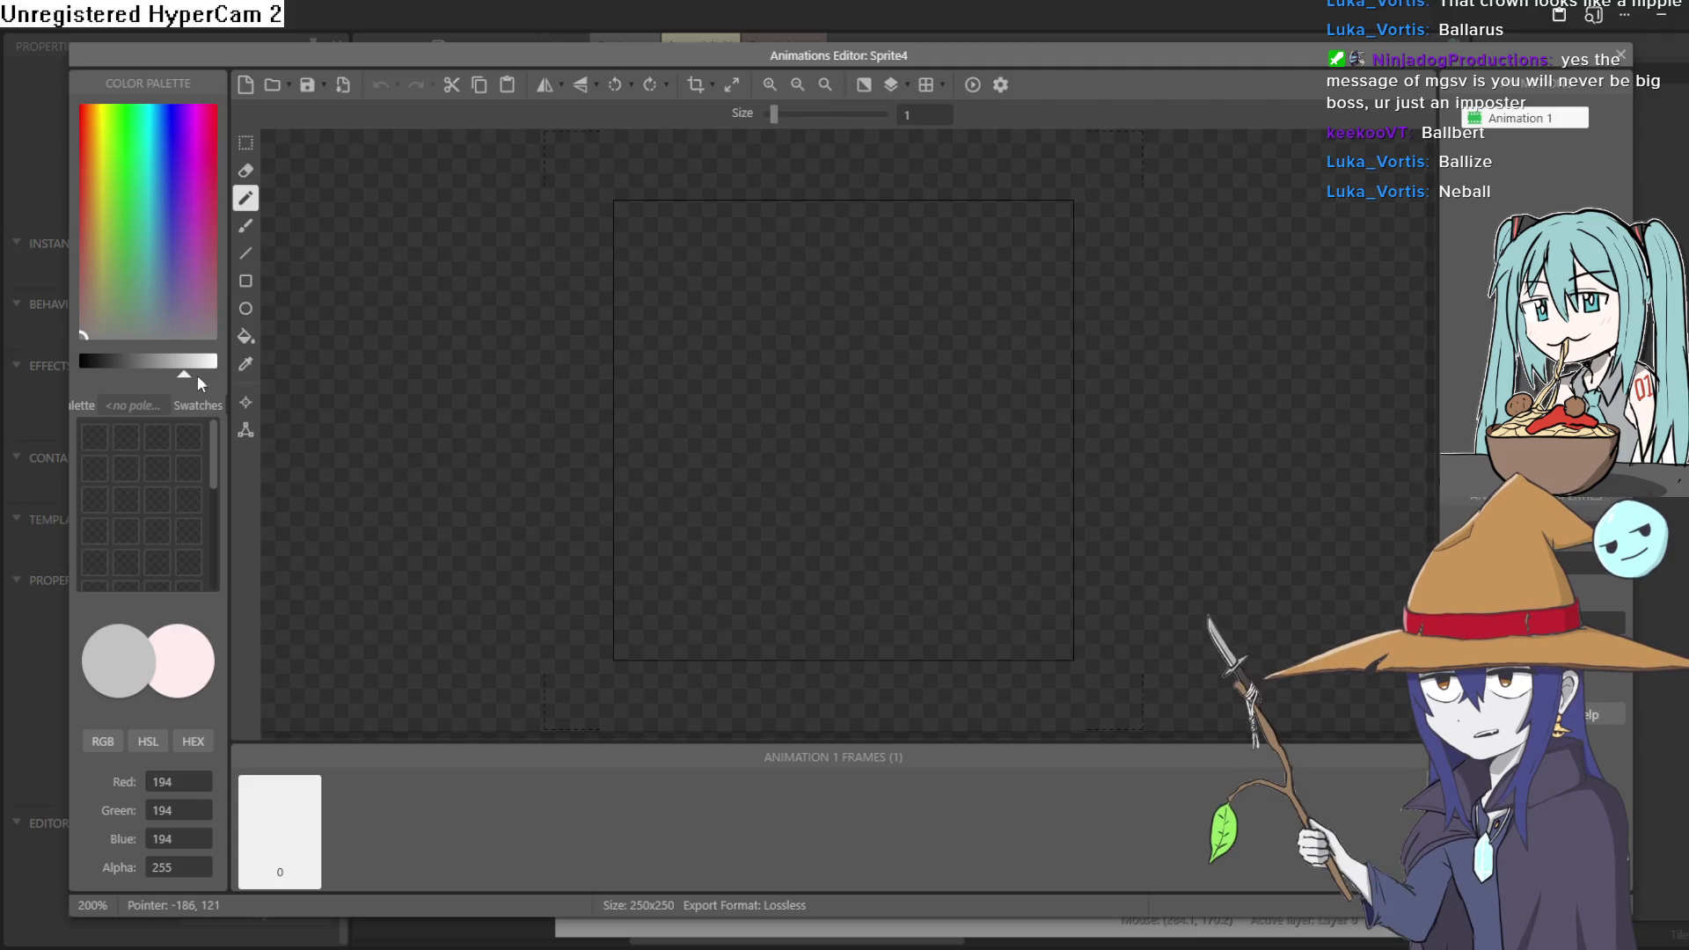
- Set pure black and outline the round body and a leg, undoing stray strokes
drag(184, 380, 71, 384)
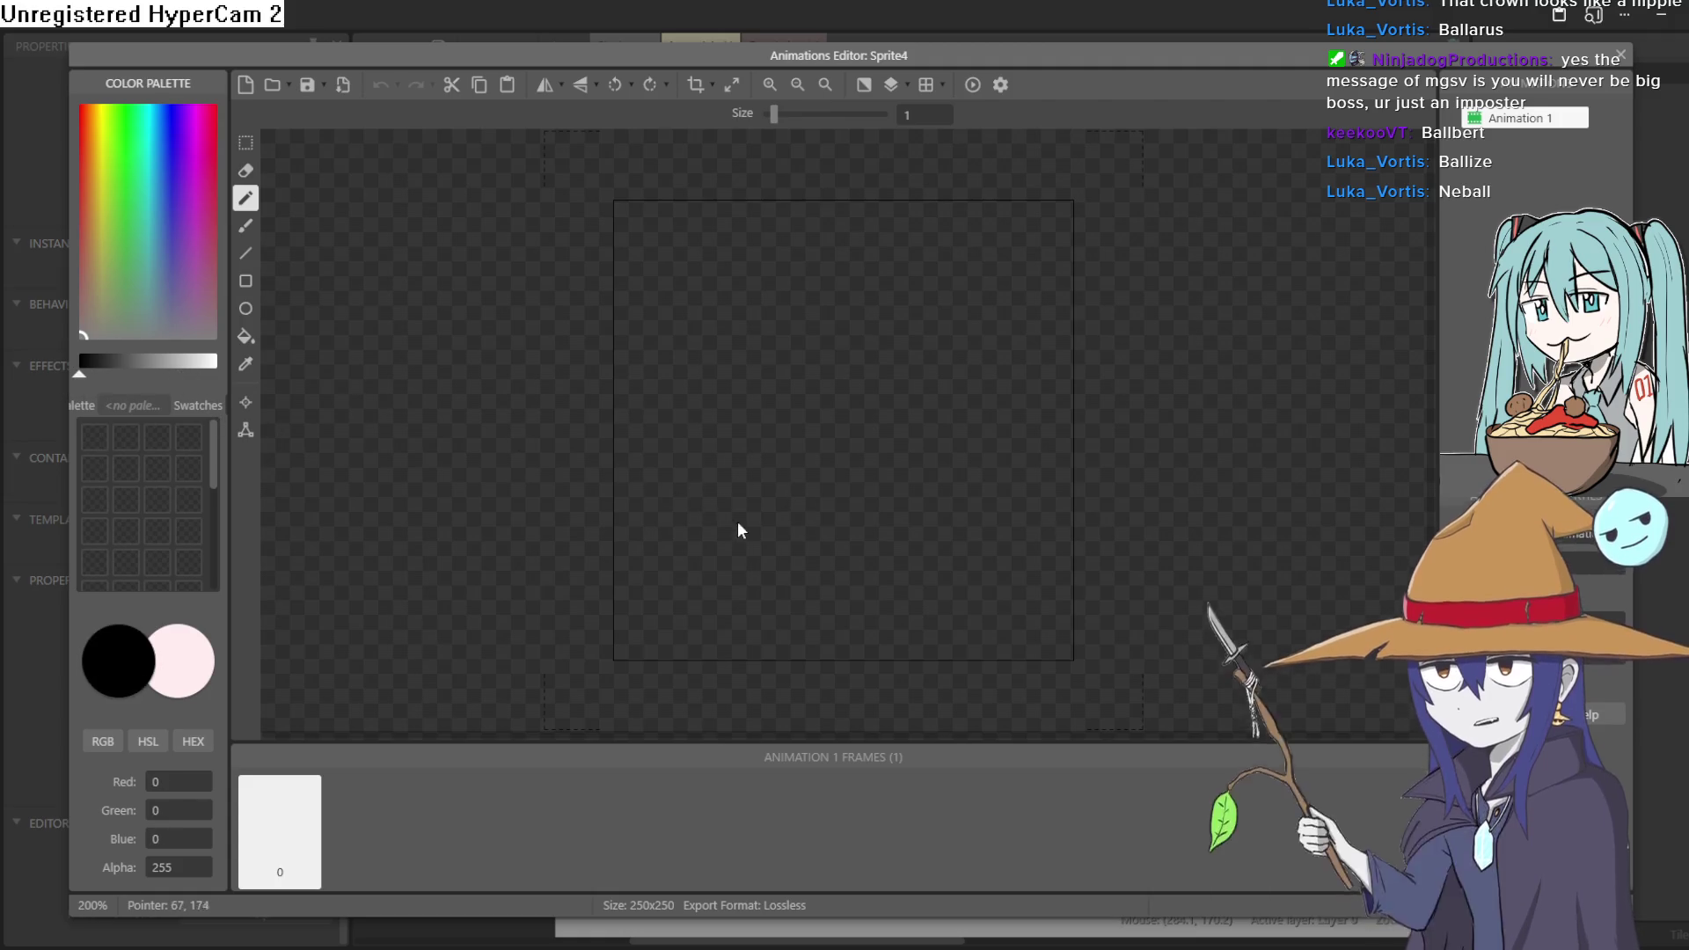
drag(699, 413, 837, 298)
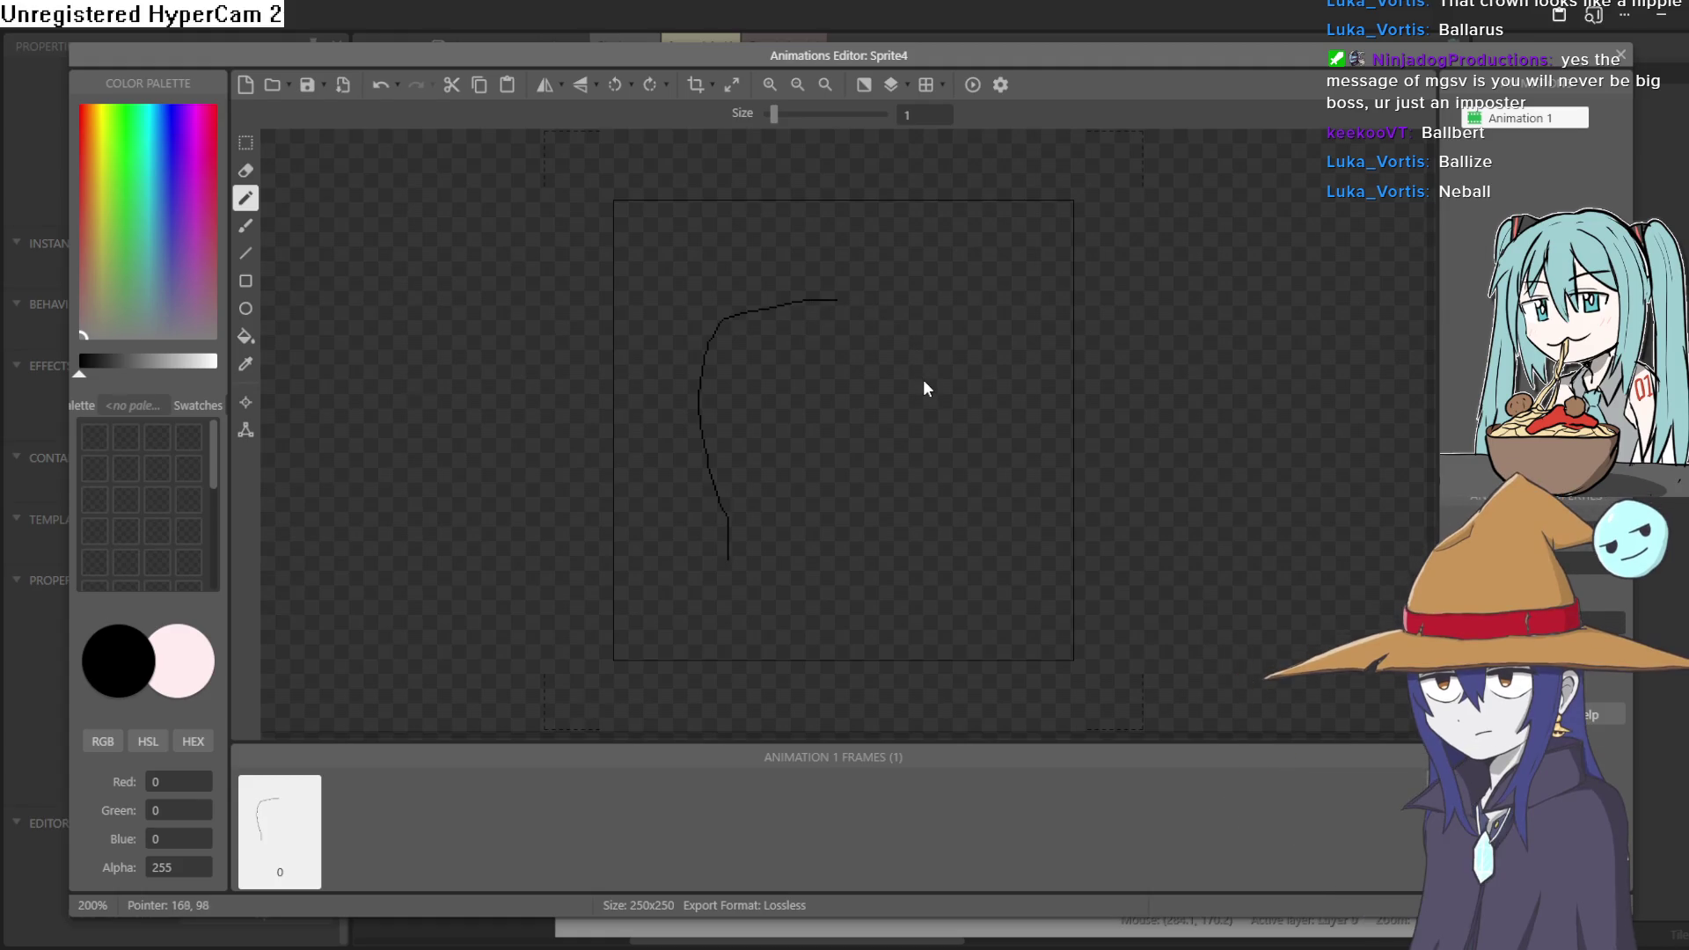
key(ctrl+z)
mouse_move(796, 478)
mouse_down()
mouse_move(726, 424)
mouse_move(882, 287)
mouse_move(920, 463)
mouse_move(895, 513)
mouse_up()
key(ctrl+z)
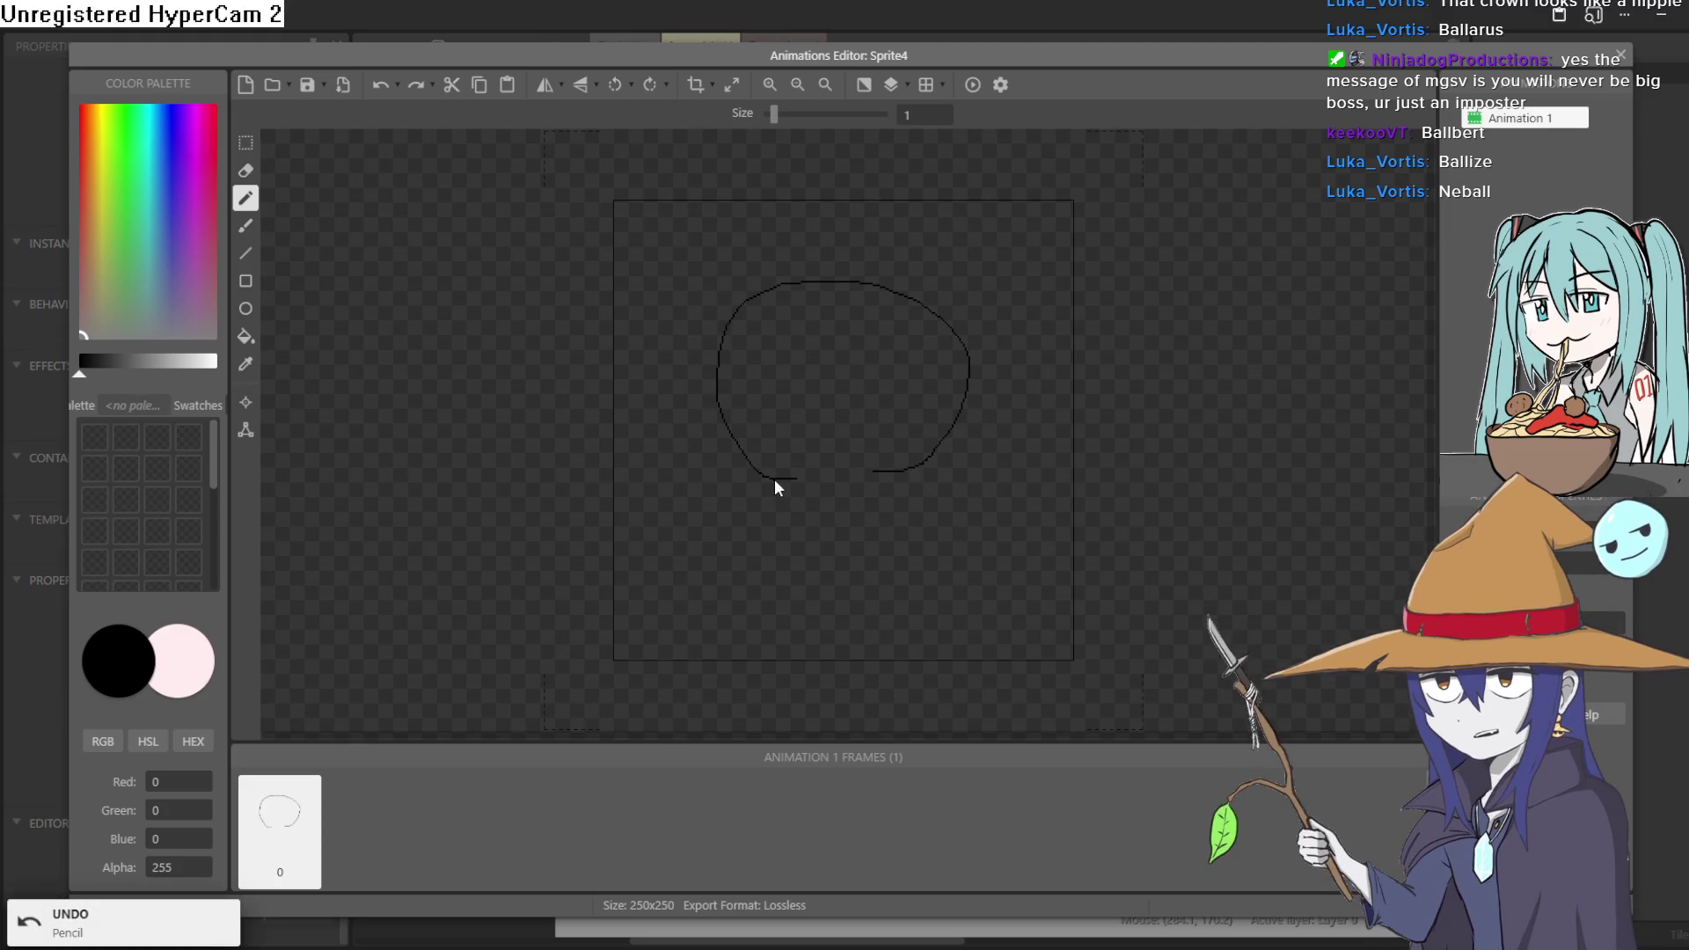
mouse_move(769, 559)
mouse_down()
mouse_move(700, 574)
mouse_move(742, 597)
mouse_move(838, 496)
mouse_up()
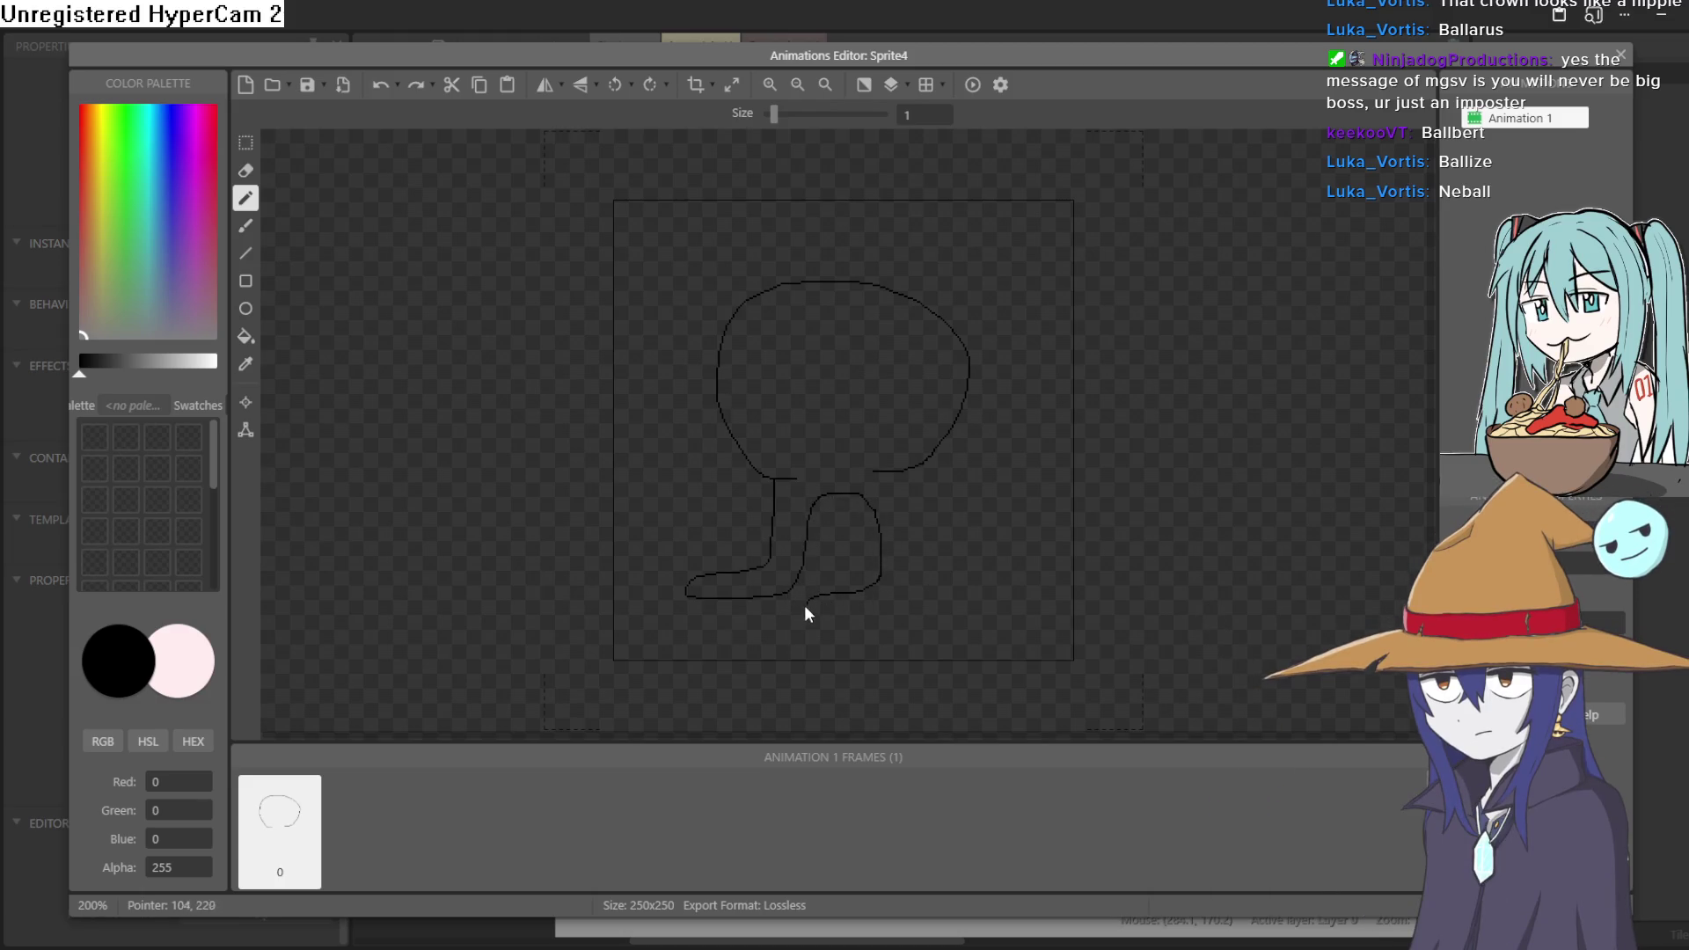
drag(910, 557, 910, 473)
- Draw the right eye's black outline, undoing and redrawing a bad stroke
scroll(790, 400, up, 2)
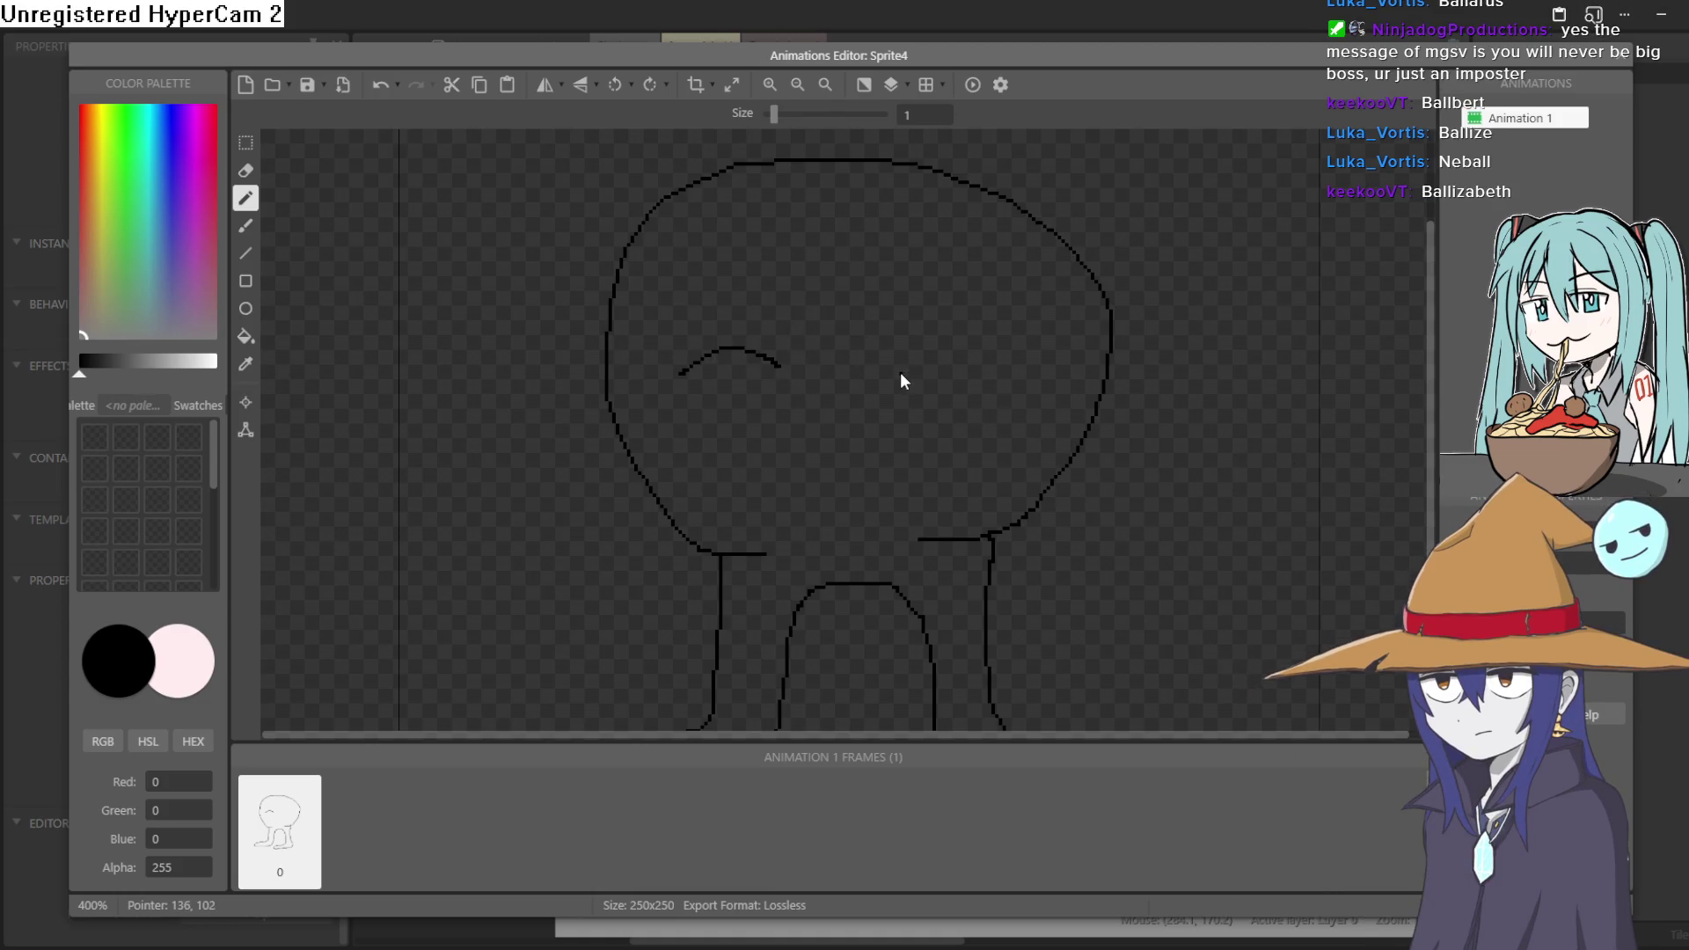
mouse_move(882, 371)
mouse_down()
mouse_move(953, 344)
mouse_move(1007, 361)
mouse_move(997, 410)
mouse_up()
drag(683, 372, 694, 412)
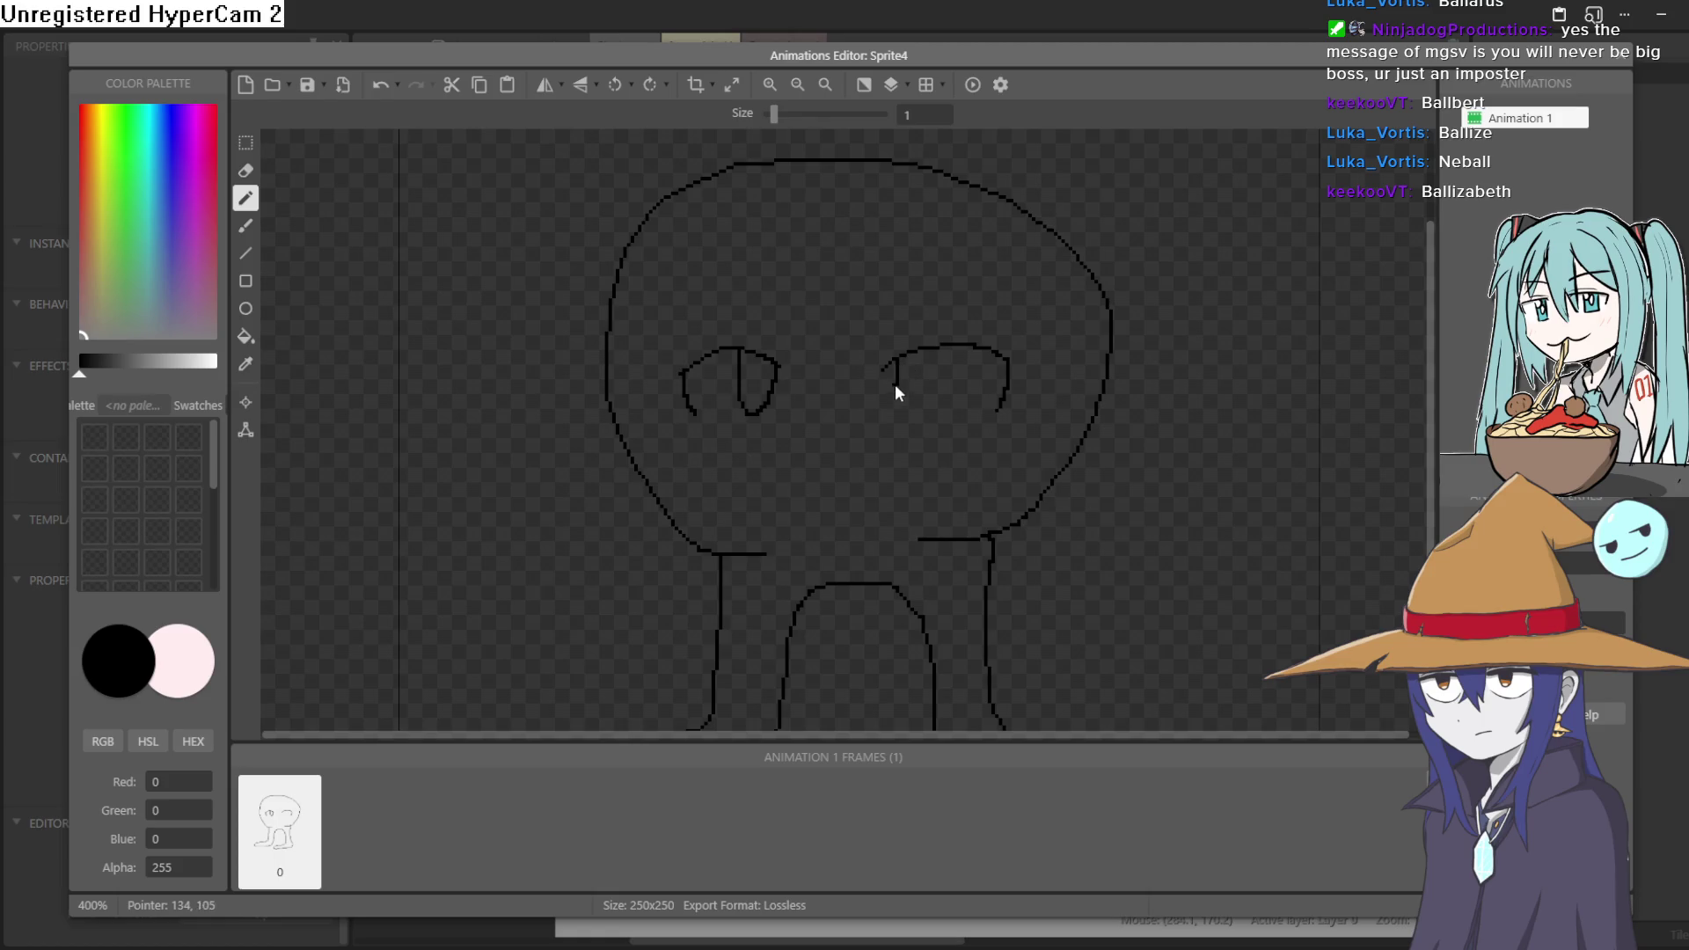
key(ctrl+z)
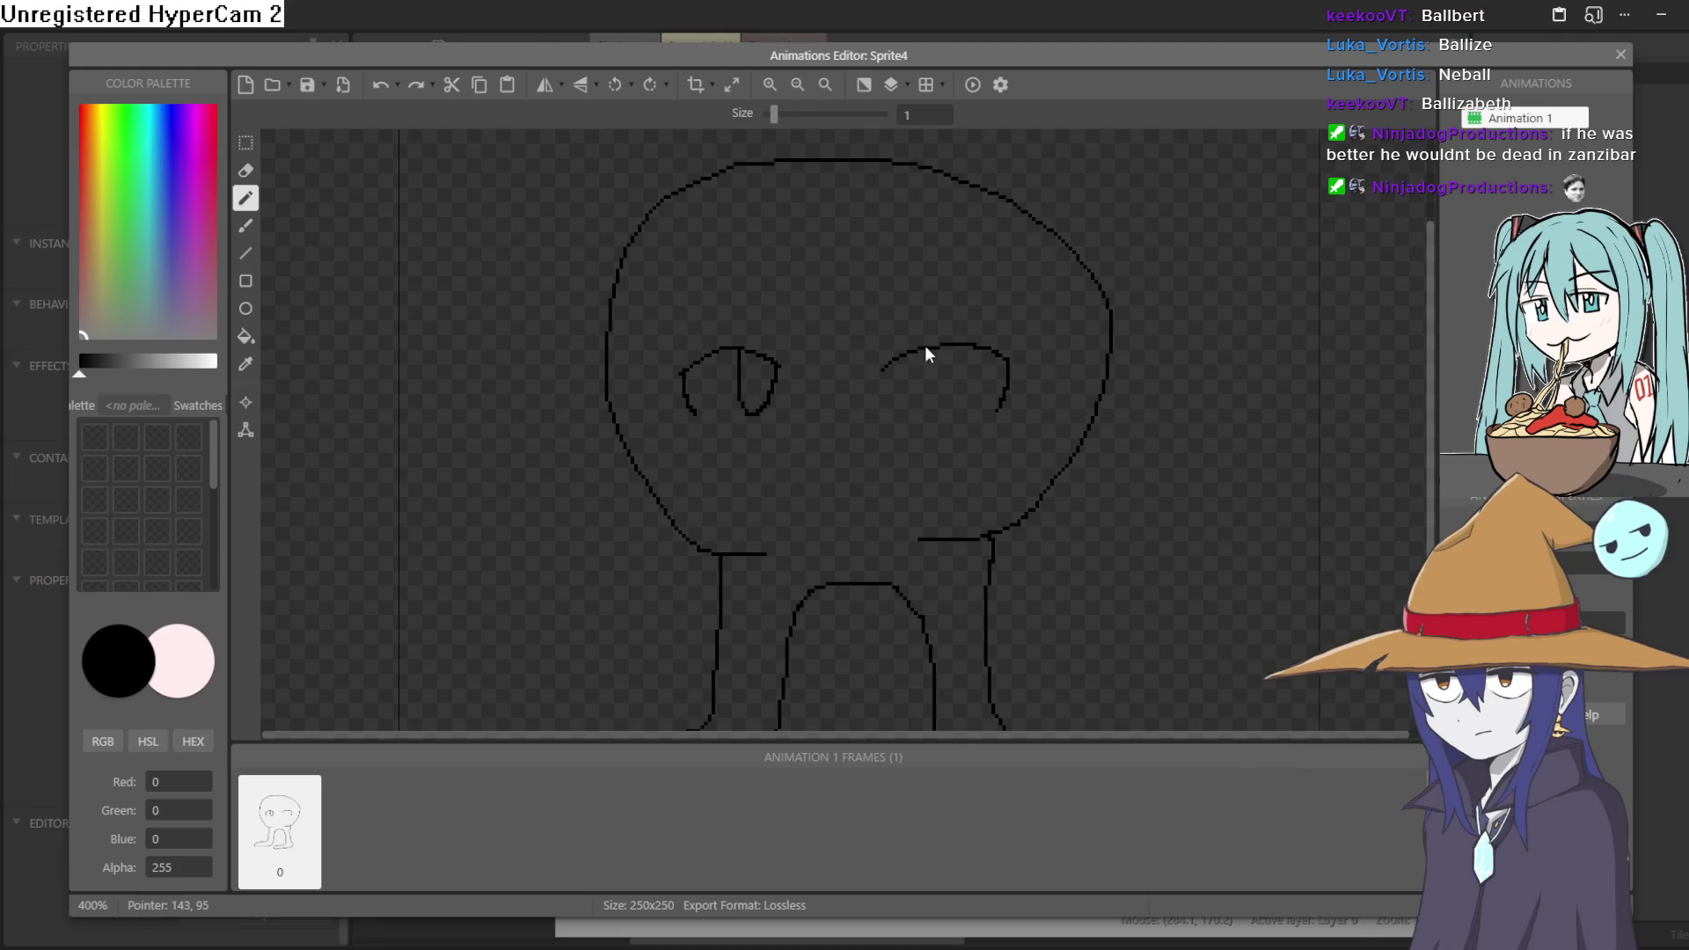
mouse_move(894, 365)
mouse_down()
mouse_move(892, 403)
mouse_move(916, 408)
mouse_up()
click(247, 171)
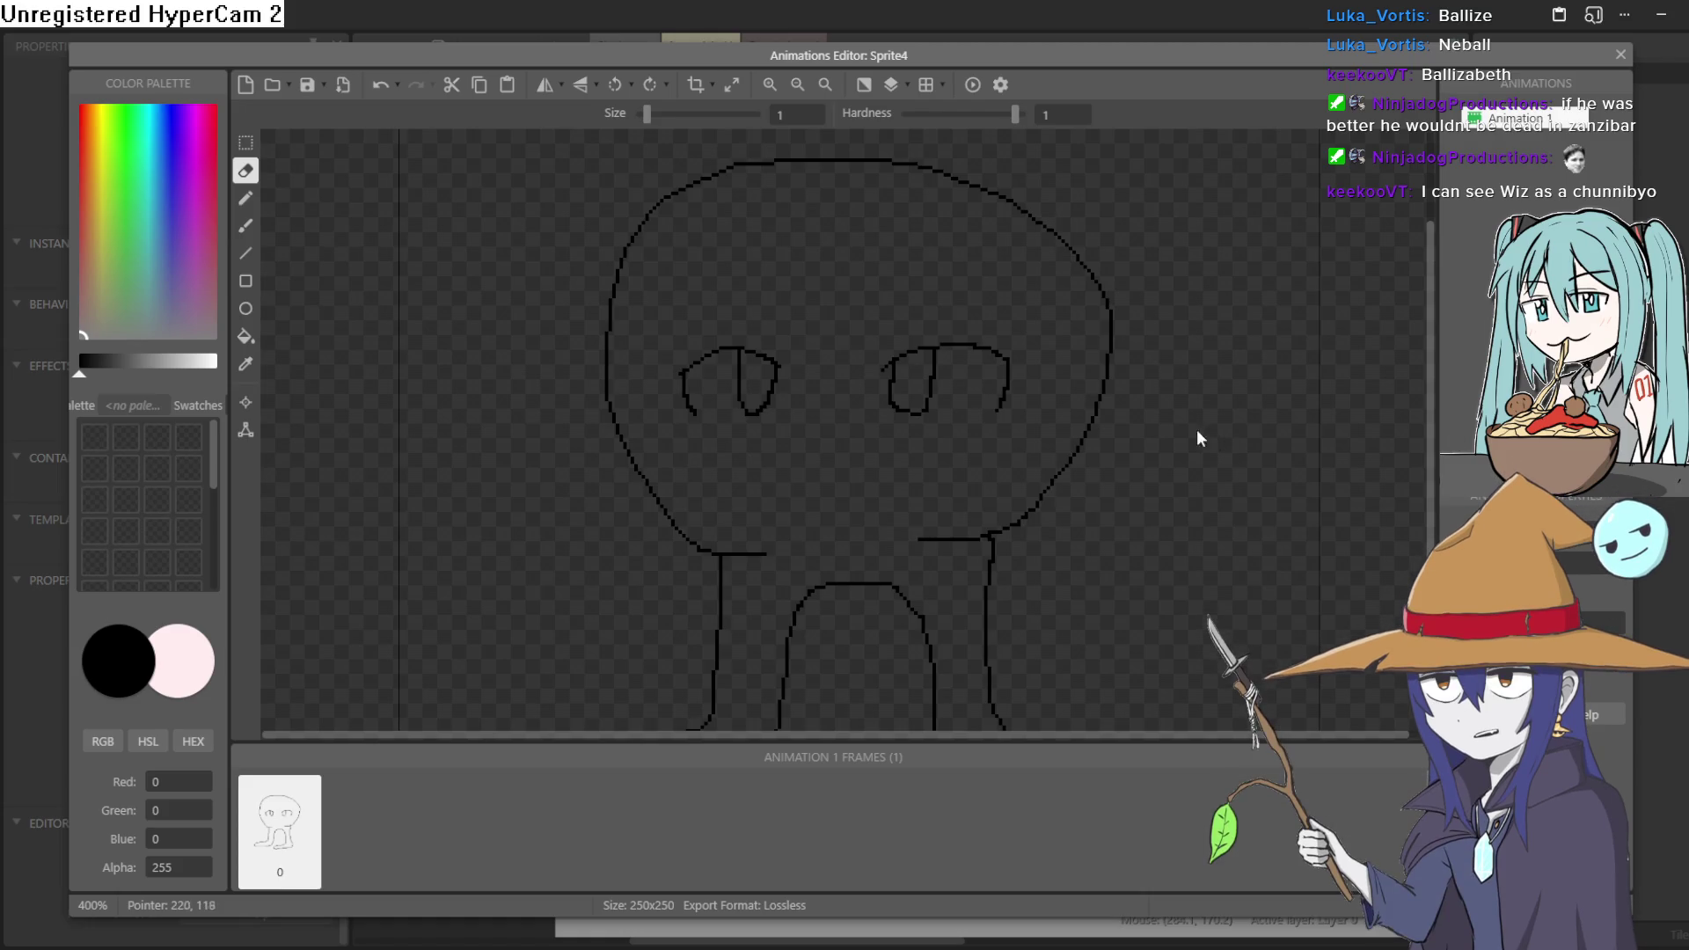
- Draw black eyebrow lines above the eyes, redoing the misdrawn strokes
scroll(883, 380, up, 2)
scroll(908, 476, down, 5)
scroll(908, 477, up, 5)
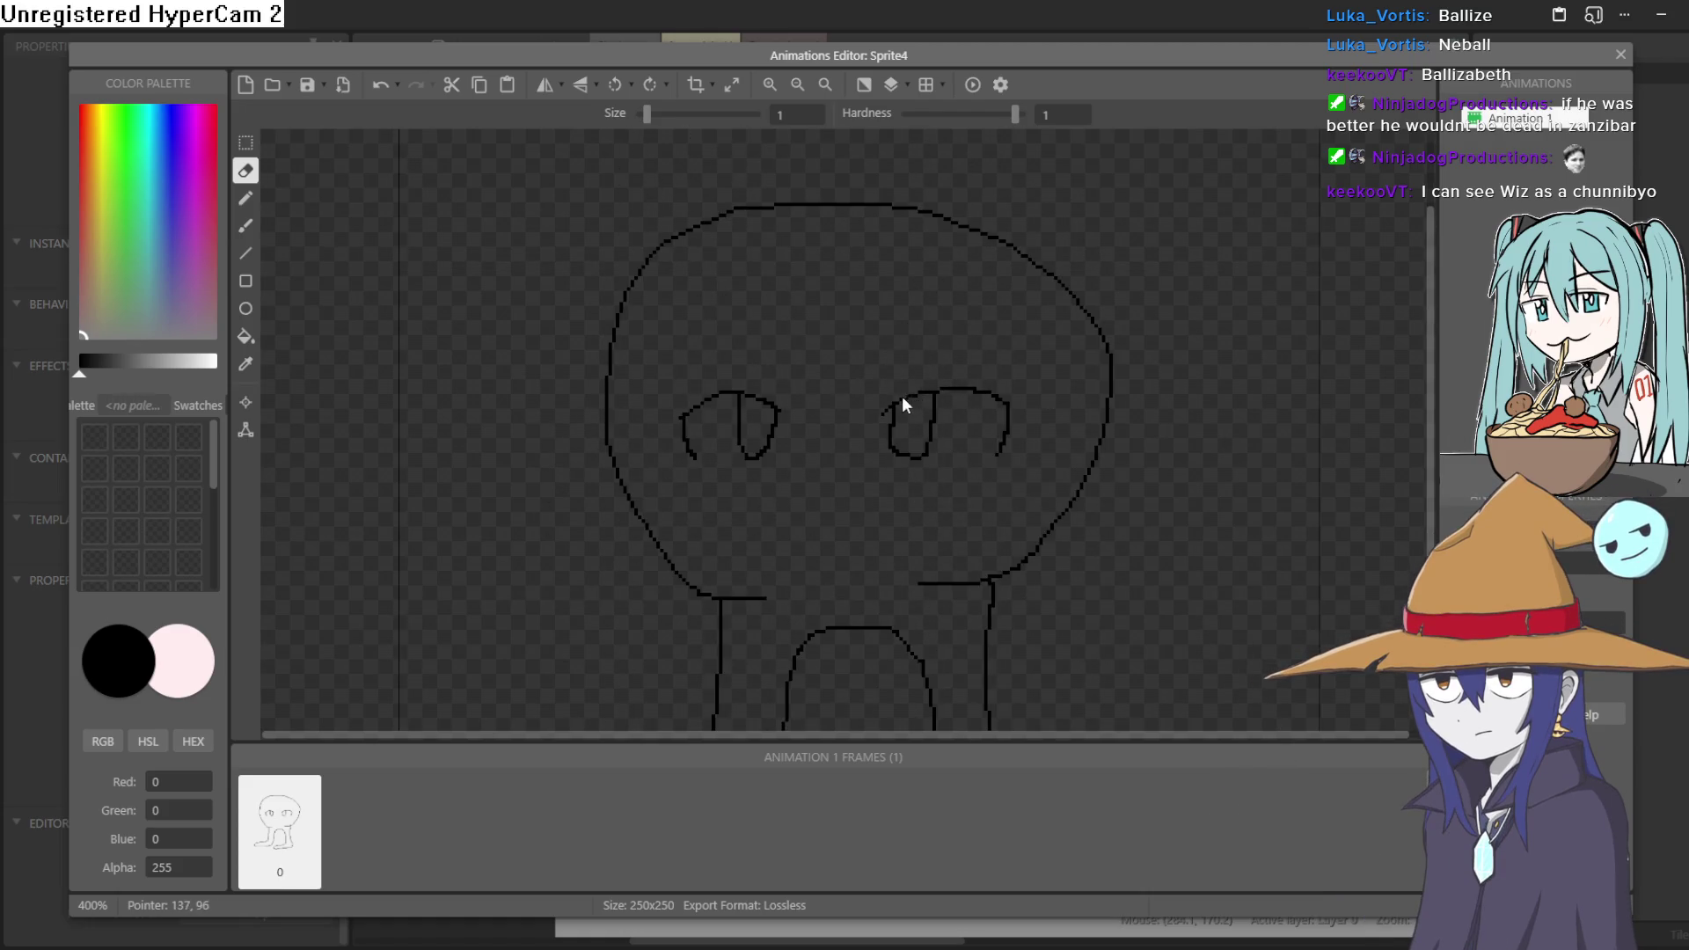
ctrl+scroll(905, 398, up, 2)
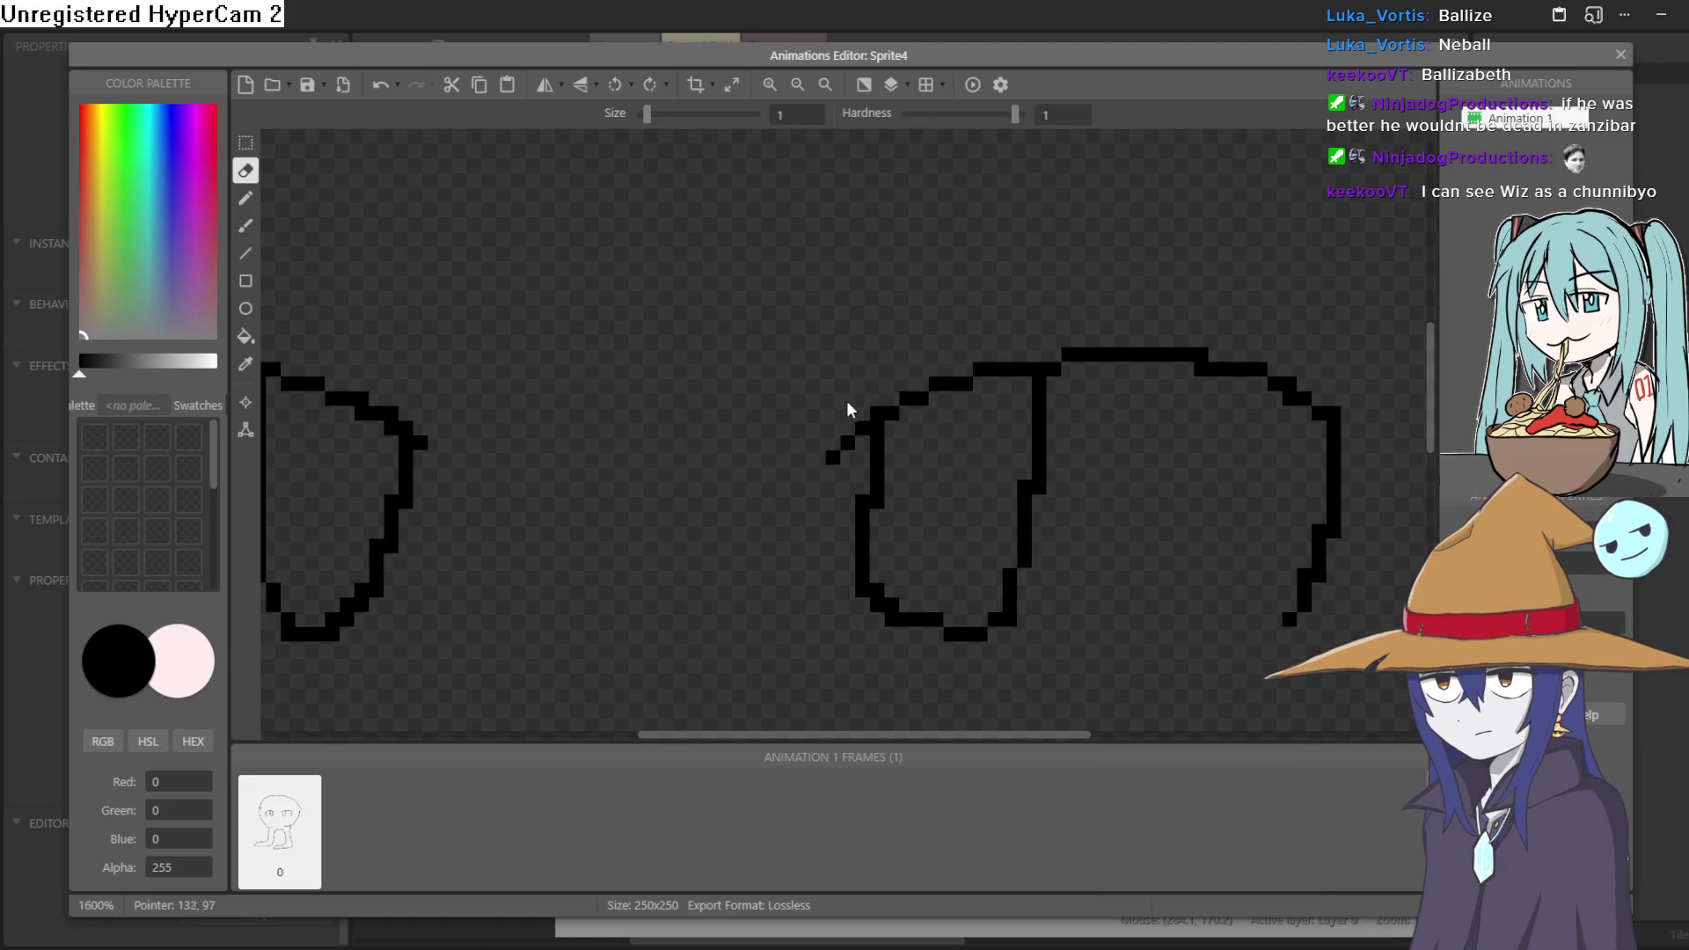
click(245, 198)
drag(827, 402, 1154, 299)
key(ctrl+z)
drag(813, 415, 1086, 294)
ctrl+scroll(1088, 296, down, 1)
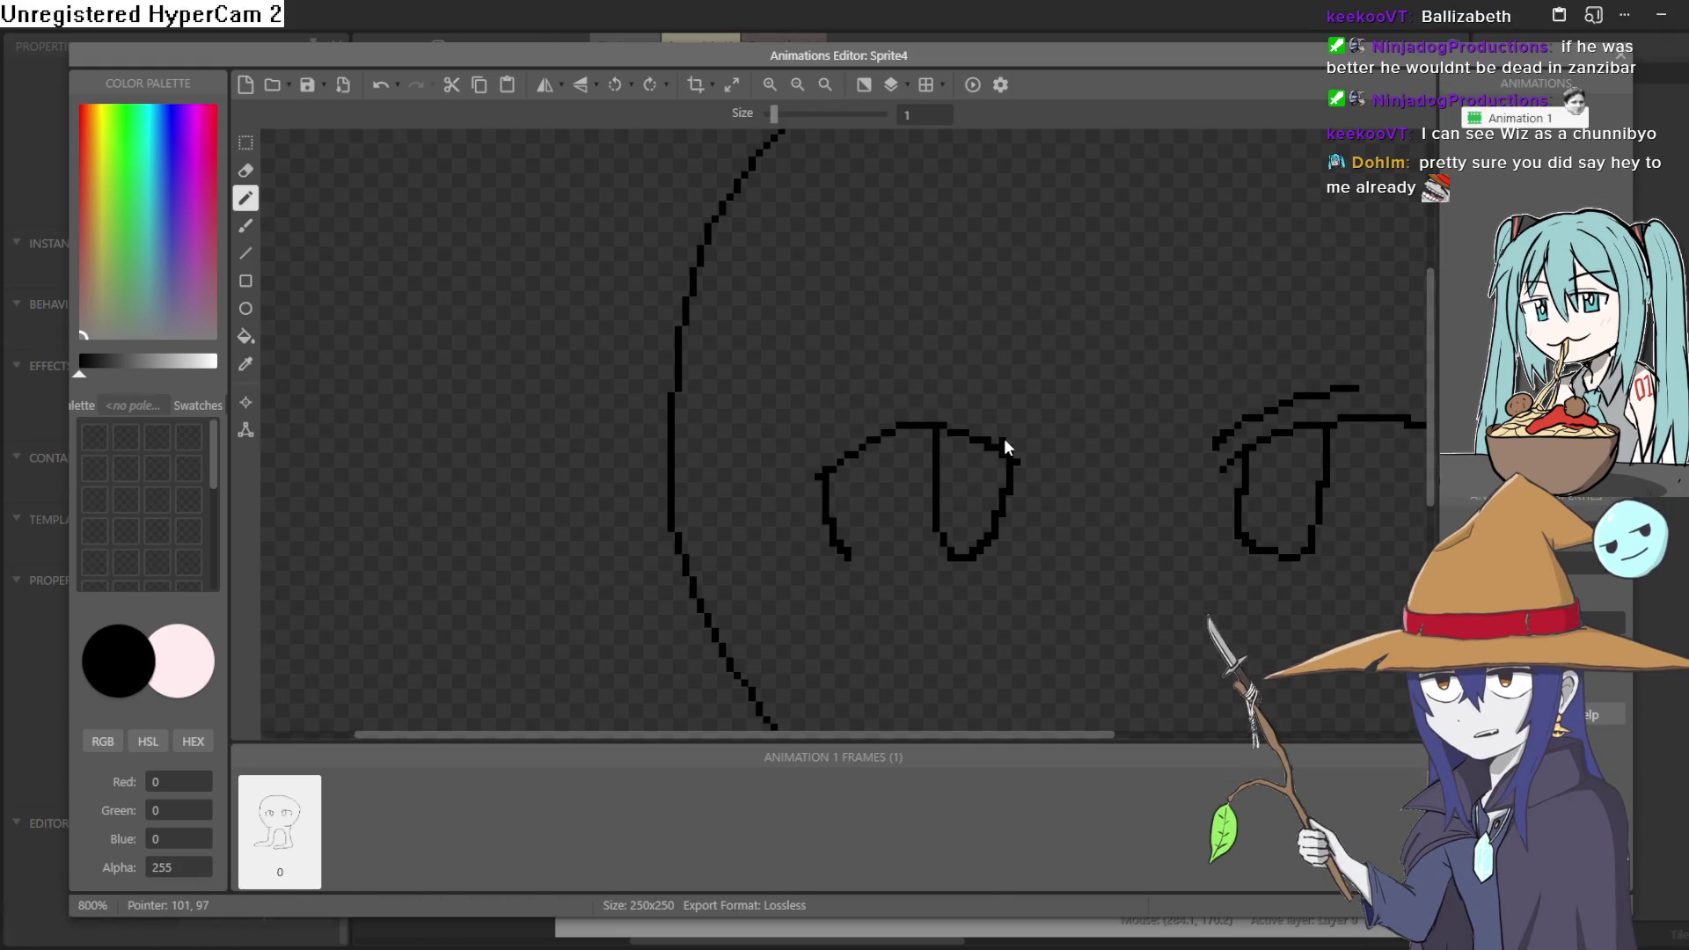
key(ctrl+z)
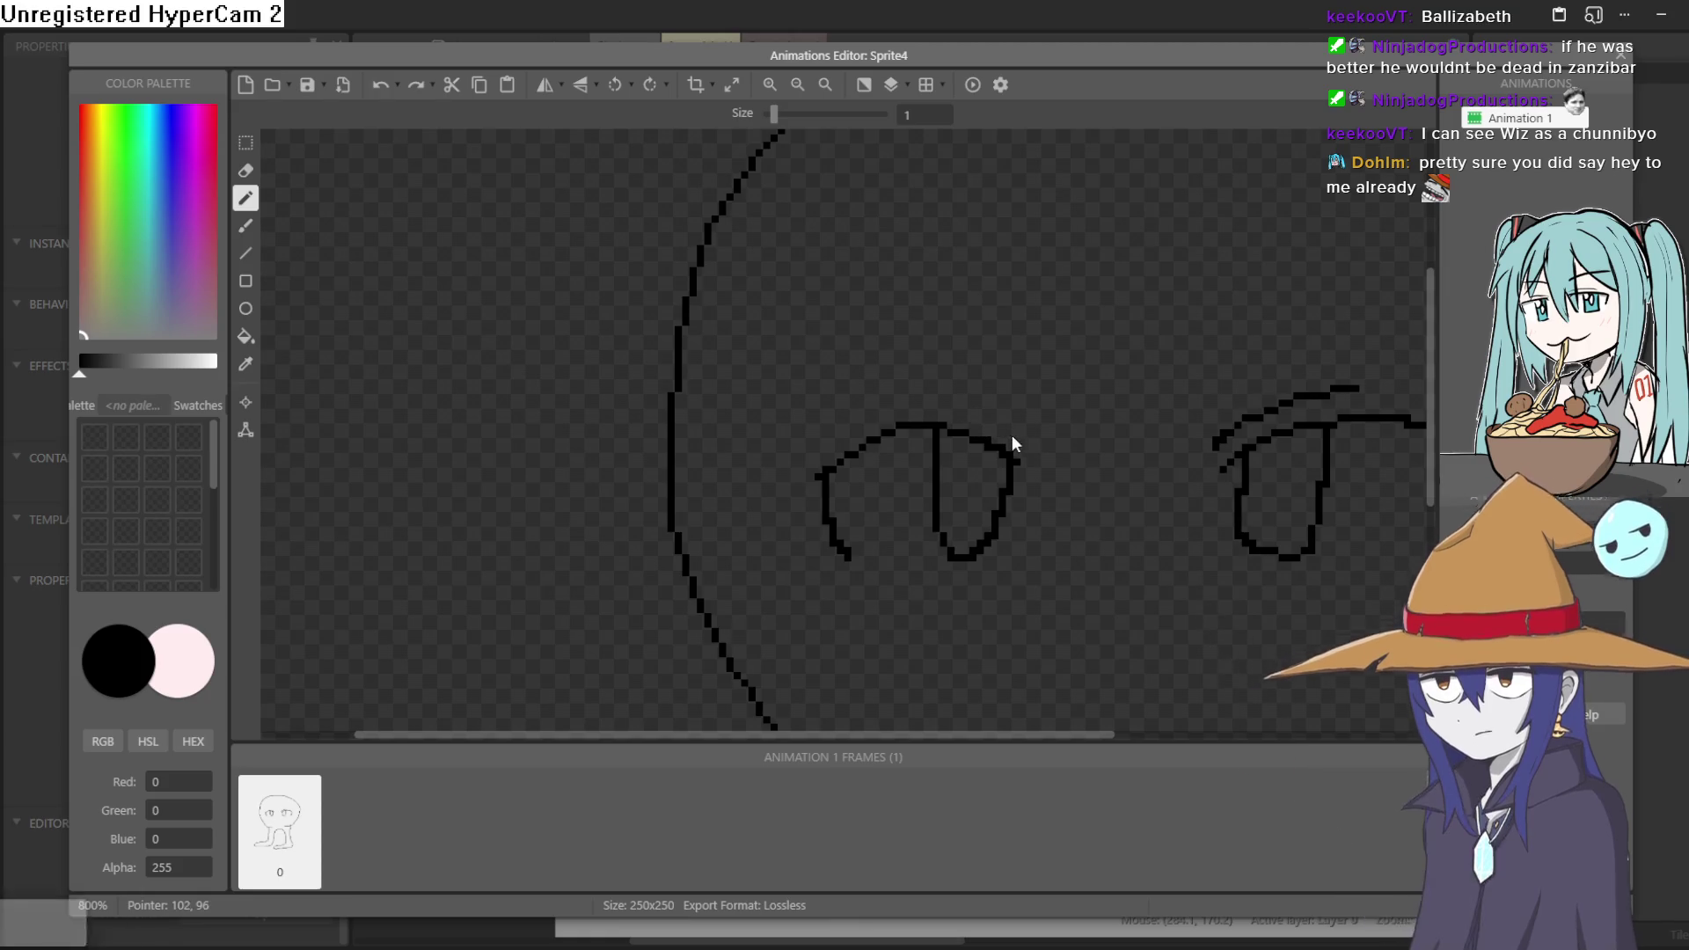
mouse_move(1010, 431)
mouse_down()
mouse_move(958, 397)
mouse_move(883, 394)
mouse_move(898, 396)
mouse_up()
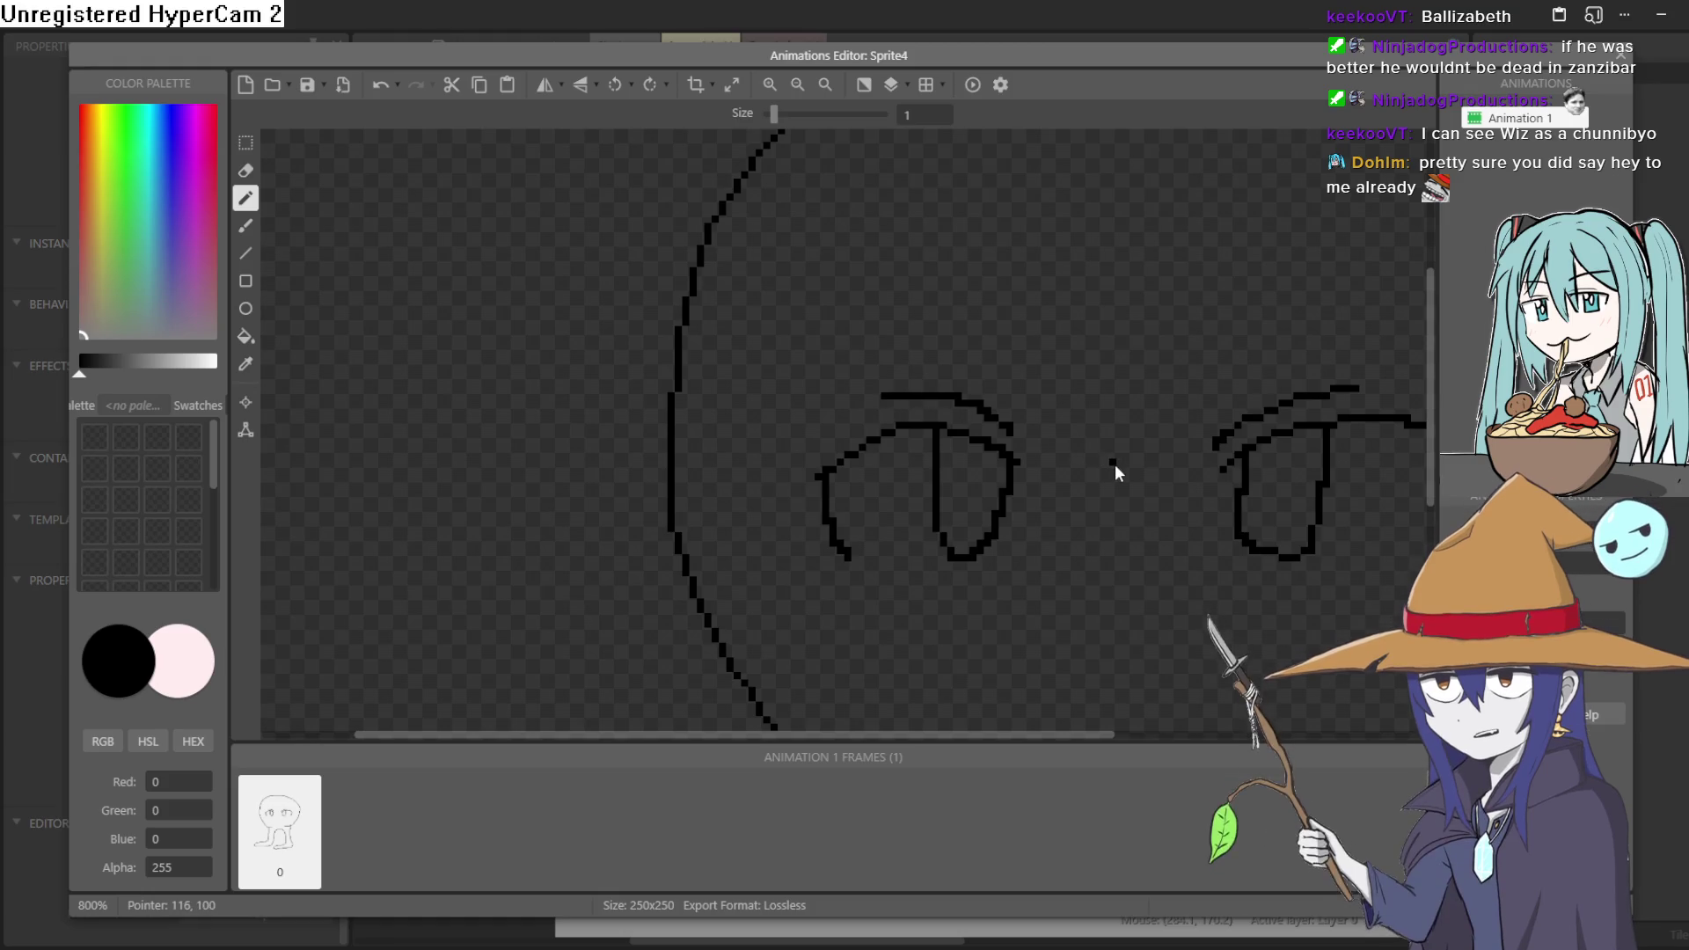
key(ctrl+z)
drag(947, 399, 884, 405)
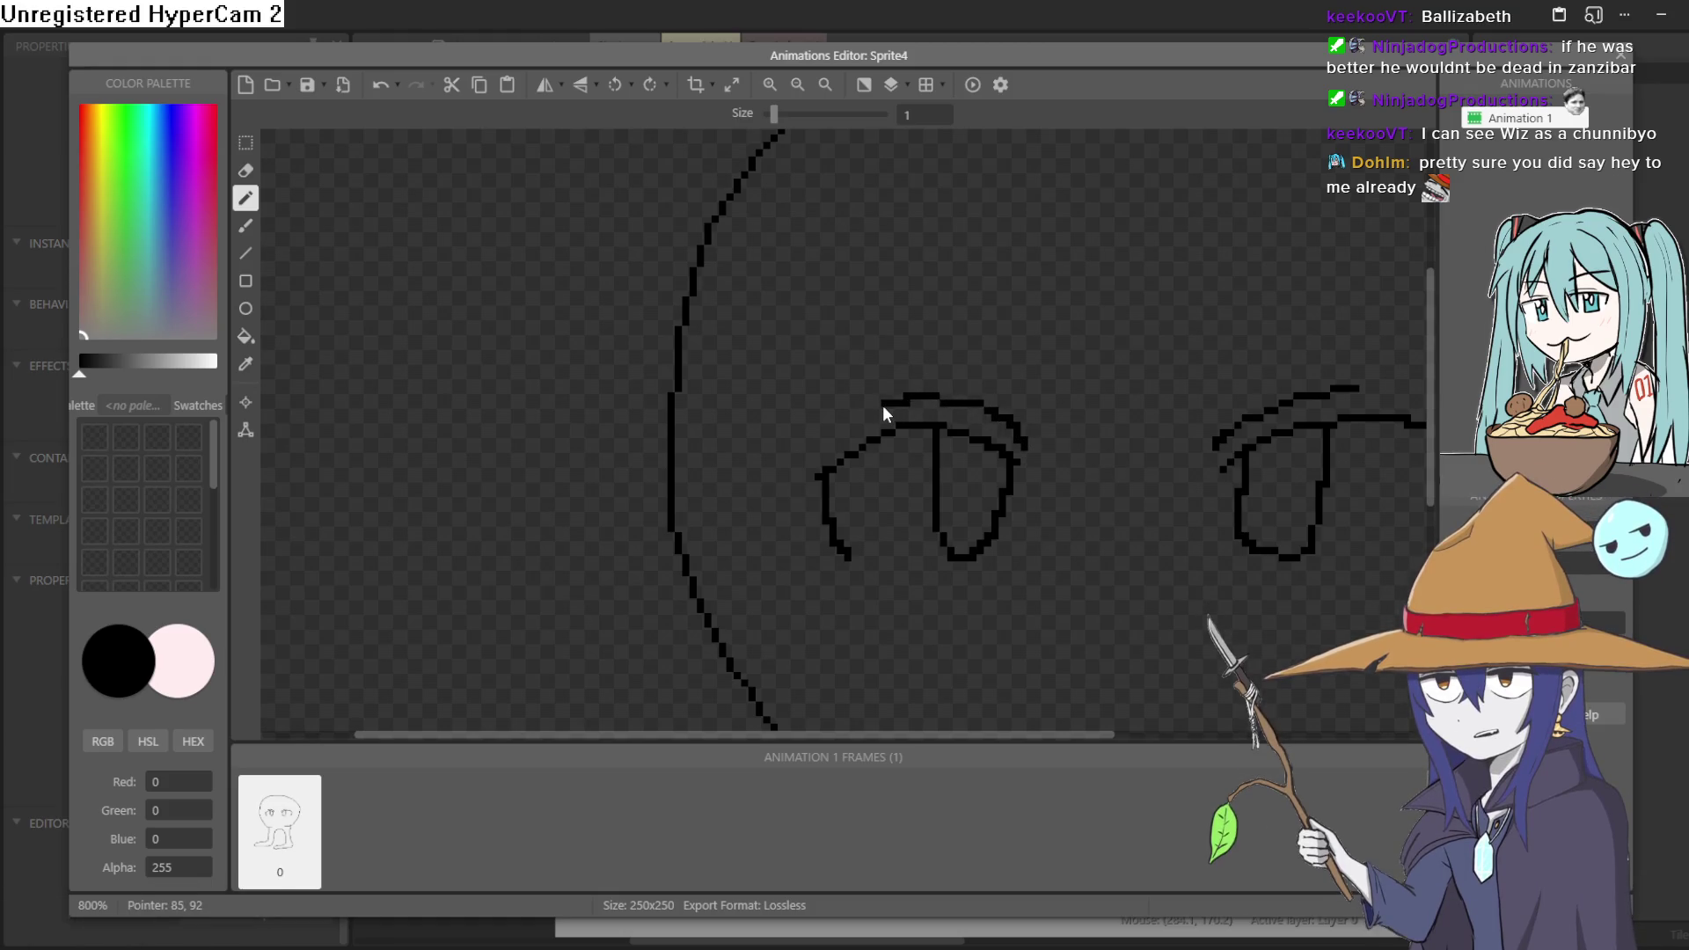
click(972, 420)
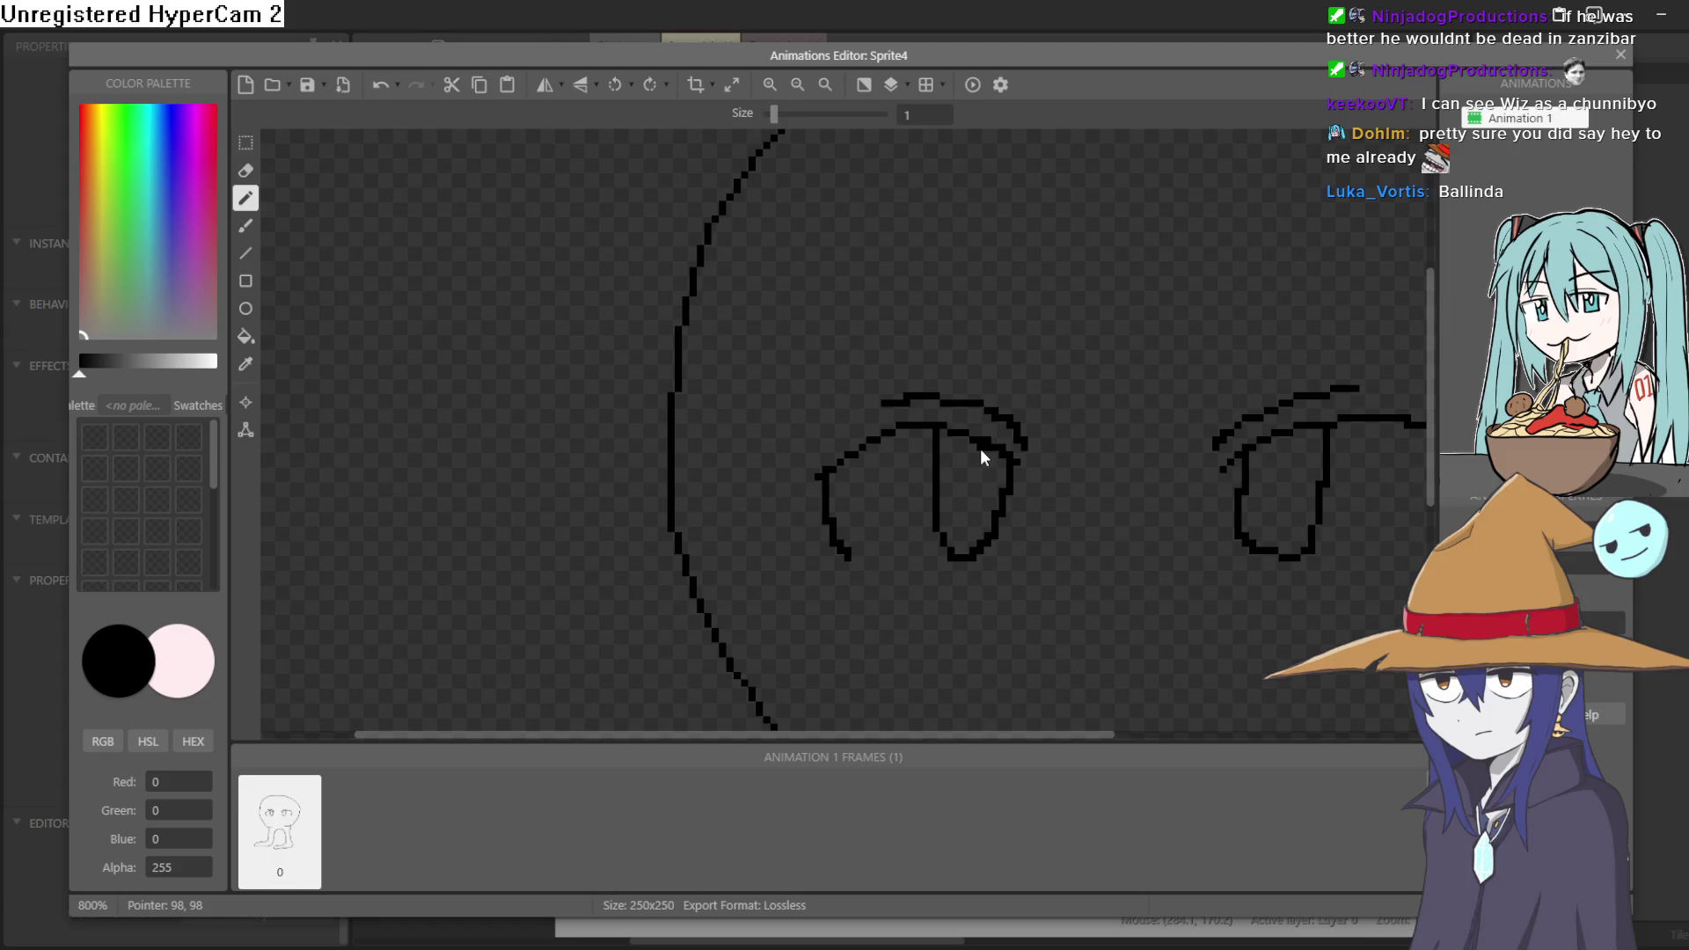
- Add dark outer-corner lashes and lower lash flicks to both eyes
click(1061, 447)
drag(1074, 446, 755, 426)
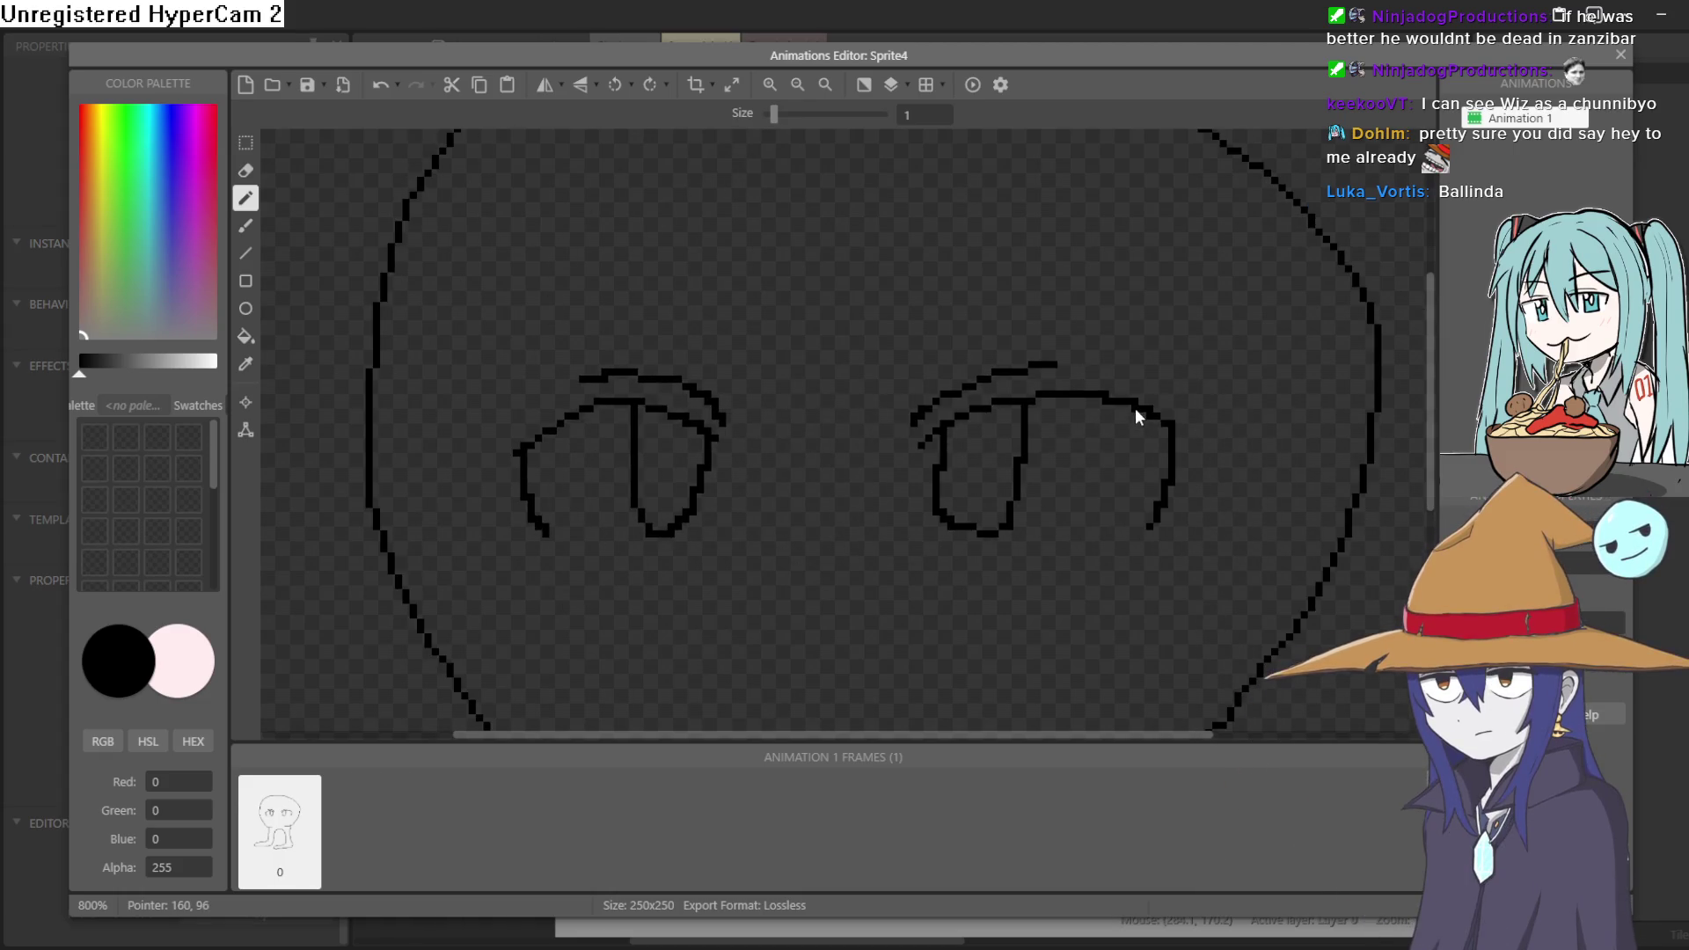
drag(1186, 436, 1203, 424)
click(796, 431)
drag(478, 461, 514, 462)
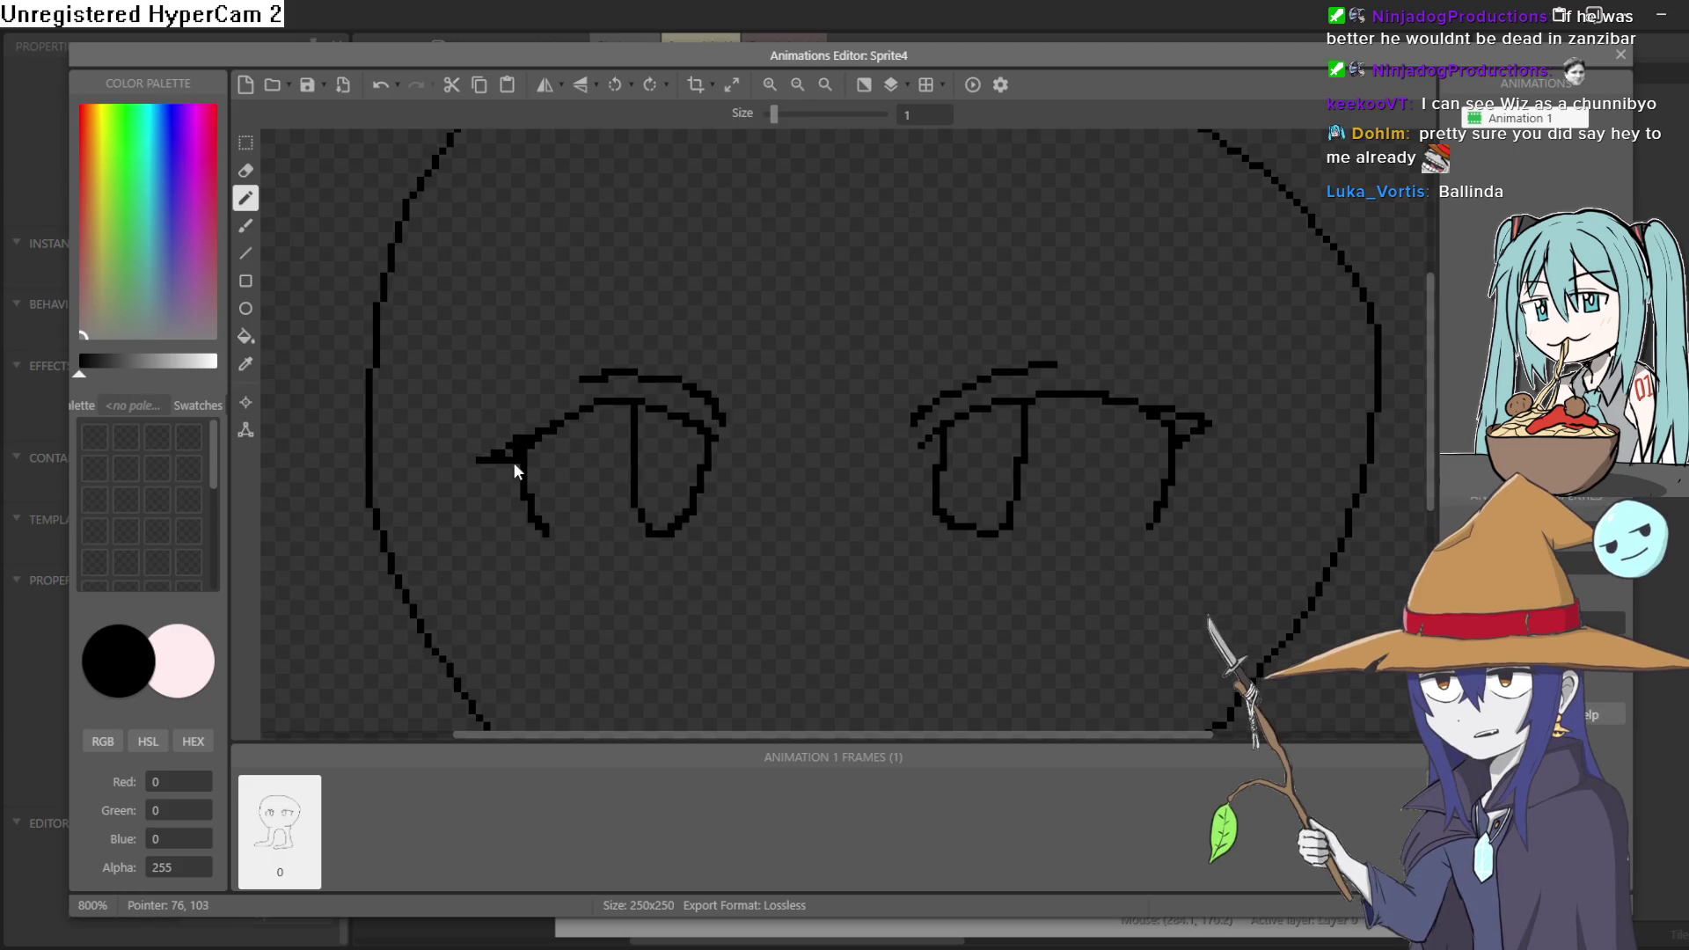
key(ctrl+z)
mouse_move(1183, 419)
mouse_down()
mouse_move(1165, 417)
mouse_move(1189, 428)
mouse_up()
click(1092, 555)
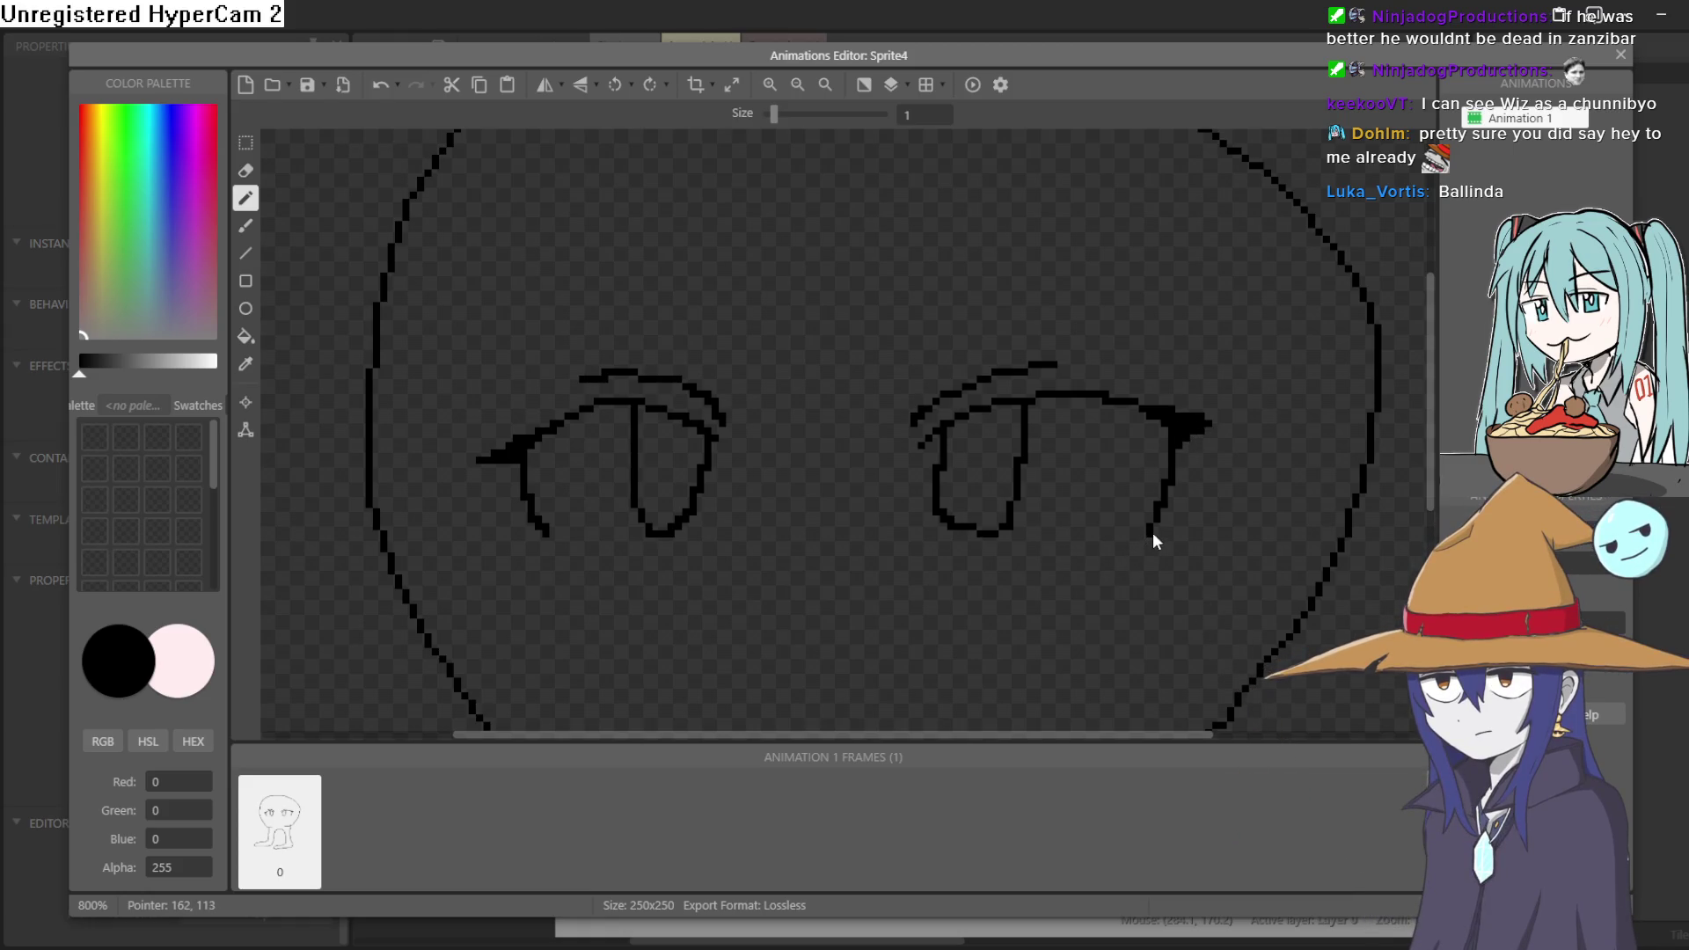
drag(1135, 542, 1143, 562)
drag(544, 538, 554, 539)
- Draw a small wavy black mouth below the eyes
scroll(792, 414, down, 3)
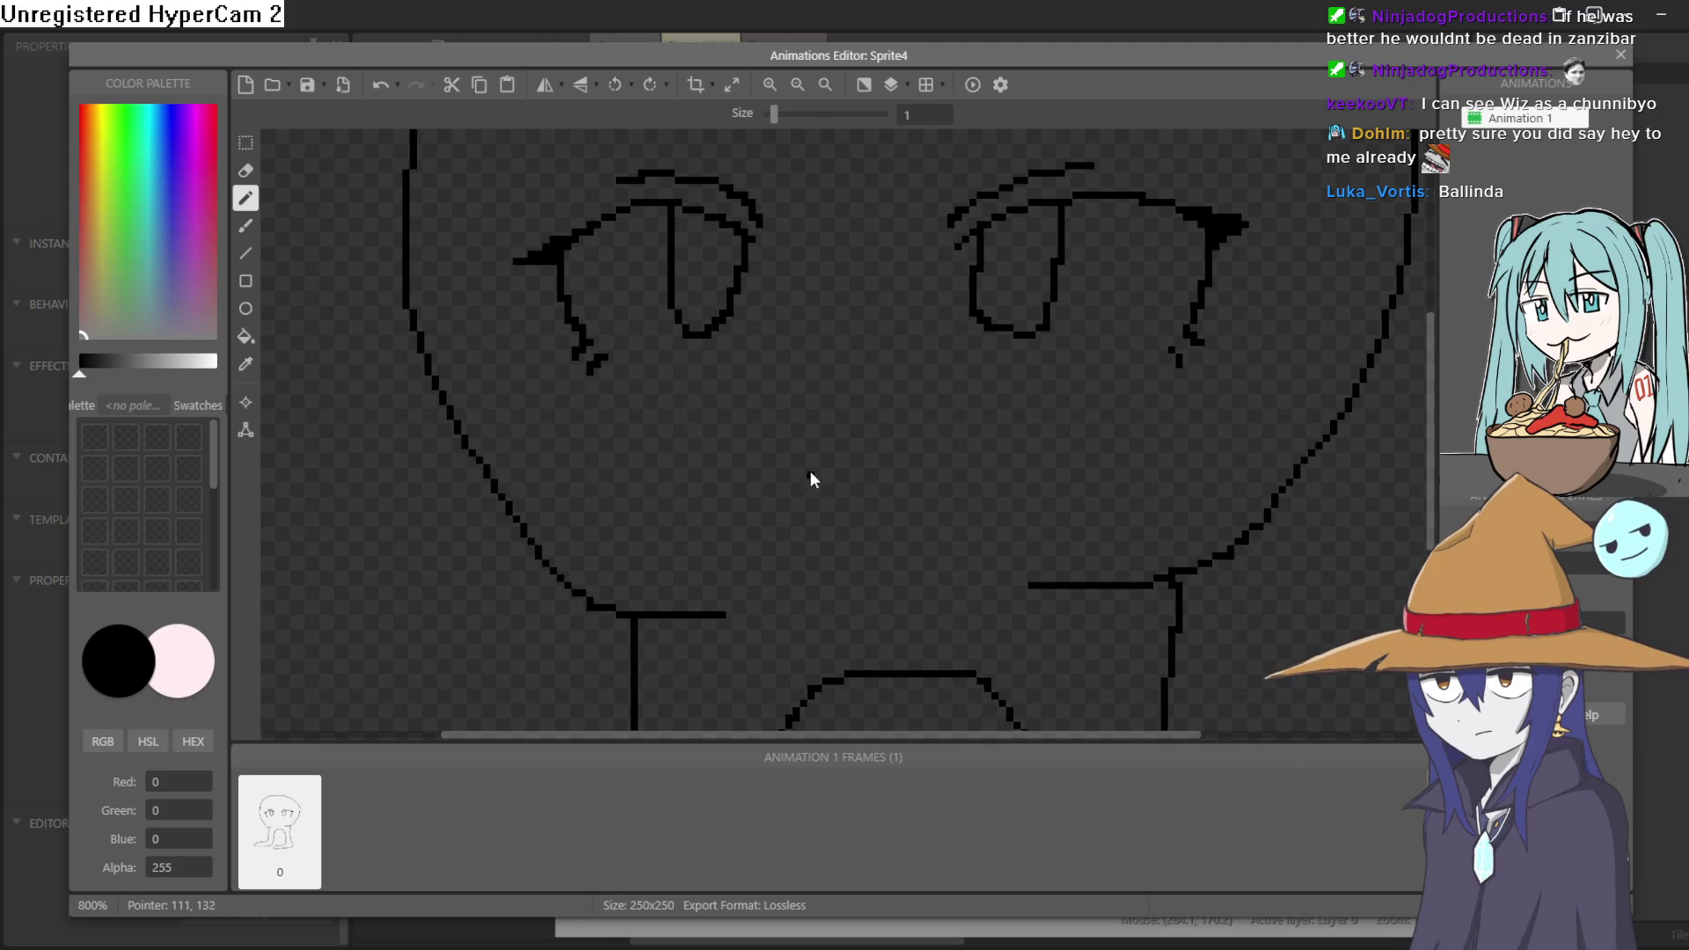
drag(786, 444, 964, 460)
scroll(1033, 382, up, 3)
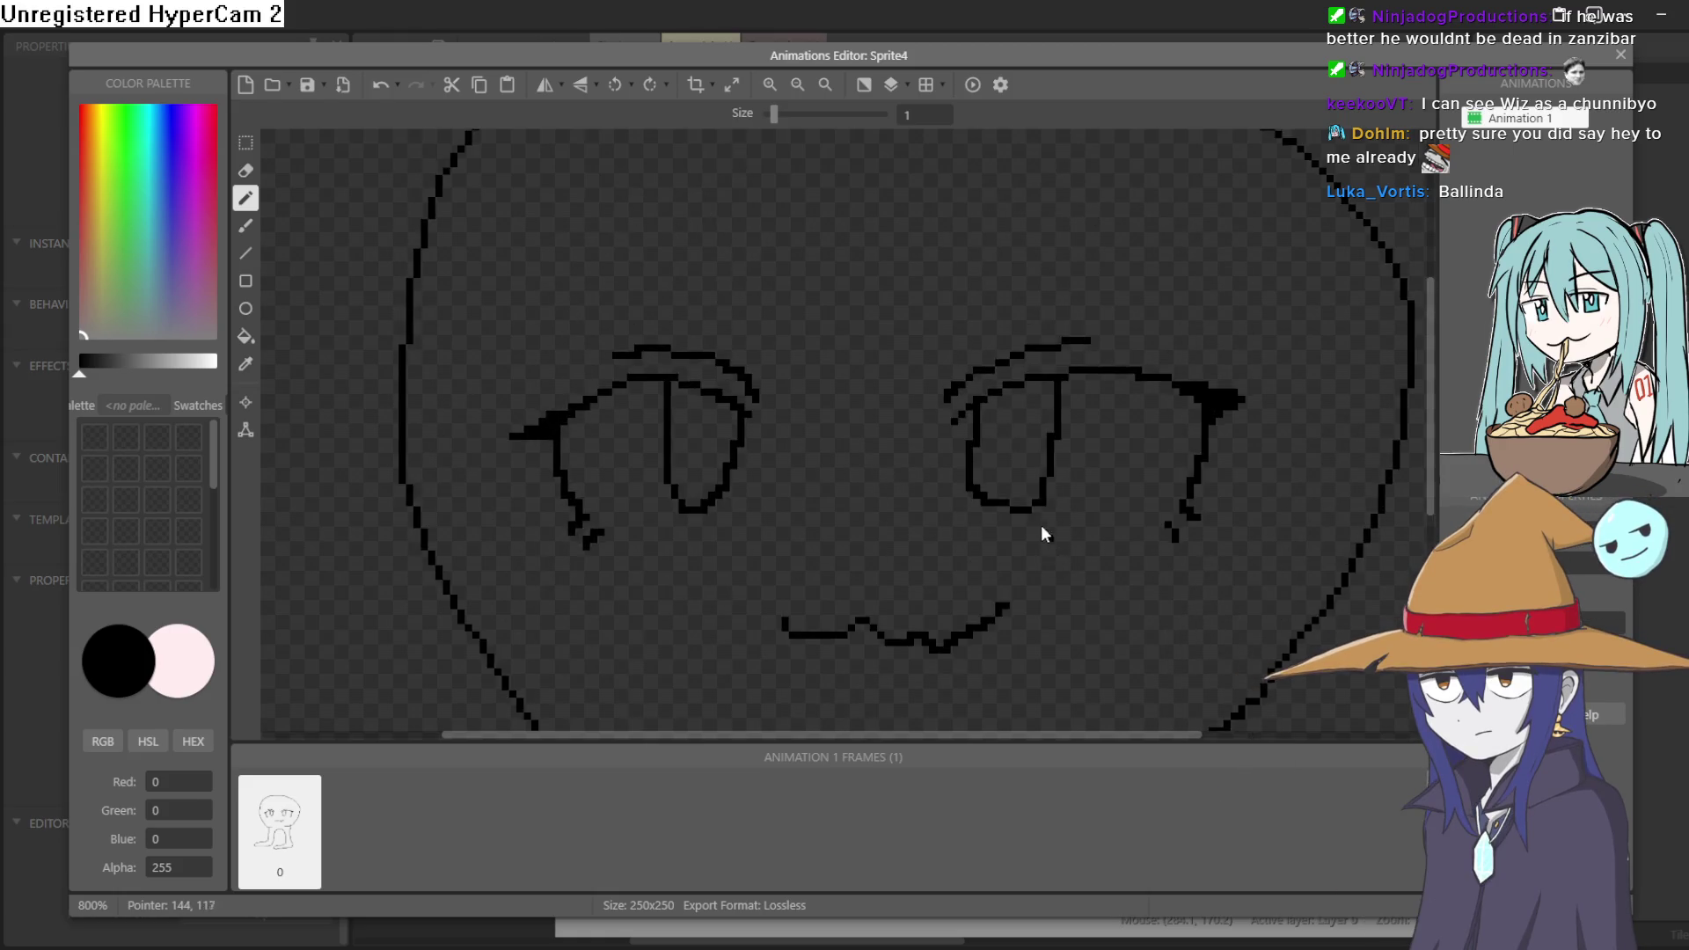
scroll(1032, 514, down, 3)
scroll(878, 418, up, 3)
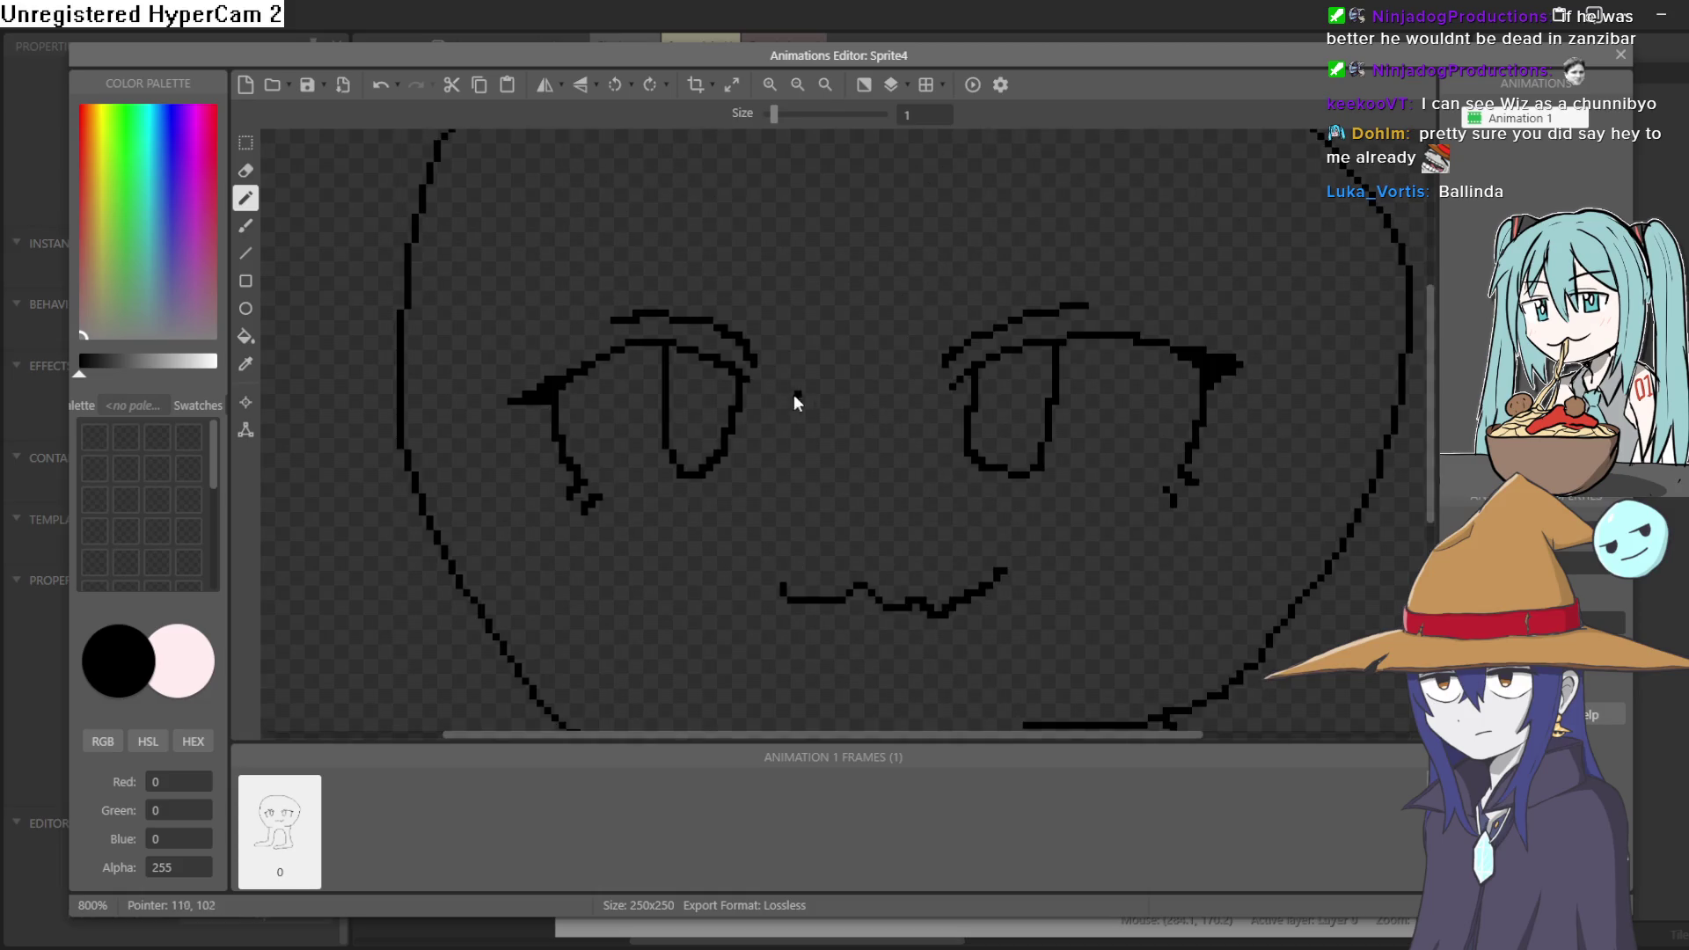
- Add a short line inside the right eye and erase the stray stroke in the left eye
drag(625, 506, 720, 500)
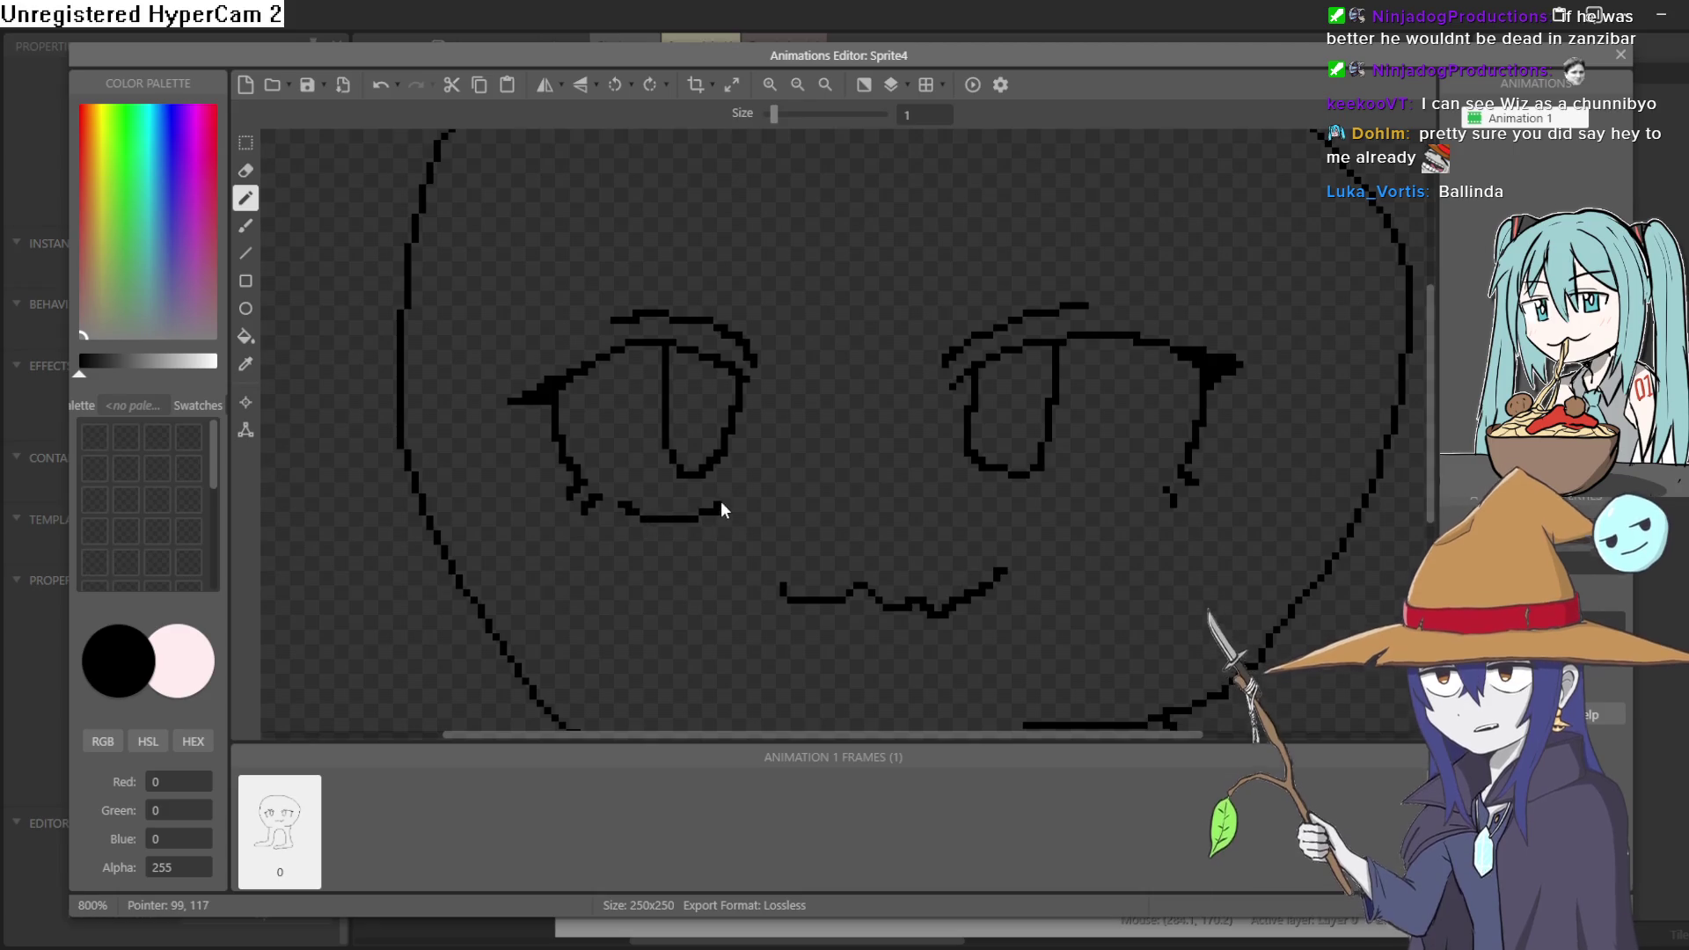
key(ctrl+z)
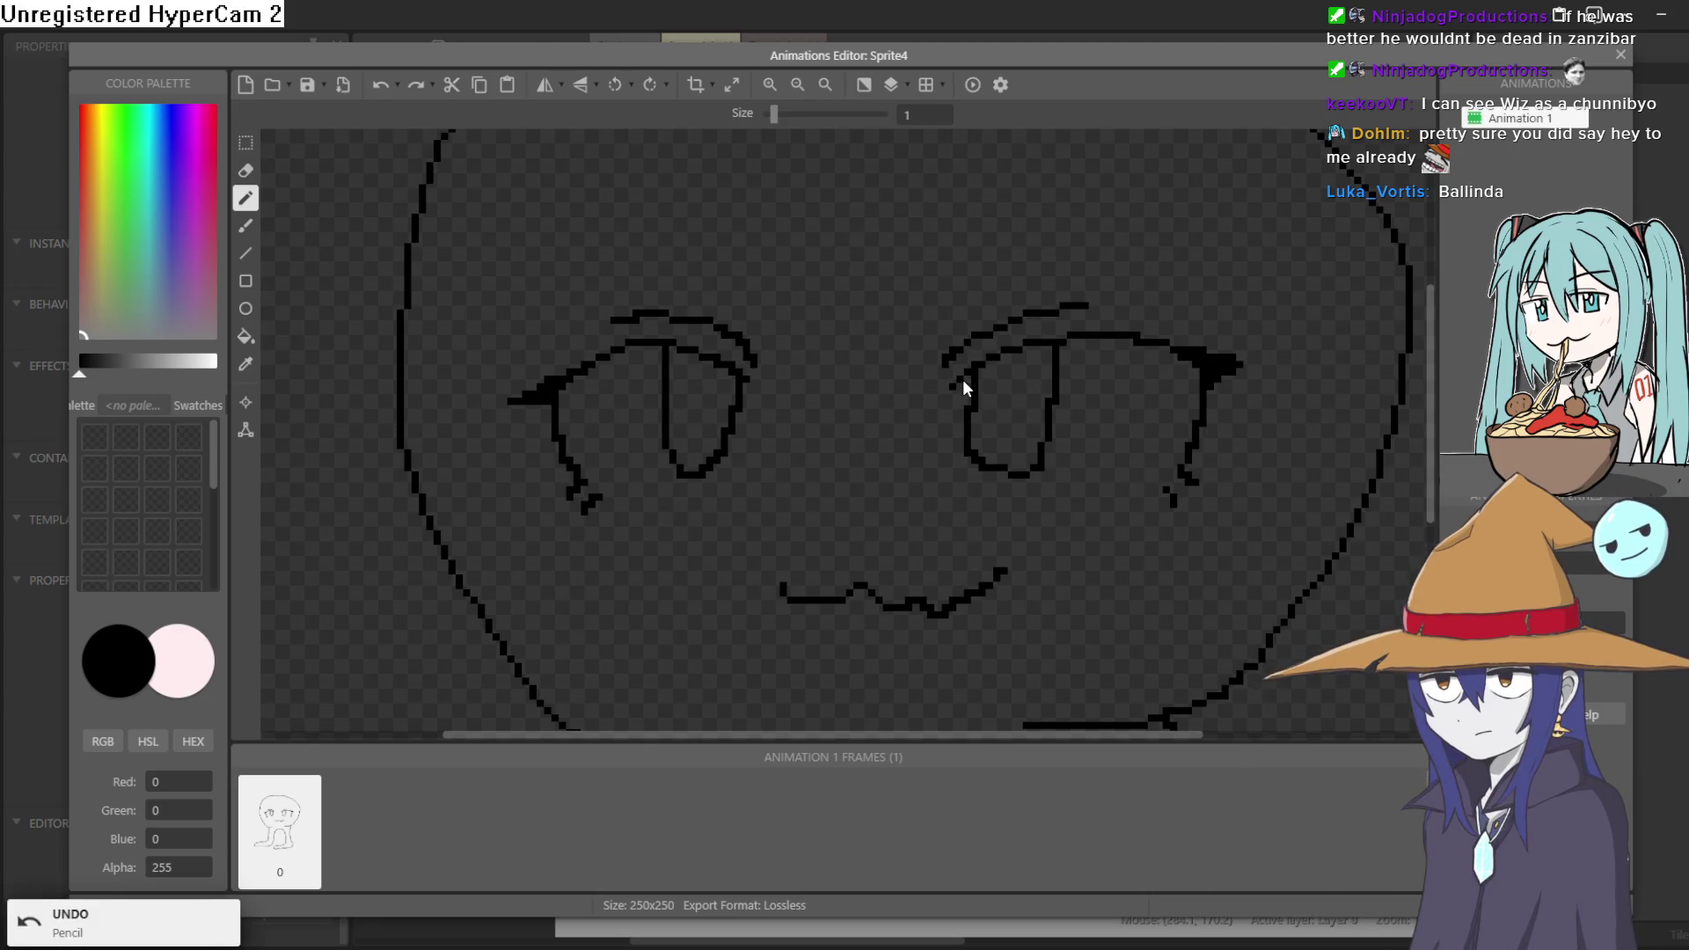
drag(979, 386, 1001, 385)
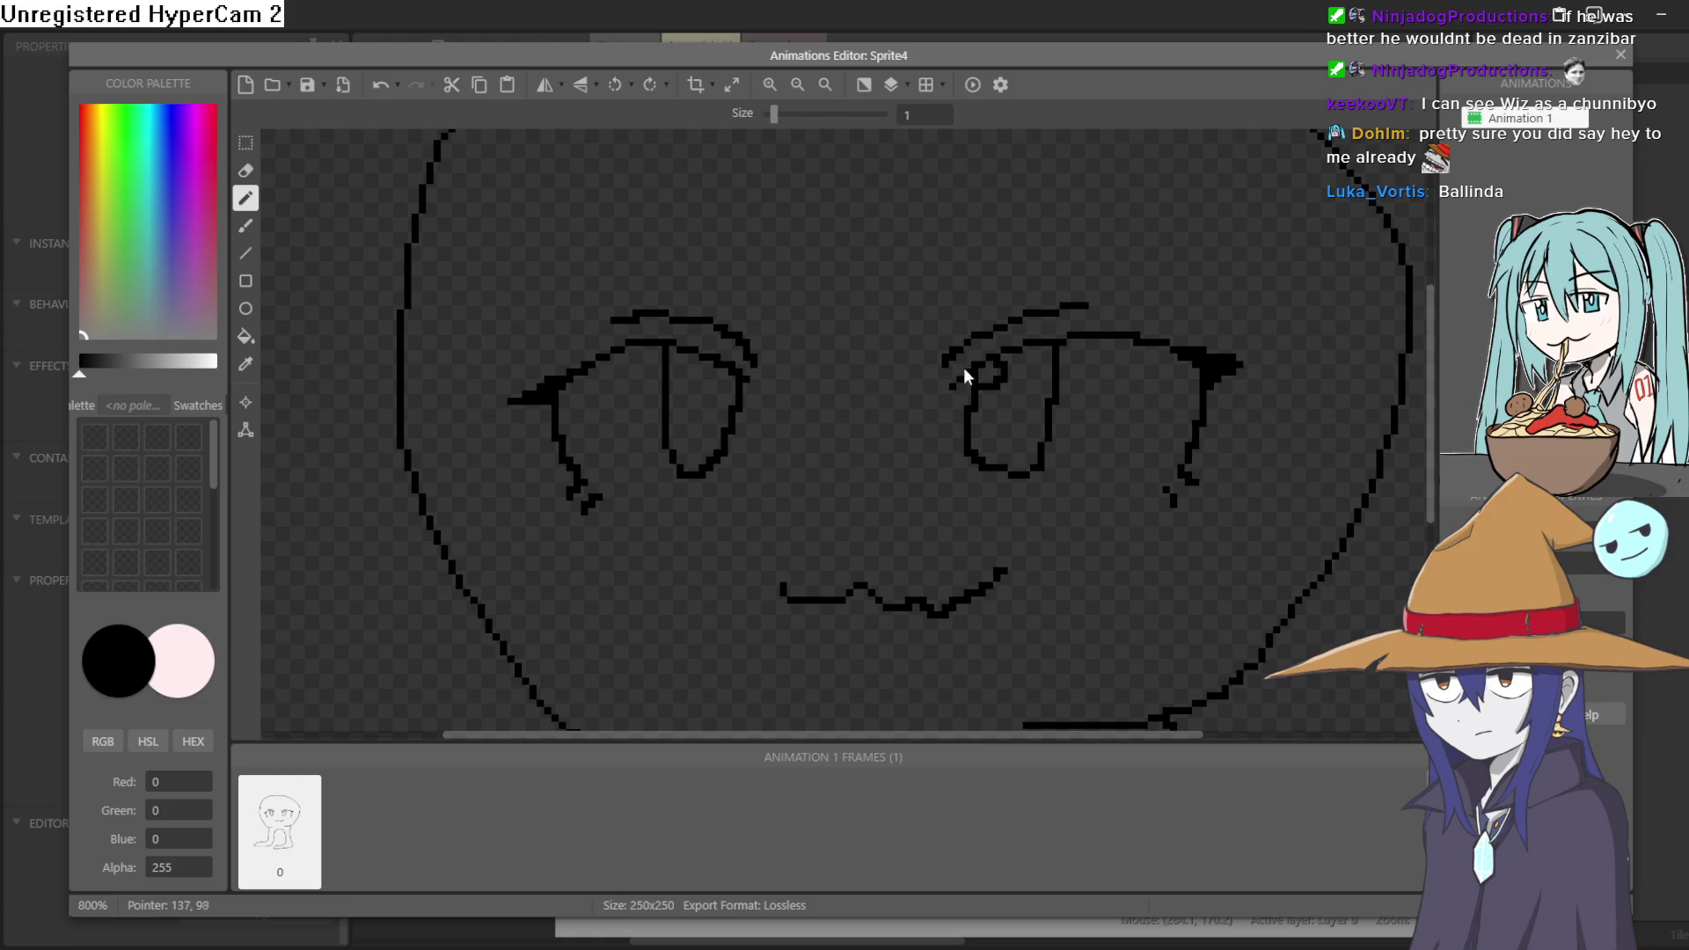
drag(669, 376, 691, 352)
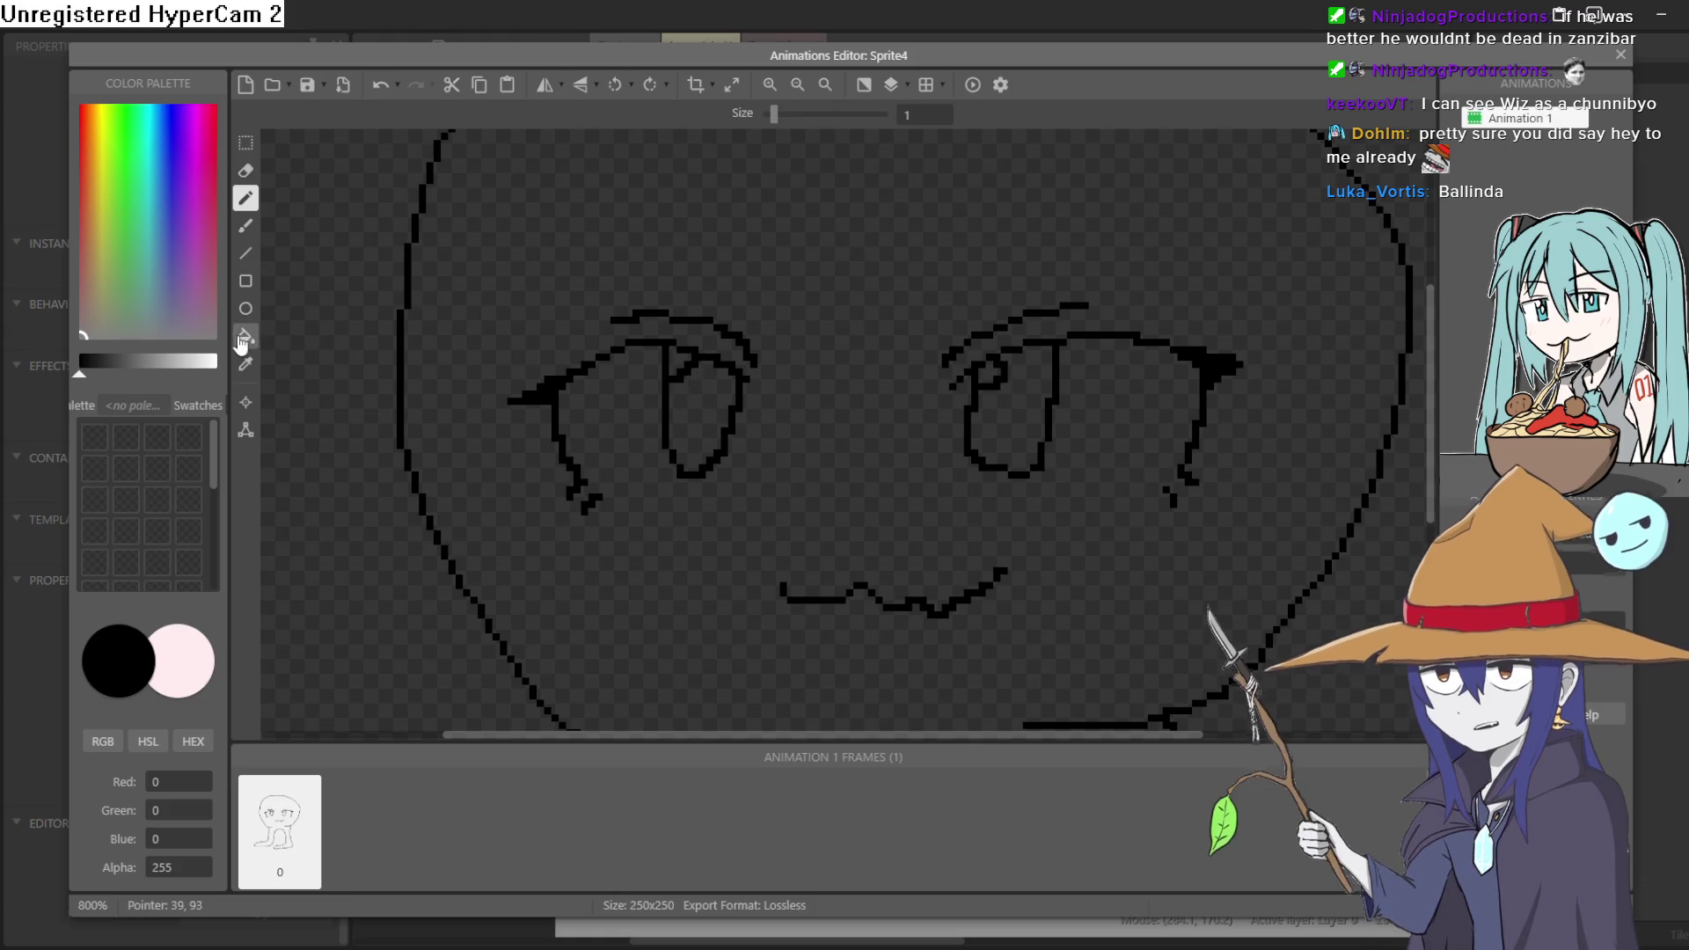
click(245, 170)
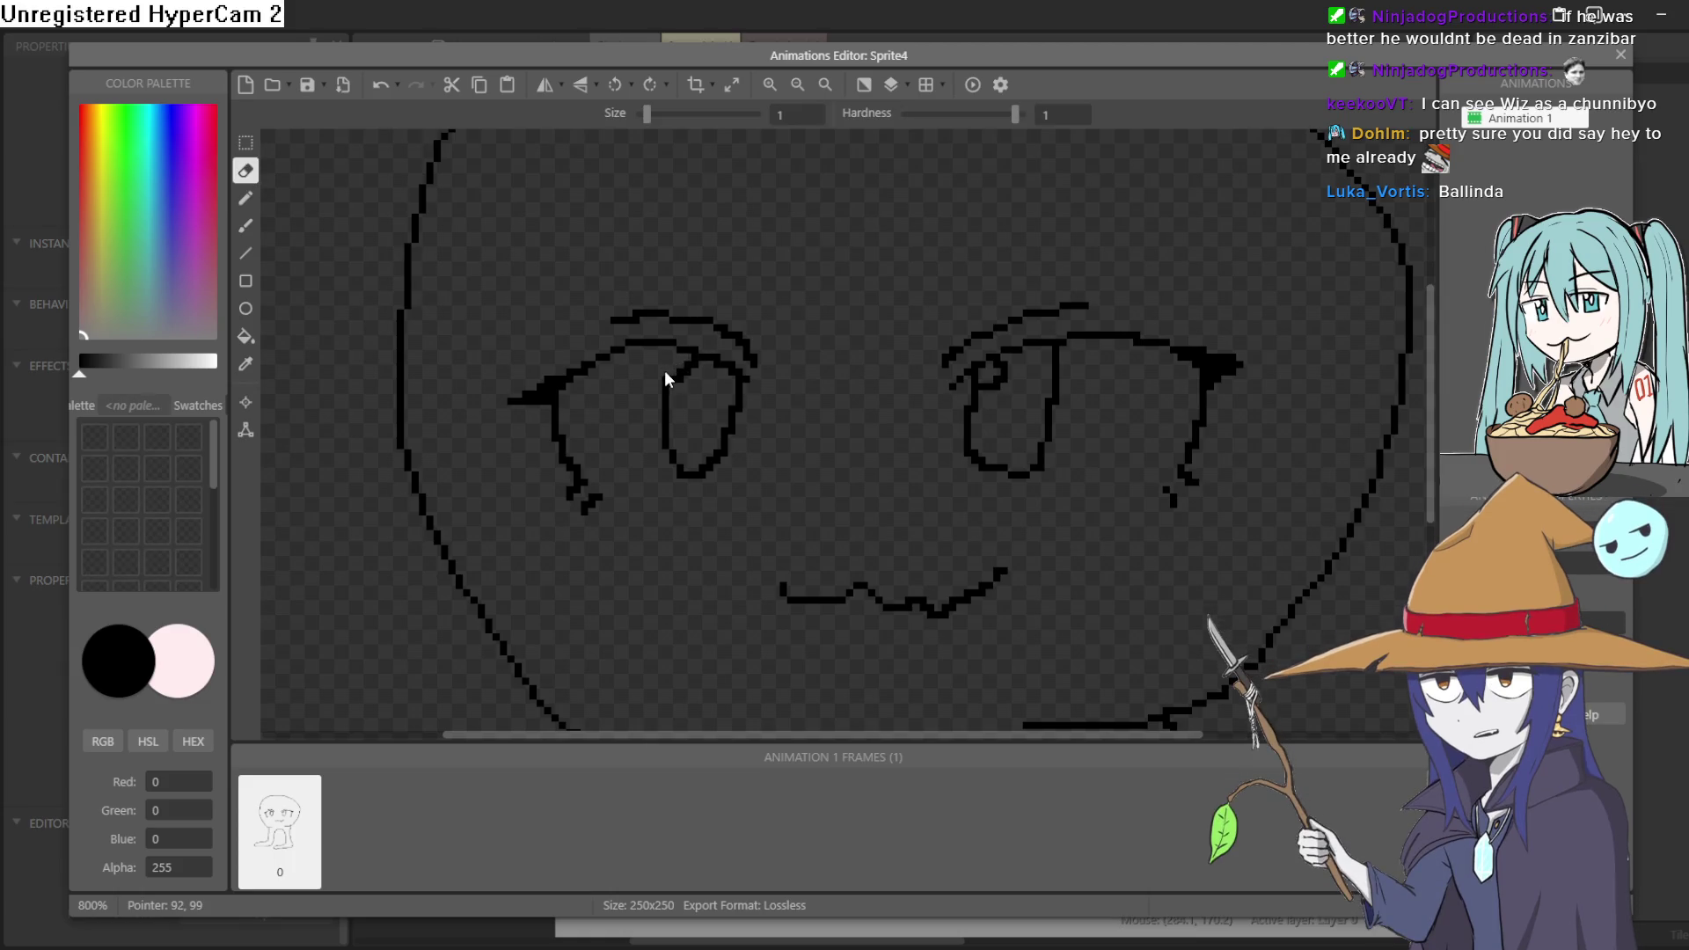
drag(667, 373, 699, 361)
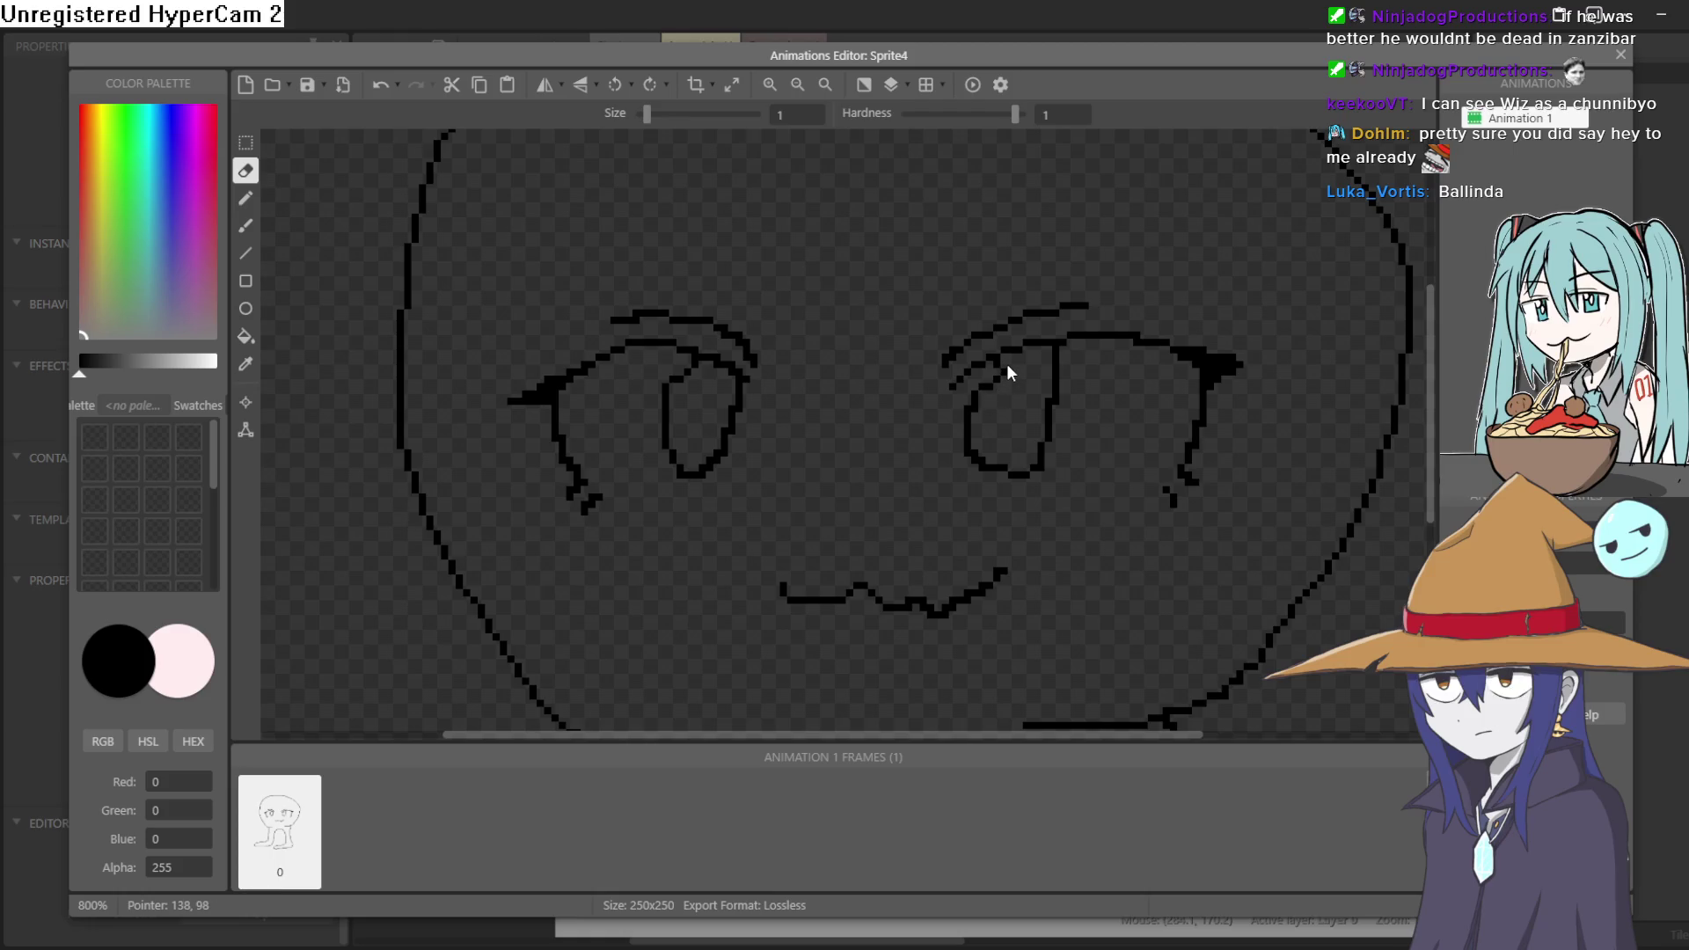
scroll(880, 410, down, 3)
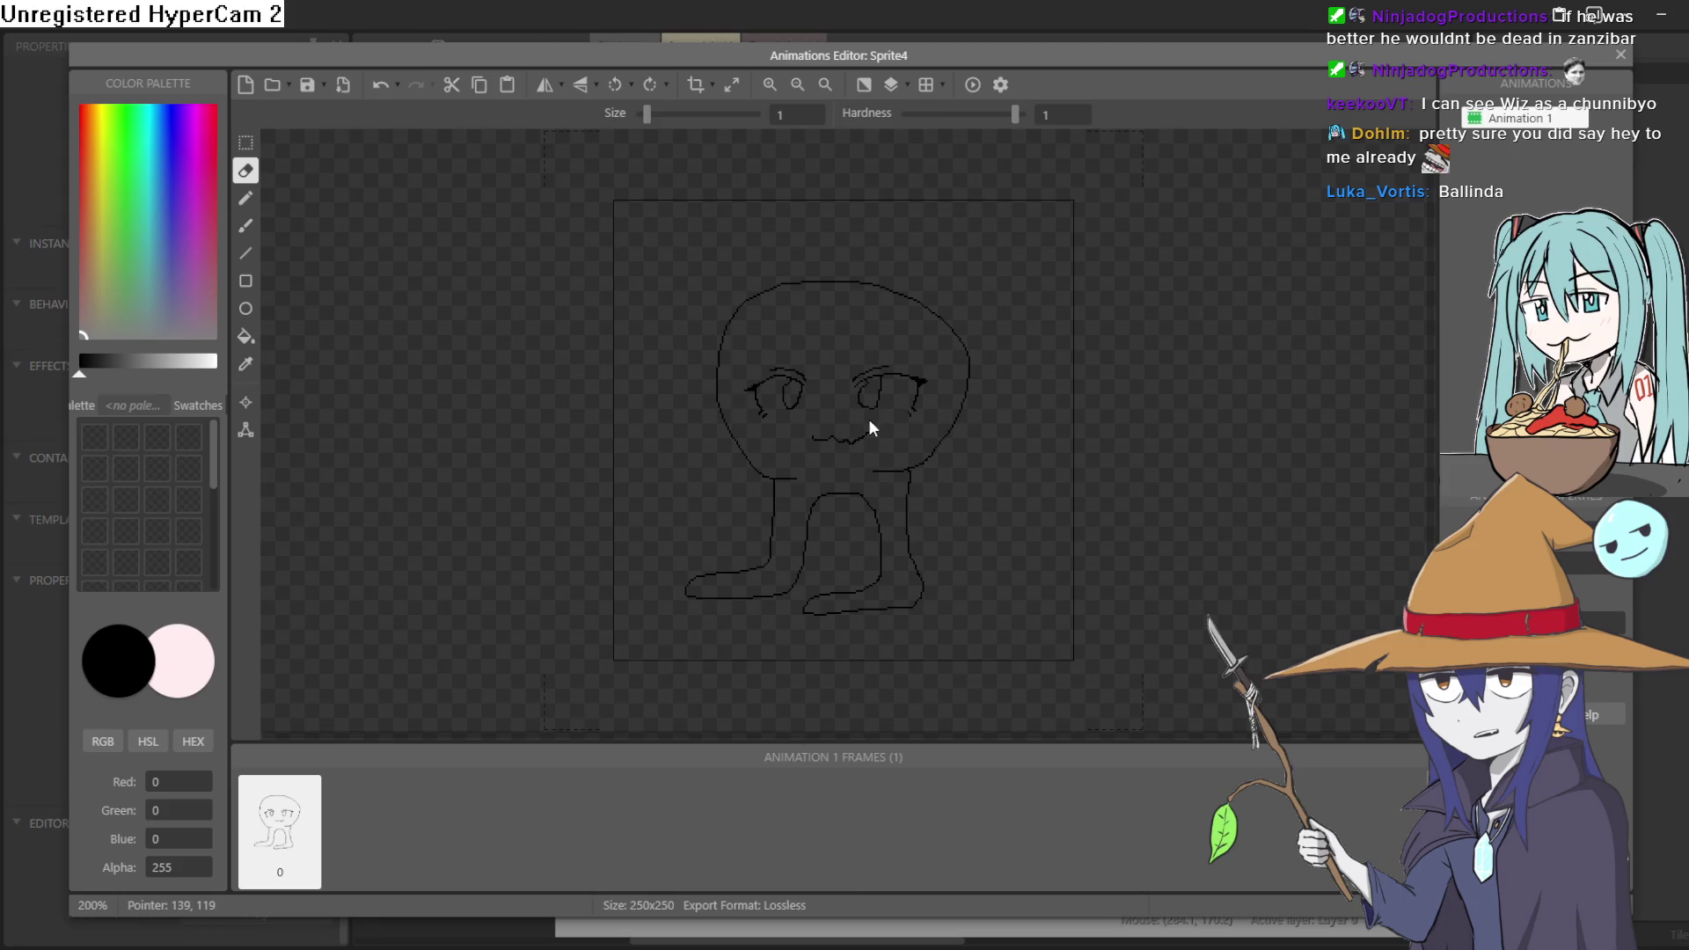
click(248, 365)
- Pick a light mauve-pink and bucket-fill the head and legs with it
mouse_move(201, 293)
mouse_down()
mouse_move(224, 250)
mouse_move(200, 271)
mouse_up()
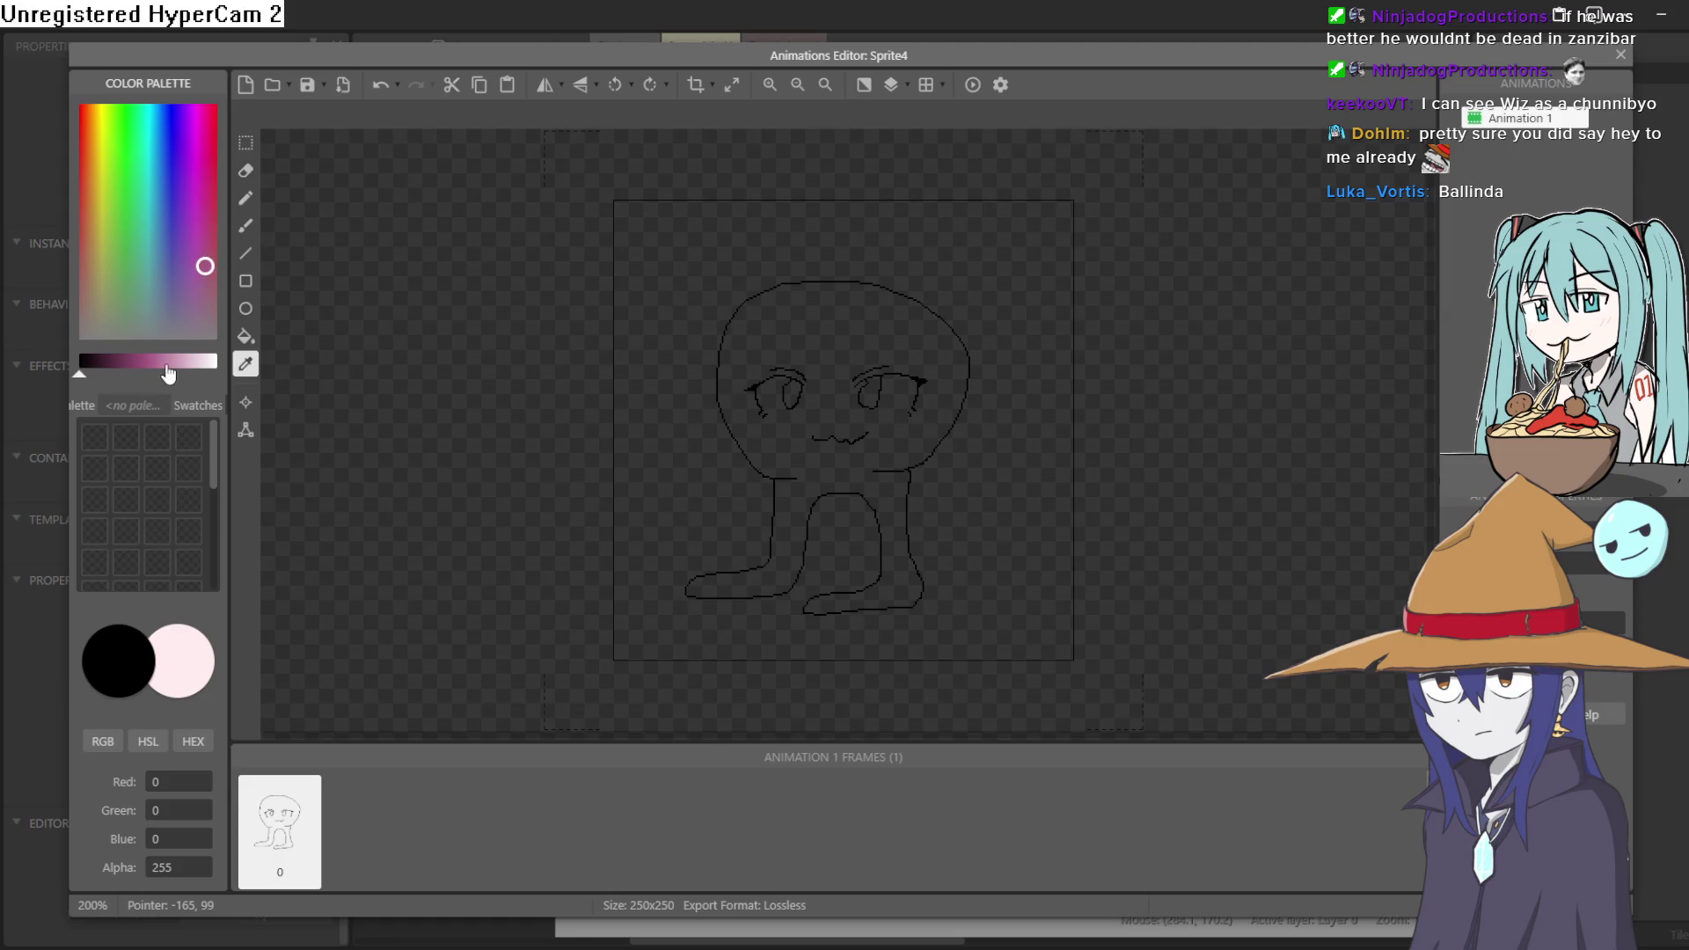
drag(167, 369, 196, 368)
click(882, 458)
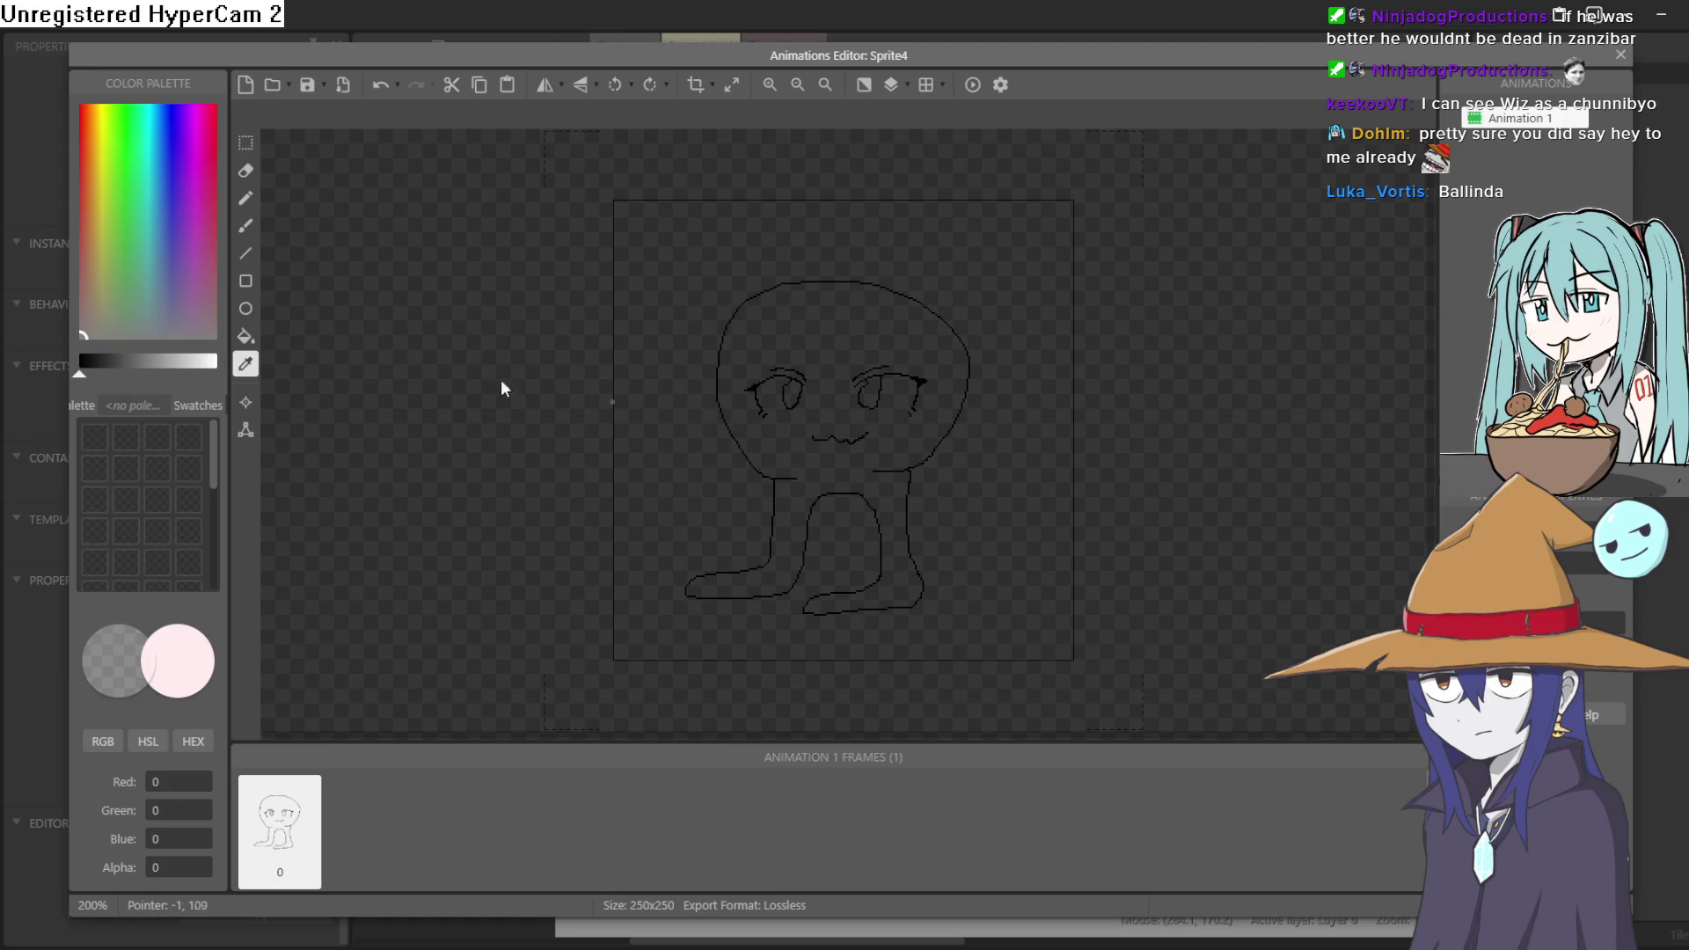
click(210, 271)
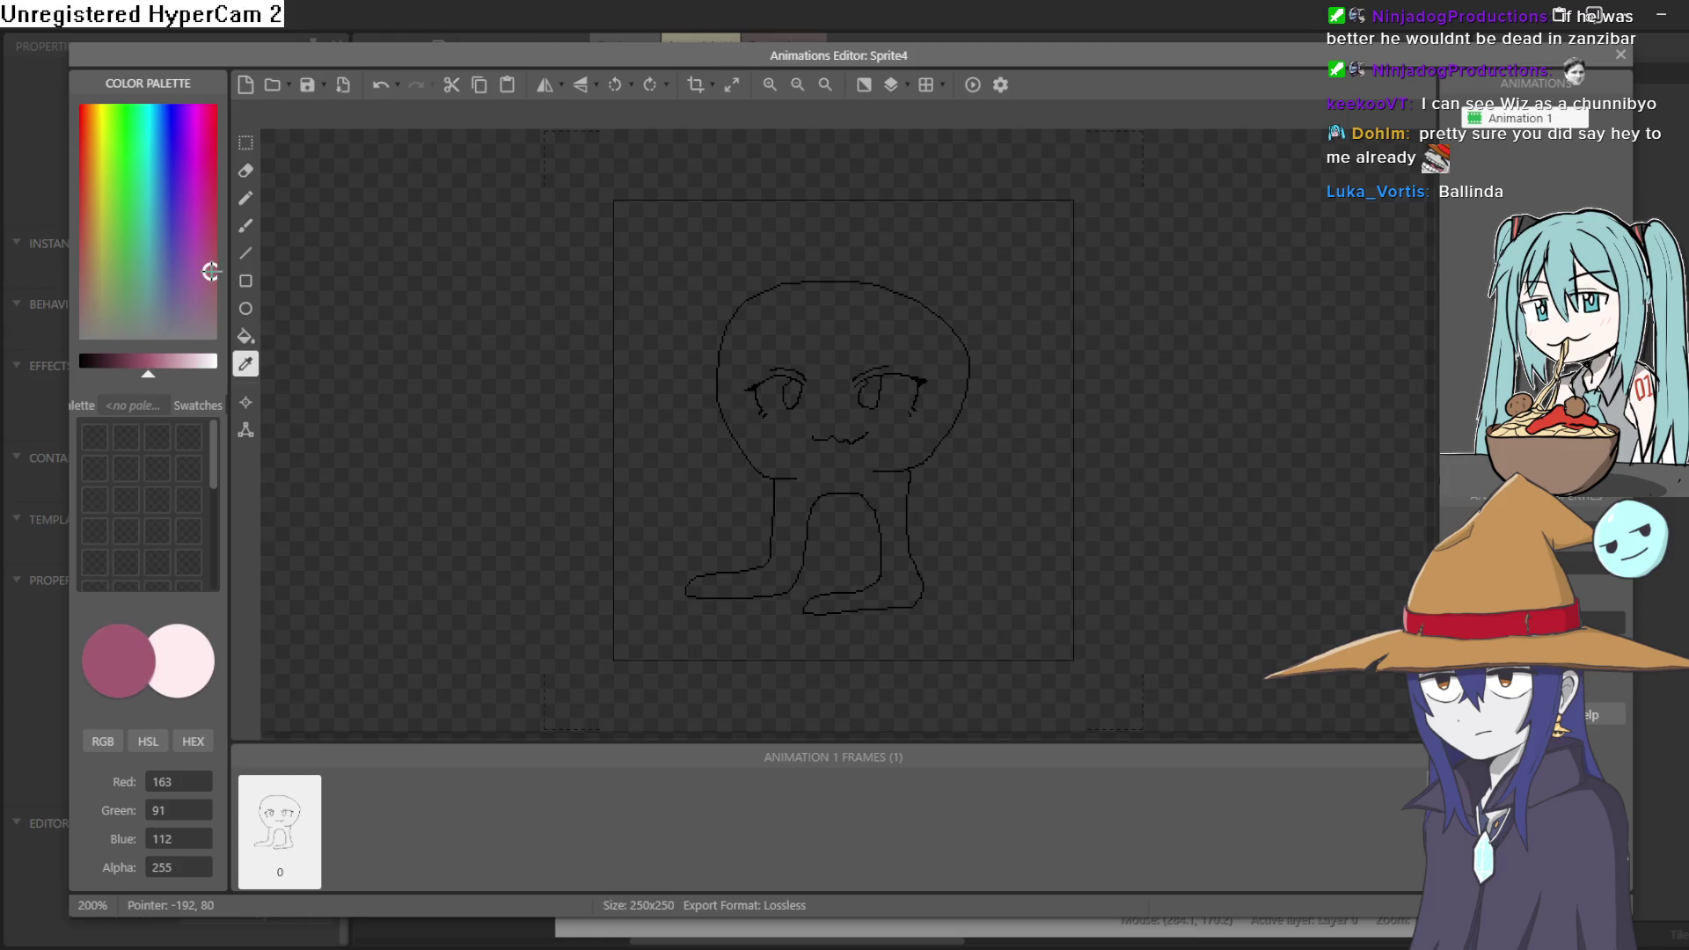
click(170, 360)
click(174, 361)
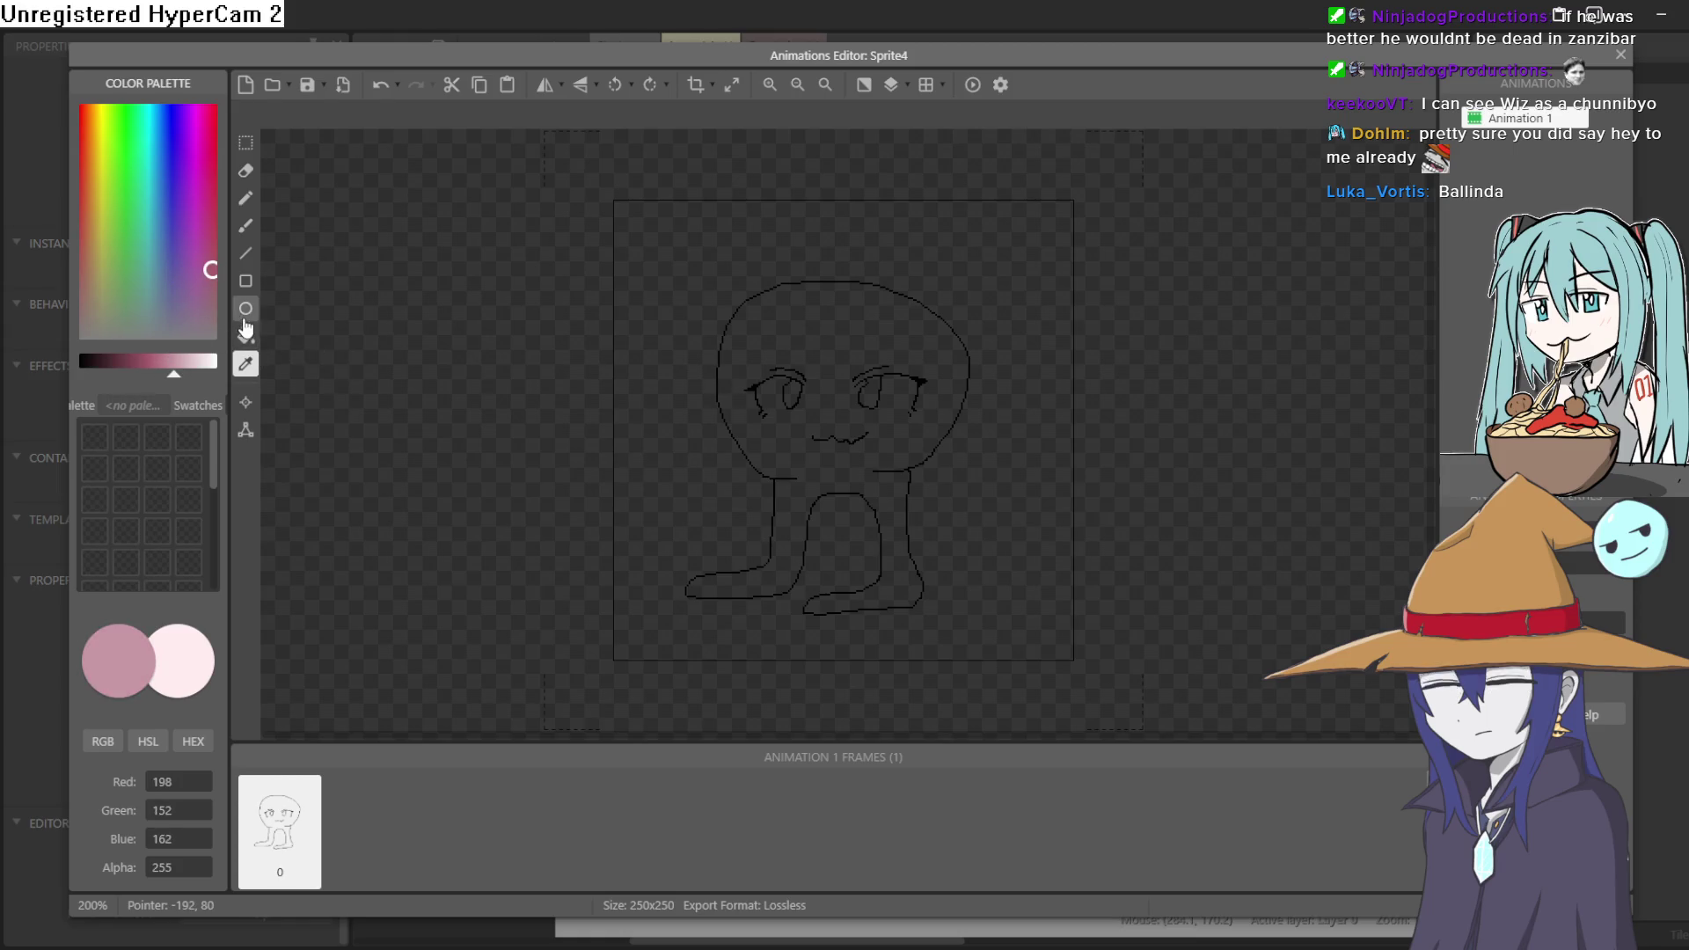
click(246, 335)
click(878, 460)
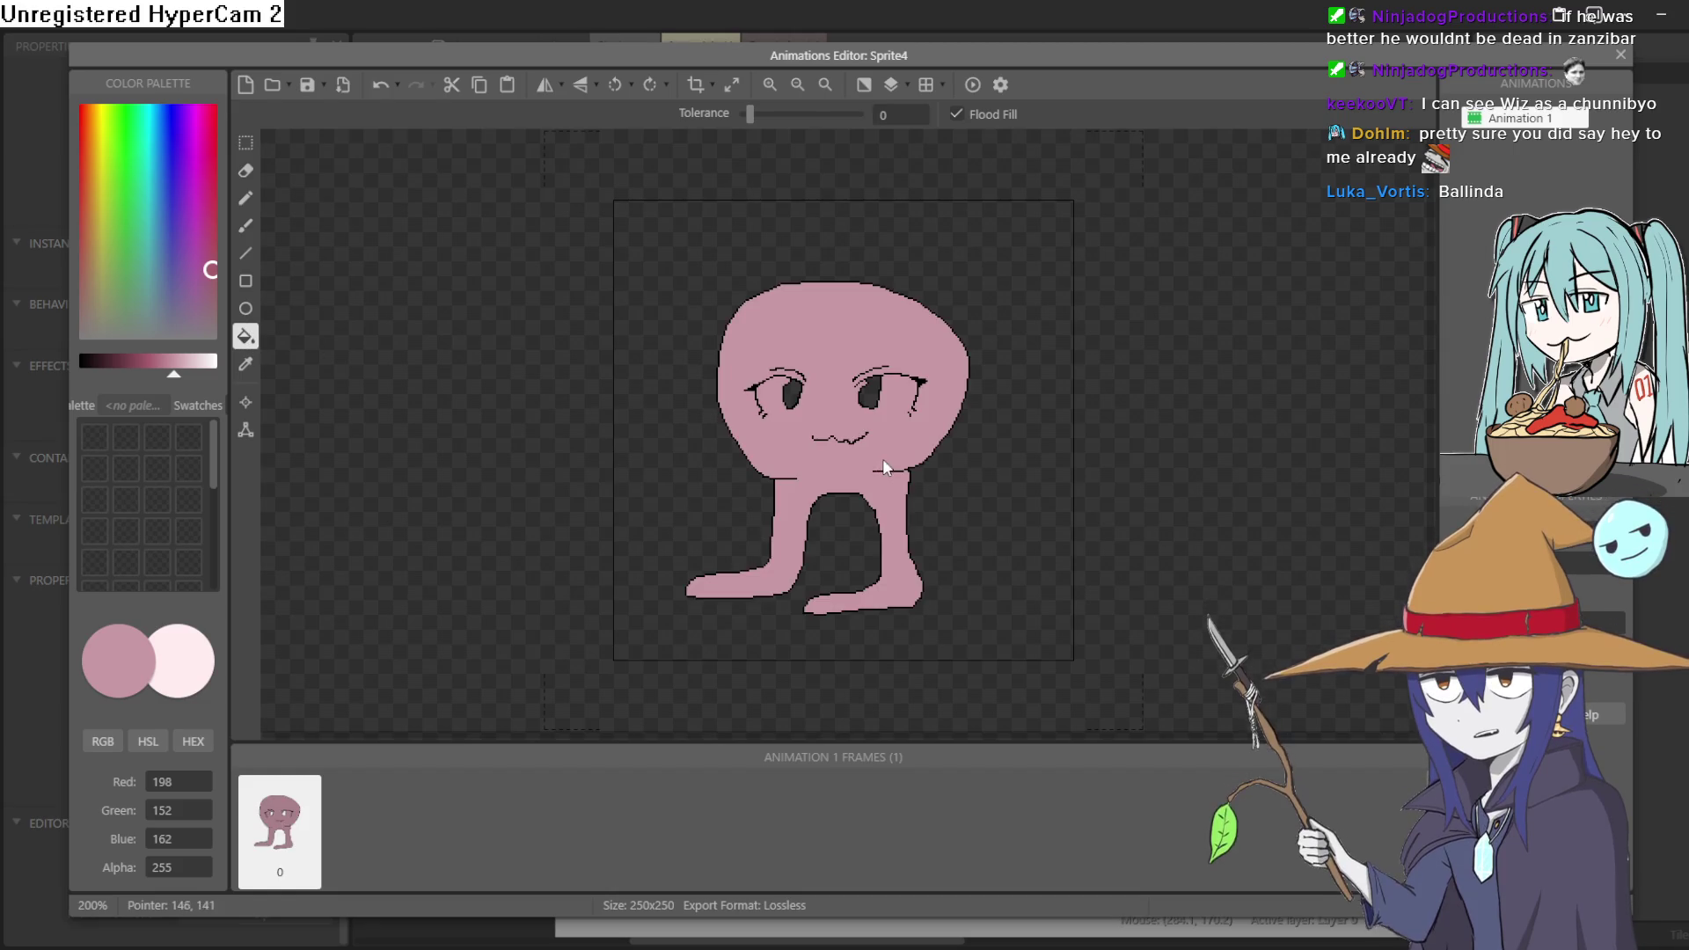
- Set pure white and fill the left and right eyes
click(211, 336)
click(185, 361)
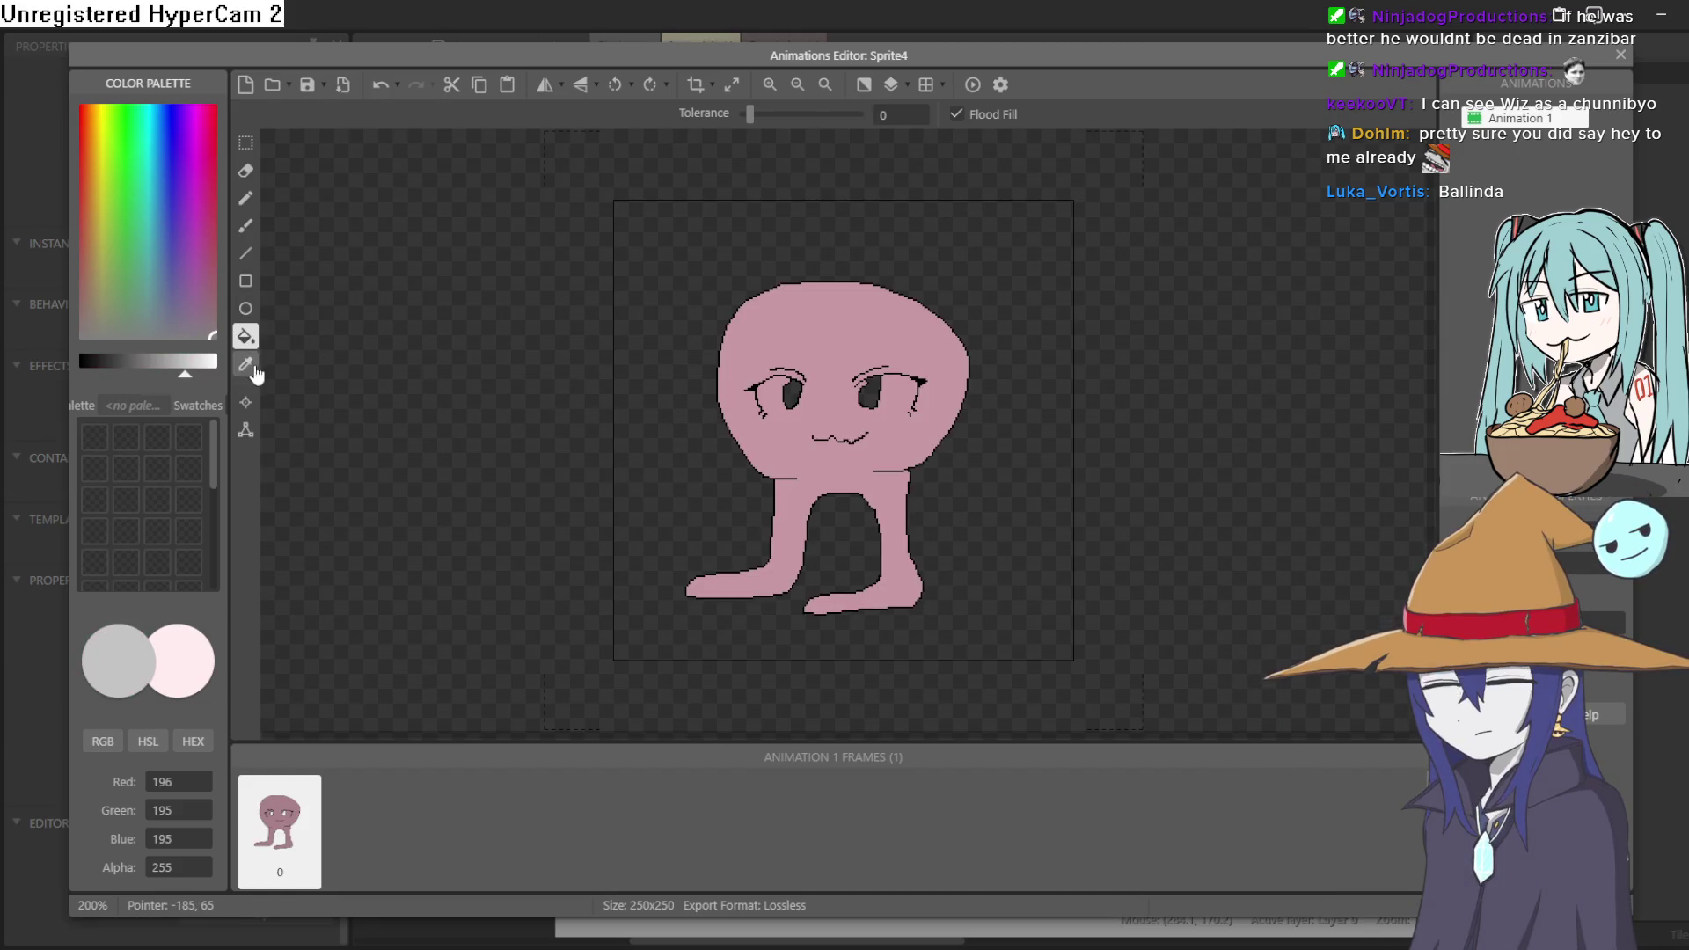
drag(187, 383, 255, 373)
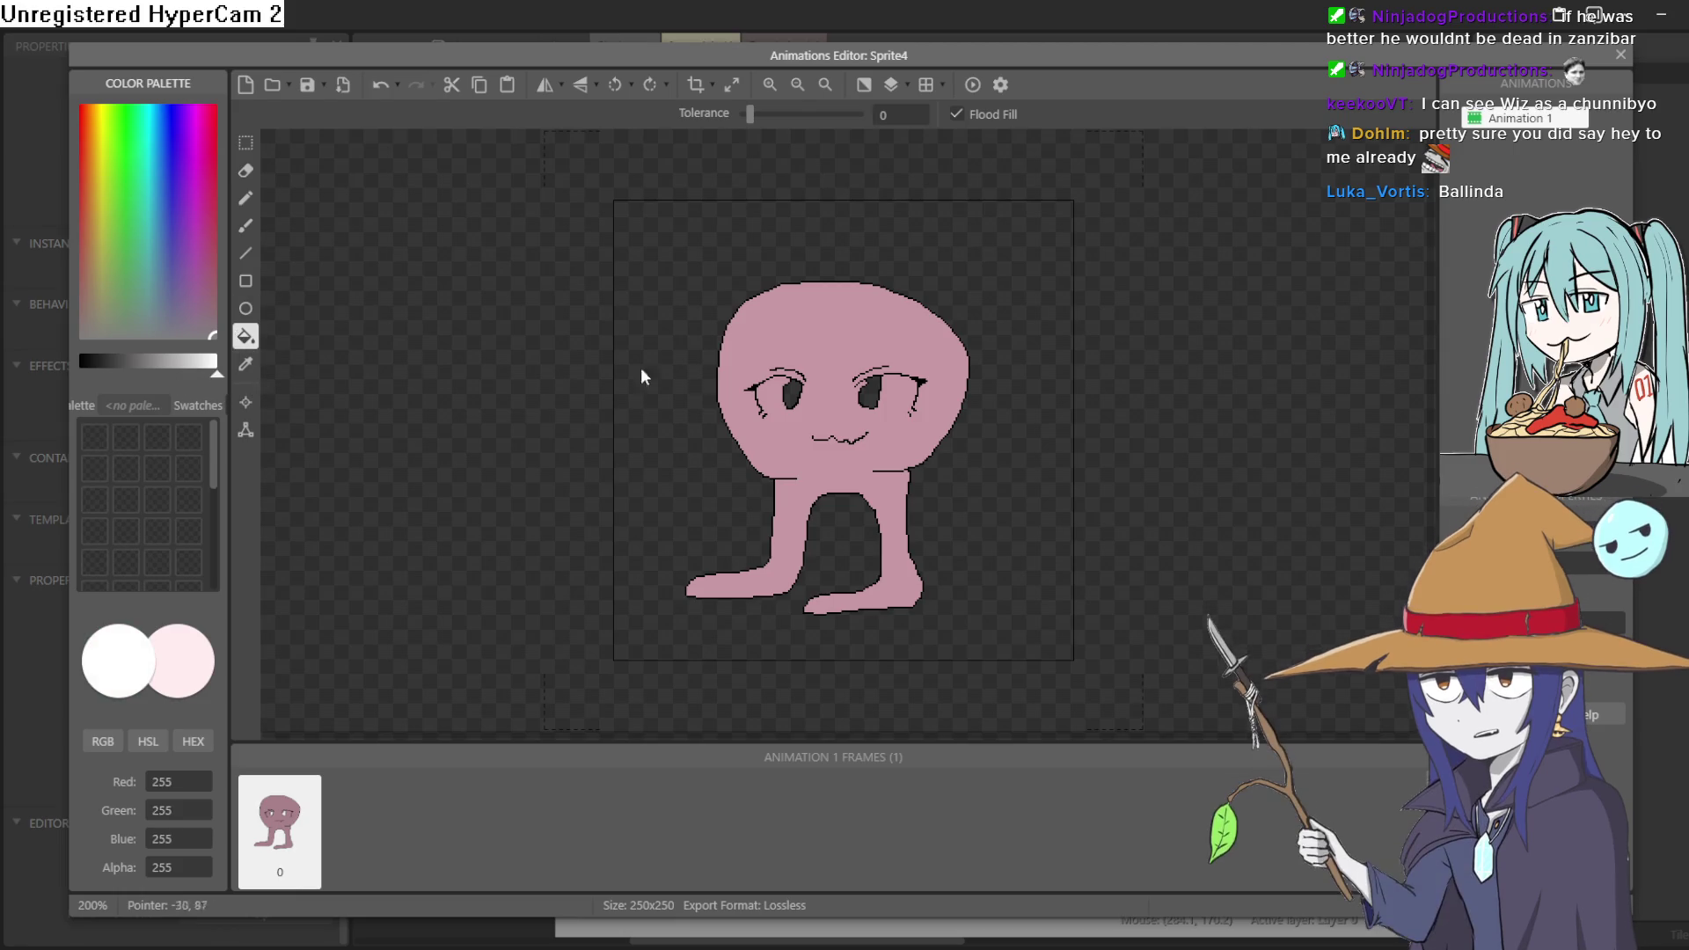
click(794, 396)
click(865, 396)
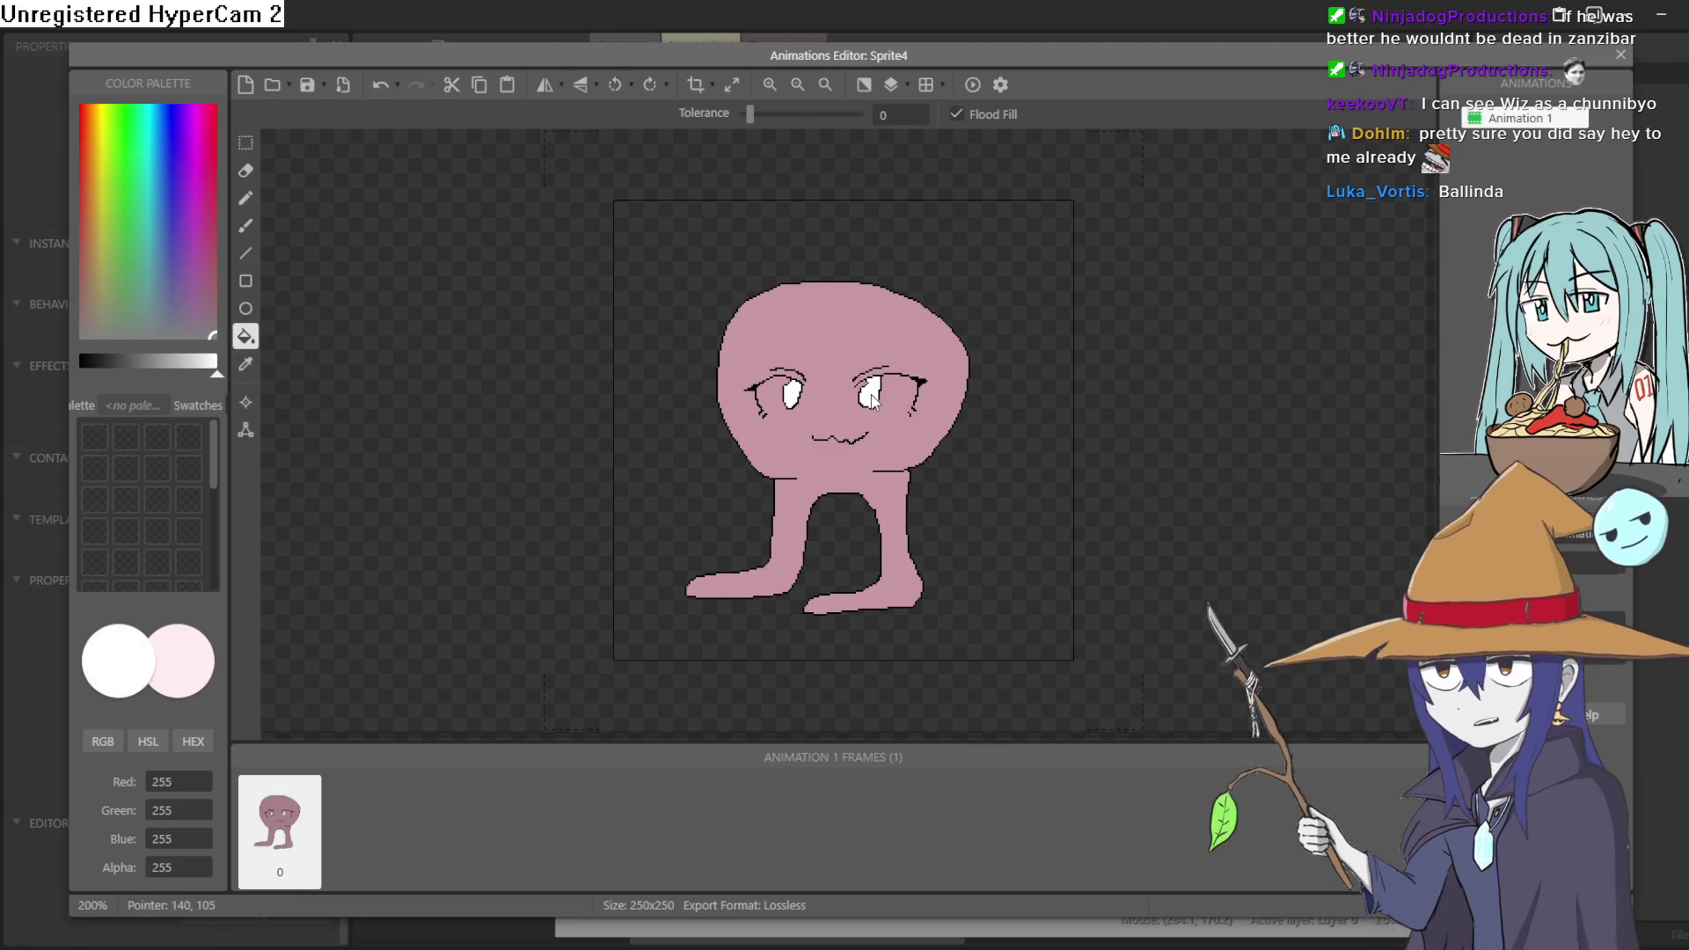
scroll(660, 392, up, 2)
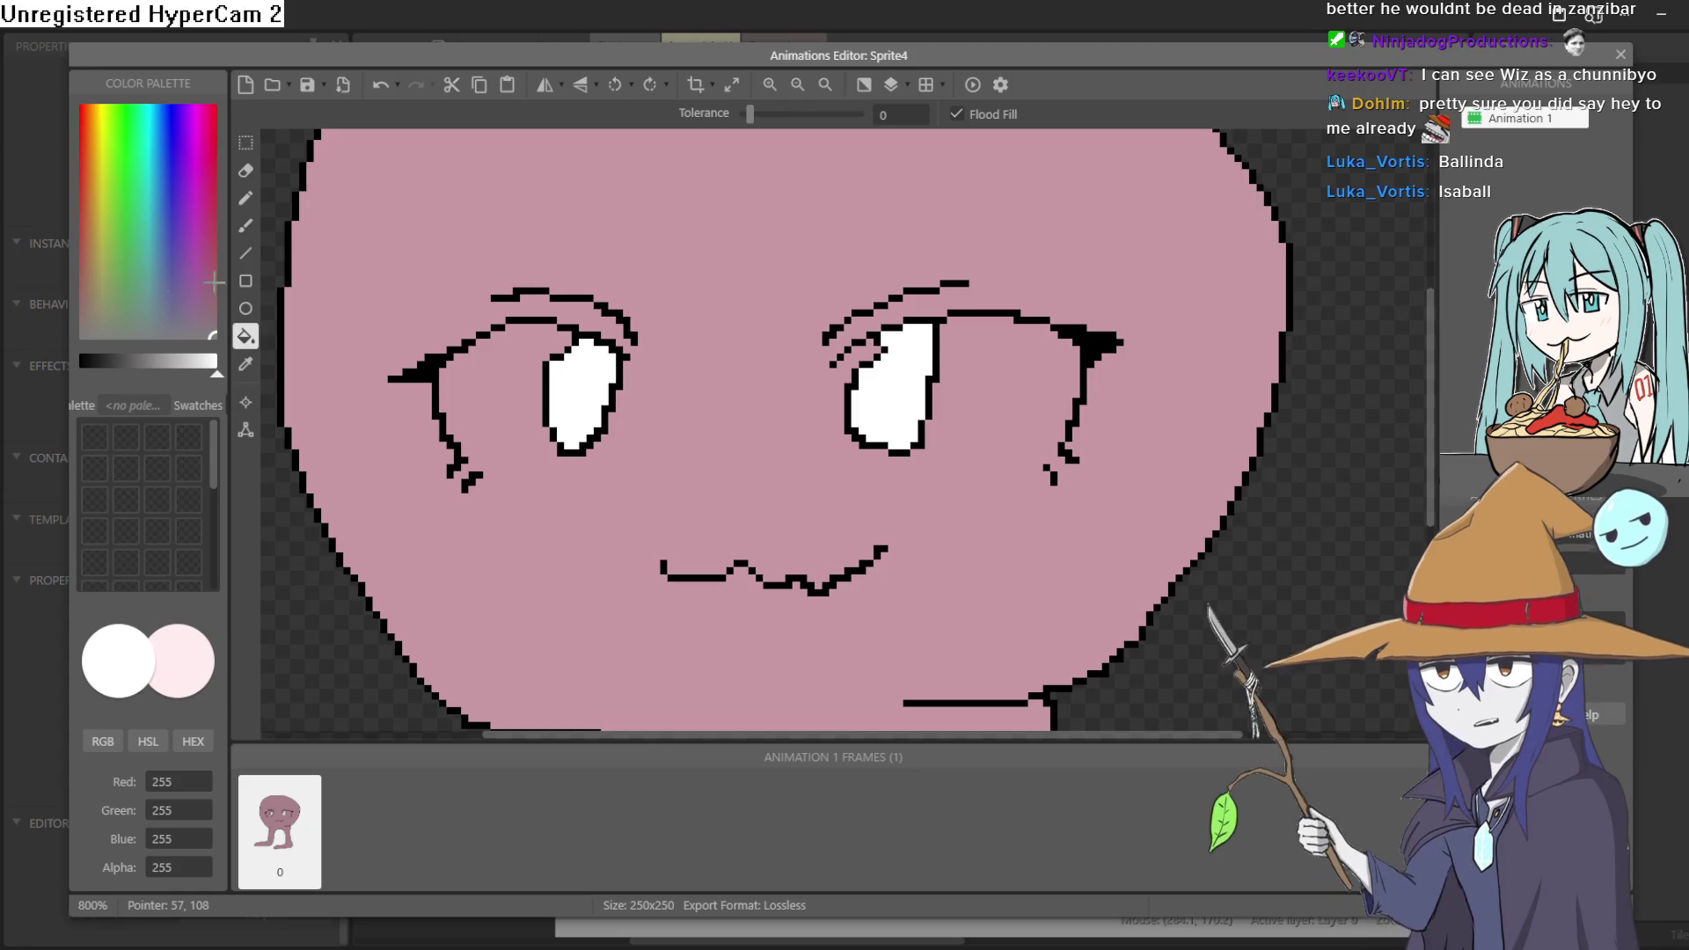
- Line the lower lids and inner edges of both eyes with white pixels
click(246, 198)
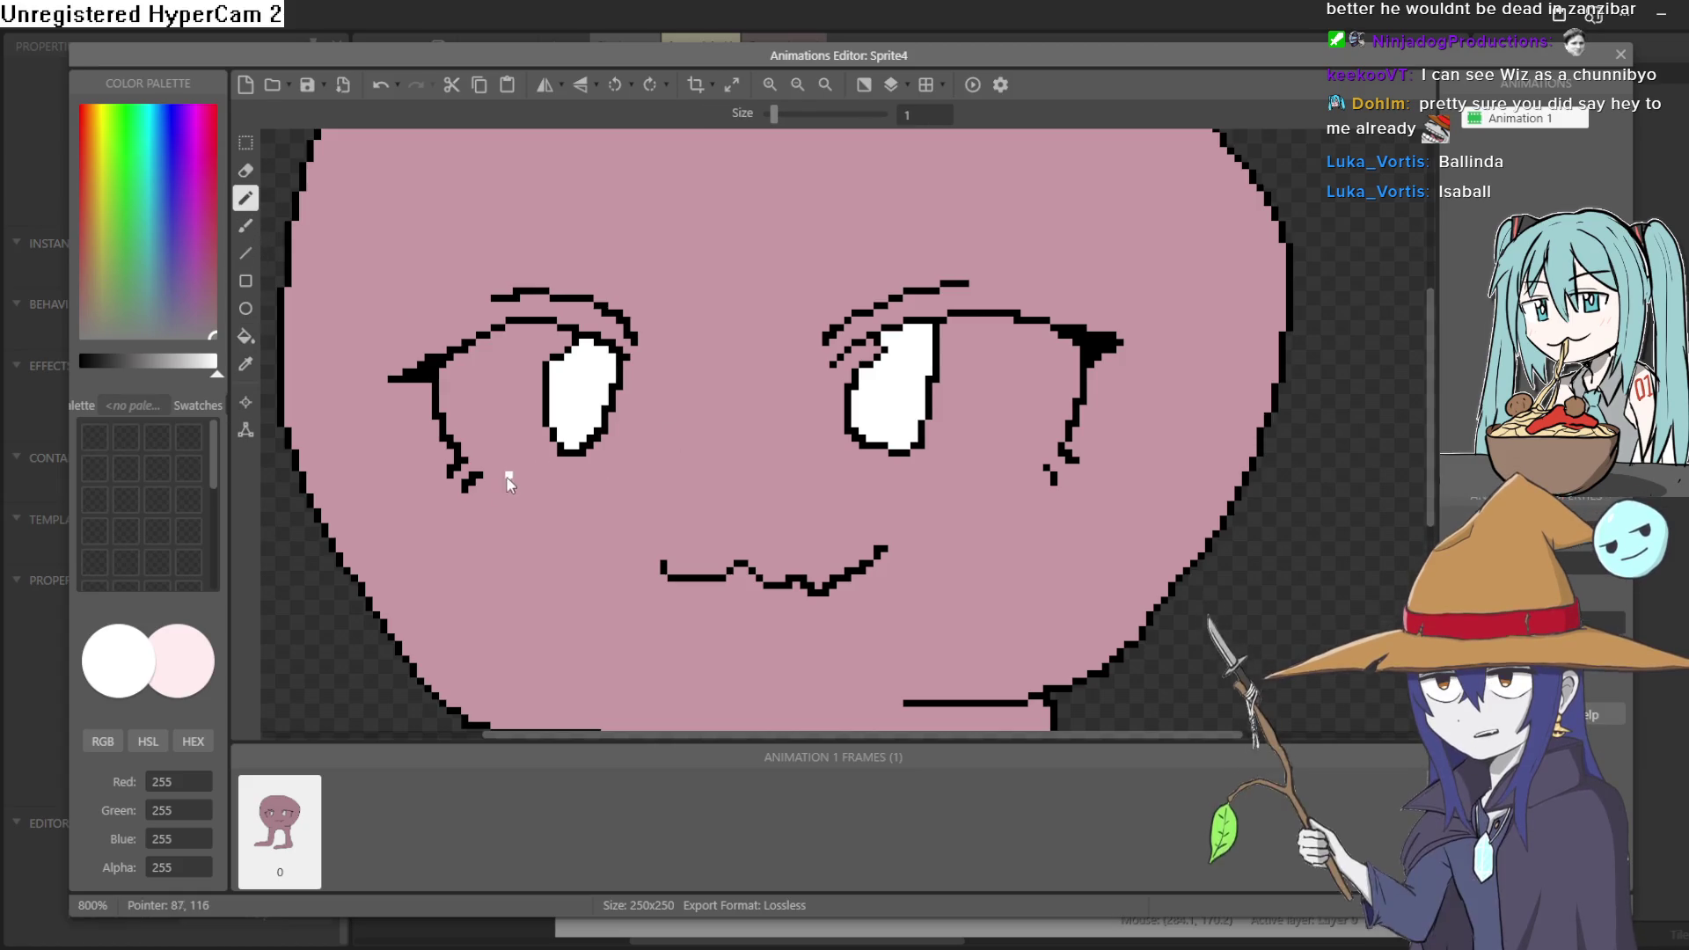
mouse_move(465, 473)
mouse_down()
mouse_move(489, 489)
mouse_move(609, 447)
mouse_up()
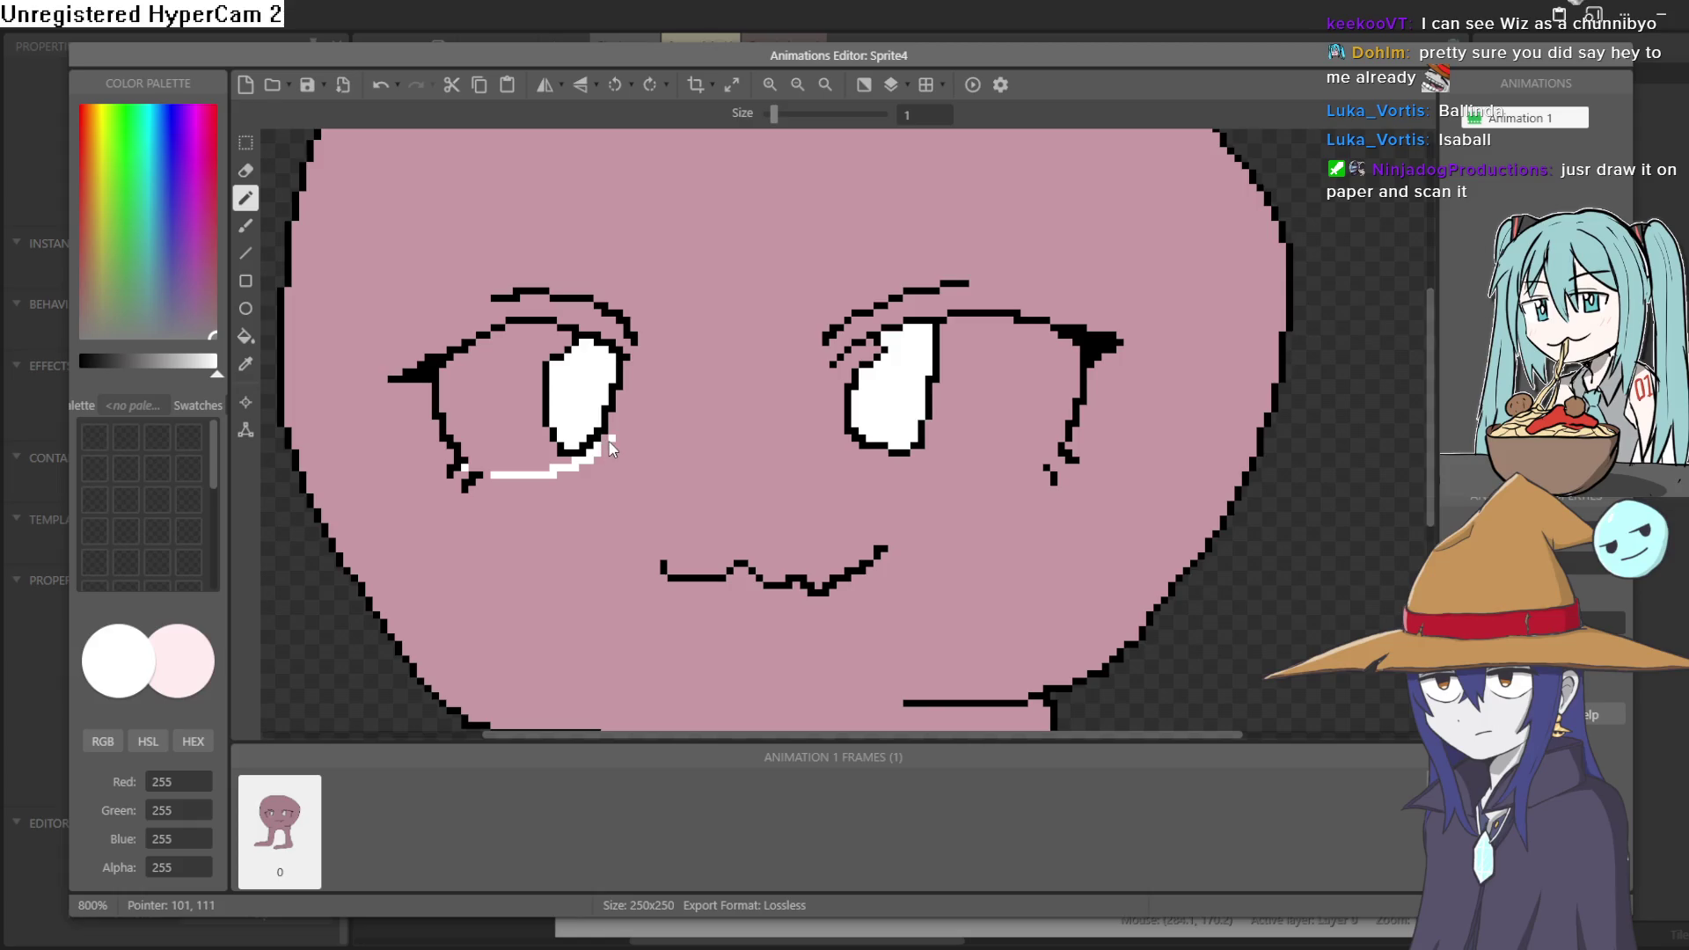
click(614, 433)
drag(621, 417, 630, 376)
drag(841, 370, 843, 387)
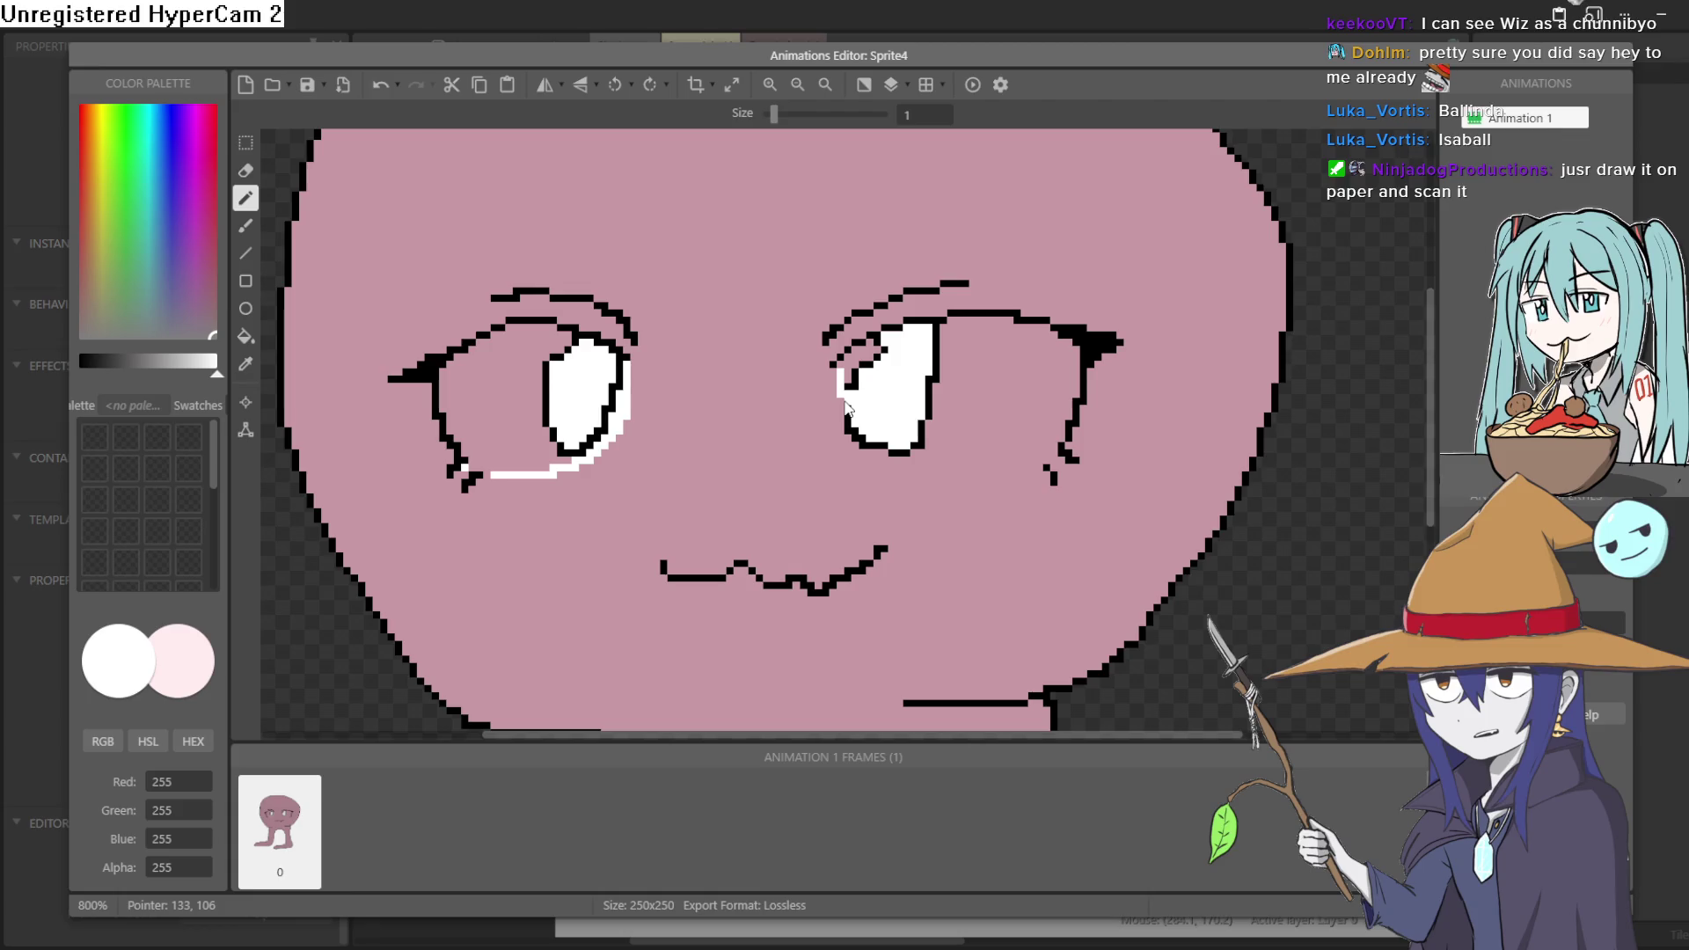
key(ctrl+z)
mouse_move(839, 369)
mouse_down()
mouse_move(840, 435)
mouse_move(890, 468)
mouse_move(1040, 468)
mouse_move(1052, 452)
mouse_up()
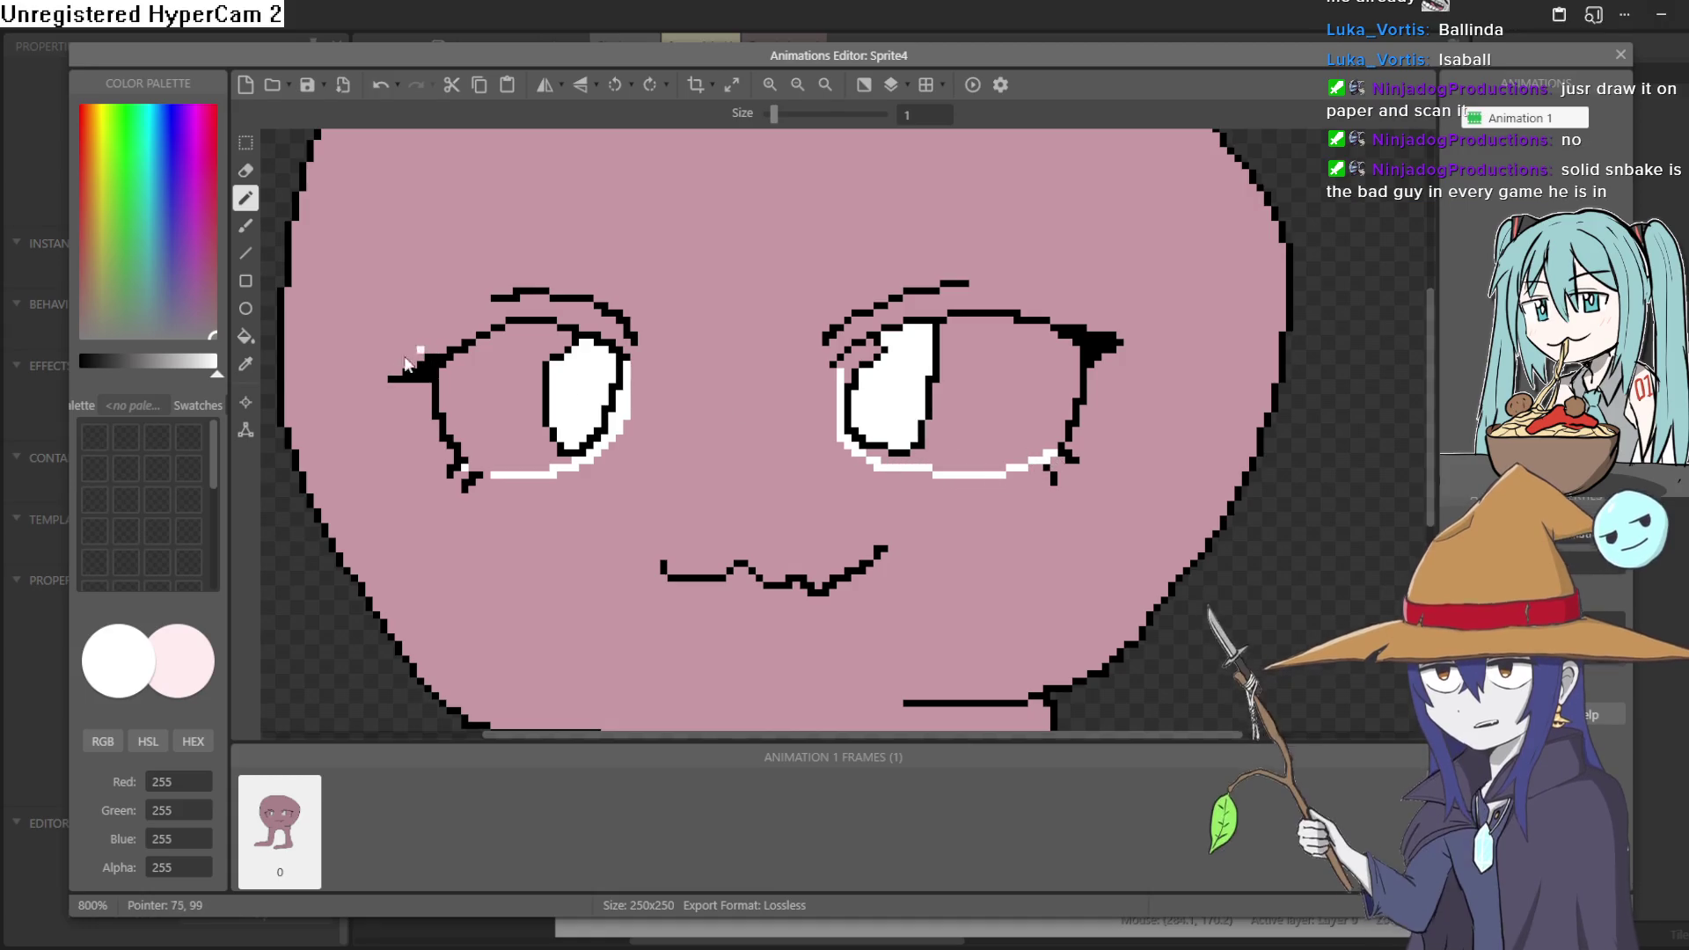
- Bucket-fill inside both eyes white, then sample the face's mauve 198, 152, 162
key(f)
click(783, 402)
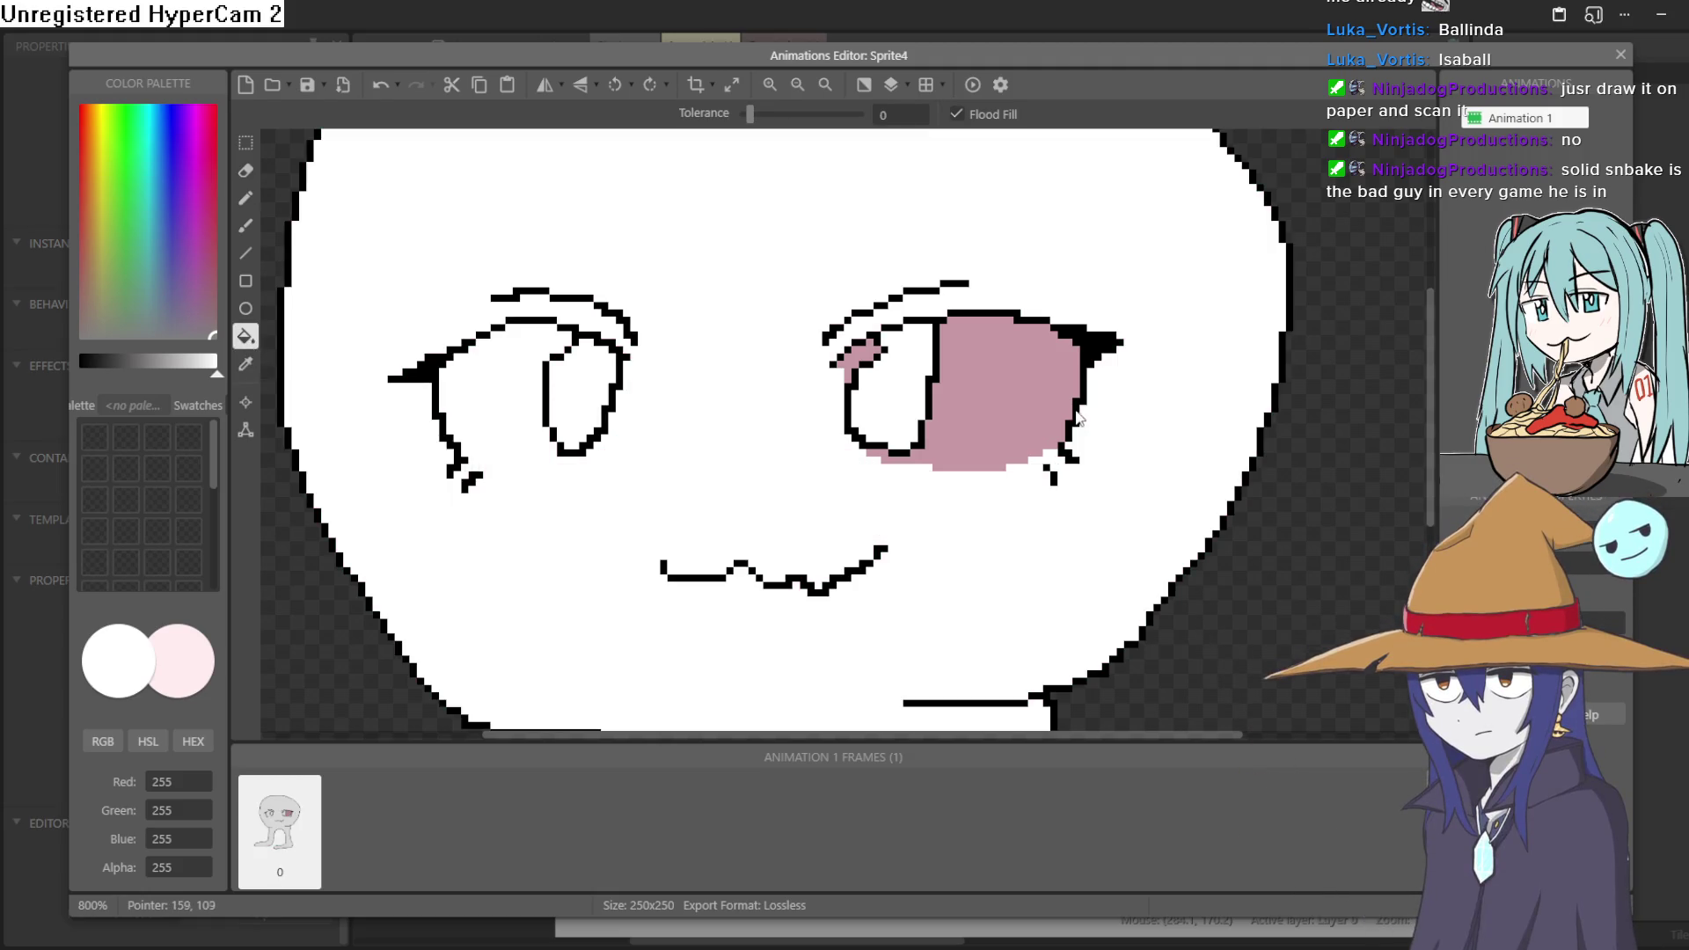
key(ctrl+z)
click(246, 198)
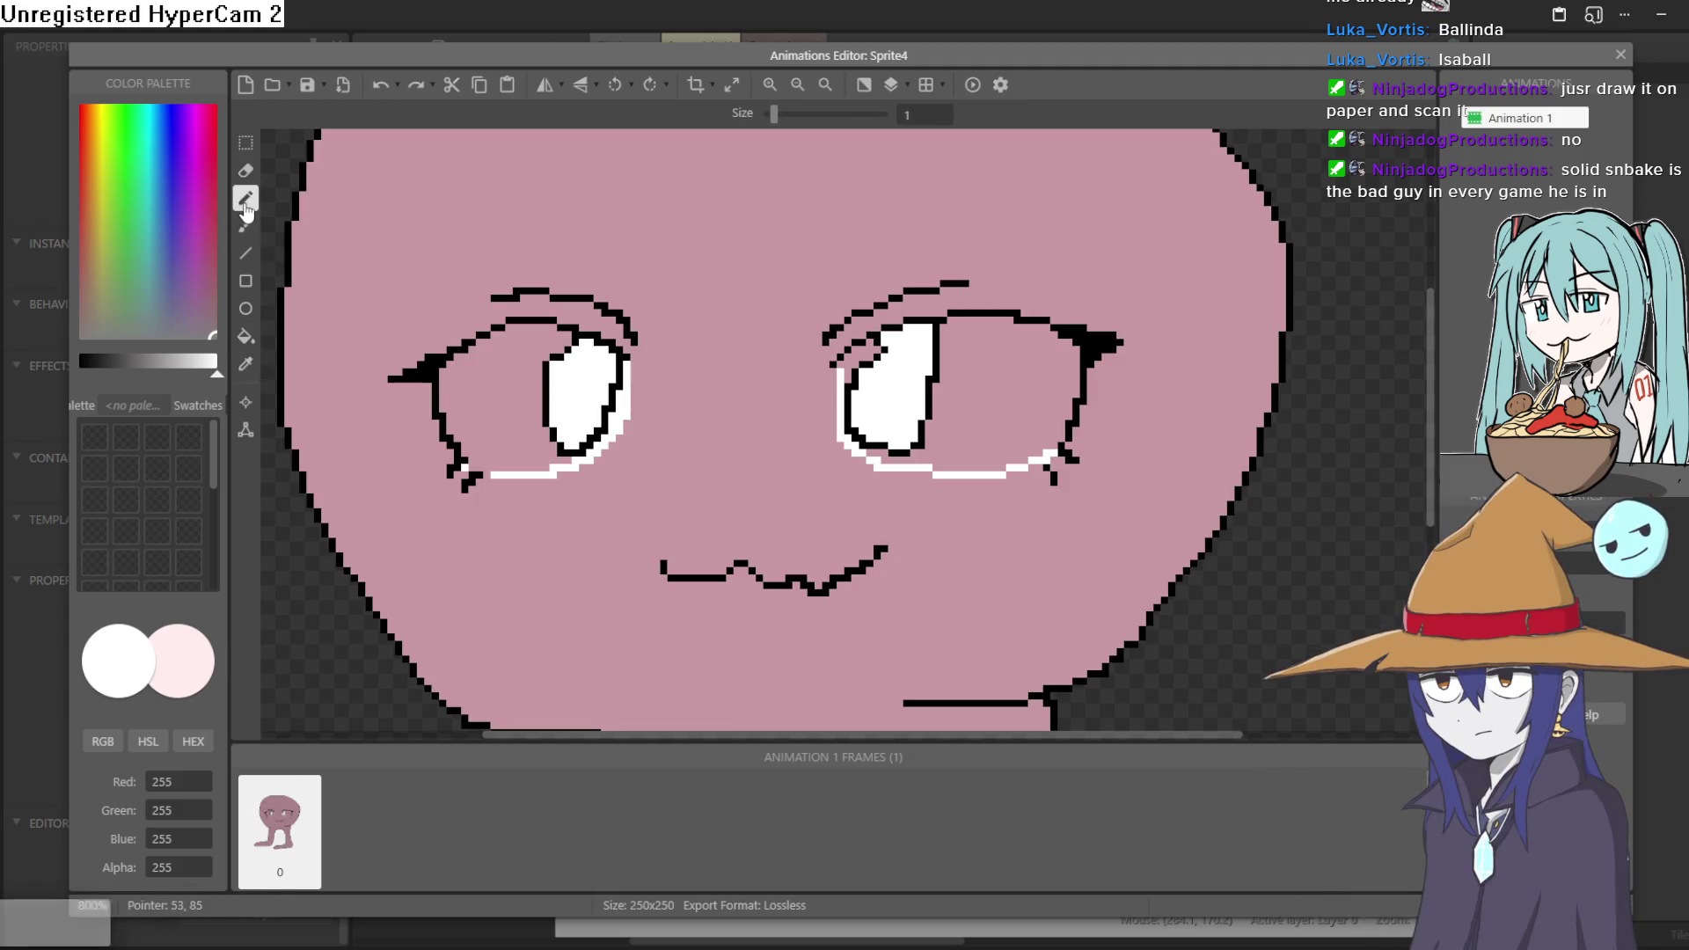
click(245, 336)
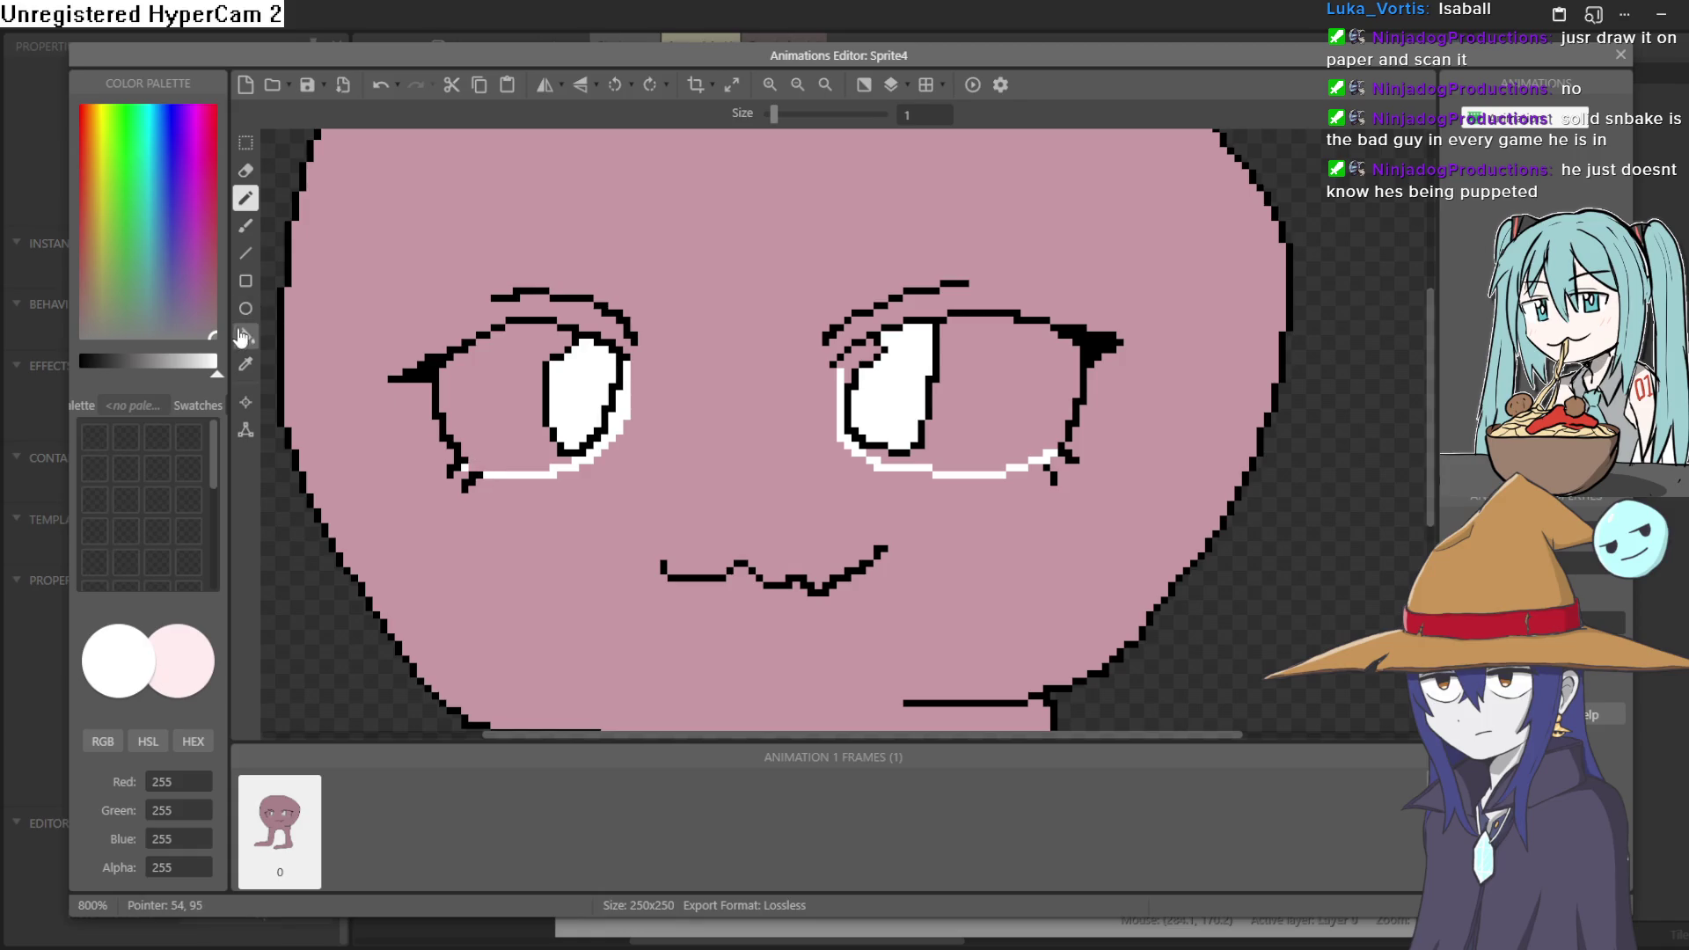
click(515, 422)
click(1012, 418)
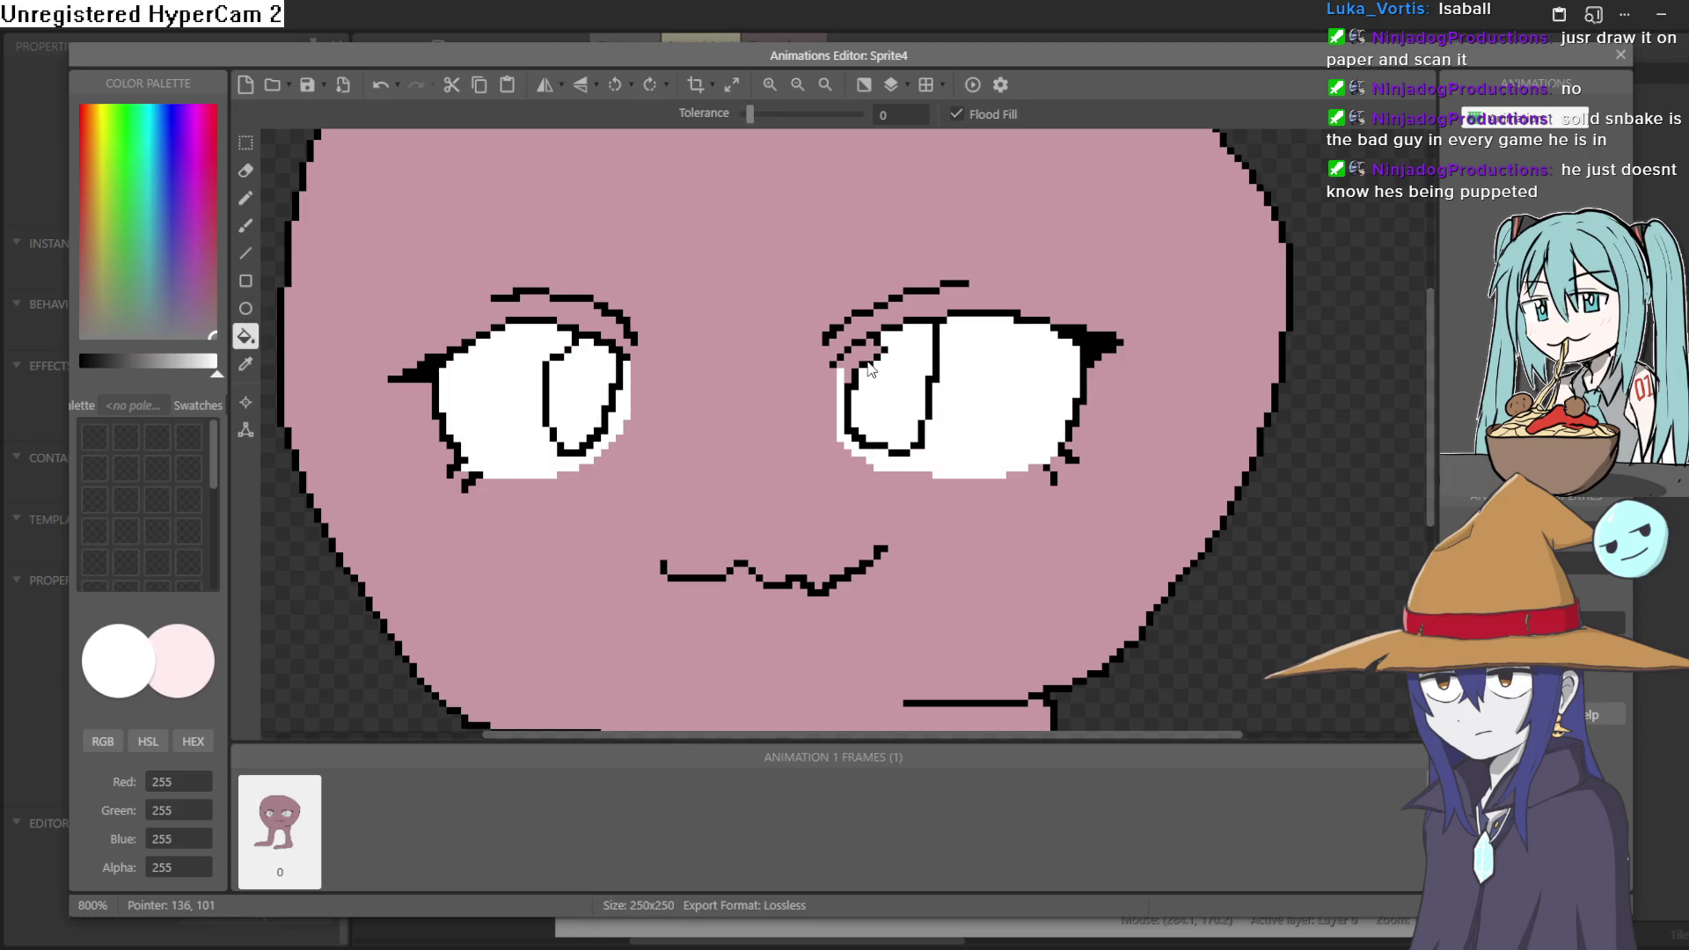
scroll(943, 442, down, 3)
scroll(861, 441, up, 3)
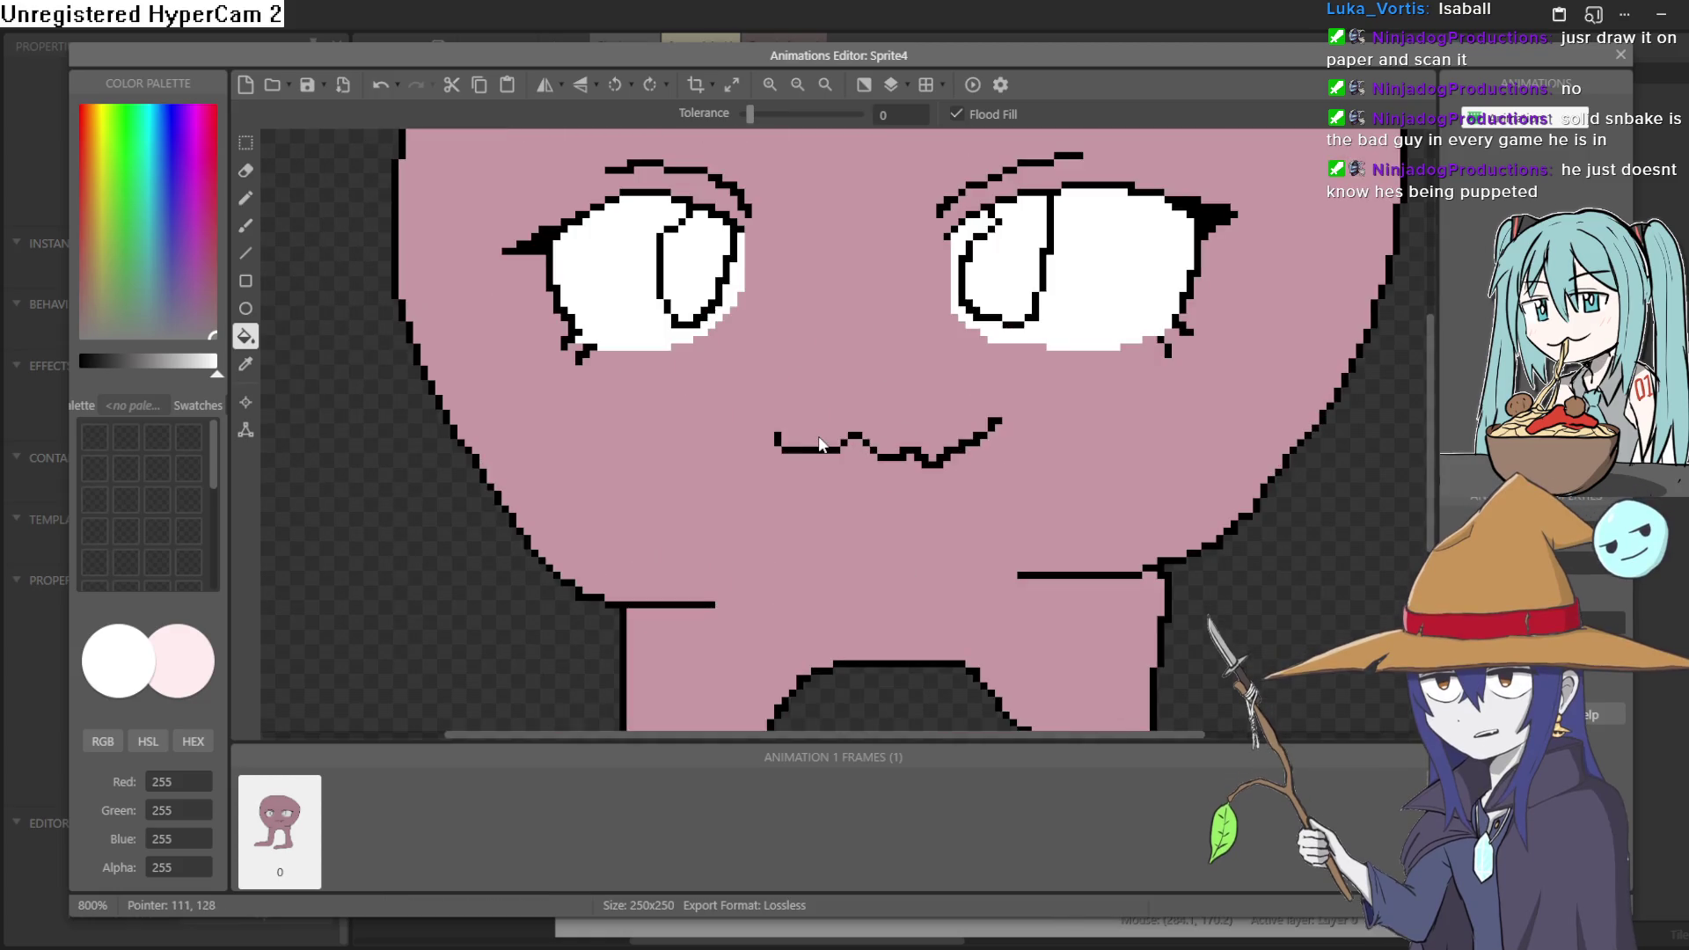
scroll(836, 494, up, 1)
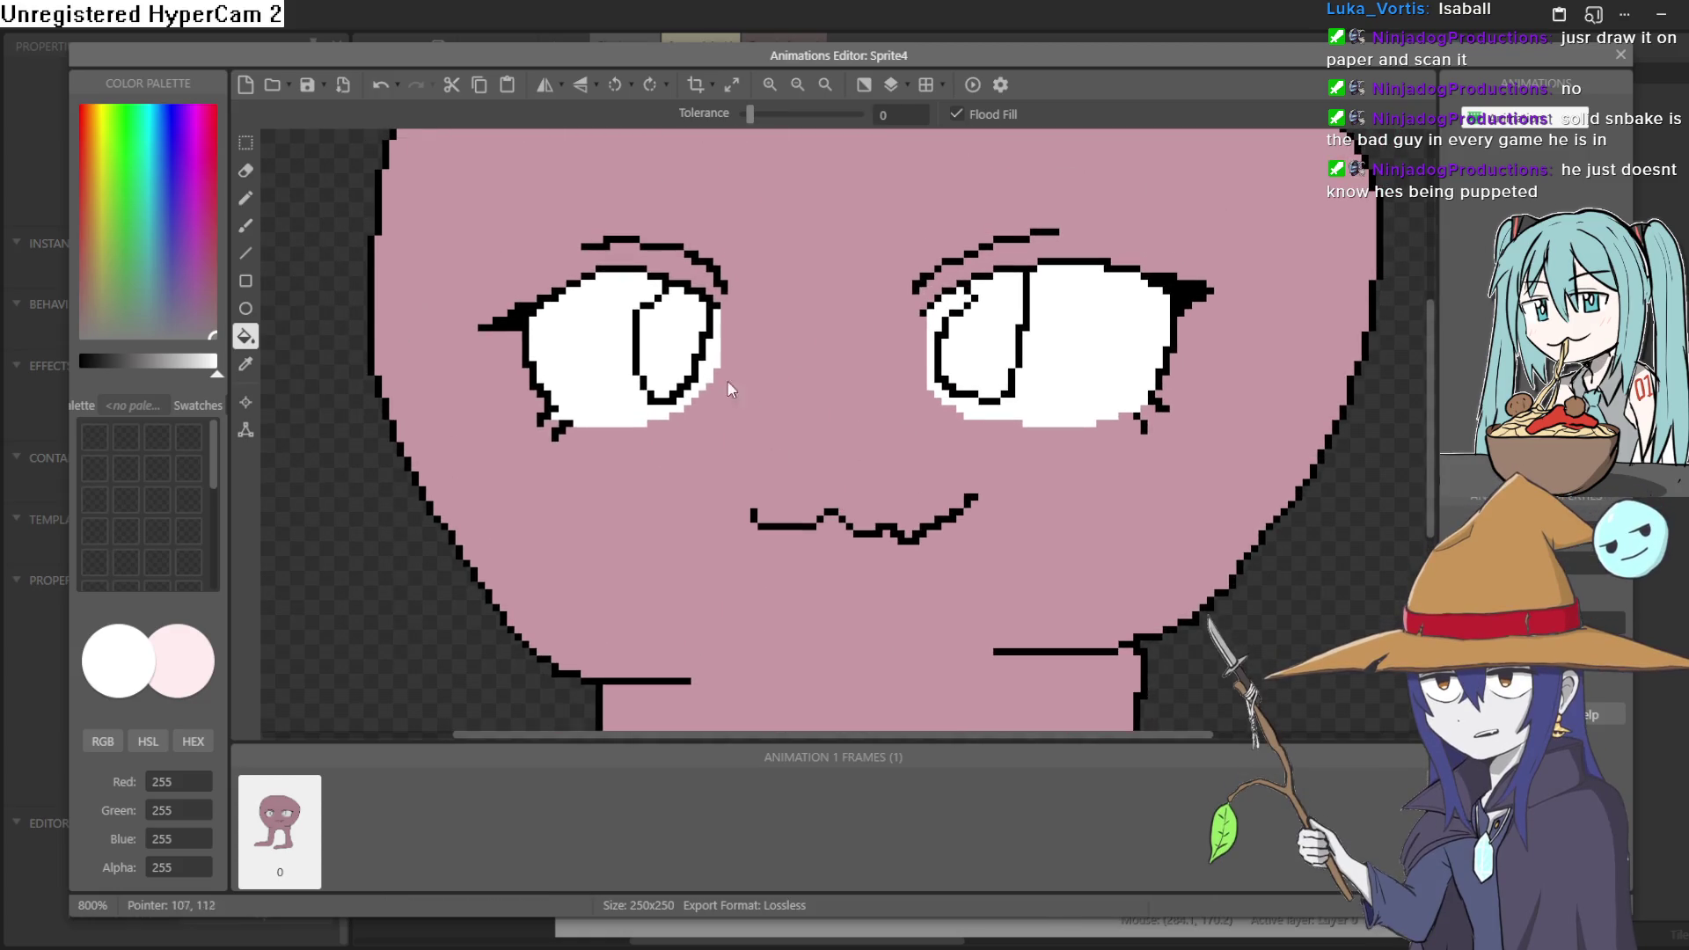
click(245, 363)
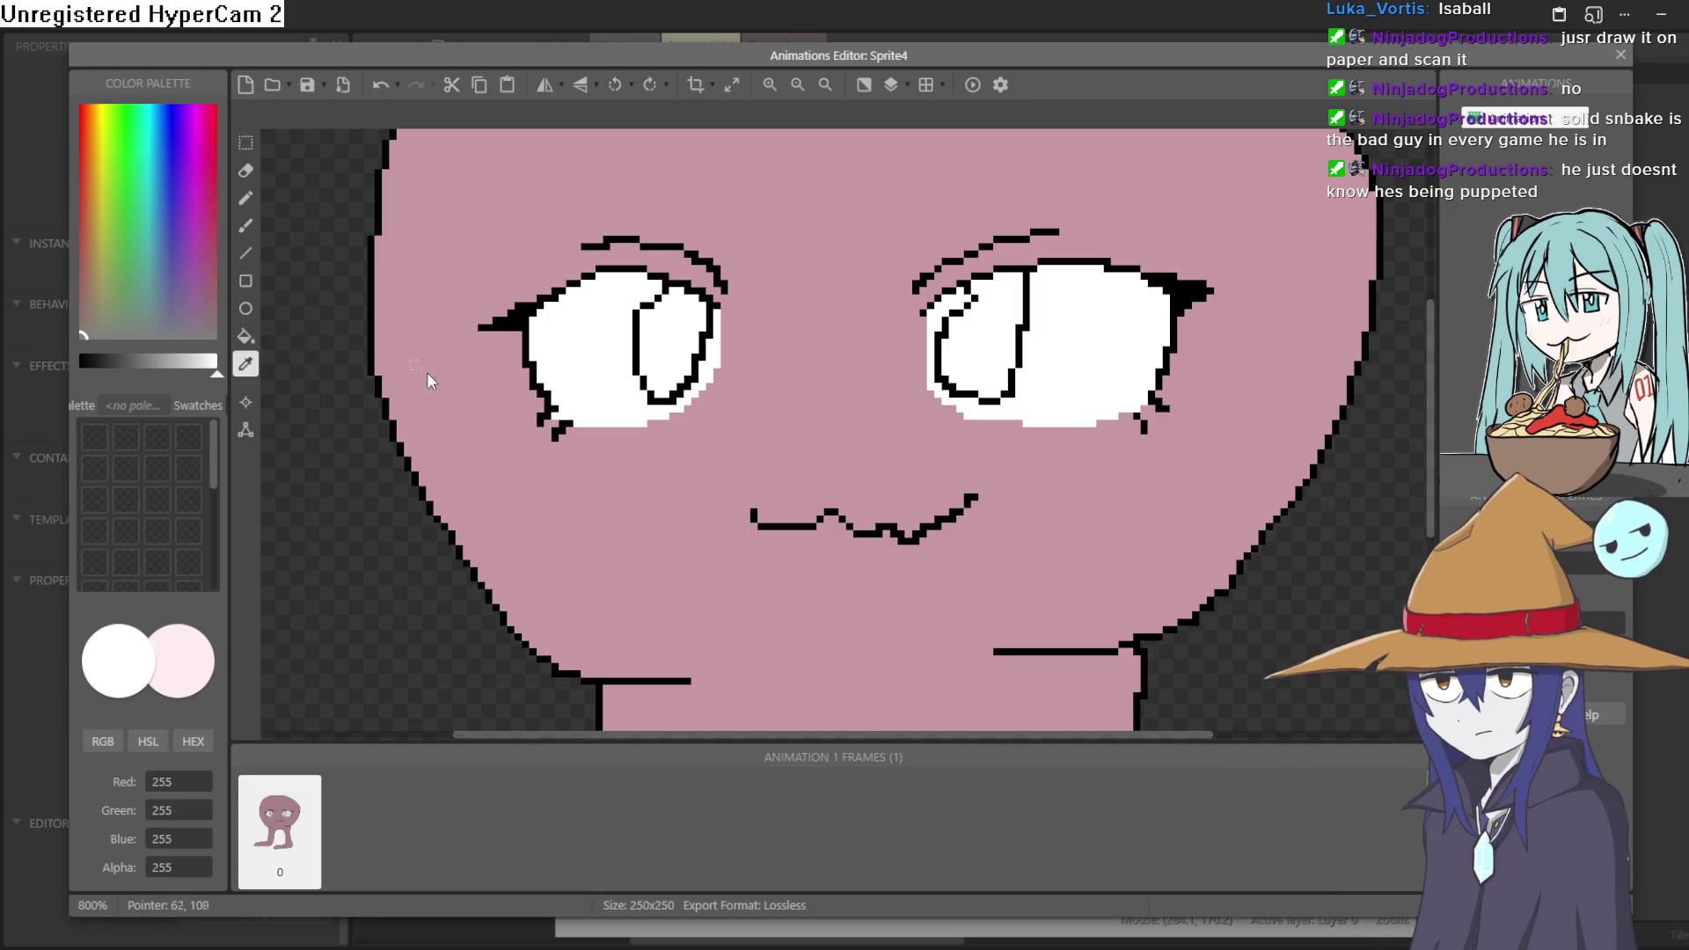
click(452, 392)
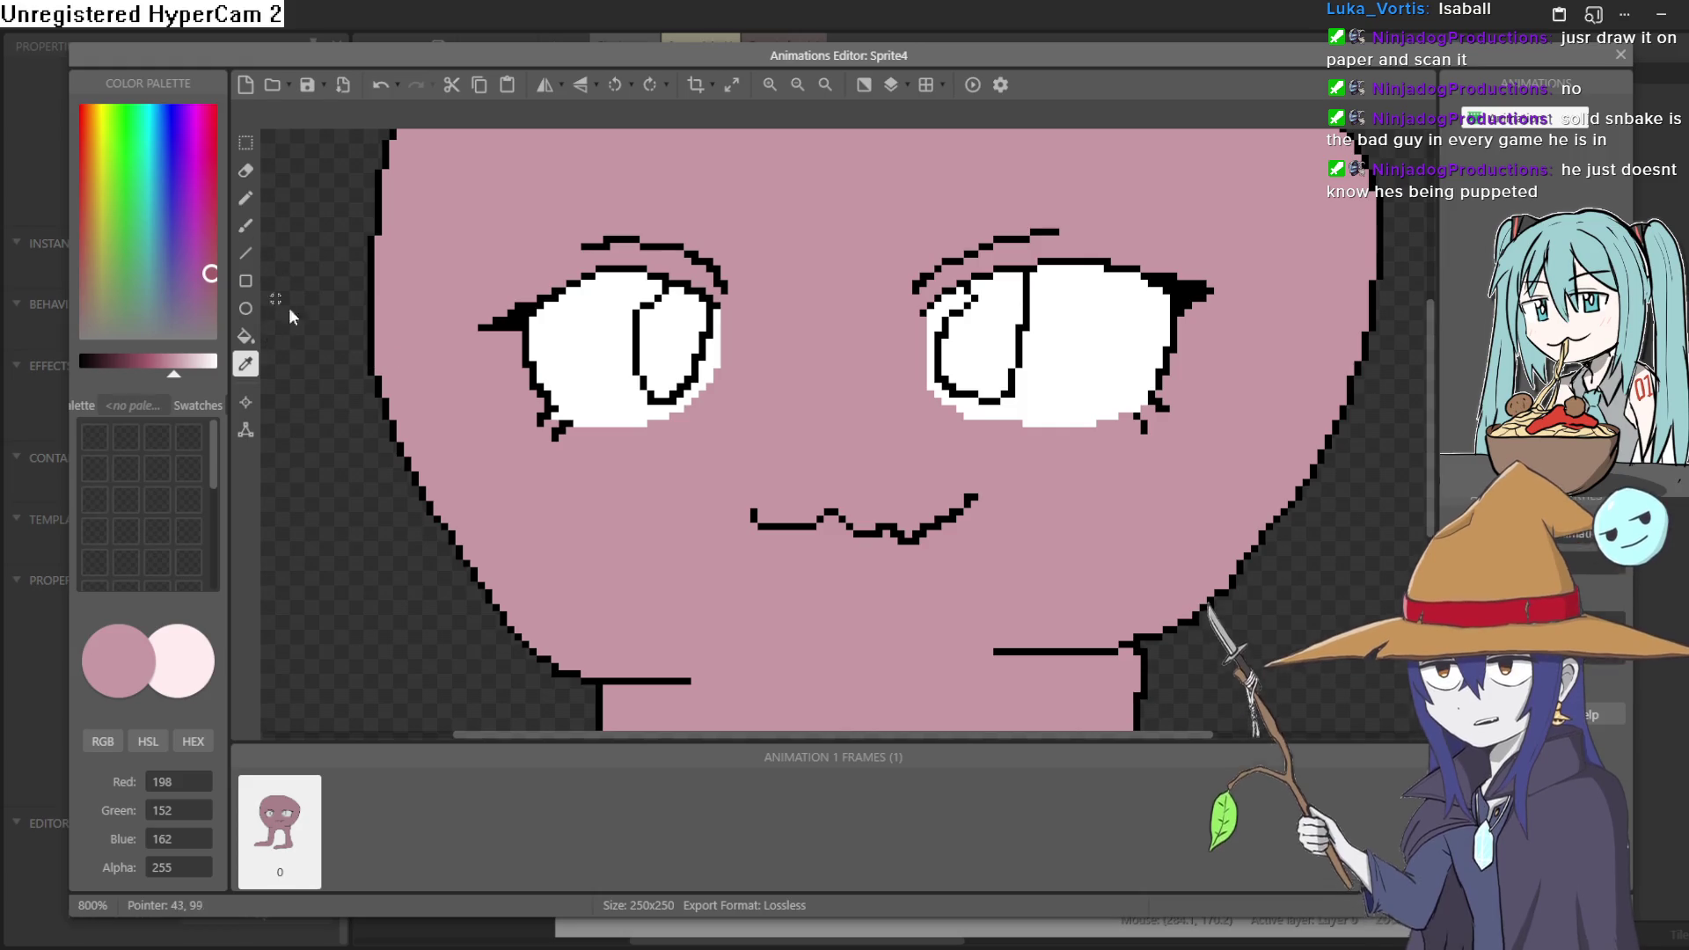
- Set light grey 201 and shade the left eye's upper part with a line and fill
click(281, 348)
drag(220, 381, 189, 377)
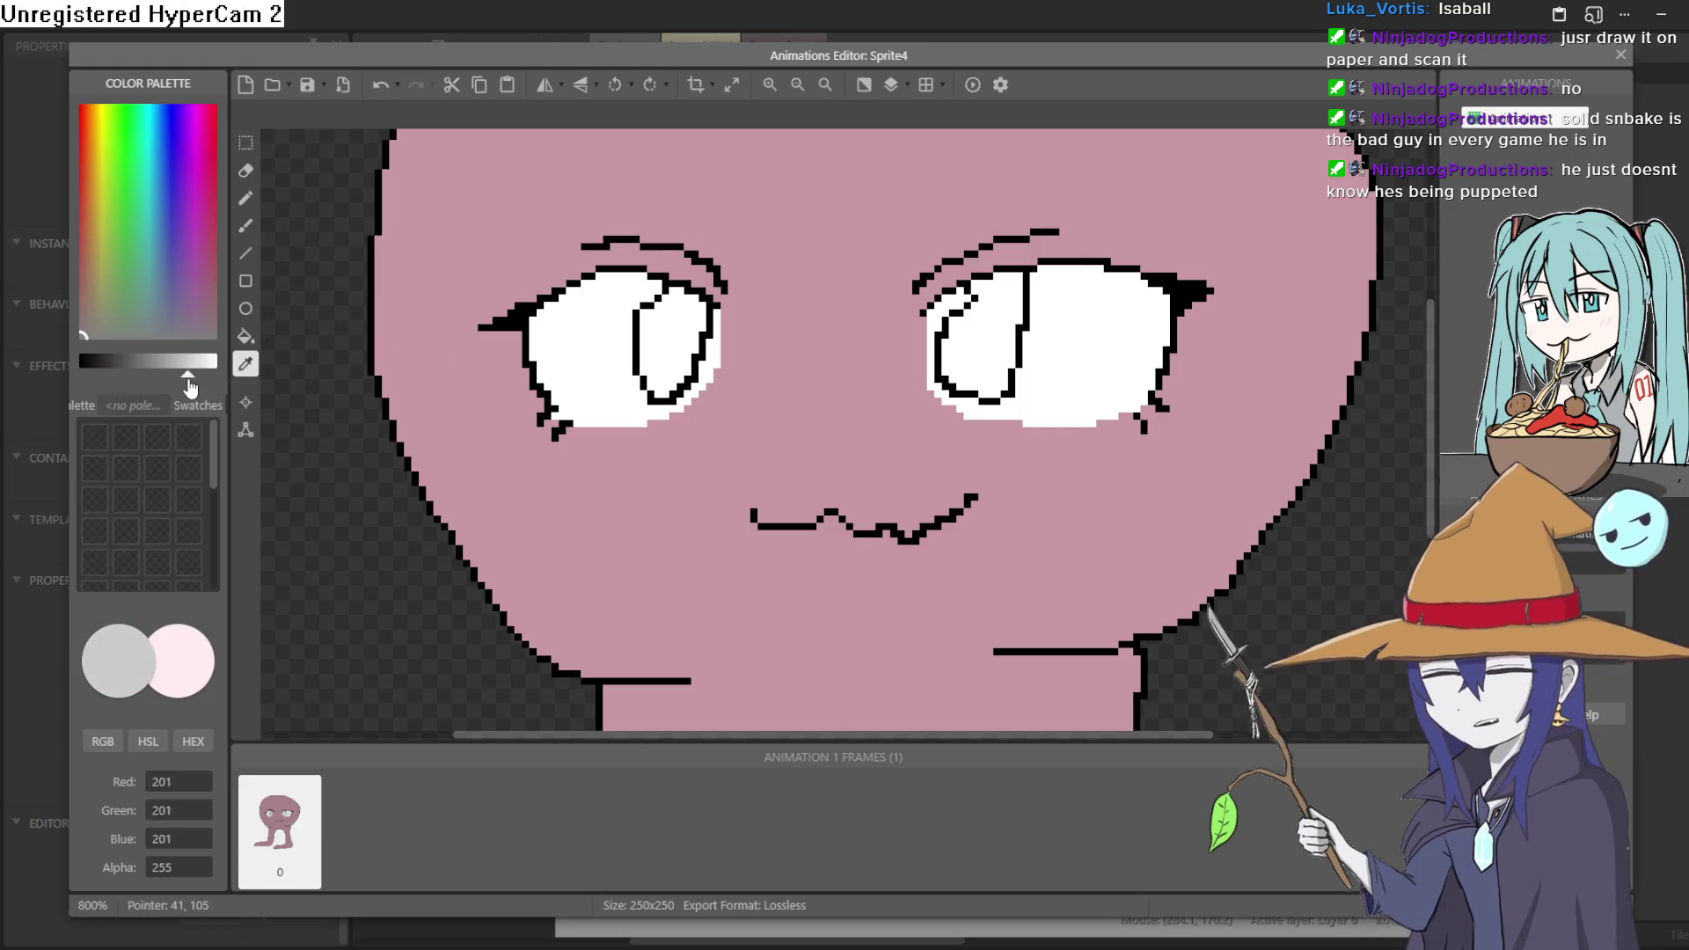
click(259, 236)
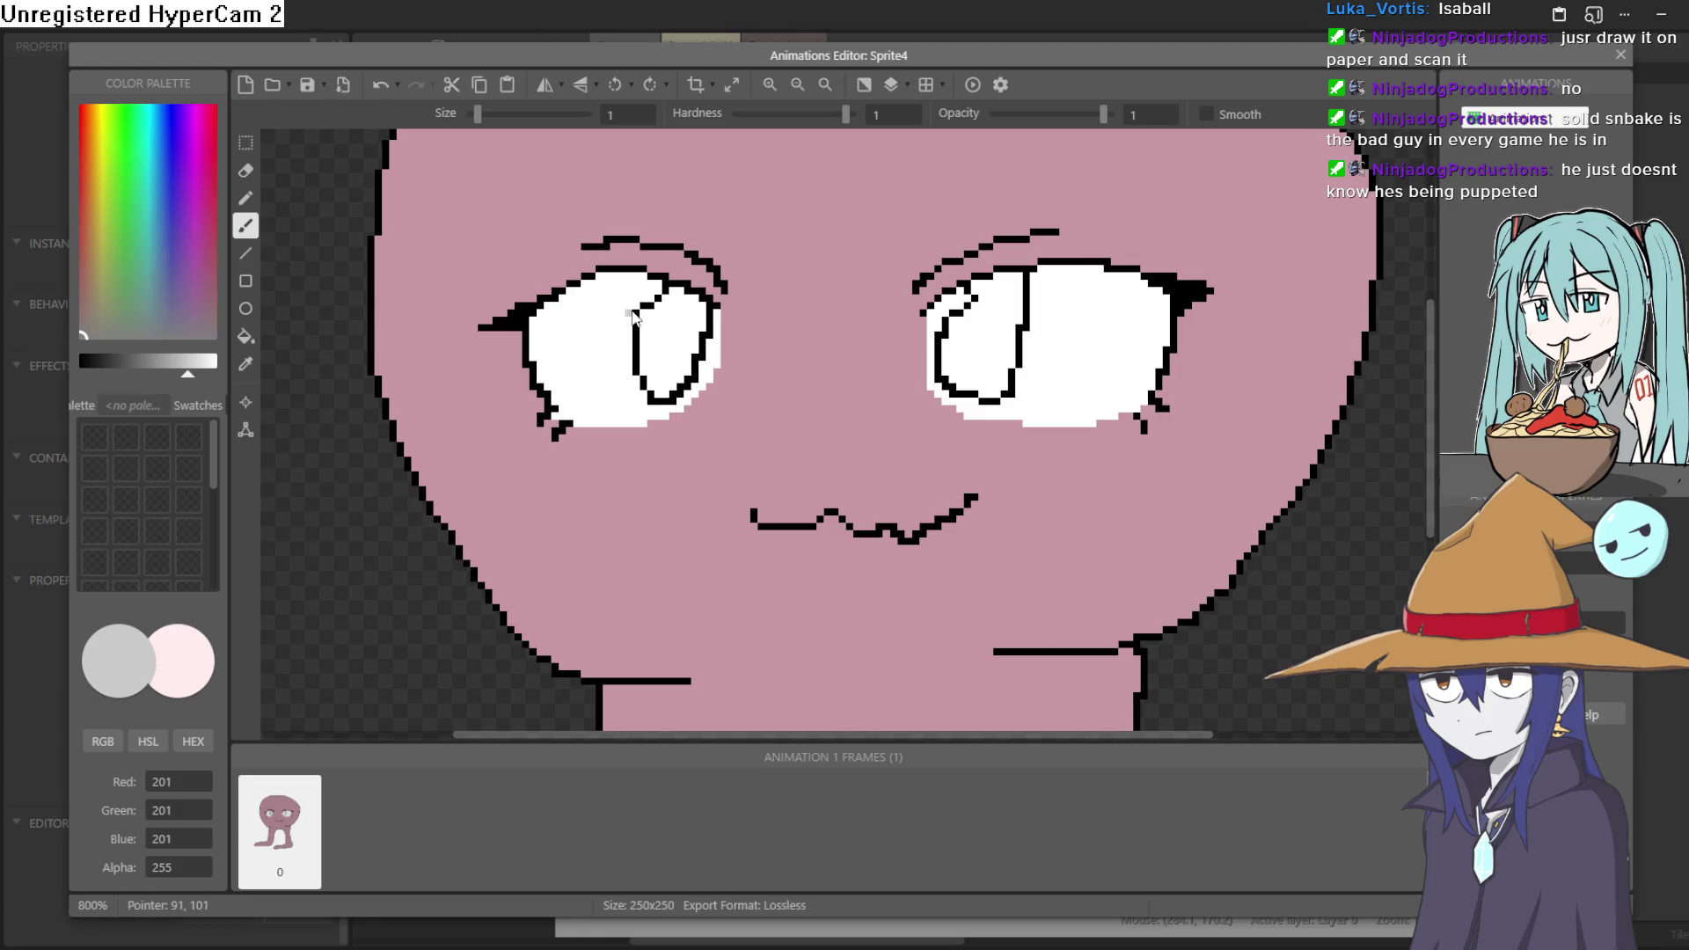
scroll(631, 316, up, 1)
drag(629, 314, 432, 358)
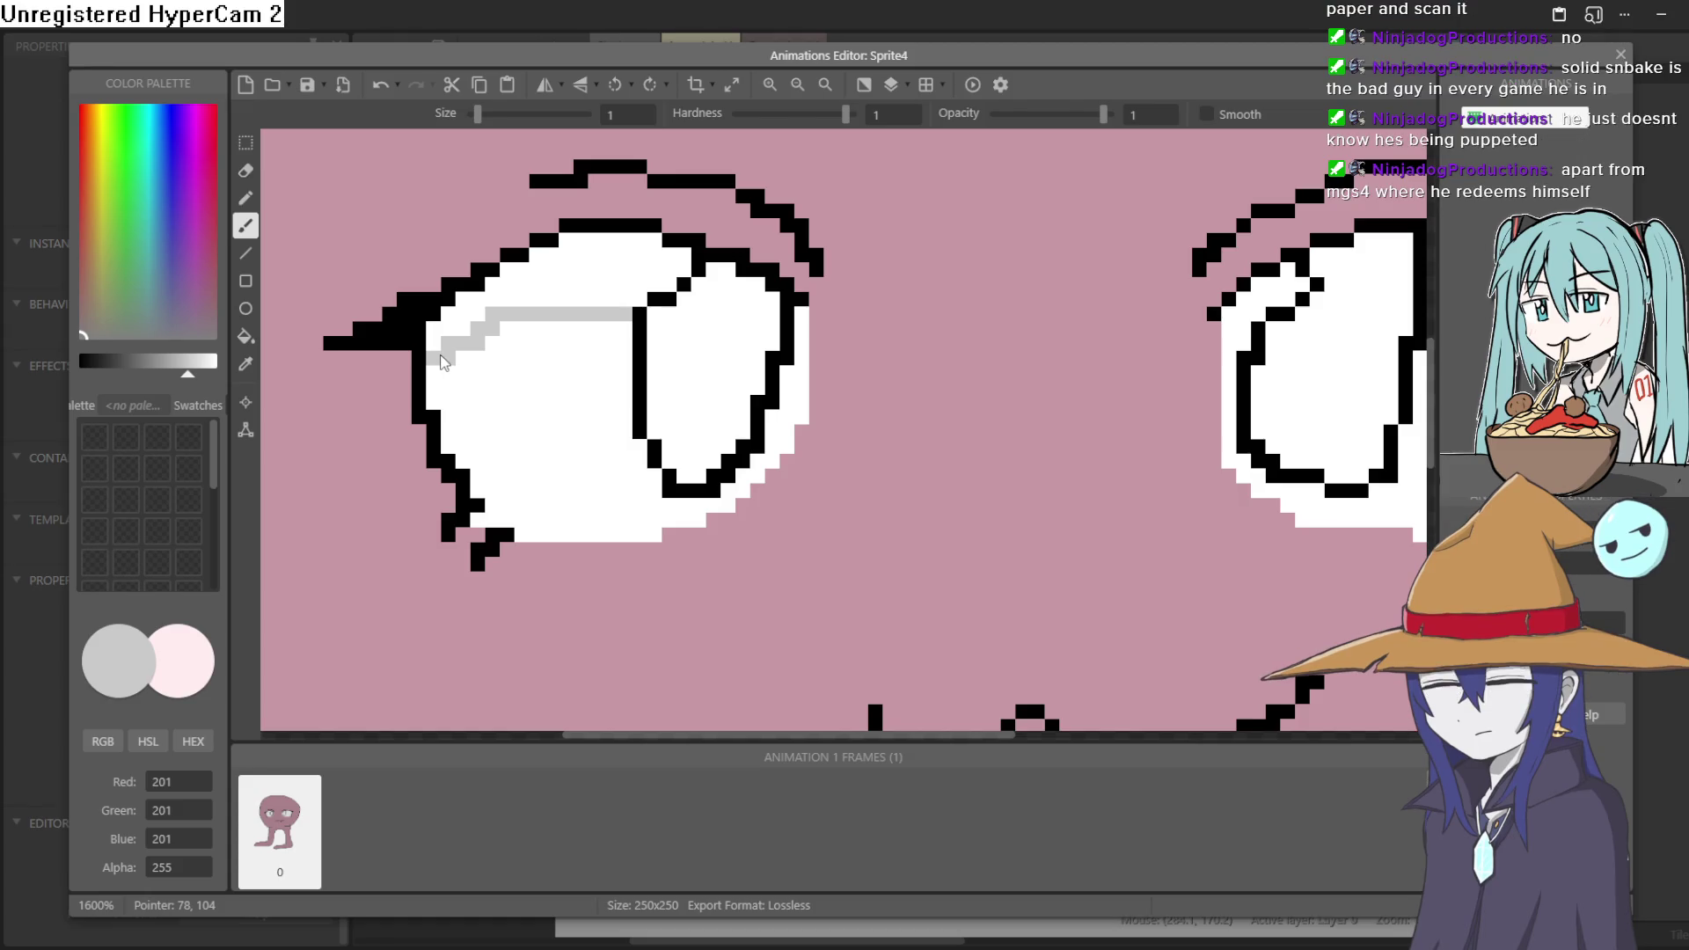
mouse_move(630, 308)
mouse_down()
mouse_move(609, 255)
mouse_move(643, 264)
mouse_move(659, 238)
mouse_up()
key(ctrl+z)
click(246, 336)
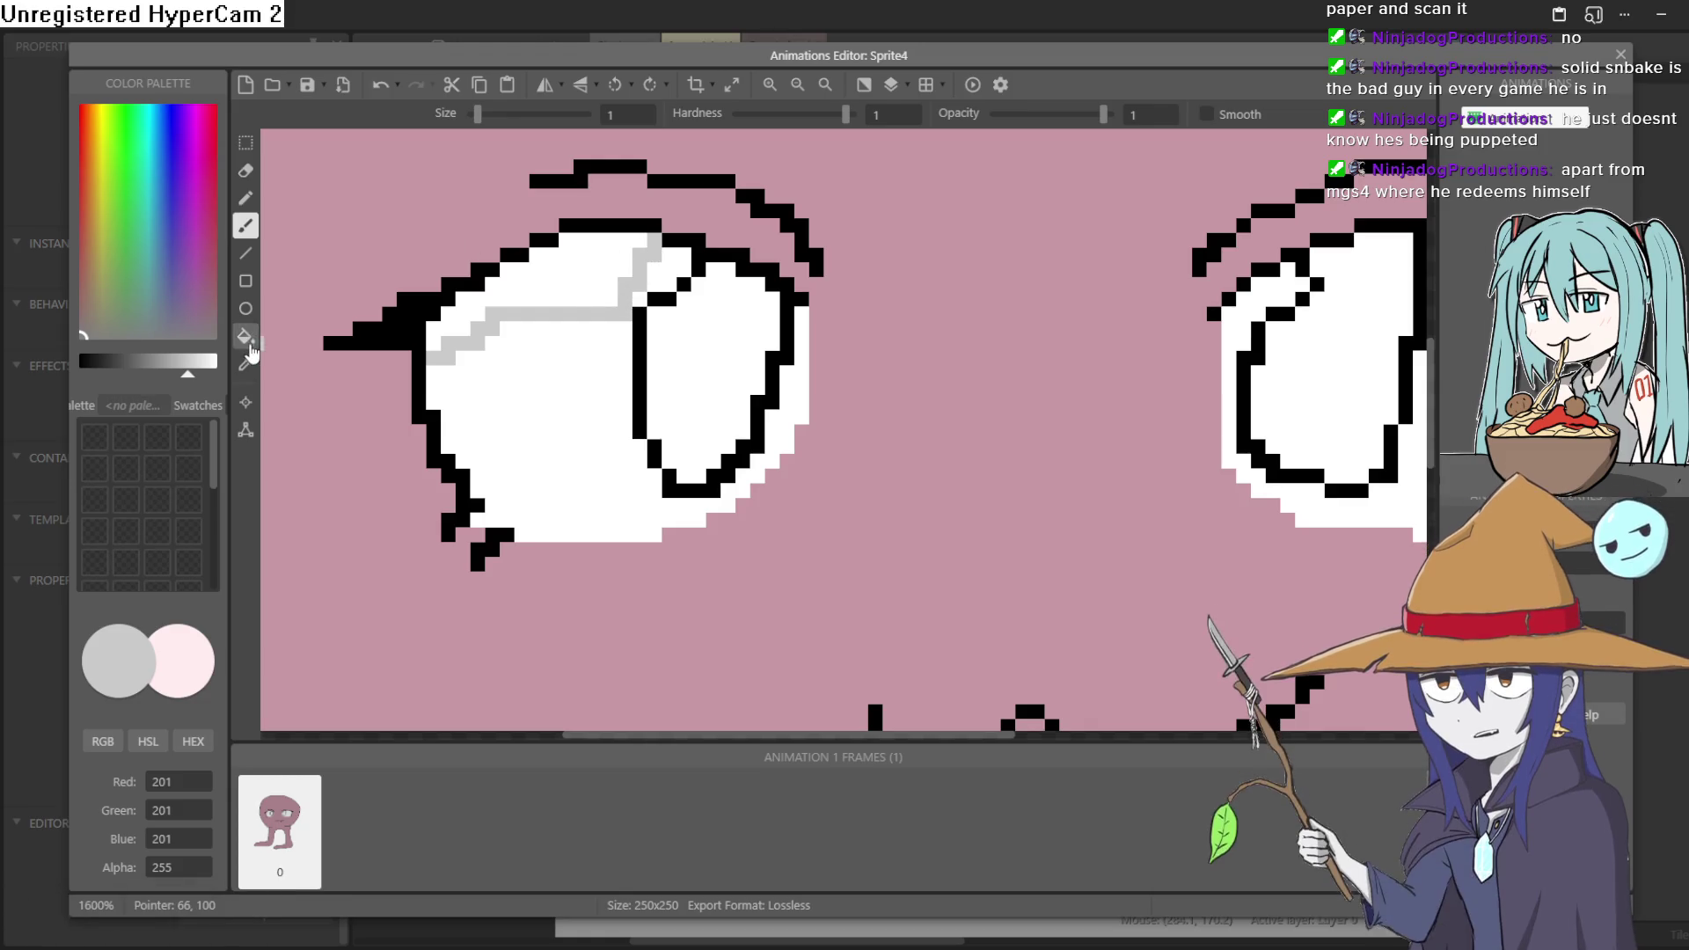
click(564, 273)
scroll(488, 370, right, 5)
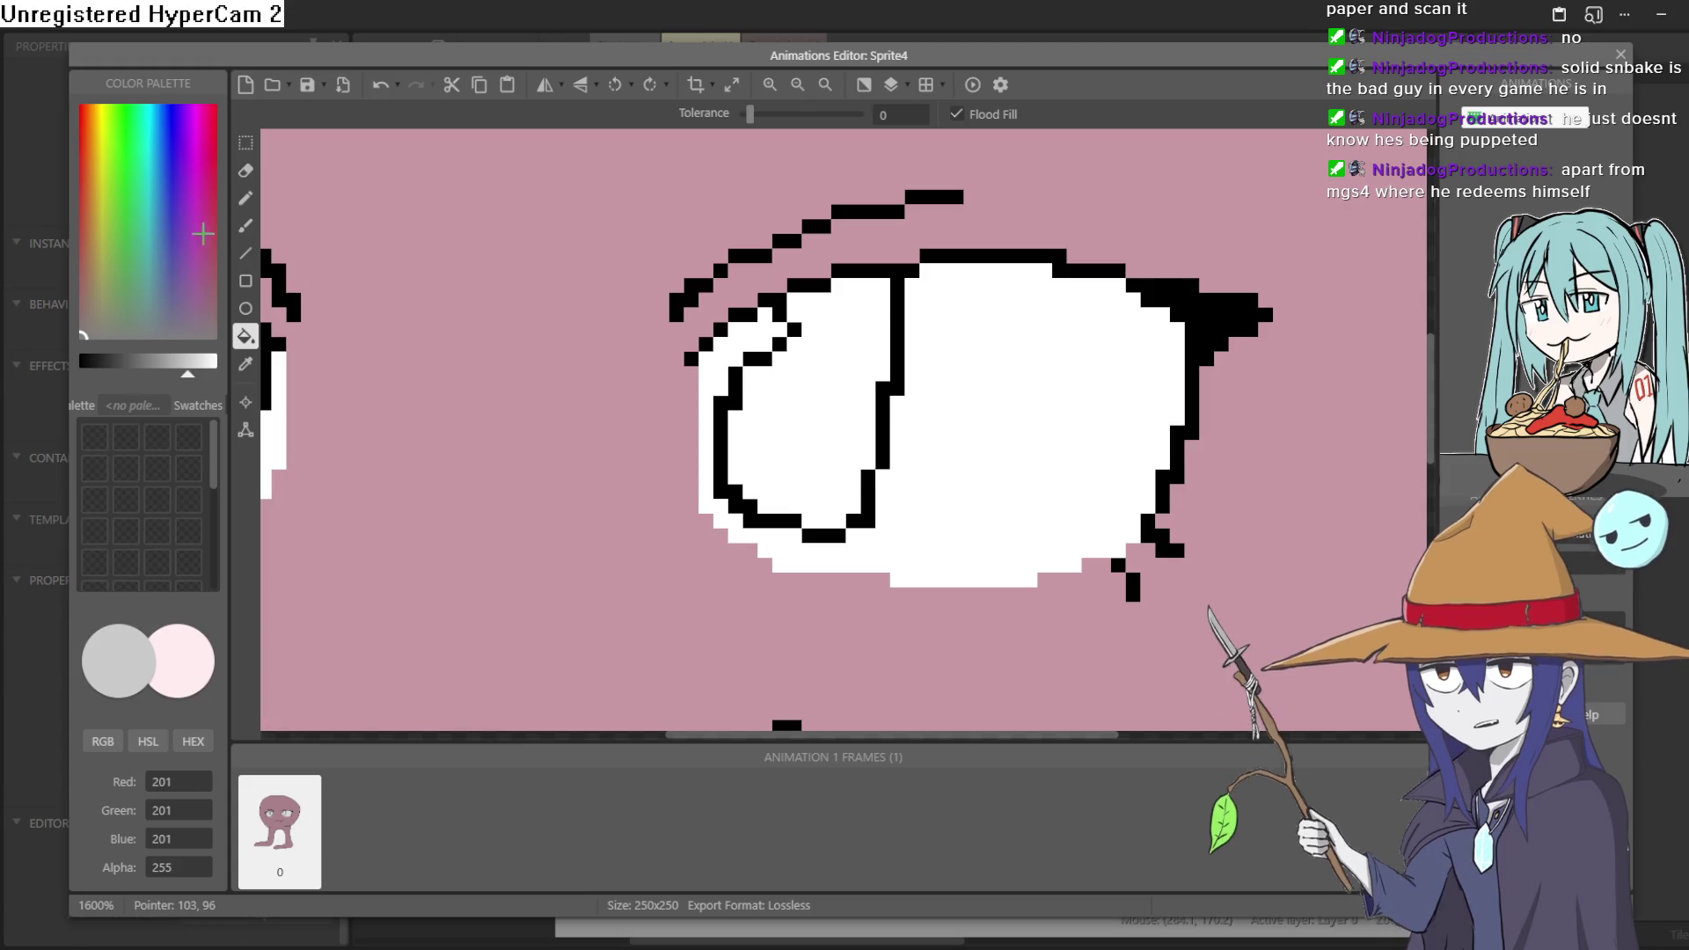
- Draw a grey line across the right eye and fill its top section grey
click(246, 198)
click(720, 369)
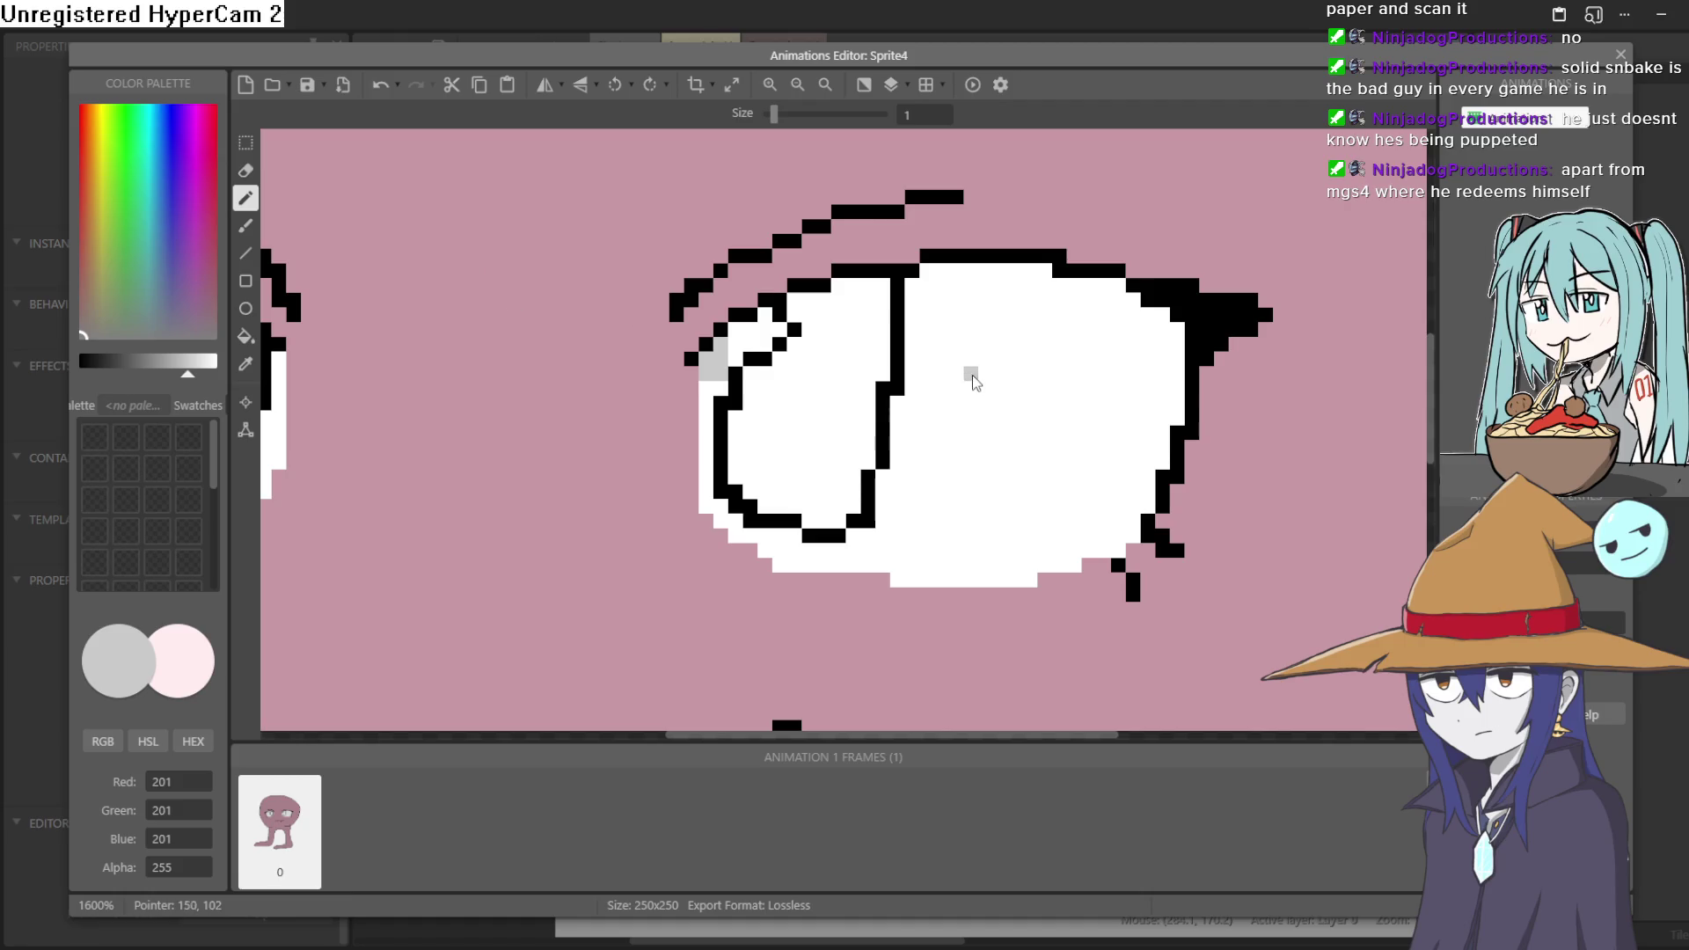
mouse_move(911, 333)
mouse_down()
mouse_move(1060, 327)
mouse_move(1174, 362)
mouse_up()
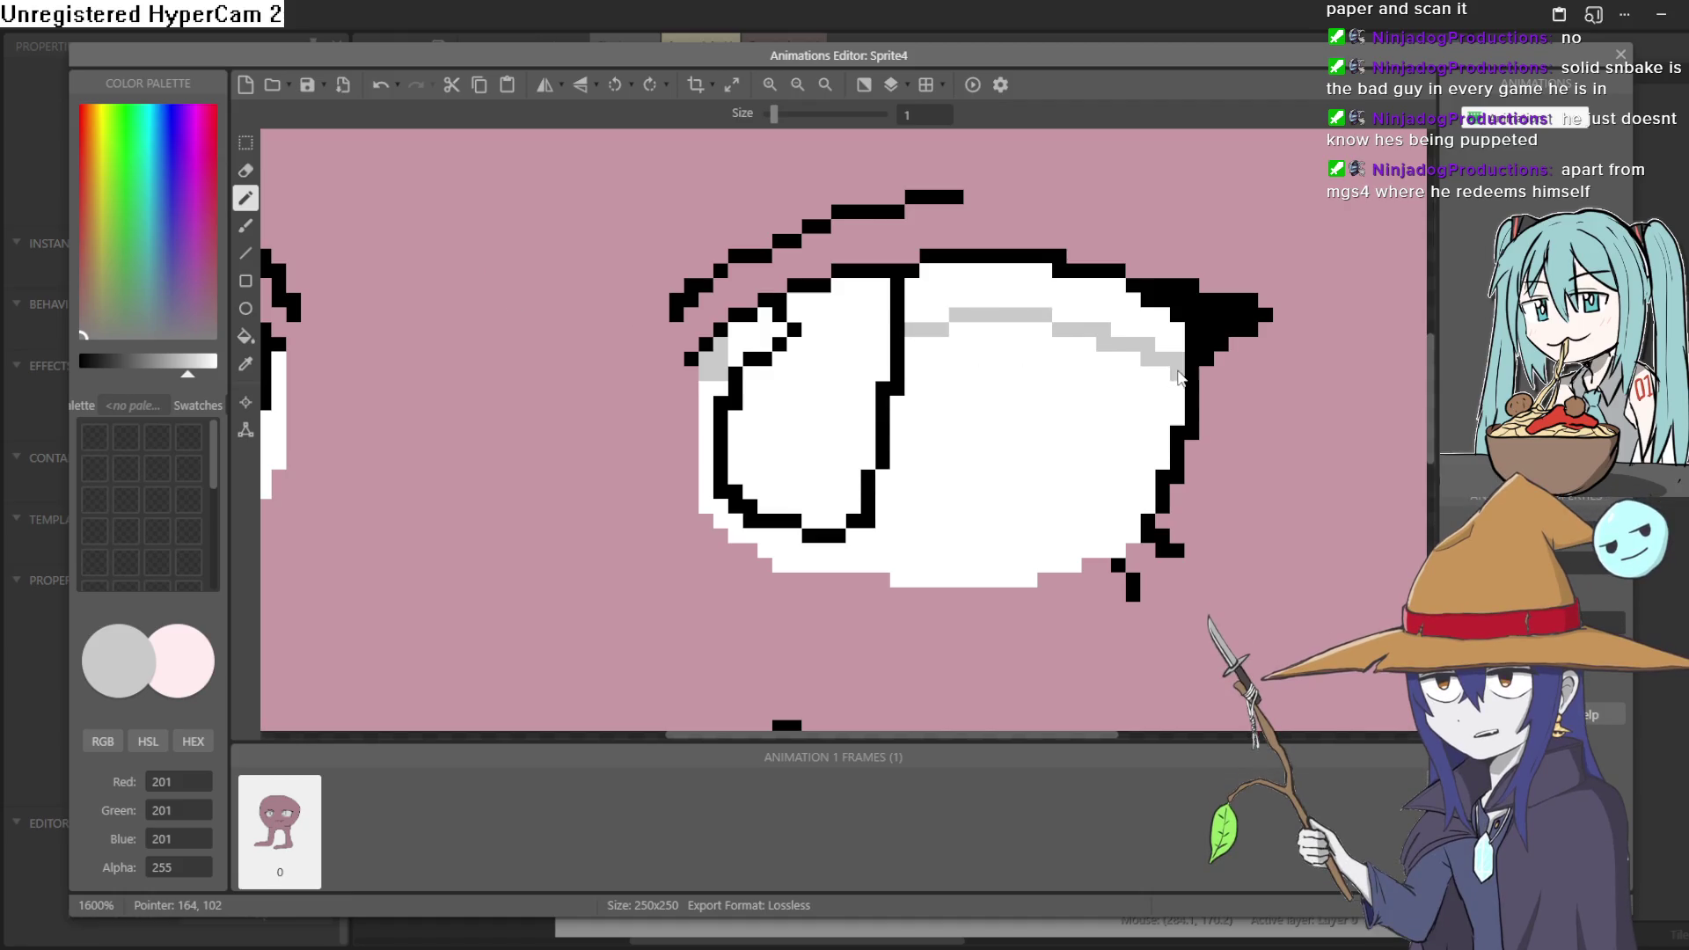
click(247, 341)
click(1060, 299)
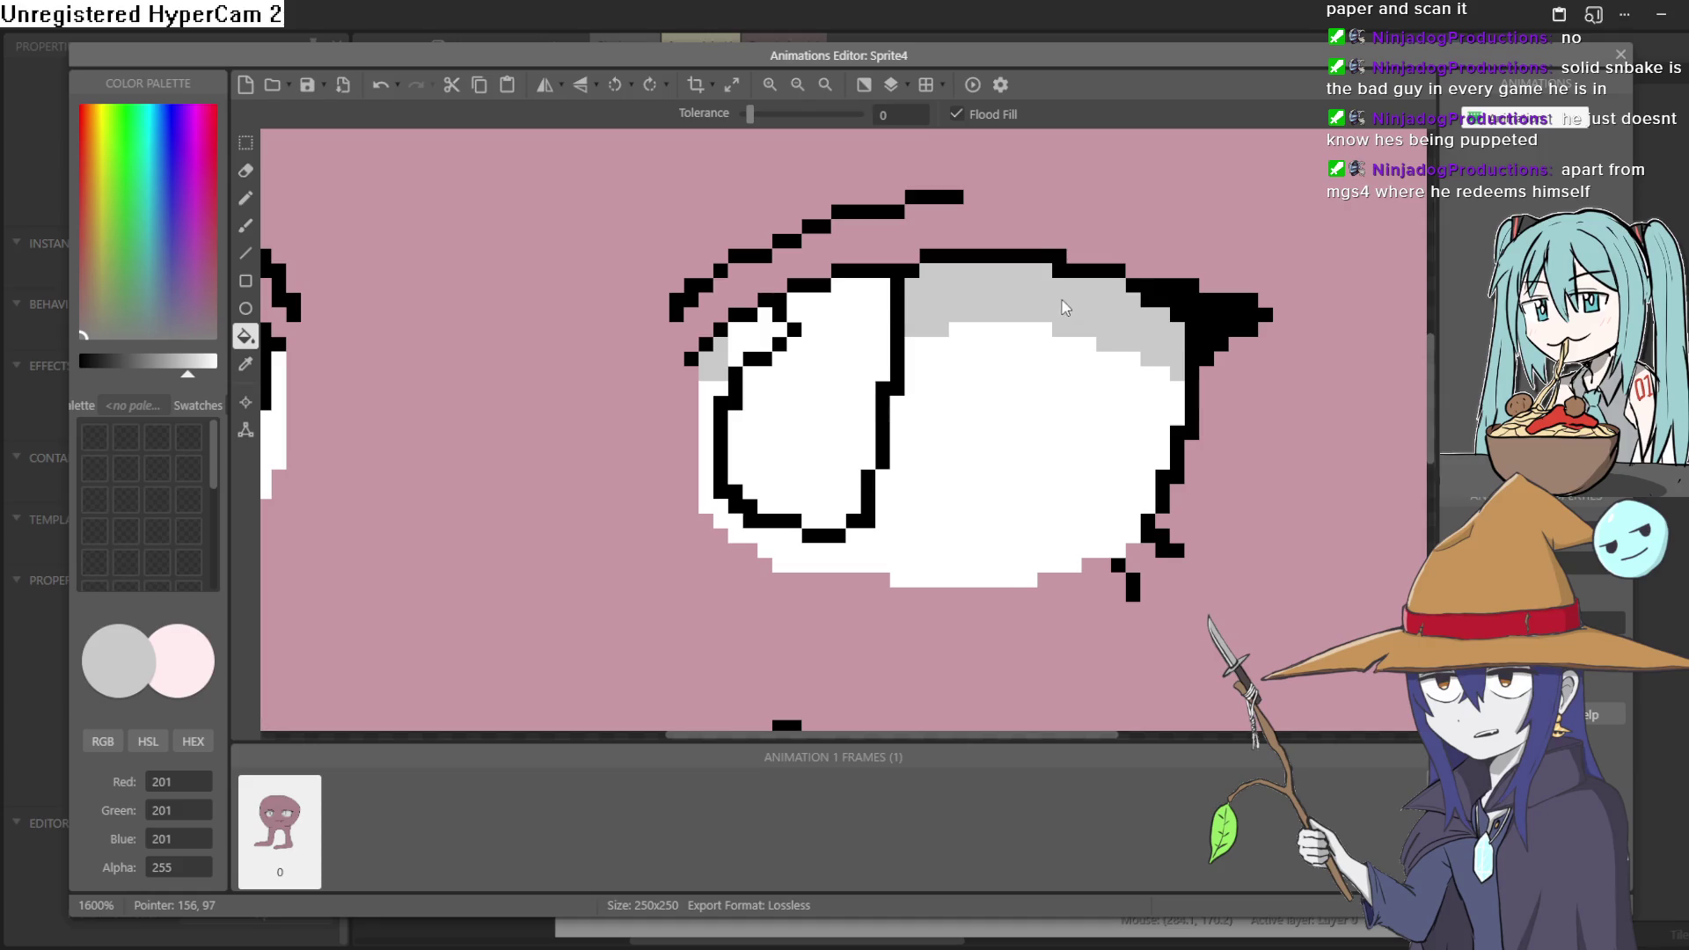
scroll(1078, 381, down, 3)
scroll(634, 404, up, 2)
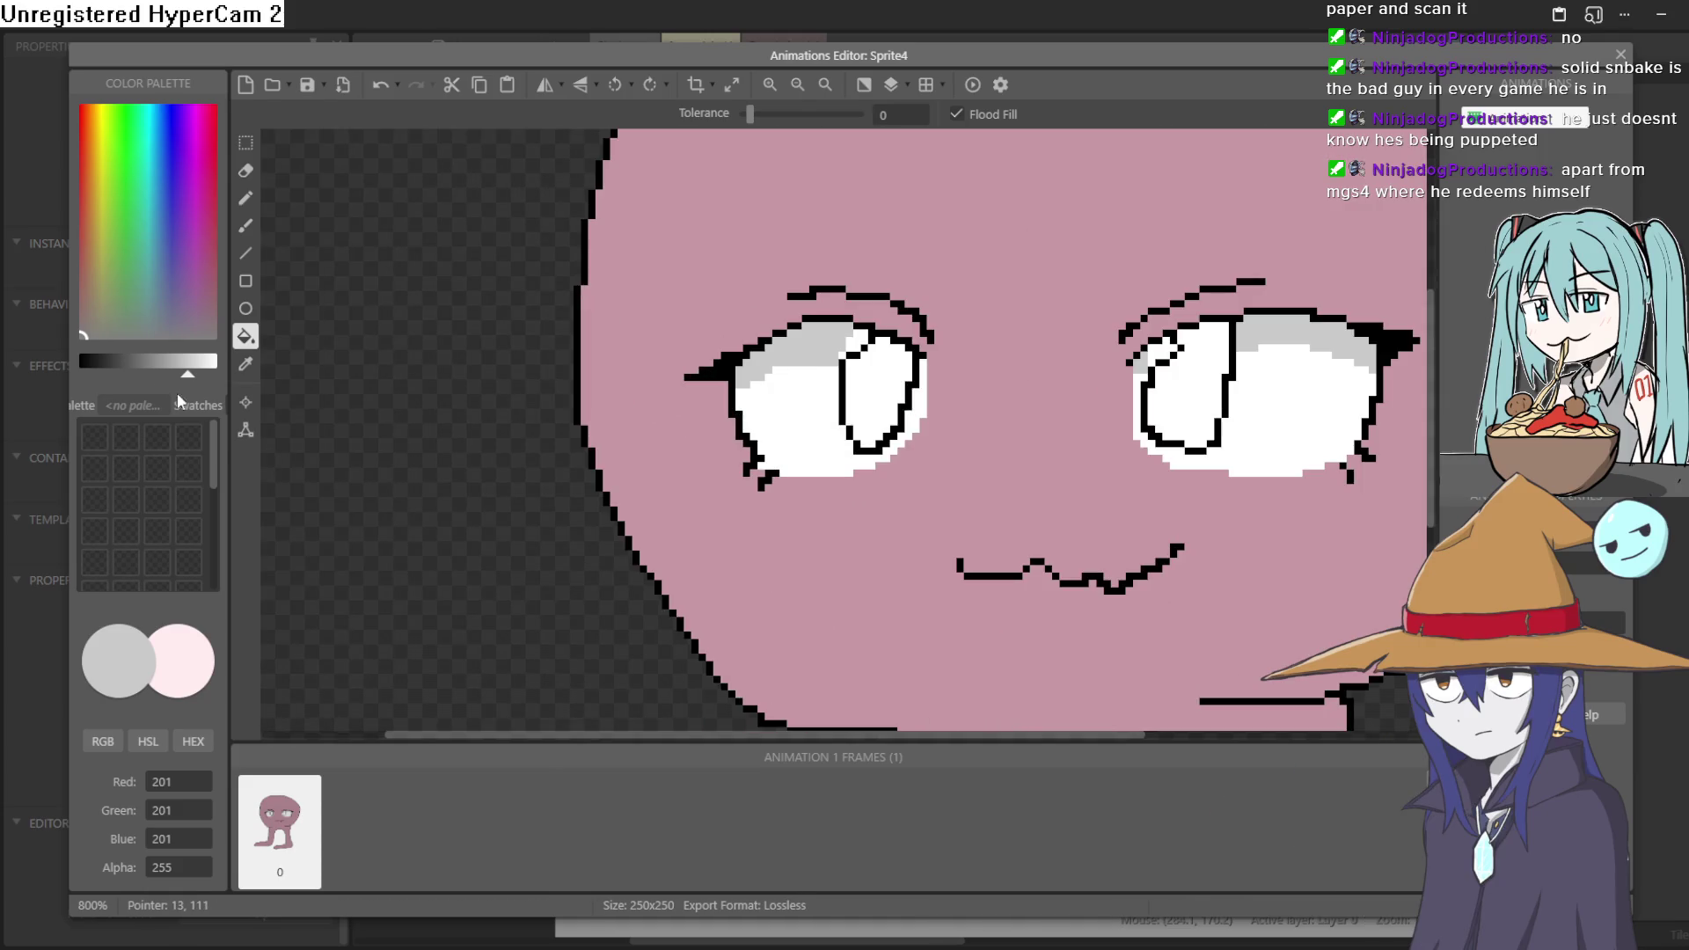
mouse_move(163, 189)
mouse_down()
mouse_move(106, 189)
mouse_move(170, 236)
mouse_up()
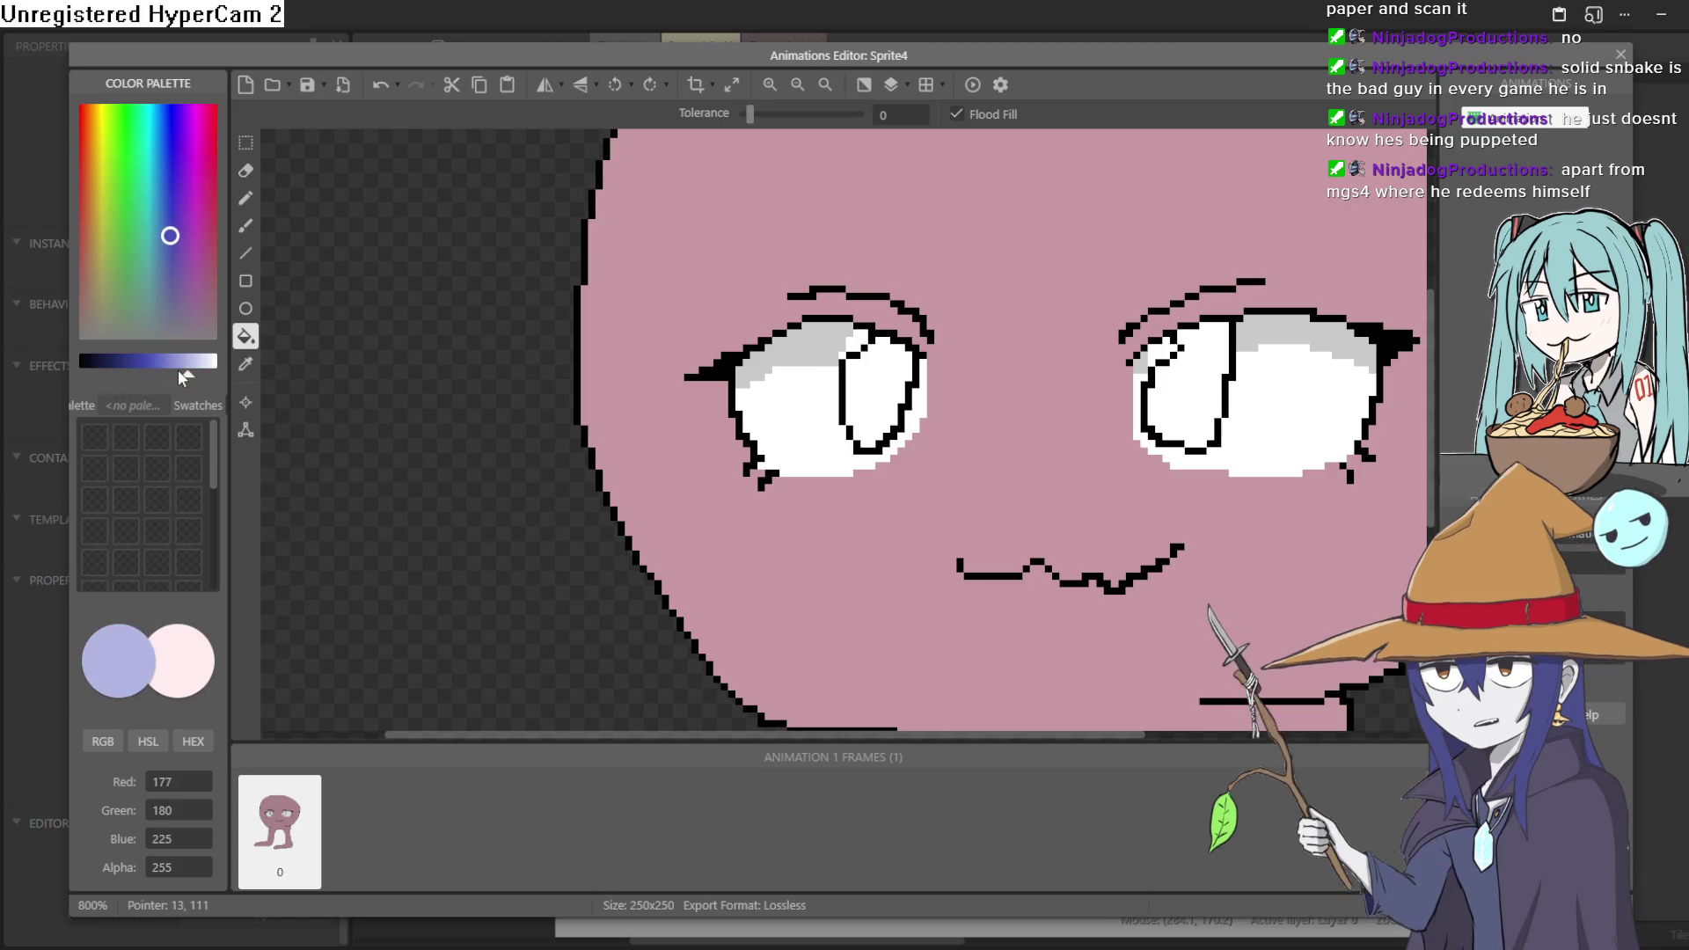
- Fill the pupils with deep blue (70, 77, 180), zoom out, and close the animation editor
drag(177, 370, 149, 384)
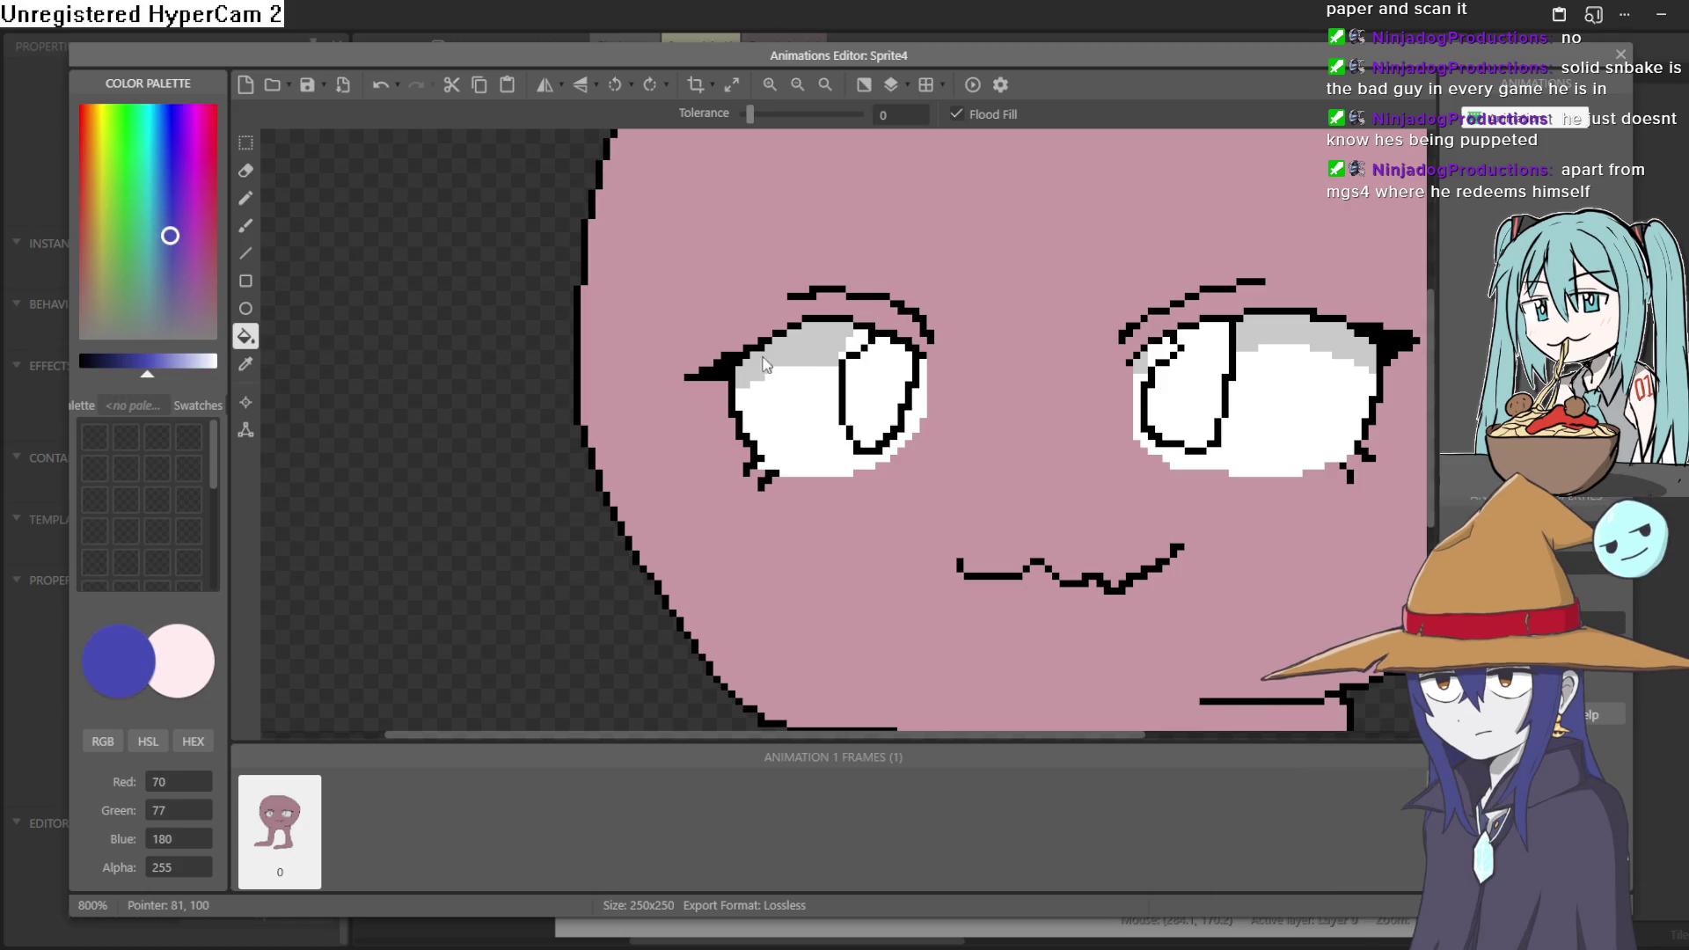
click(1198, 398)
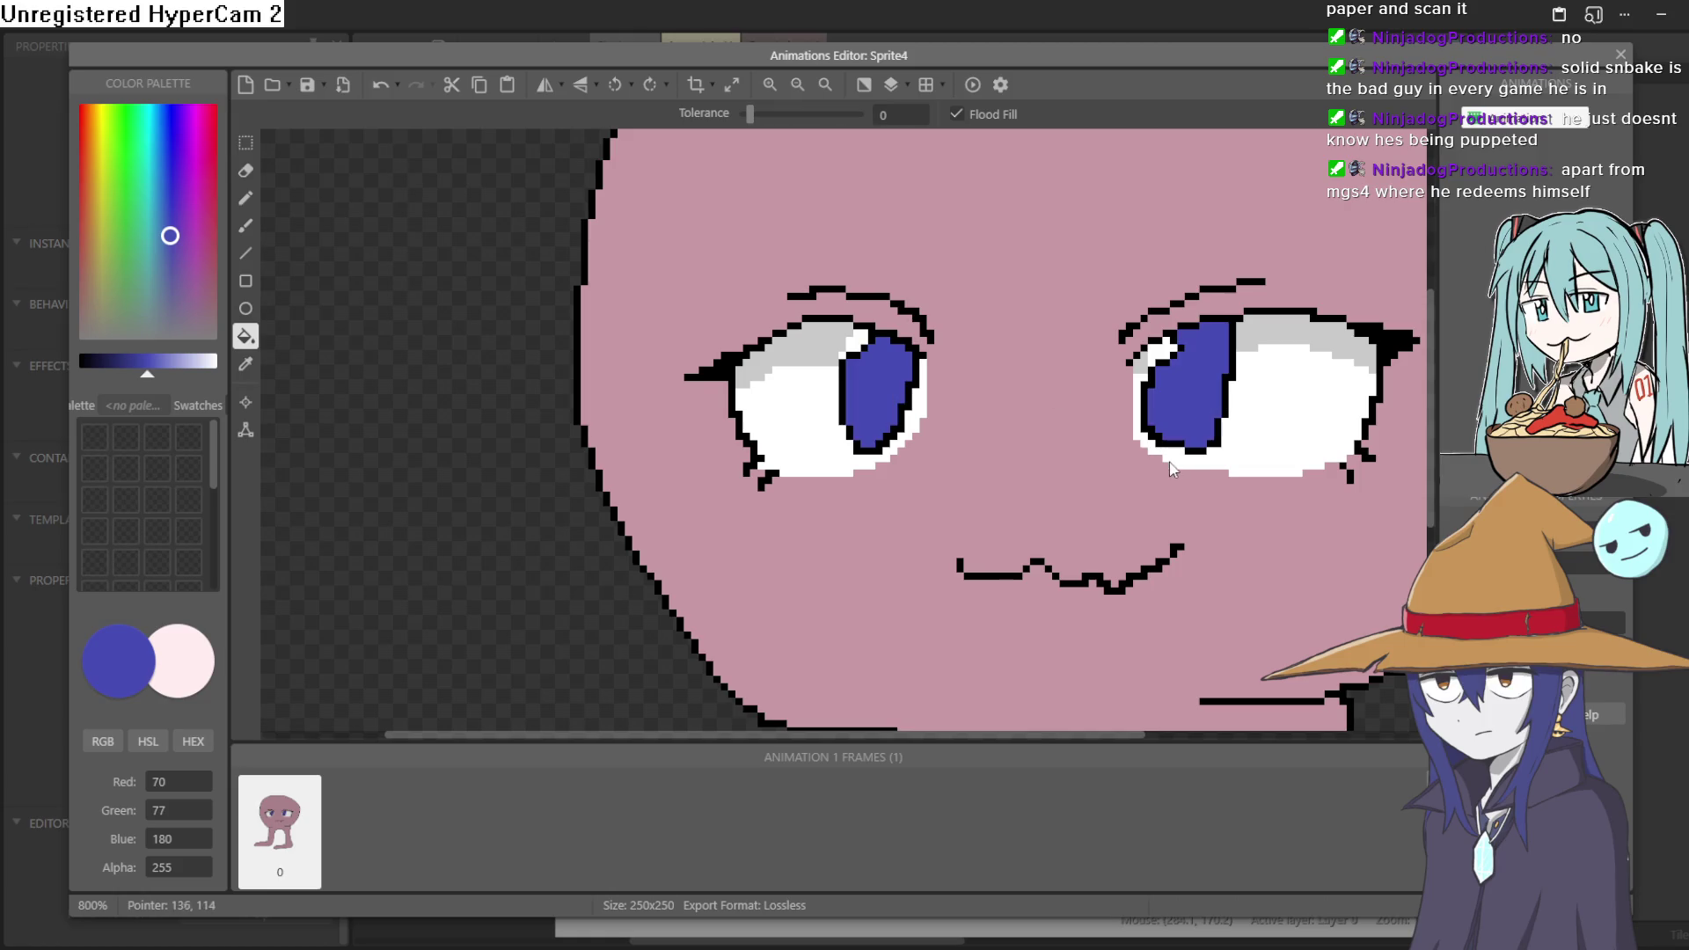
scroll(1166, 471, down, 1)
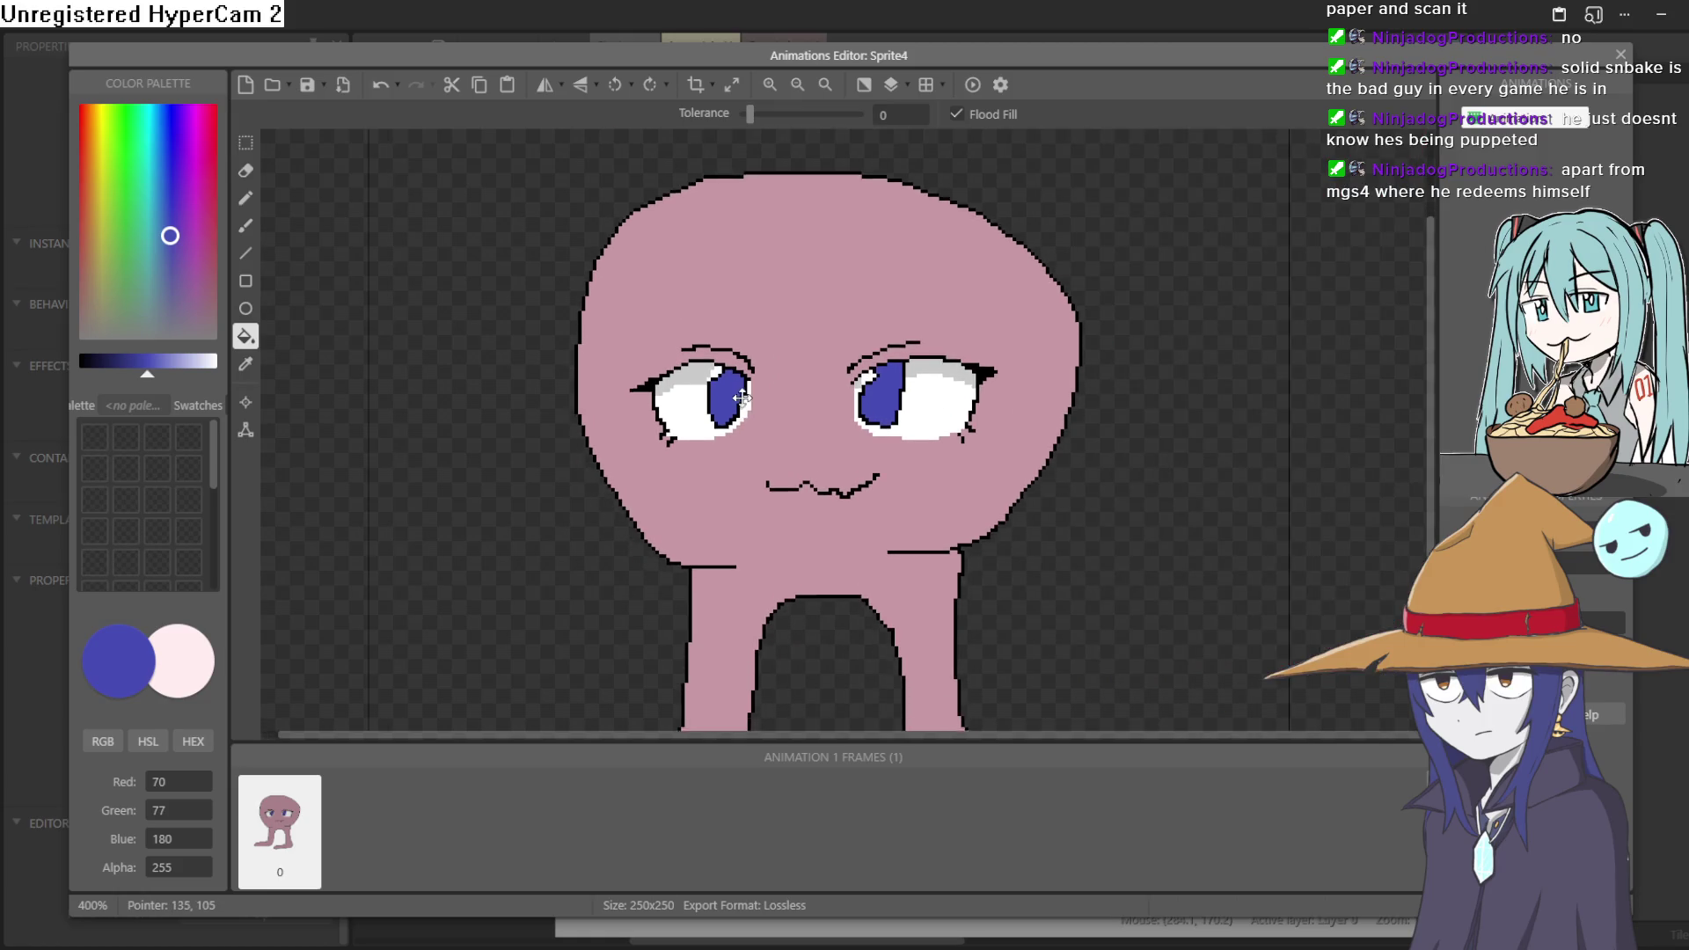
scroll(725, 308, down, 1)
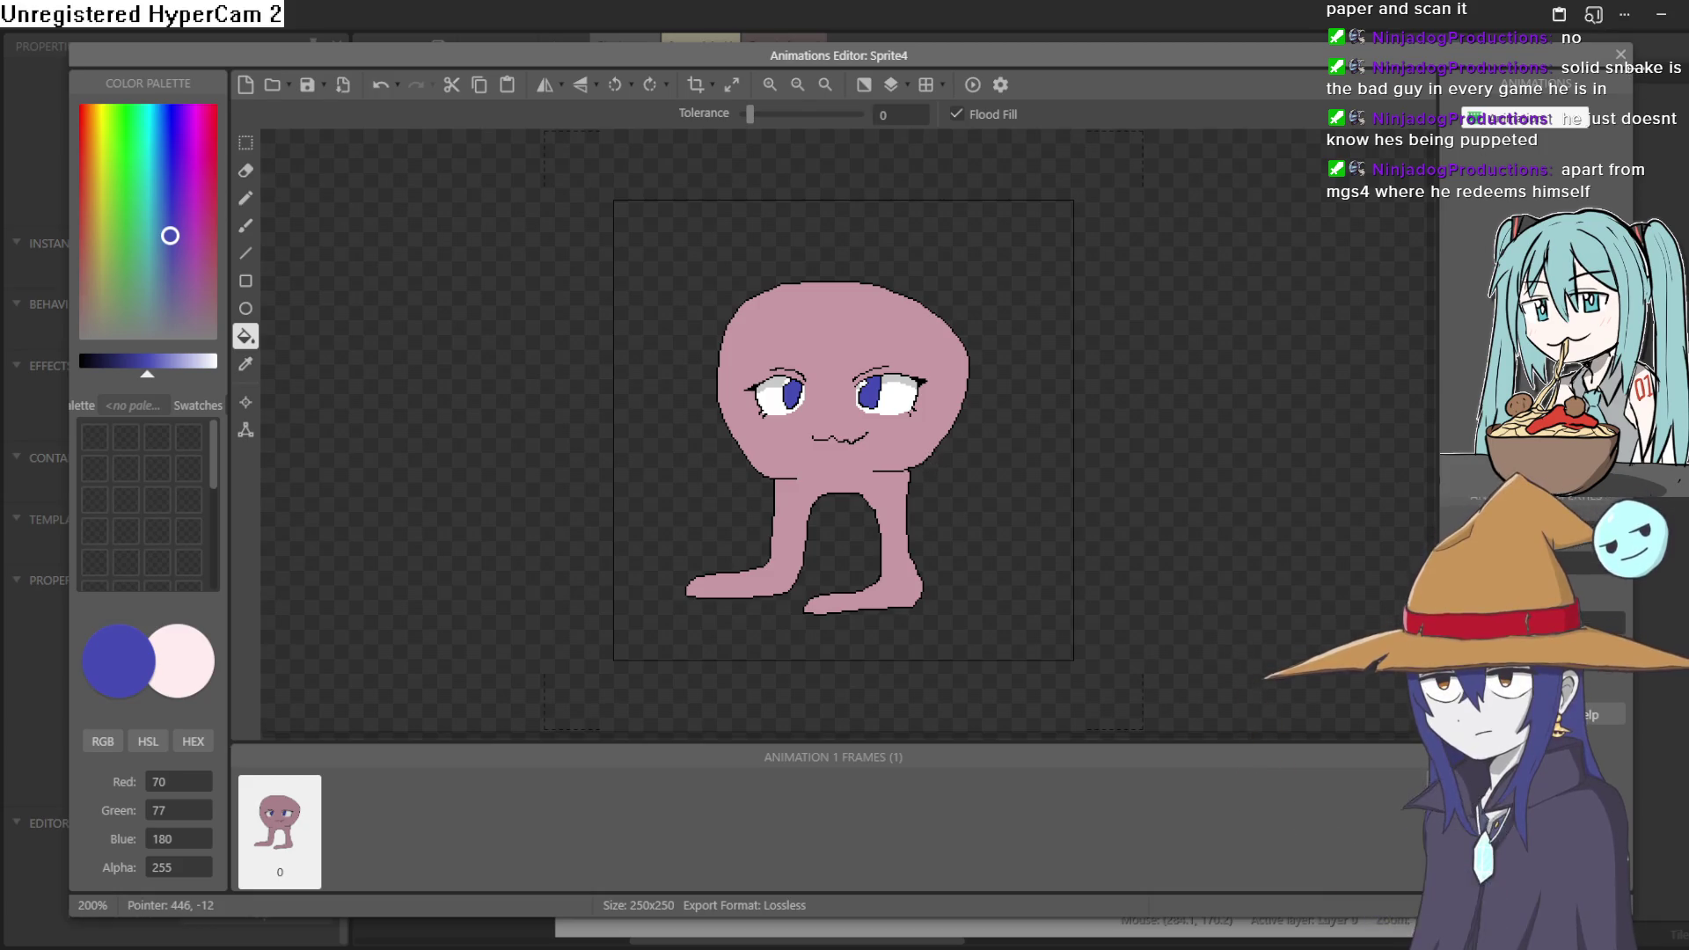
click(1622, 55)
- Nudge the character slightly right and down in Layout 1, preview the layout, then return to the editor
drag(906, 421, 933, 431)
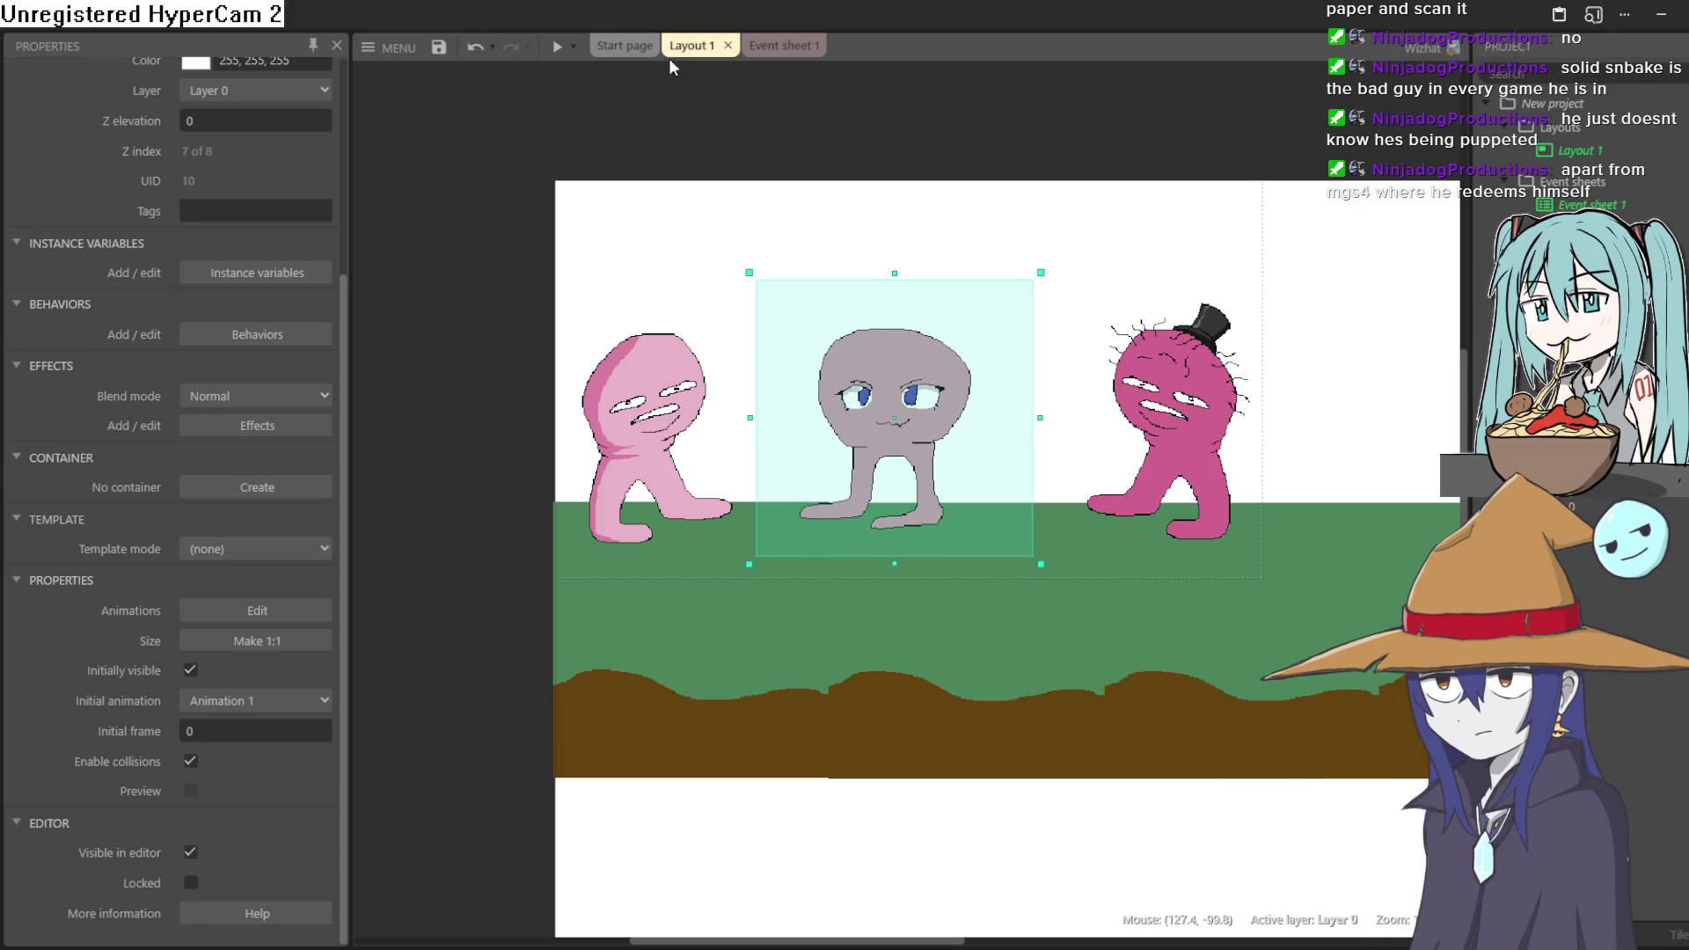
click(554, 51)
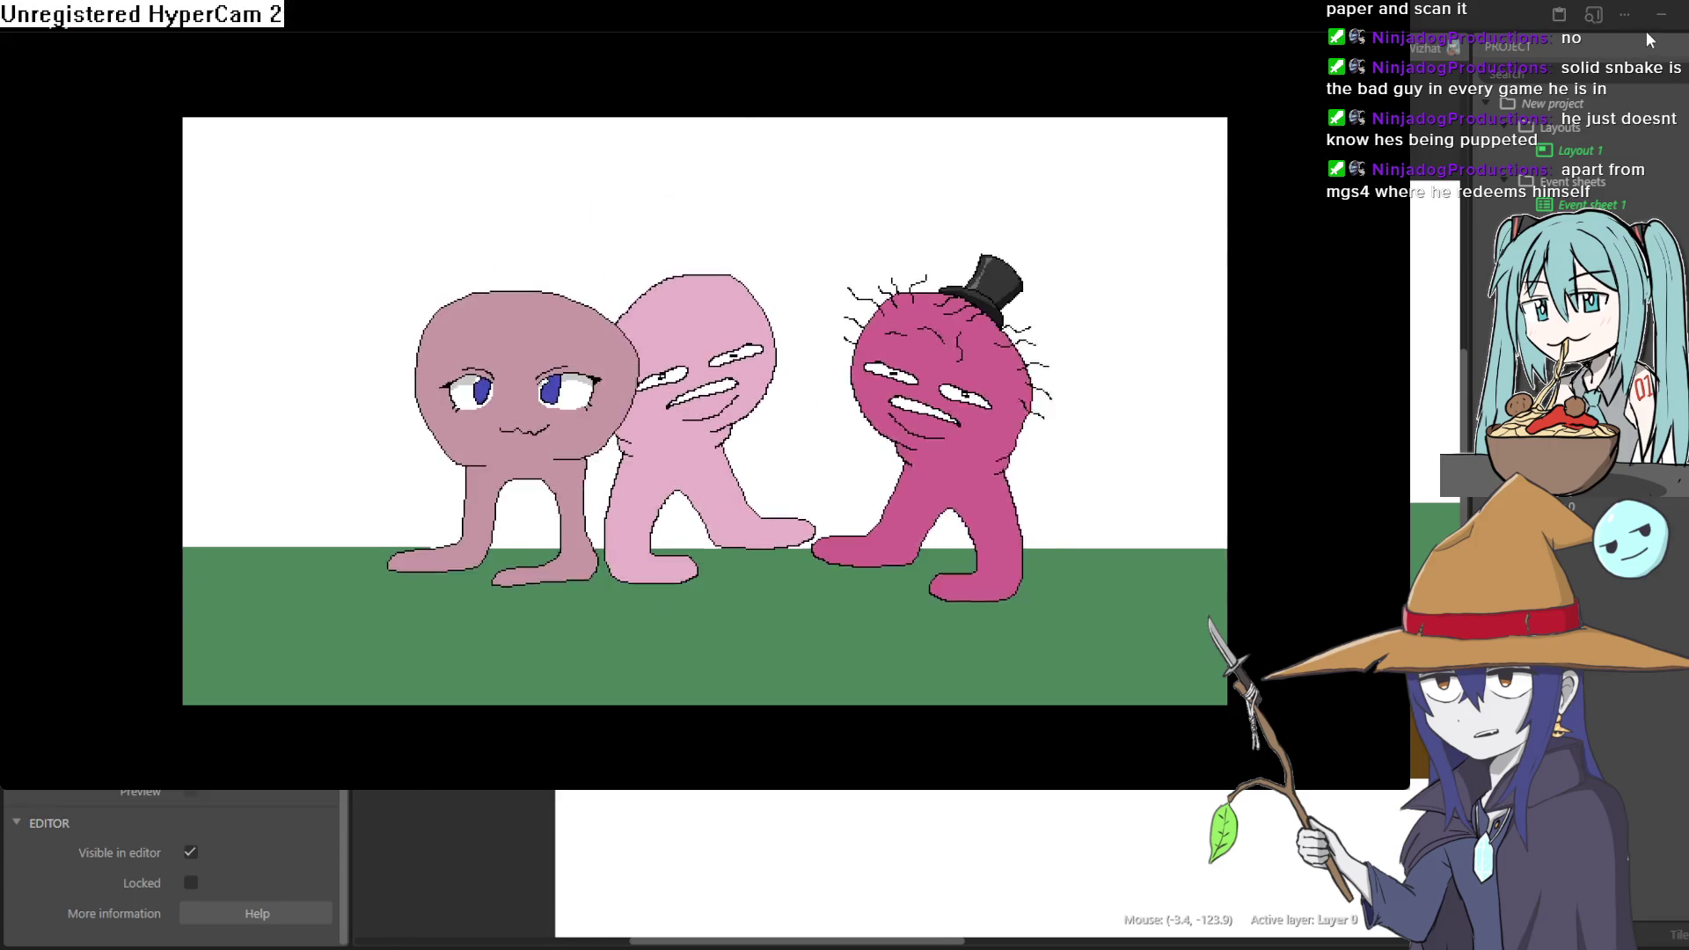
click(1644, 30)
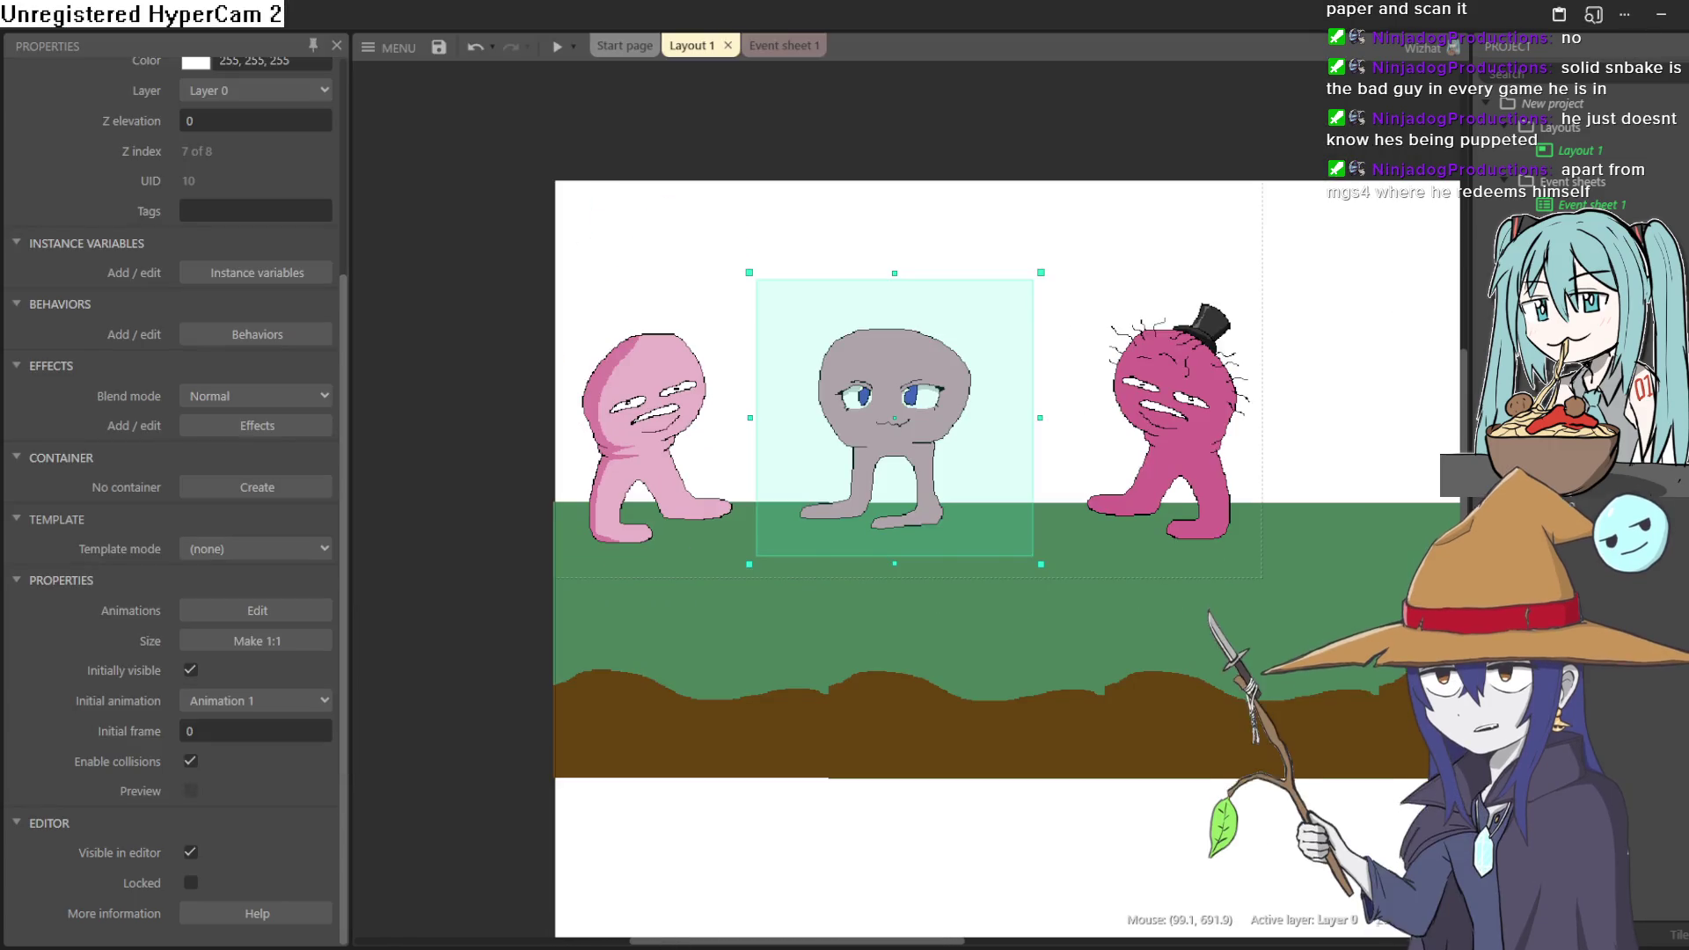
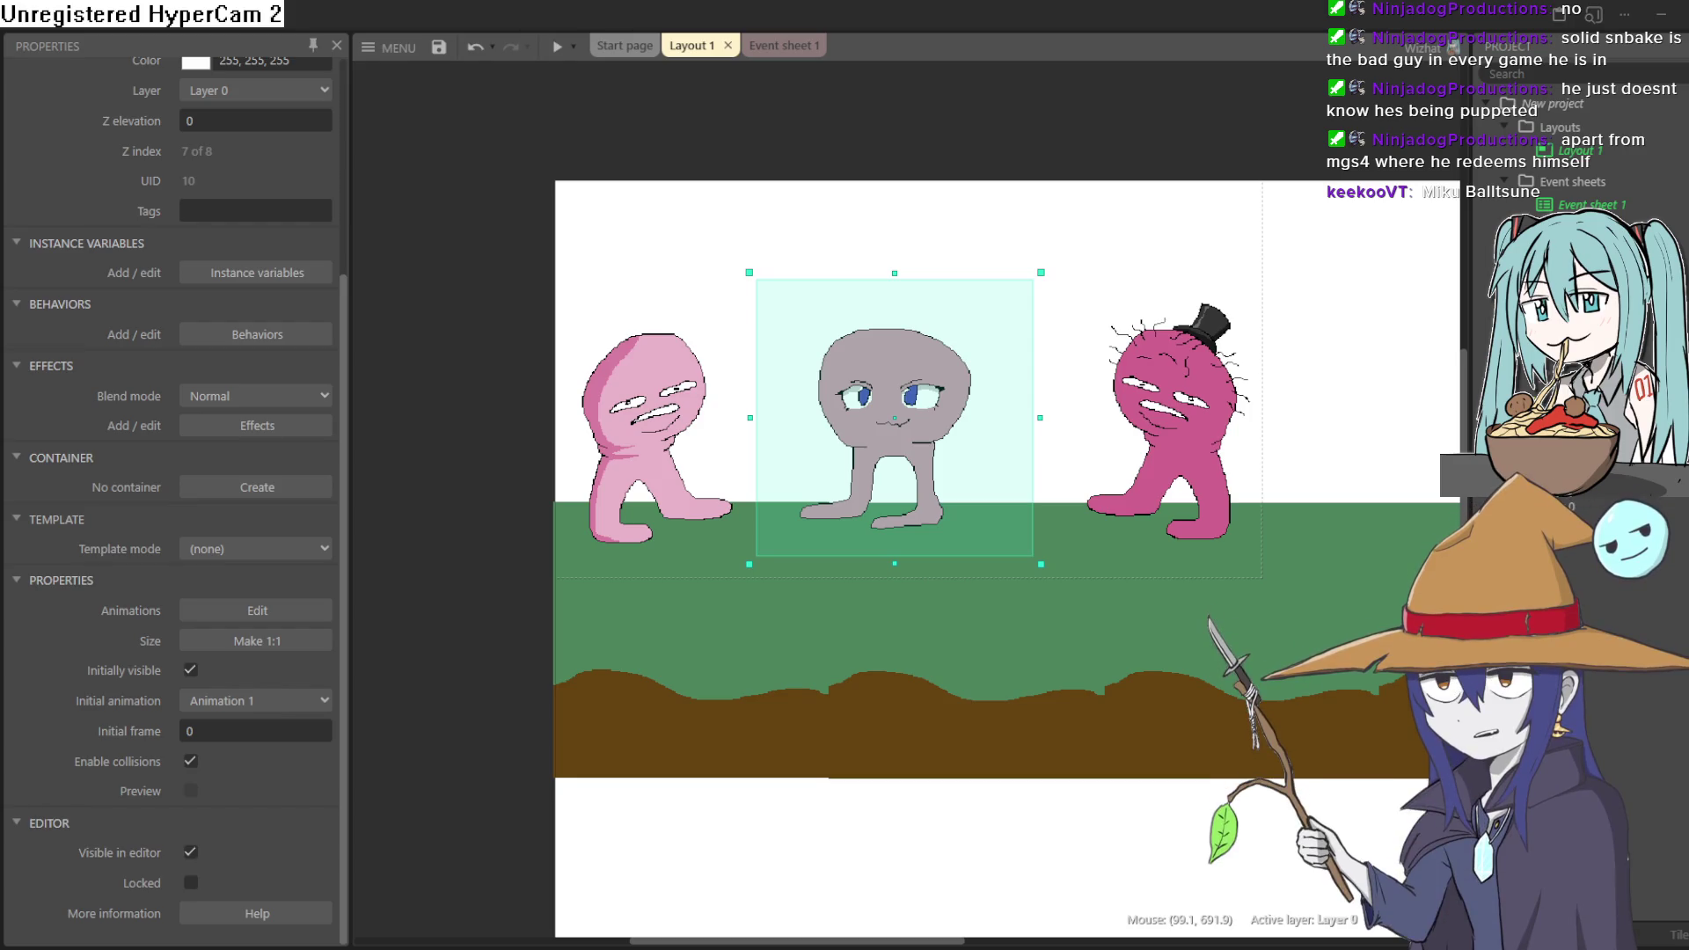
- Open the grey blob's animation editor, try the fill tool and cyan colour, then close it unchanged
scroll(891, 458, up, 2)
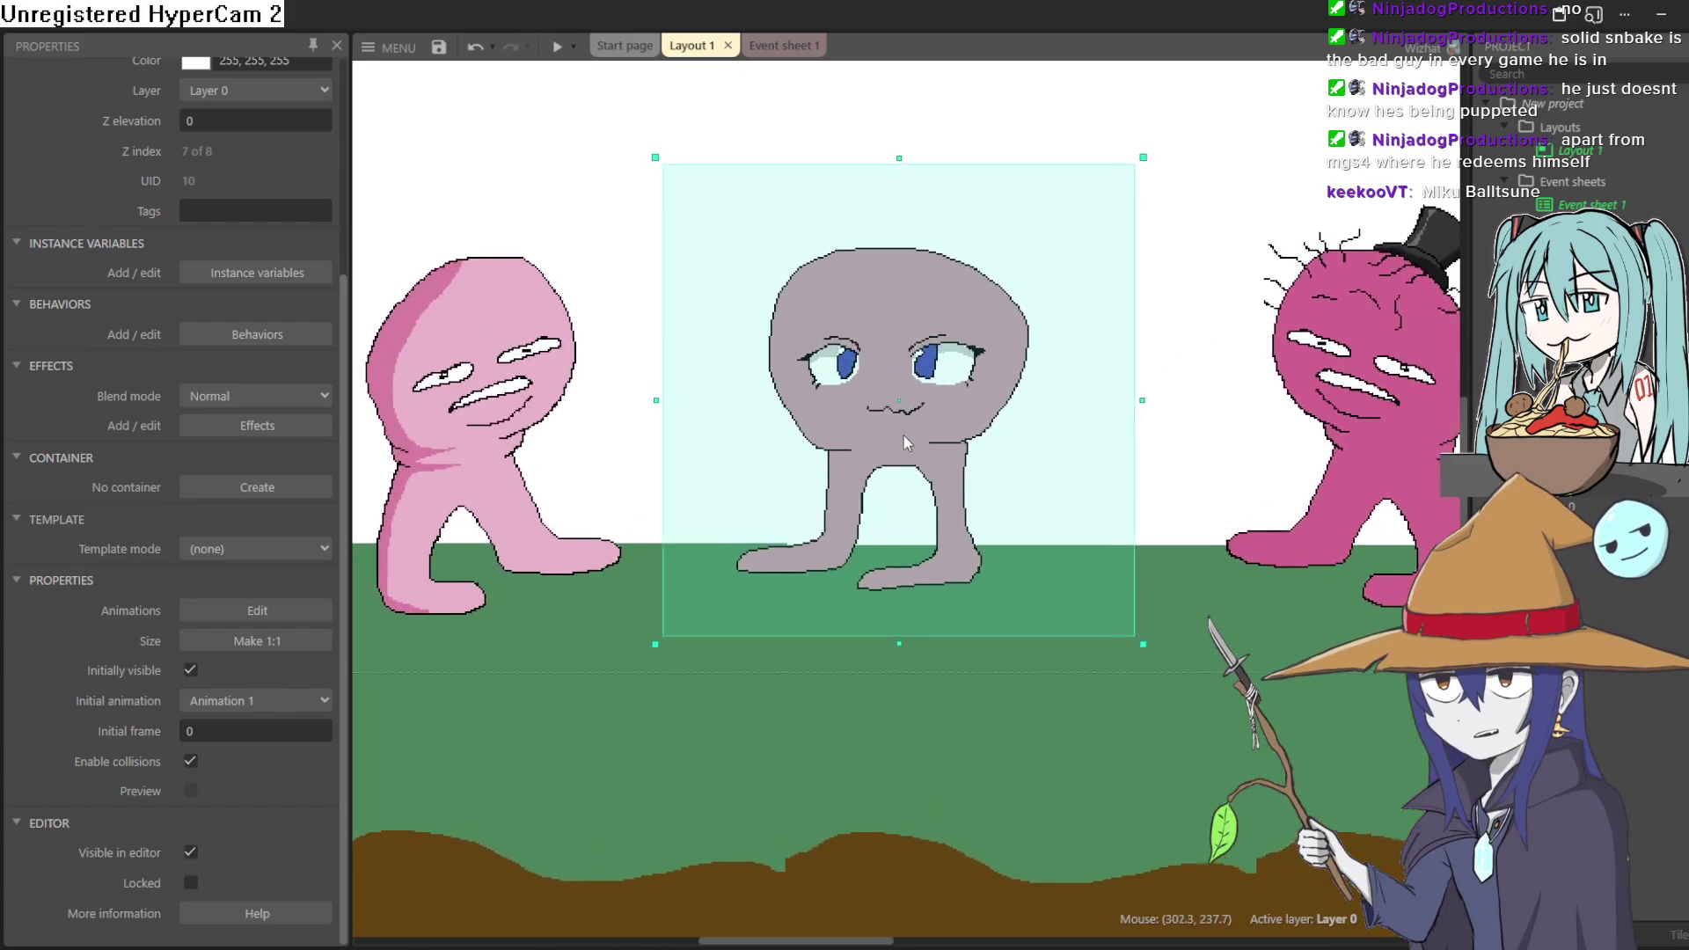
double_click(909, 428)
scroll(822, 372, up, 1)
scroll(822, 373, down, 1)
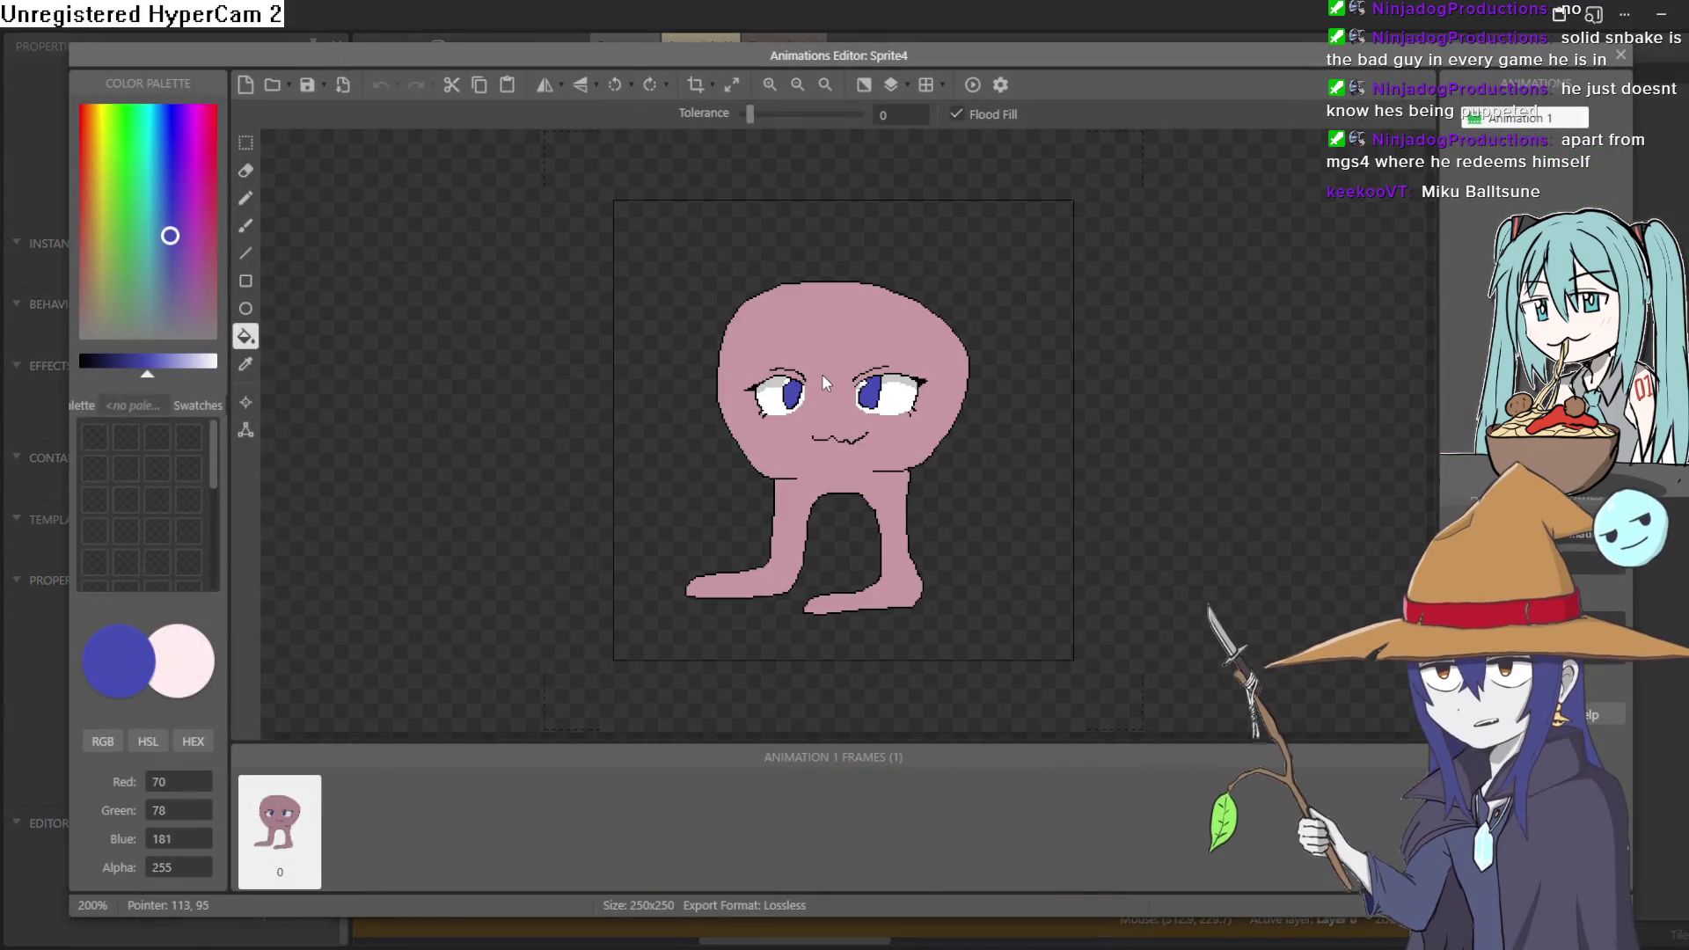
click(247, 333)
mouse_move(172, 236)
mouse_down()
mouse_move(150, 232)
mouse_move(152, 185)
mouse_up()
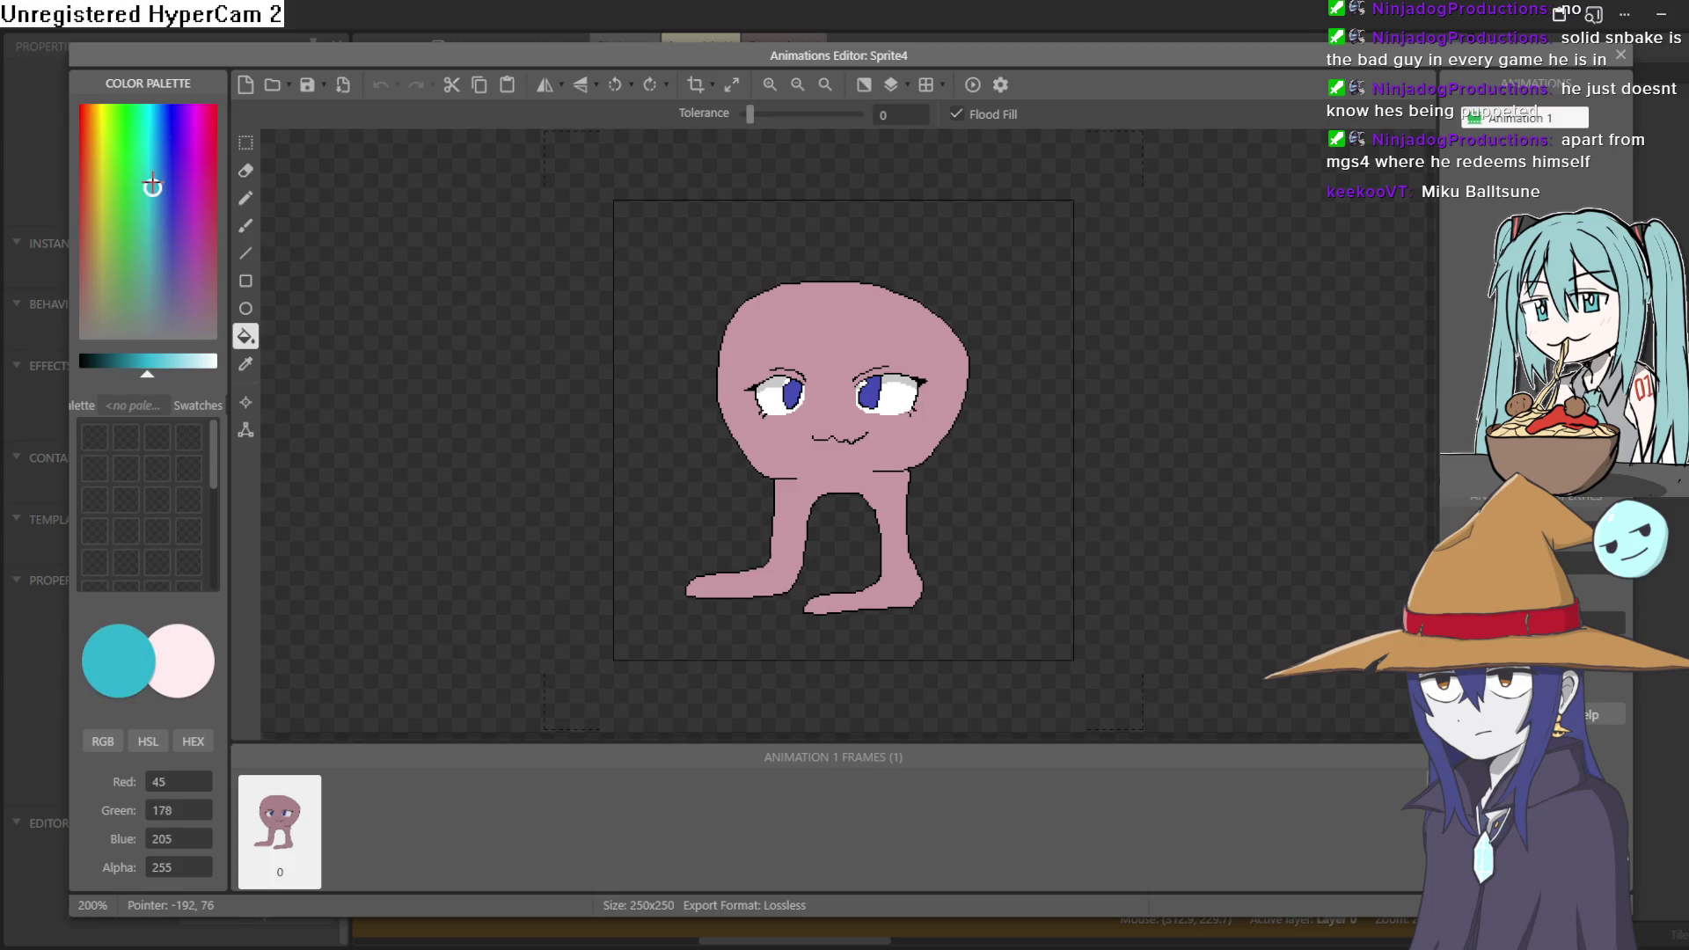
click(247, 227)
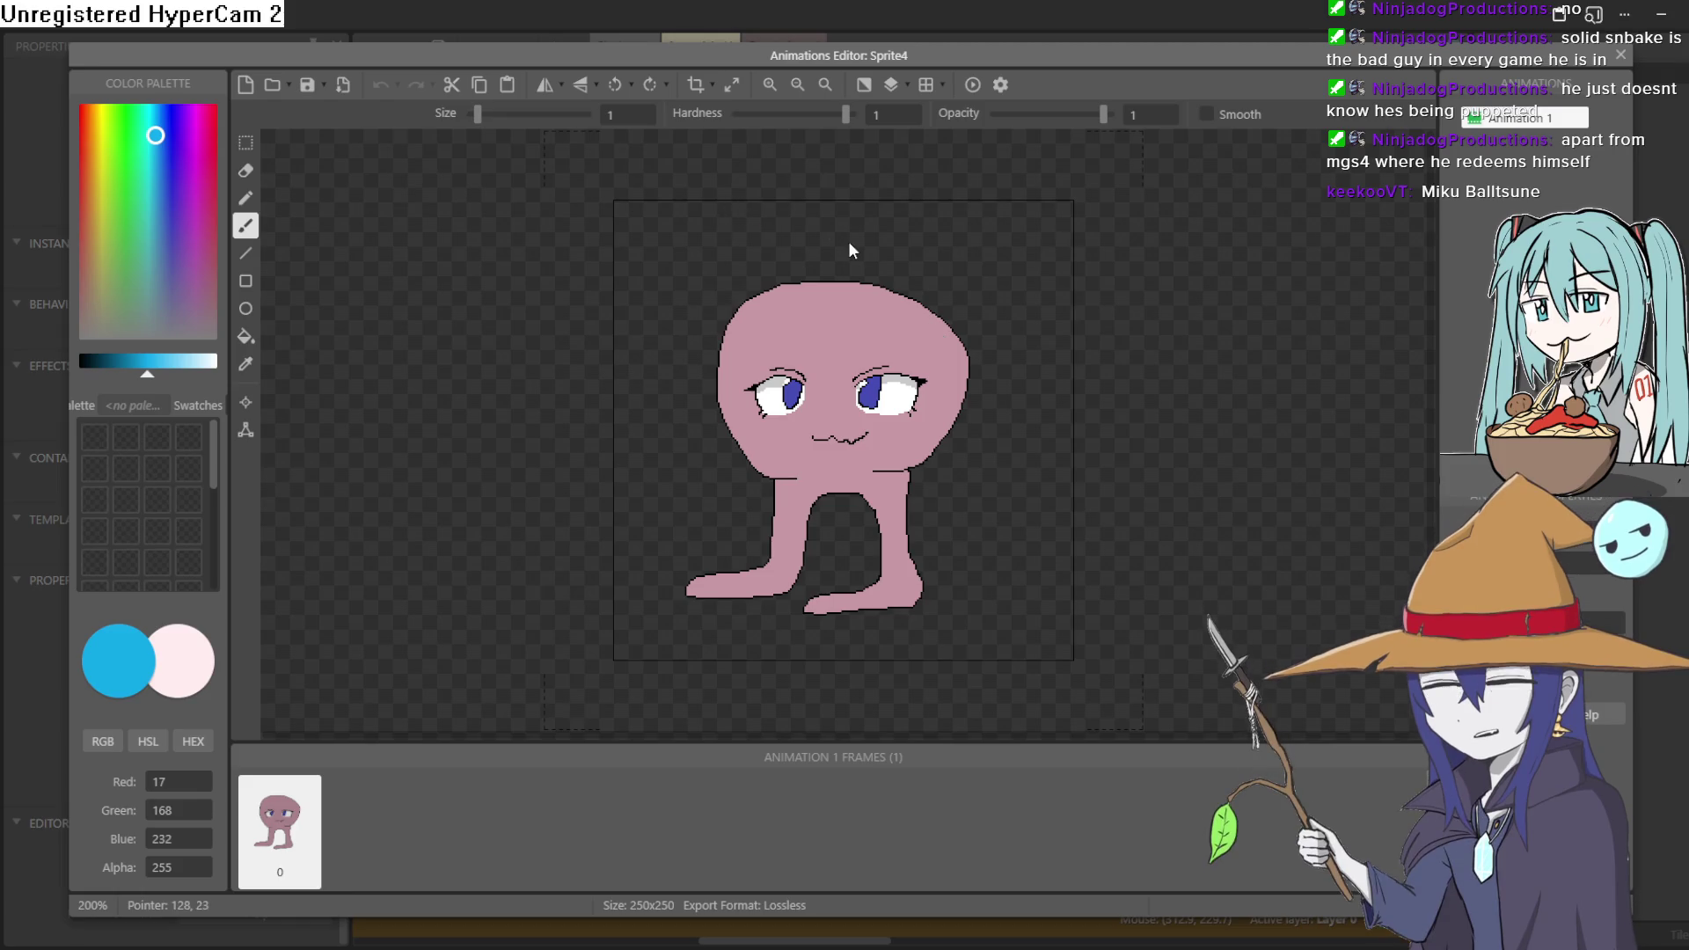
click(1621, 58)
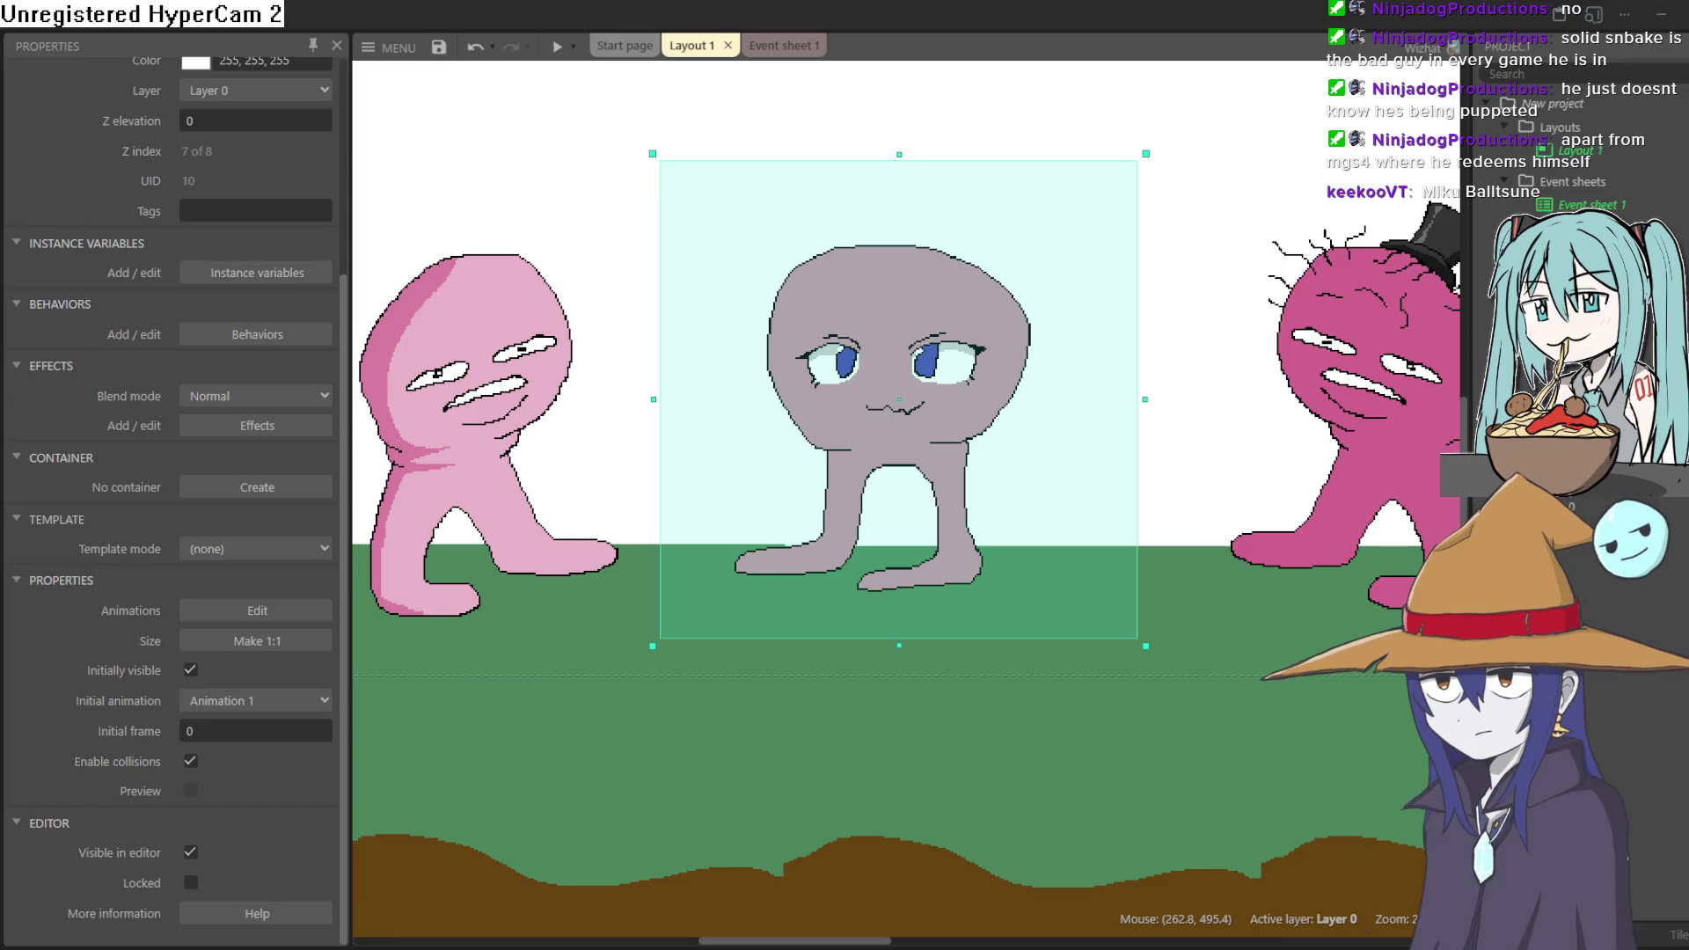
- Switch to Aseprite and start a new sprite from the File menu
key(alt+Tab)
click(22, 11)
click(41, 36)
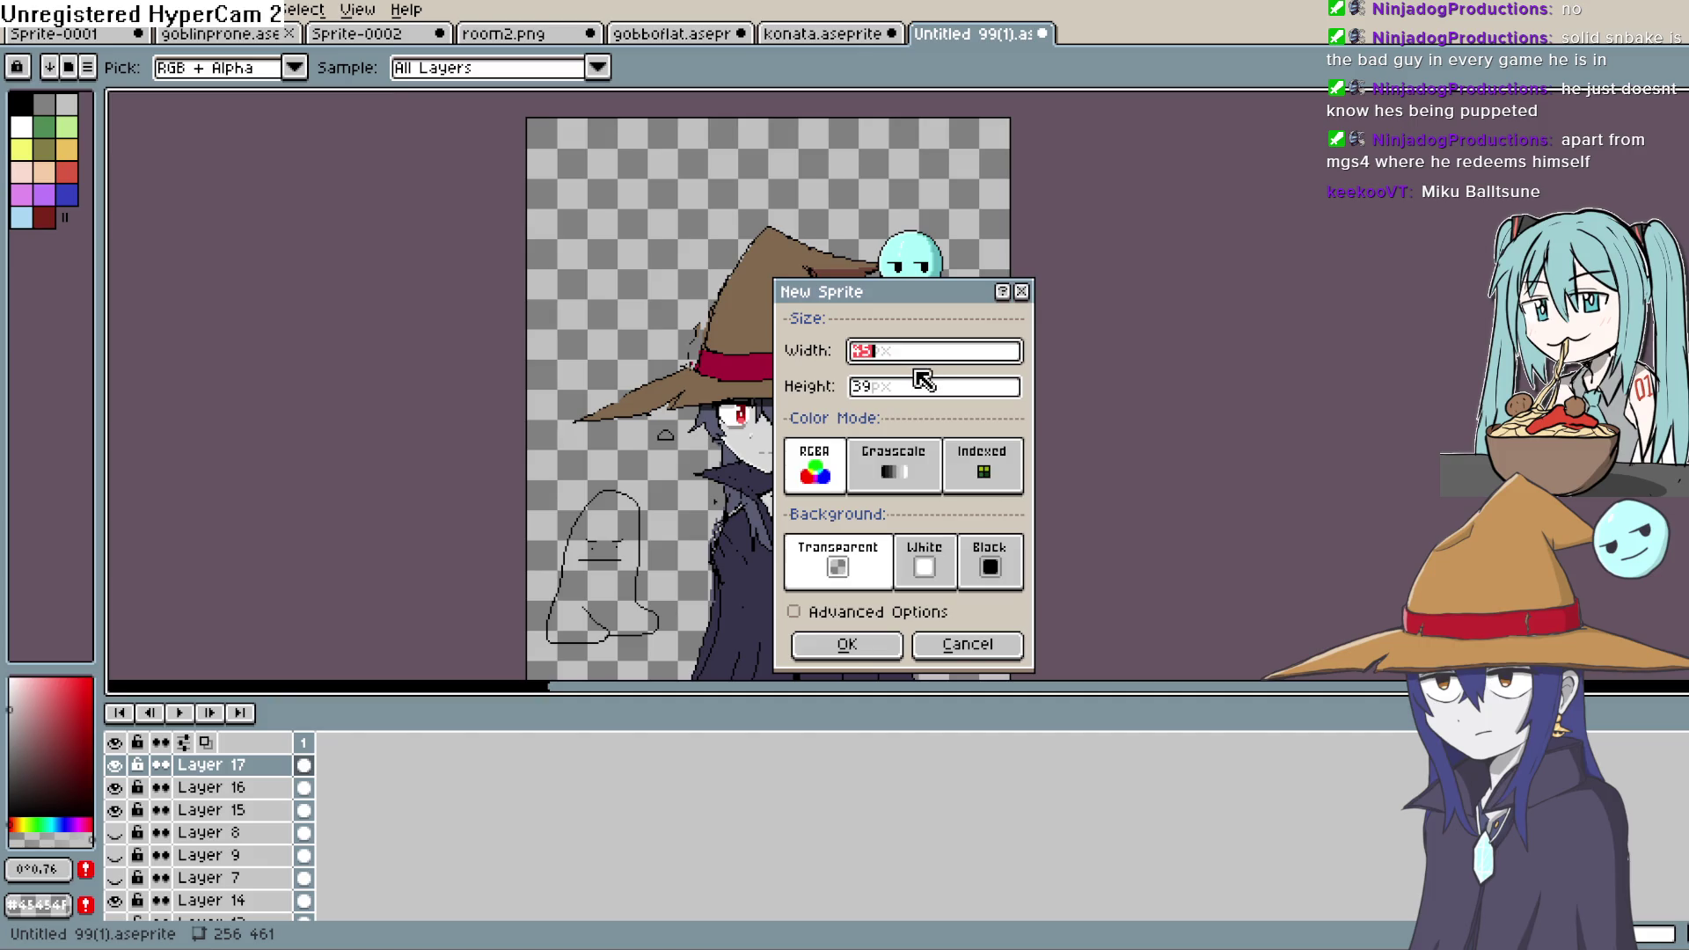
- Cancel the New Sprite dialog, glance at Clip Studio Paint, and return to Aseprite
click(1022, 293)
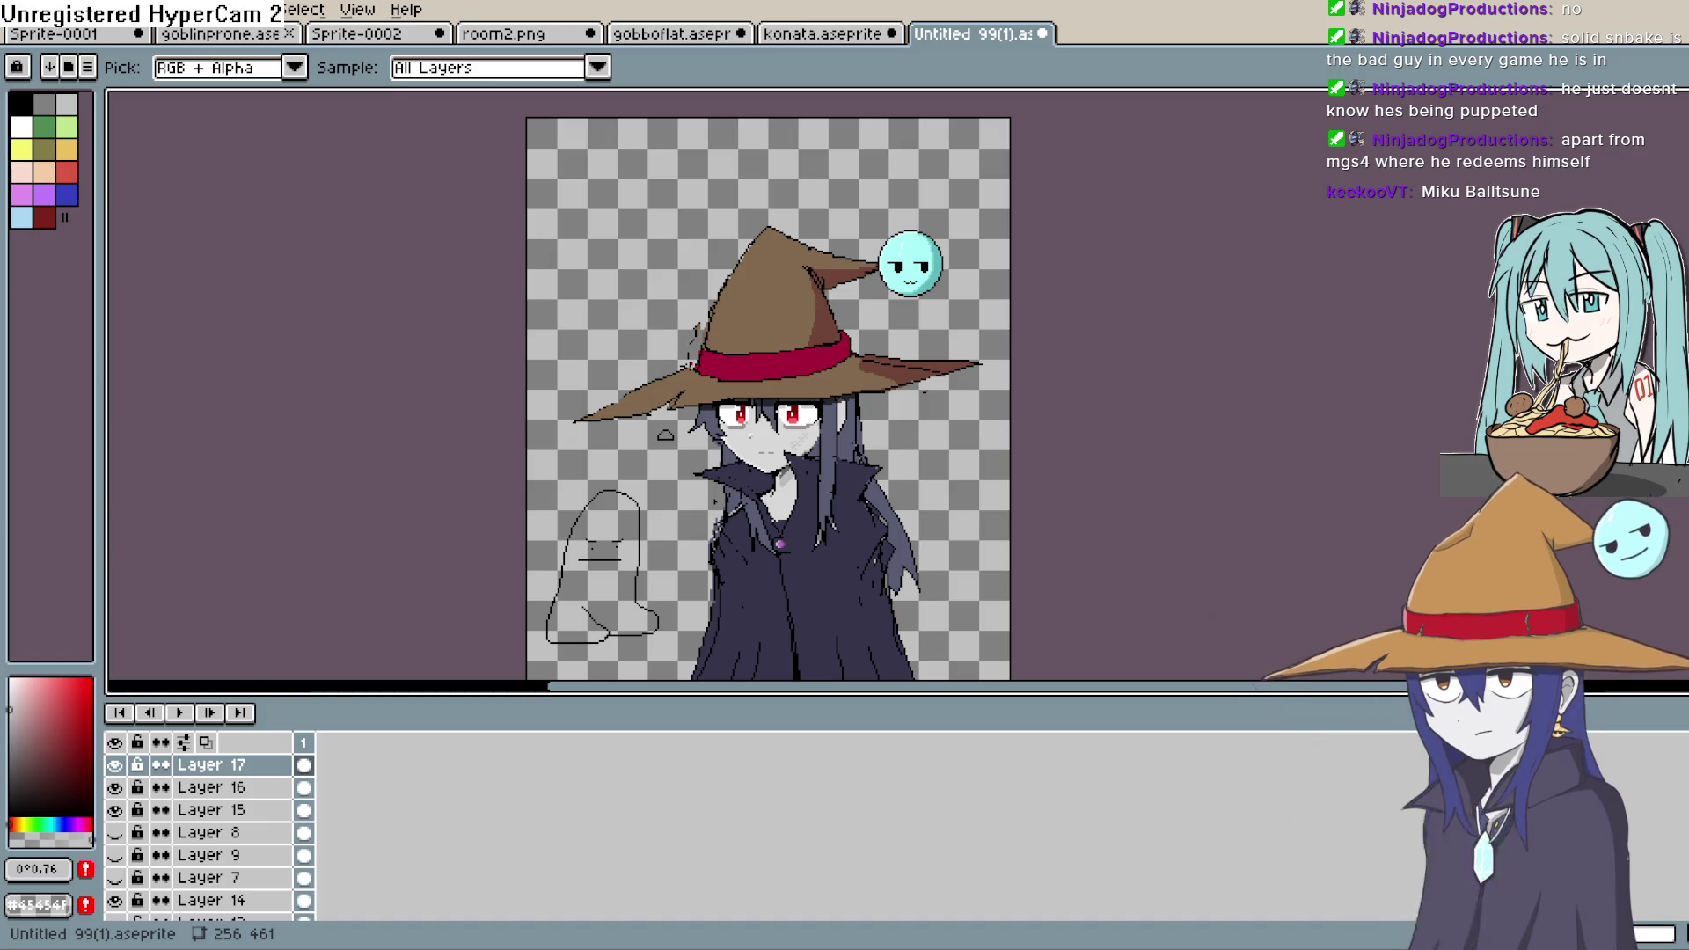
key(alt+Tab)
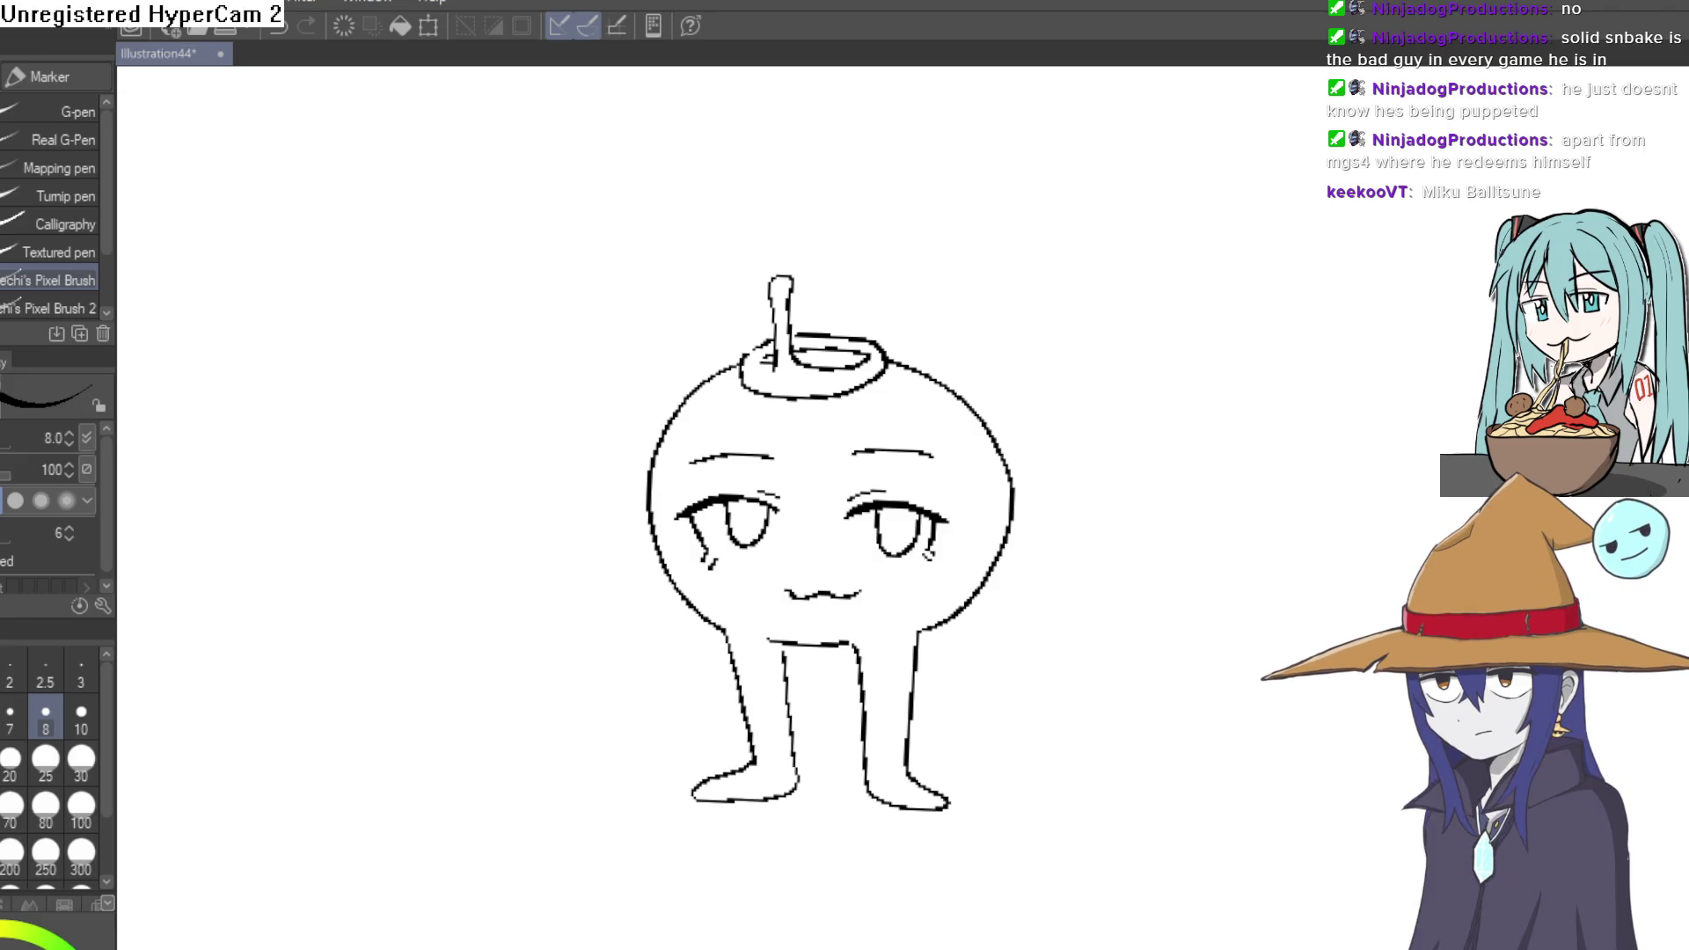
key(alt+Tab)
- Create a new transparent RGBA sprite sized 100×100
click(20, 11)
click(70, 51)
text(100)
key(Tab)
text(100)
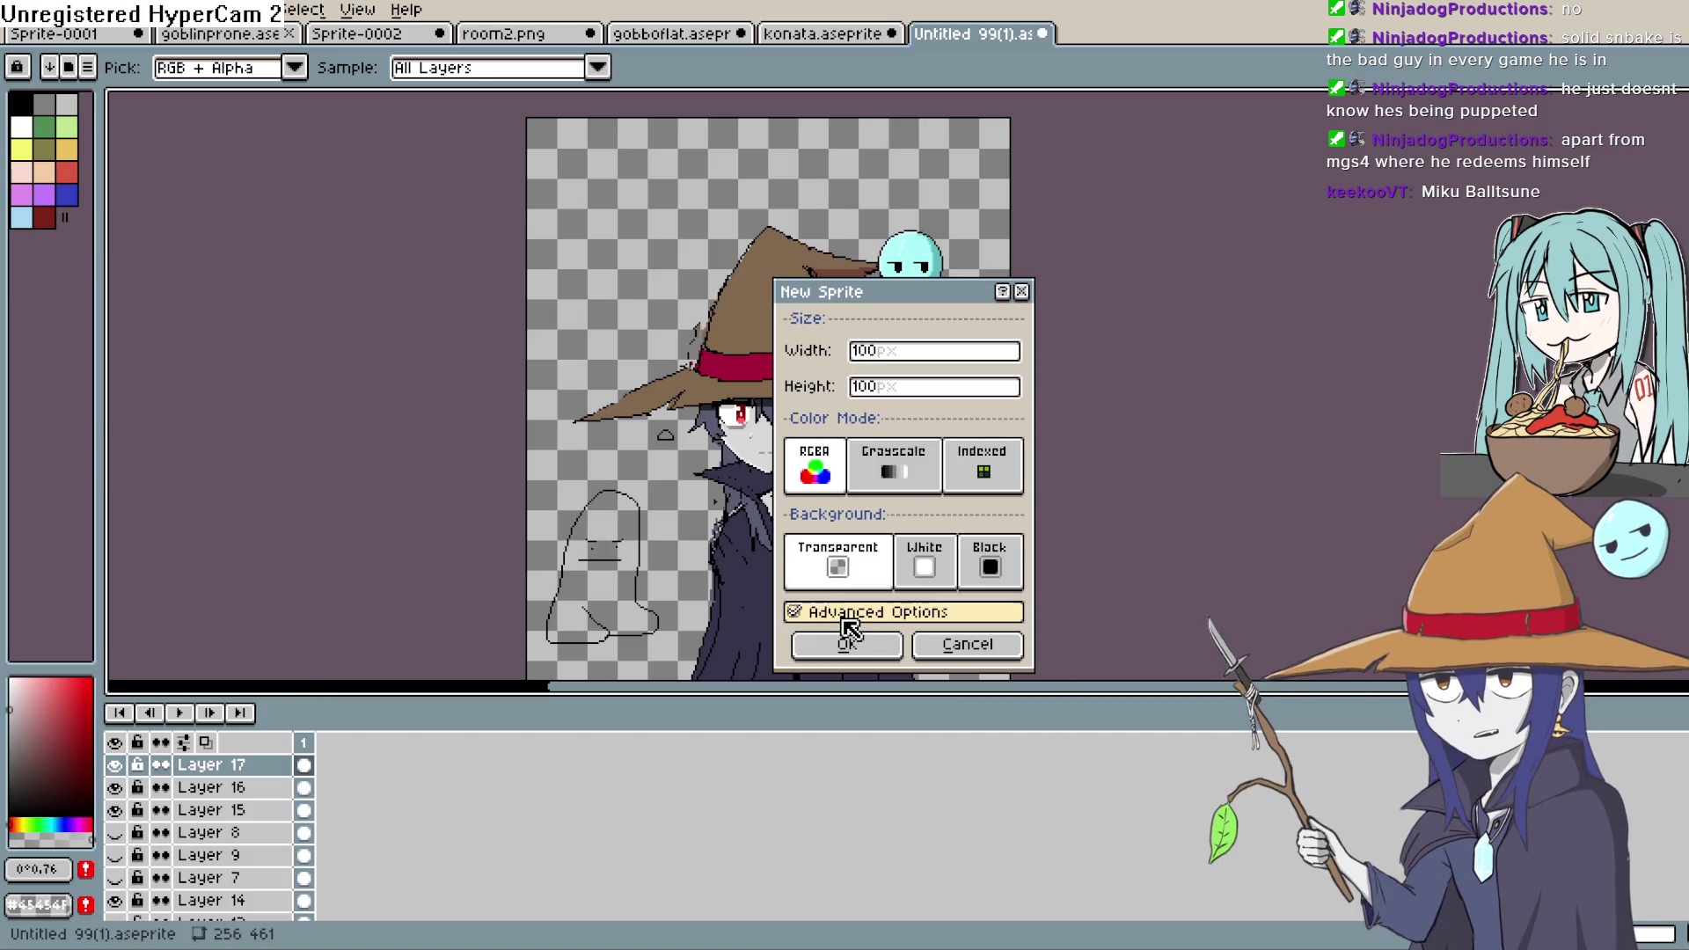
click(848, 647)
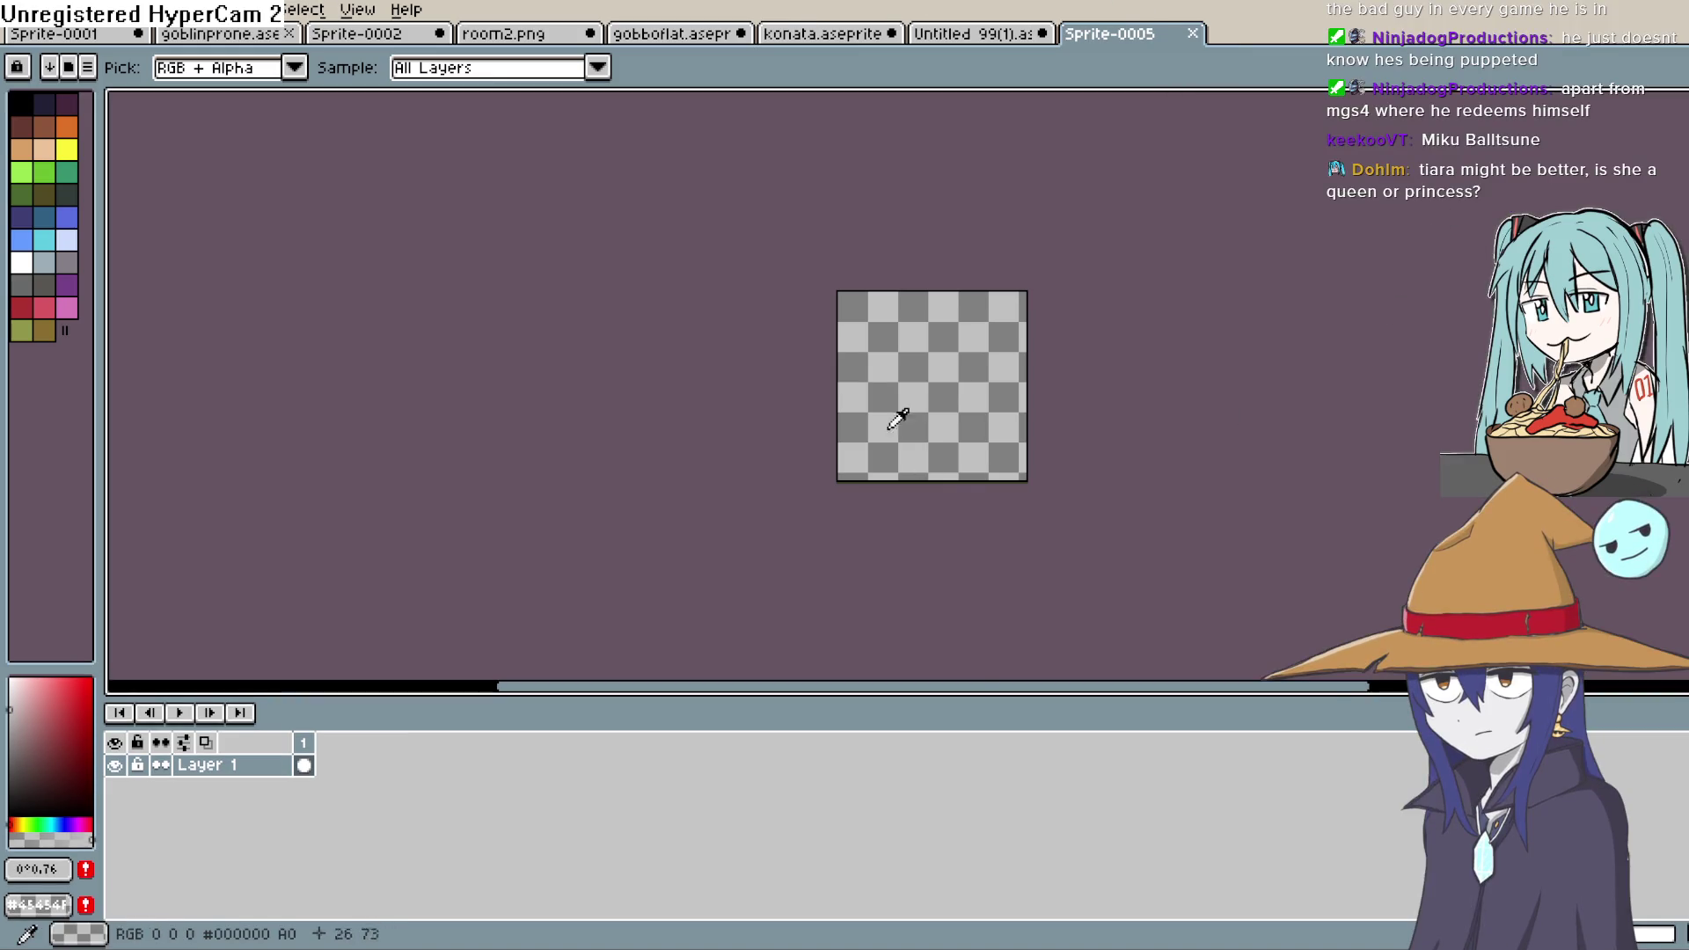
- Draw a trial black pencil circle on the blank sprite, undo it, and switch to Clip Studio Paint
scroll(906, 426, up, 2)
drag(1101, 325, 862, 235)
scroll(921, 226, down, 1)
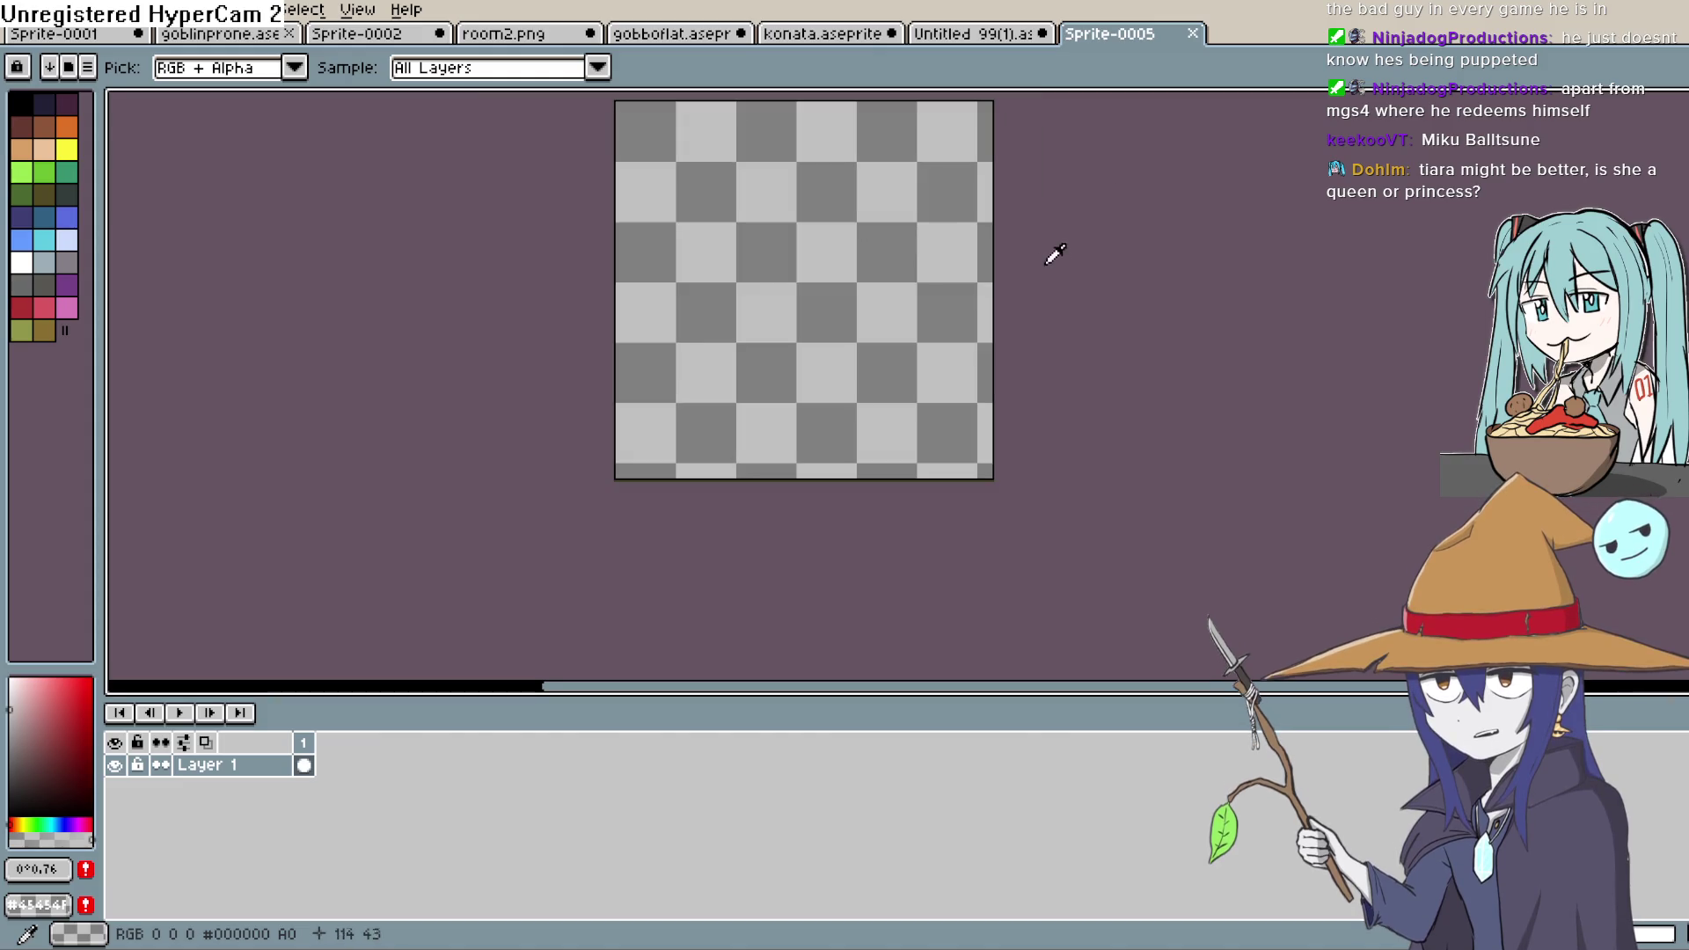
click(20, 103)
key(b)
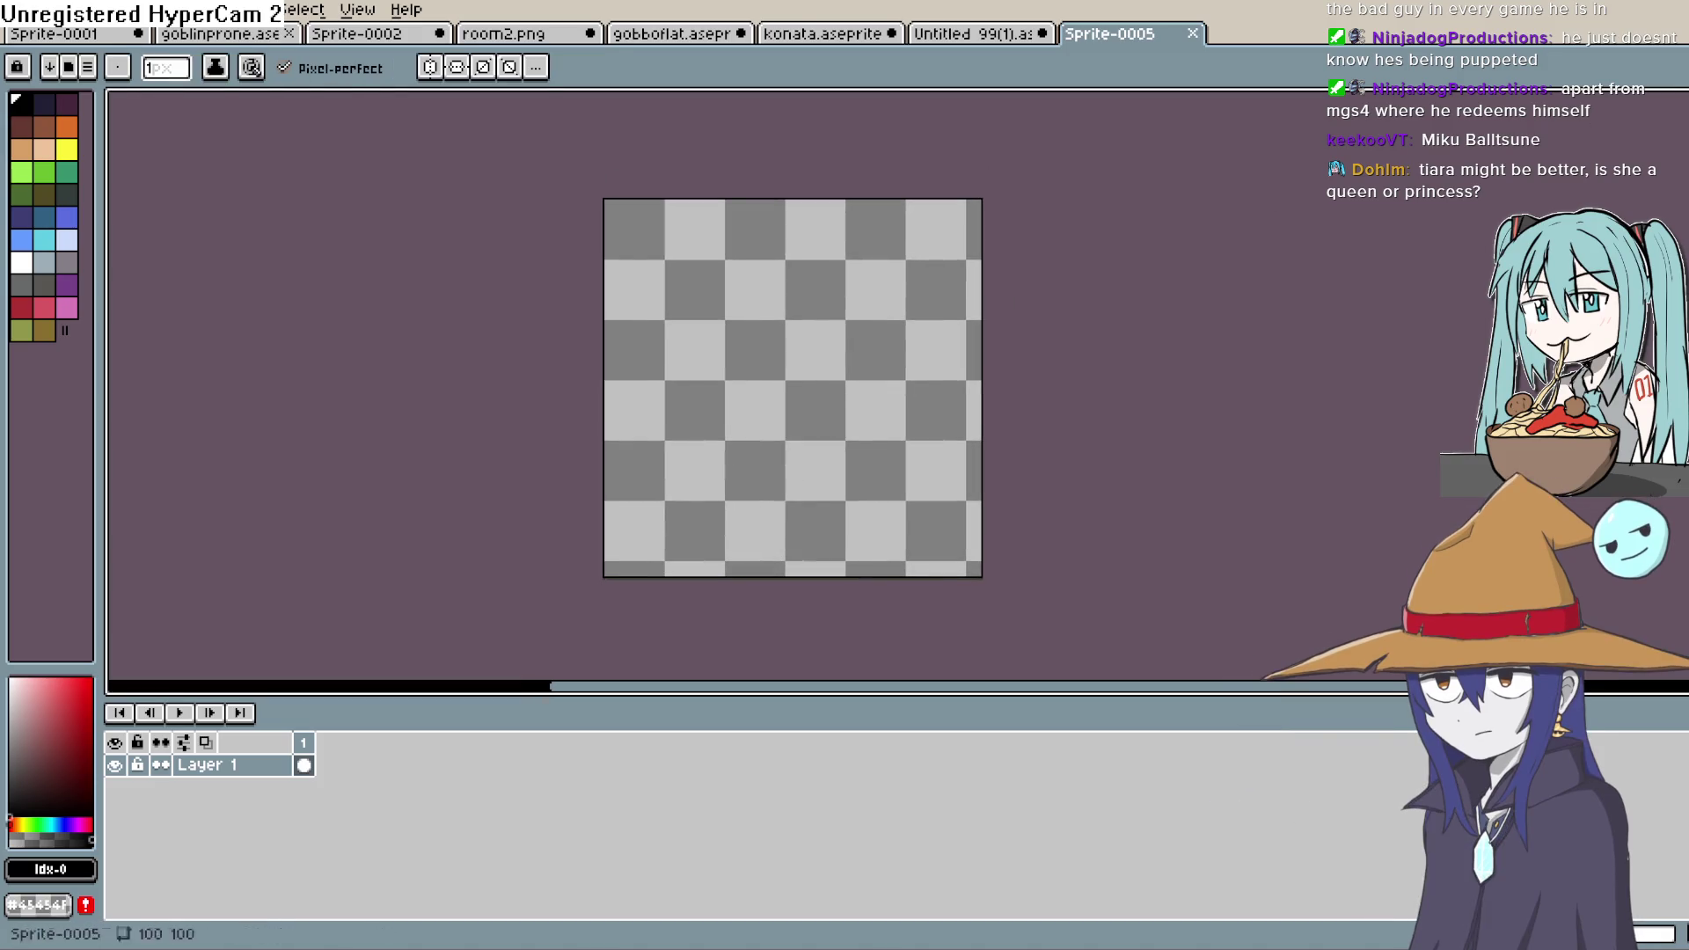
mouse_move(749, 479)
mouse_down()
mouse_move(691, 368)
mouse_move(897, 433)
mouse_move(820, 476)
mouse_up()
scroll(778, 394, up, 1)
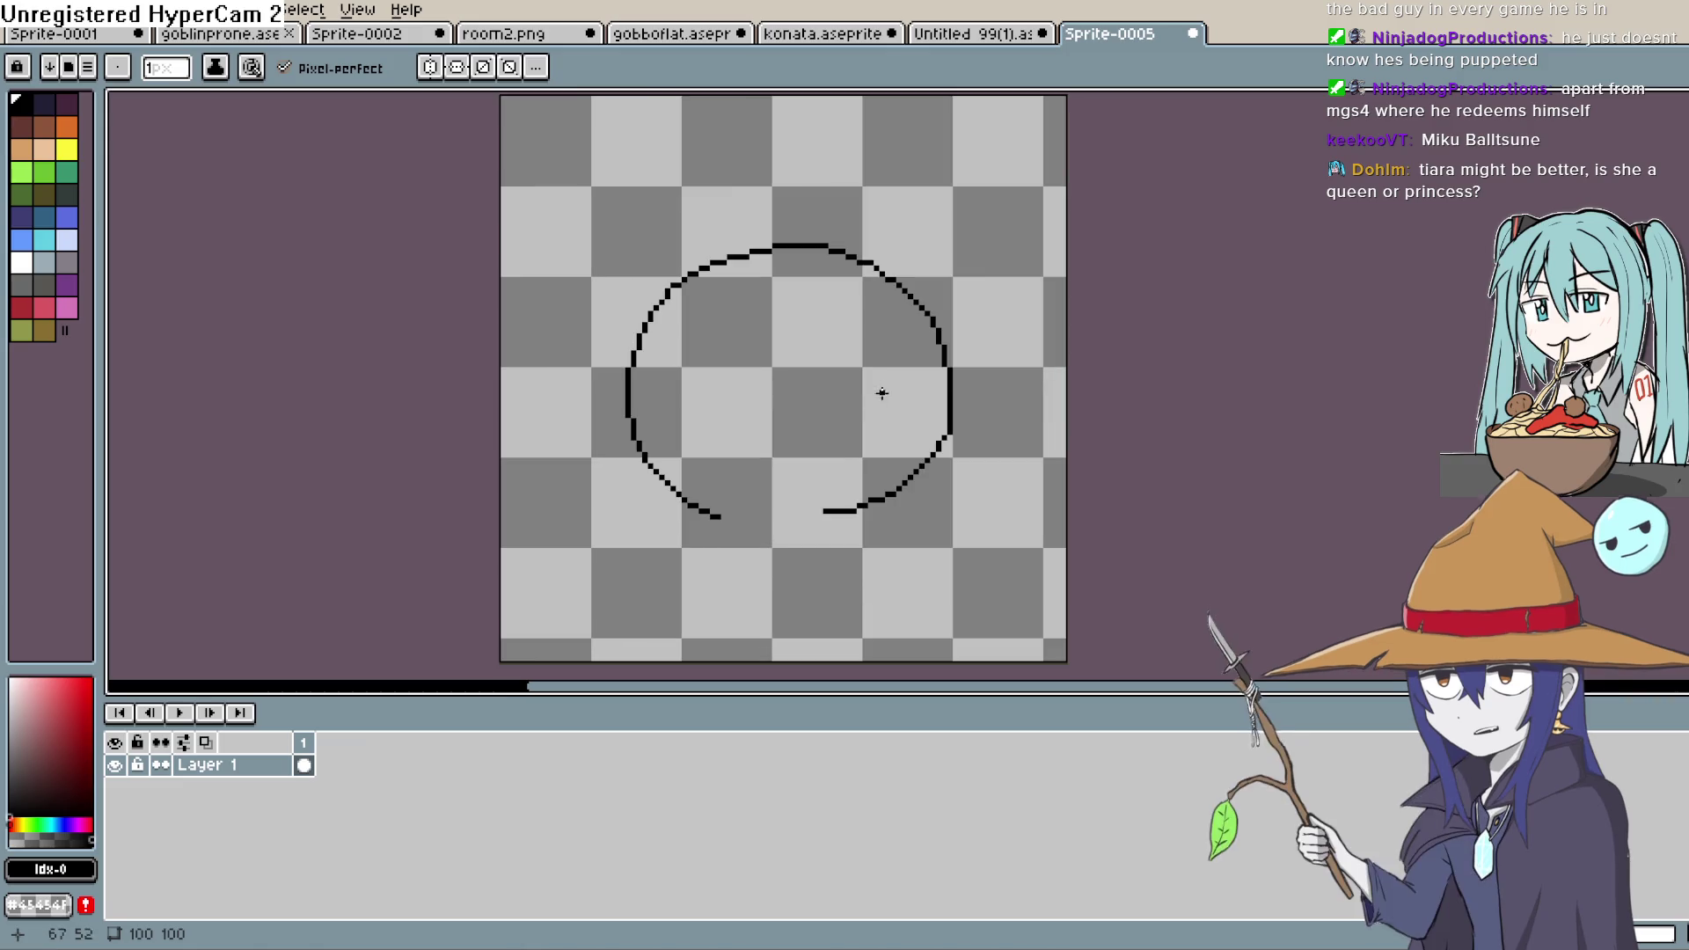
key(ctrl+z)
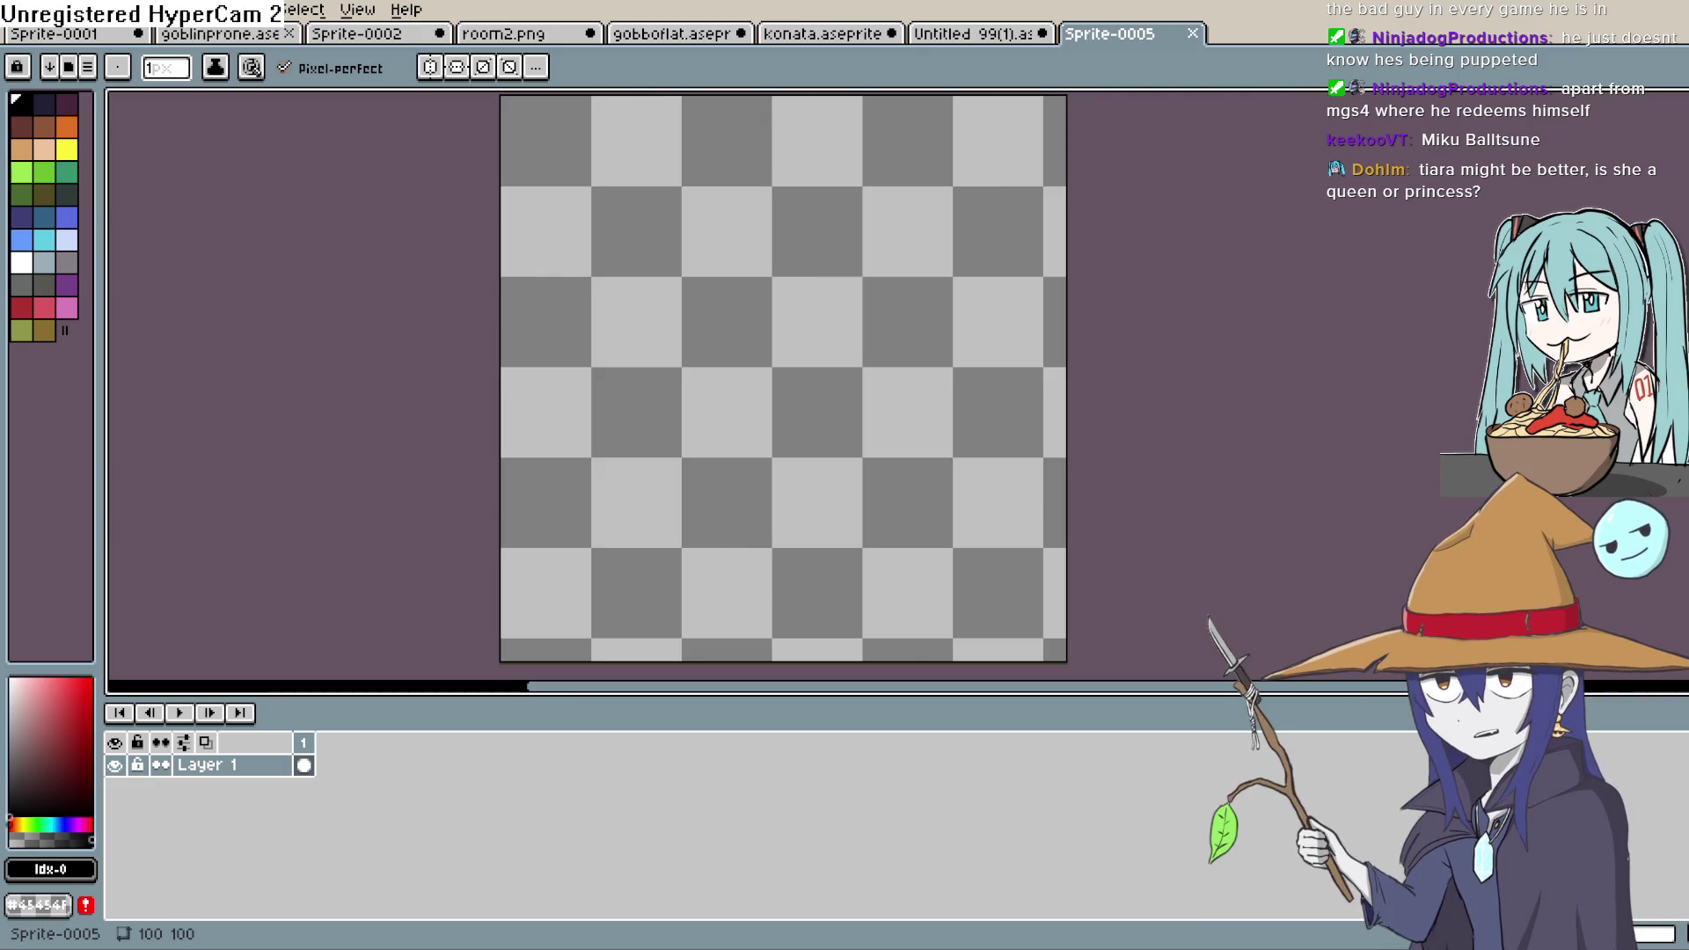
key(alt+Tab)
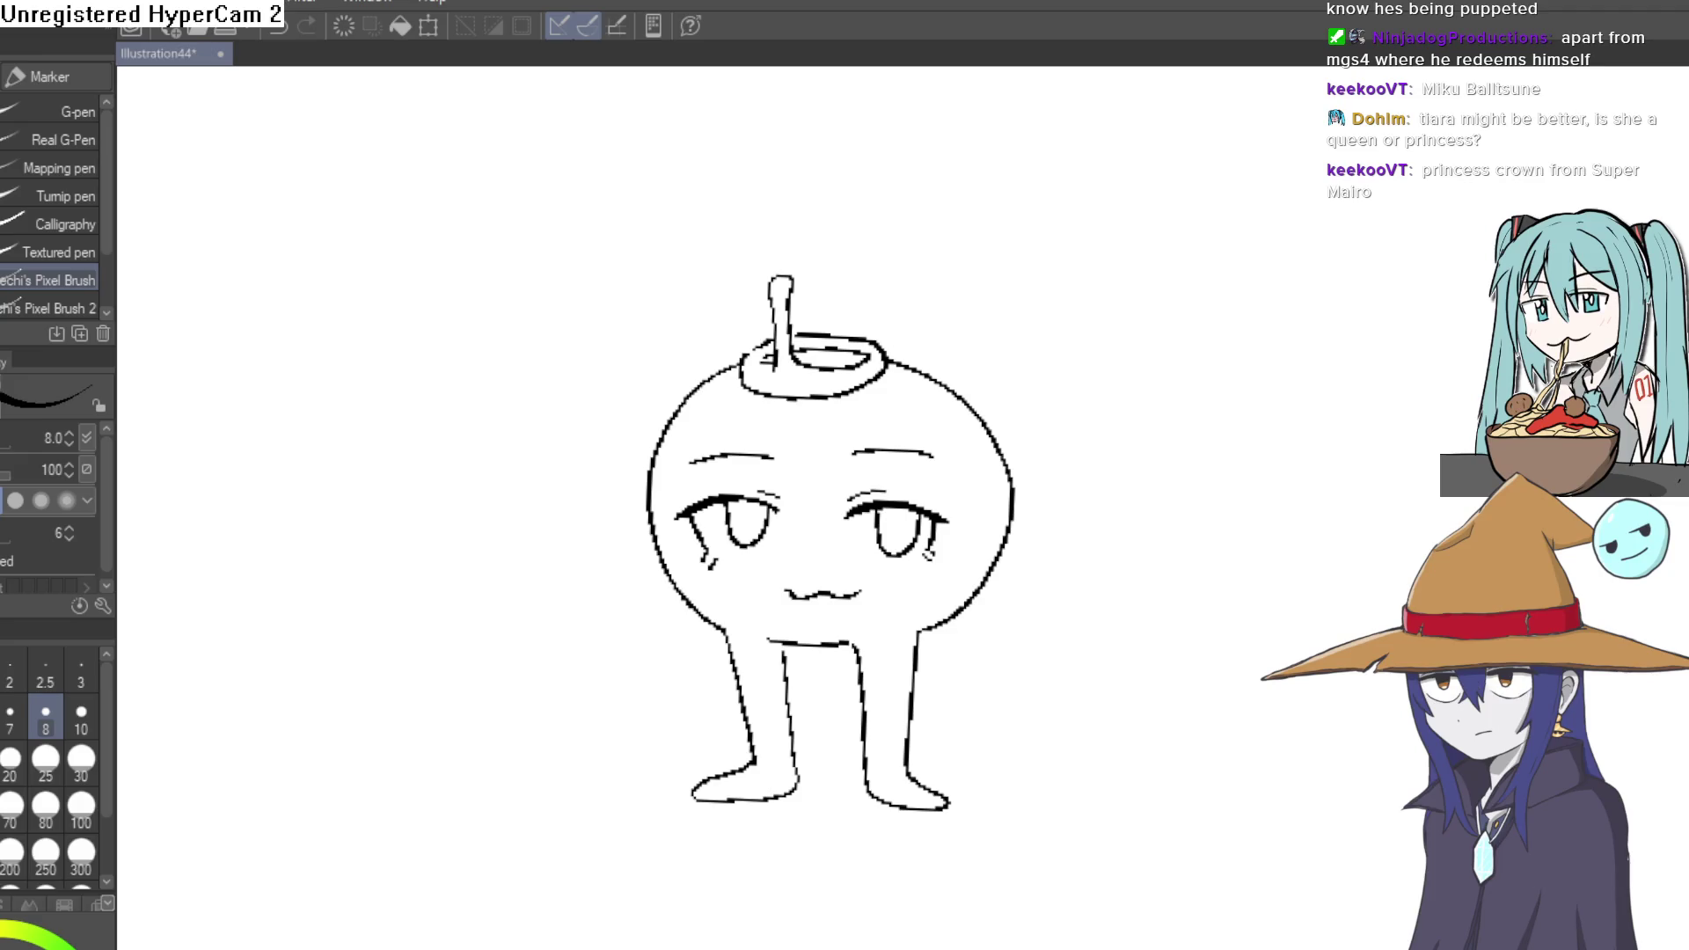
- Bucket-fill the character's head, legs and the inside of the crown ring pink
mouse_move(961, 628)
mouse_down()
mouse_move(1018, 471)
mouse_move(936, 537)
mouse_up()
scroll(936, 537, up, 3)
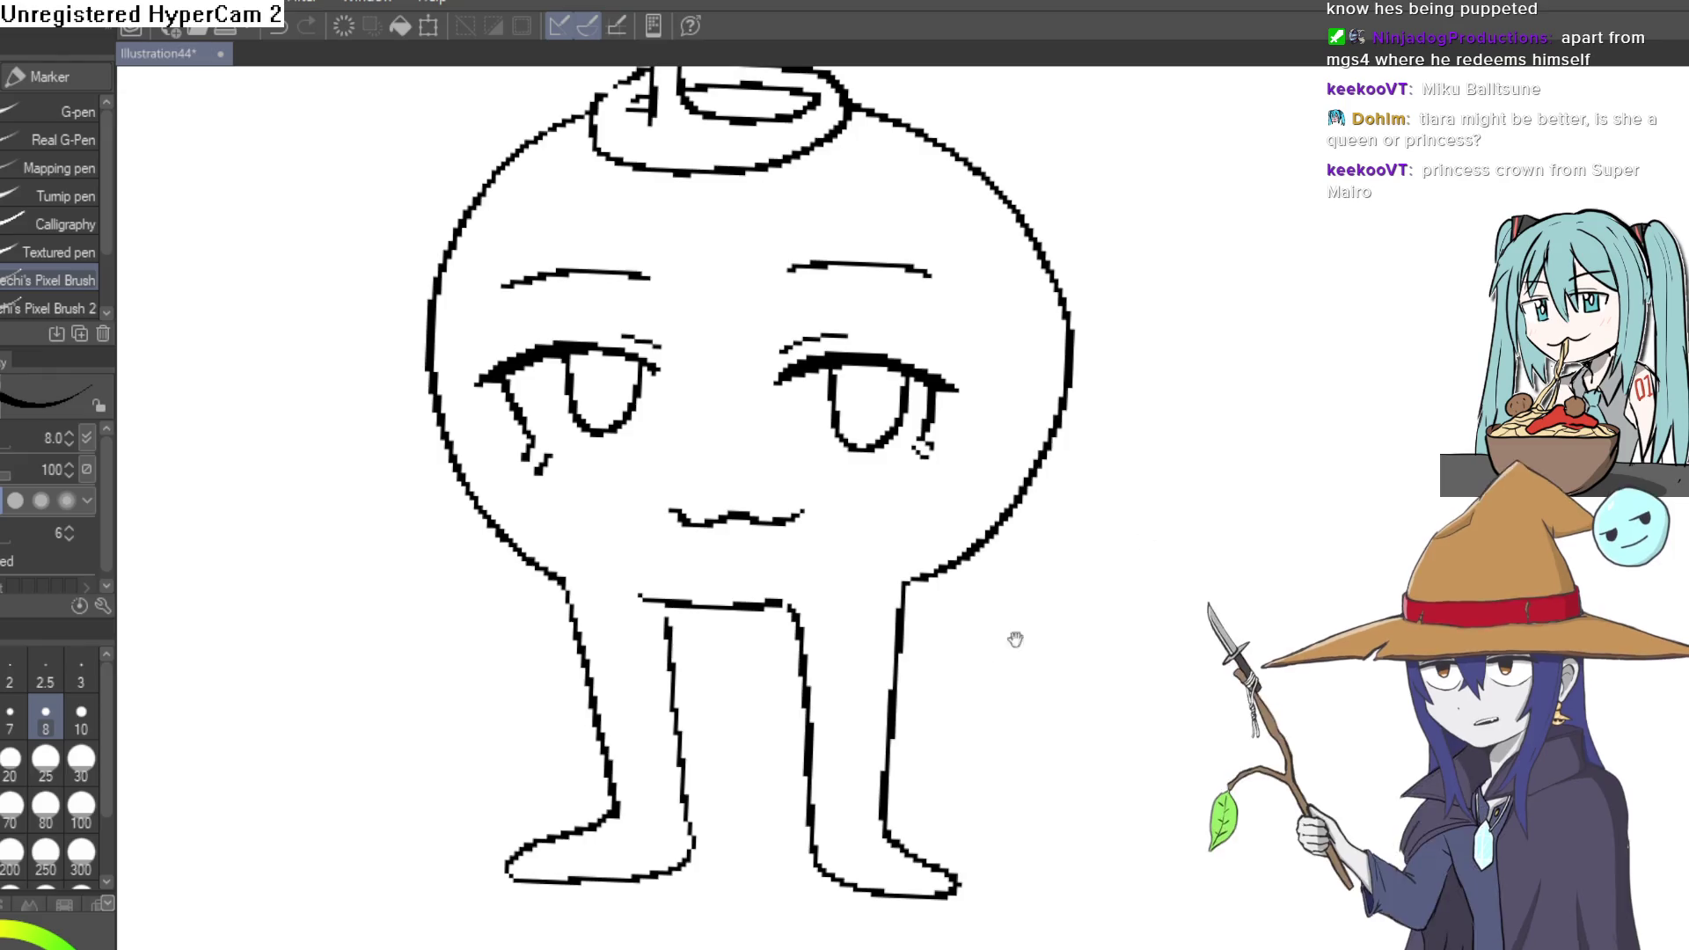
scroll(1037, 622, down, 1)
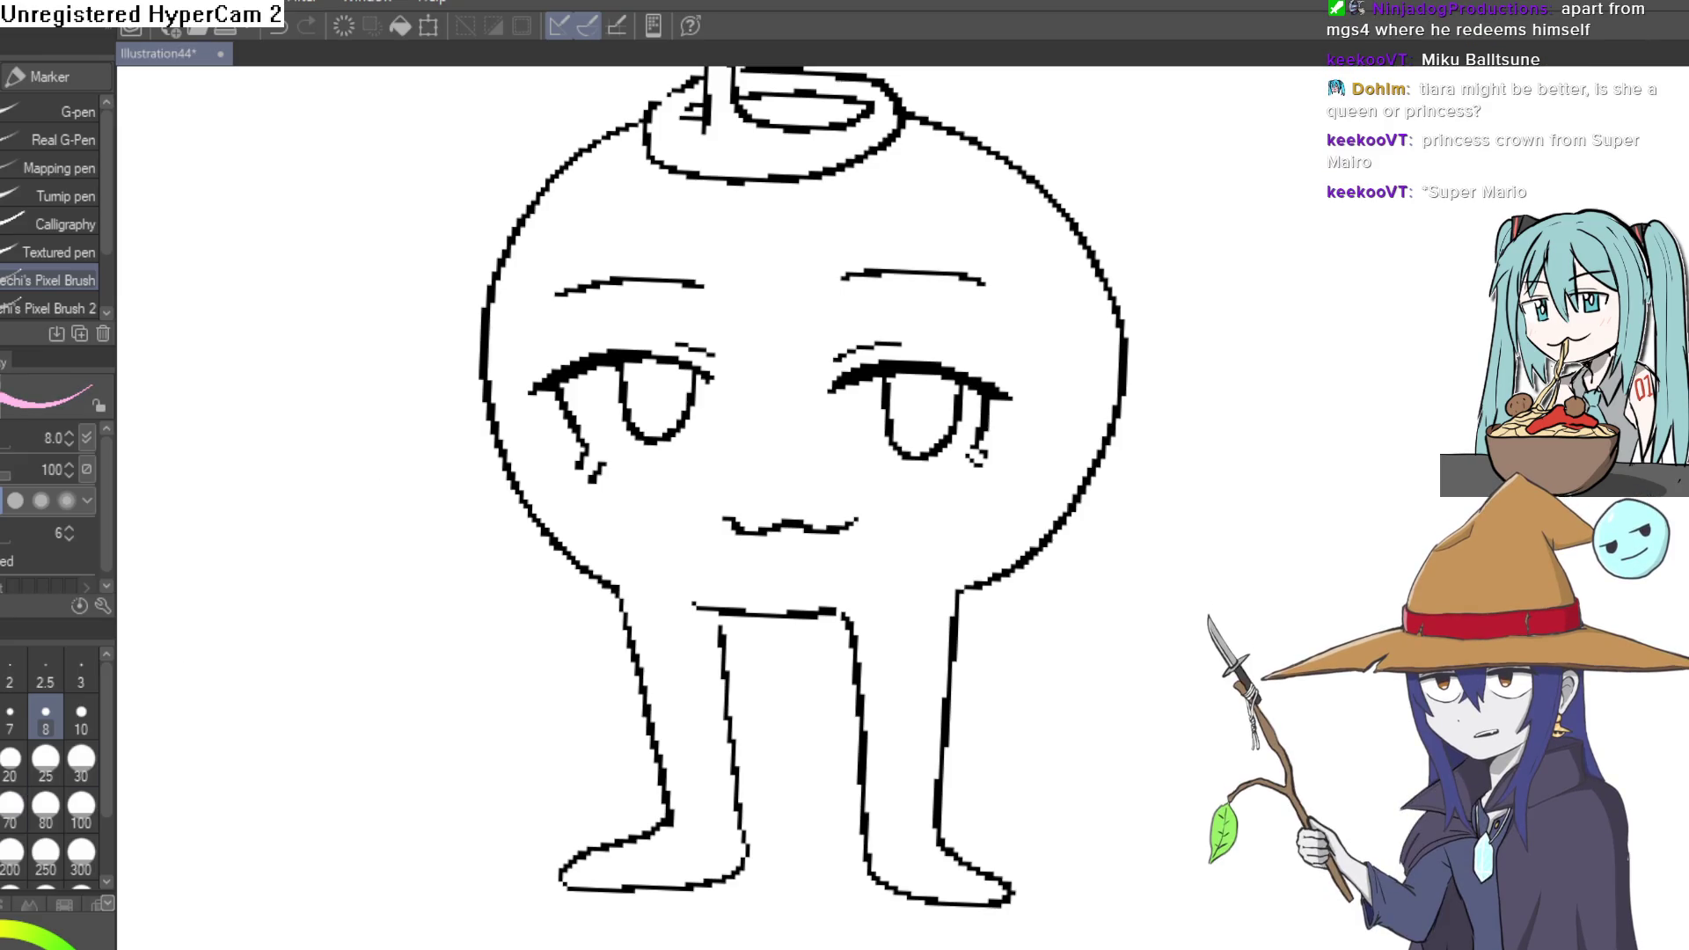
key(g)
drag(916, 616, 897, 679)
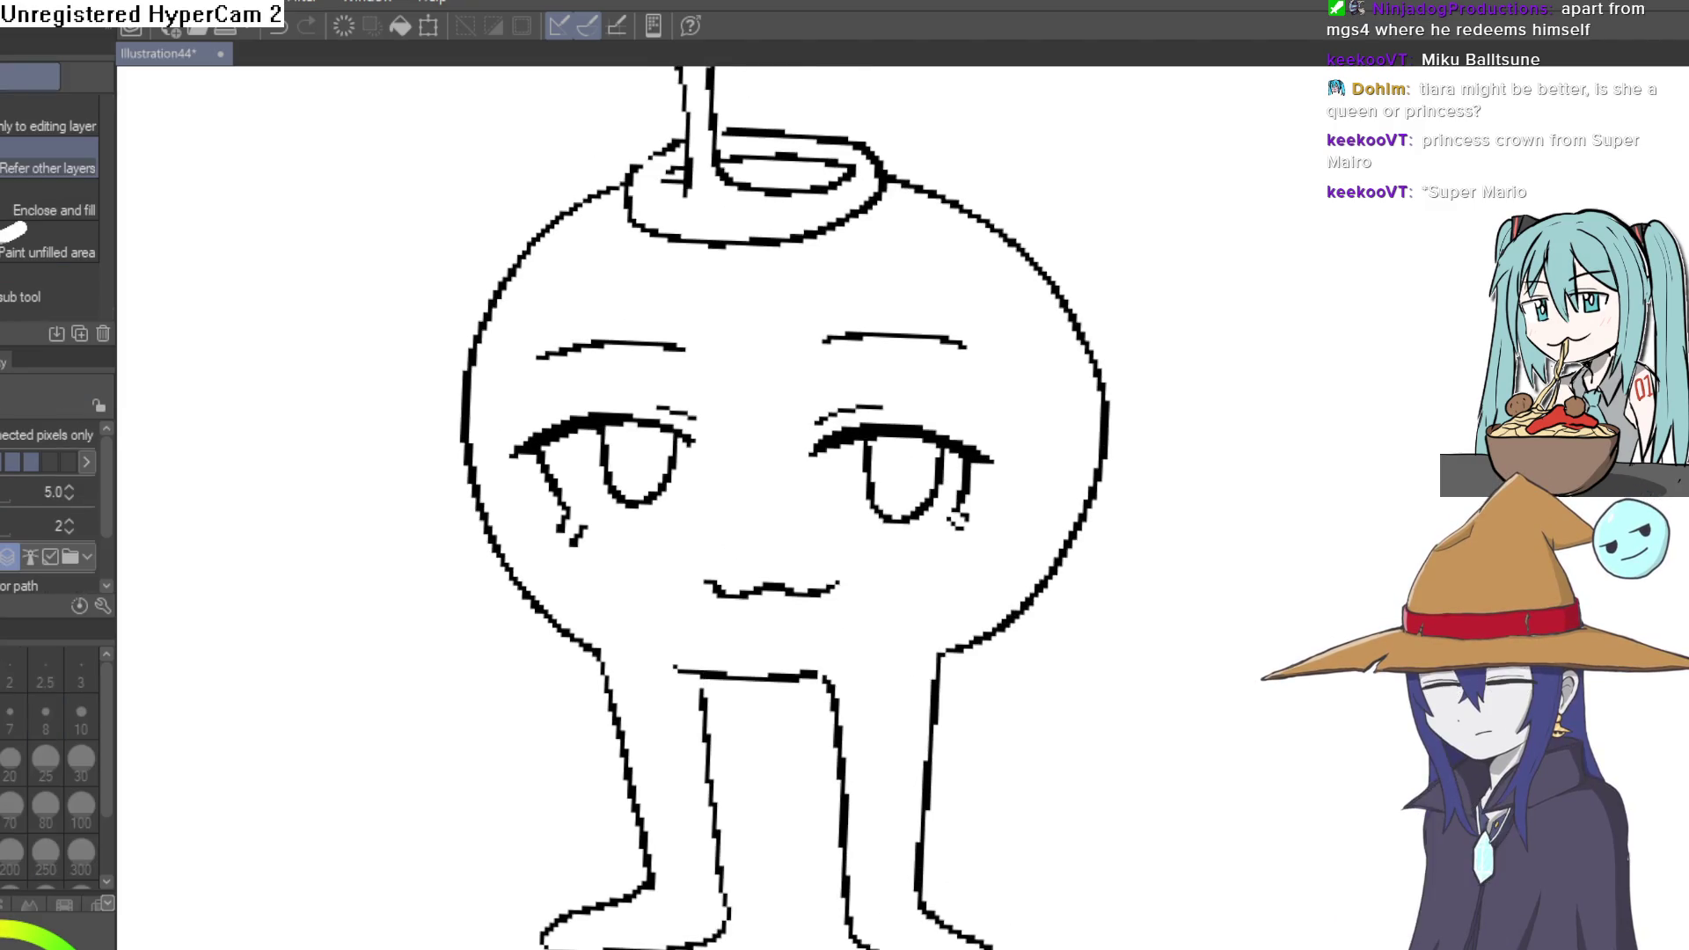
click(871, 723)
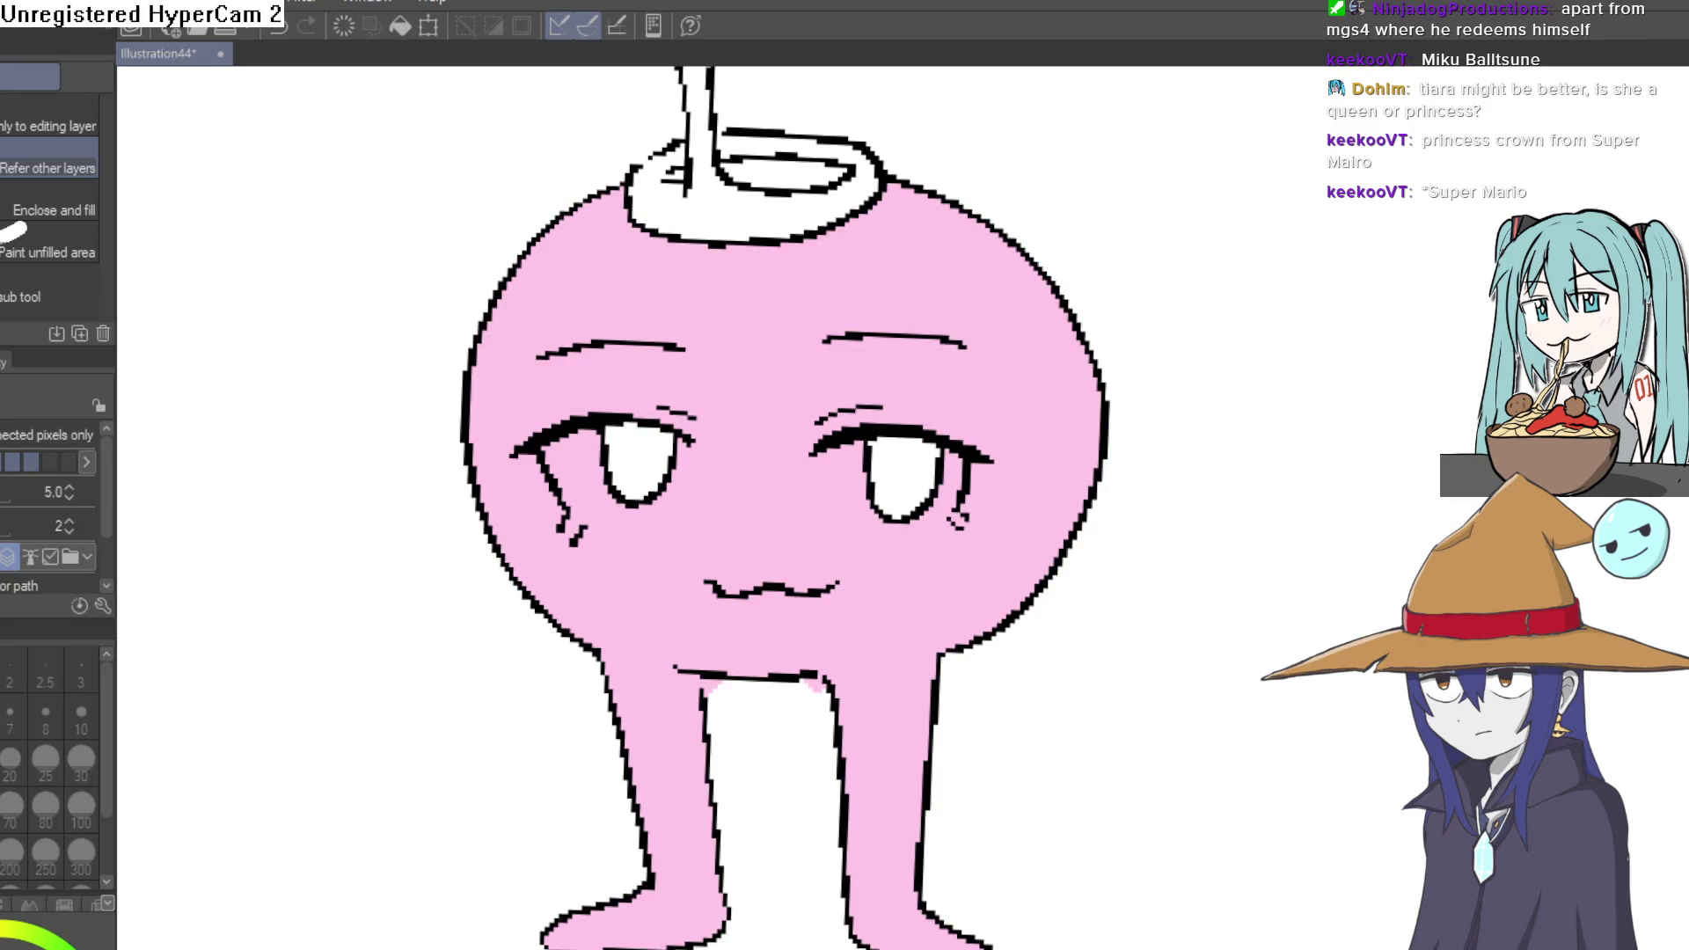
drag(929, 634, 953, 783)
click(822, 318)
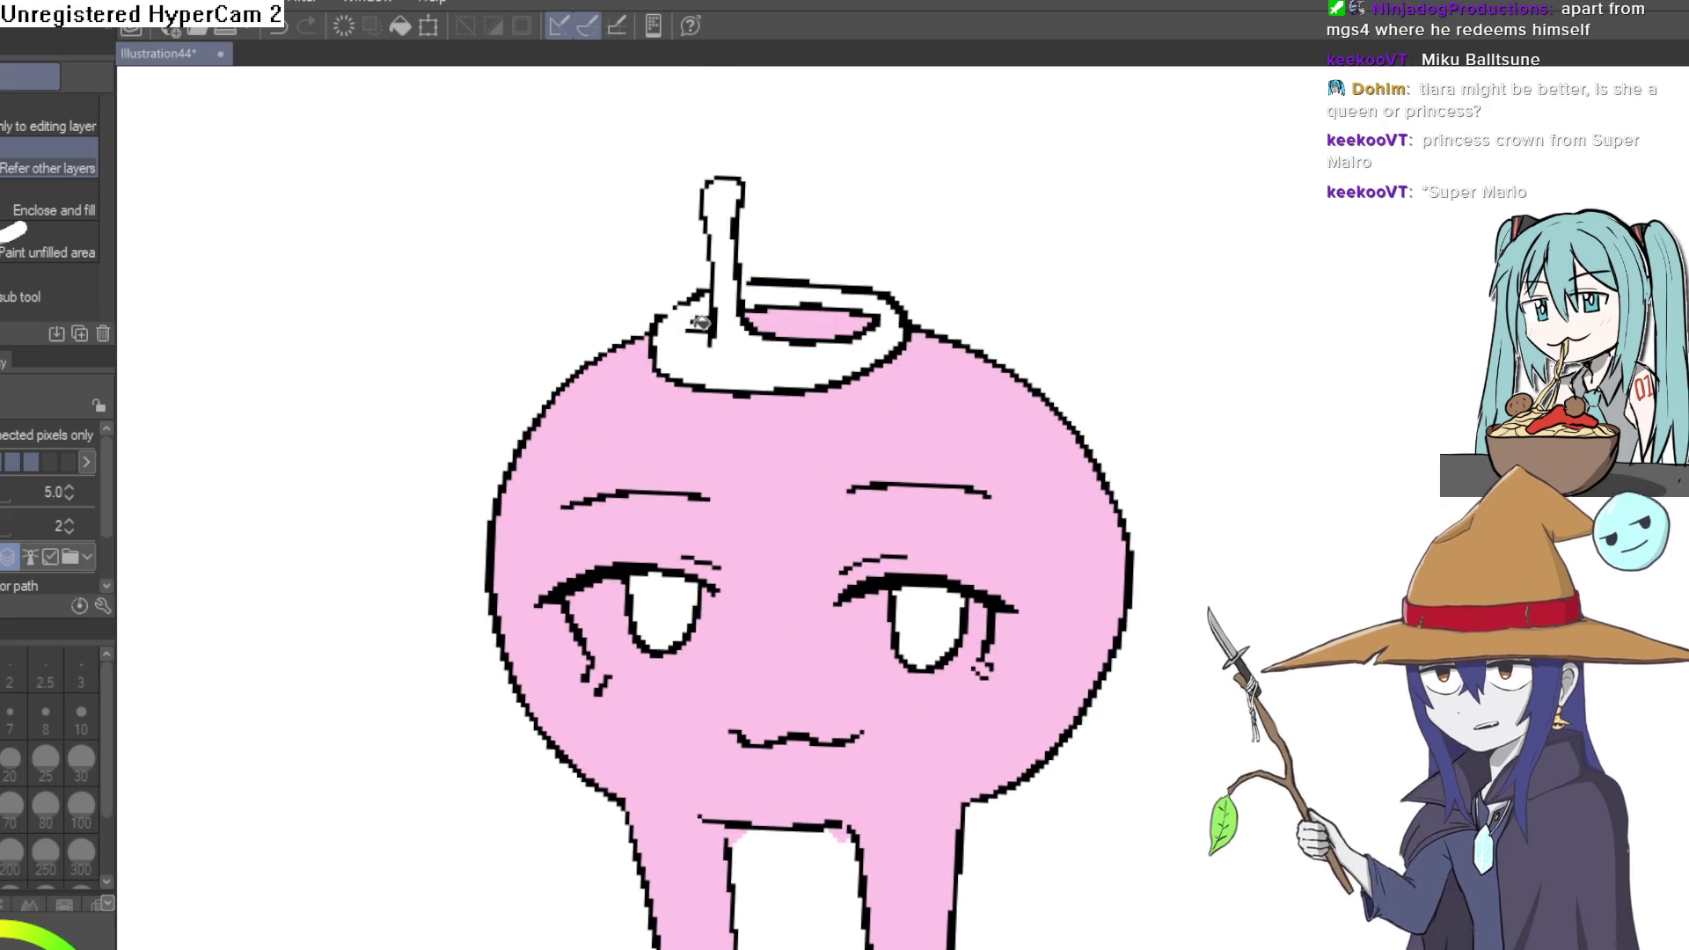
- Paint pink over the gaps and leftover black pixels near the crown with the pen
key(p)
scroll(792, 282, down, 1)
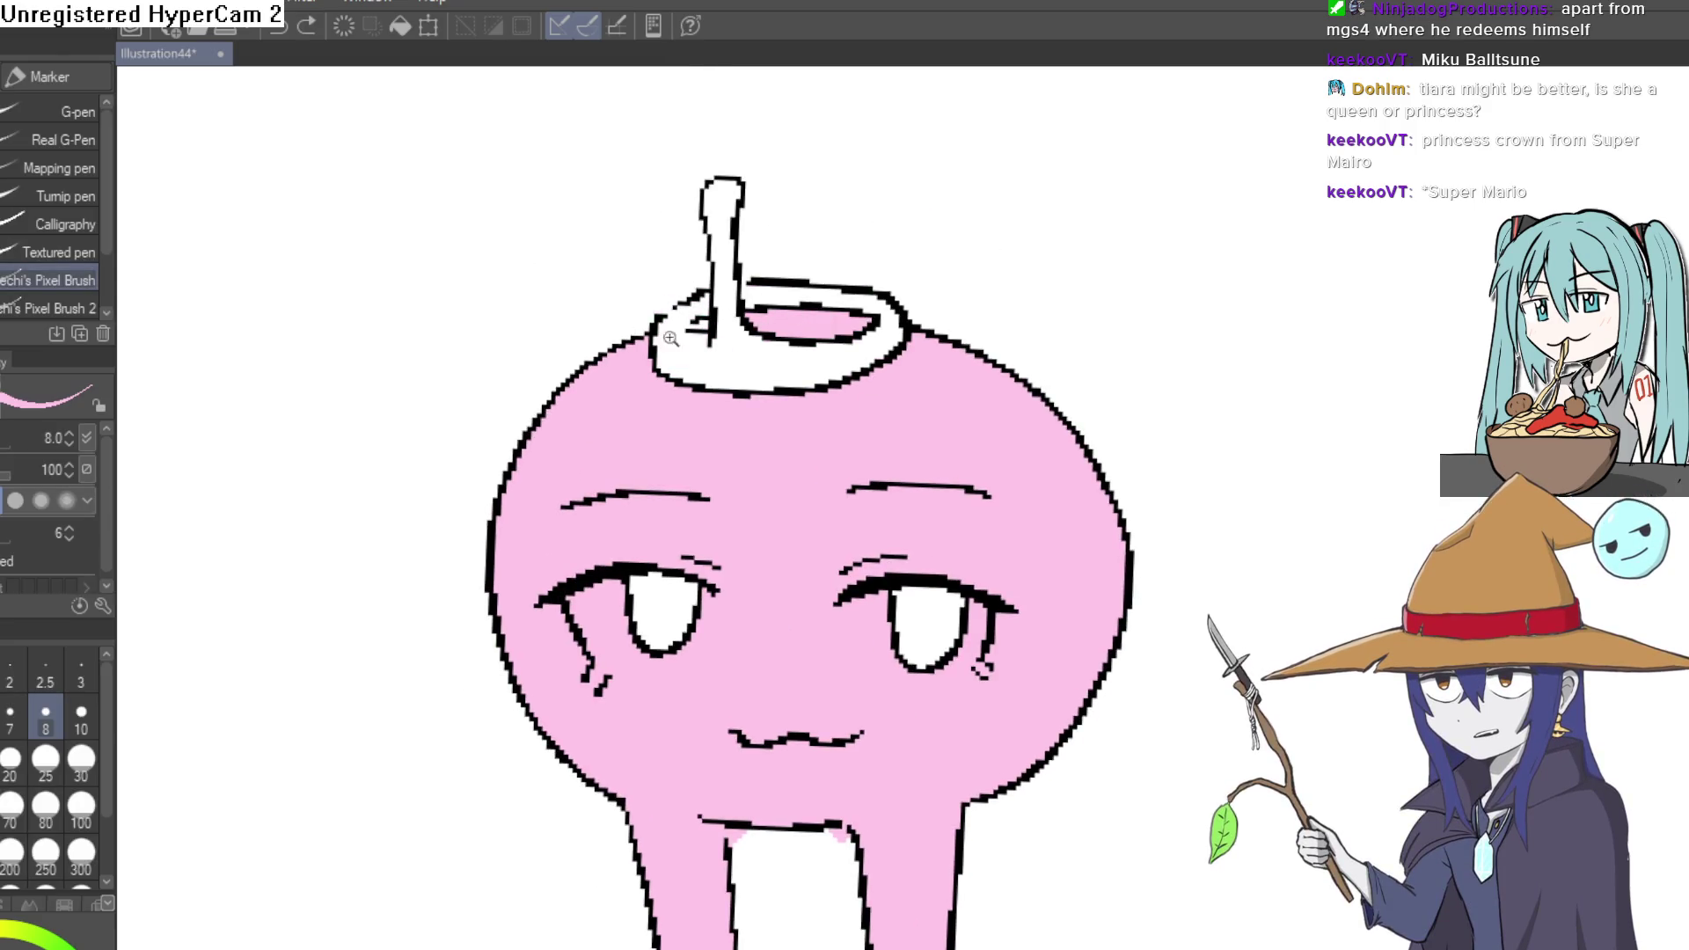
scroll(792, 281, up, 5)
click(783, 269)
scroll(822, 256, down, 2)
click(813, 264)
scroll(1217, 395, down, 5)
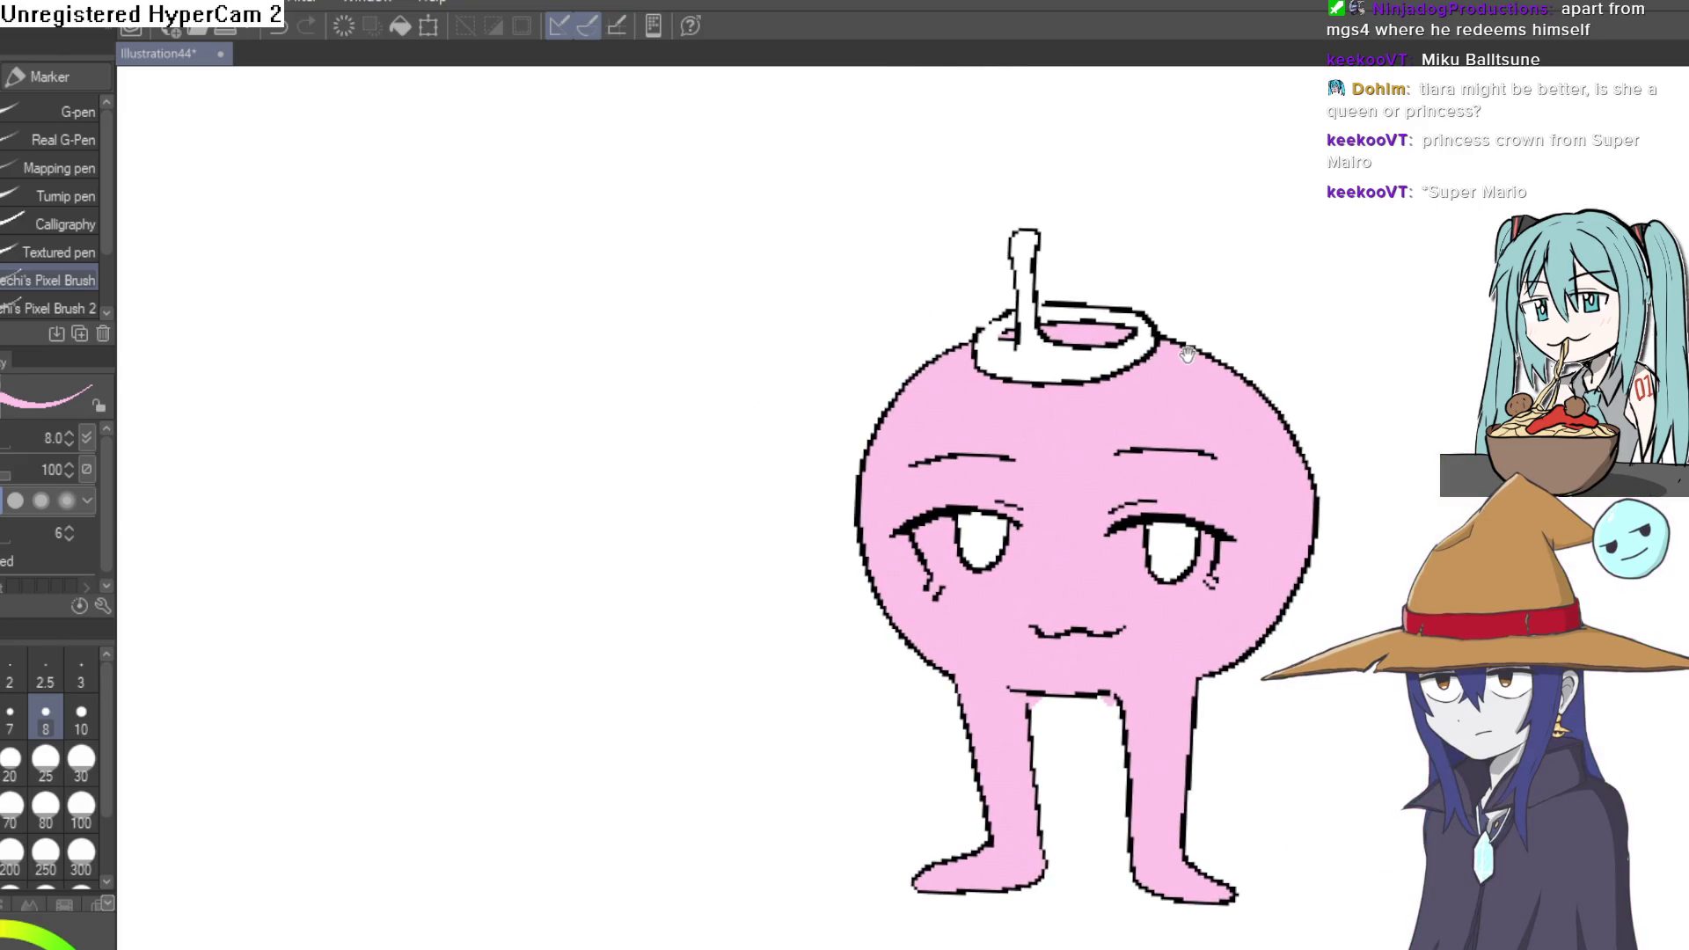
drag(1192, 330, 1122, 520)
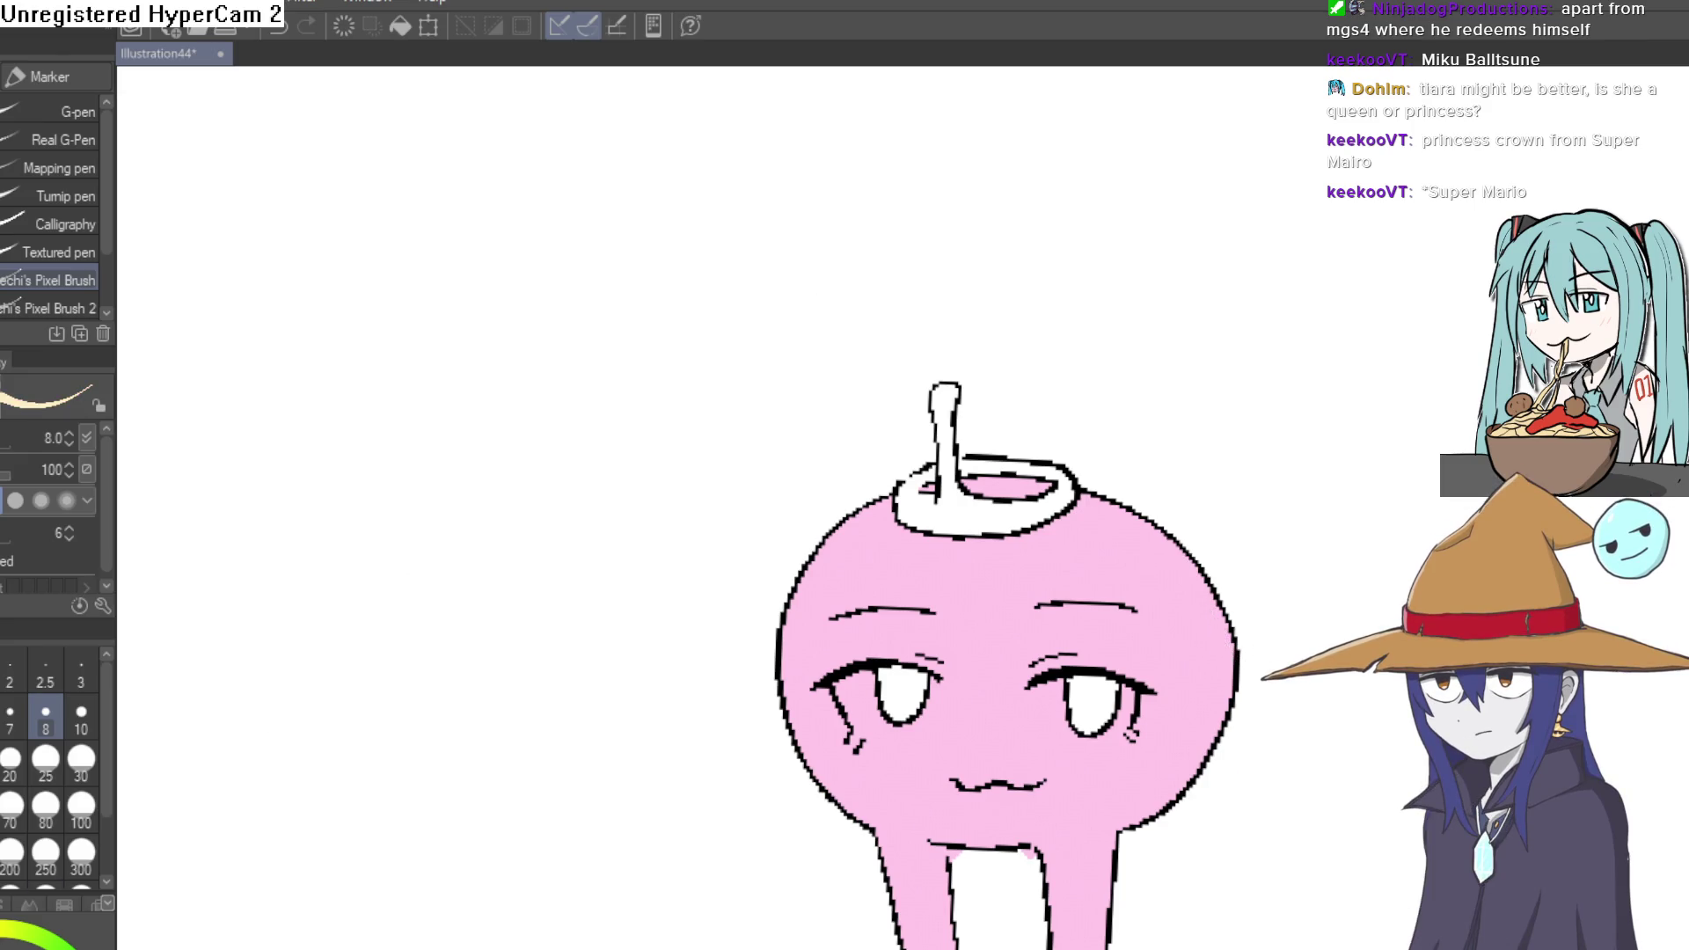
drag(1011, 279, 966, 377)
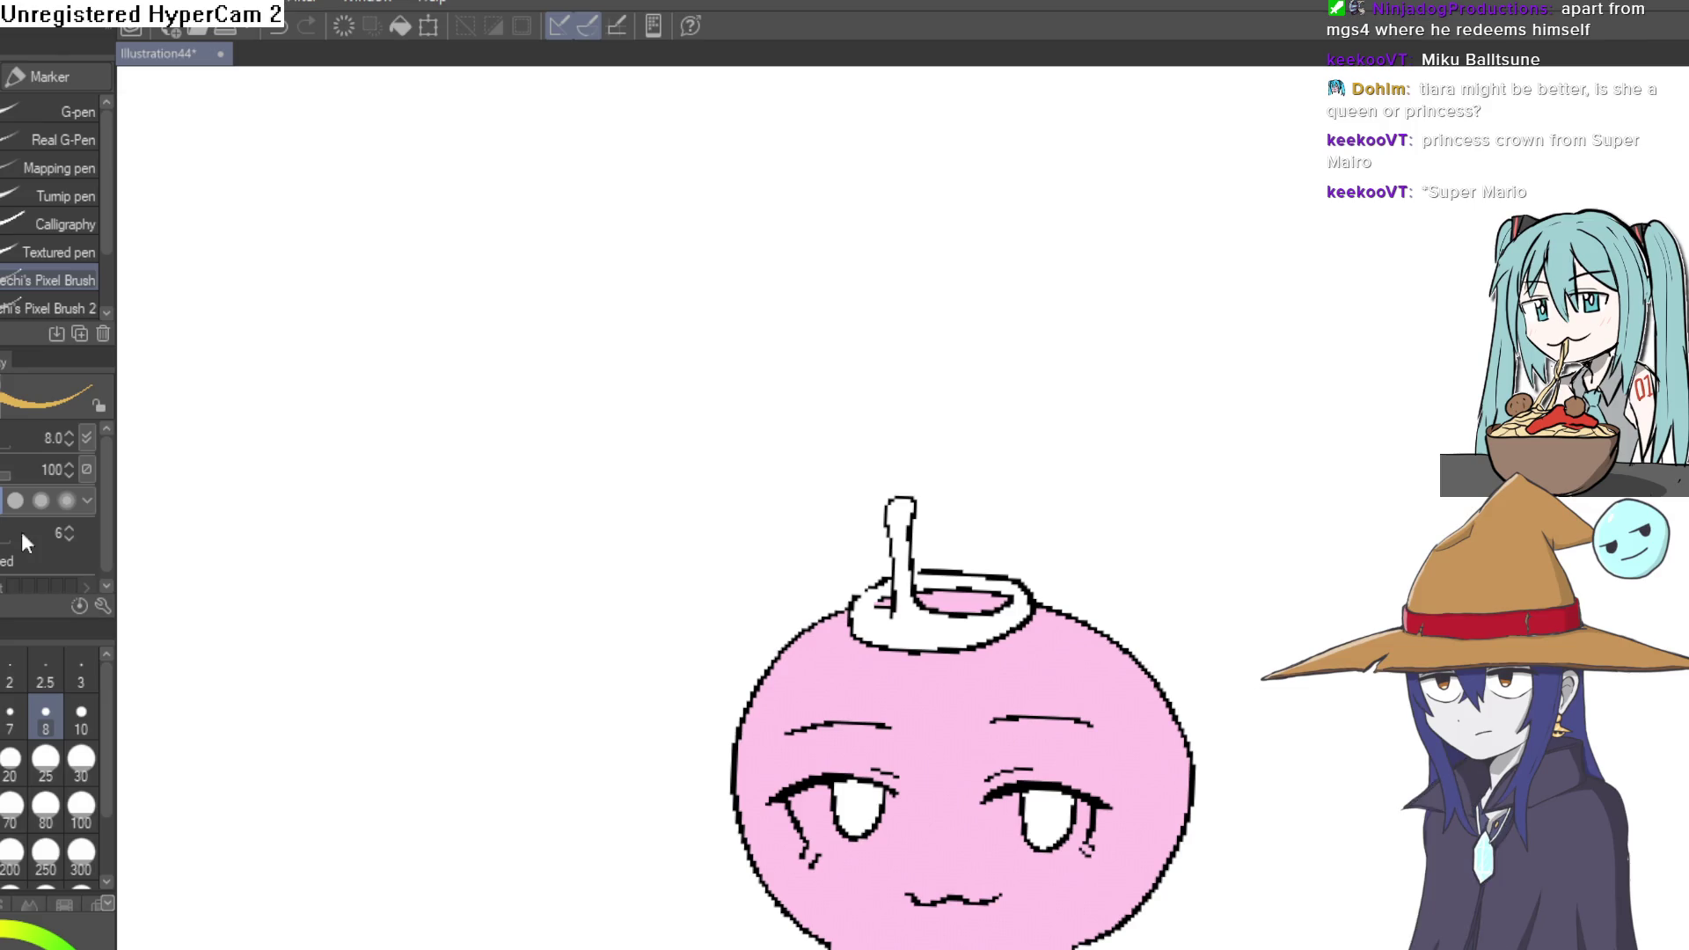
key(g)
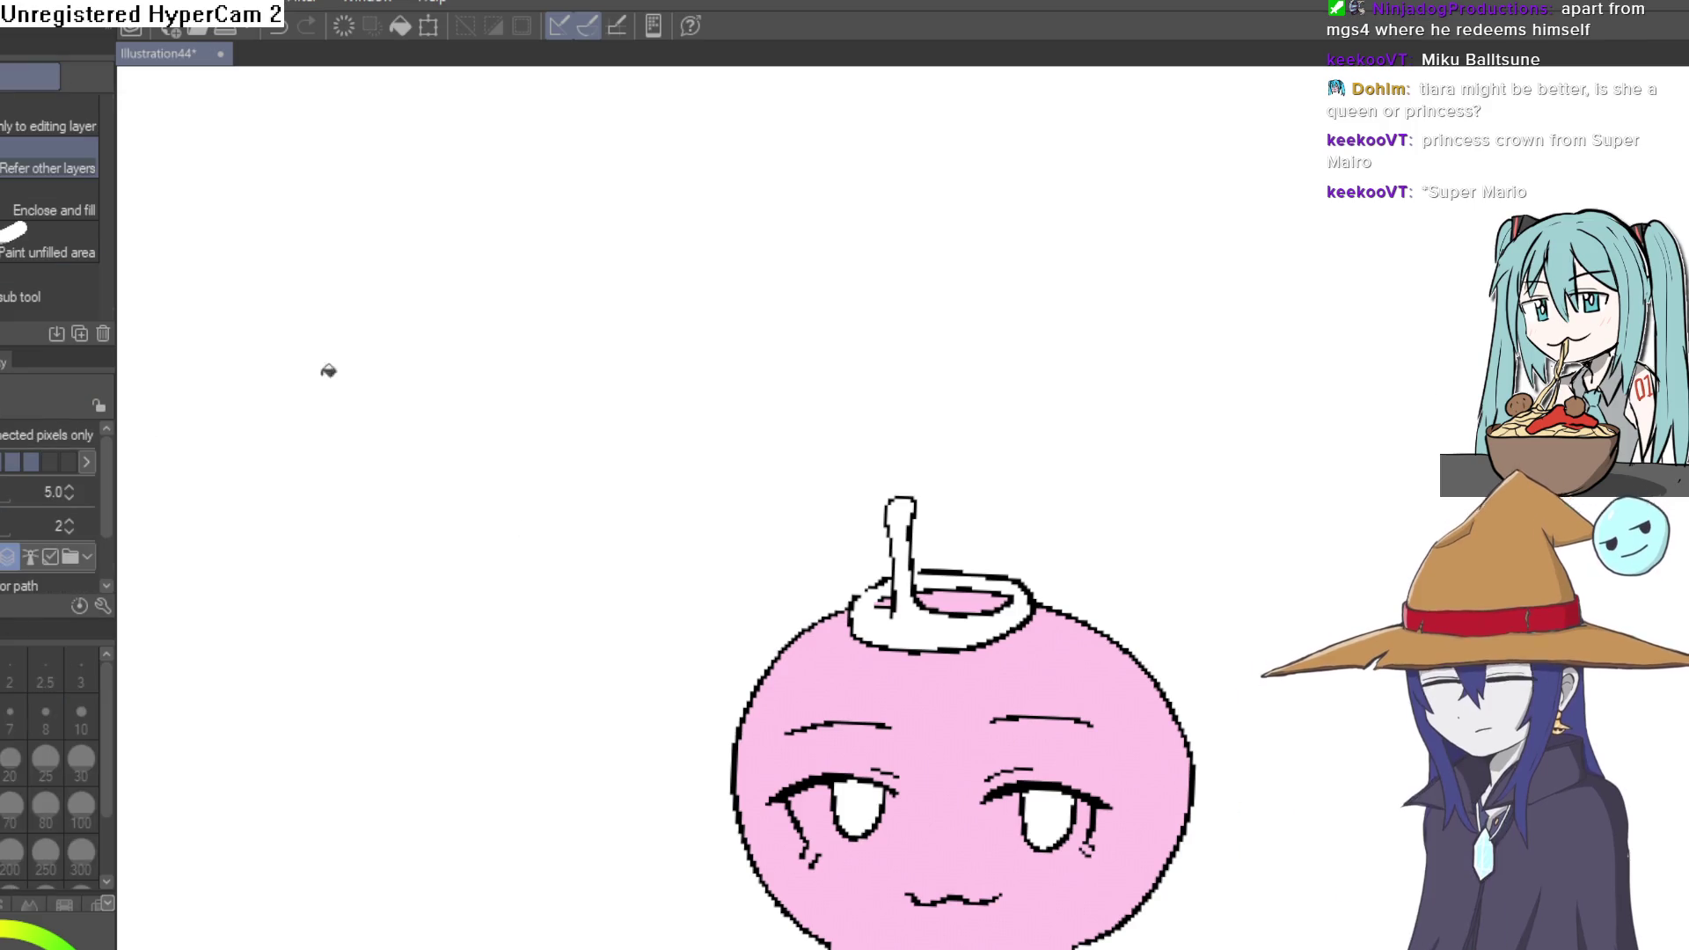
scroll(931, 573, up, 3)
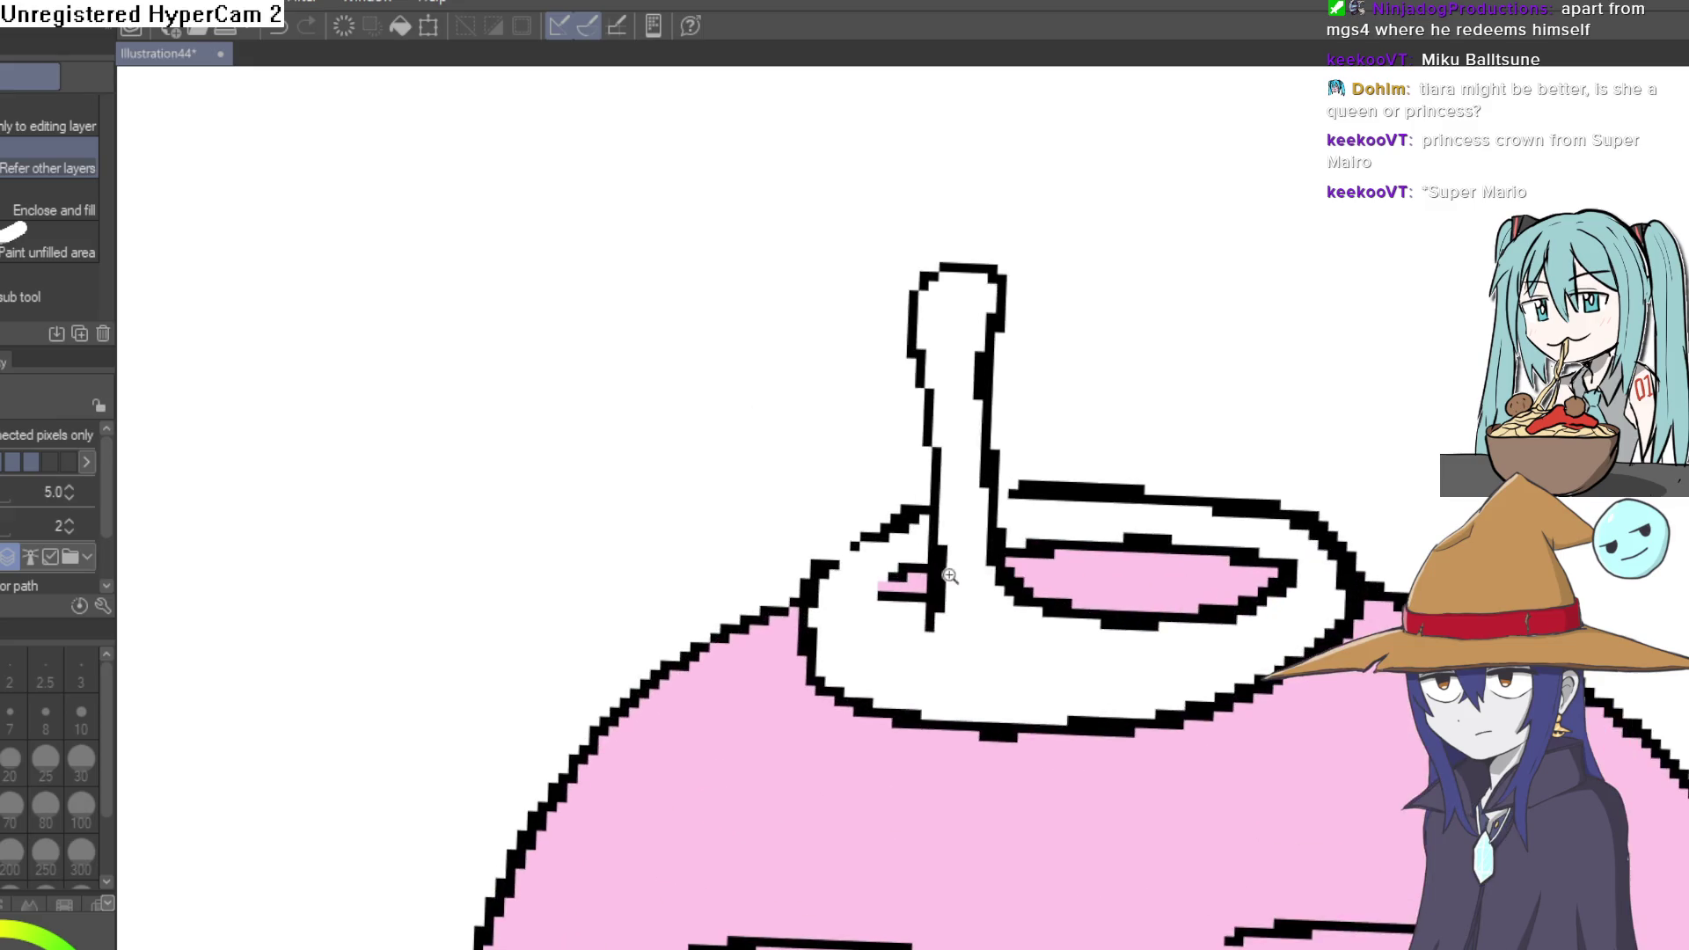
click(1002, 659)
key(e)
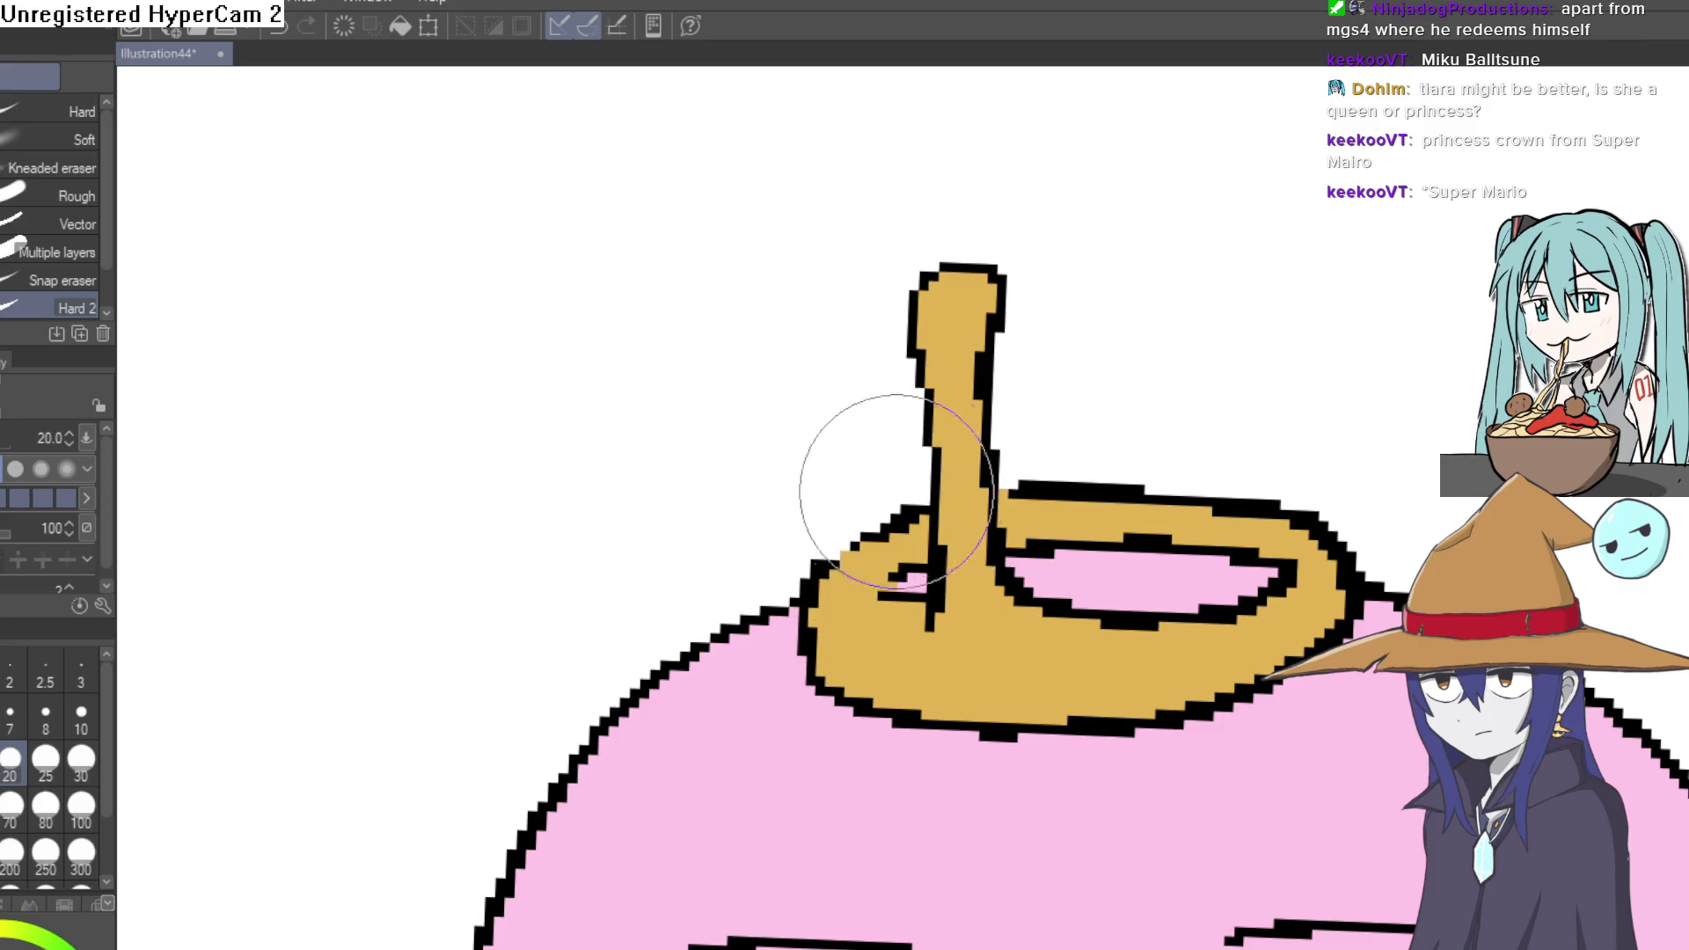
mouse_move(1169, 441)
mouse_down()
mouse_move(1029, 528)
mouse_move(1010, 440)
mouse_up()
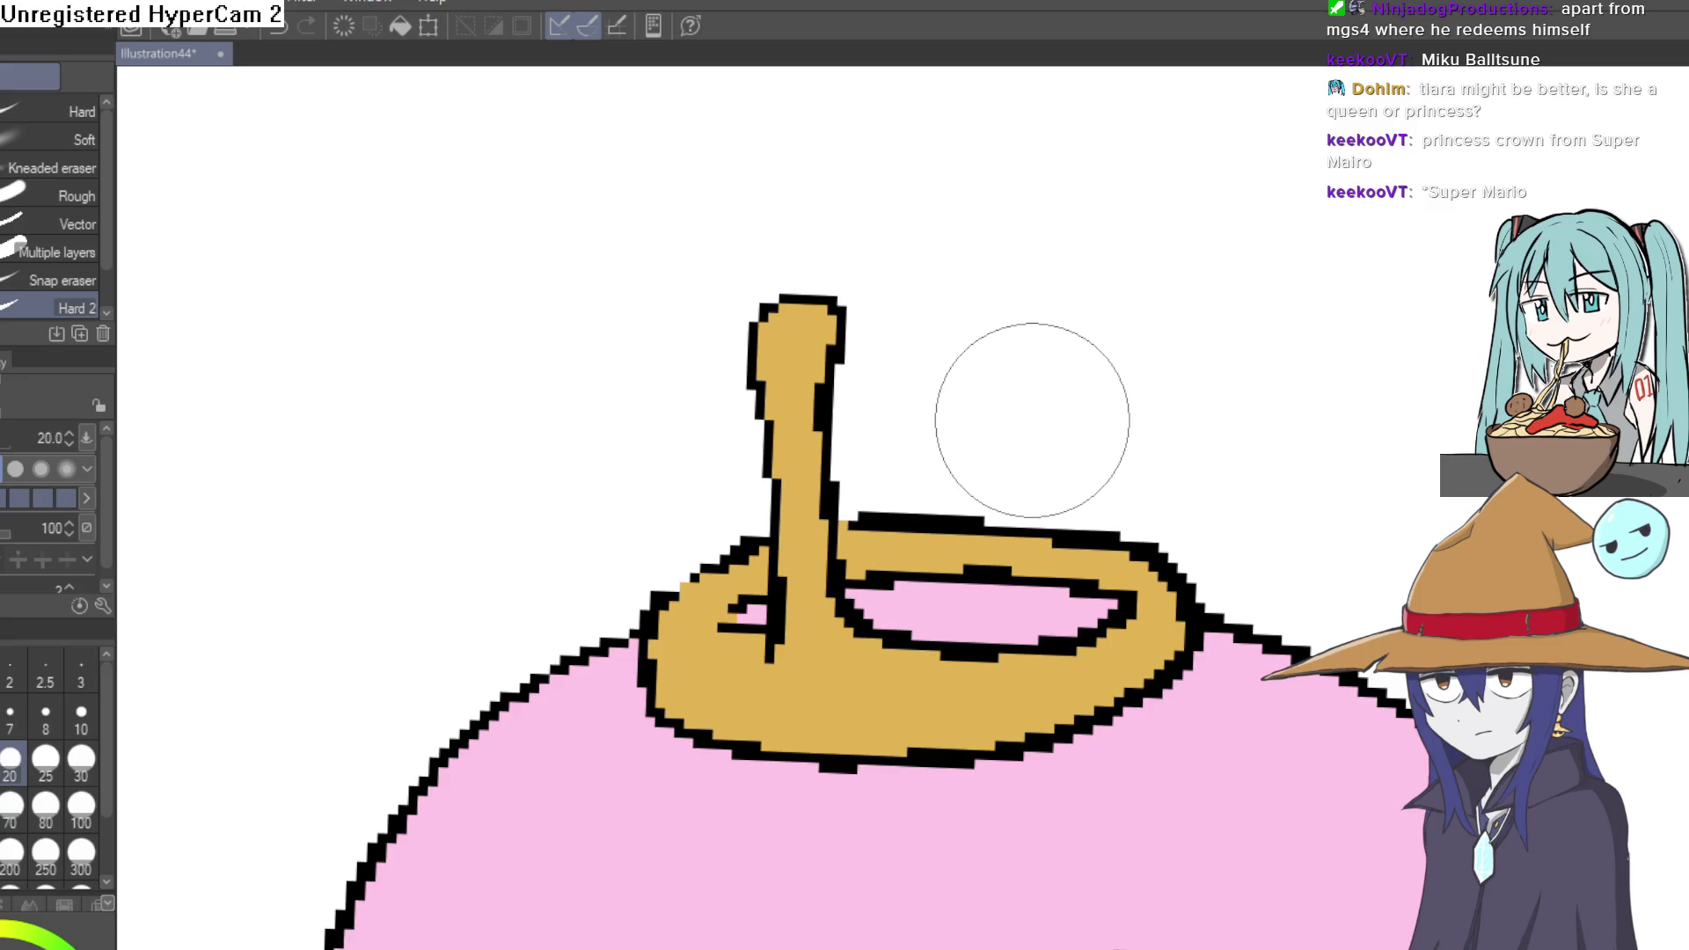
scroll(1143, 453, down, 4)
mouse_move(1060, 468)
mouse_down()
mouse_move(975, 268)
mouse_move(1009, 439)
mouse_move(997, 402)
mouse_up()
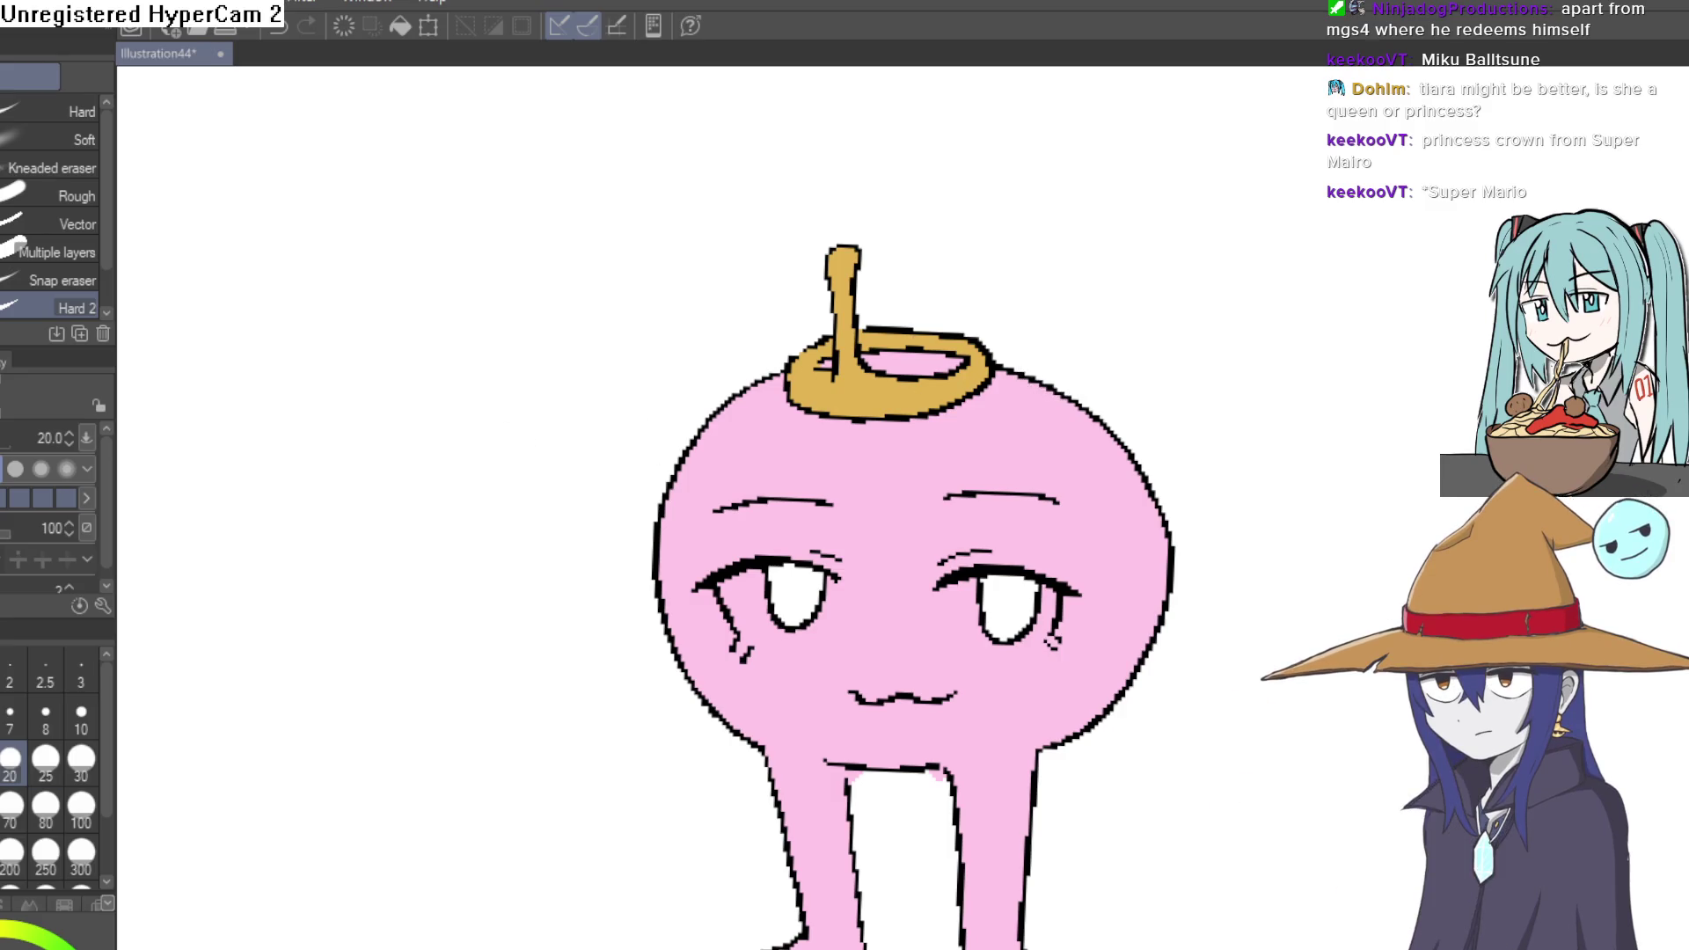
drag(1133, 627, 1041, 438)
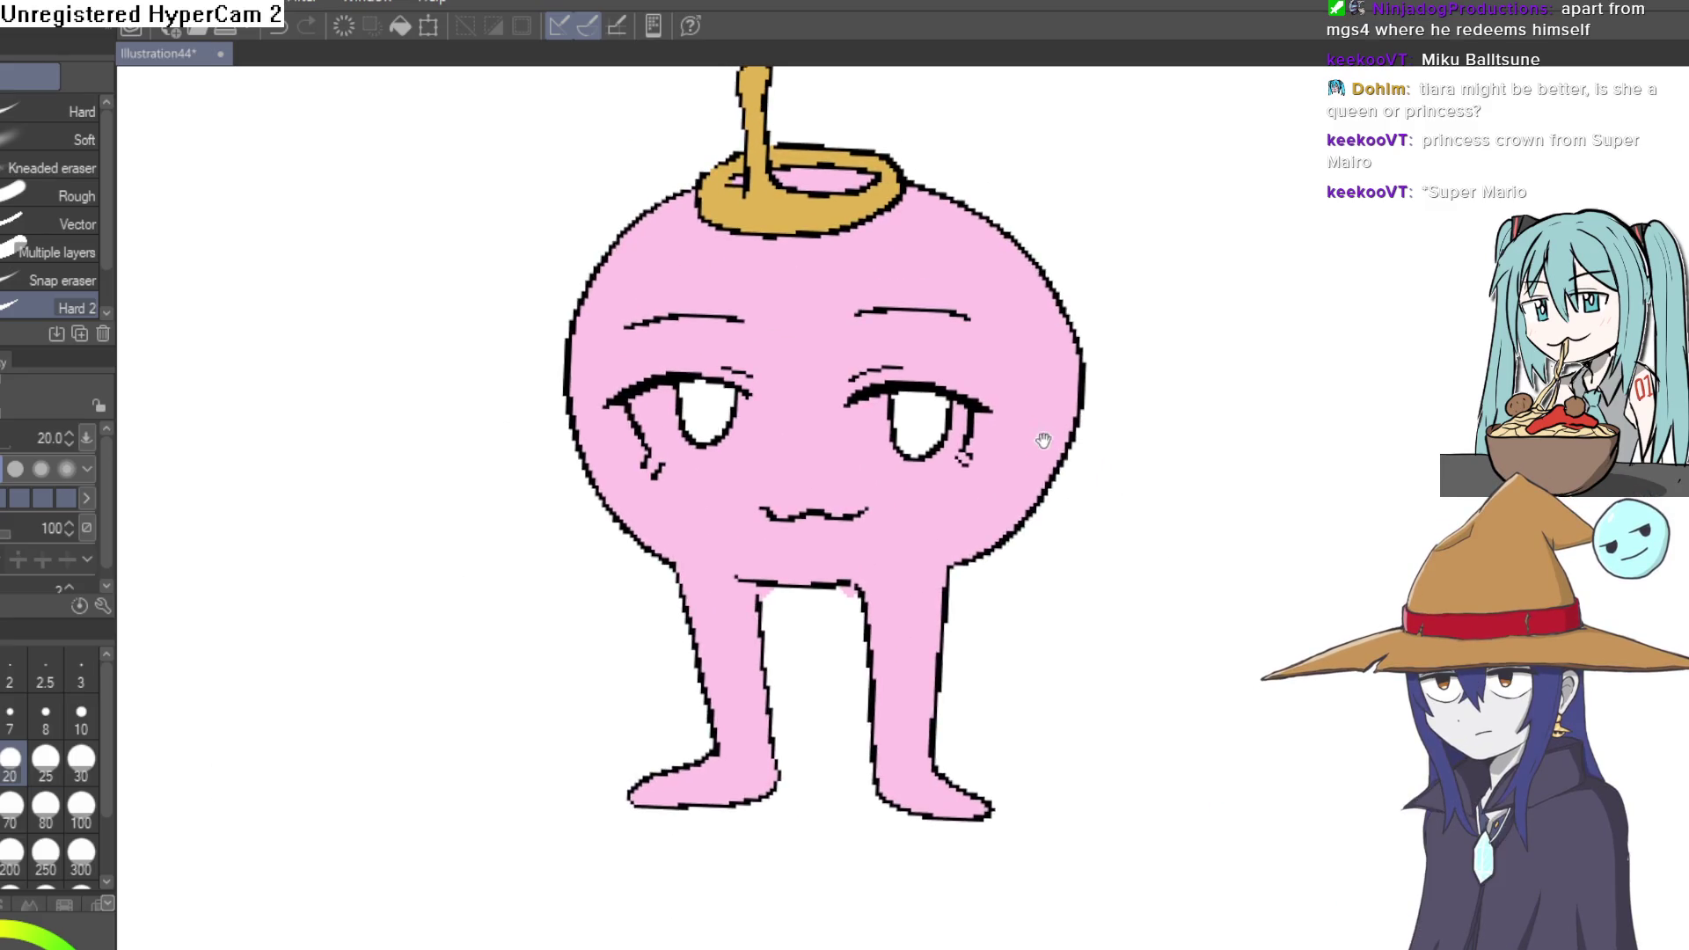
- Sample white and paint a white rim along the lower edge of each eye
scroll(988, 366, up, 5)
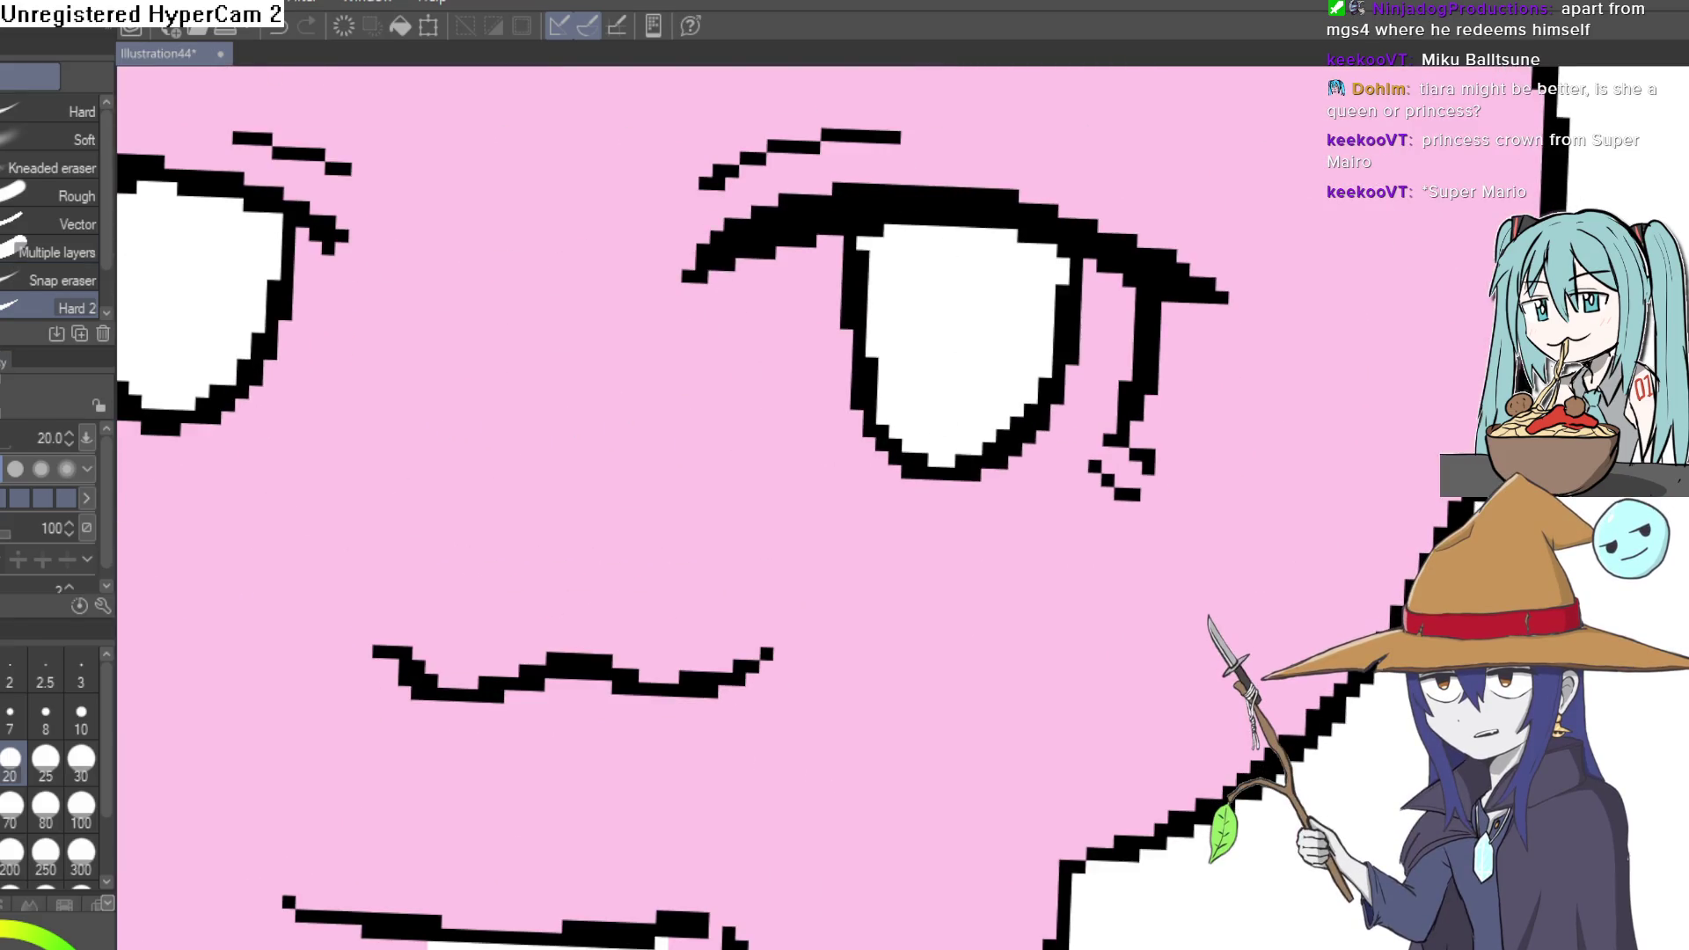
key(i)
click(584, 366)
drag(290, 534, 540, 491)
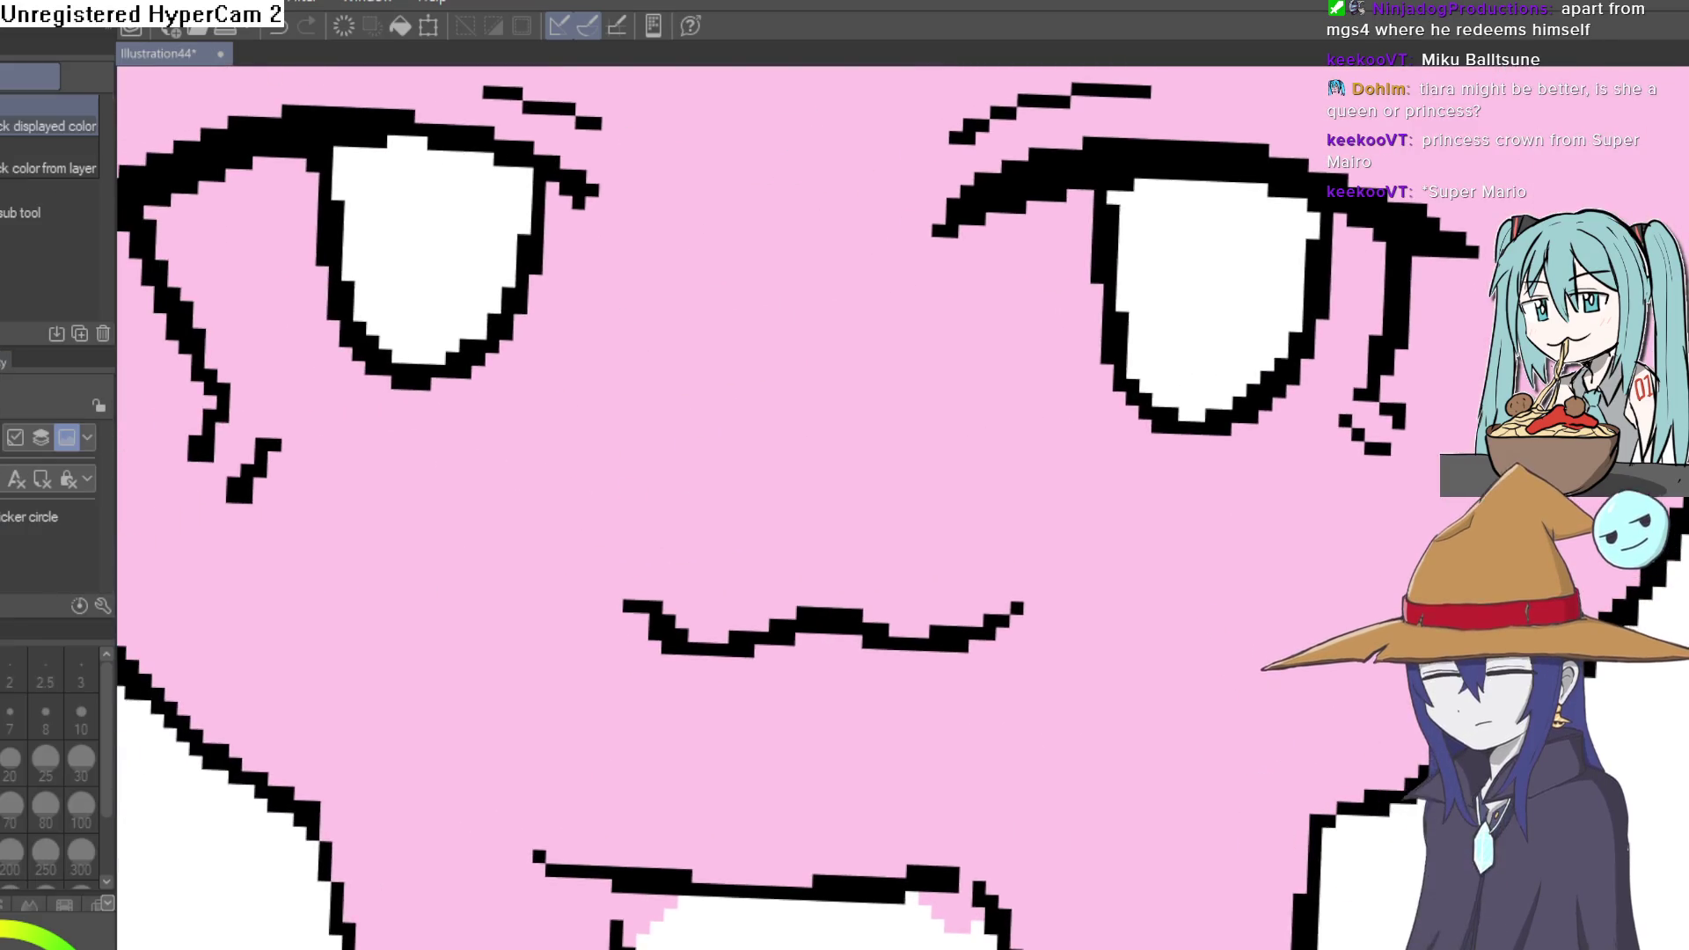
key(p)
mouse_move(567, 221)
mouse_down()
mouse_move(874, 309)
mouse_move(871, 384)
mouse_move(859, 437)
mouse_move(709, 493)
mouse_move(537, 498)
mouse_up()
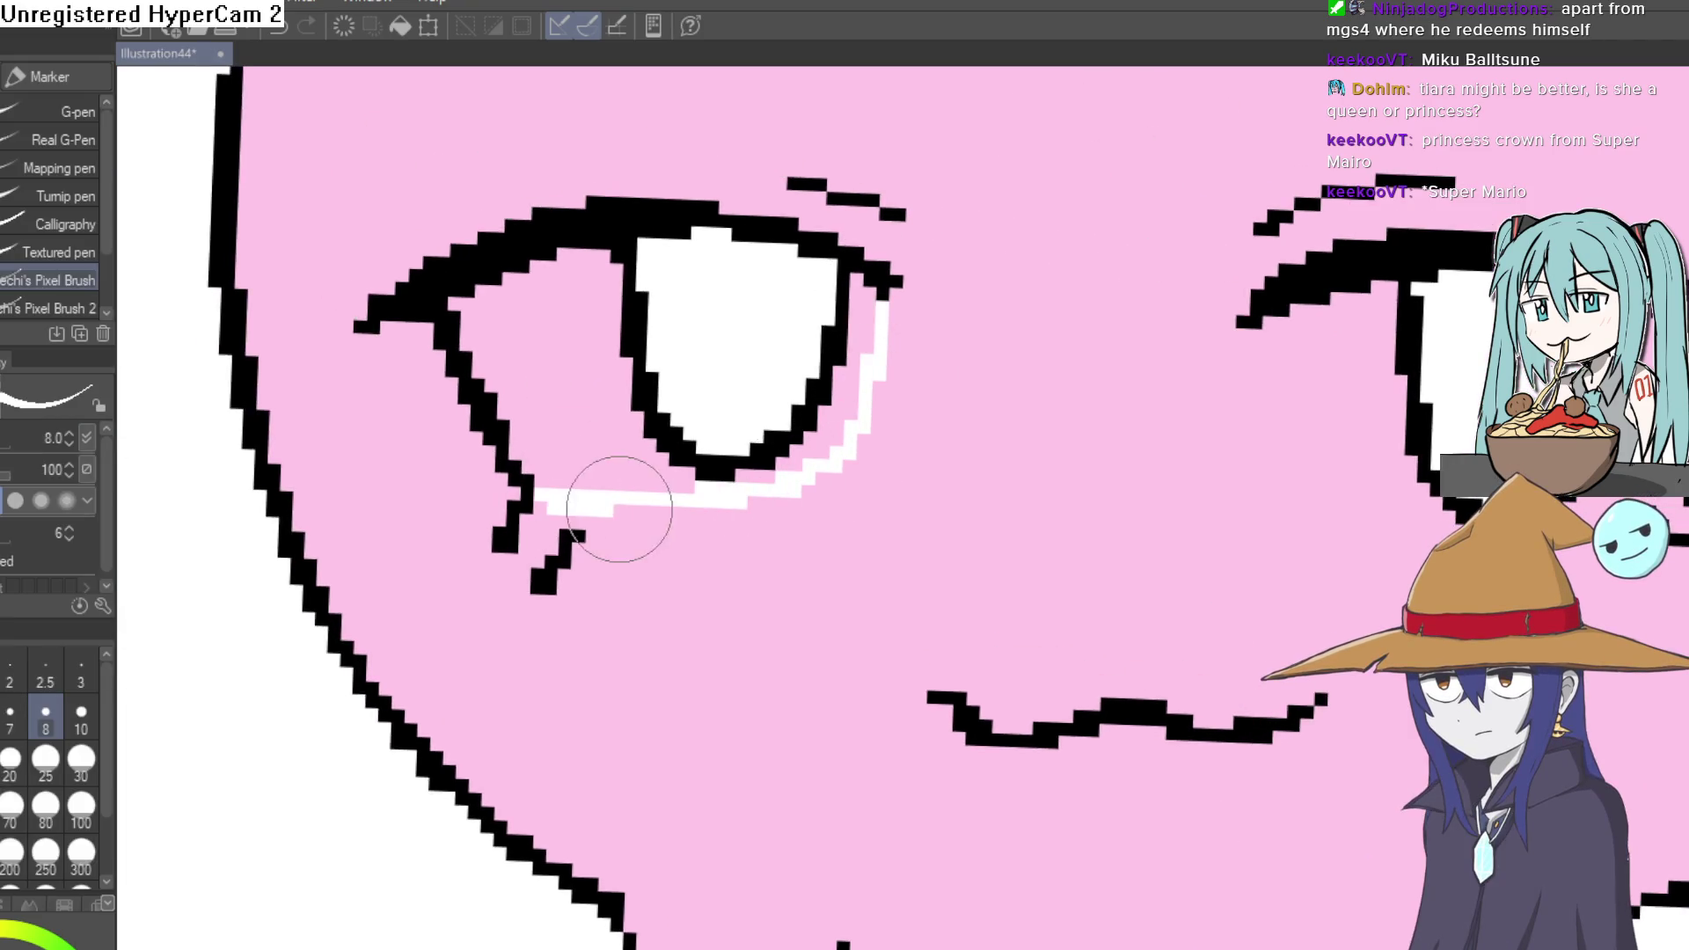
drag(1348, 440, 1000, 396)
mouse_move(933, 280)
mouse_down()
mouse_move(962, 385)
mouse_move(1176, 490)
mouse_move(1320, 453)
mouse_up()
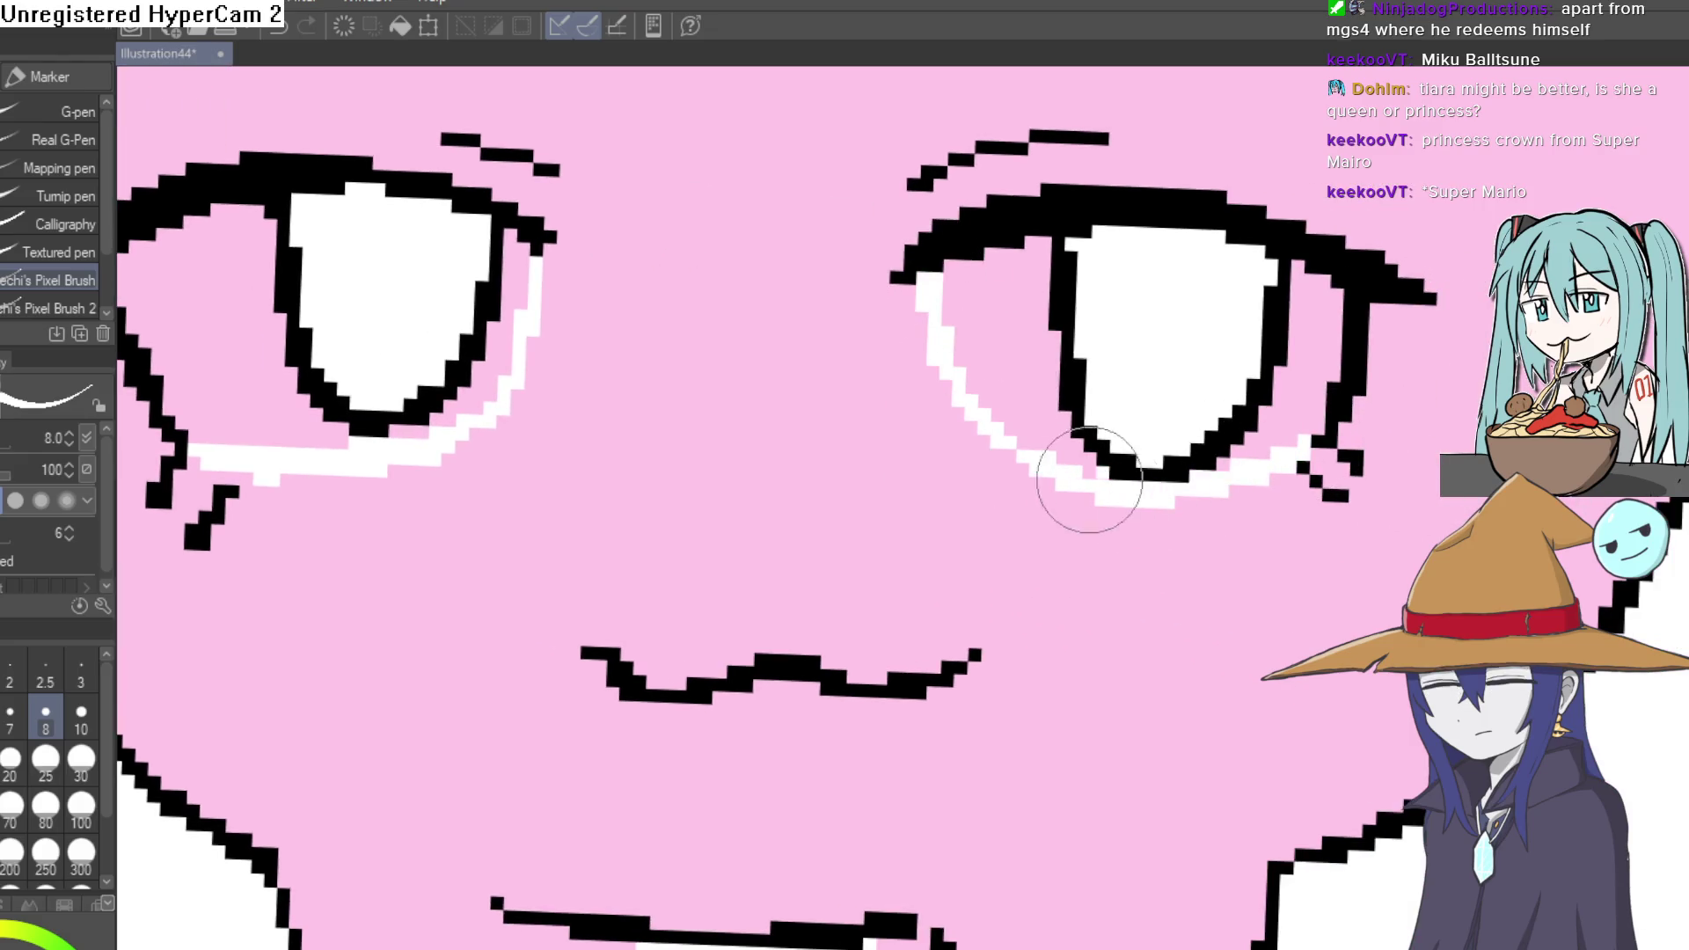
- Fill the remaining pink gaps around both pupils with white
key(g)
click(1009, 401)
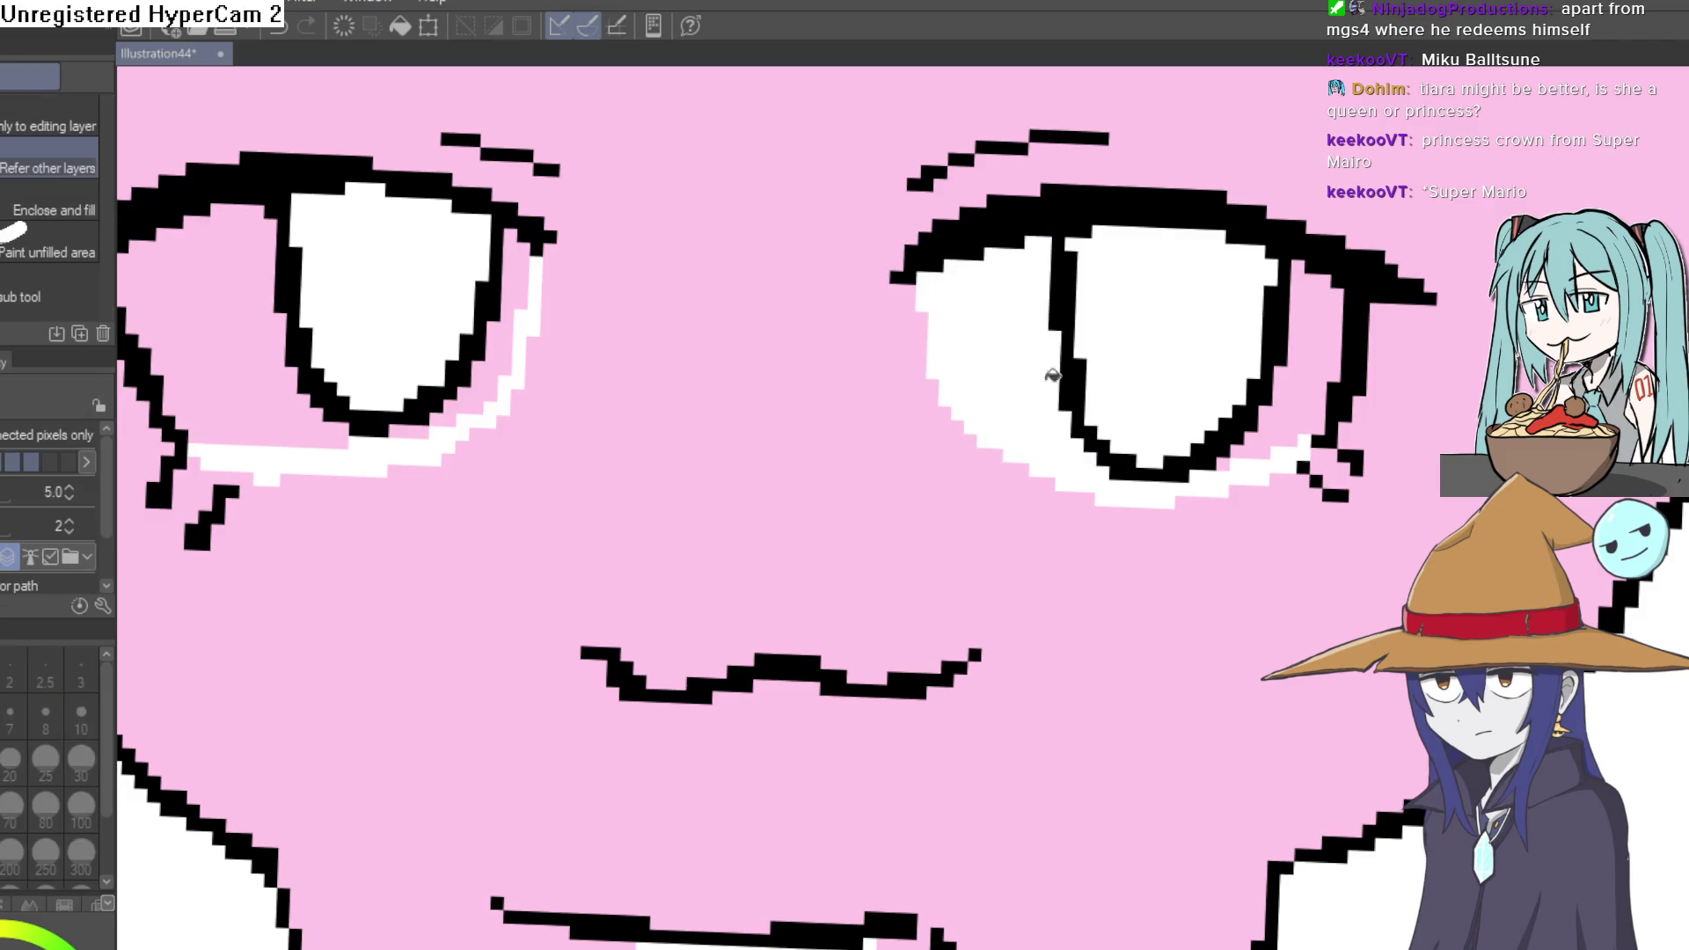
click(1313, 386)
click(510, 369)
scroll(366, 370, down, 5)
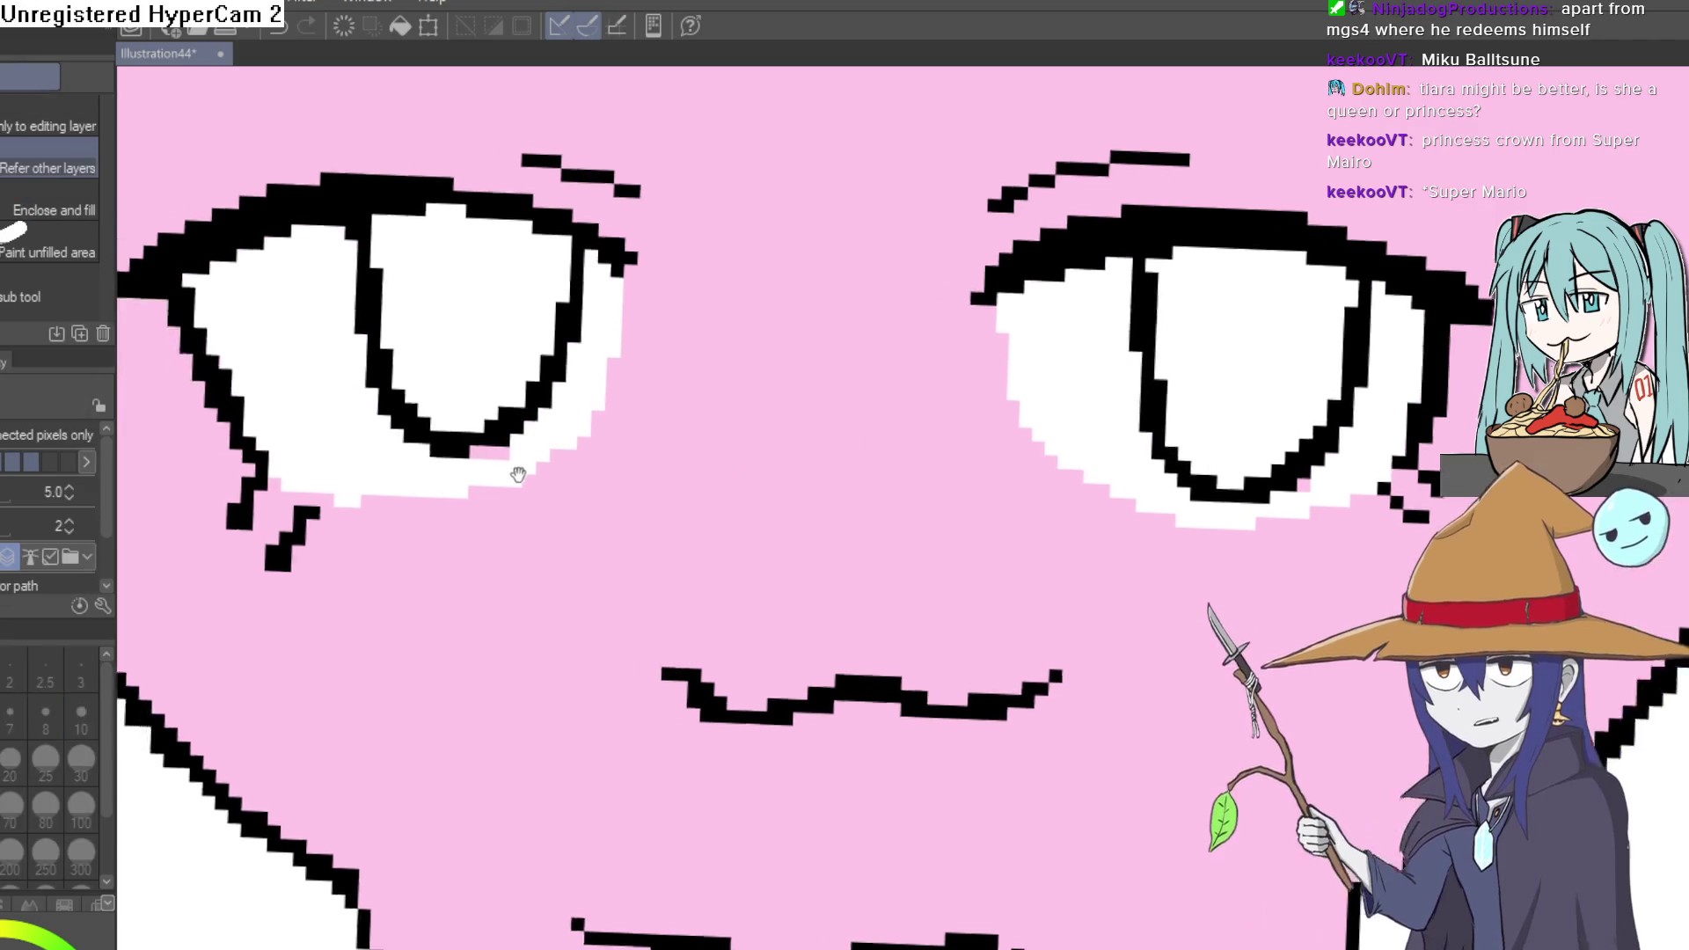
scroll(835, 375, up, 5)
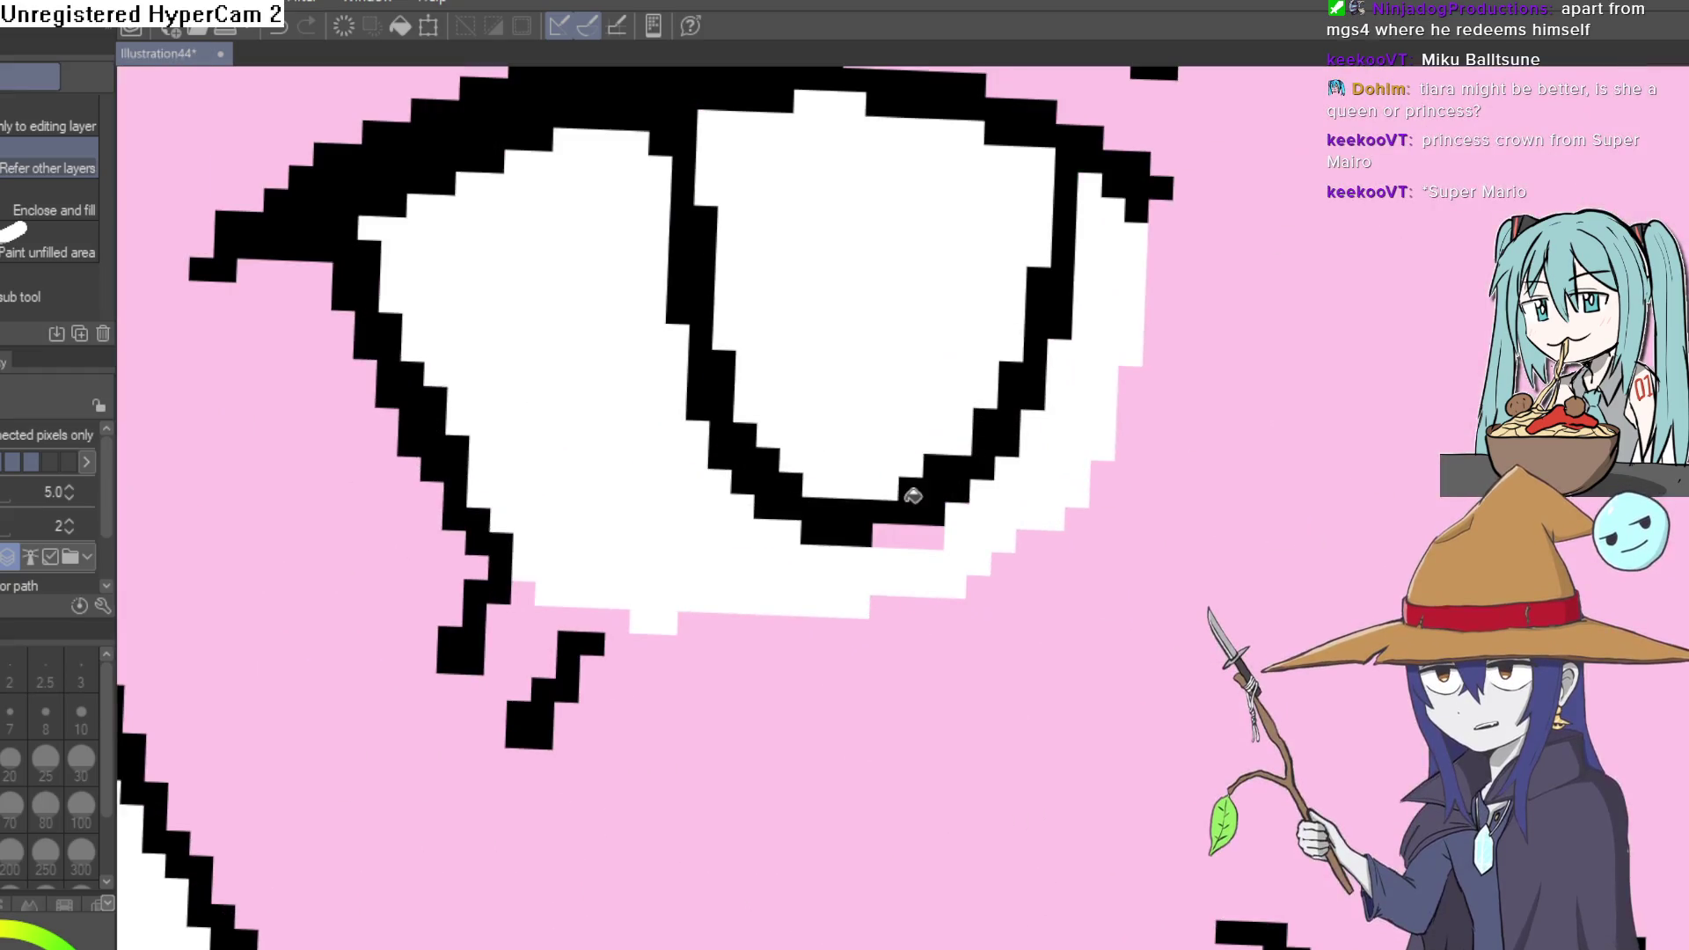
scroll(1152, 463, down, 5)
drag(1152, 464, 965, 370)
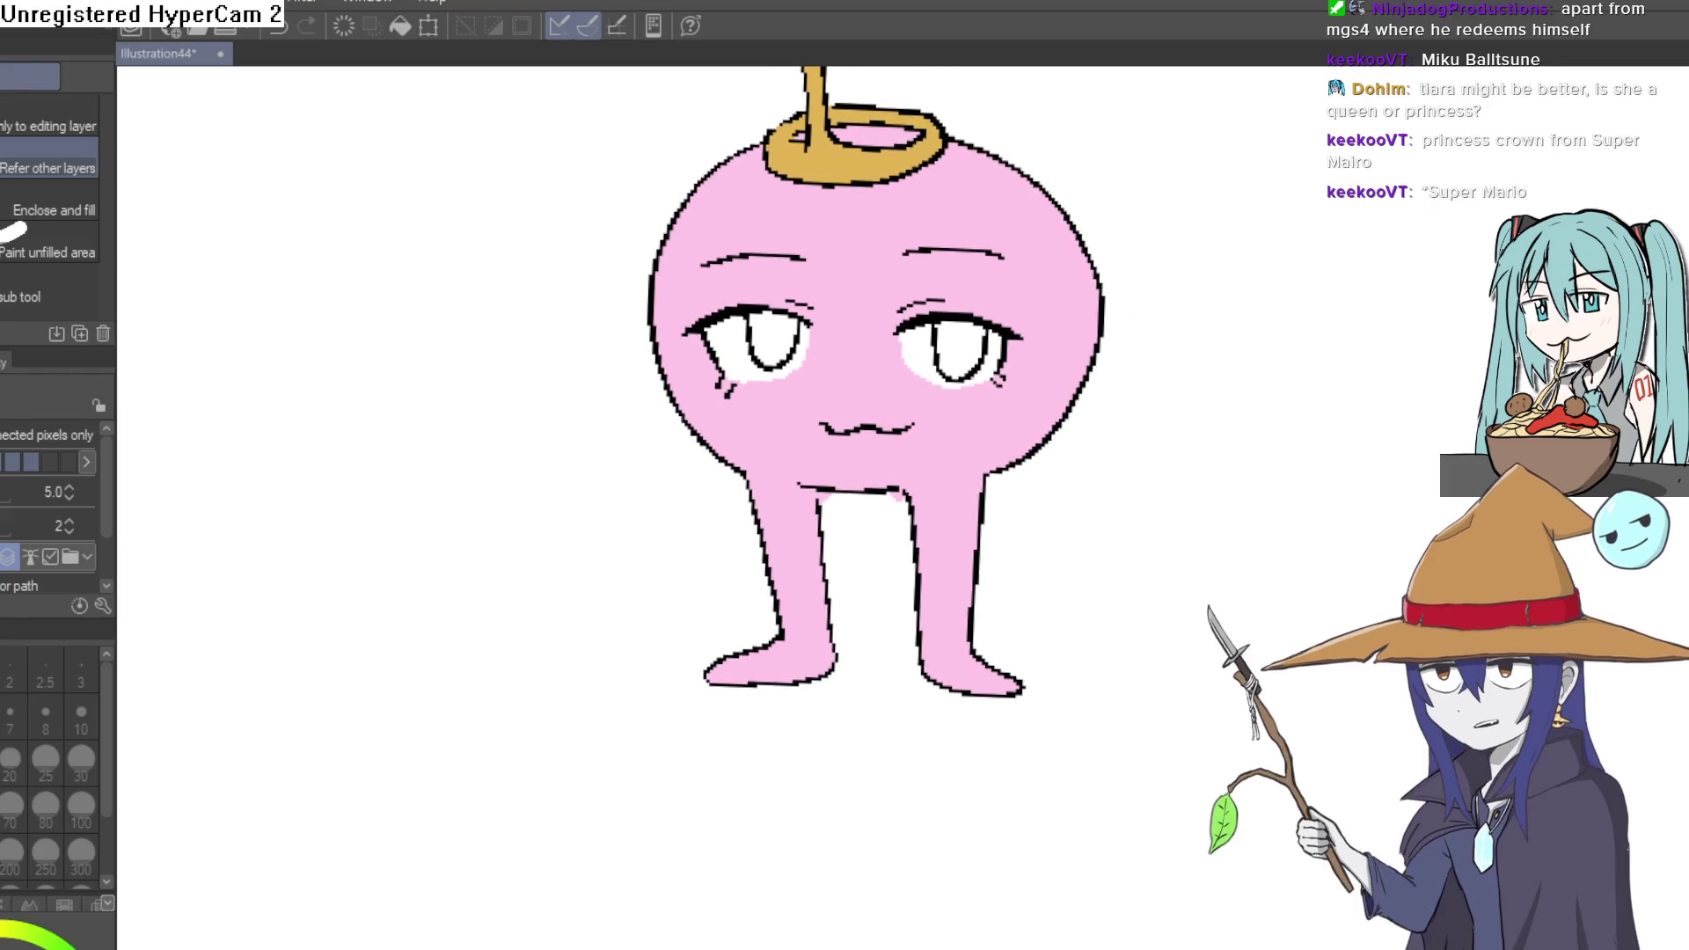
- Draw shading boundary lines from the crown edge down the head and along the right leg
key(p)
scroll(918, 248, up, 3)
mouse_move(996, 303)
mouse_down()
mouse_move(1168, 584)
mouse_move(1175, 634)
mouse_up()
key(ctrl+z)
drag(911, 237, 1004, 314)
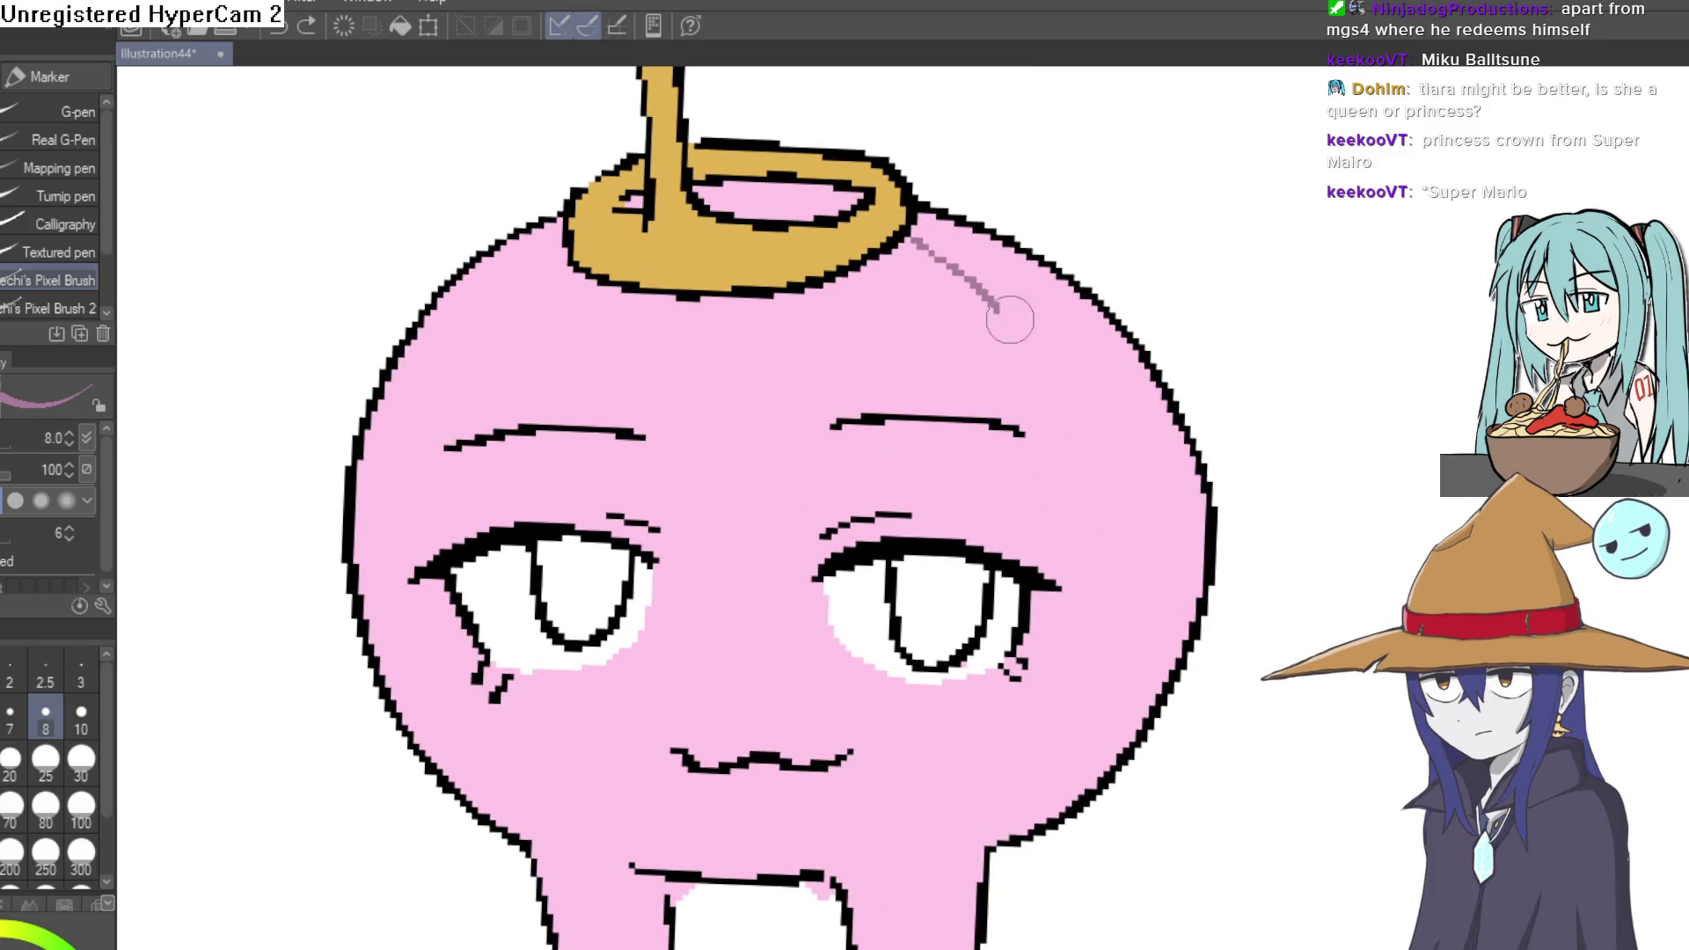
mouse_move(1059, 820)
mouse_down()
mouse_move(1063, 466)
mouse_move(1012, 731)
mouse_up()
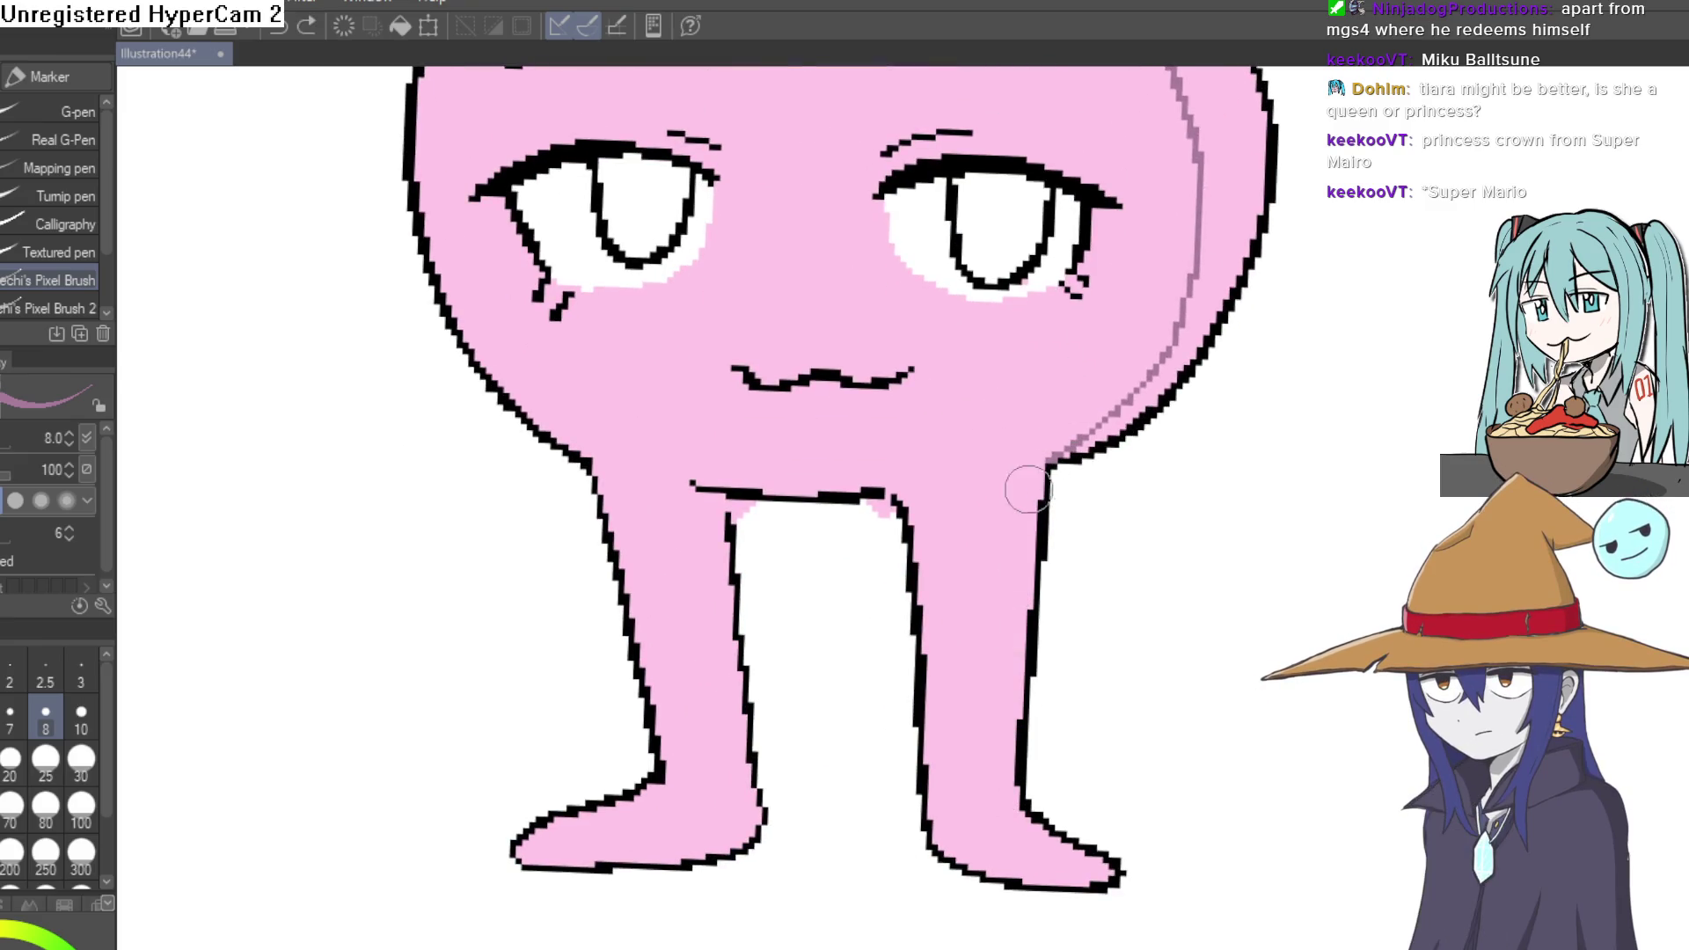
drag(1025, 490, 1013, 770)
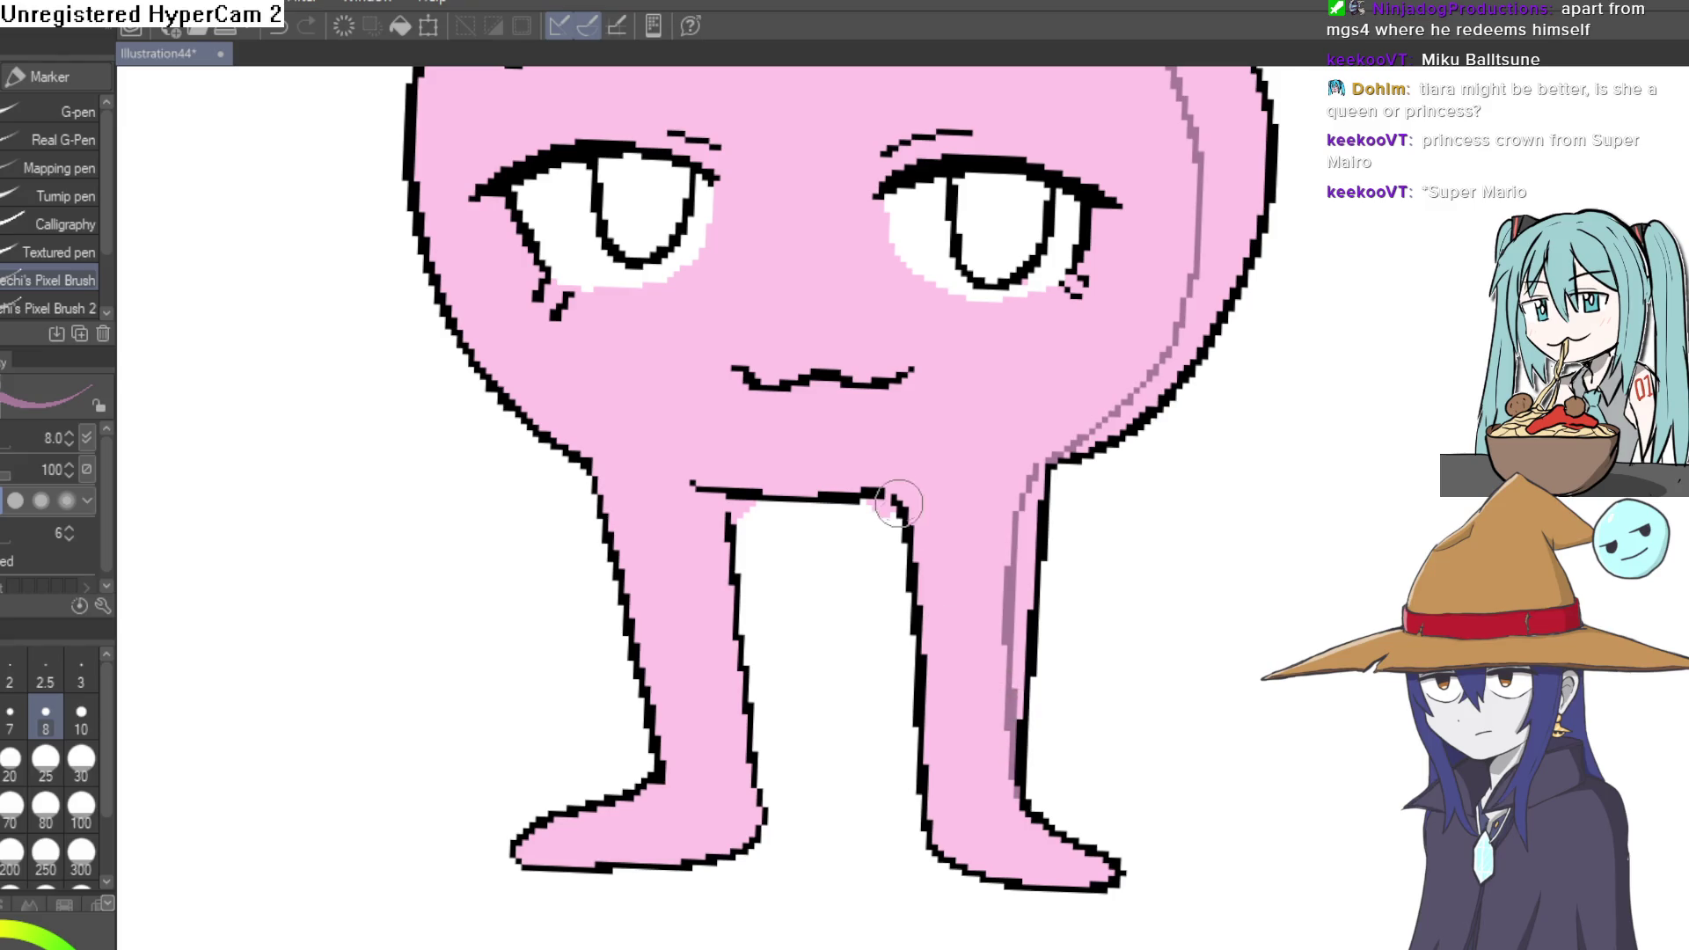
- Erase the stray pink patch between the character's legs
key(g)
scroll(1033, 352, down, 5)
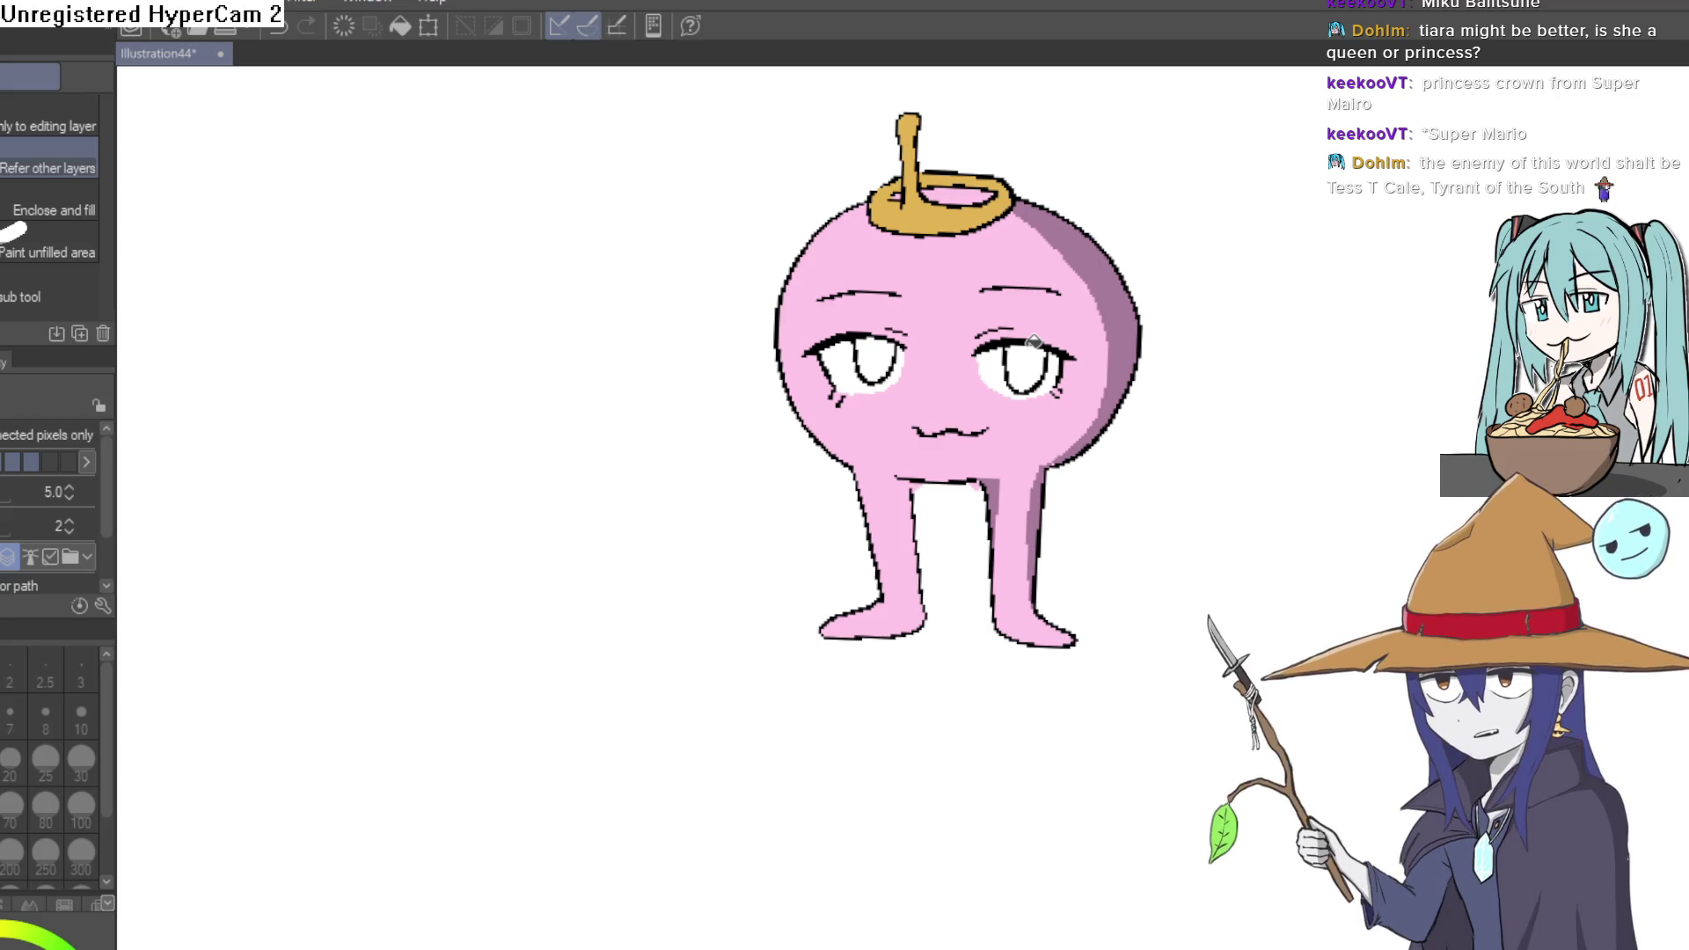
scroll(957, 428, up, 5)
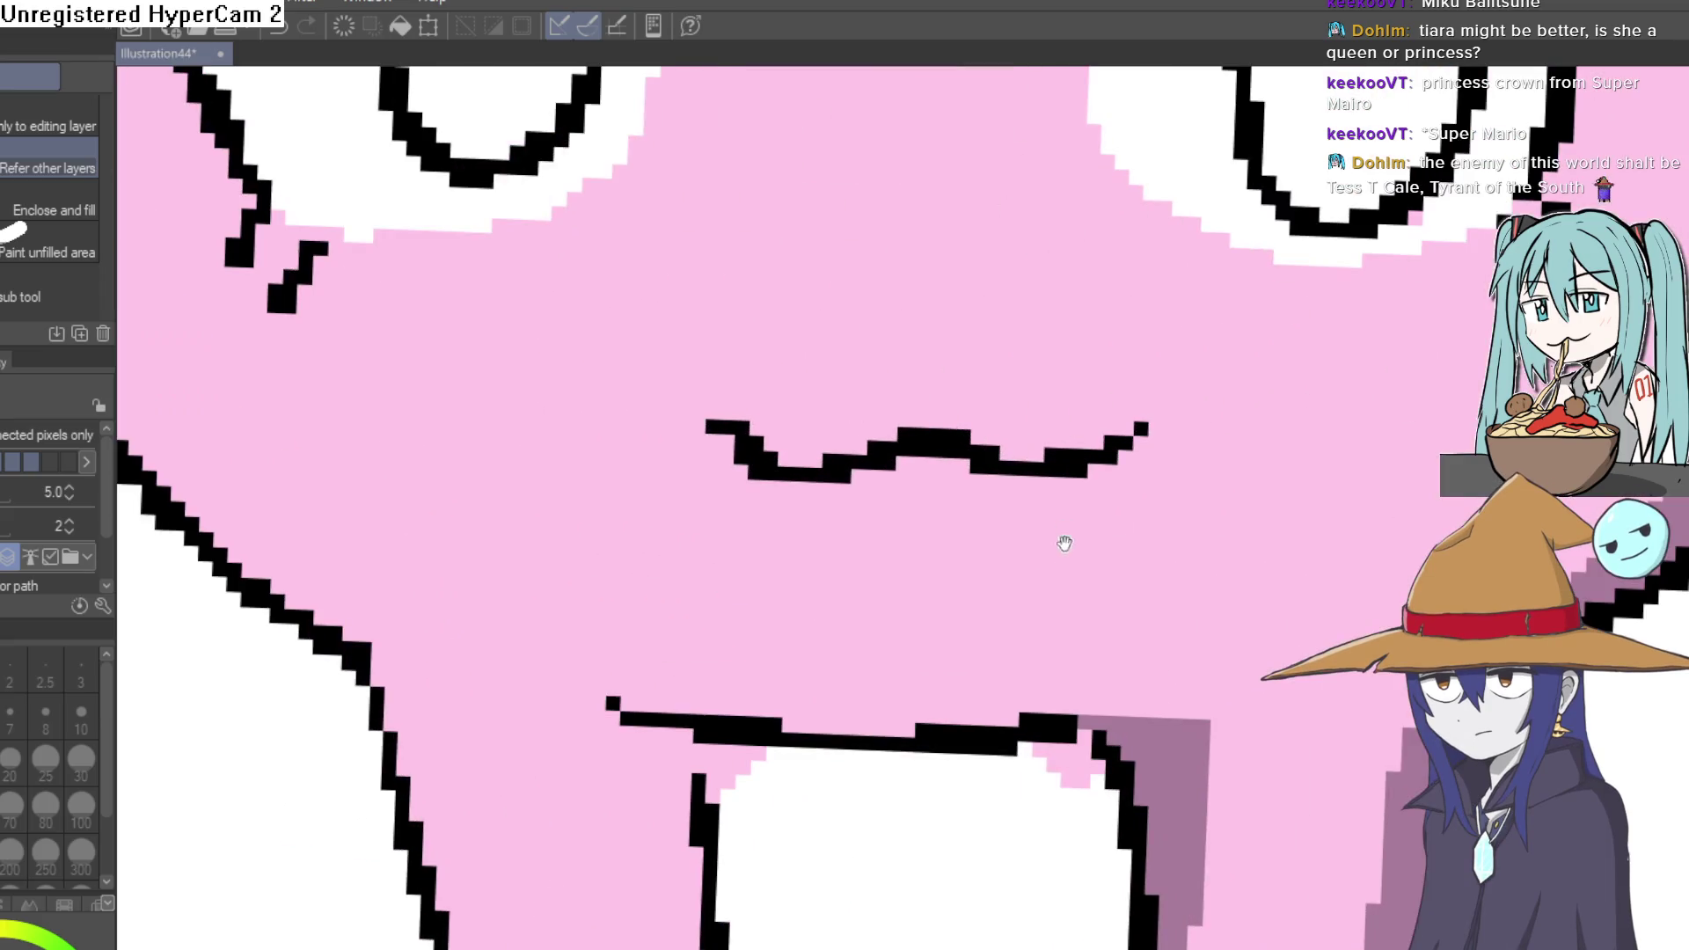
key(e)
mouse_move(953, 777)
mouse_down()
mouse_move(765, 739)
mouse_move(777, 731)
mouse_move(753, 767)
mouse_move(747, 739)
mouse_move(731, 762)
mouse_up()
scroll(1084, 720, down, 5)
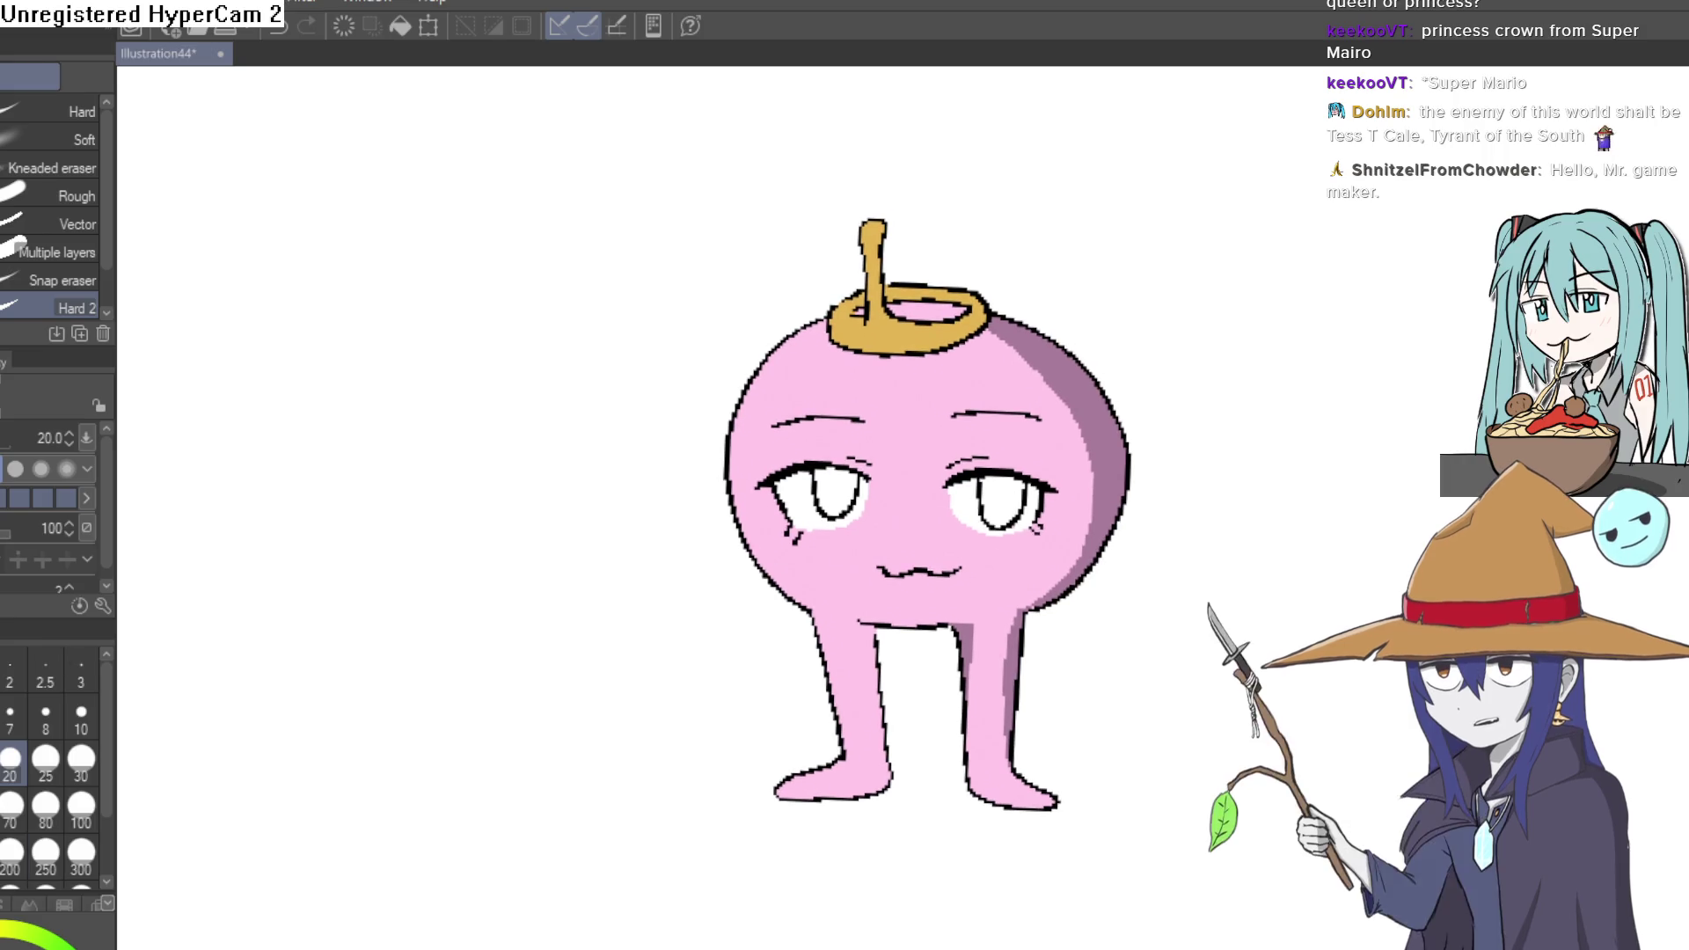
- Fill the head's right side with mauve shading and erase a stray spot on the inner leg
key(g)
click(1115, 428)
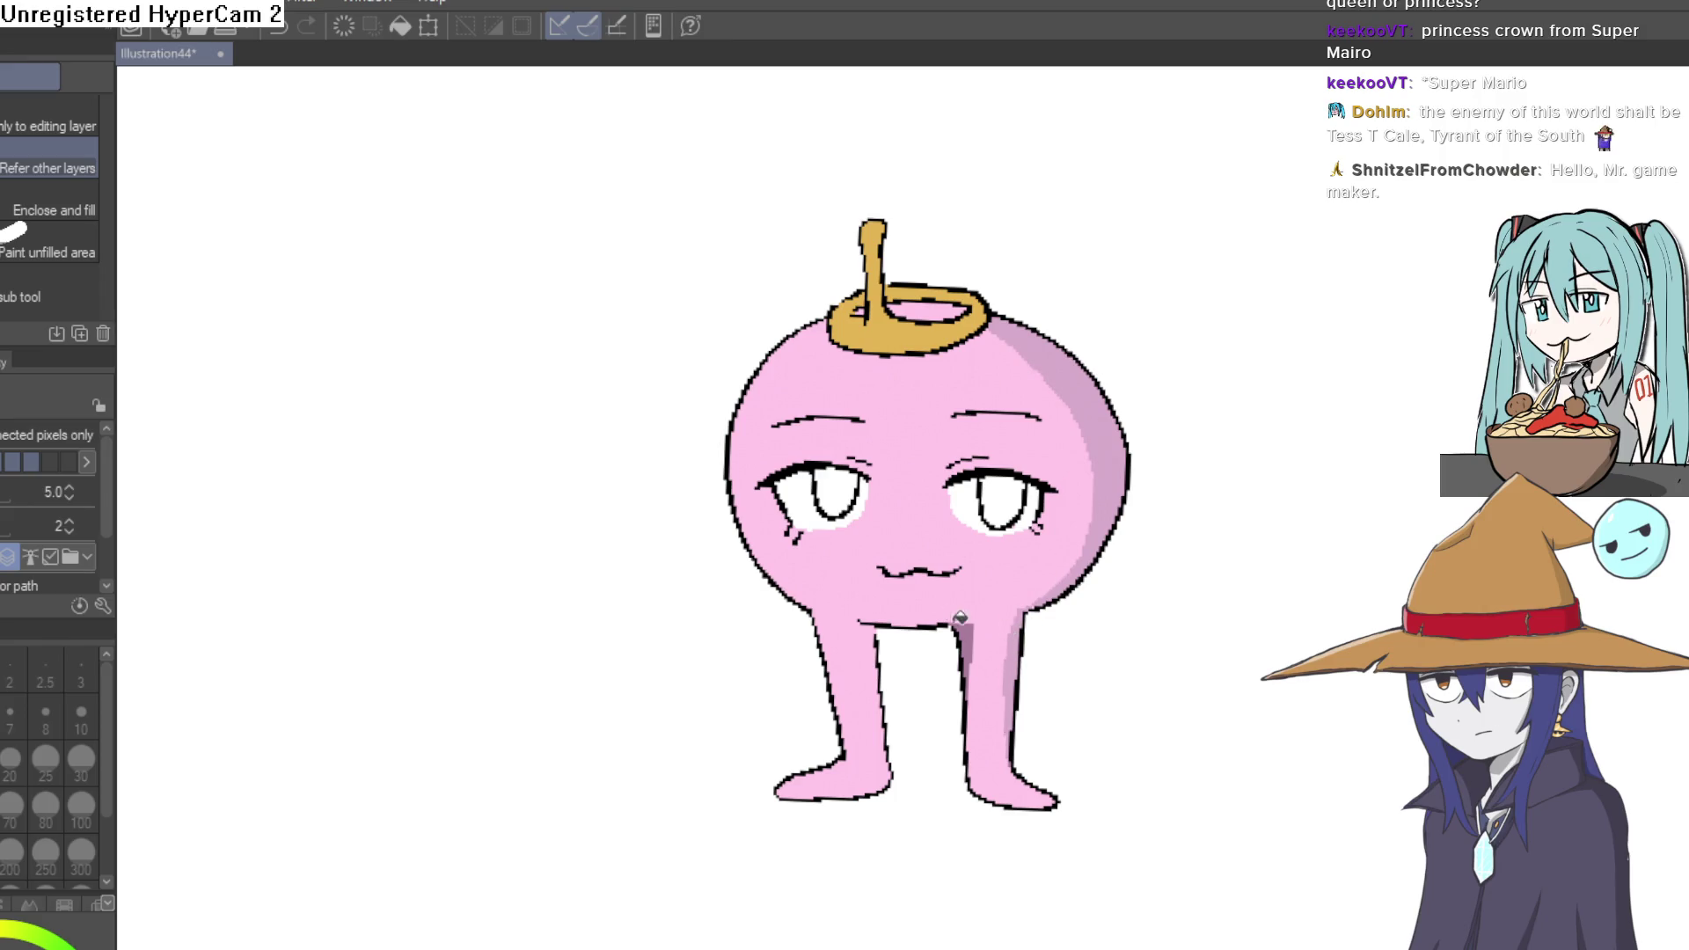
key(e)
drag(973, 626, 968, 649)
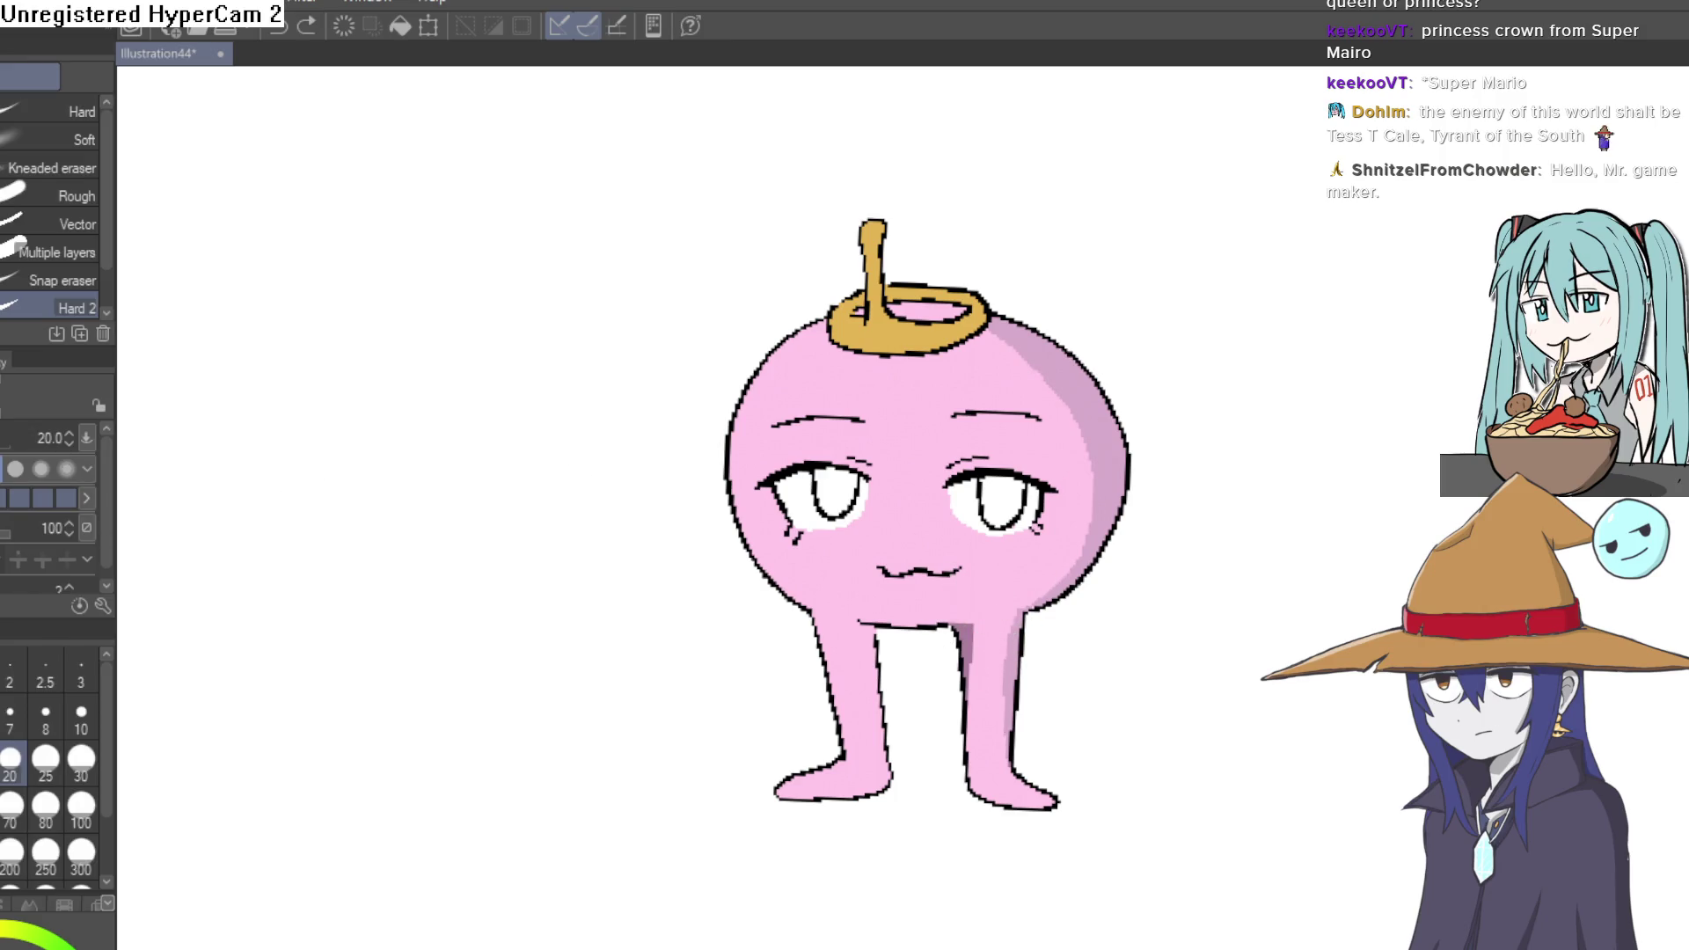
key(i)
click(975, 589)
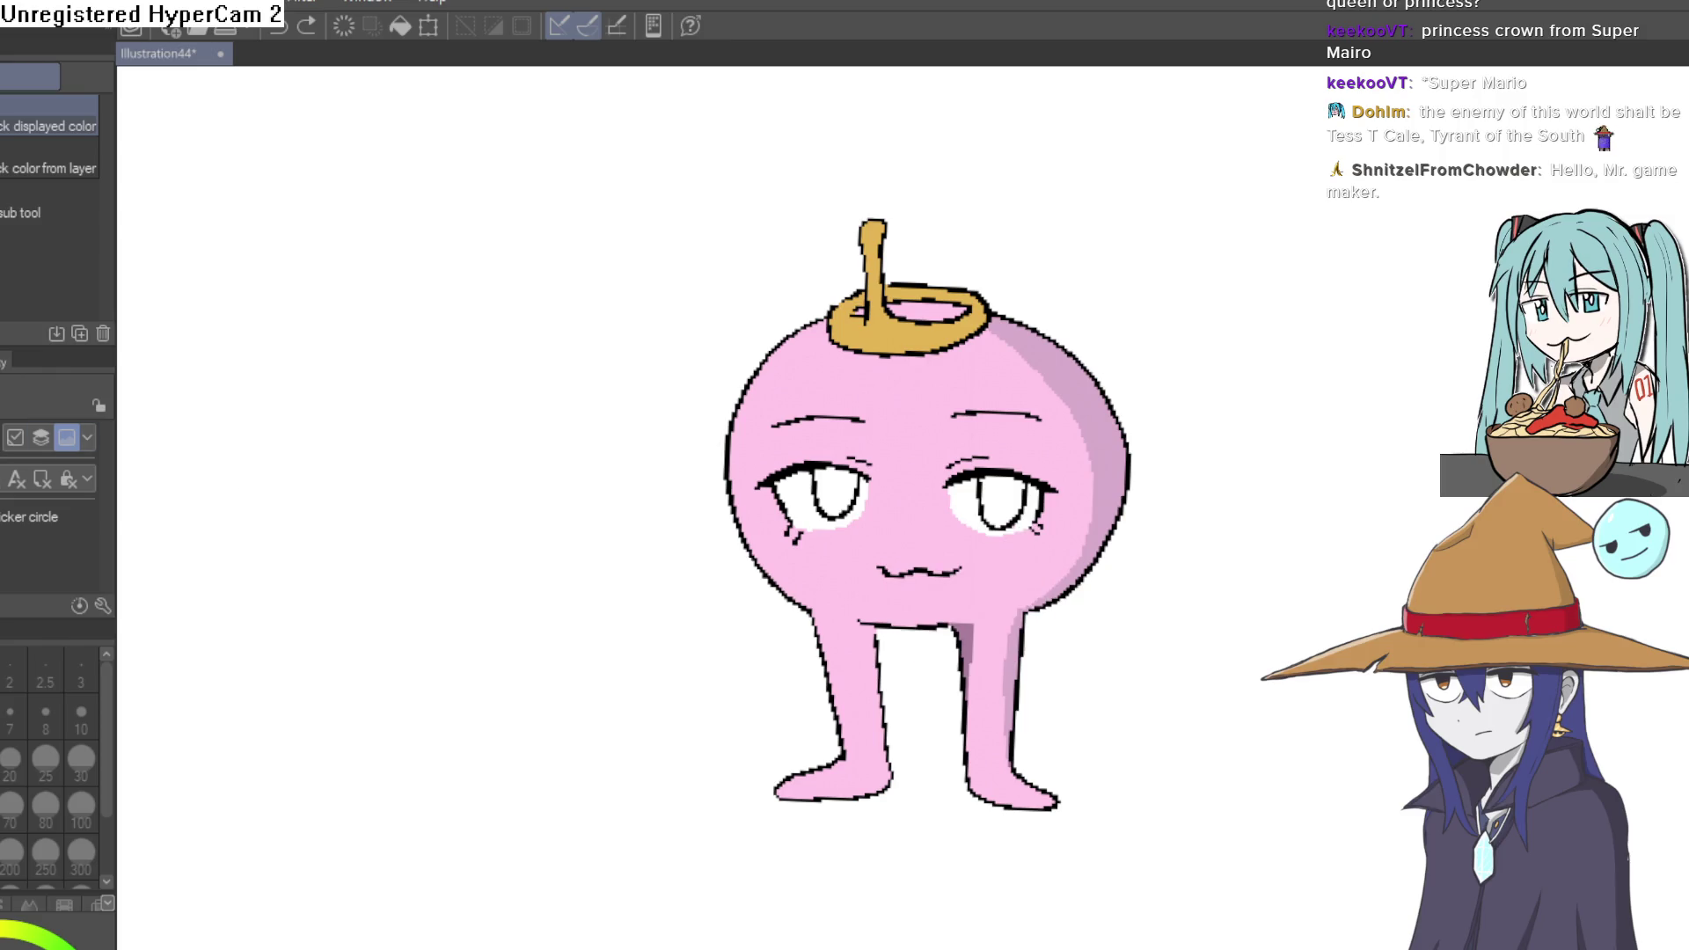
key(g)
mouse_move(977, 622)
mouse_down()
mouse_move(983, 593)
mouse_move(868, 713)
mouse_move(844, 552)
mouse_move(877, 580)
mouse_up()
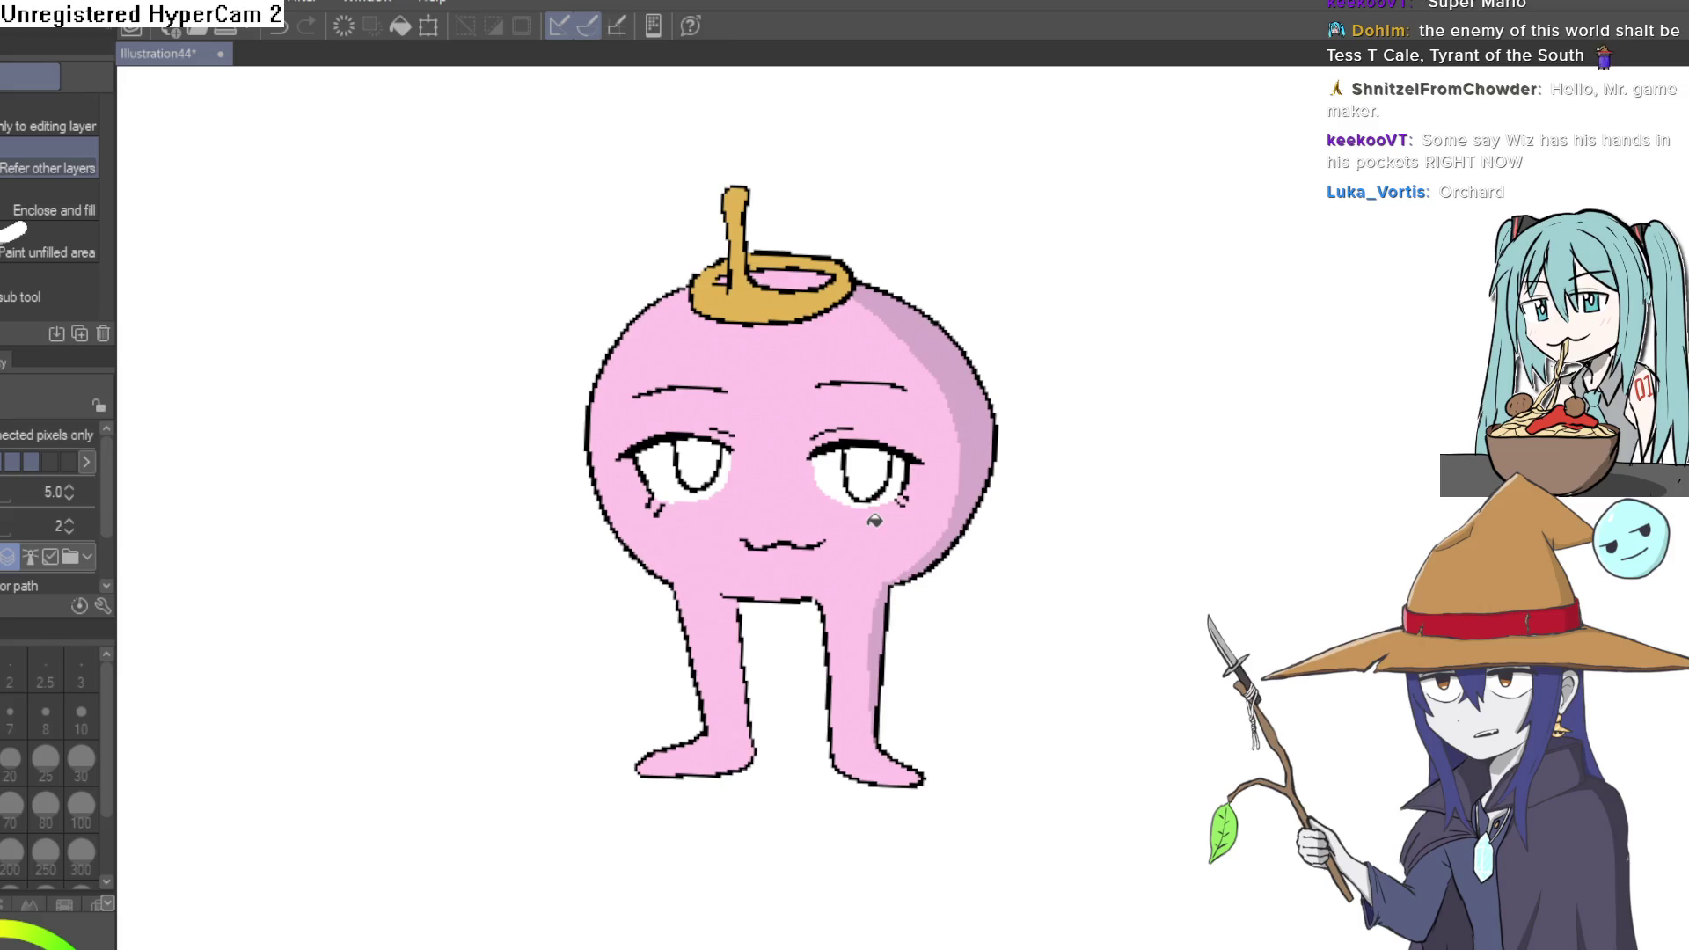
drag(1099, 539, 1071, 543)
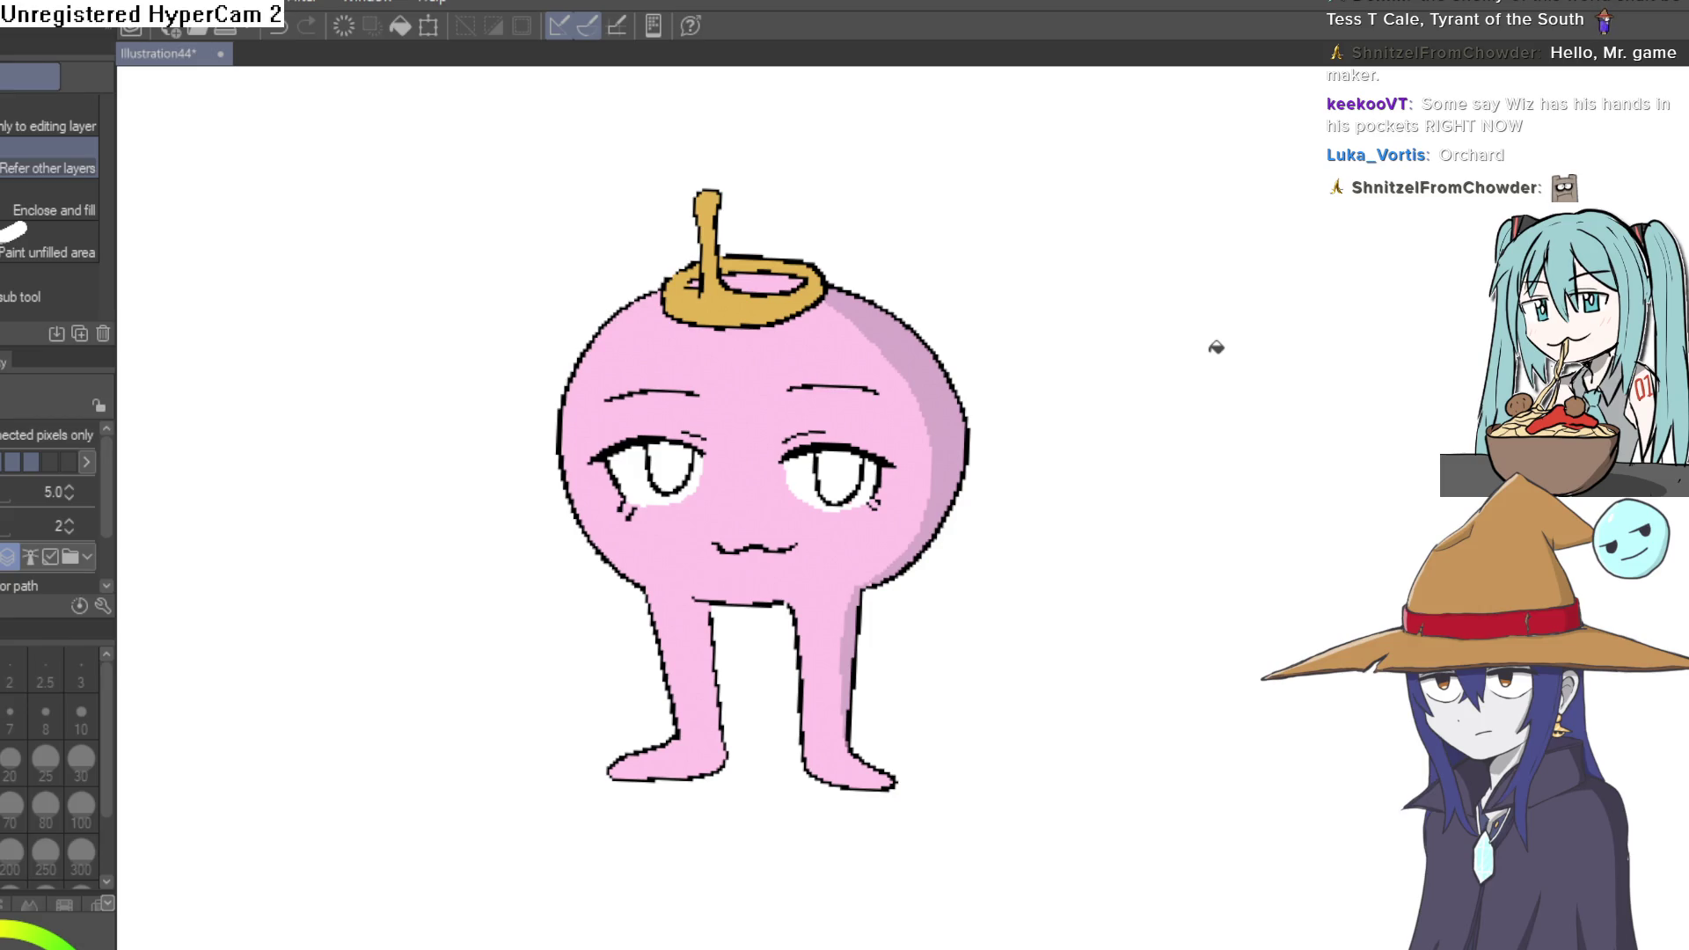
- Pick a green and bucket-fill the right and left irises
scroll(988, 452, up, 5)
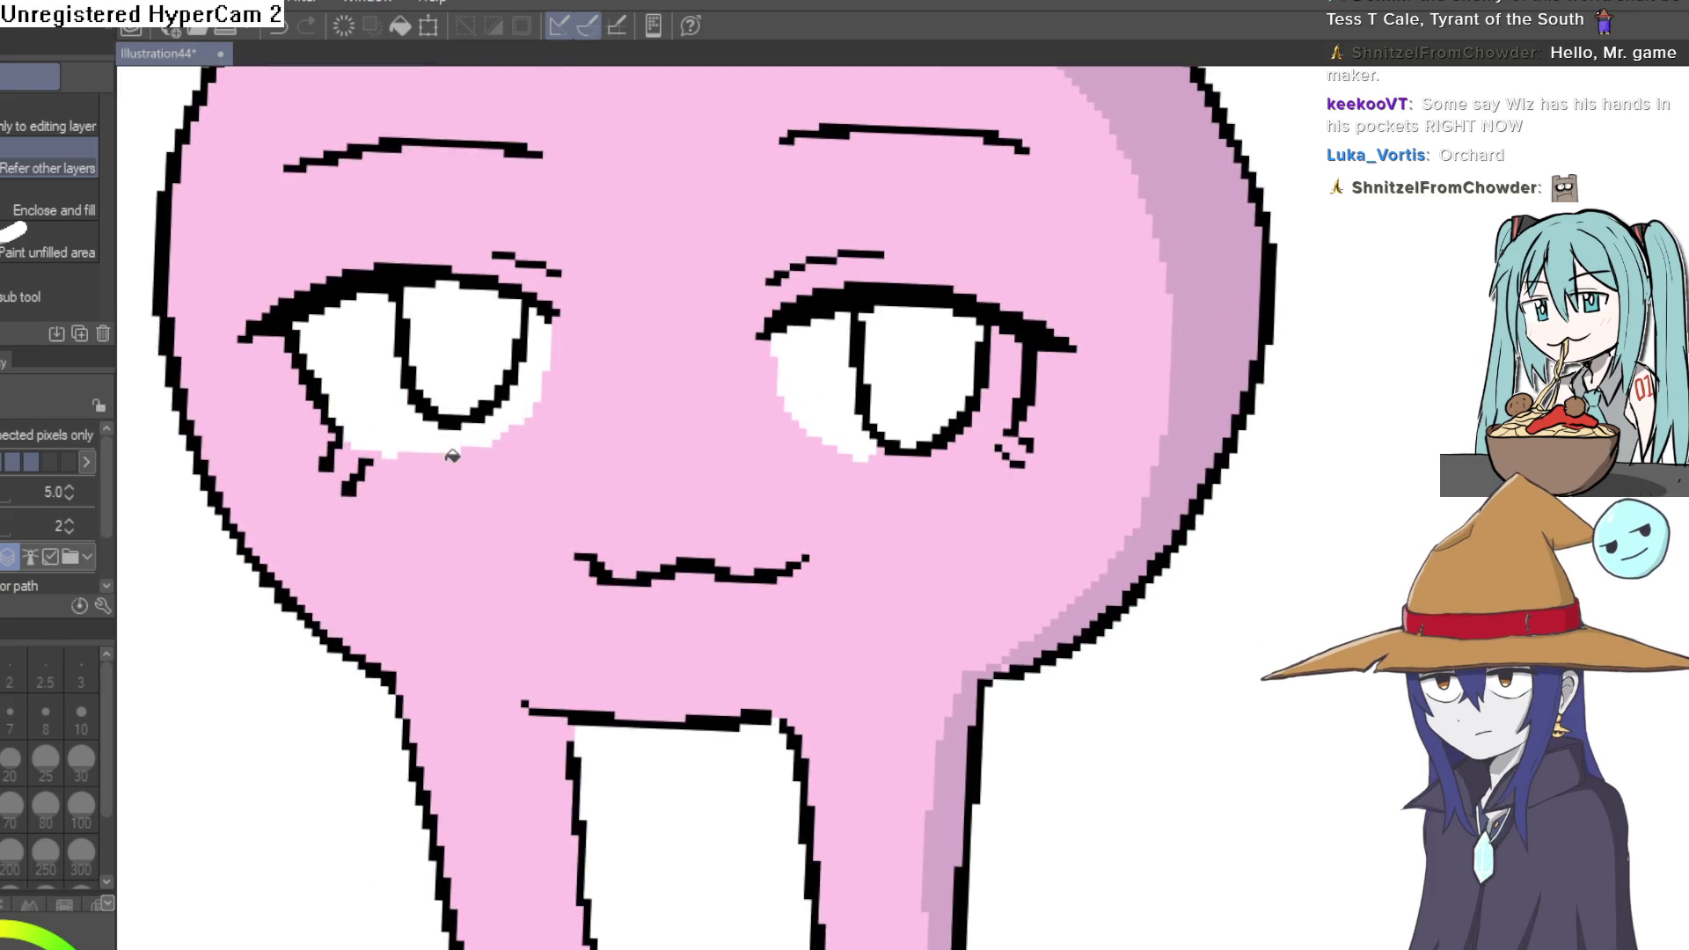
key(i)
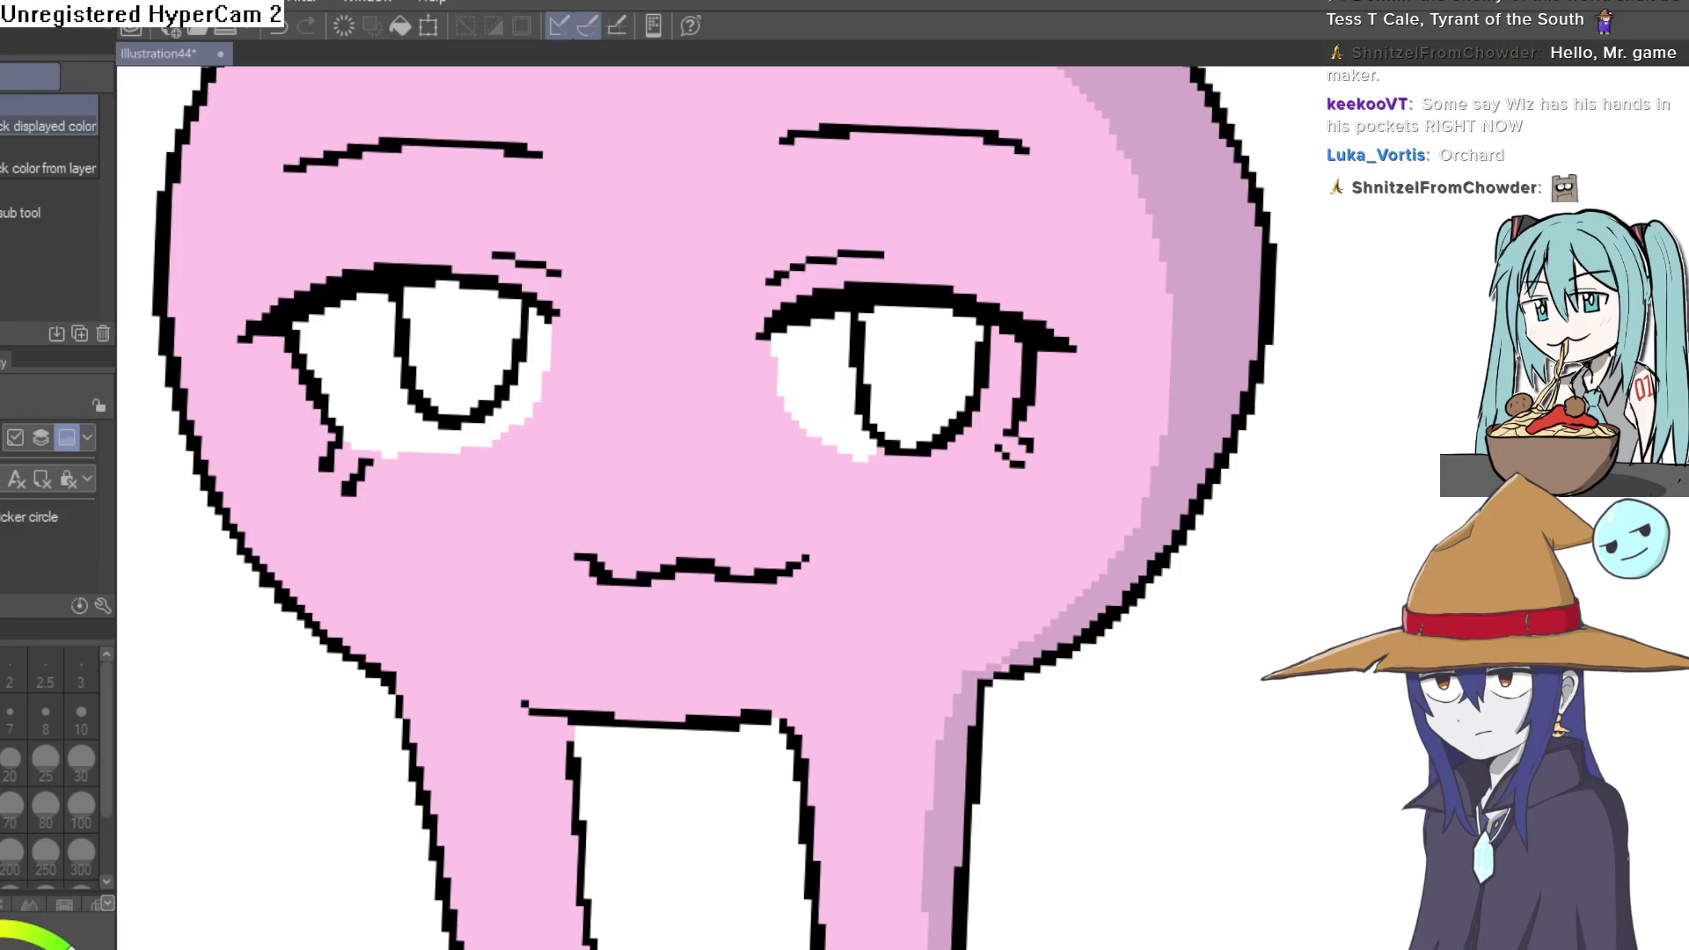
key(g)
click(915, 380)
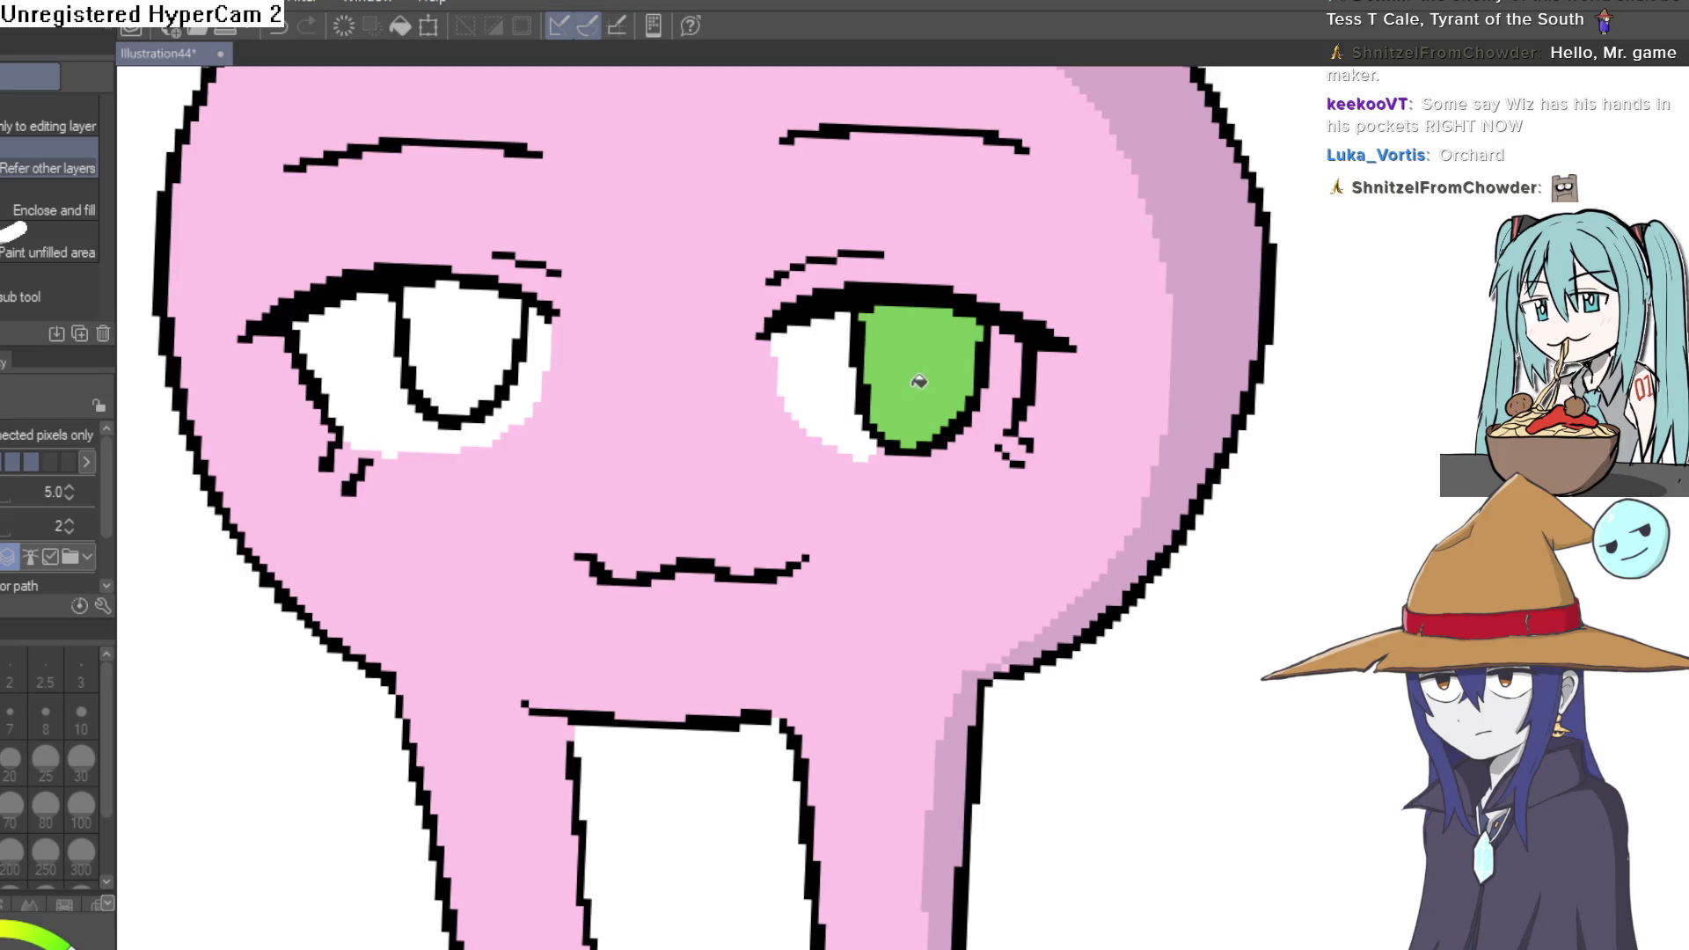
click(481, 342)
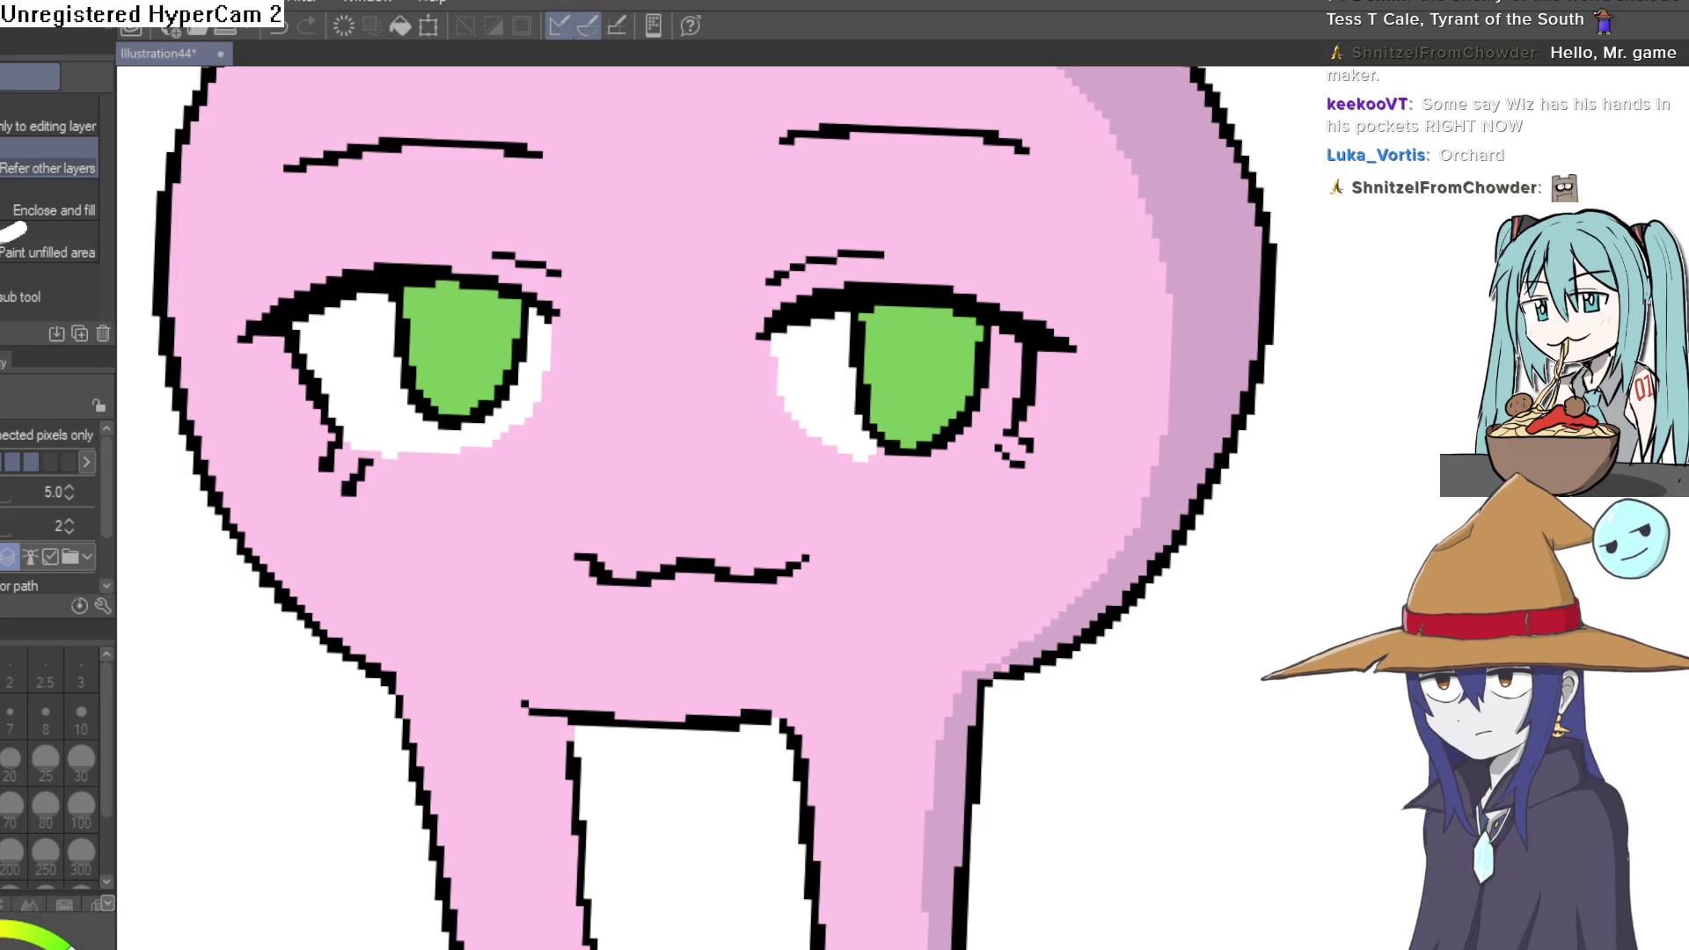
key(p)
scroll(746, 363, up, 2)
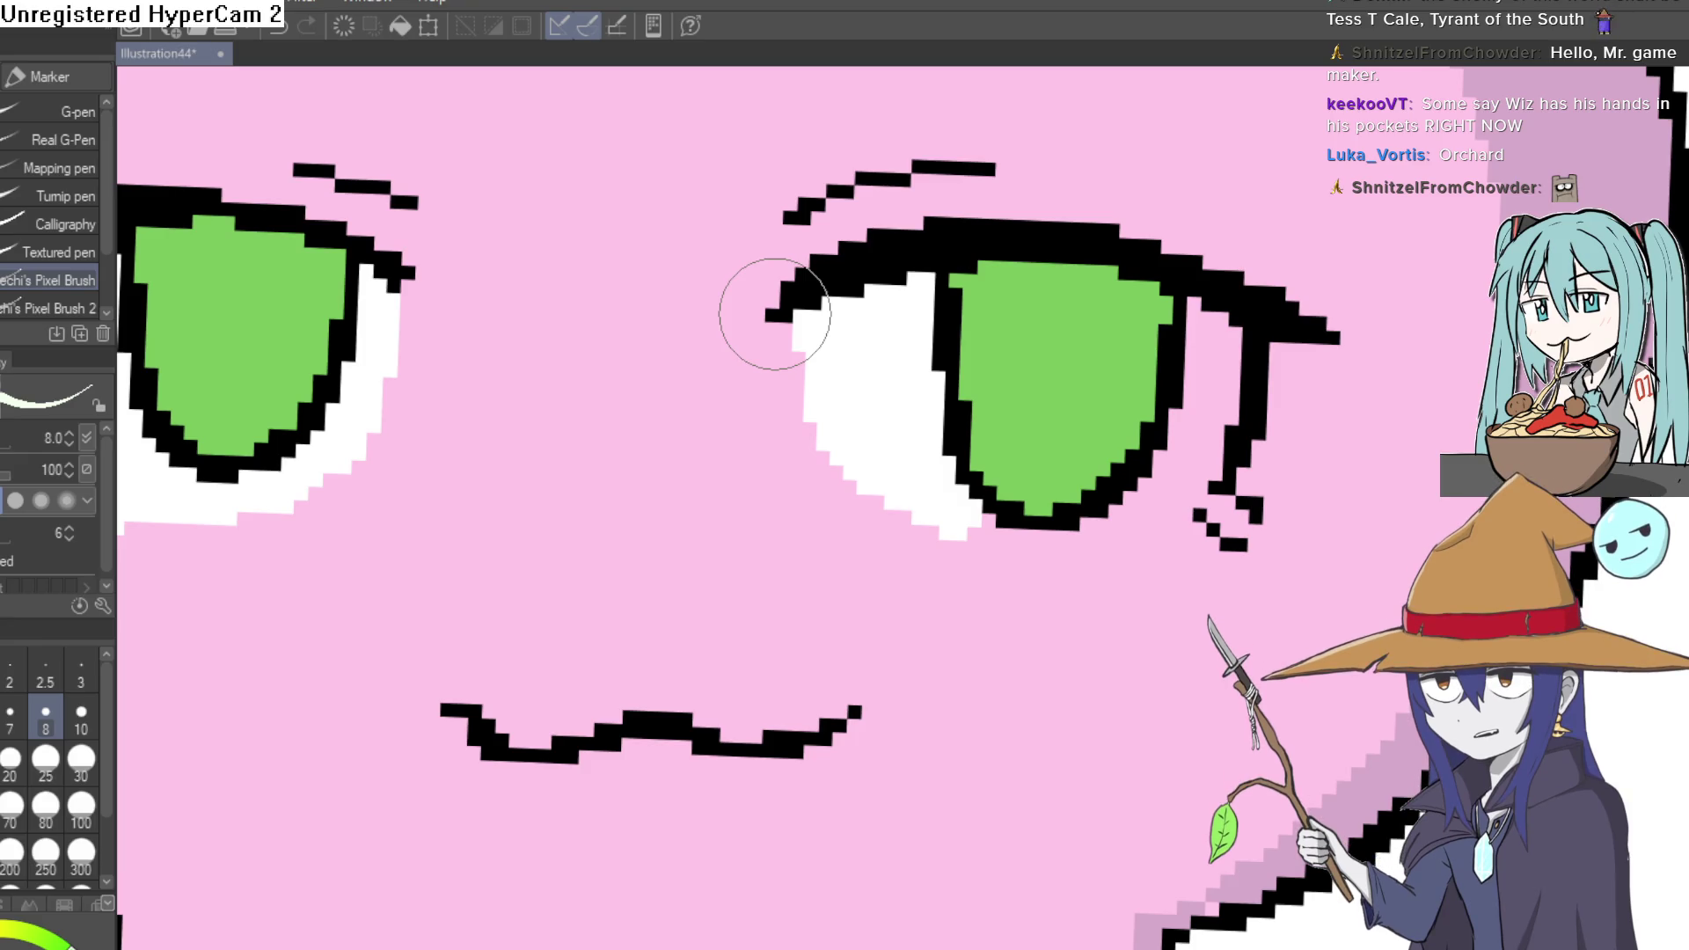
- Paint a pale highlight on the upper left of the green iris
click(970, 301)
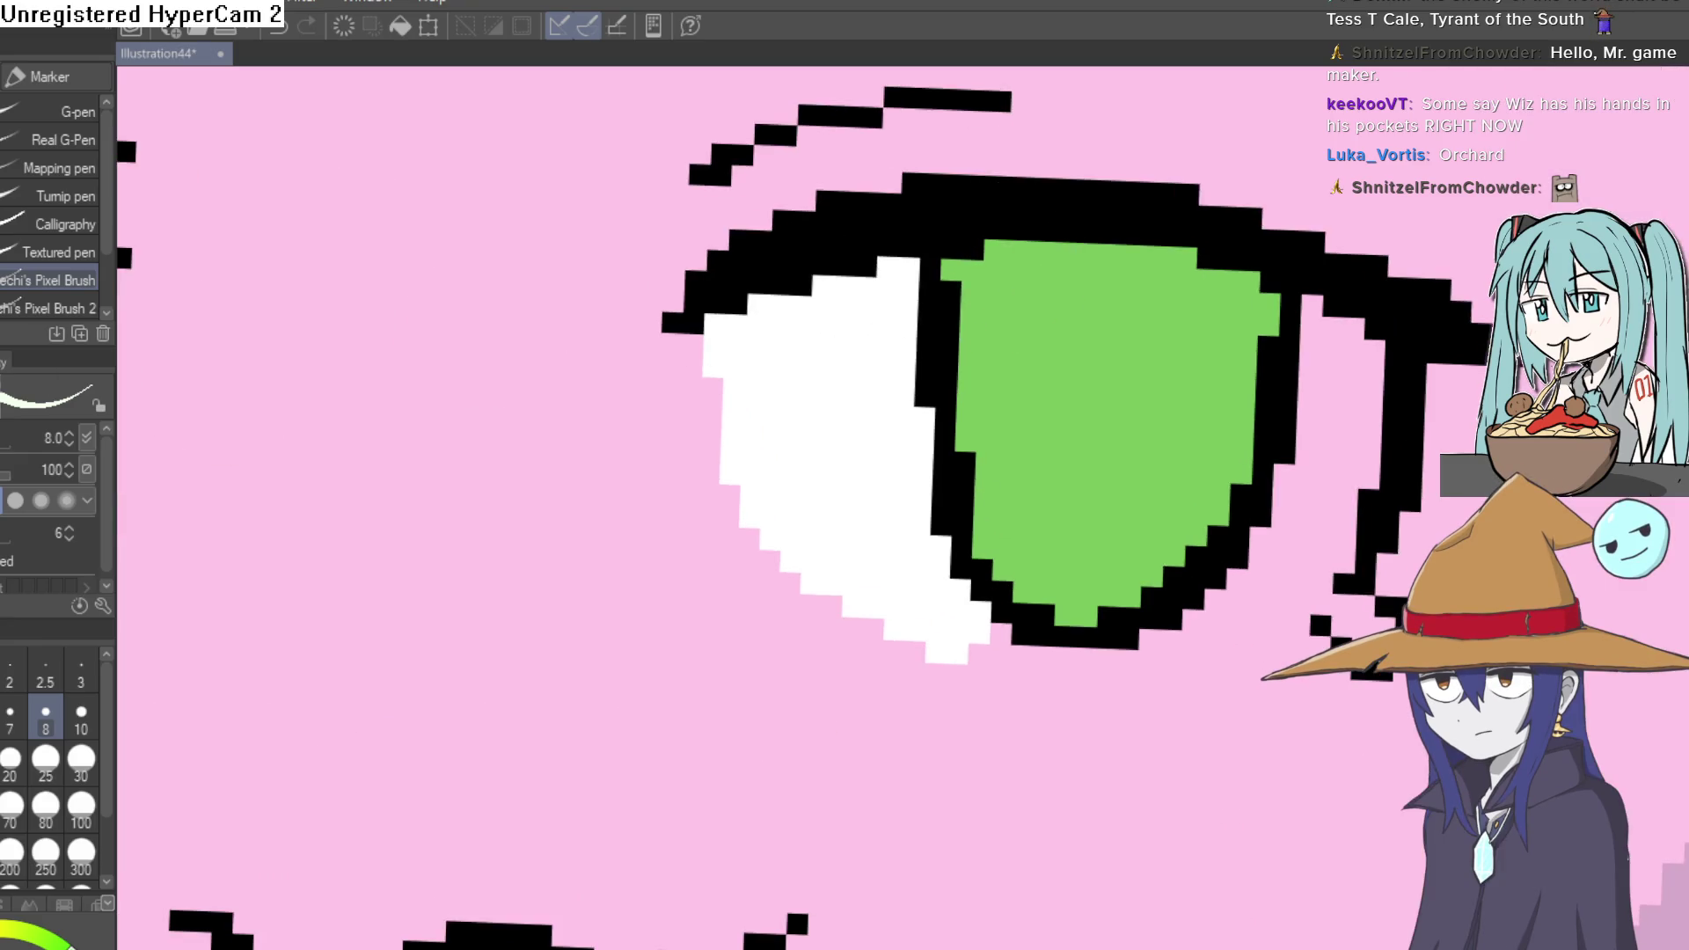
mouse_move(1065, 317)
mouse_down()
mouse_move(1026, 290)
mouse_move(886, 294)
mouse_move(942, 189)
mouse_move(913, 233)
mouse_up()
drag(860, 170, 950, 226)
key(h)
drag(632, 293, 715, 526)
drag(717, 396, 710, 496)
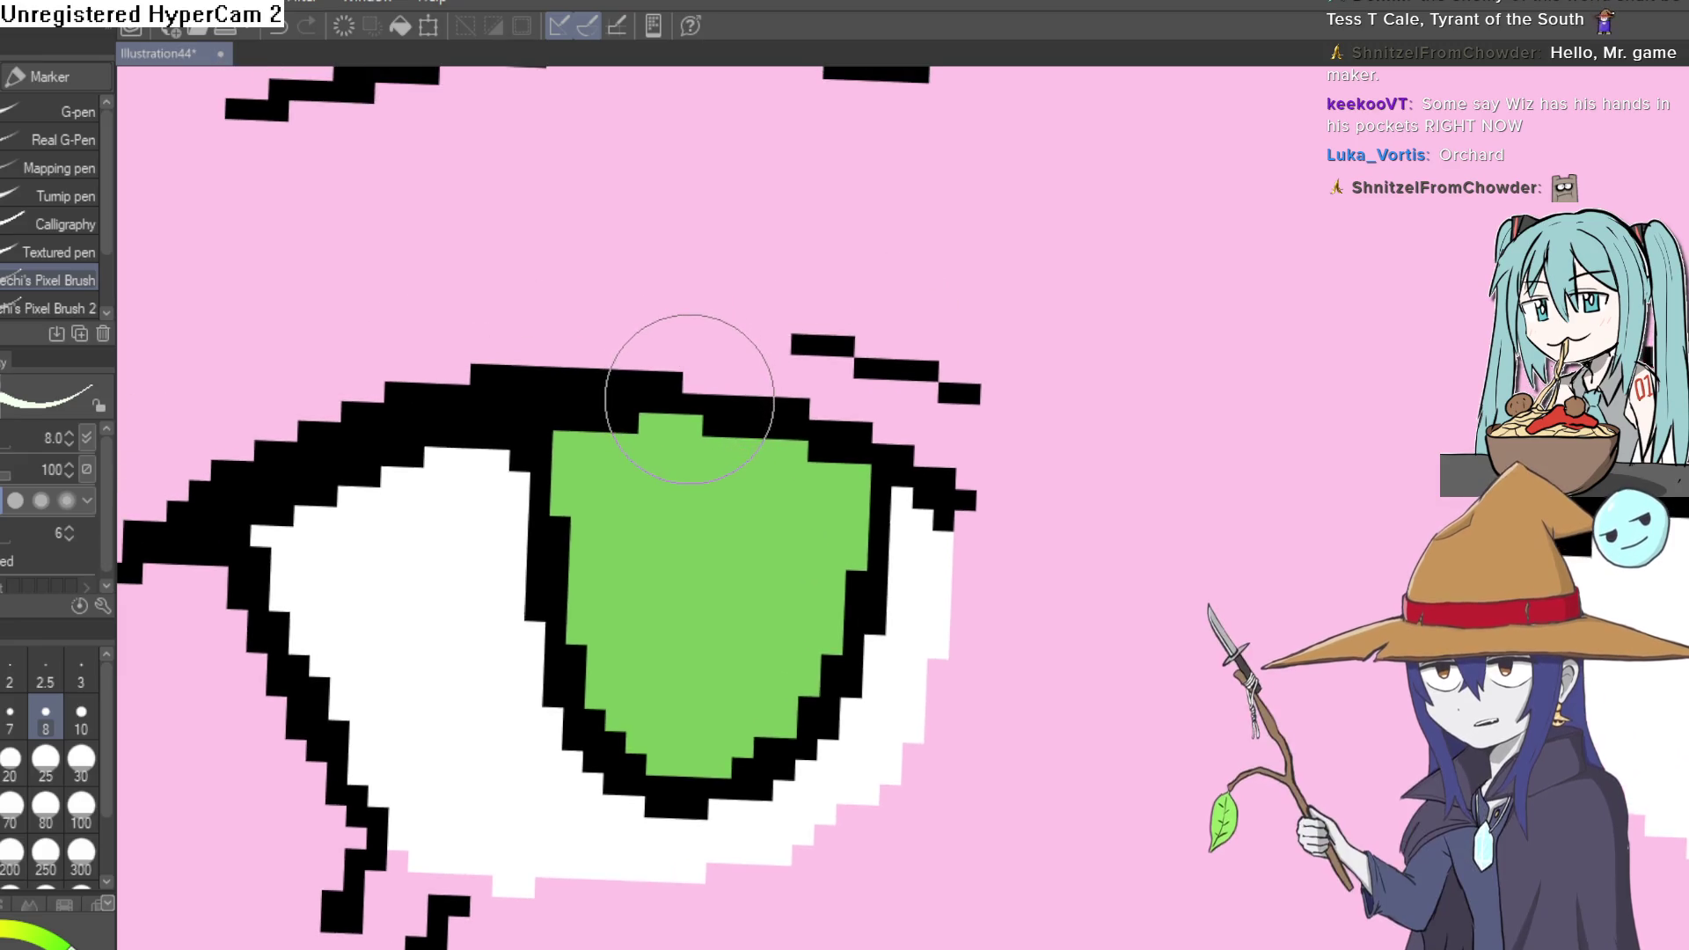
drag(678, 414, 623, 473)
scroll(623, 473, up, 2)
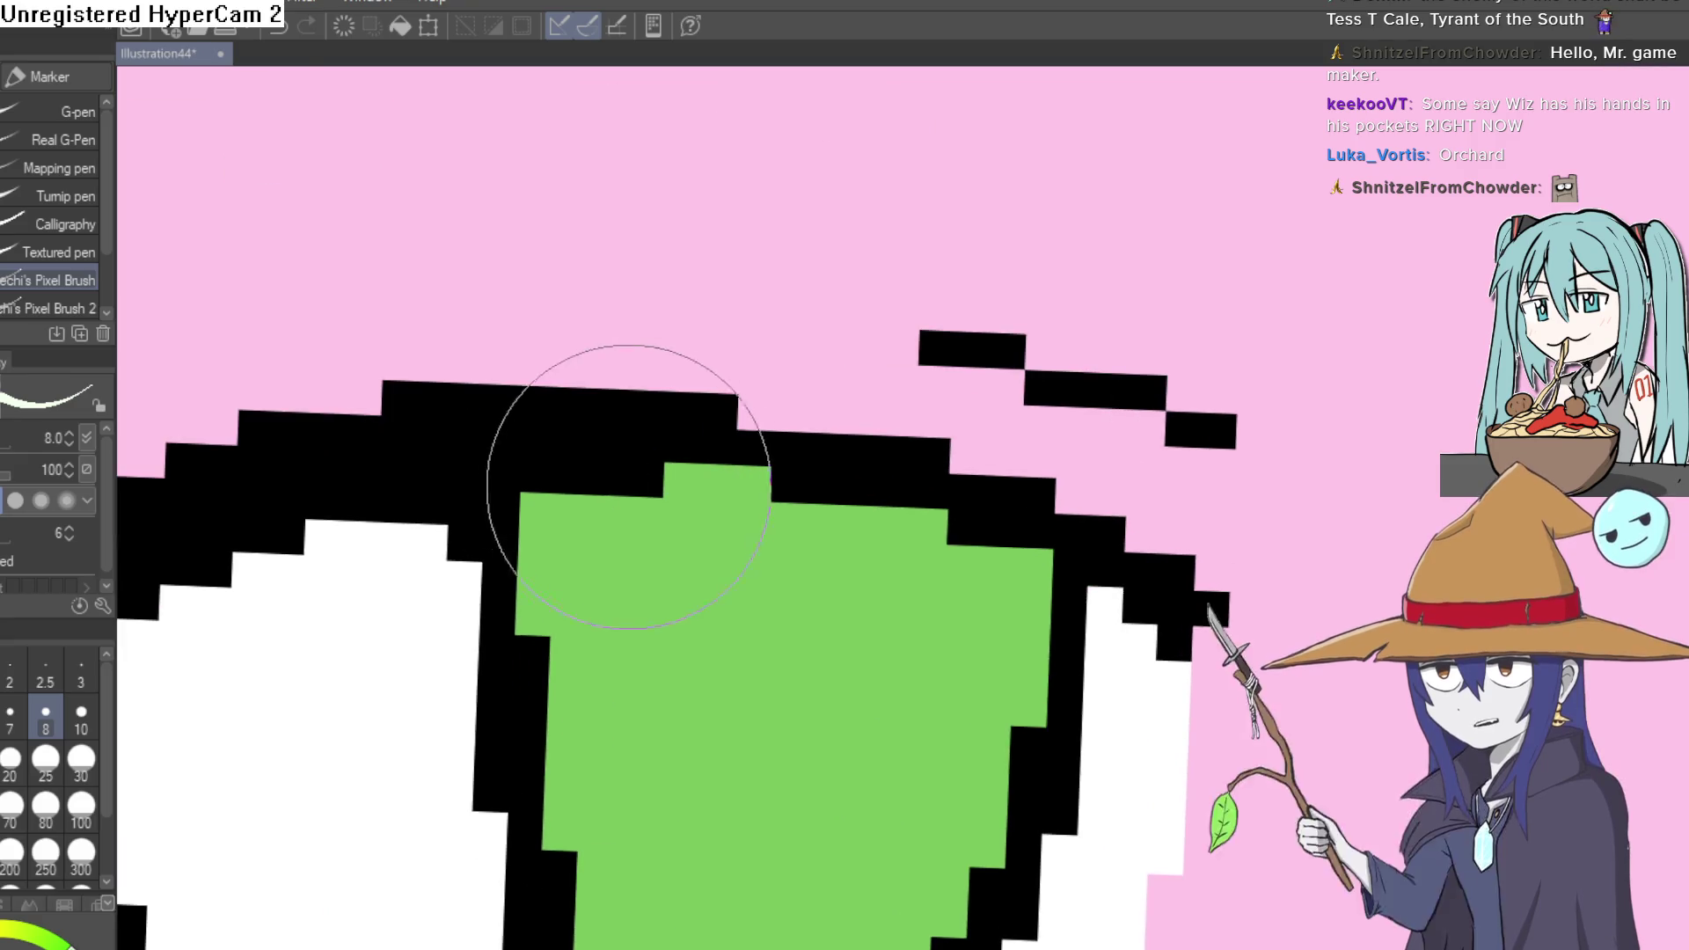
mouse_move(581, 704)
mouse_down()
mouse_move(584, 490)
mouse_move(569, 572)
mouse_up()
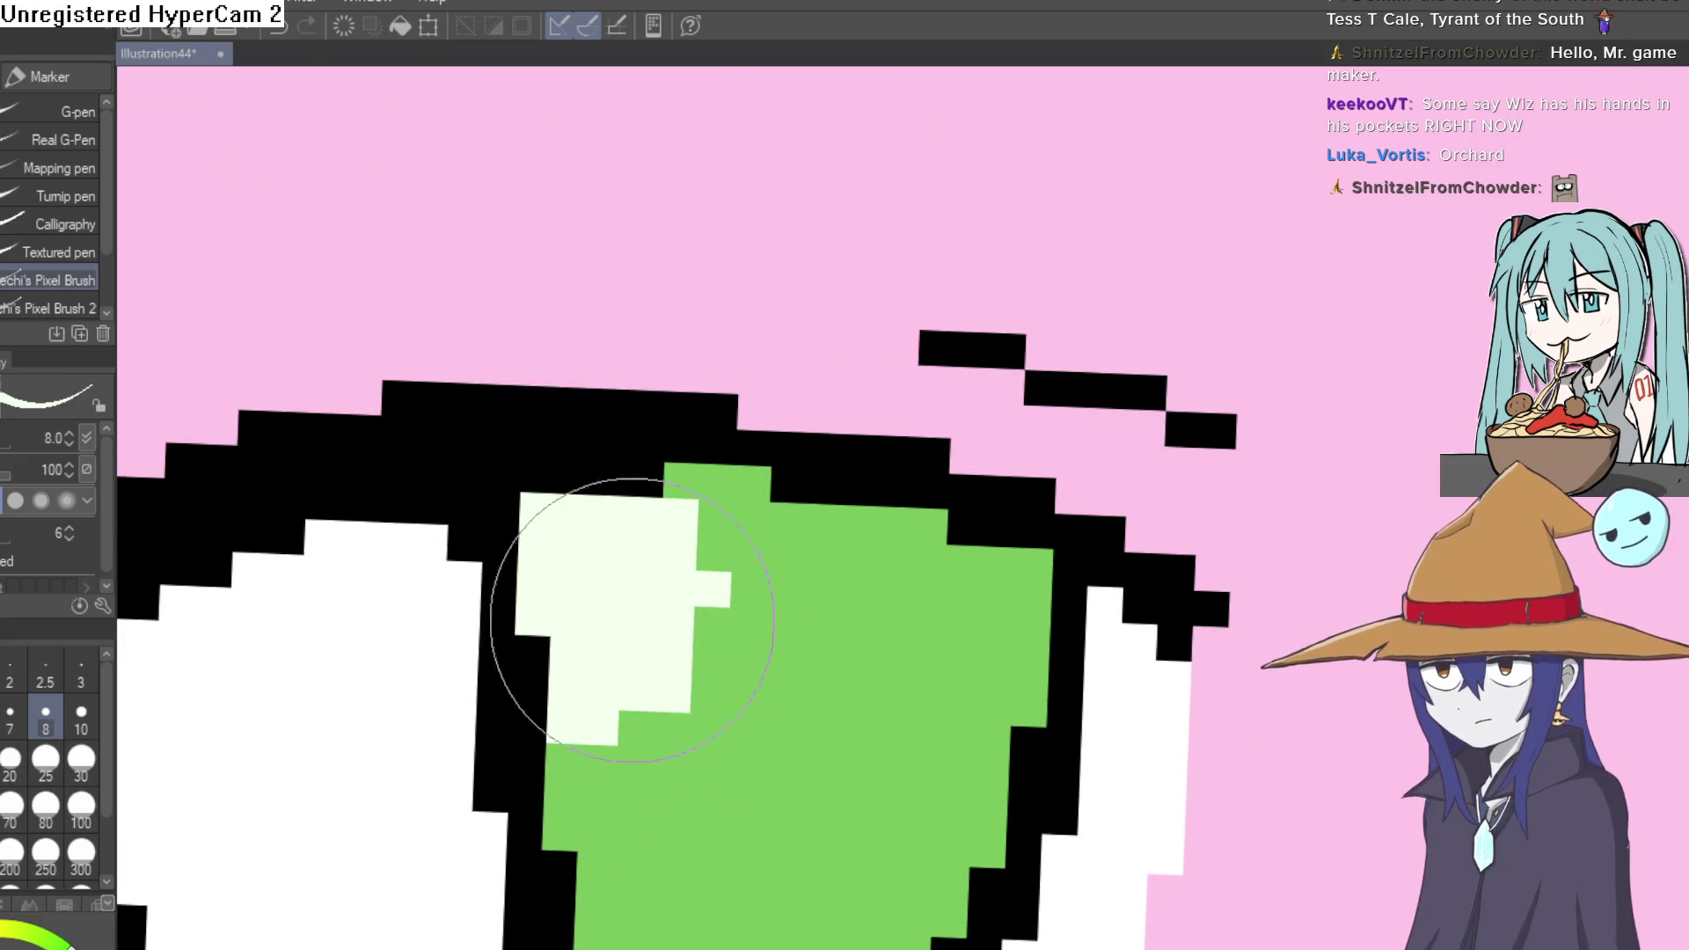
scroll(528, 703, down, 5)
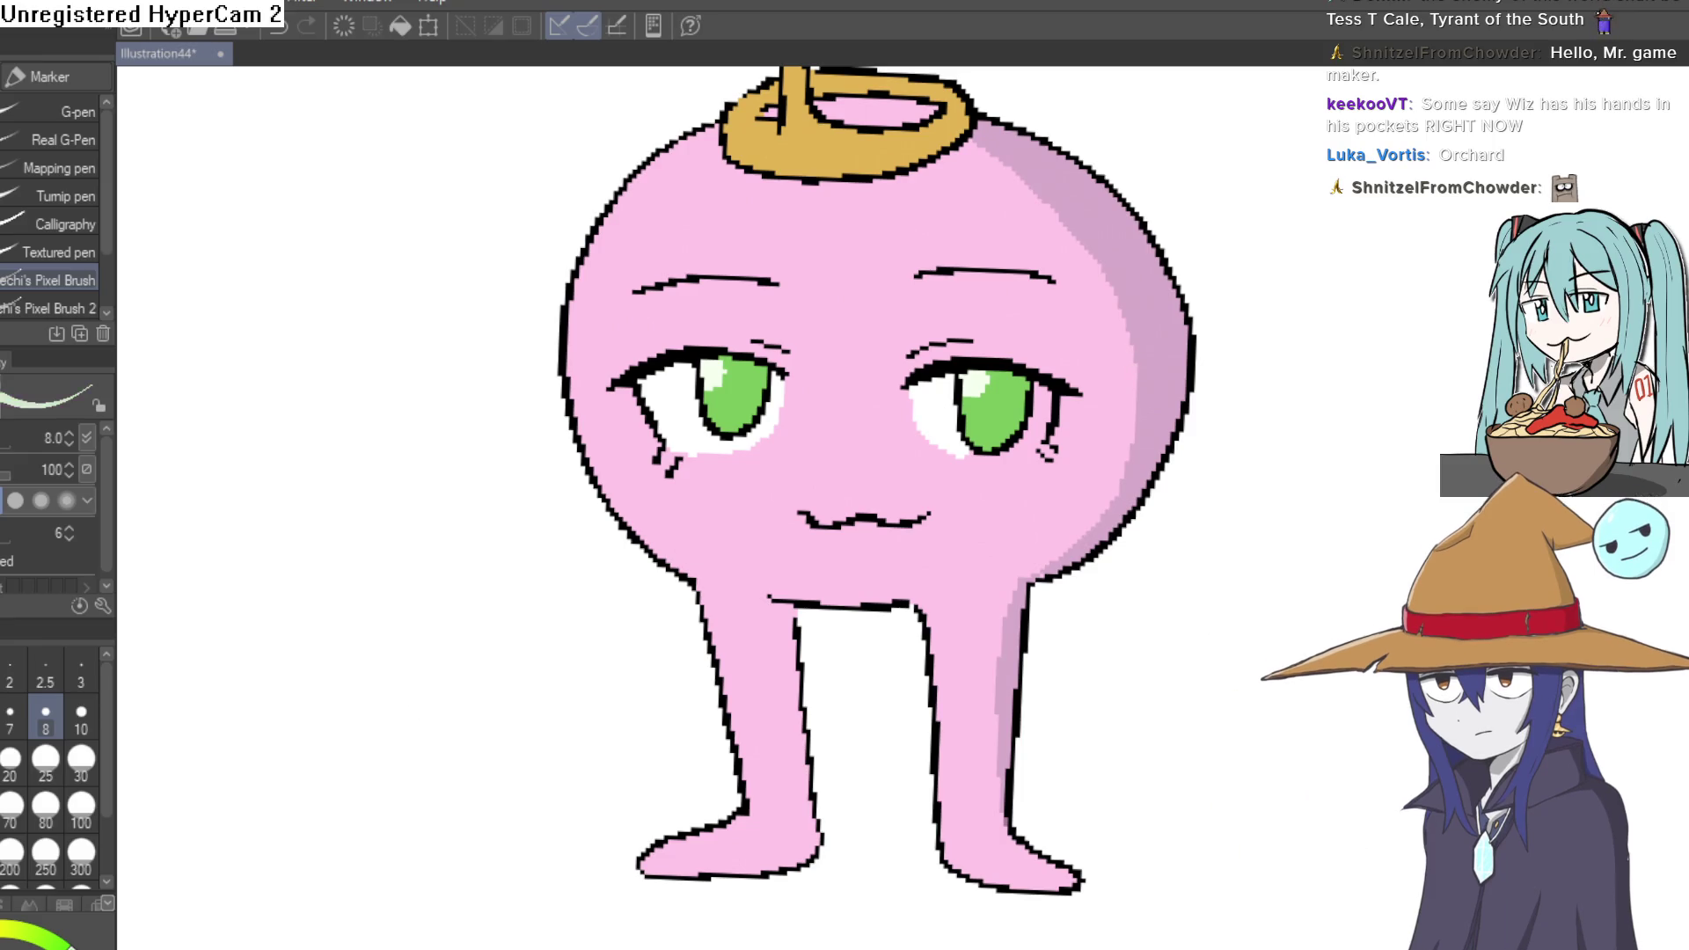
- Tilt the canvas and paint grey shading along the top edge of the eye white
key(minus)
key(minus)
key(minus)
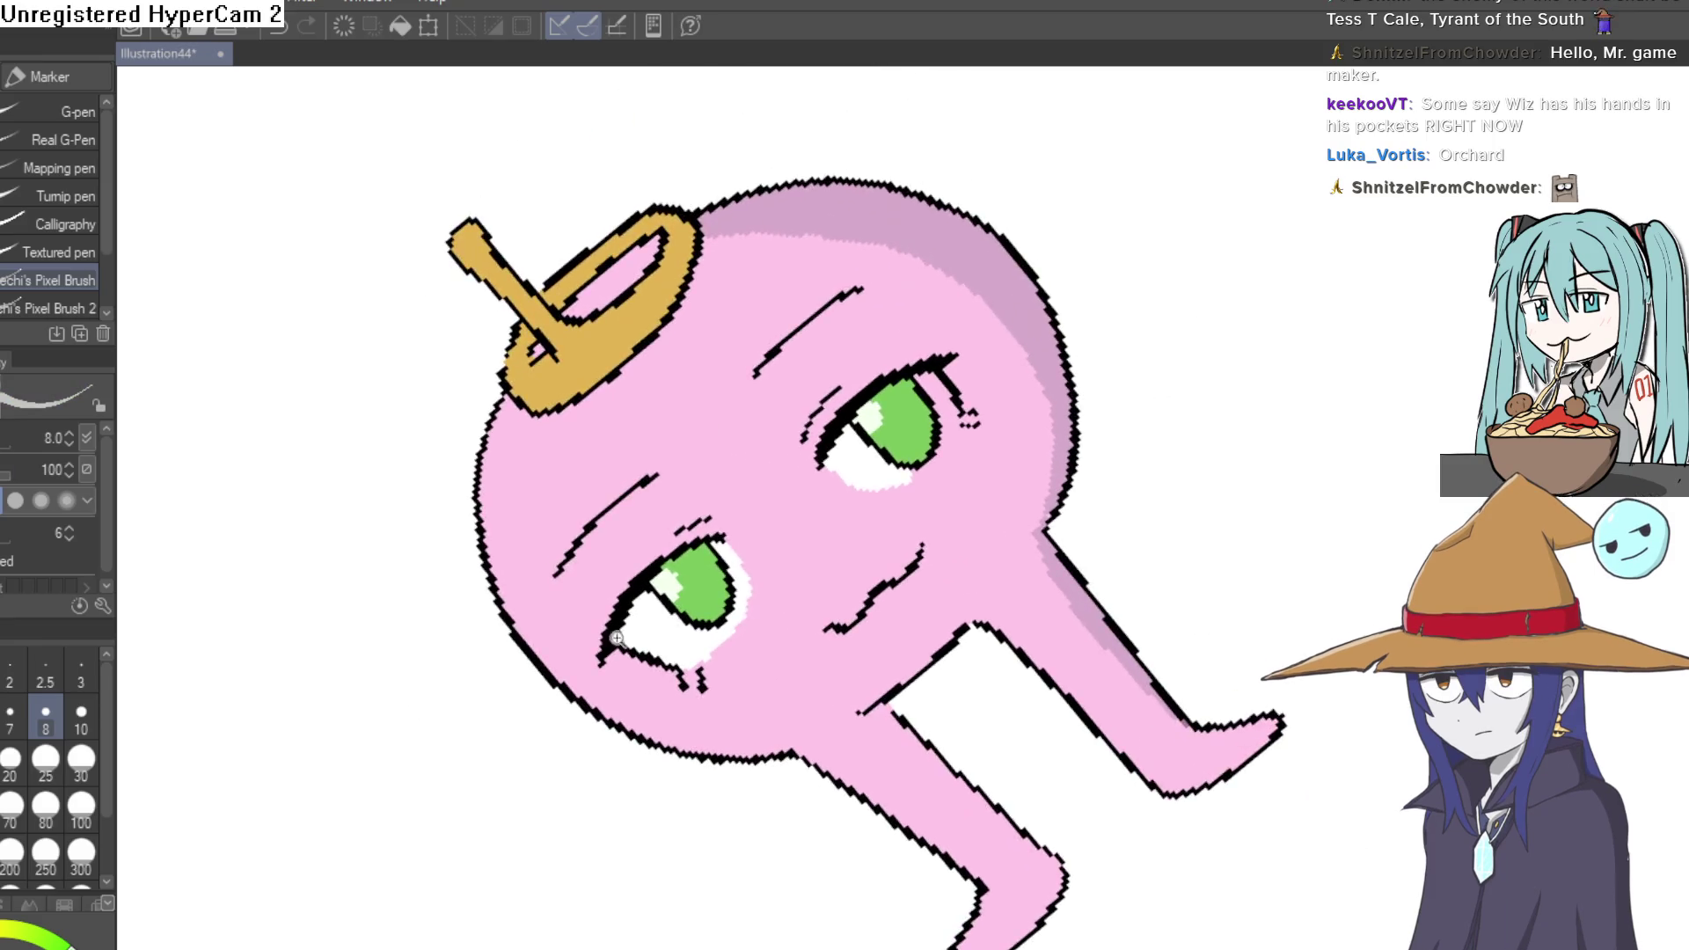
scroll(678, 695, up, 5)
mouse_move(679, 695)
mouse_down()
mouse_move(810, 396)
mouse_move(822, 302)
mouse_move(716, 388)
mouse_move(701, 695)
mouse_up()
drag(970, 387, 671, 660)
mouse_move(894, 276)
mouse_down()
mouse_move(950, 302)
mouse_move(1011, 396)
mouse_move(1064, 433)
mouse_move(671, 566)
mouse_up()
mouse_move(720, 440)
mouse_down()
mouse_move(663, 528)
mouse_move(754, 388)
mouse_move(792, 415)
mouse_up()
mouse_move(1191, 66)
mouse_down()
mouse_move(989, 387)
mouse_move(1101, 302)
mouse_move(1067, 422)
mouse_move(1226, 528)
mouse_move(1239, 393)
mouse_move(1072, 396)
mouse_up()
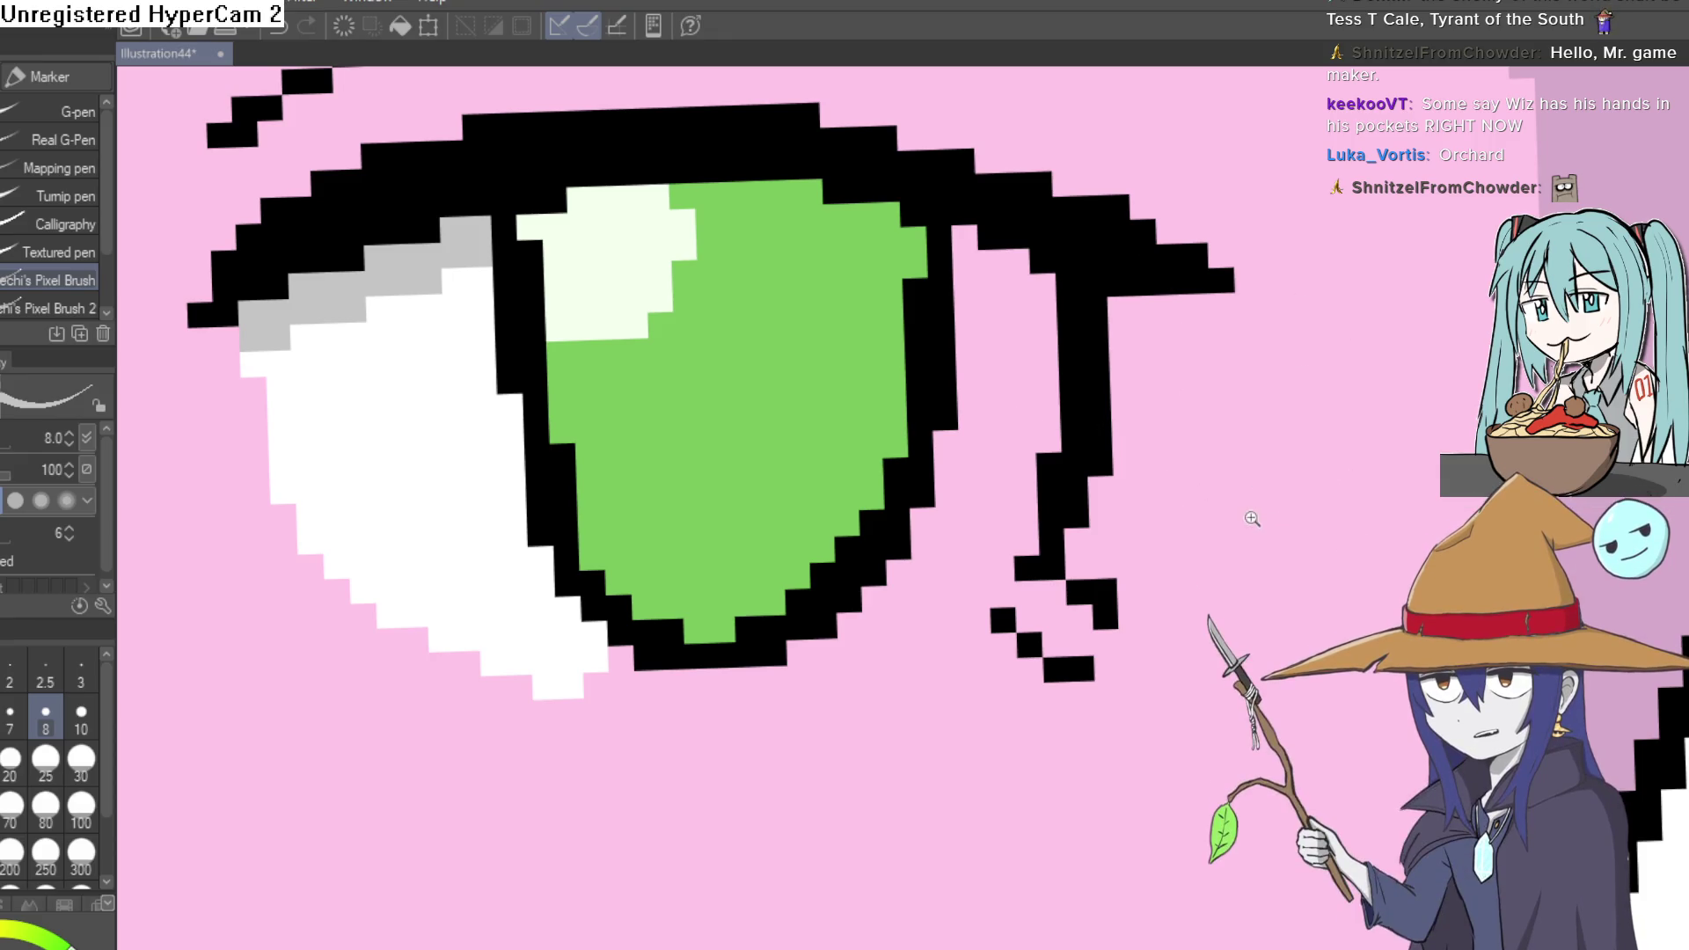
- Sample the eye white and whiten grey pixels on top and beneath the iris
key(ctrl+0)
mouse_move(1390, 407)
mouse_down()
mouse_move(1170, 408)
mouse_move(1079, 371)
mouse_up()
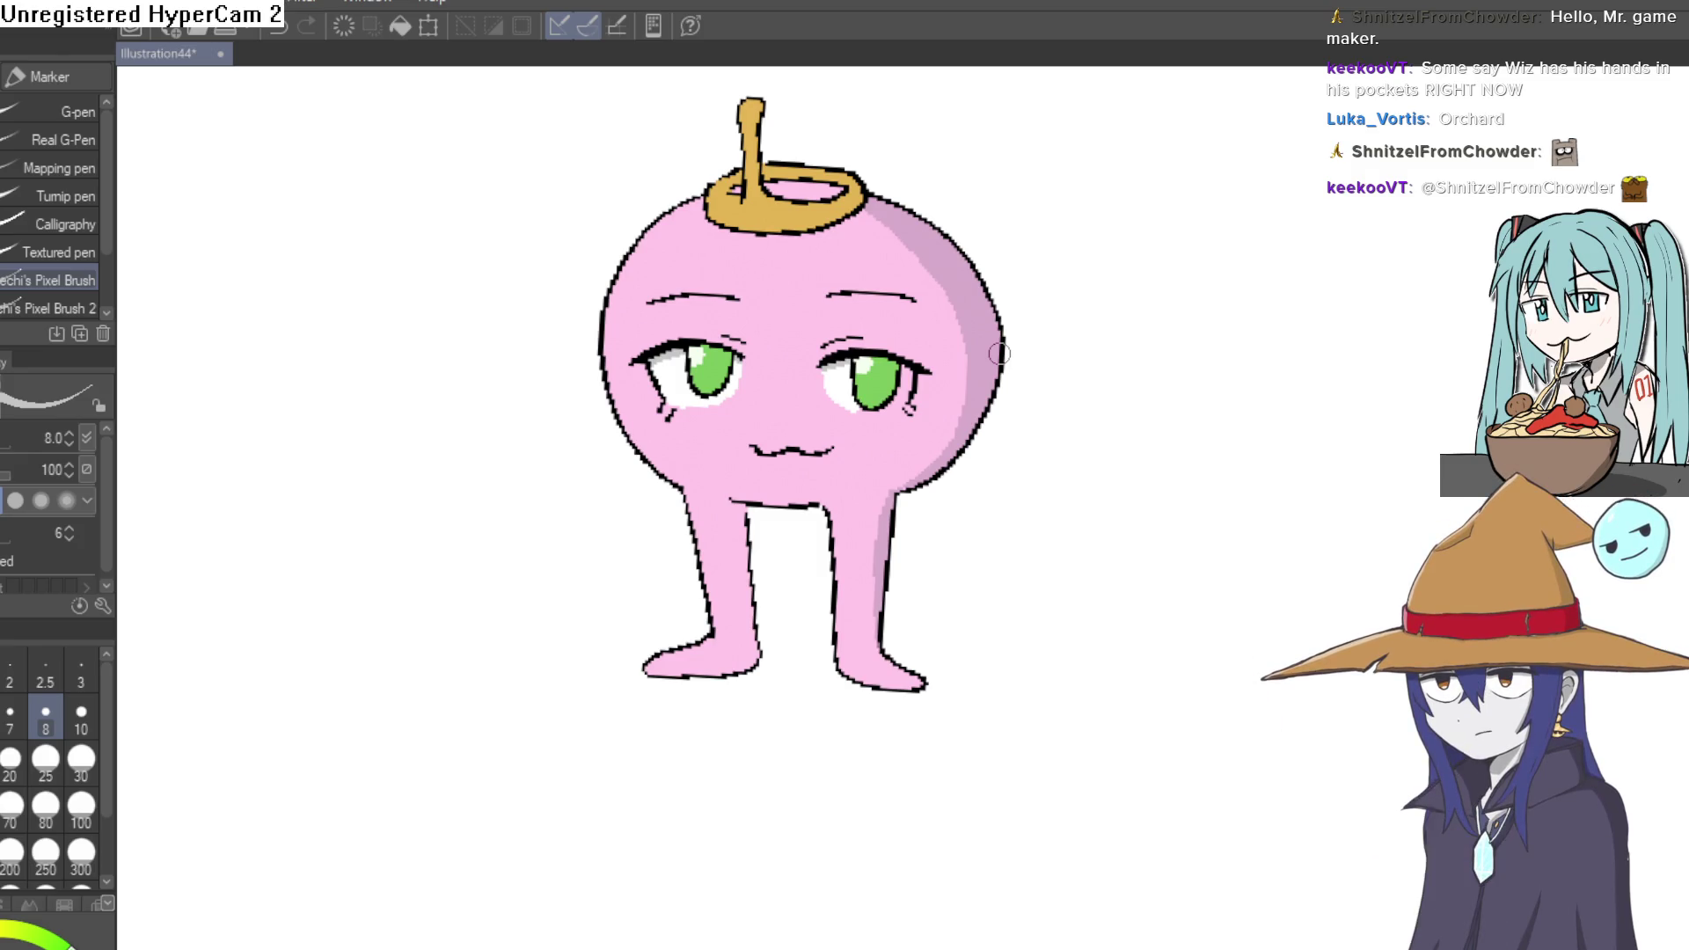
scroll(999, 354, up, 5)
key(i)
click(564, 261)
key(p)
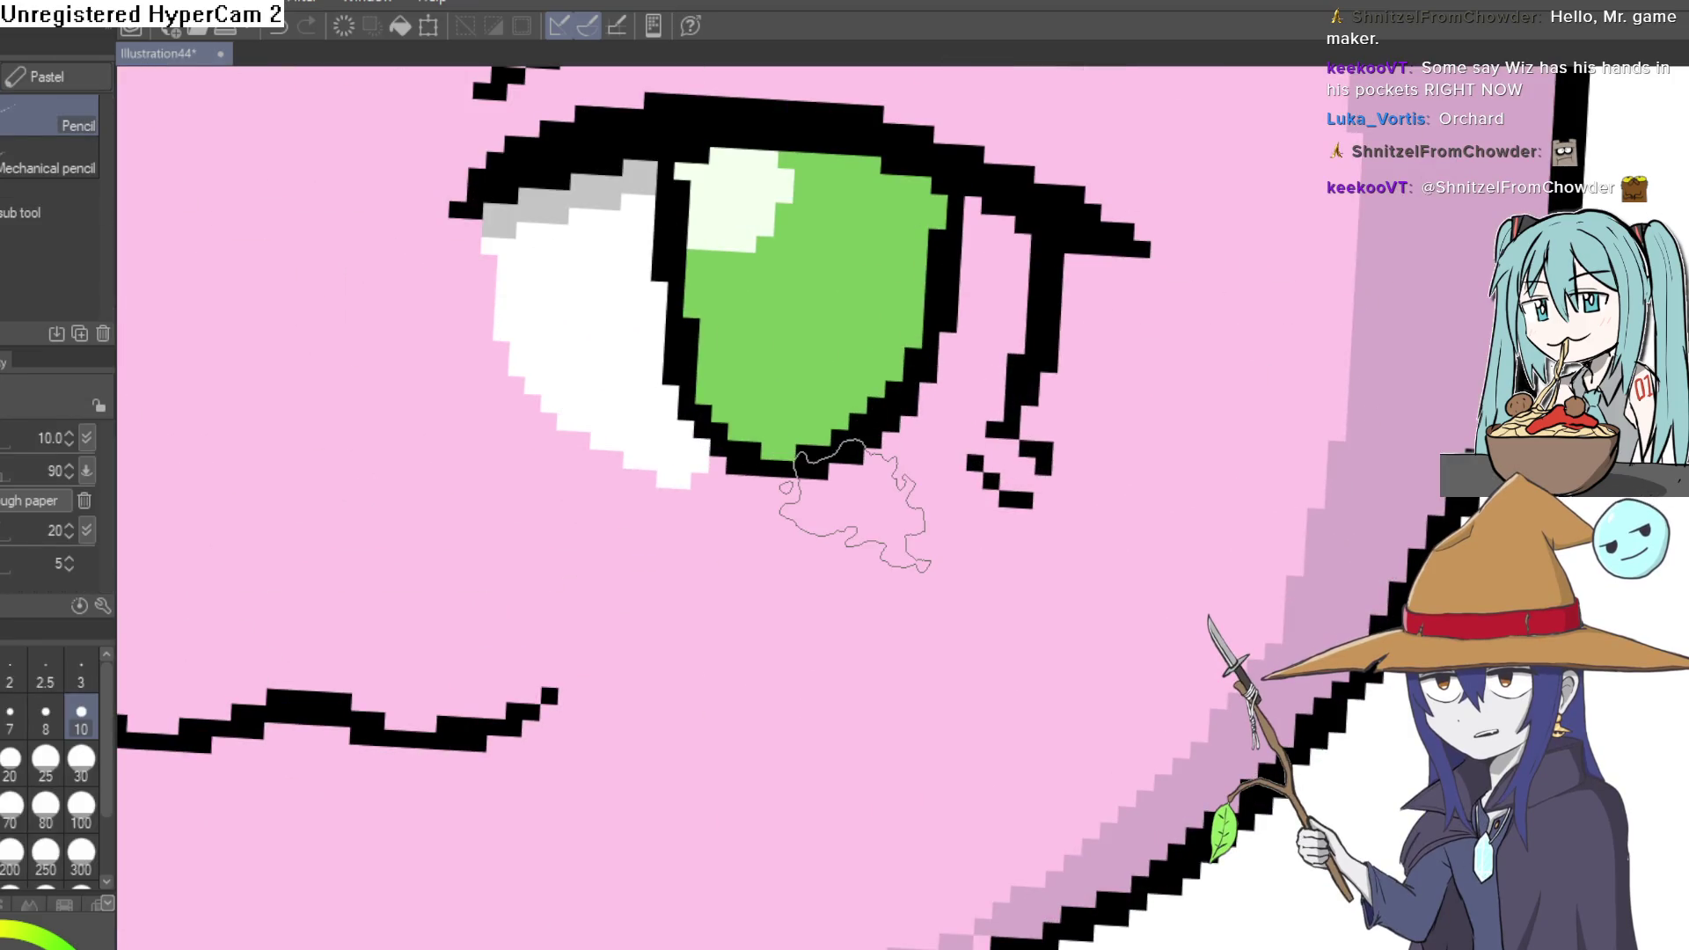
click(640, 174)
click(491, 212)
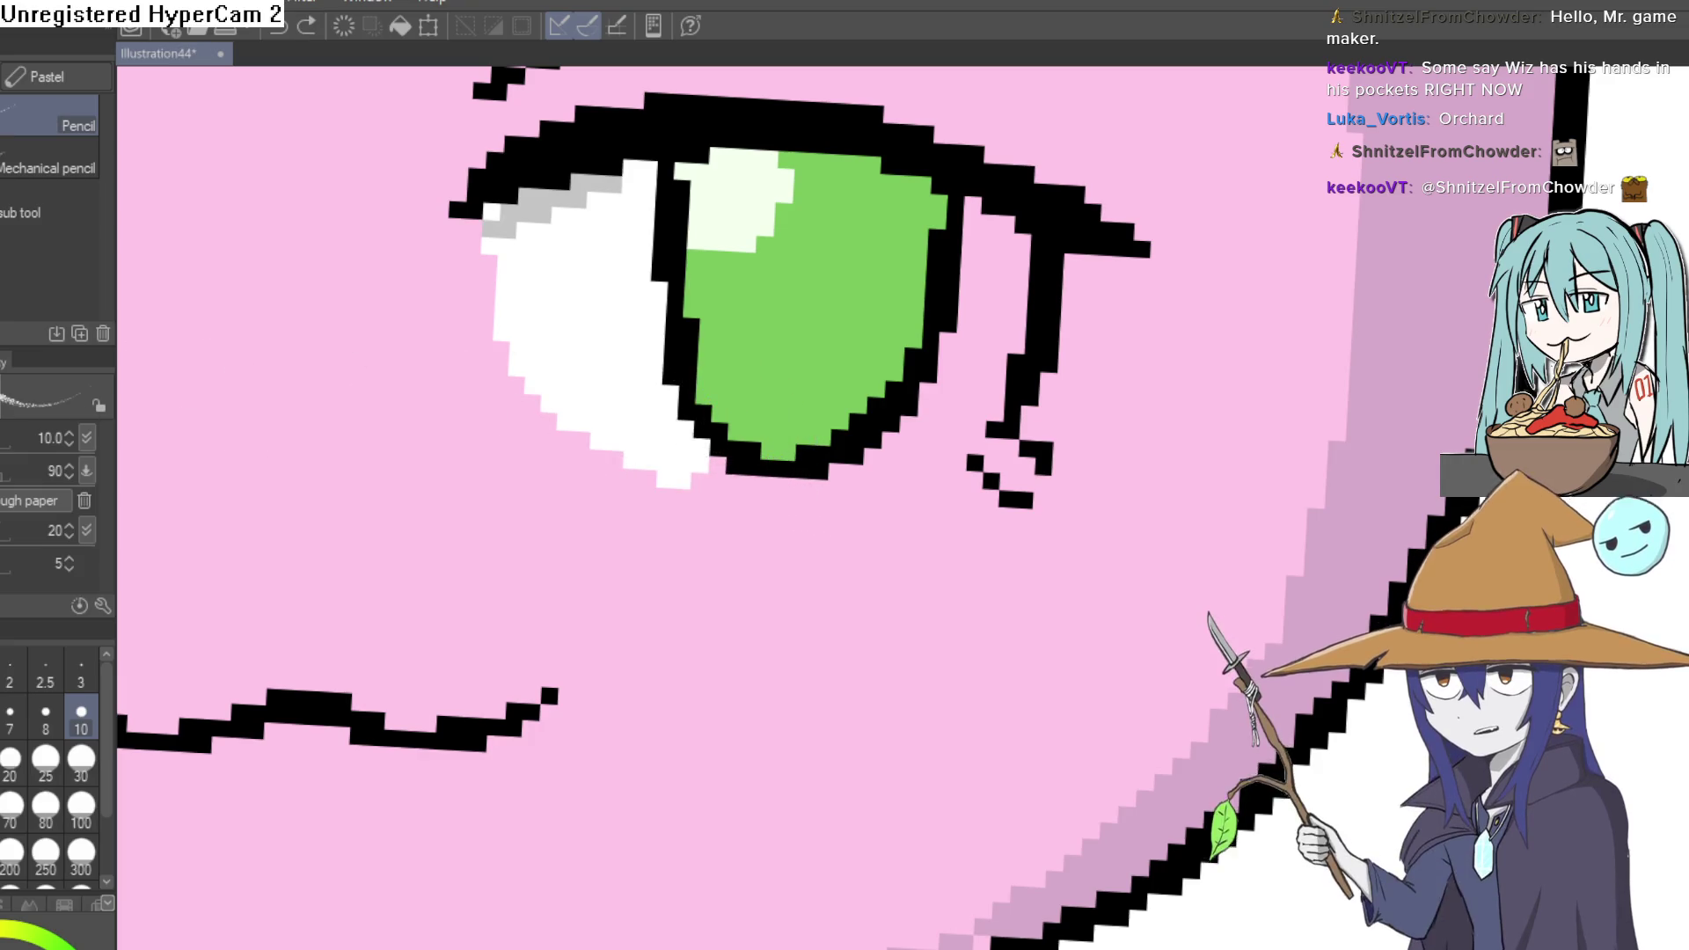
key(p)
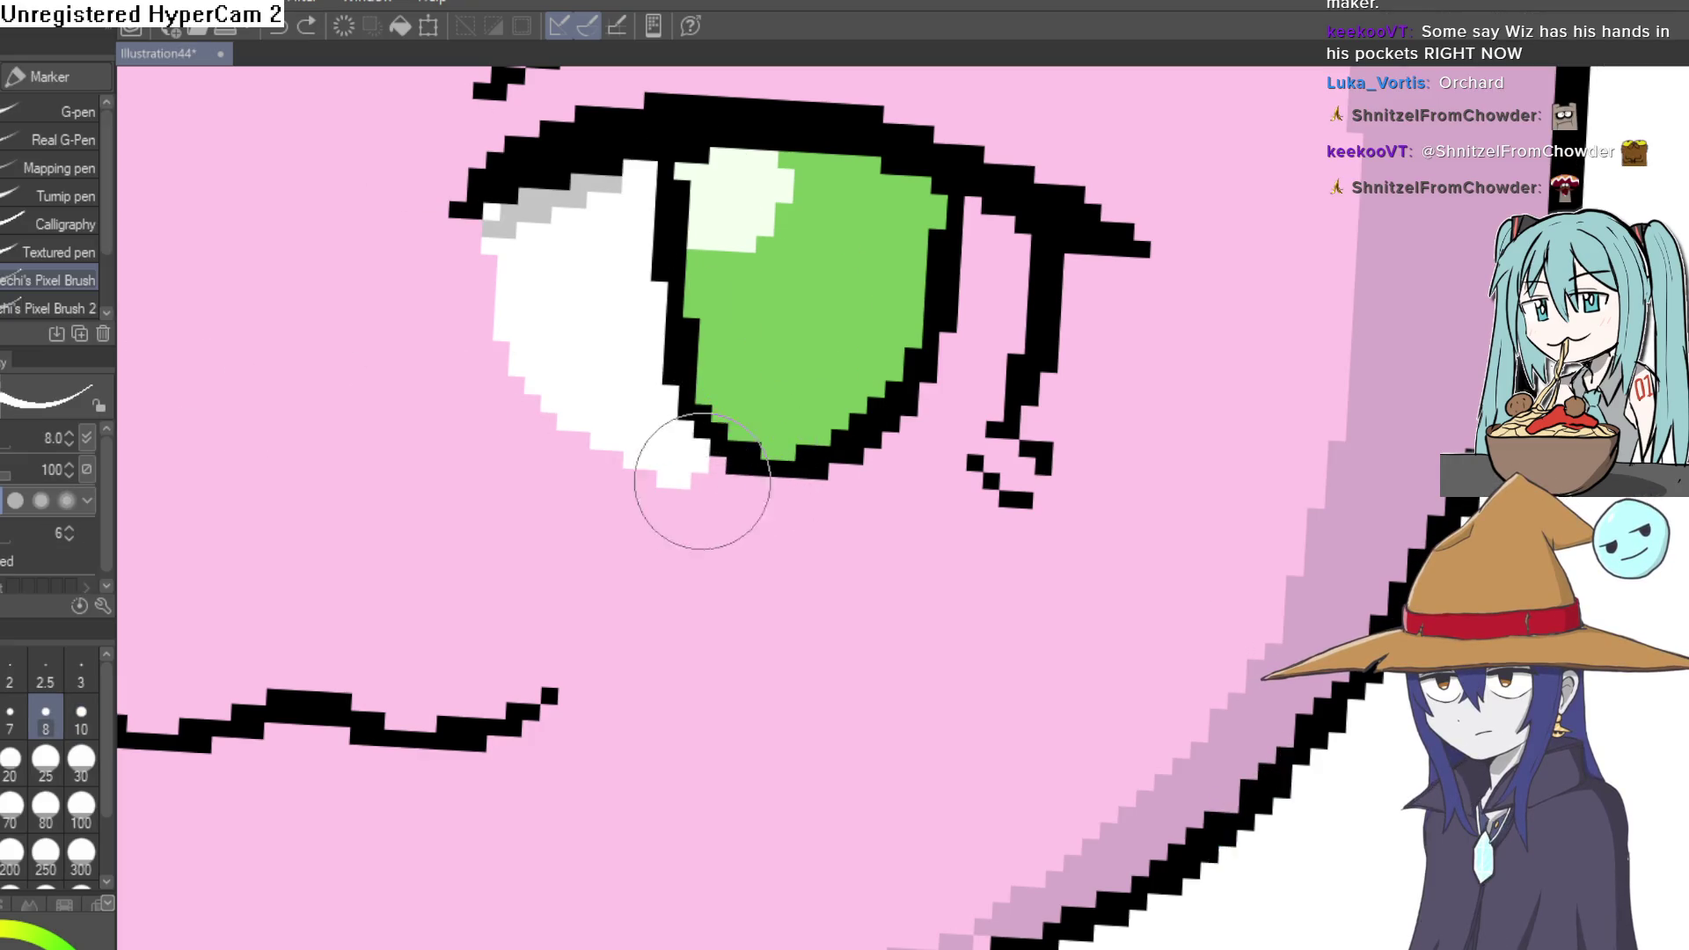
mouse_move(728, 452)
mouse_down()
mouse_move(906, 469)
mouse_move(999, 452)
mouse_move(898, 377)
mouse_move(924, 369)
mouse_move(984, 214)
mouse_move(992, 299)
mouse_up()
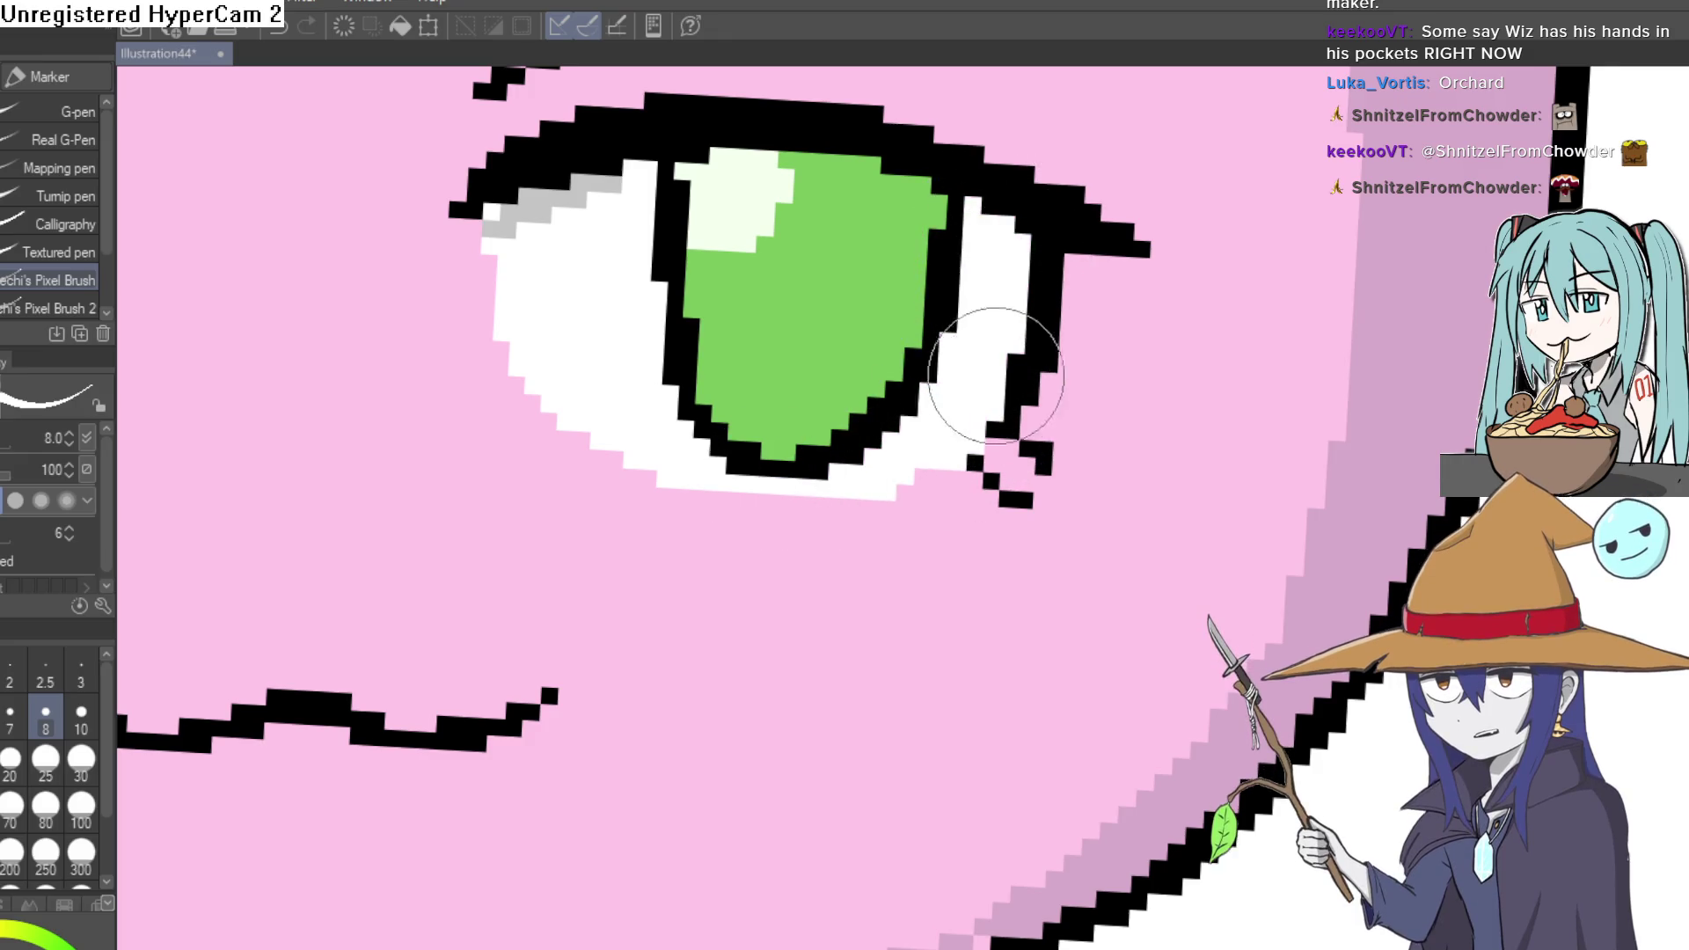
- Try a lighter pink fill on the head's right-side shading, then undo it
key(ctrl+0)
drag(1095, 438, 1075, 461)
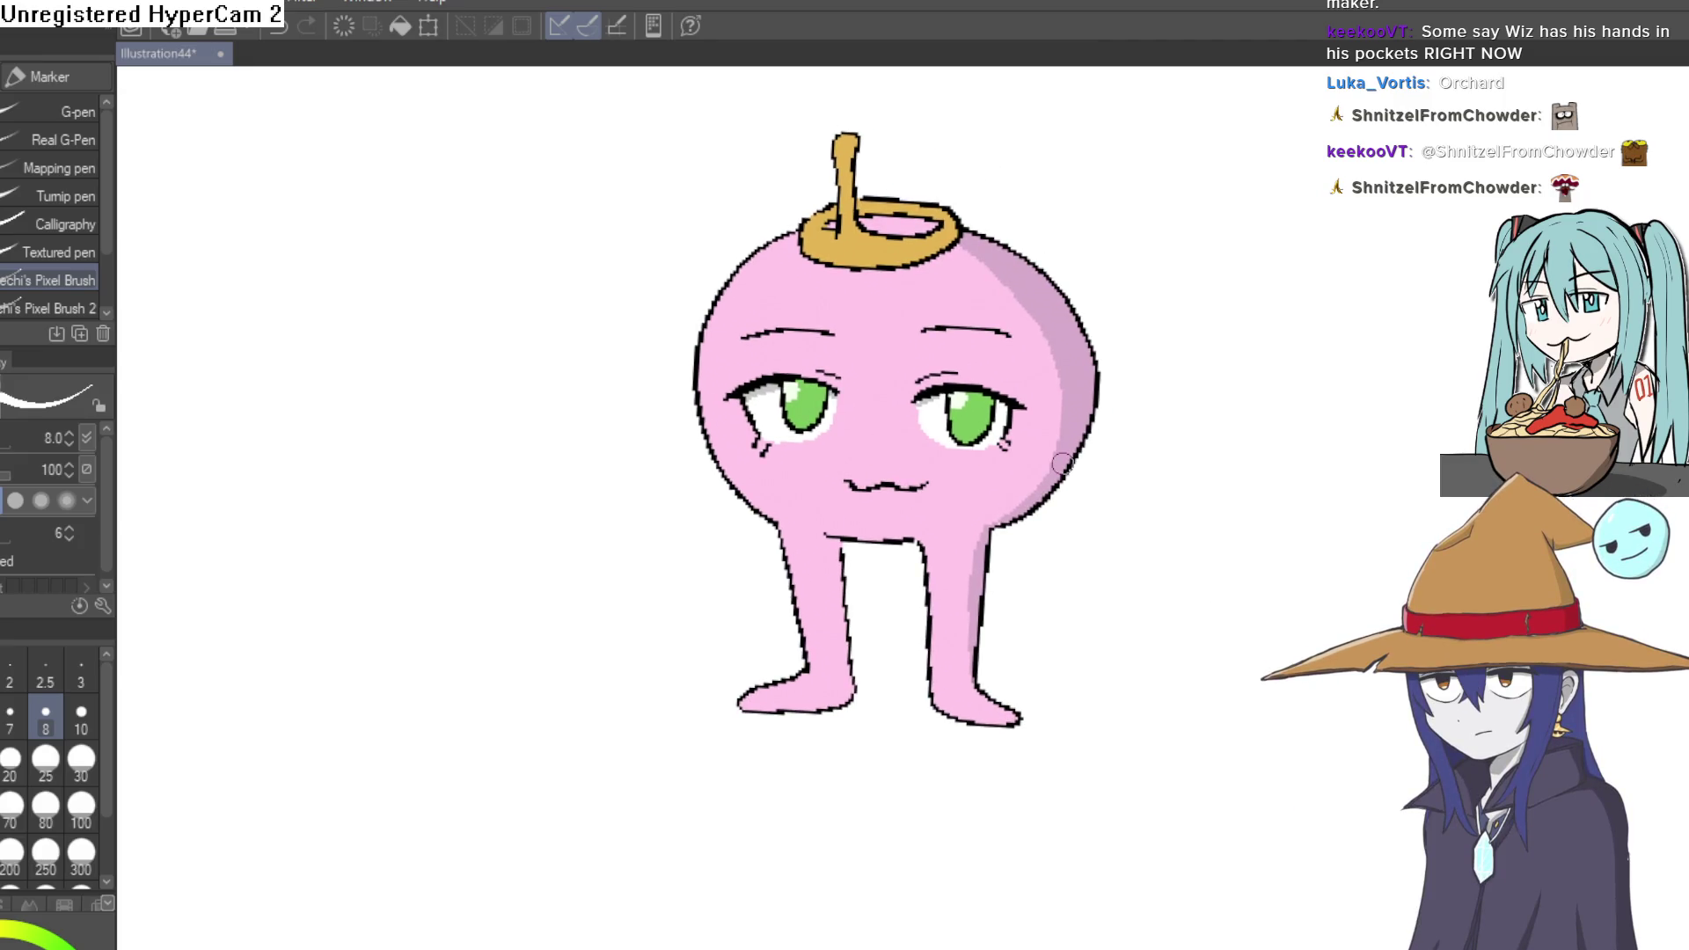
drag(1062, 464, 992, 471)
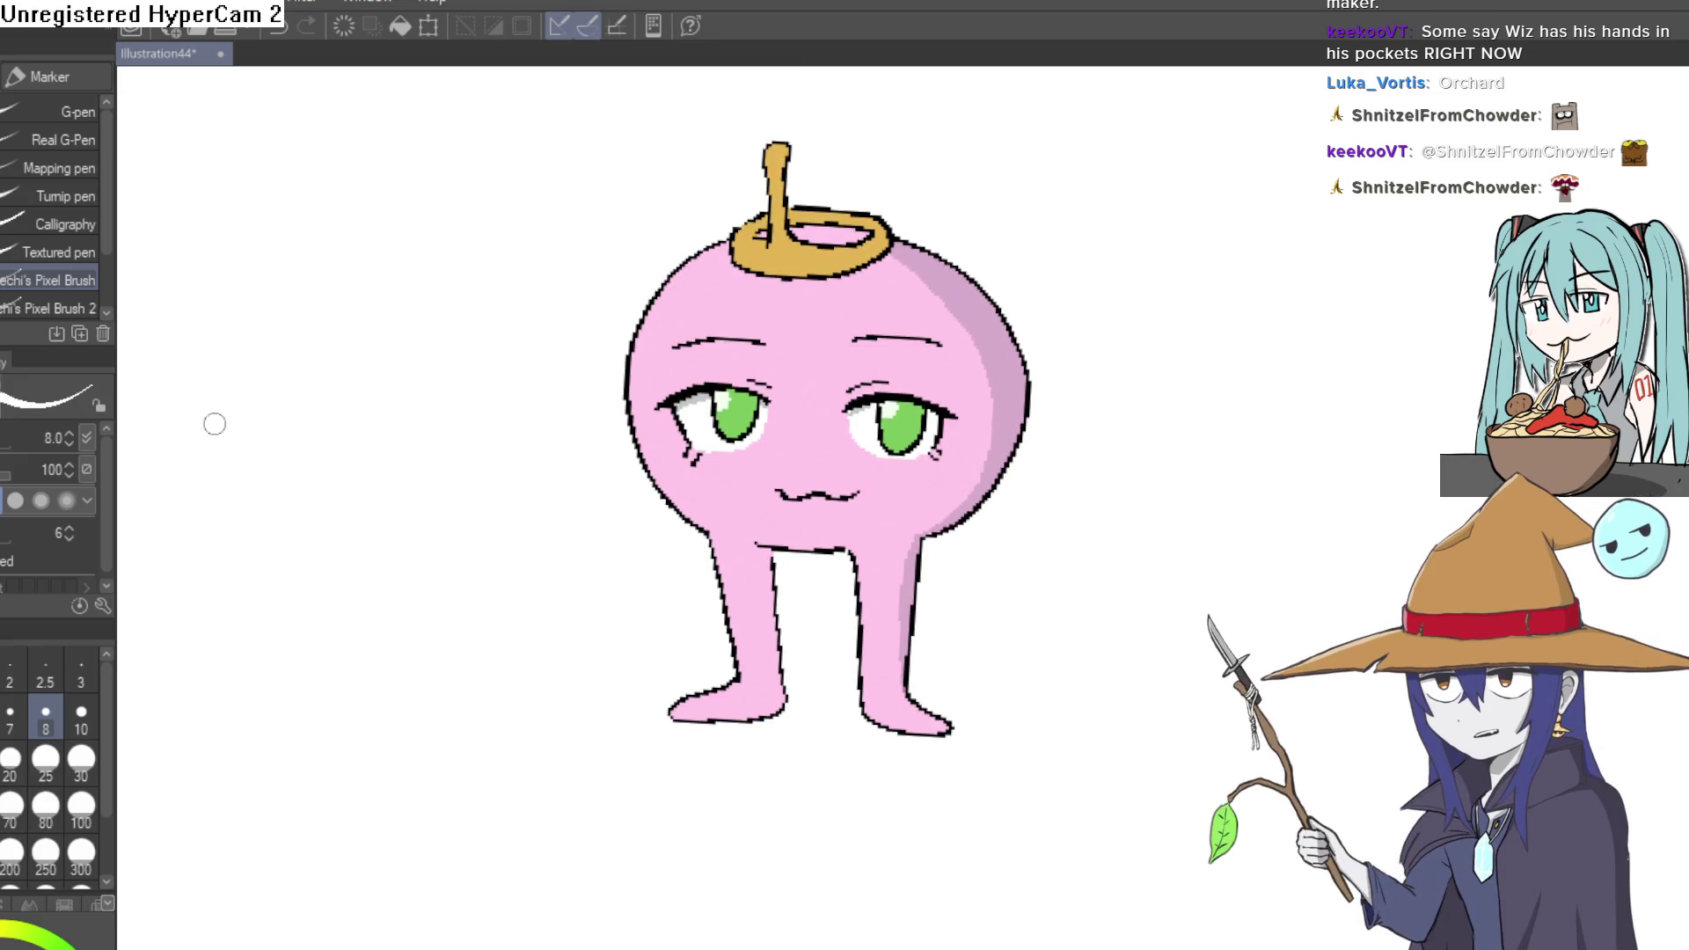
key(i)
click(1005, 312)
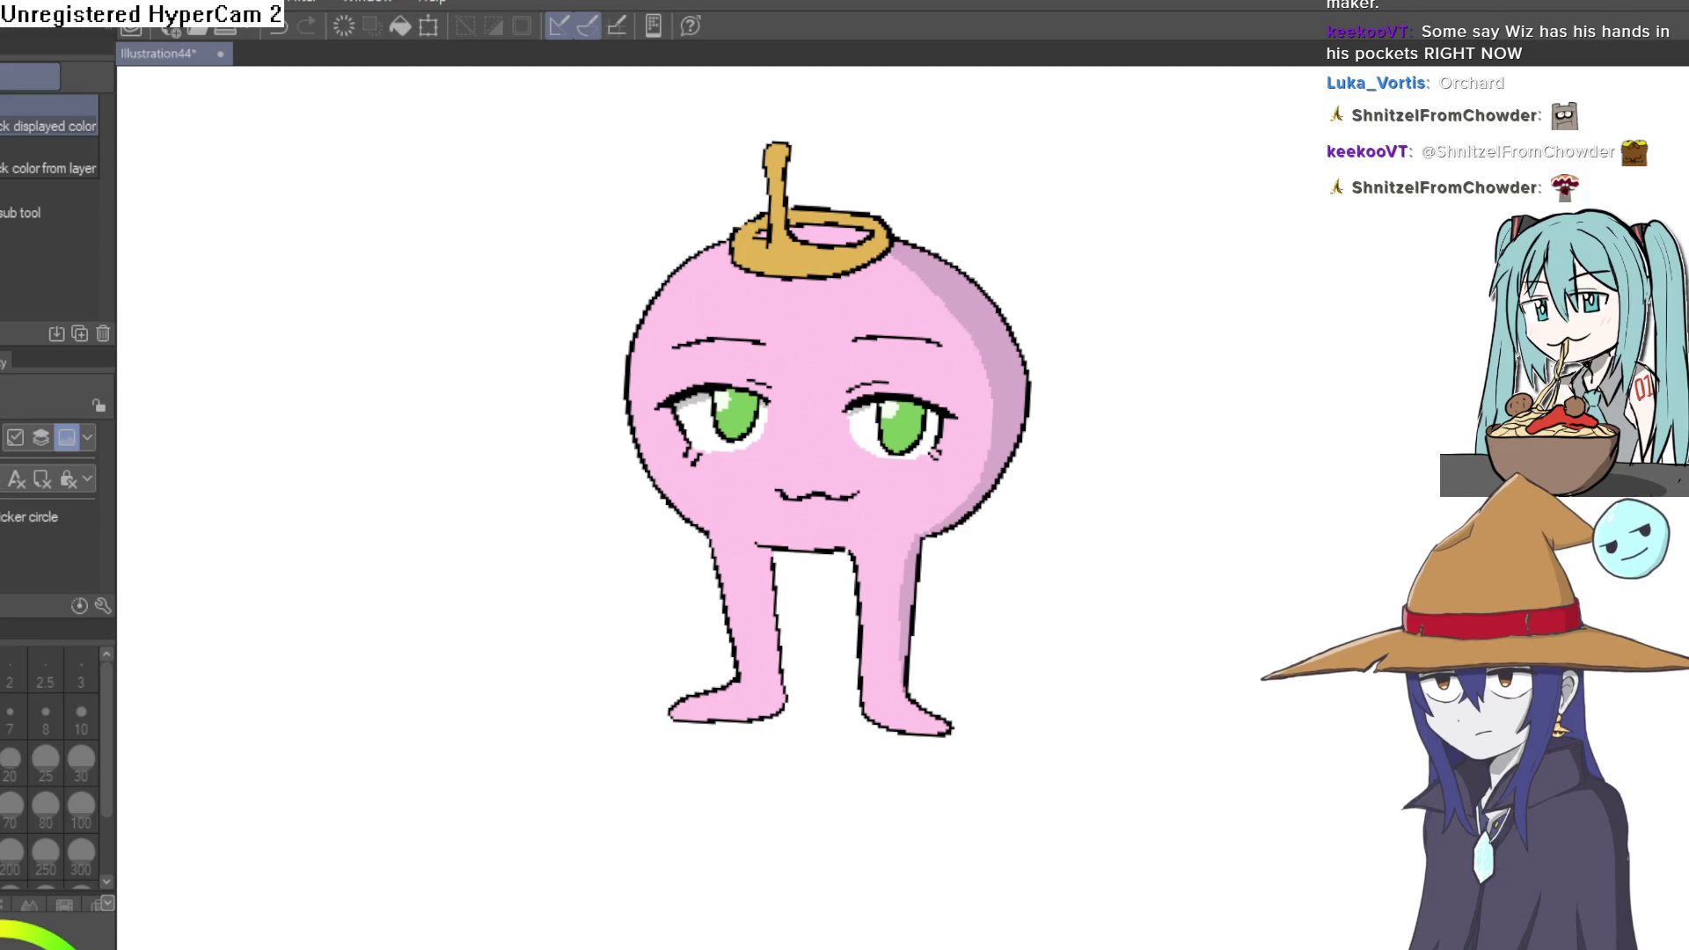
key(g)
click(959, 297)
key(ctrl+z)
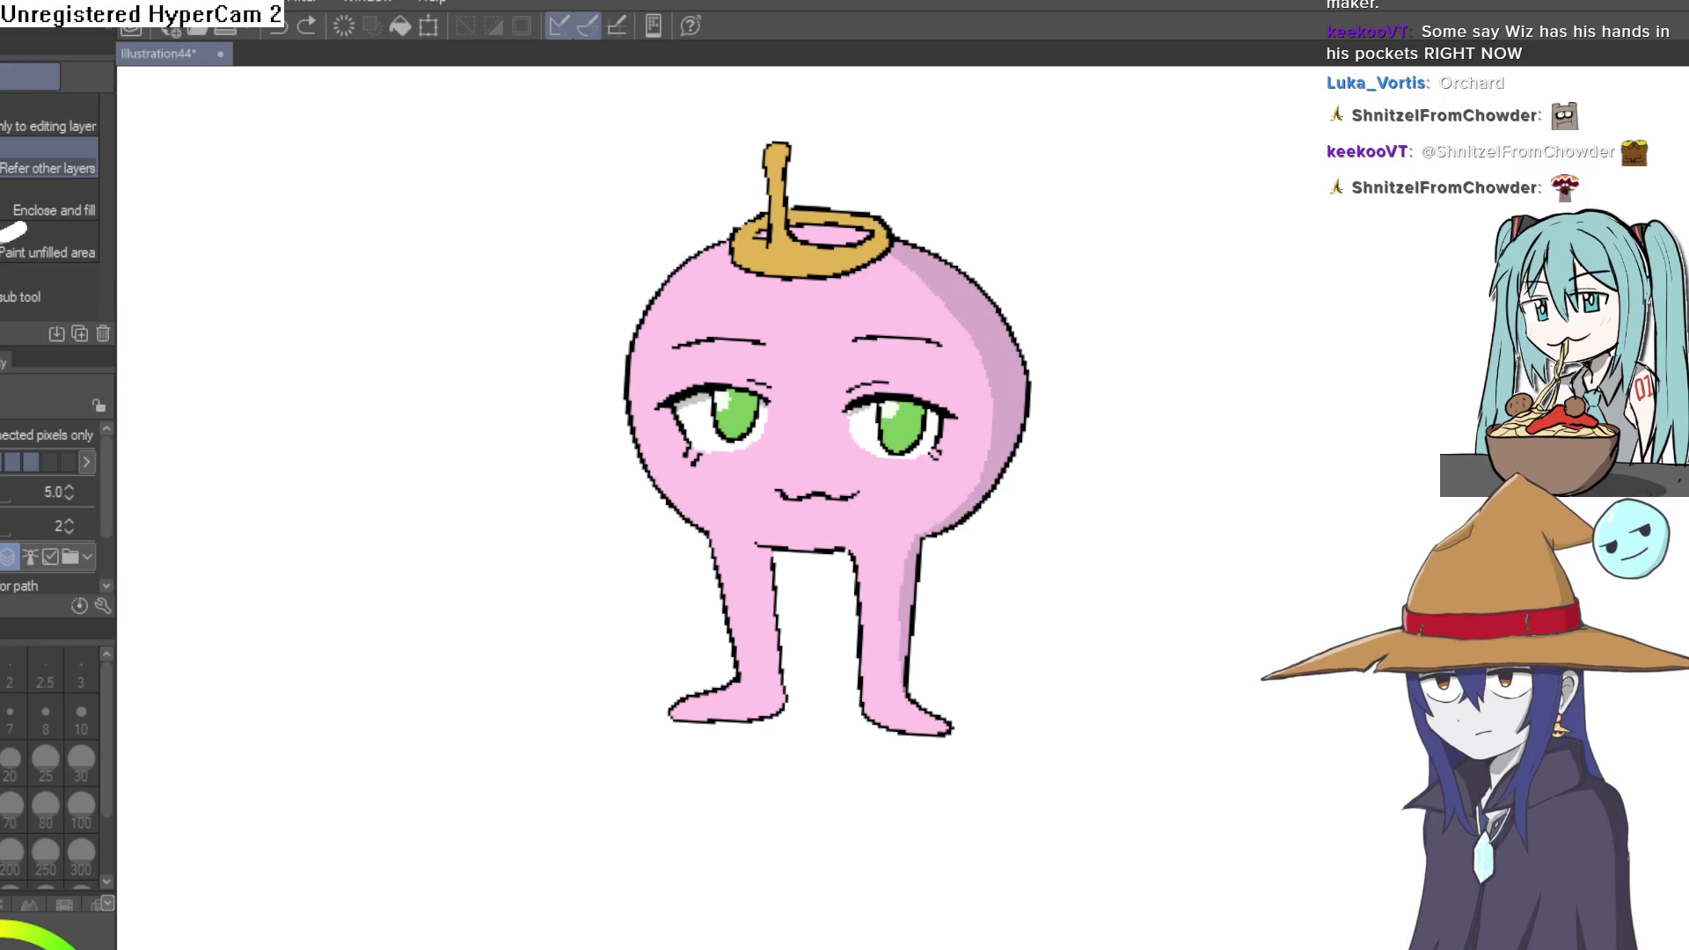
key(i)
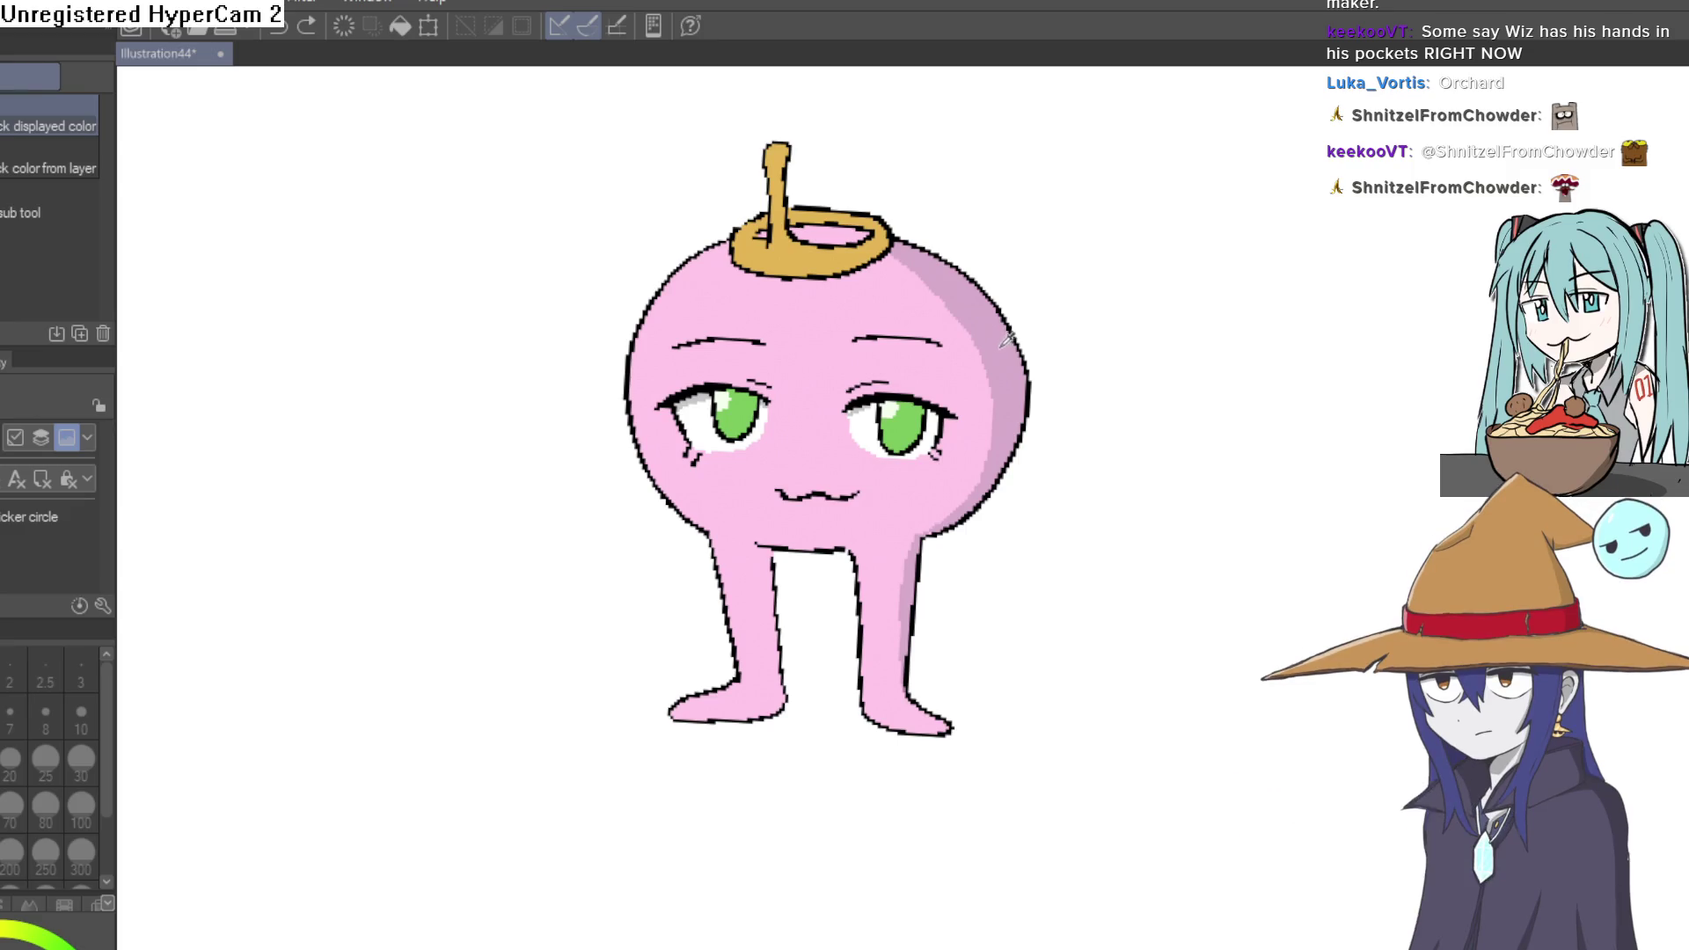
- Fill the halo's inner hole with darker pink
key(g)
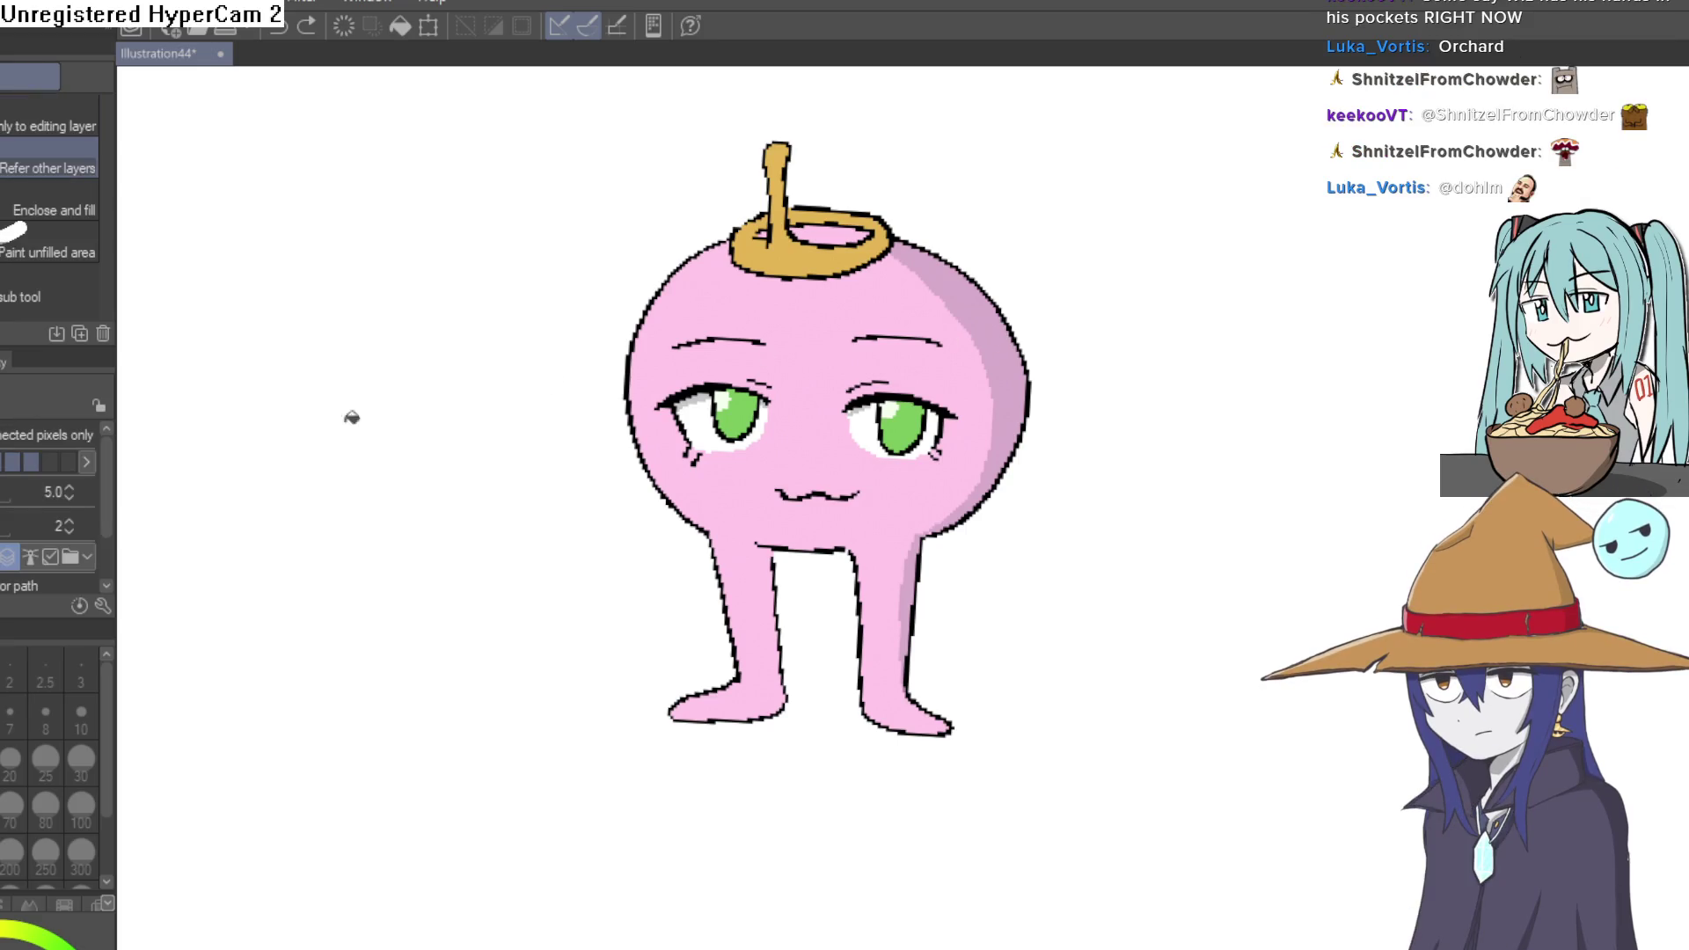
scroll(1026, 426, up, 5)
scroll(978, 358, down, 4)
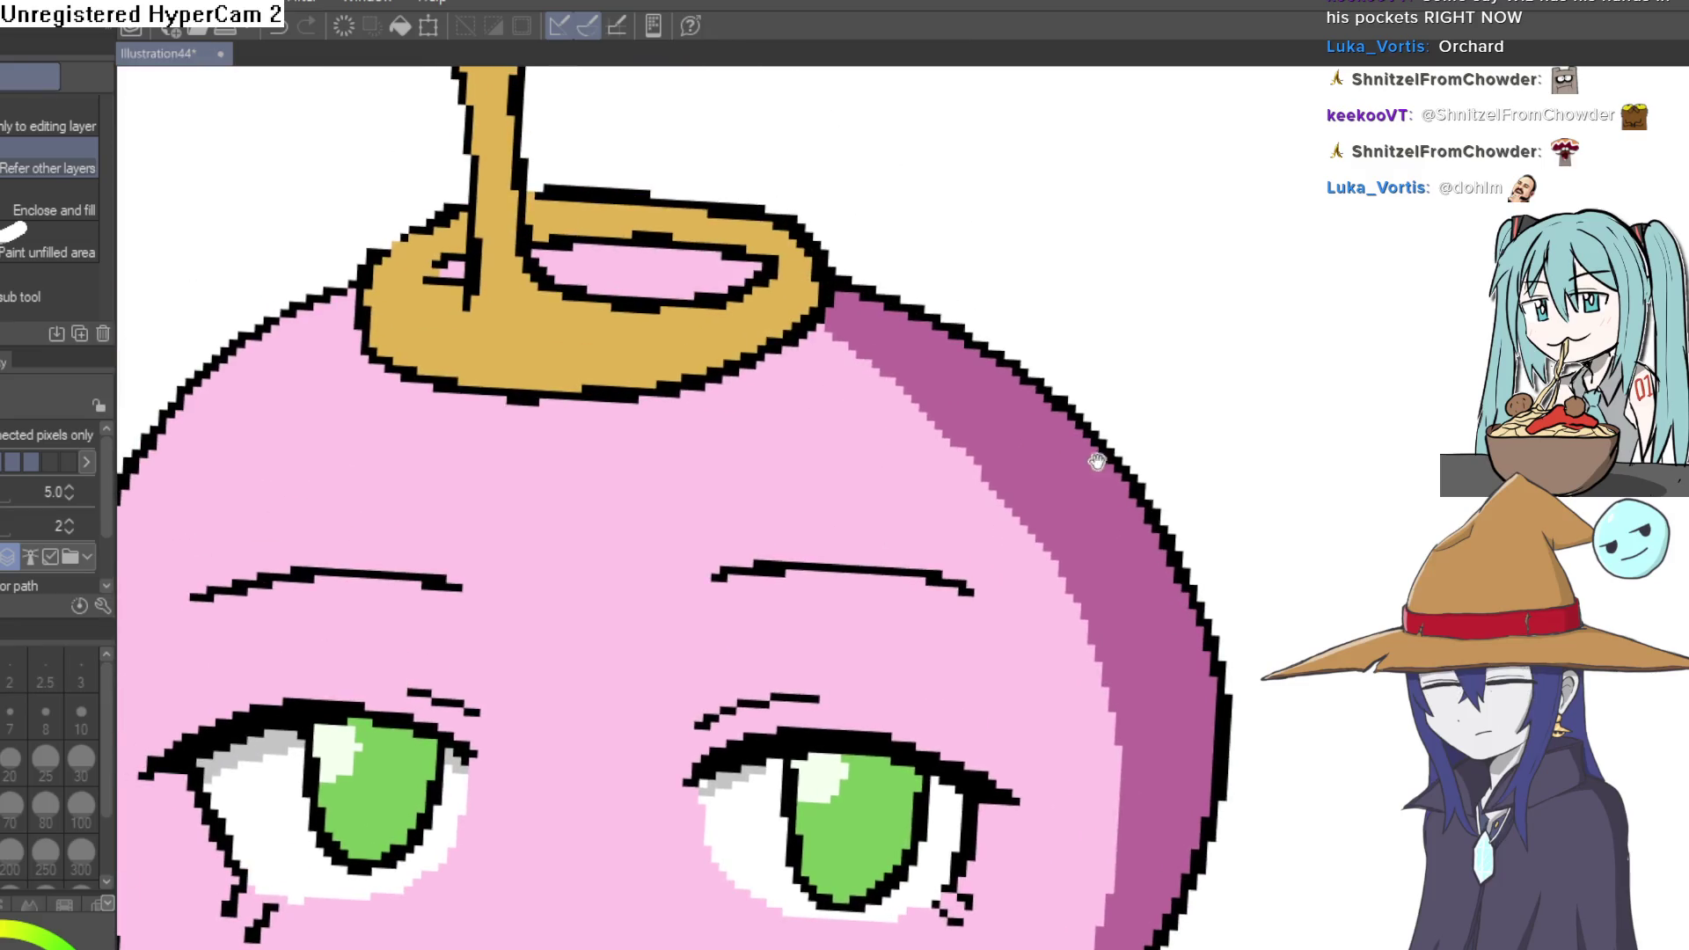
scroll(712, 270, up, 3)
click(712, 270)
scroll(570, 249, down, 2)
scroll(1012, 308, down, 3)
mouse_move(965, 281)
mouse_down()
mouse_move(942, 384)
mouse_move(946, 352)
mouse_move(964, 410)
mouse_move(901, 374)
mouse_up()
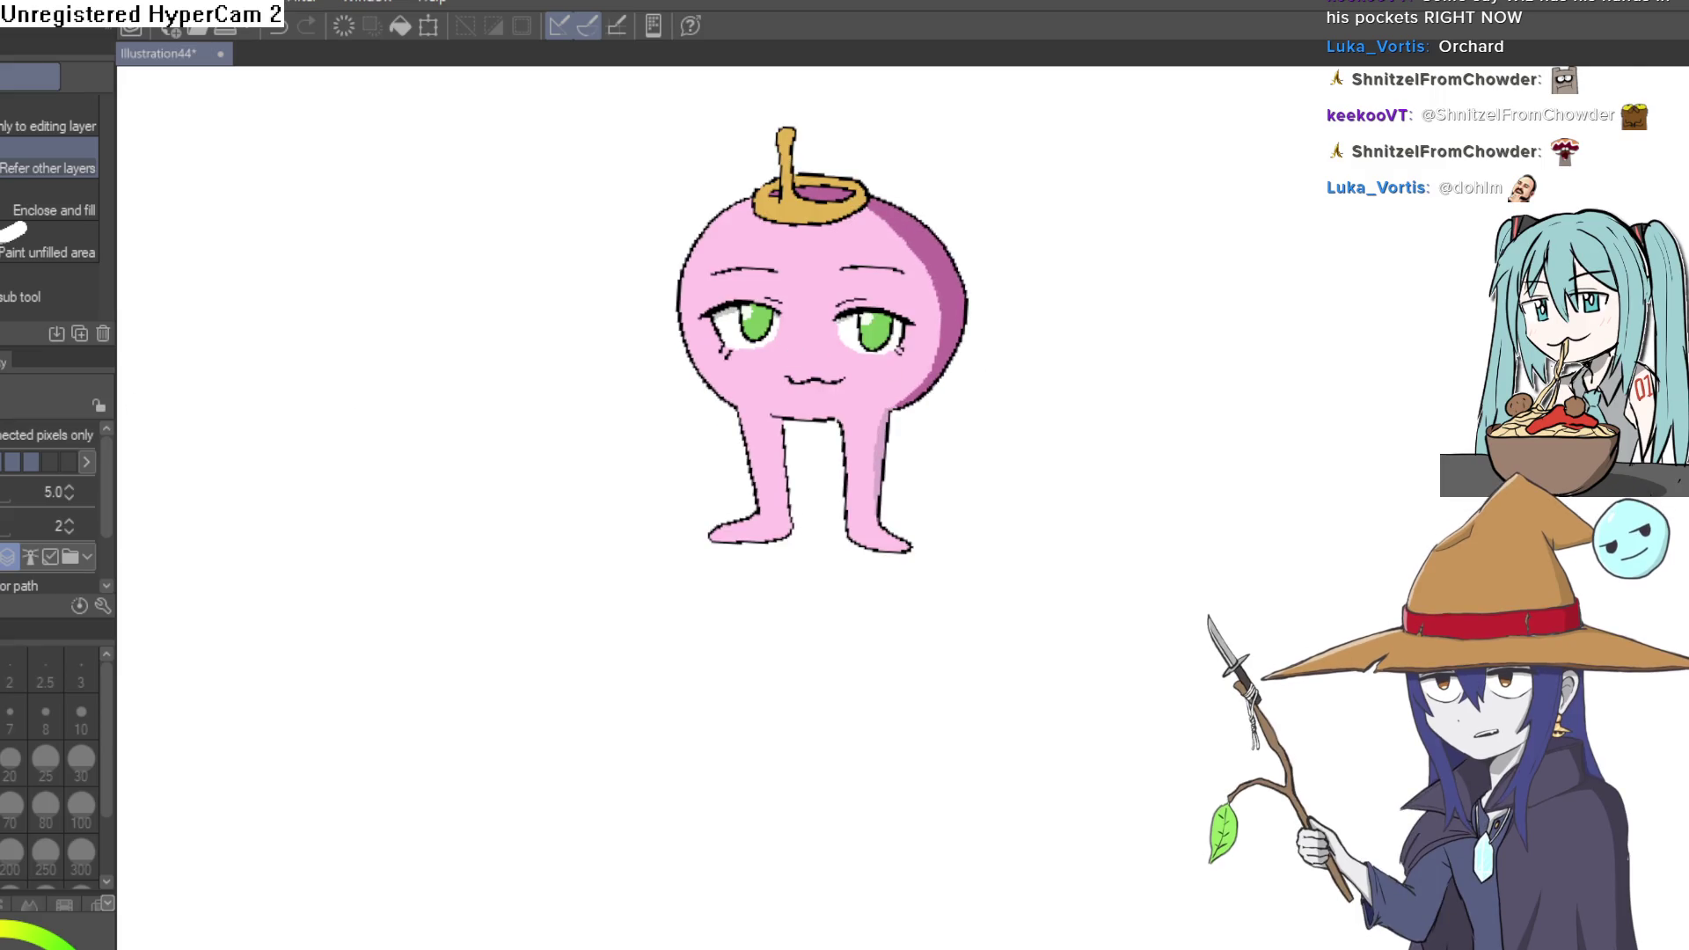
- Fill the right leg's shading strip with darker pink, then view the whole character
key(p)
scroll(931, 445, up, 5)
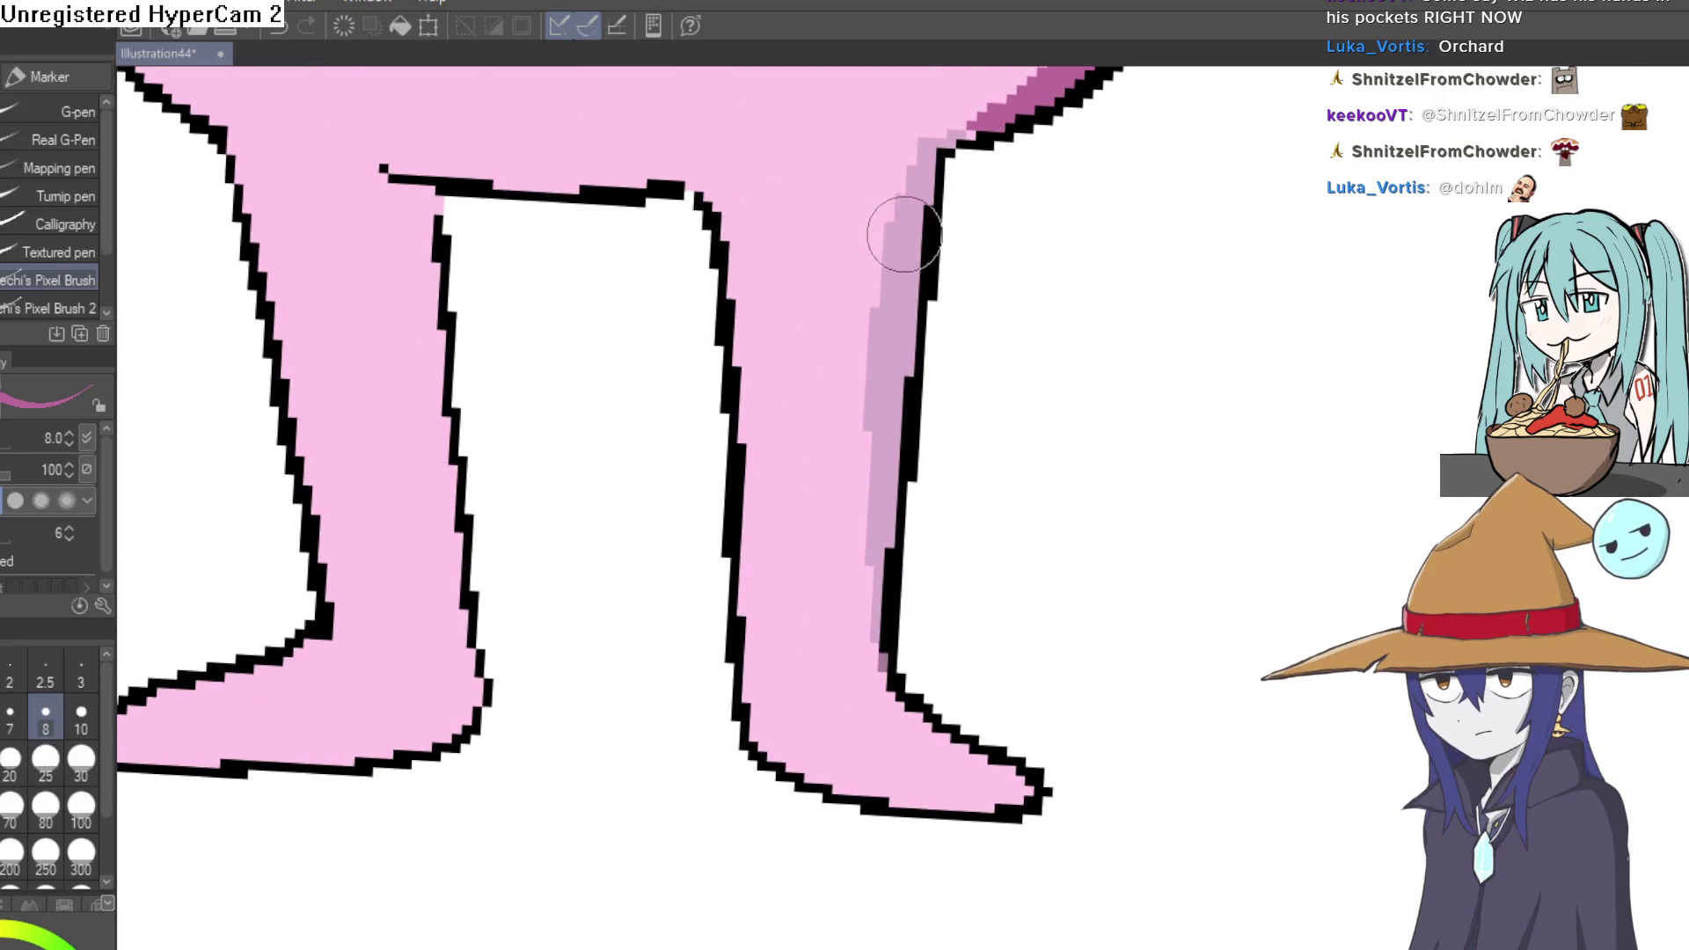
key(g)
click(949, 180)
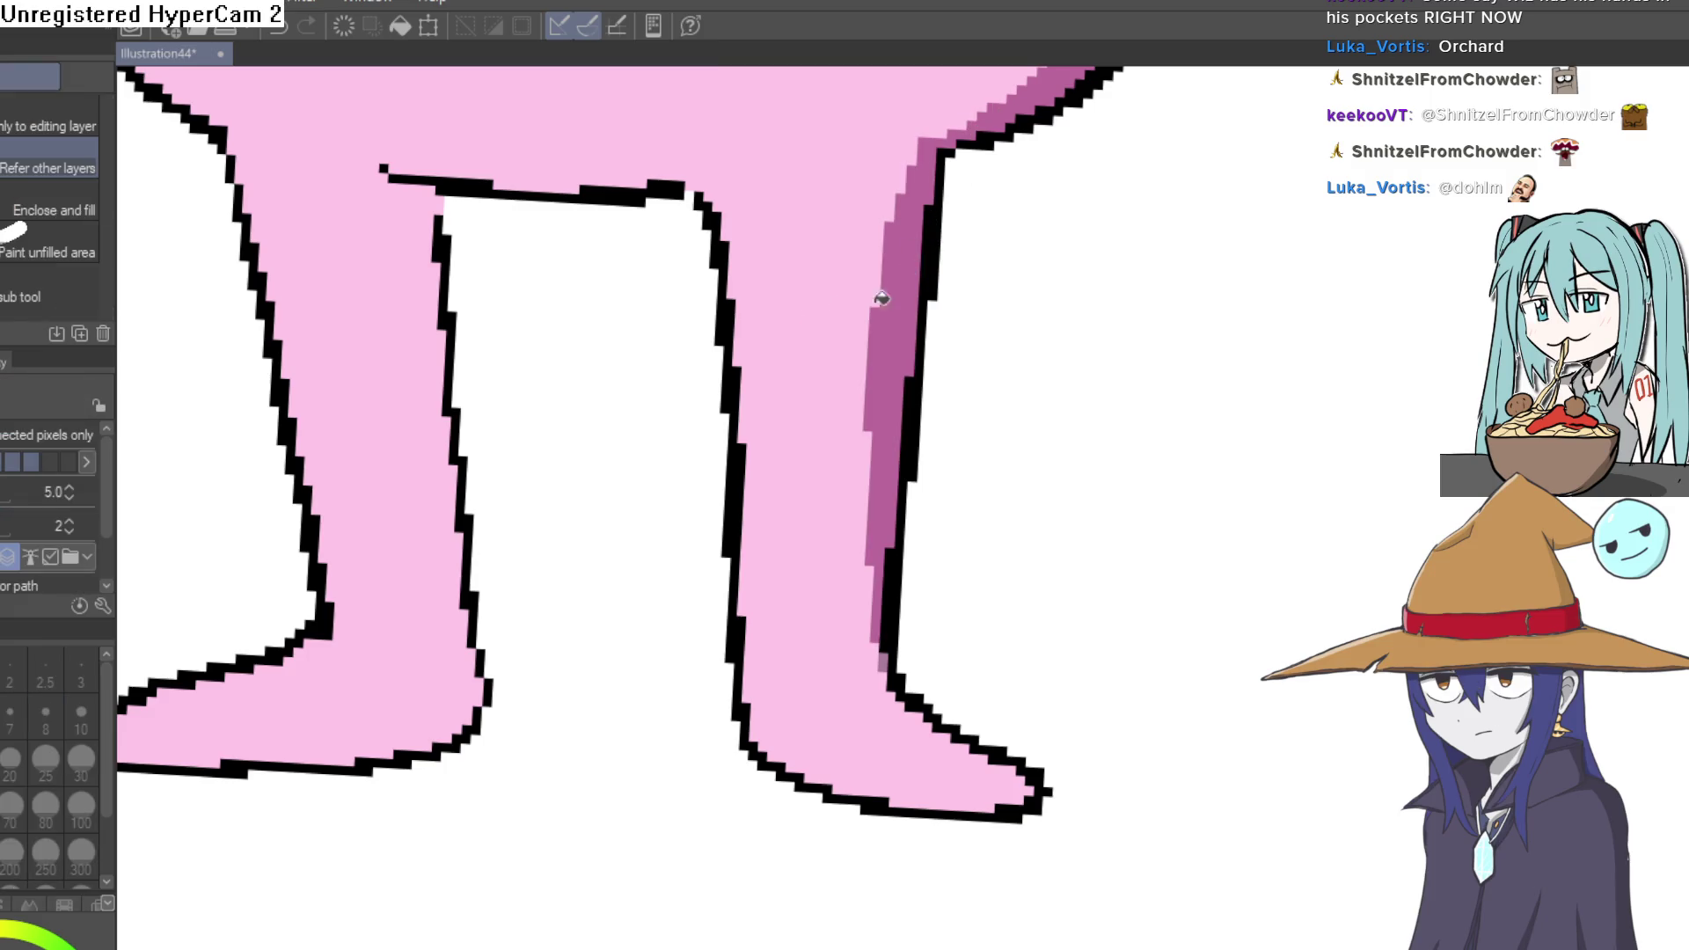
key(p)
mouse_move(897, 563)
mouse_down()
mouse_move(1041, 422)
mouse_move(820, 376)
mouse_move(796, 480)
mouse_move(804, 464)
mouse_move(837, 546)
mouse_move(890, 555)
mouse_move(902, 585)
mouse_move(942, 584)
mouse_move(950, 615)
mouse_up()
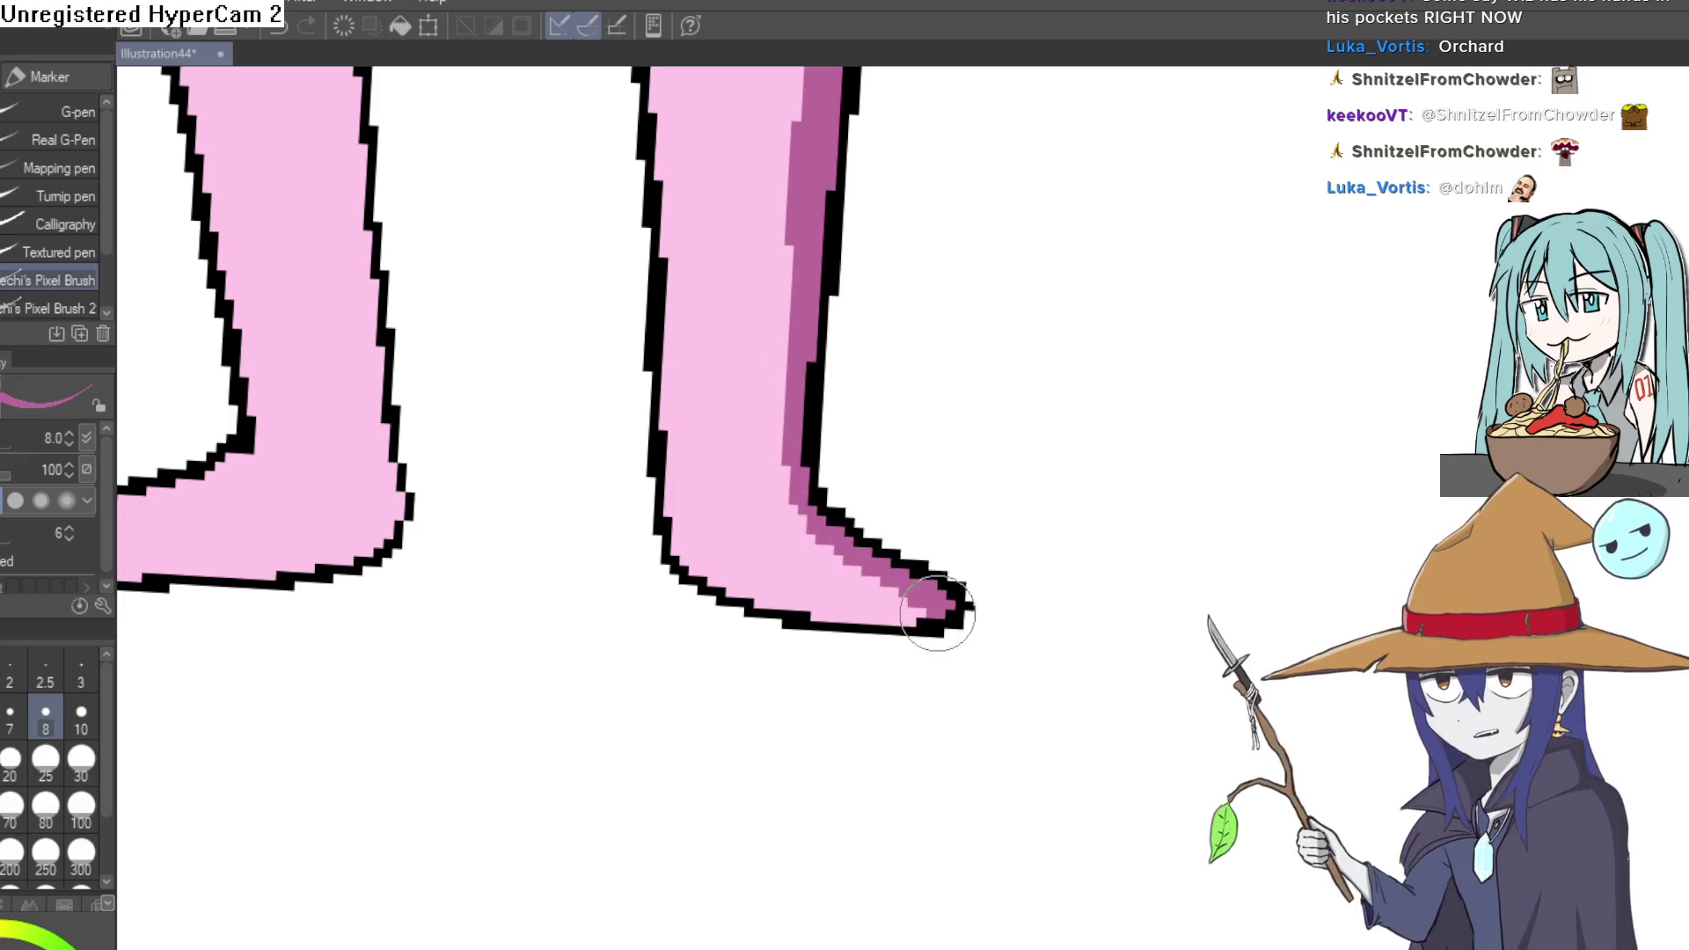
key(ctrl+0)
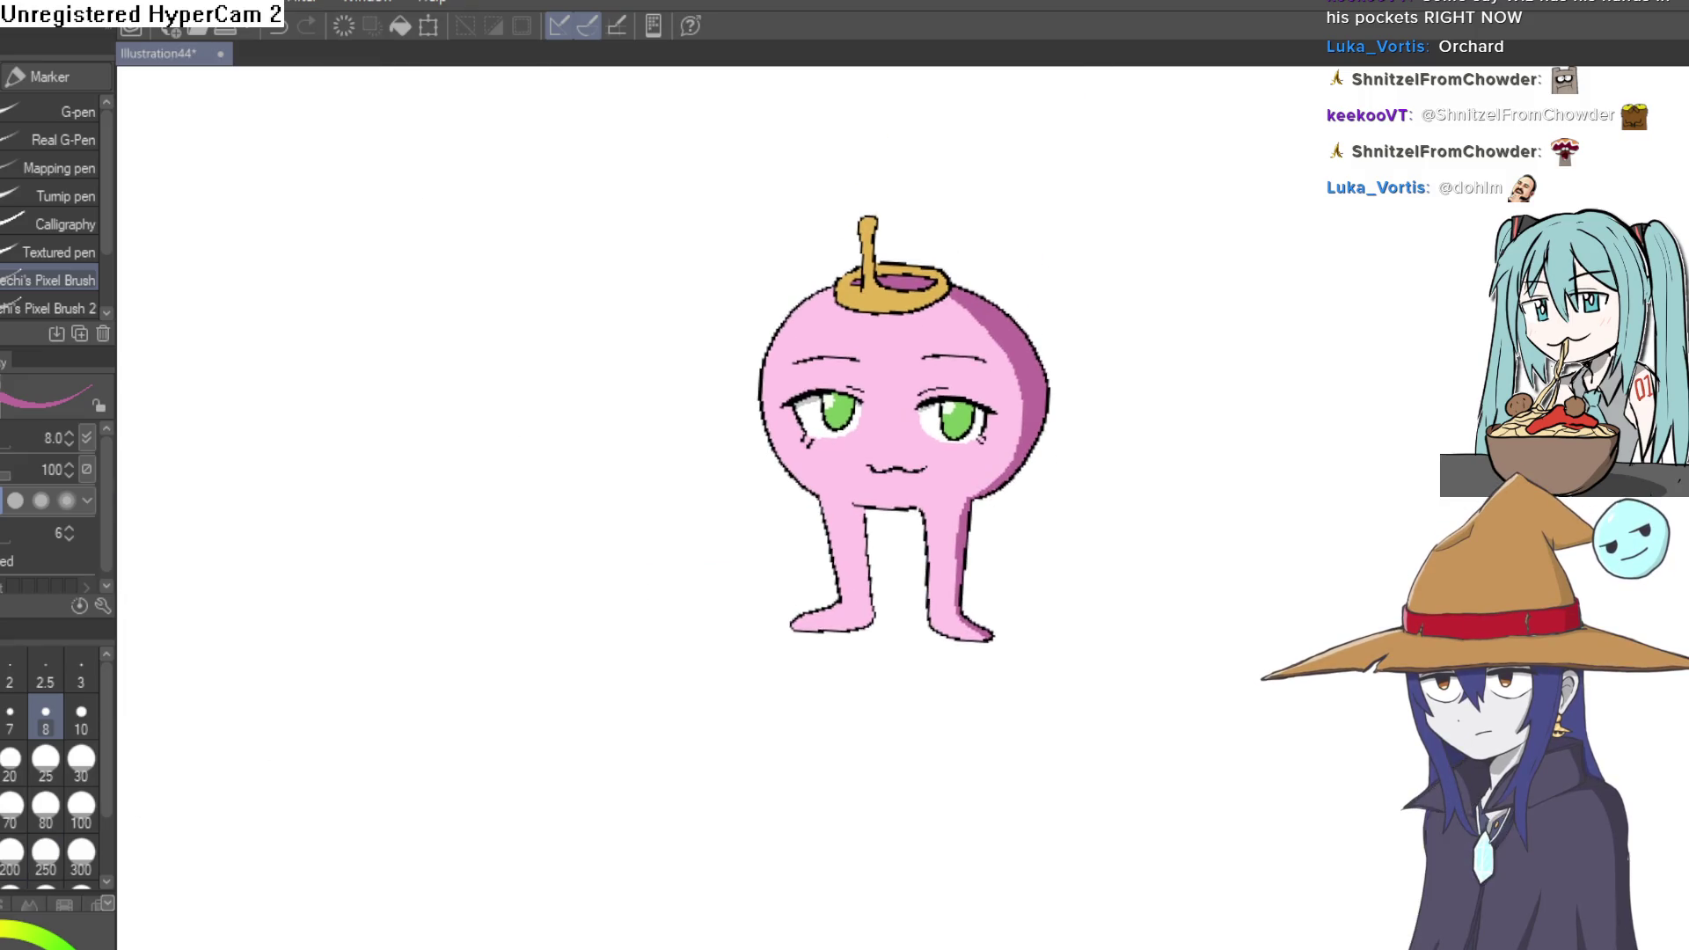
- Sample the face pink, outline a strip along the body's left edge, and fill it as a highlight
key(i)
click(843, 380)
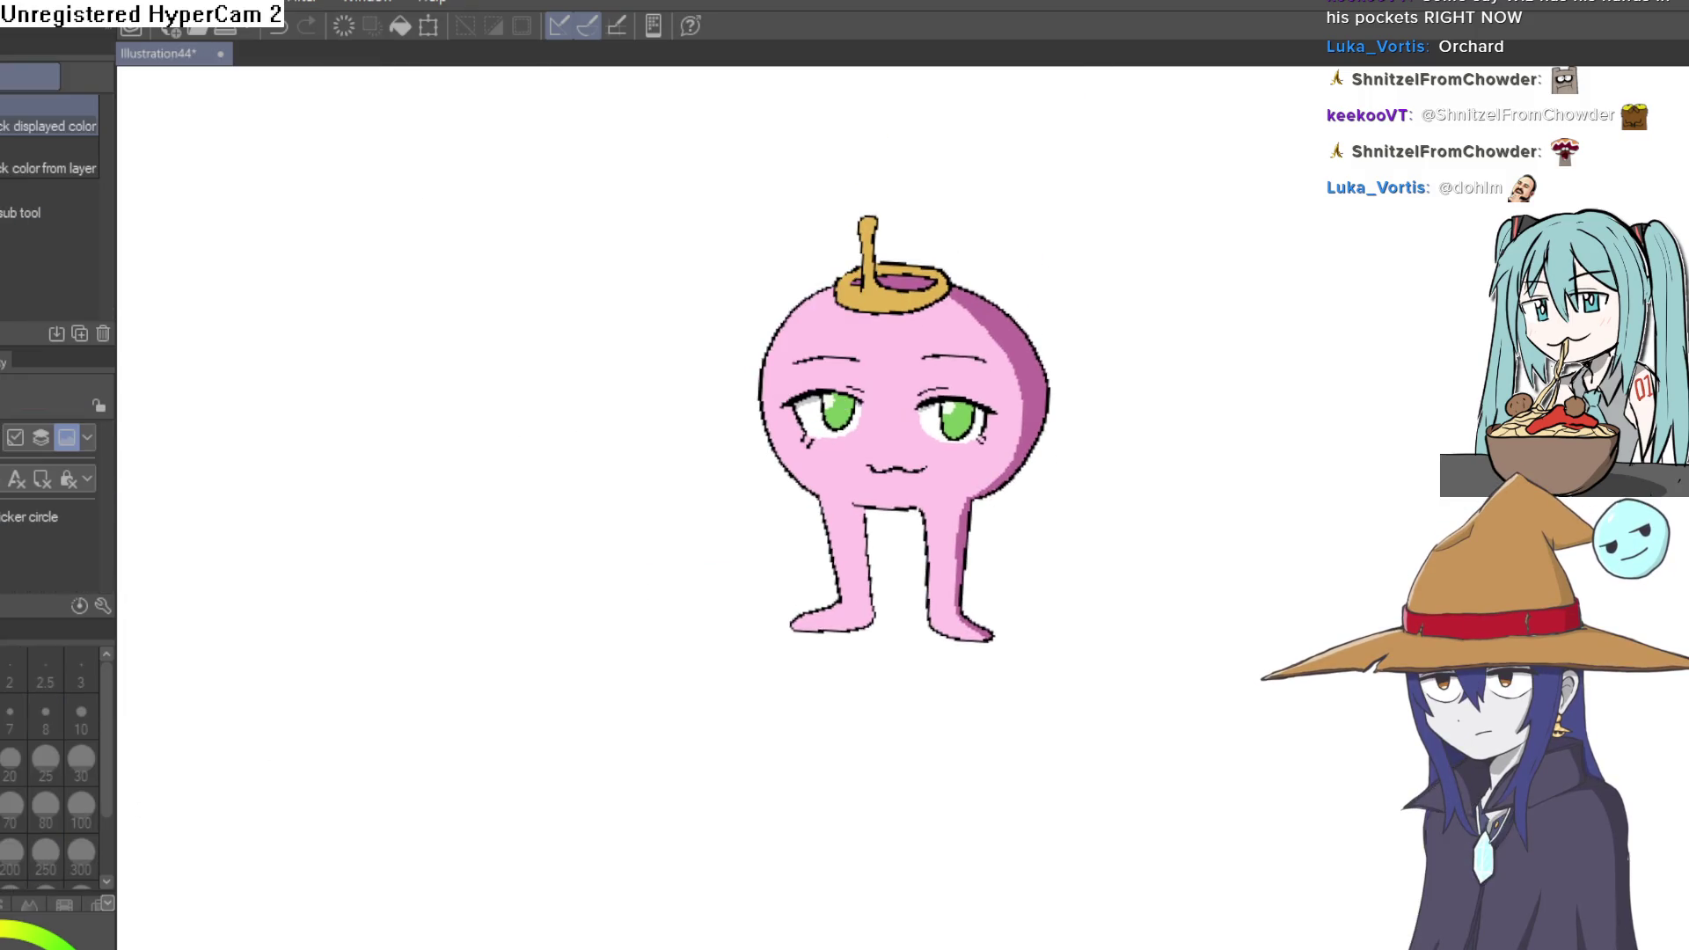
key(p)
scroll(886, 272, up, 3)
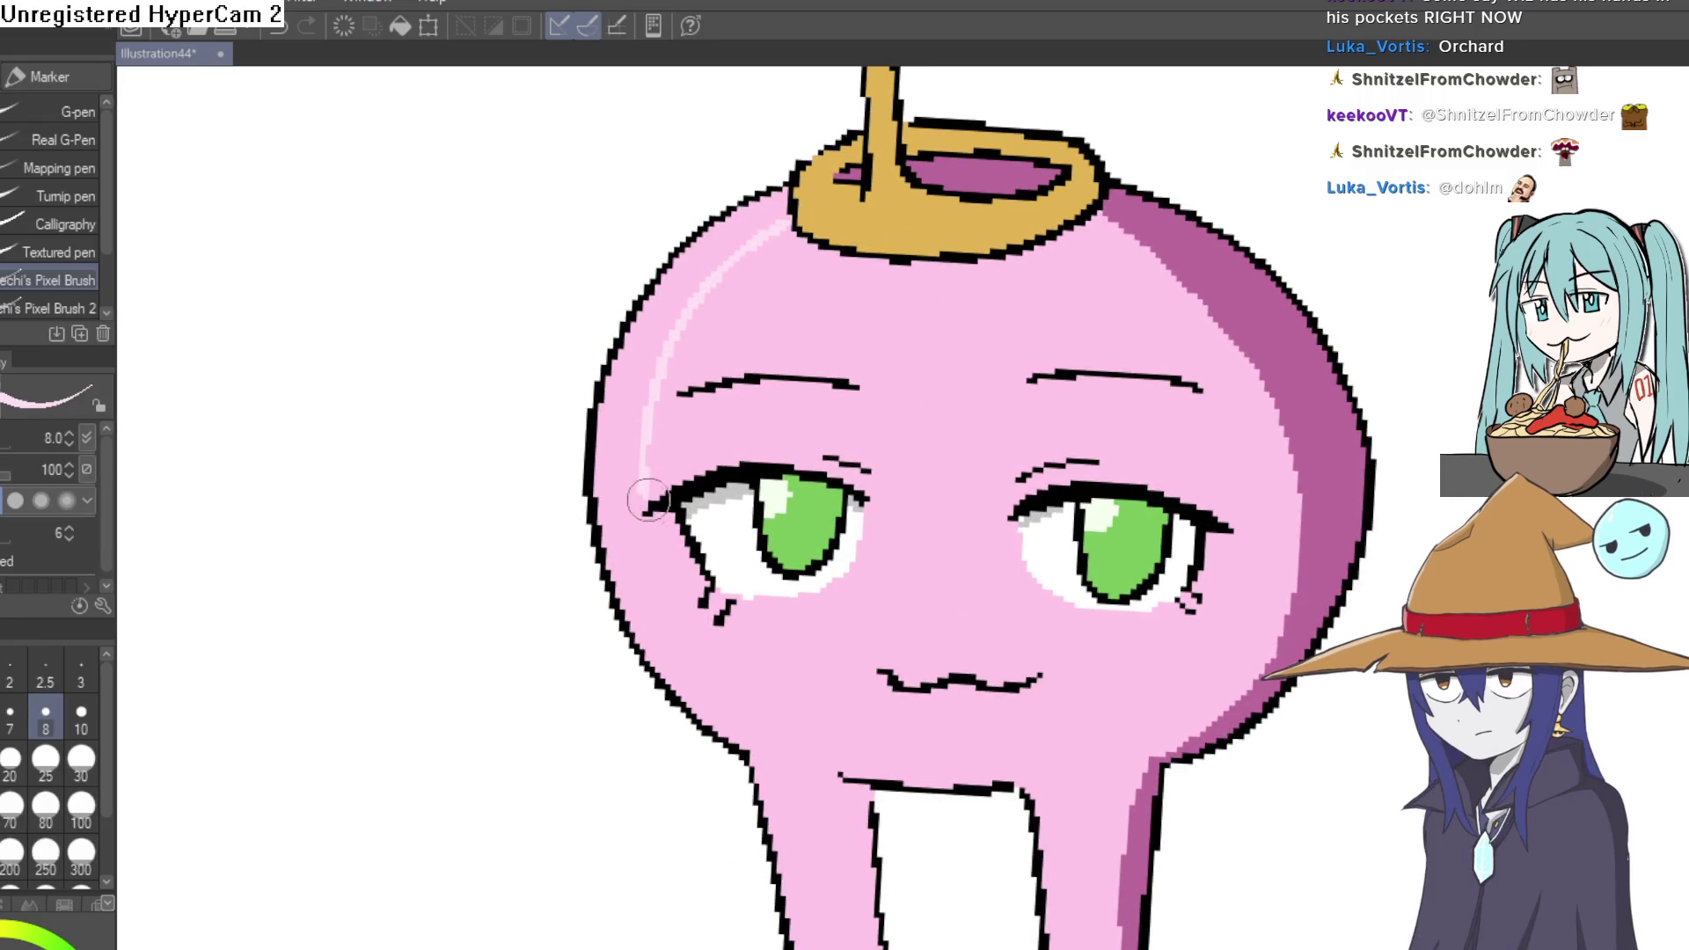
mouse_move(744, 726)
mouse_down()
mouse_move(754, 595)
mouse_move(735, 546)
mouse_up()
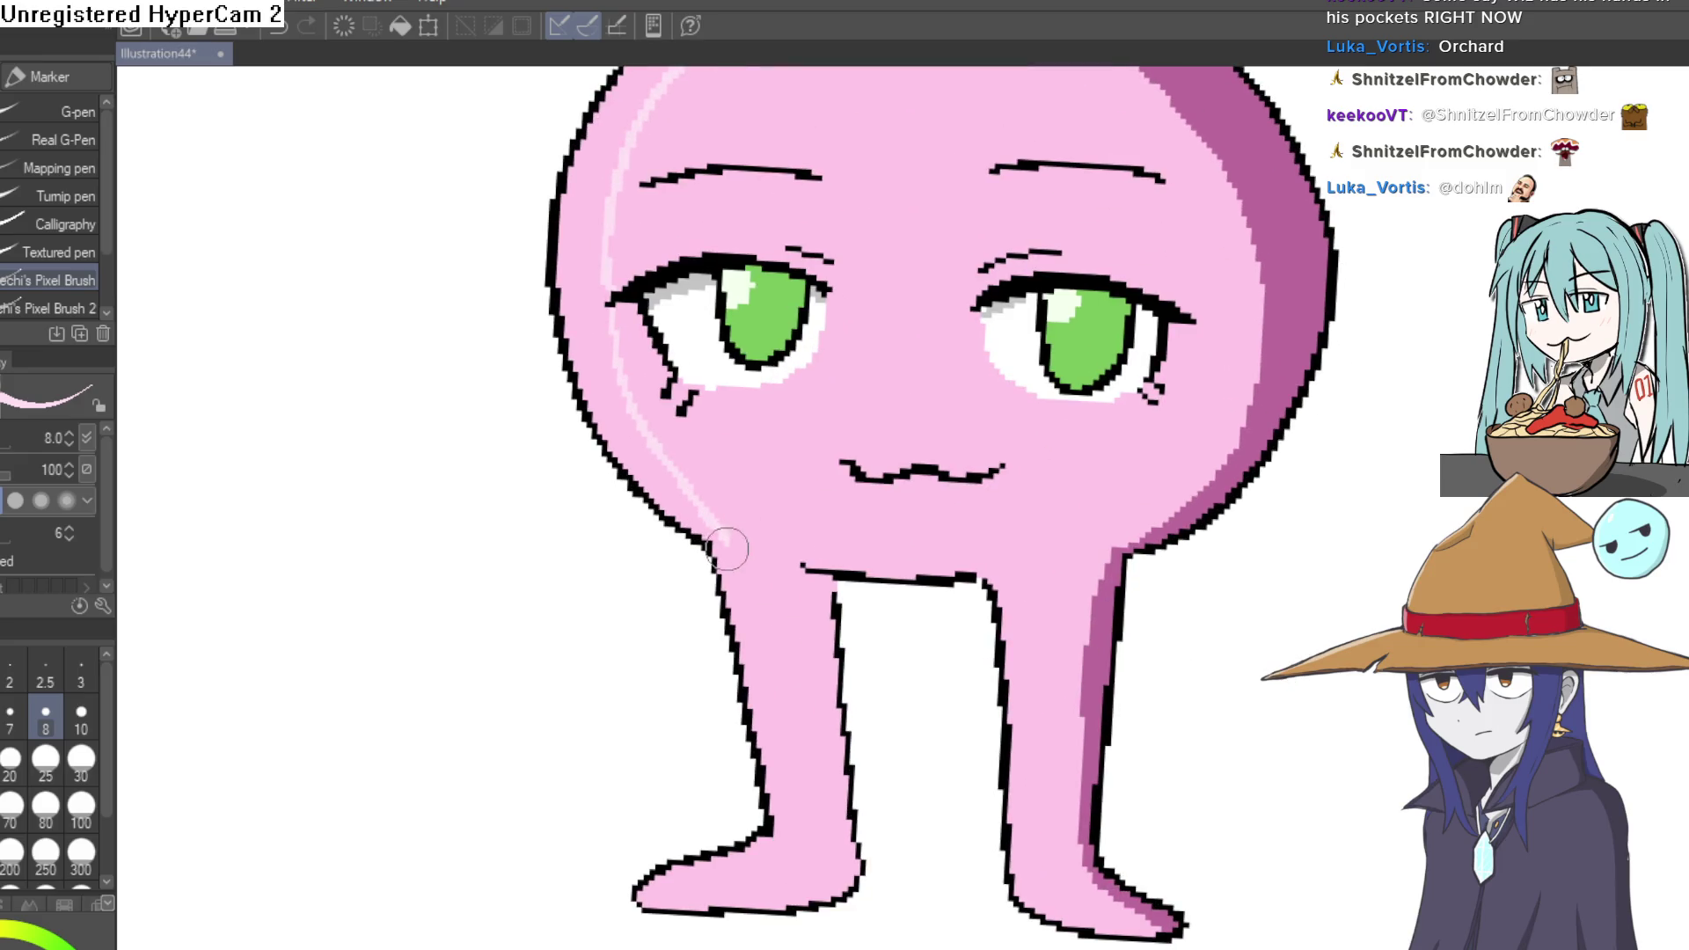
key(g)
key(g)
click(636, 457)
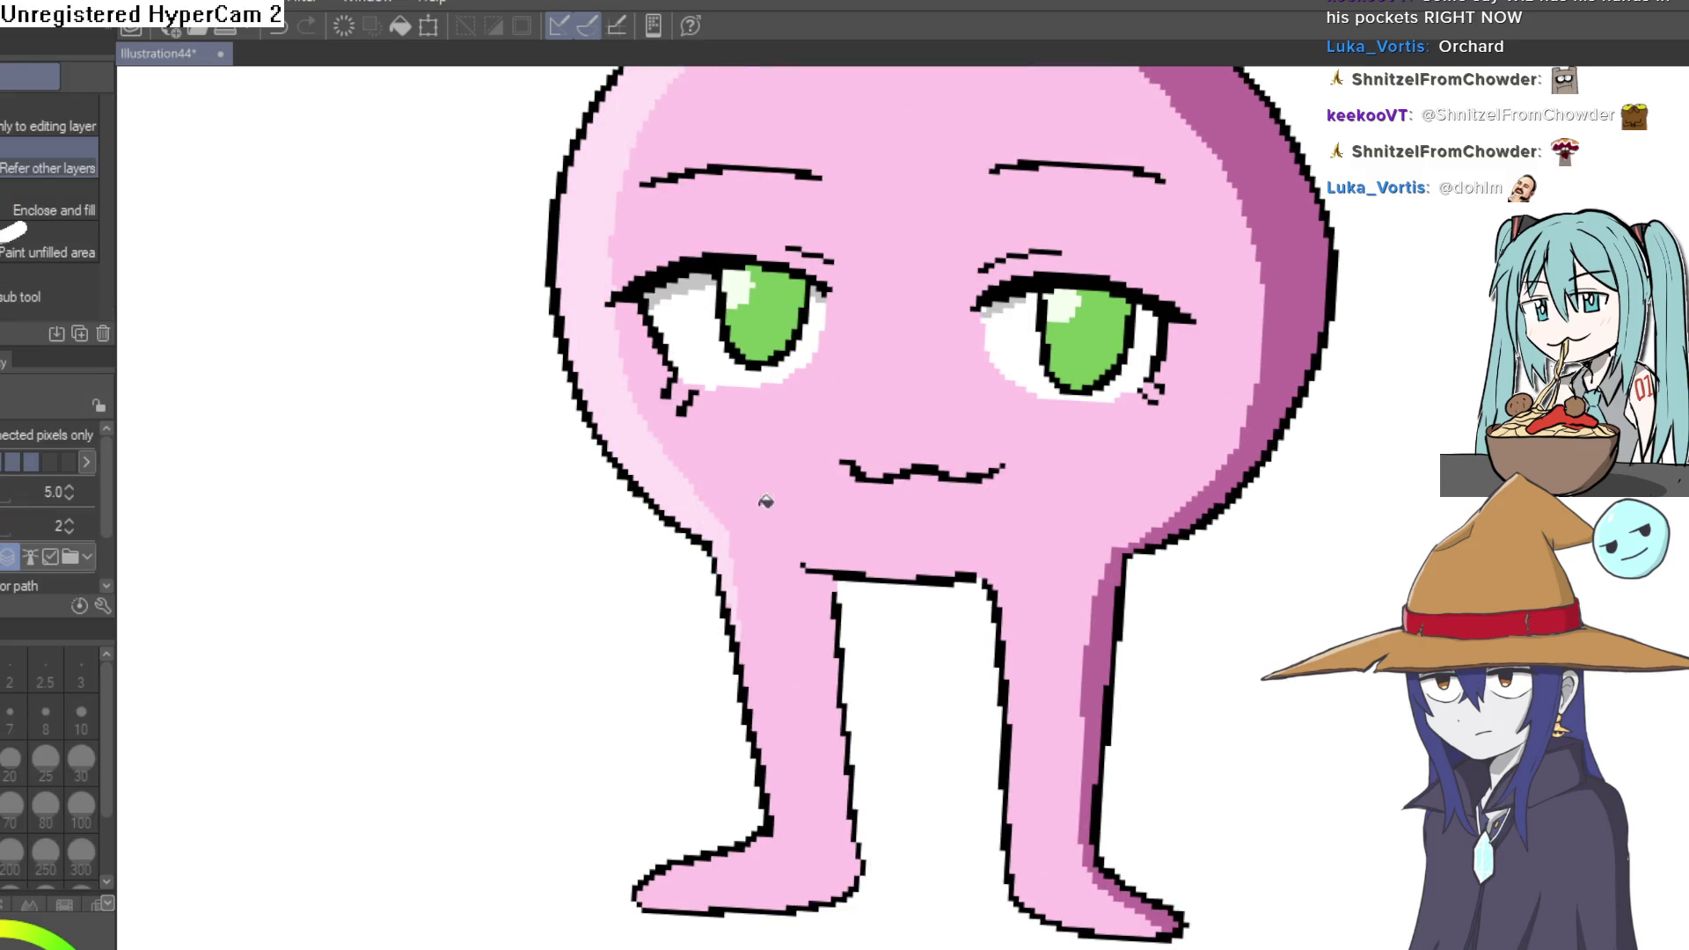
scroll(1094, 456, down, 5)
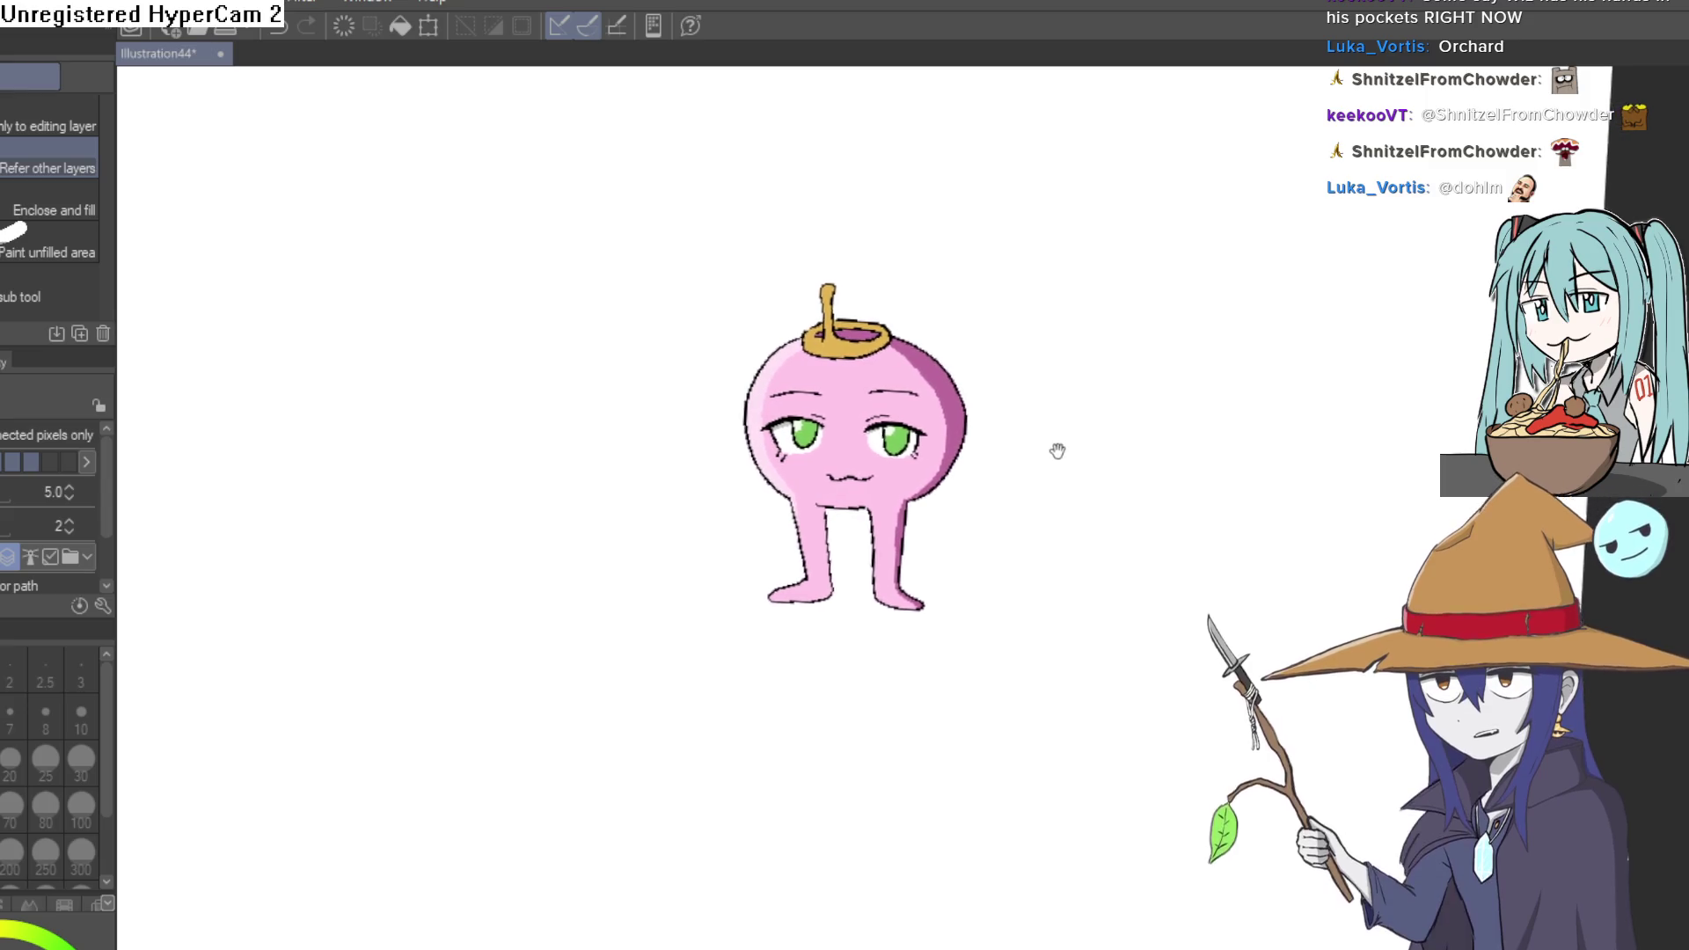
scroll(1056, 431, up, 5)
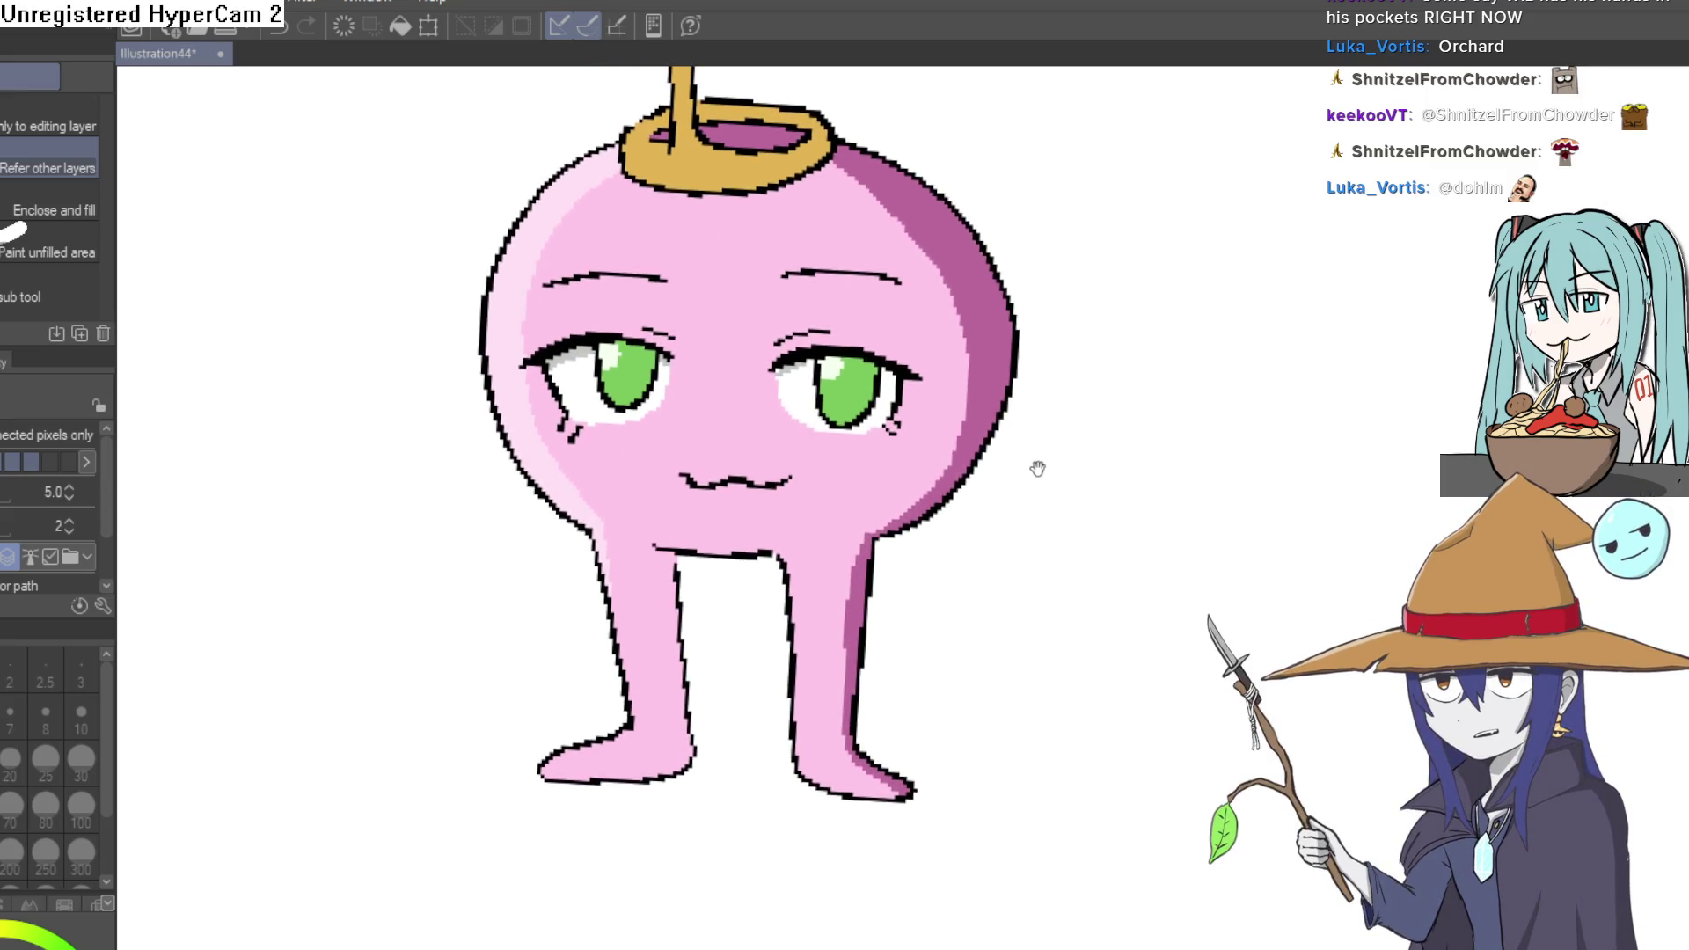
- Draw a short black pixel stroke under the mouth, undoing and then restoring it
drag(1038, 463, 1067, 489)
key(i)
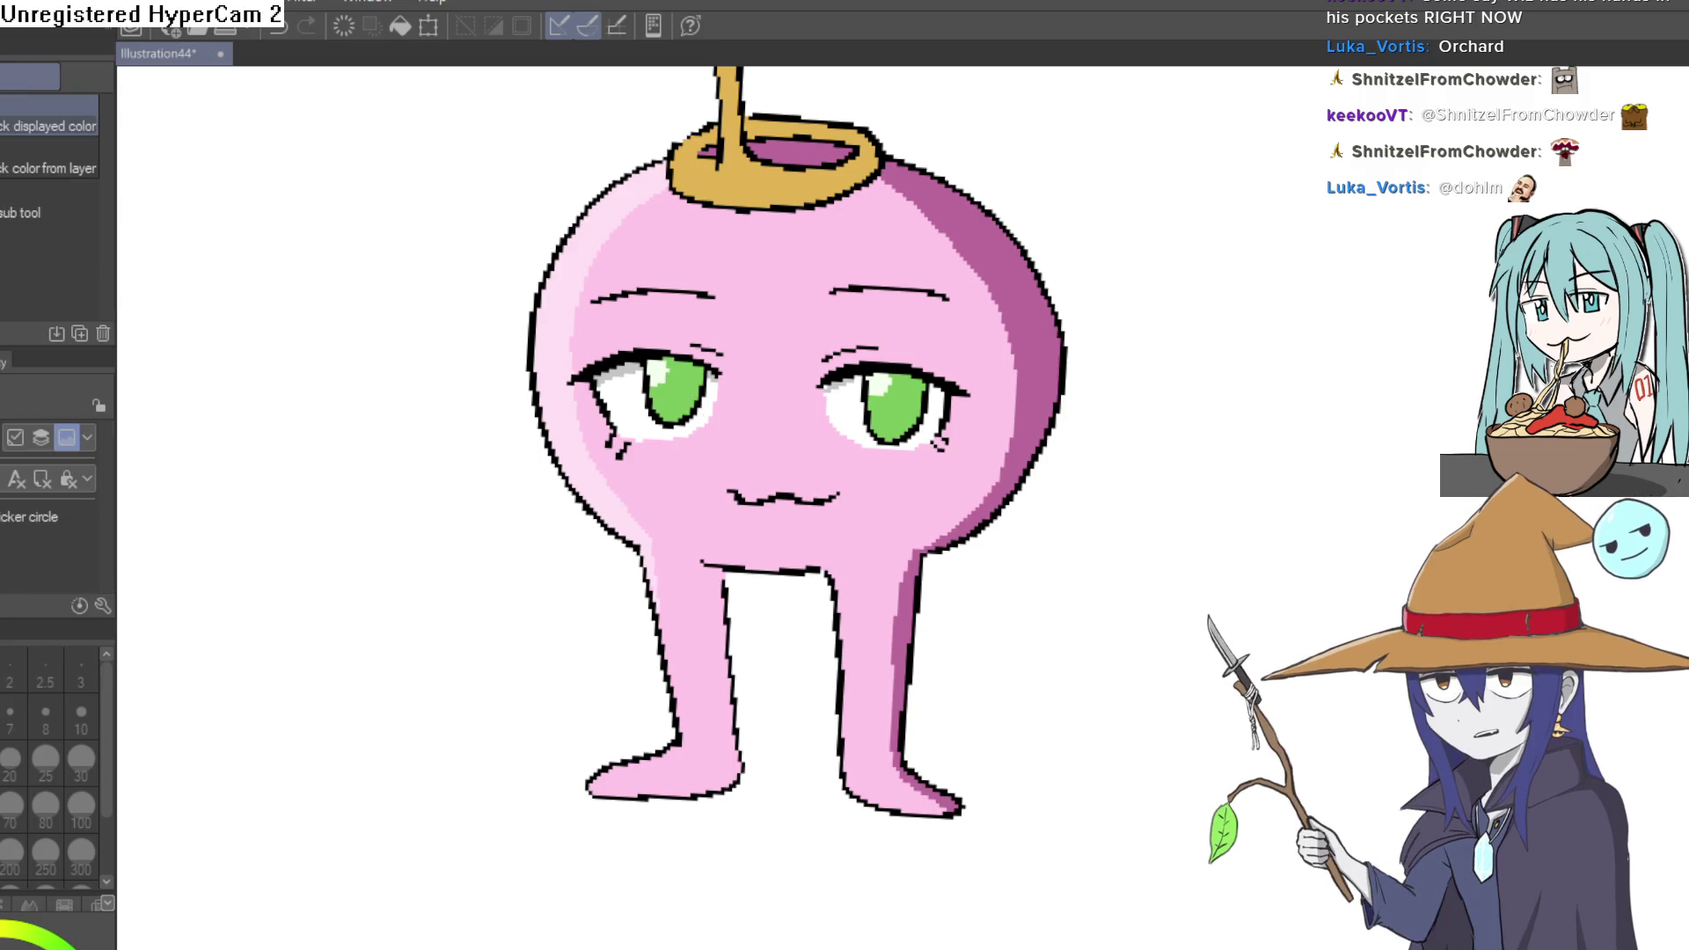
key(p)
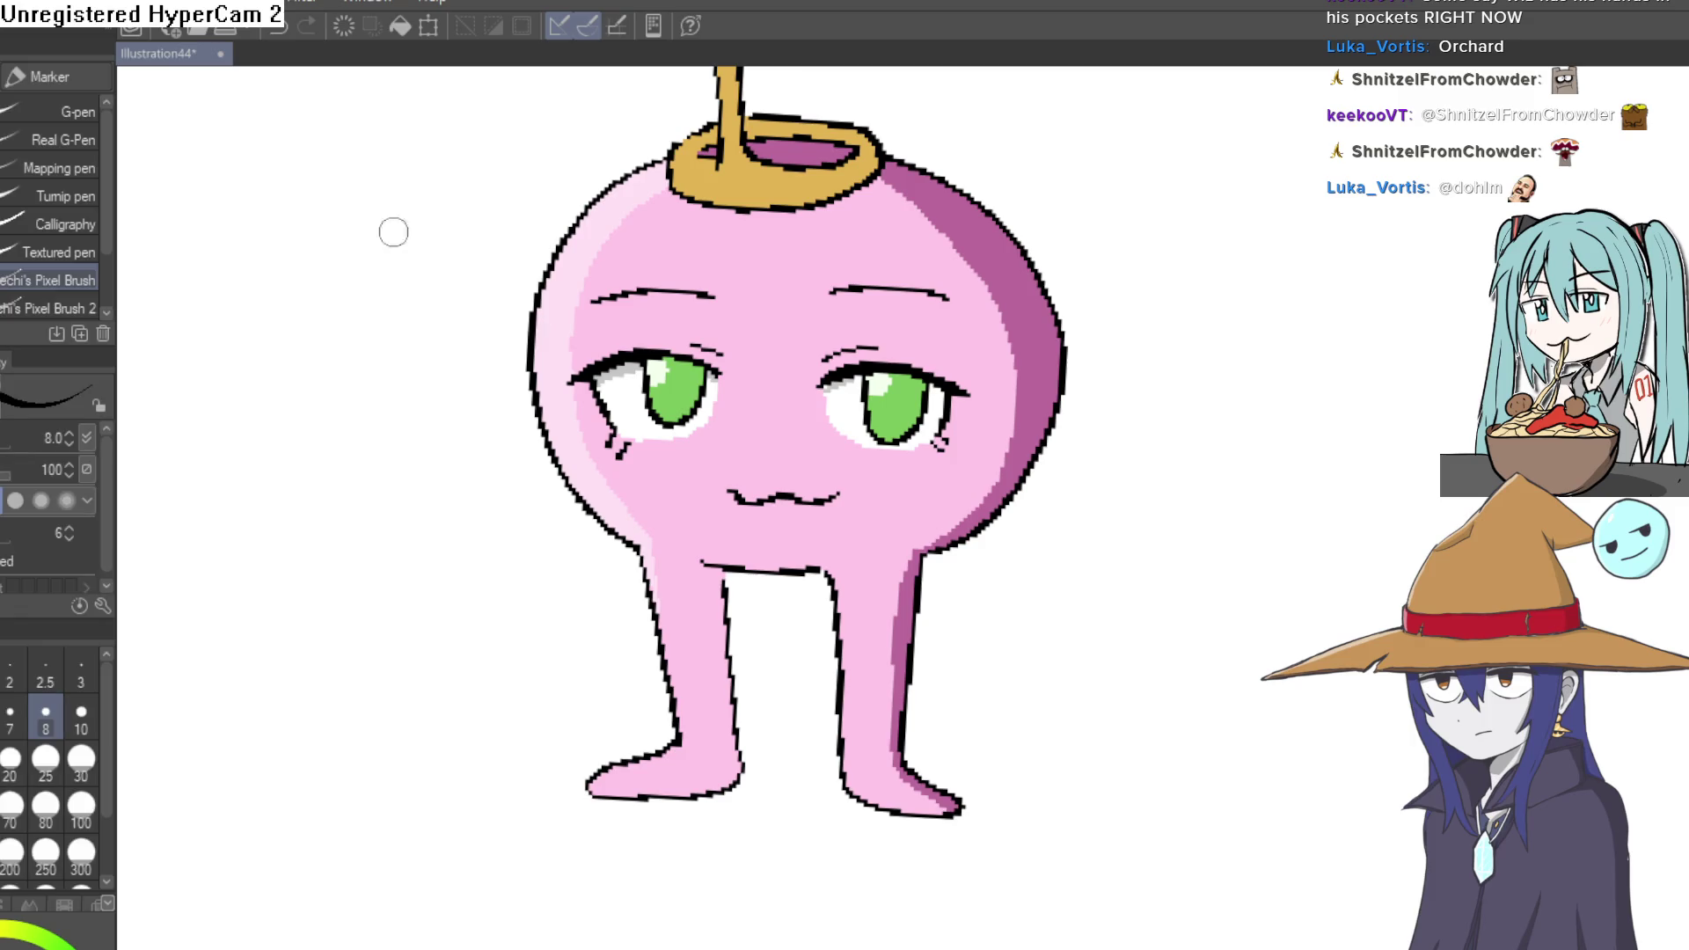
scroll(968, 460, up, 5)
drag(730, 537, 815, 457)
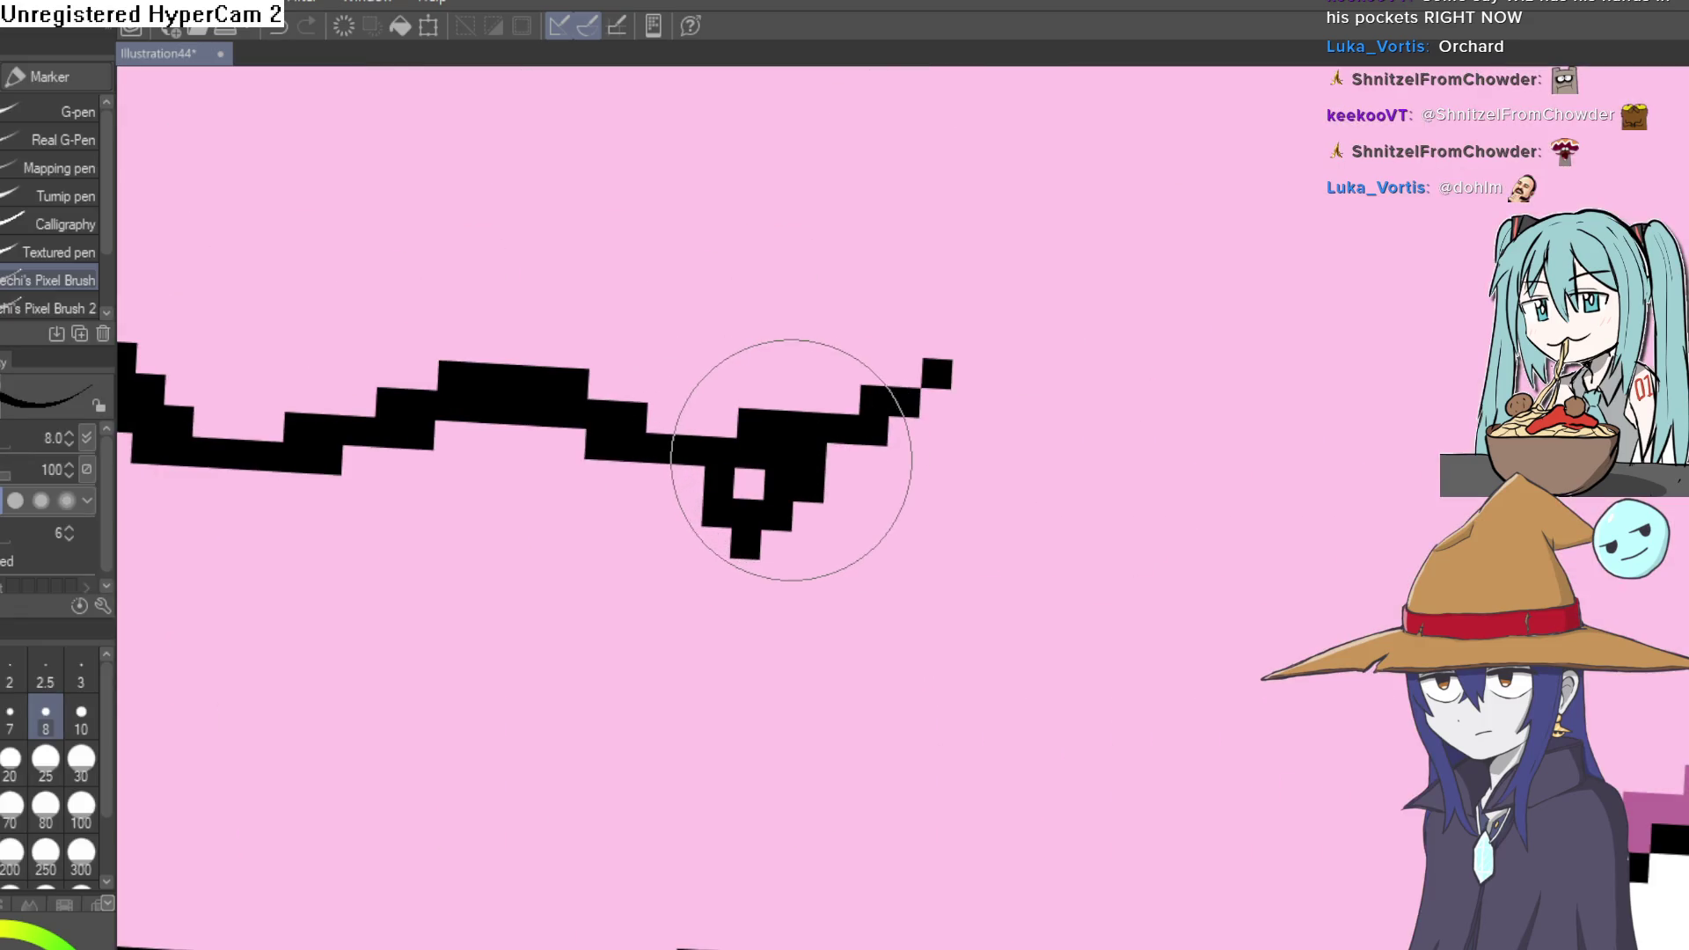
key(ctrl+z)
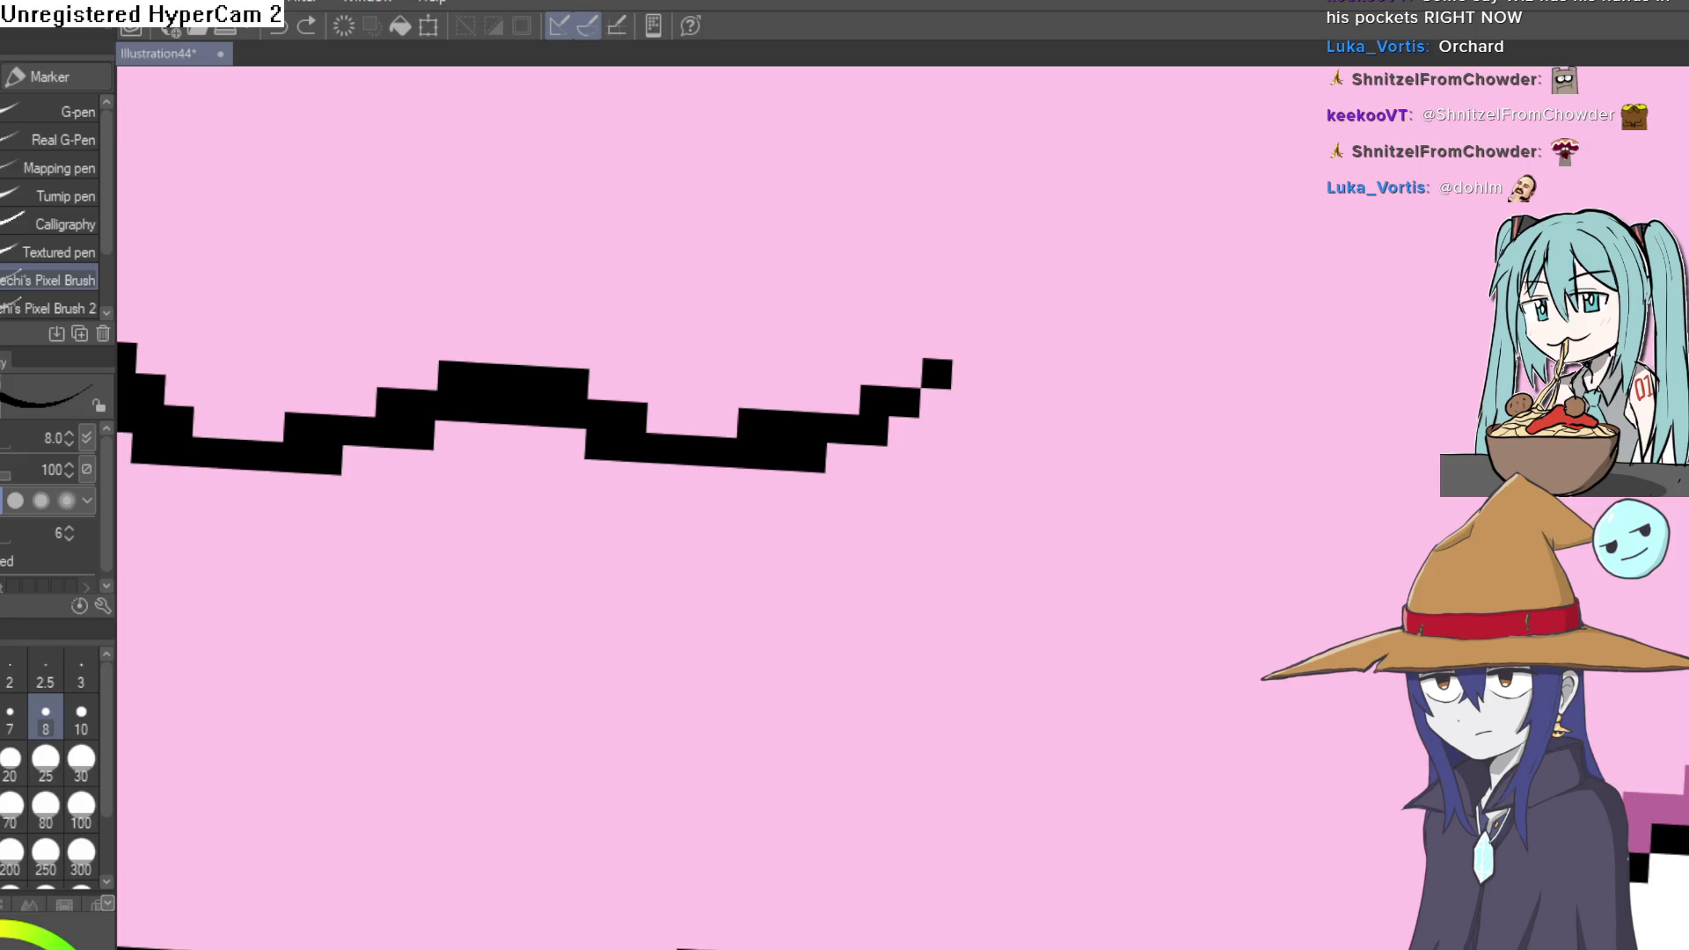
key(ctrl+z)
key(ctrl+y)
- Add a hook-shaped dip below the mouth's right side, erase its upper part, and zoom out
mouse_move(748, 488)
mouse_down()
mouse_move(766, 528)
mouse_move(769, 478)
mouse_up()
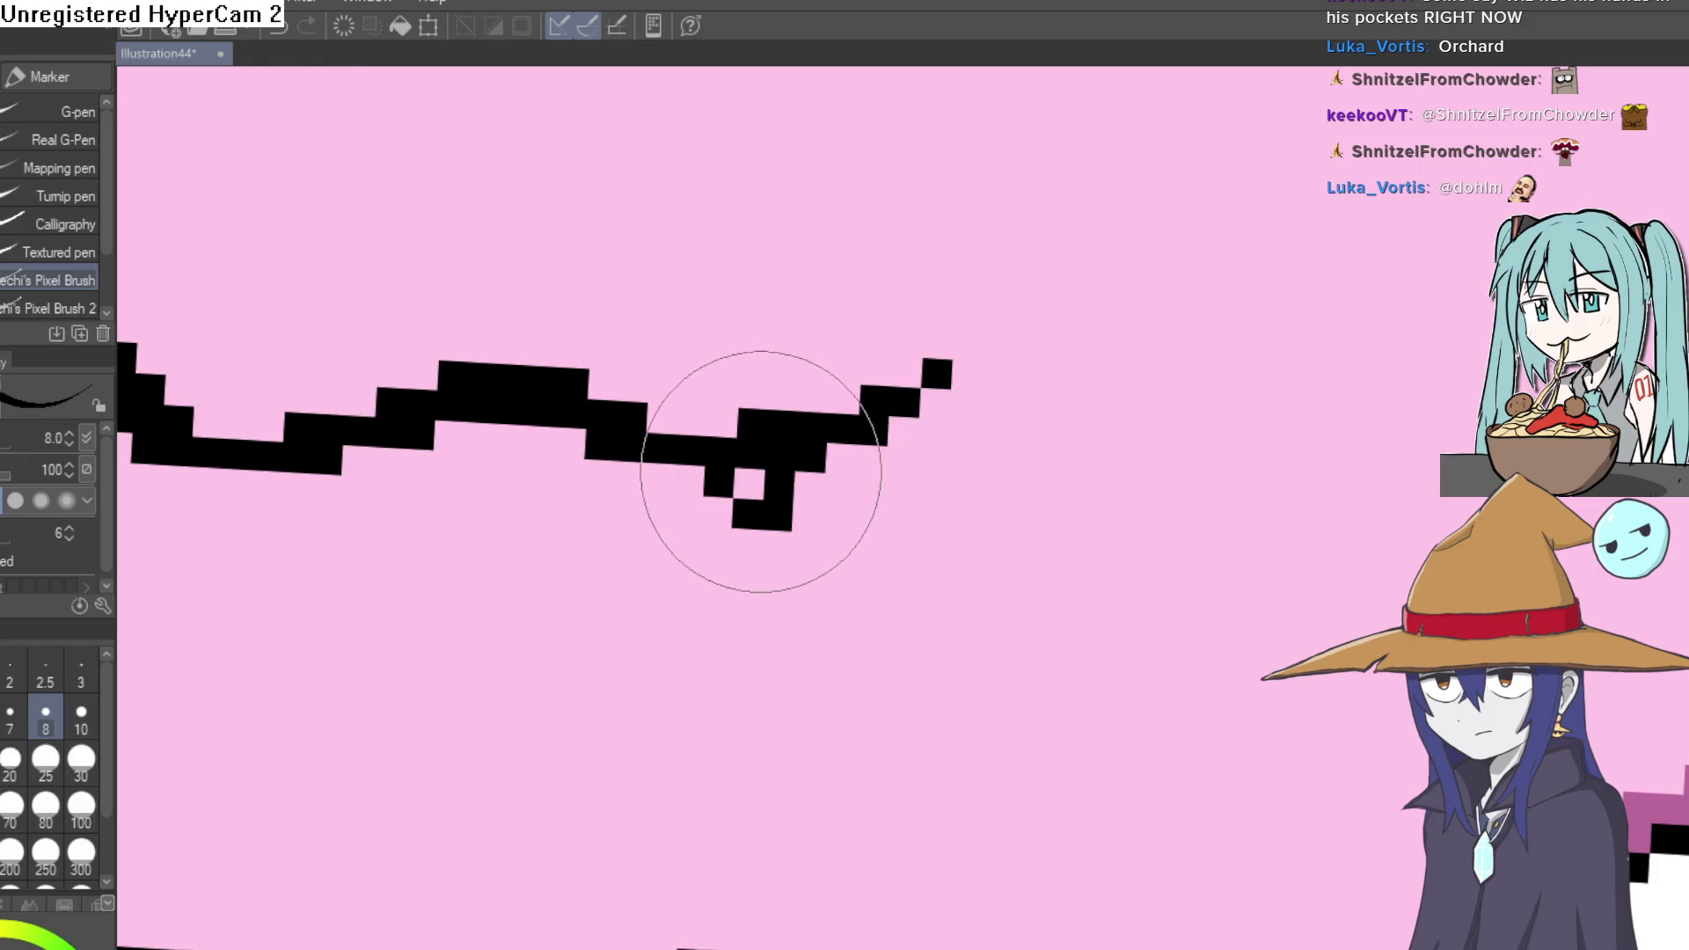
key(e)
click(738, 450)
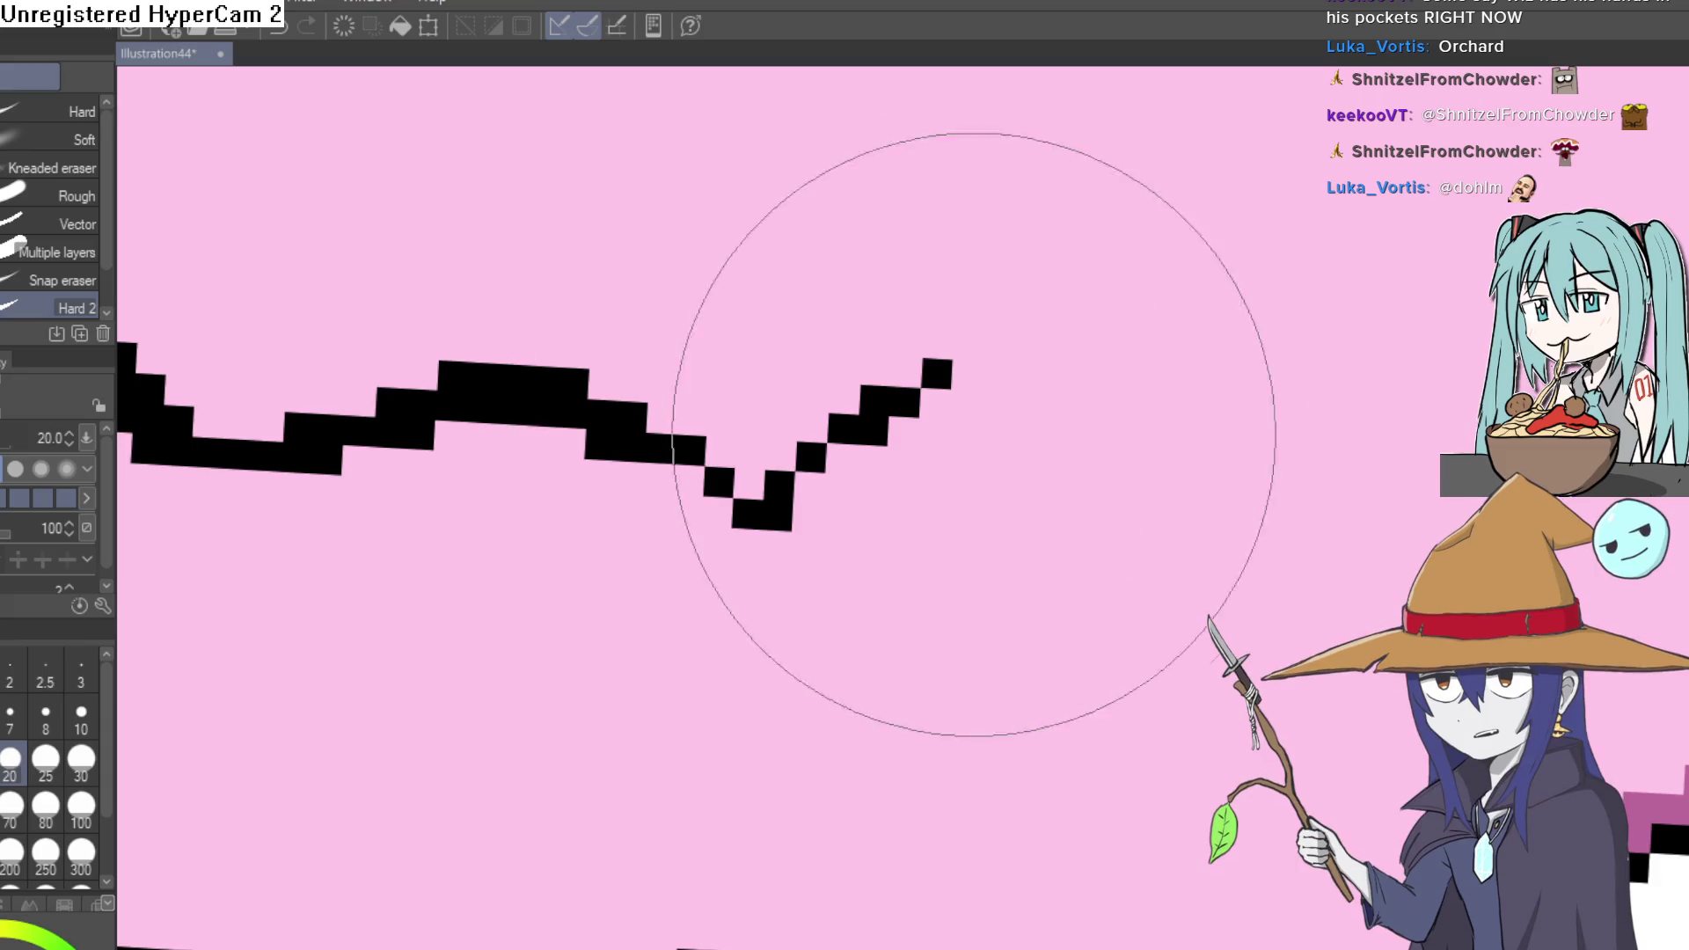
scroll(1213, 476, down, 5)
drag(1211, 476, 1155, 490)
mouse_move(1024, 489)
mouse_down()
mouse_move(1099, 422)
mouse_move(1018, 433)
mouse_move(1067, 452)
mouse_move(1012, 419)
mouse_up()
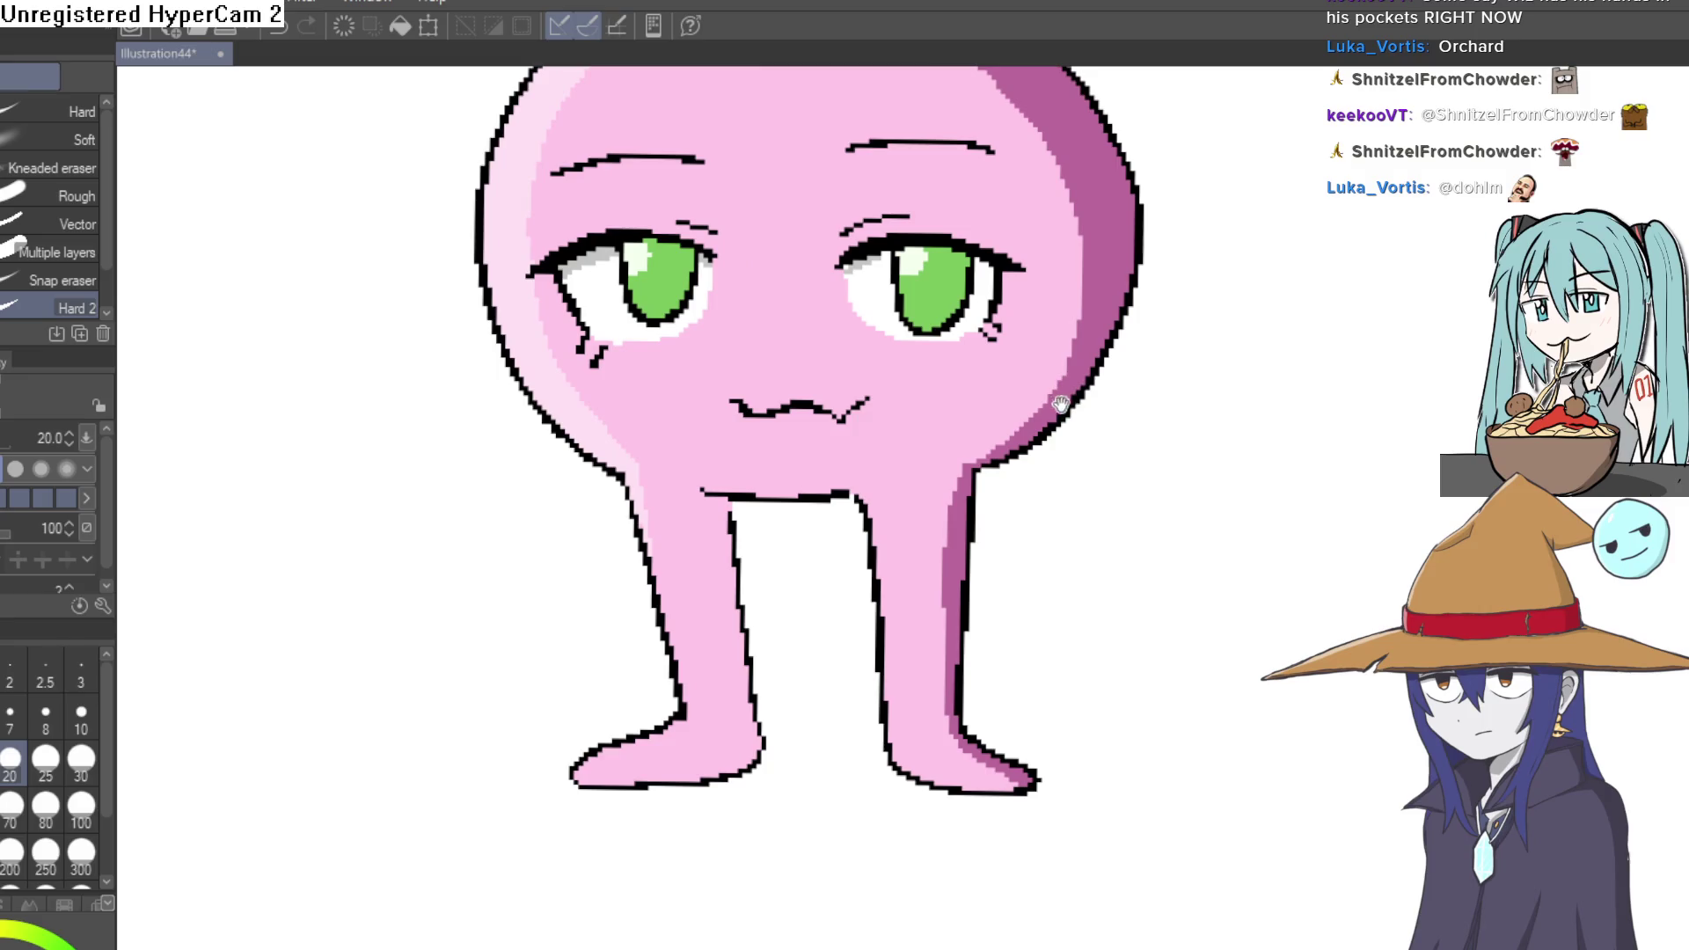
scroll(1049, 492, down, 2)
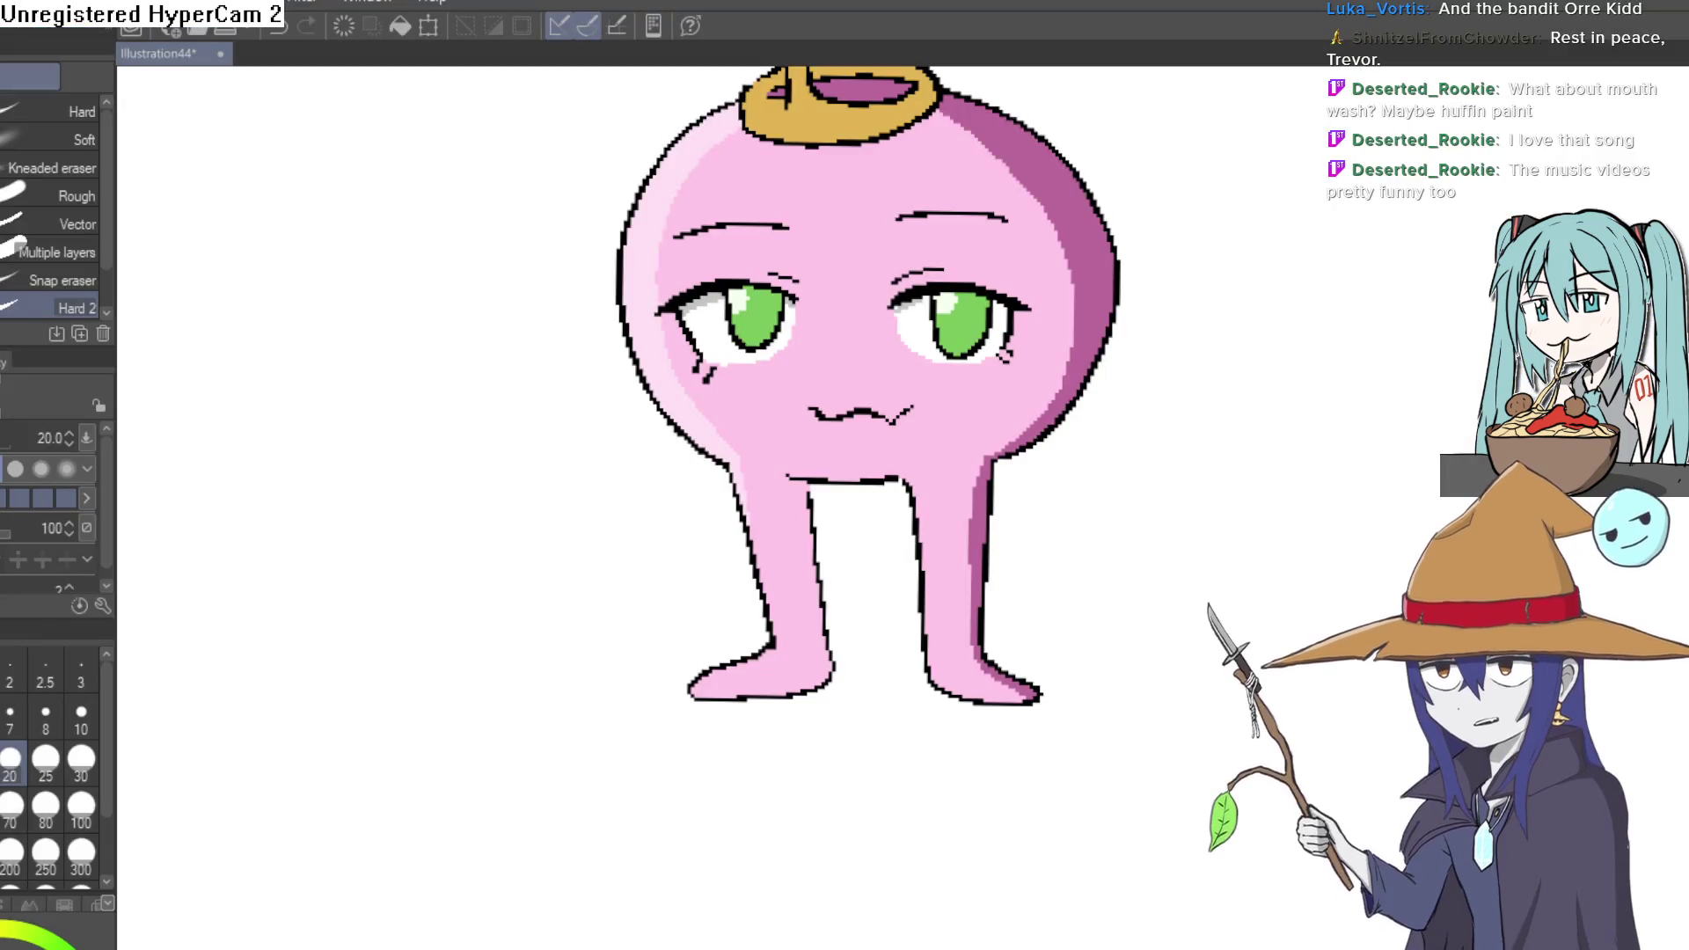
key(alt+Tab)
key(alt+Tab)
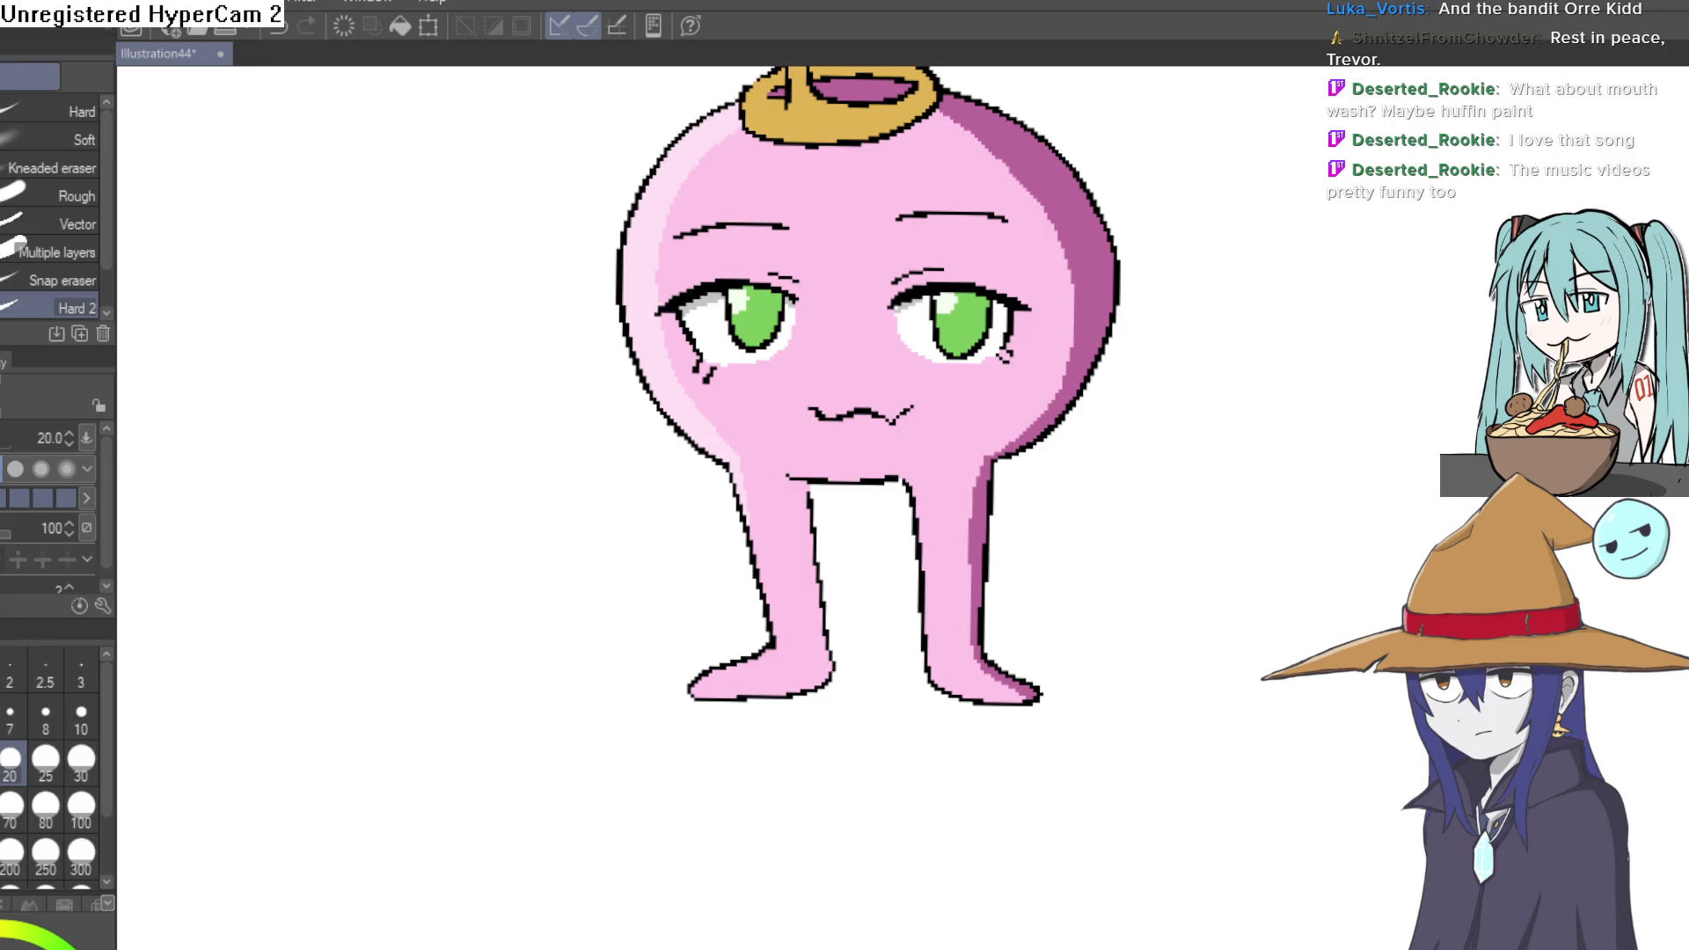
key(ctrl+minus)
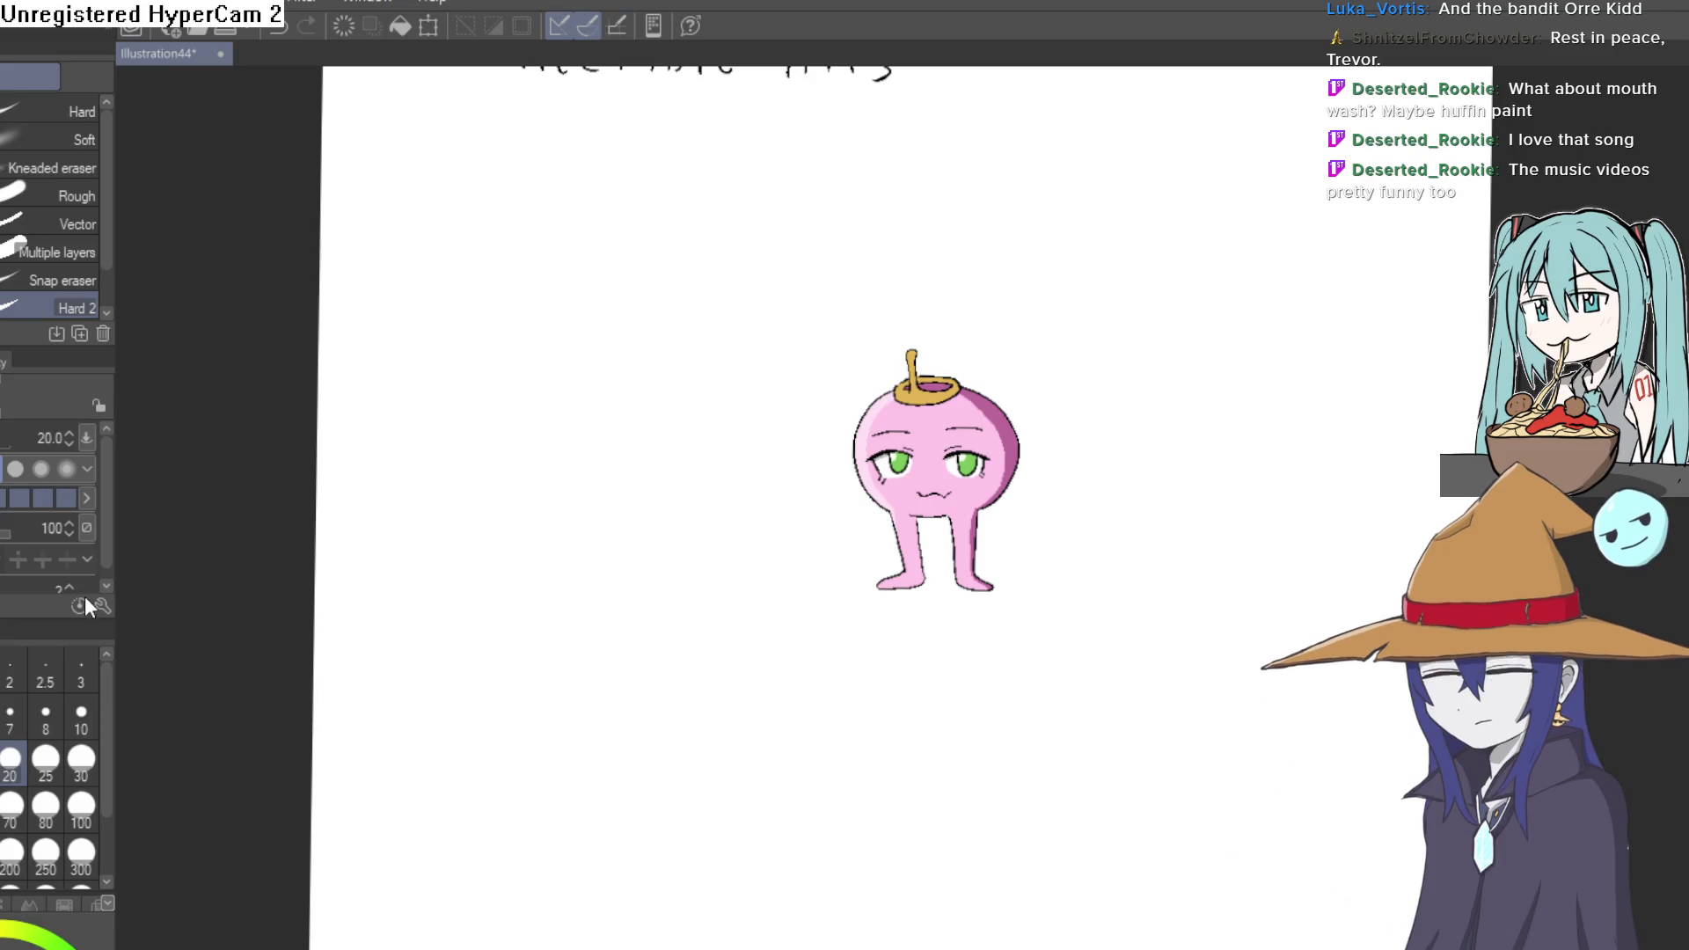
- Transform the layer, shrinking its top, right and left edges in toward the character
key(ctrl+t)
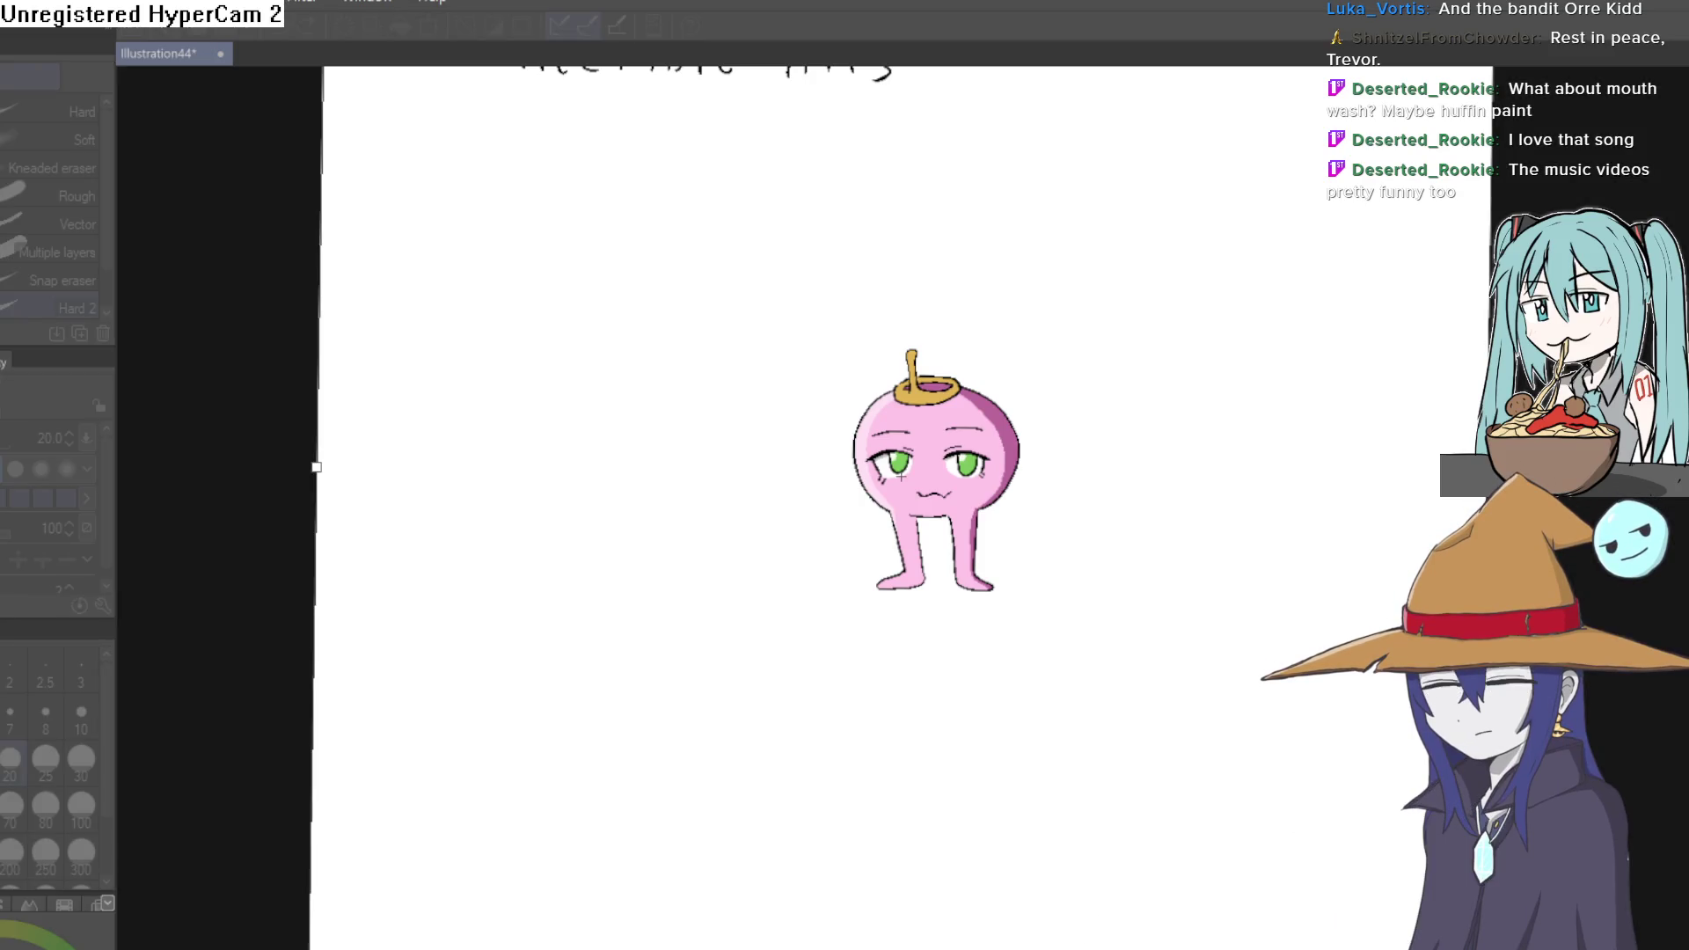
scroll(968, 912, down, 3)
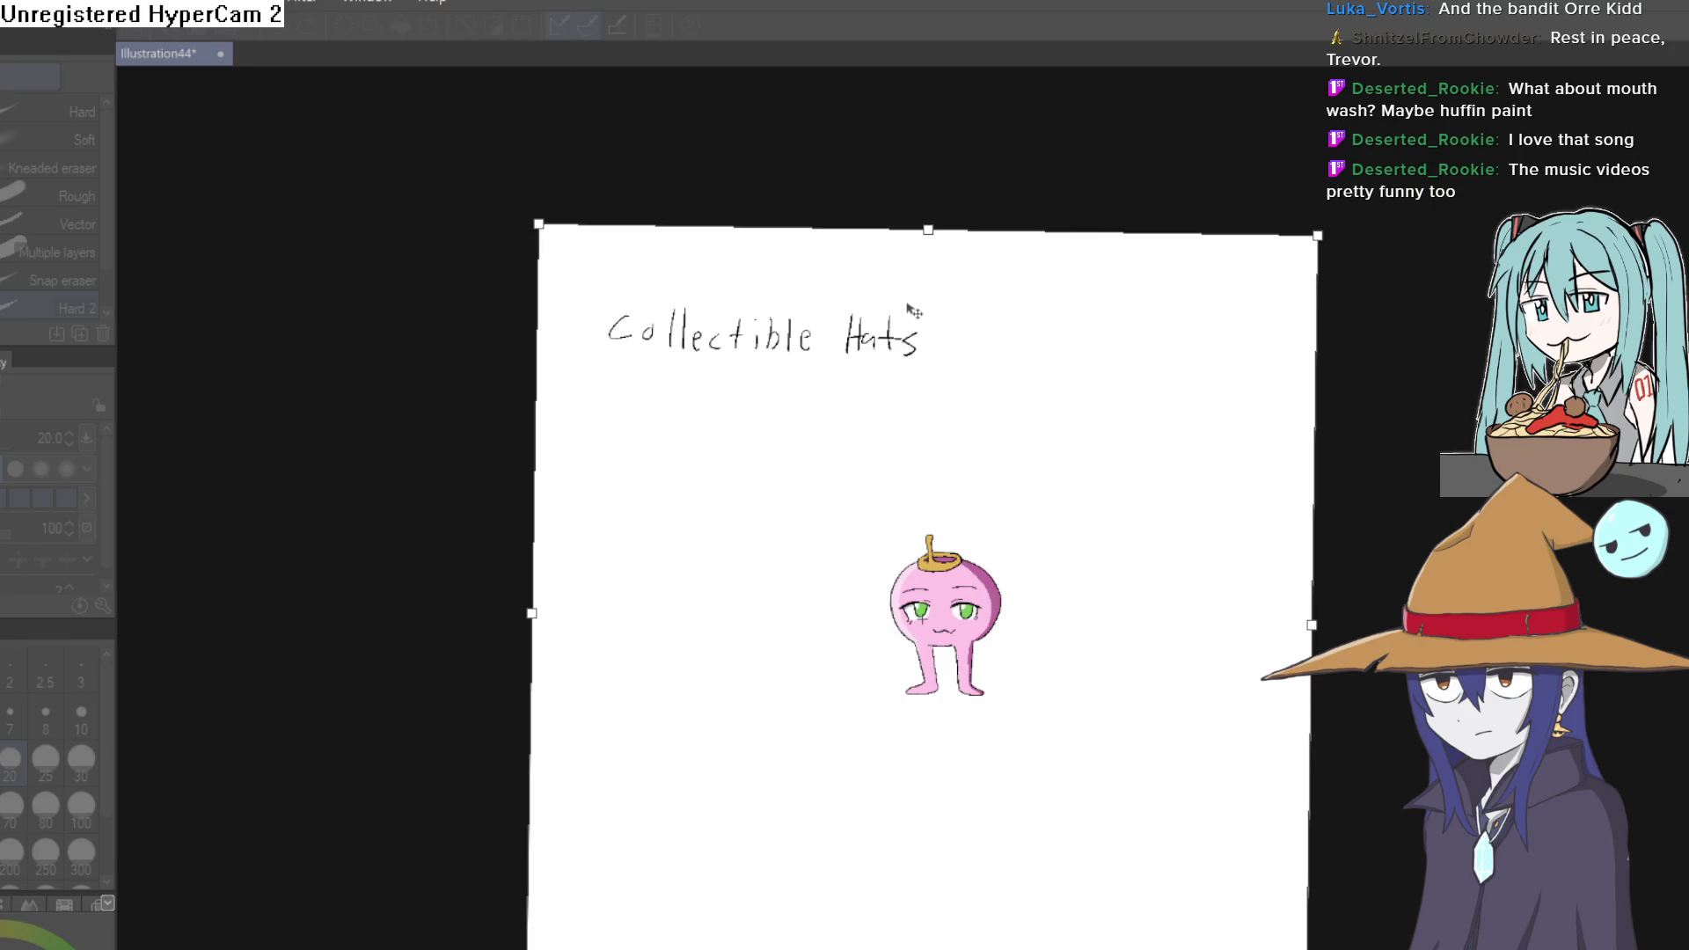
drag(929, 231, 924, 525)
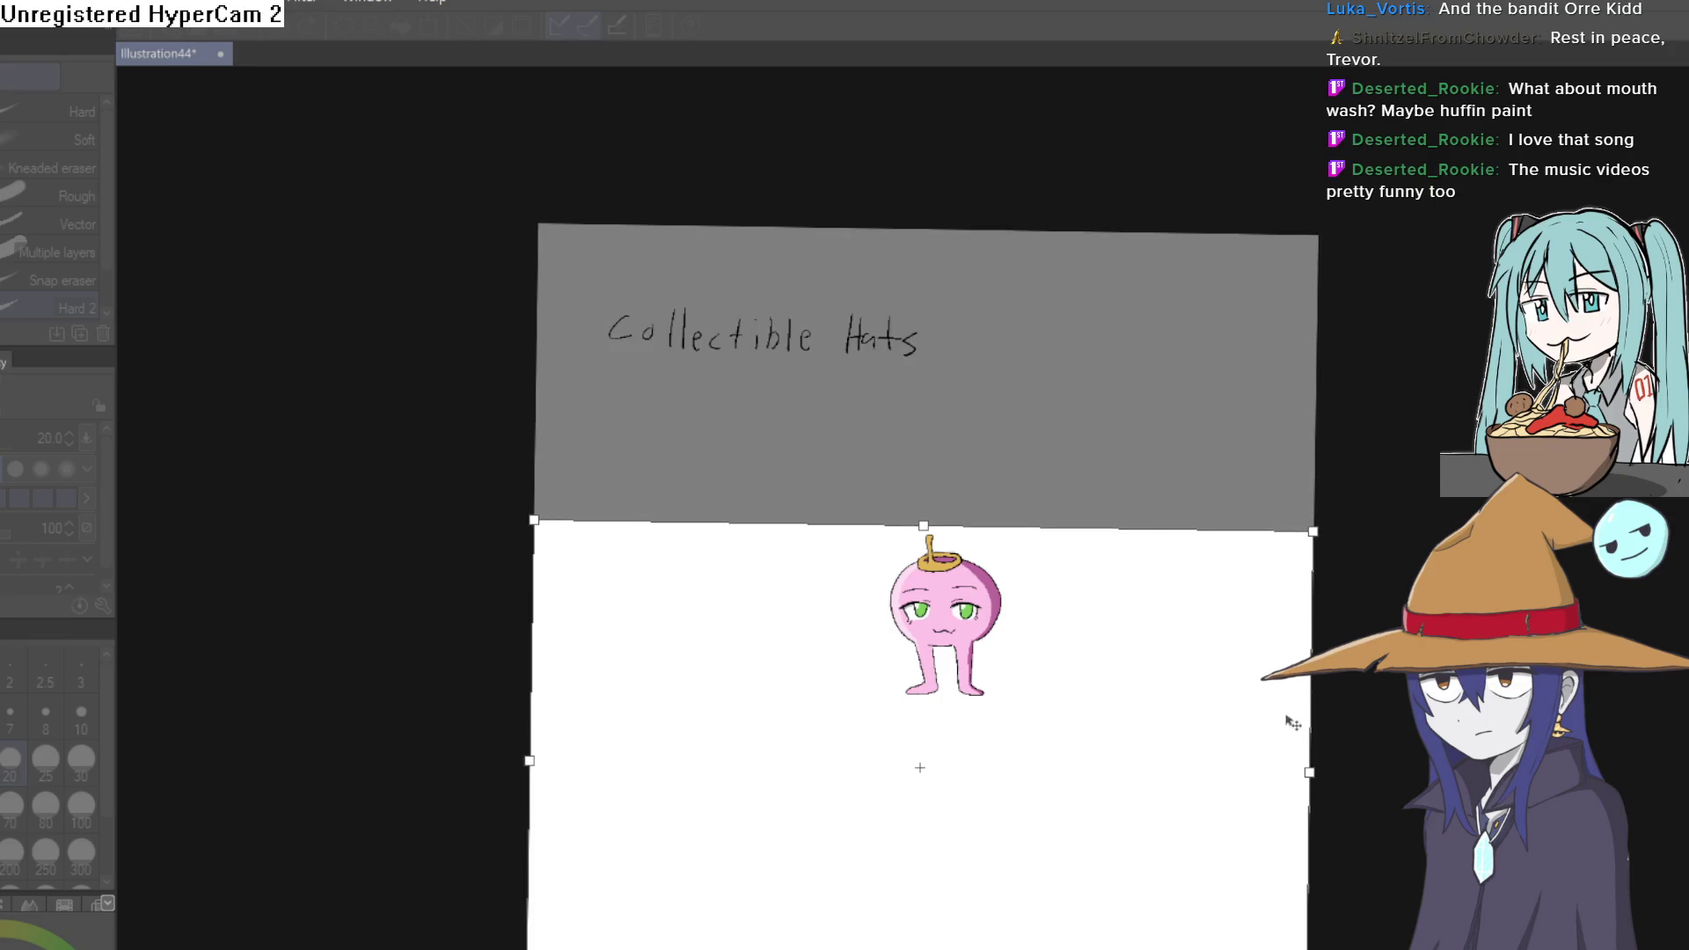
drag(1306, 771, 1002, 769)
drag(528, 762, 881, 766)
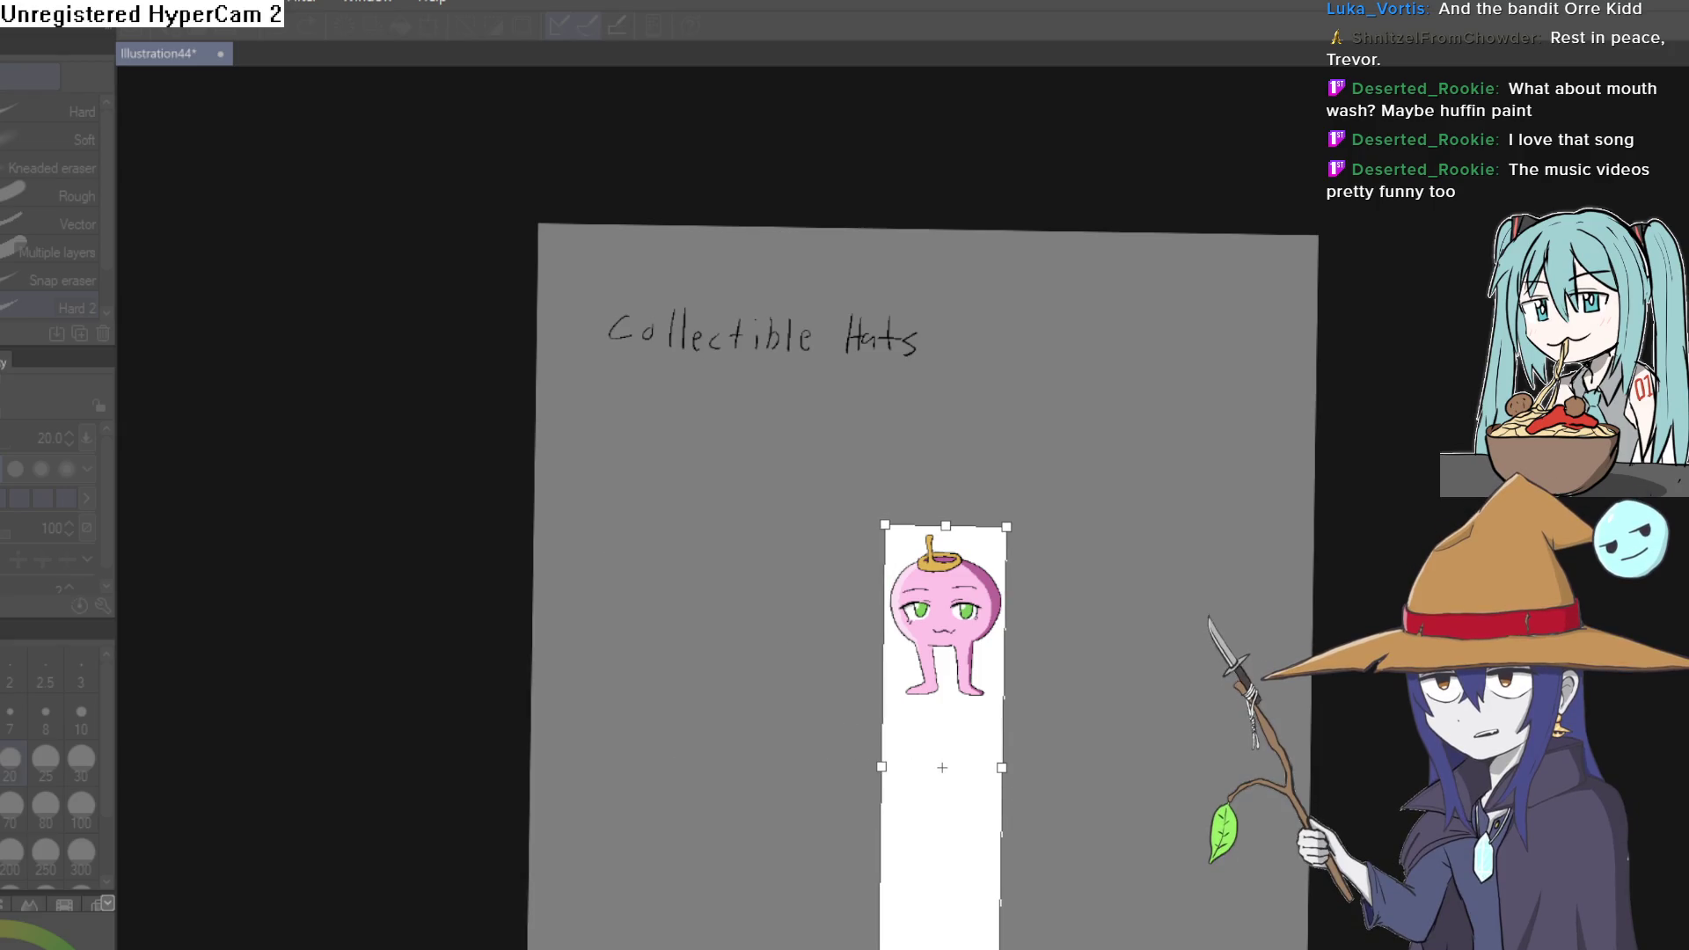
- Pull the bottom edge up to the character's feet and commit the transform
scroll(924, 528, down, 2)
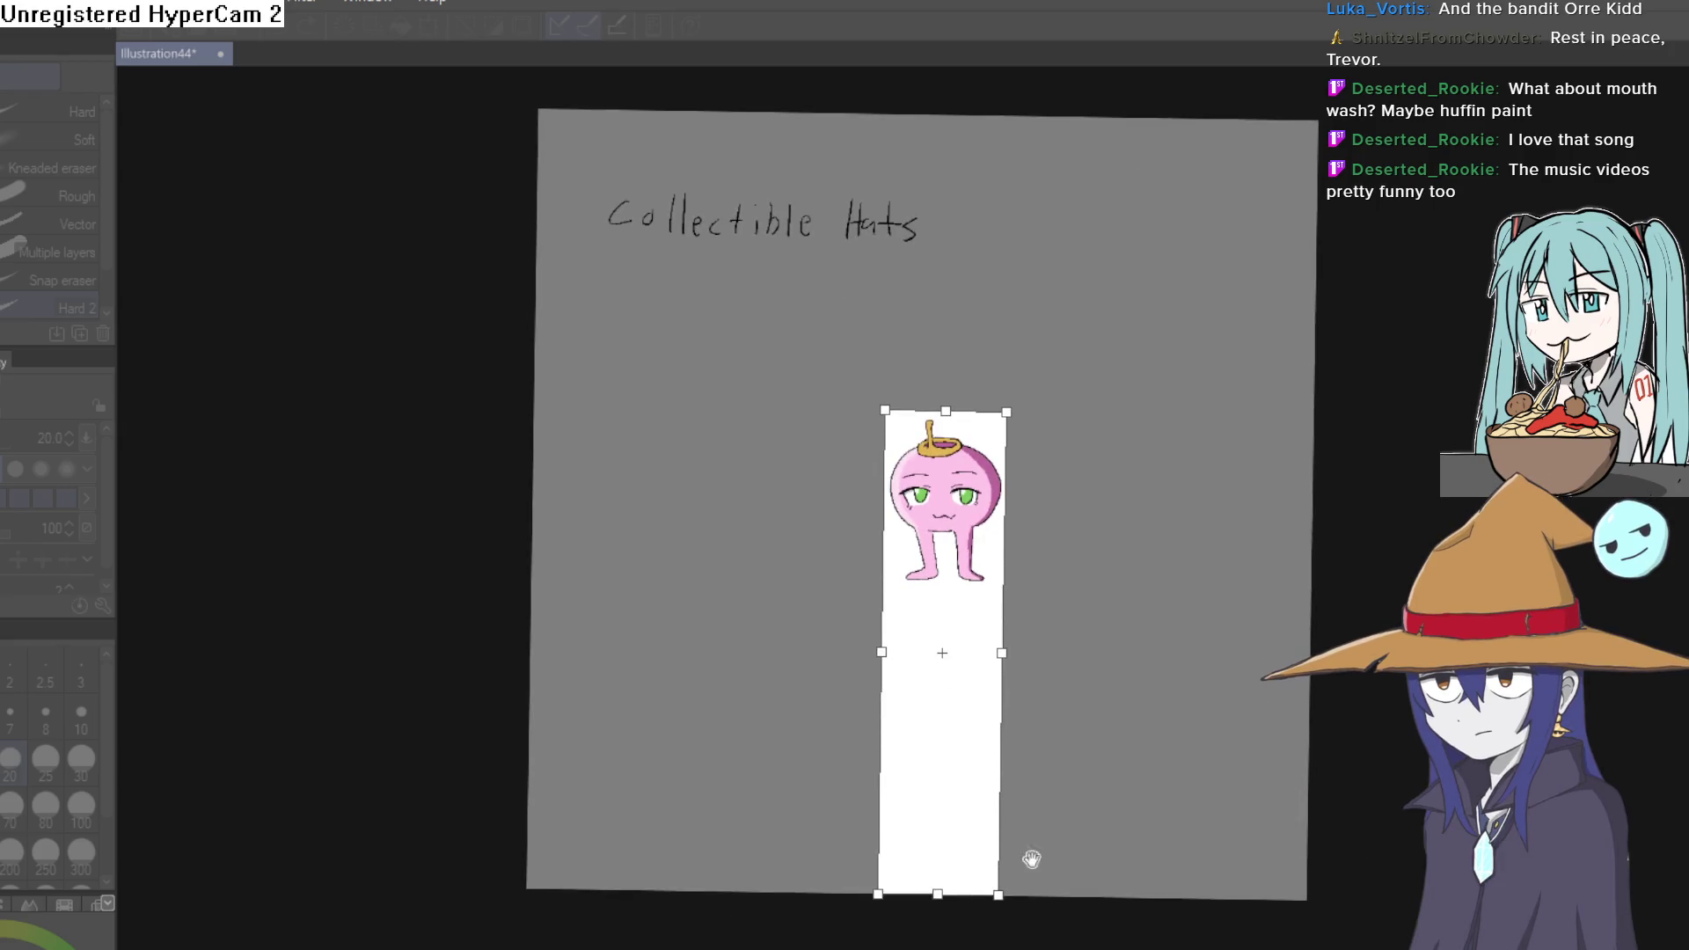
drag(936, 884, 981, 597)
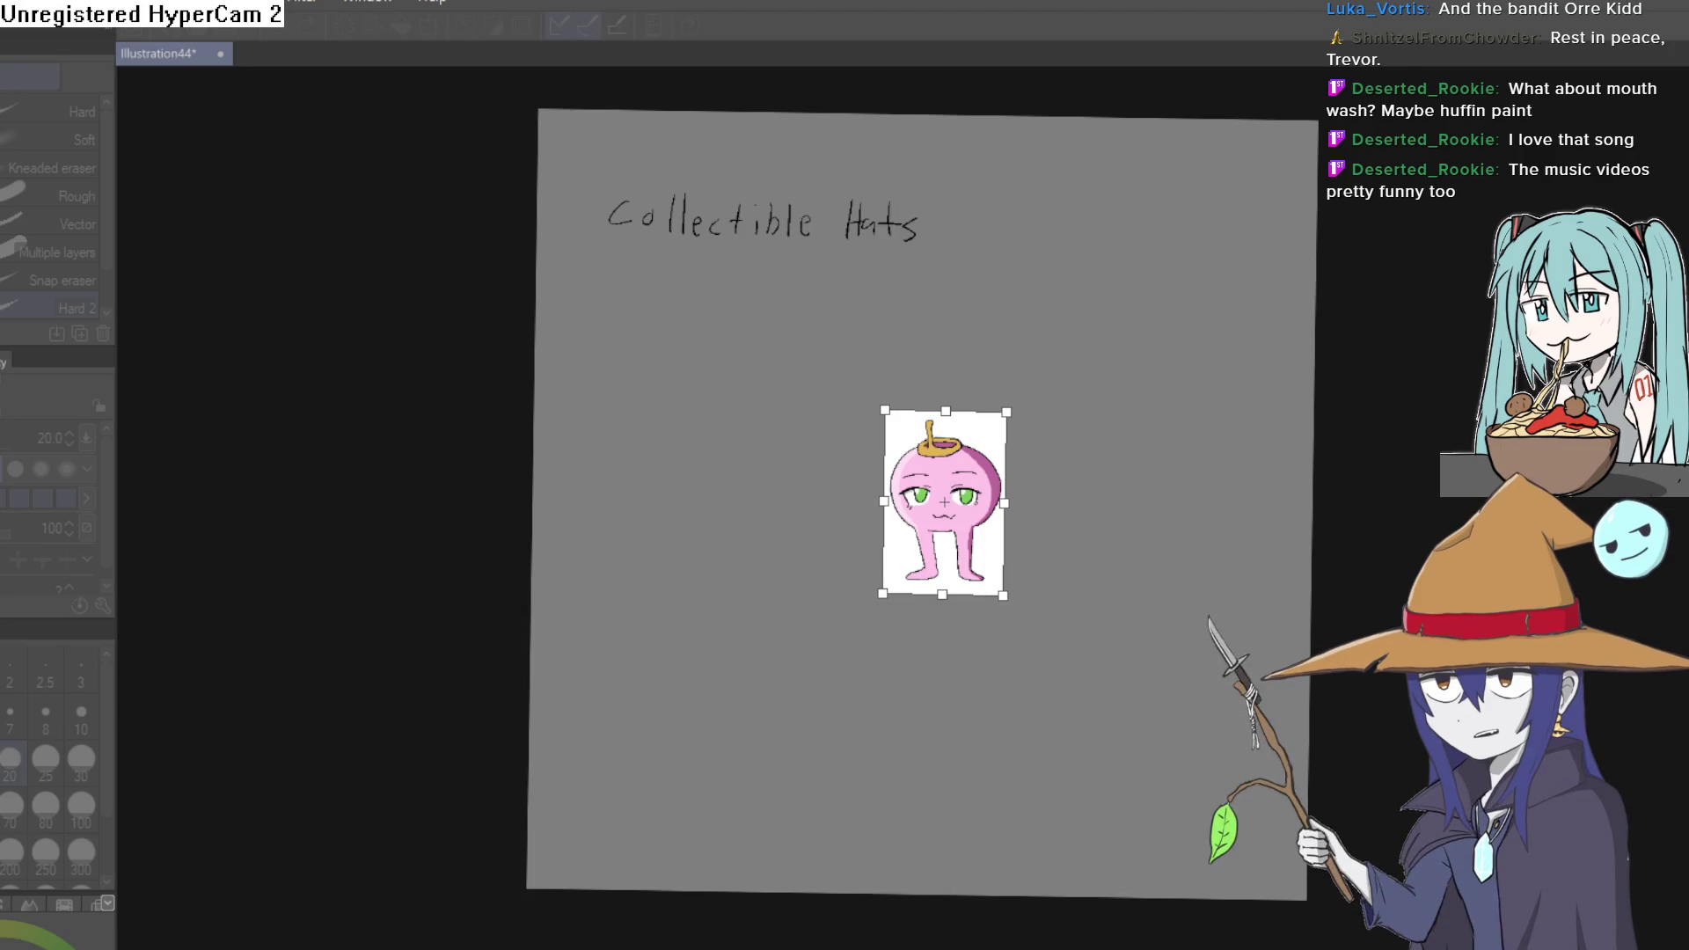
key(Return)
scroll(935, 528, up, 4)
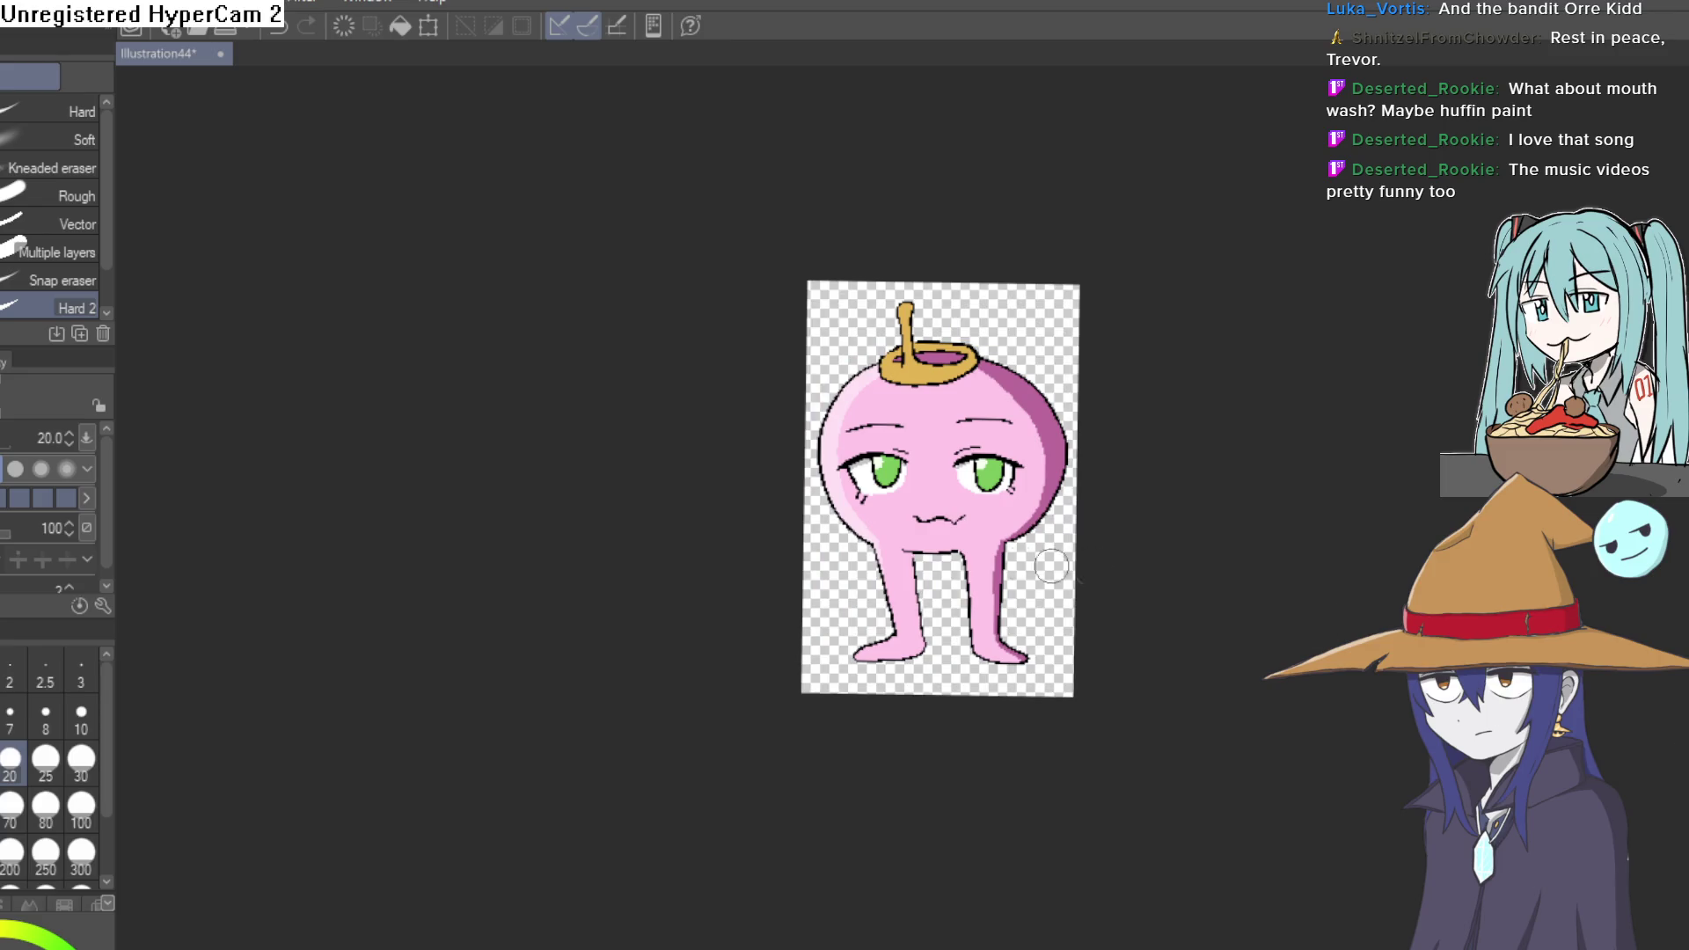
scroll(968, 550, up, 1)
scroll(900, 521, up, 2)
scroll(1161, 636, down, 1)
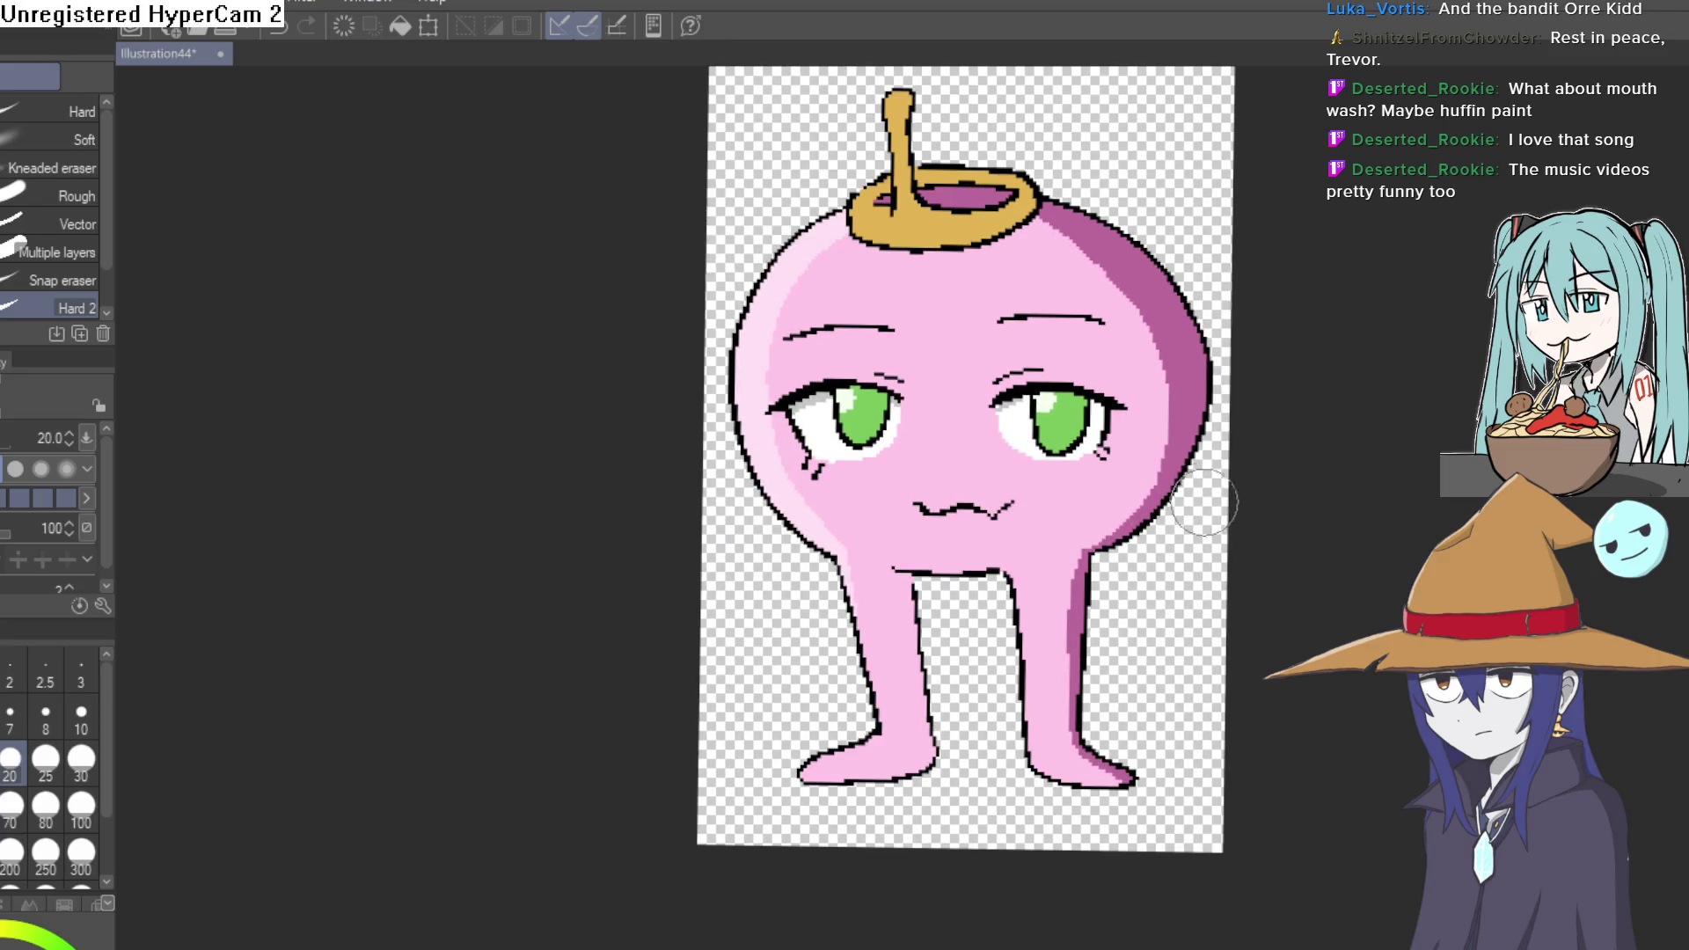
scroll(1277, 509, down, 1)
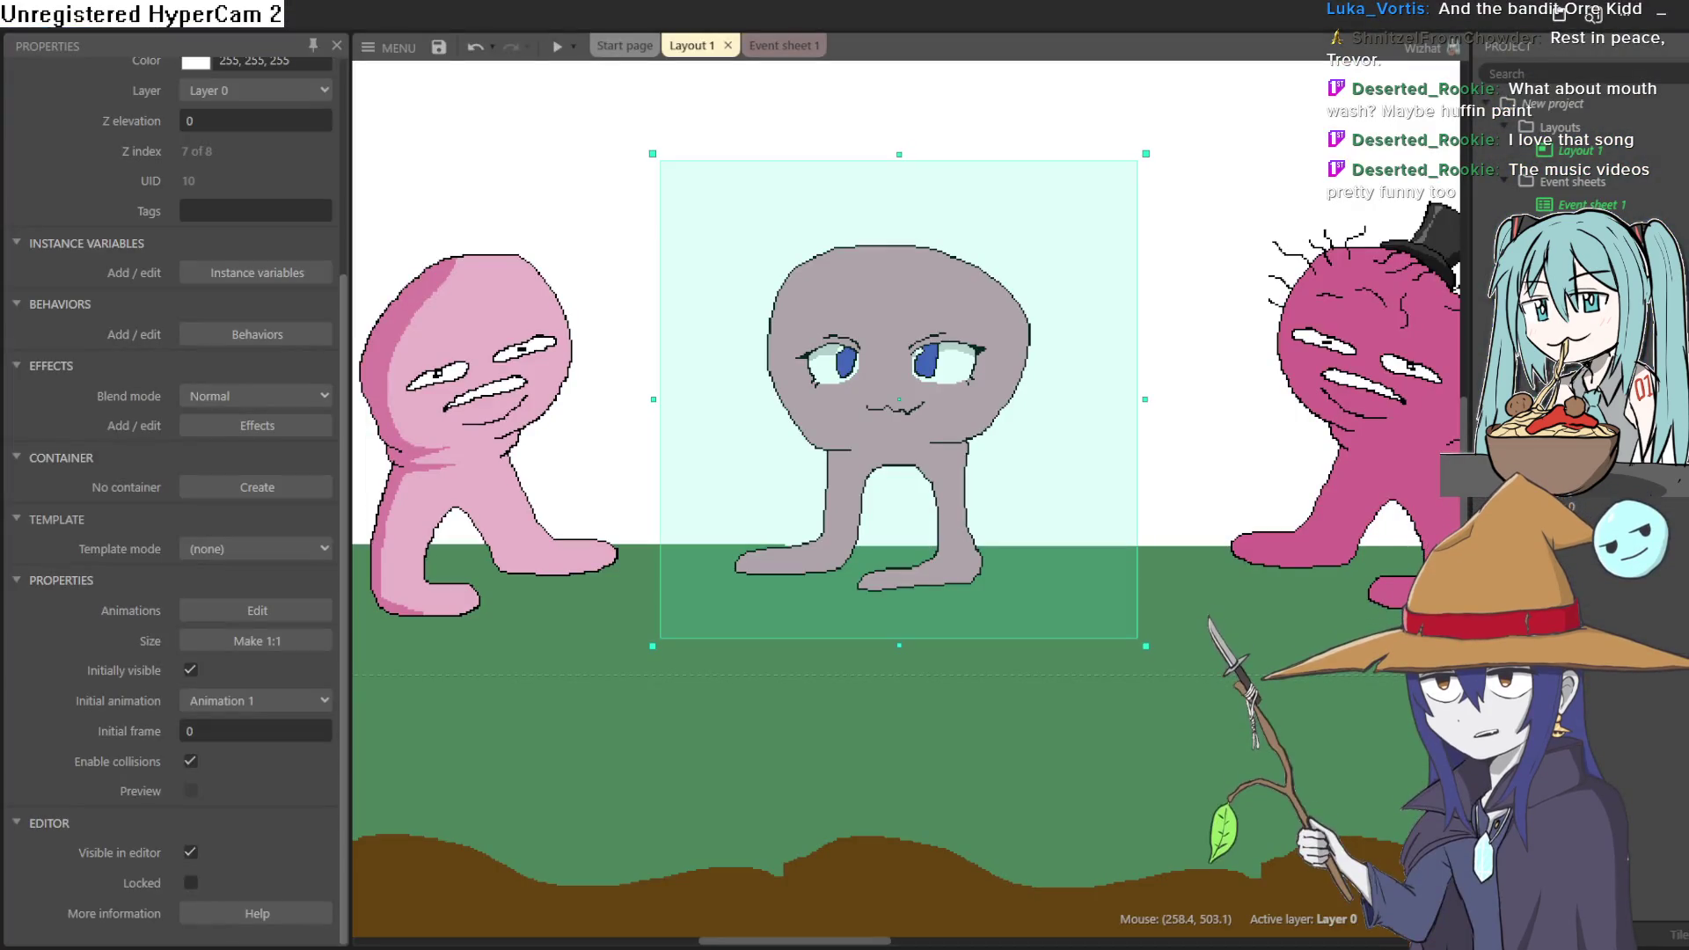
- Open the grey middle character's frames in the Animations Editor
double_click(830, 385)
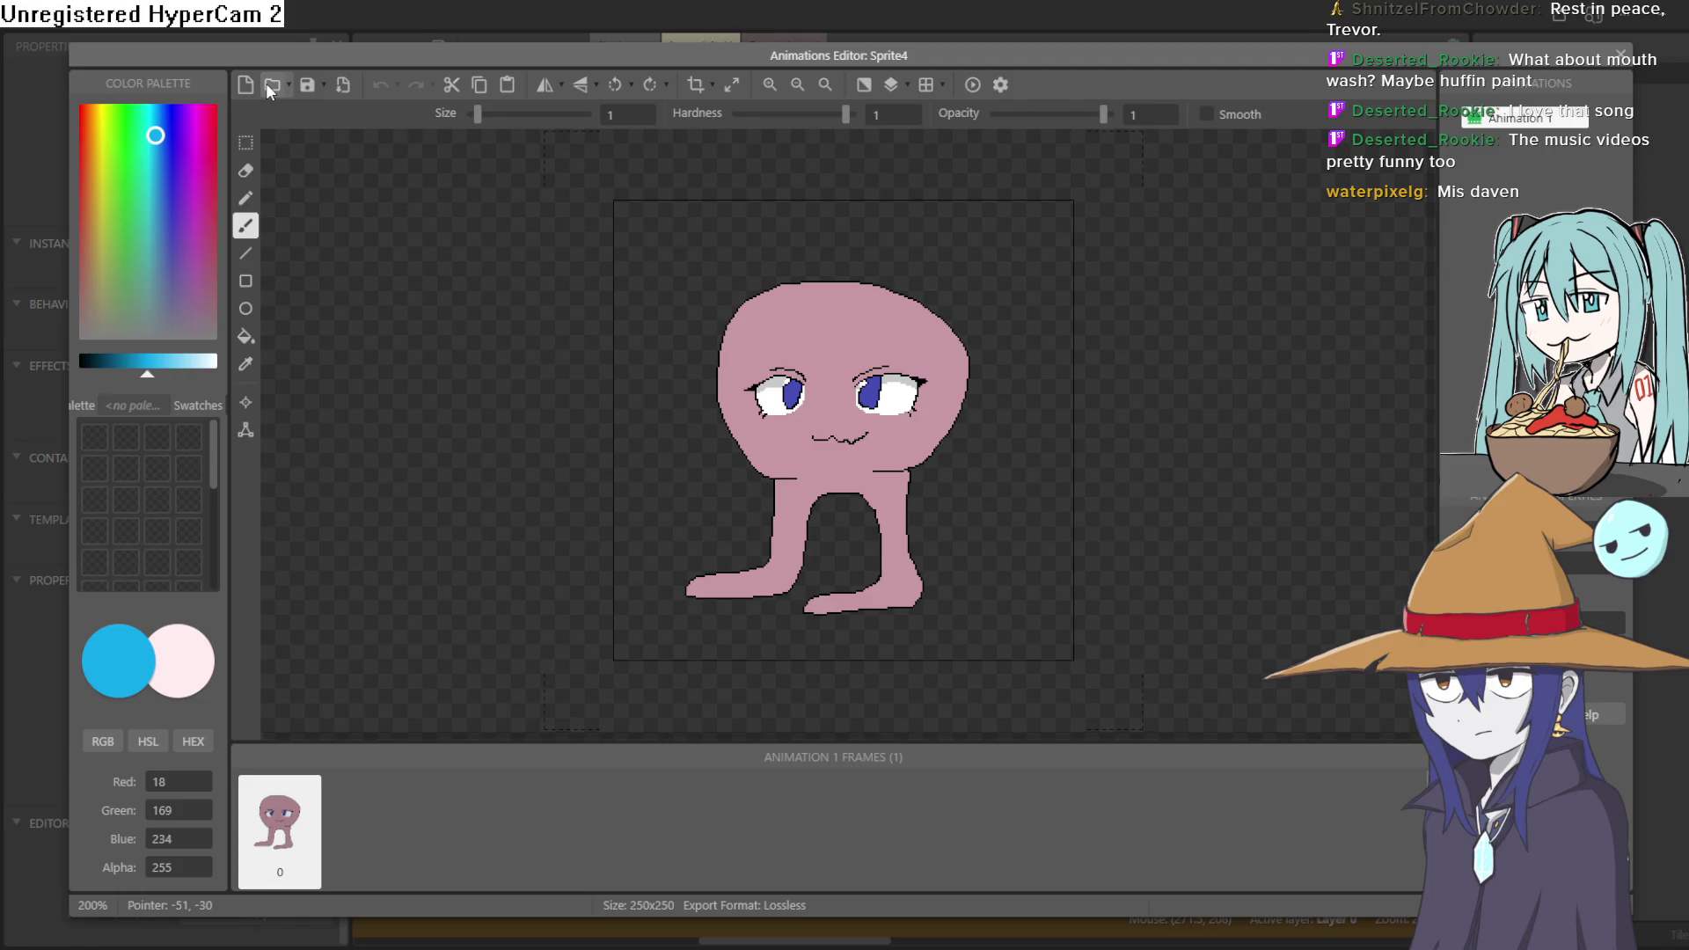
- Load the pink green-eyed character image into Sprite4, close the editor, and run a preview
click(268, 90)
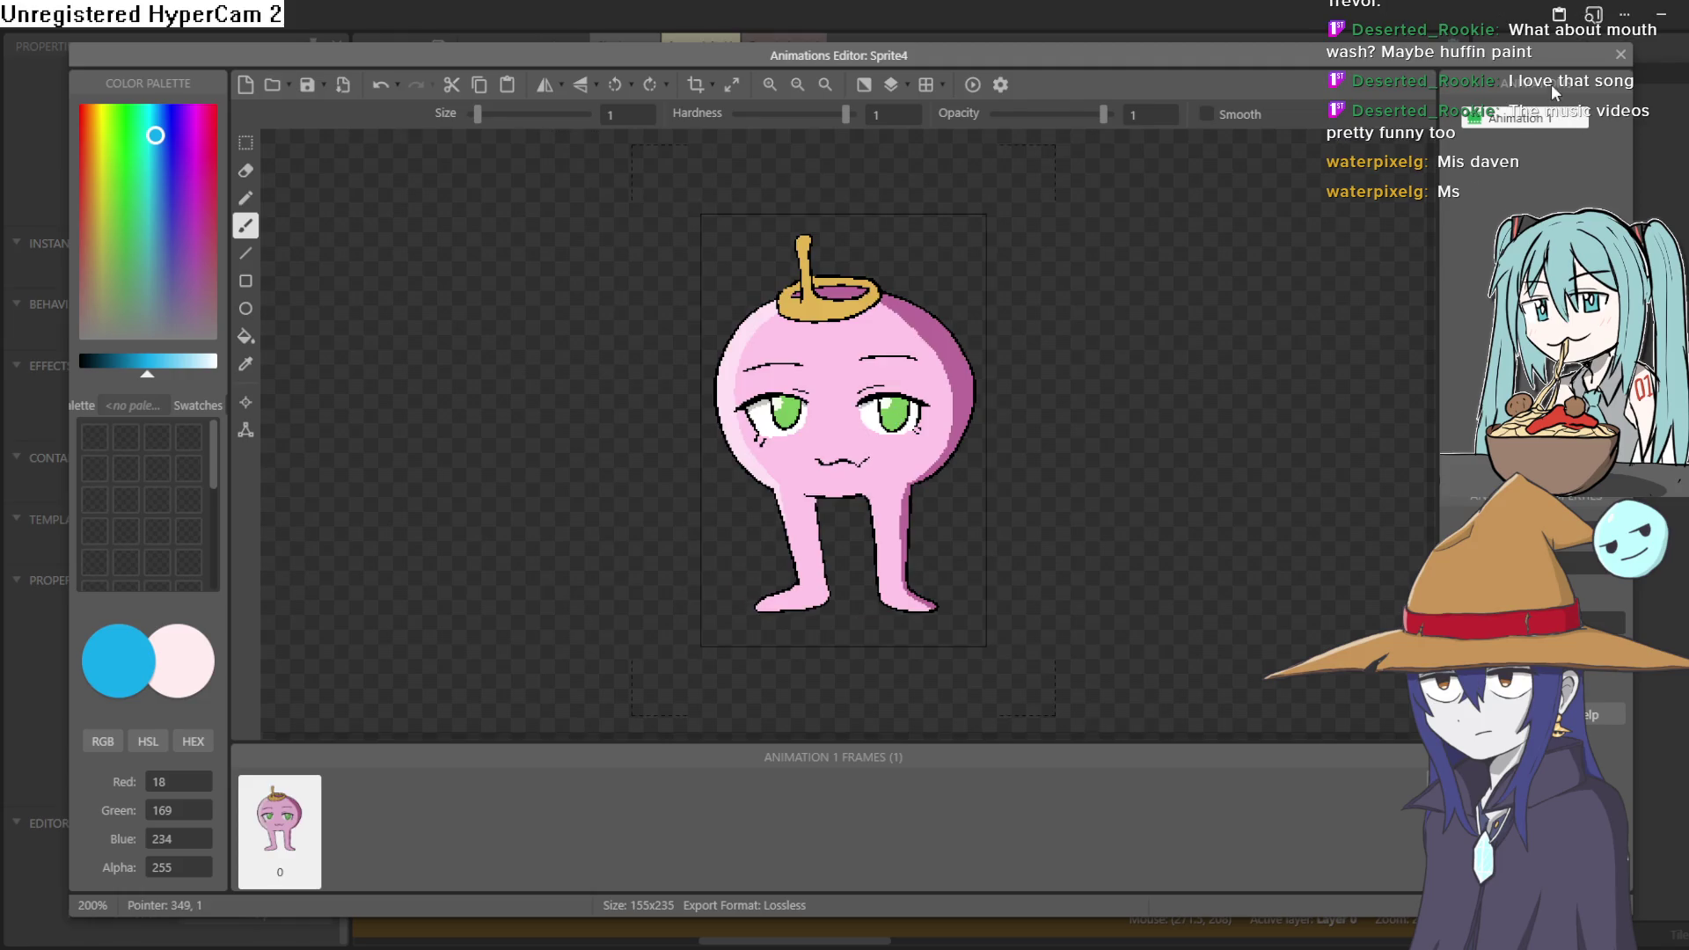
click(1622, 54)
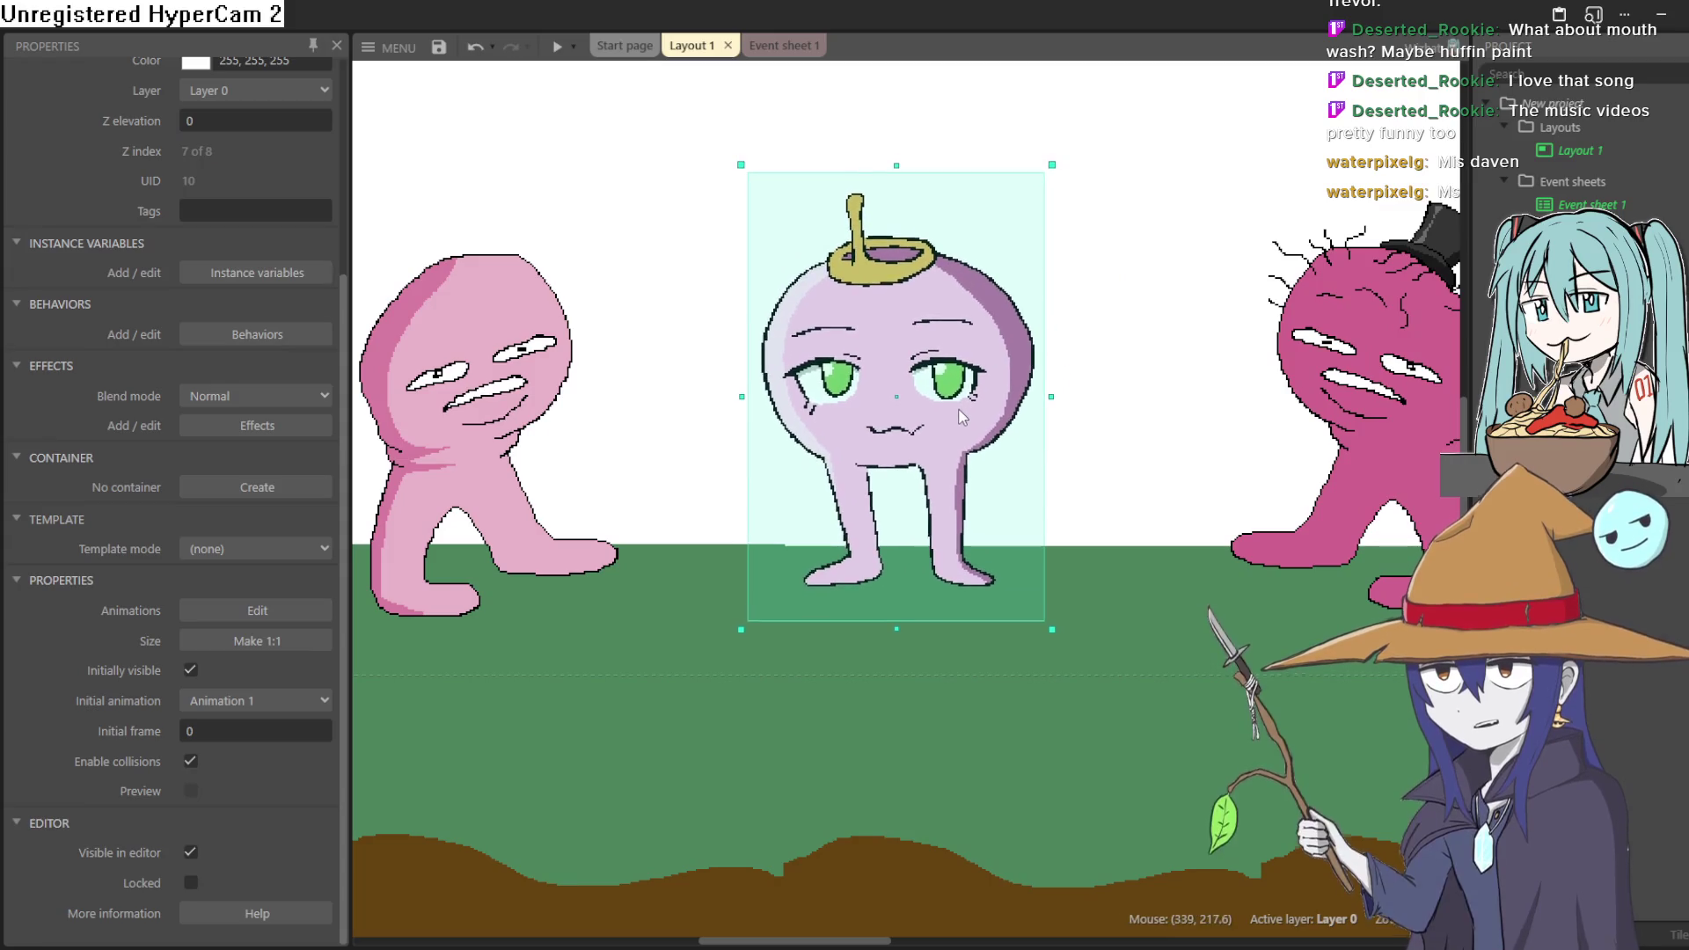
scroll(961, 418, down, 5)
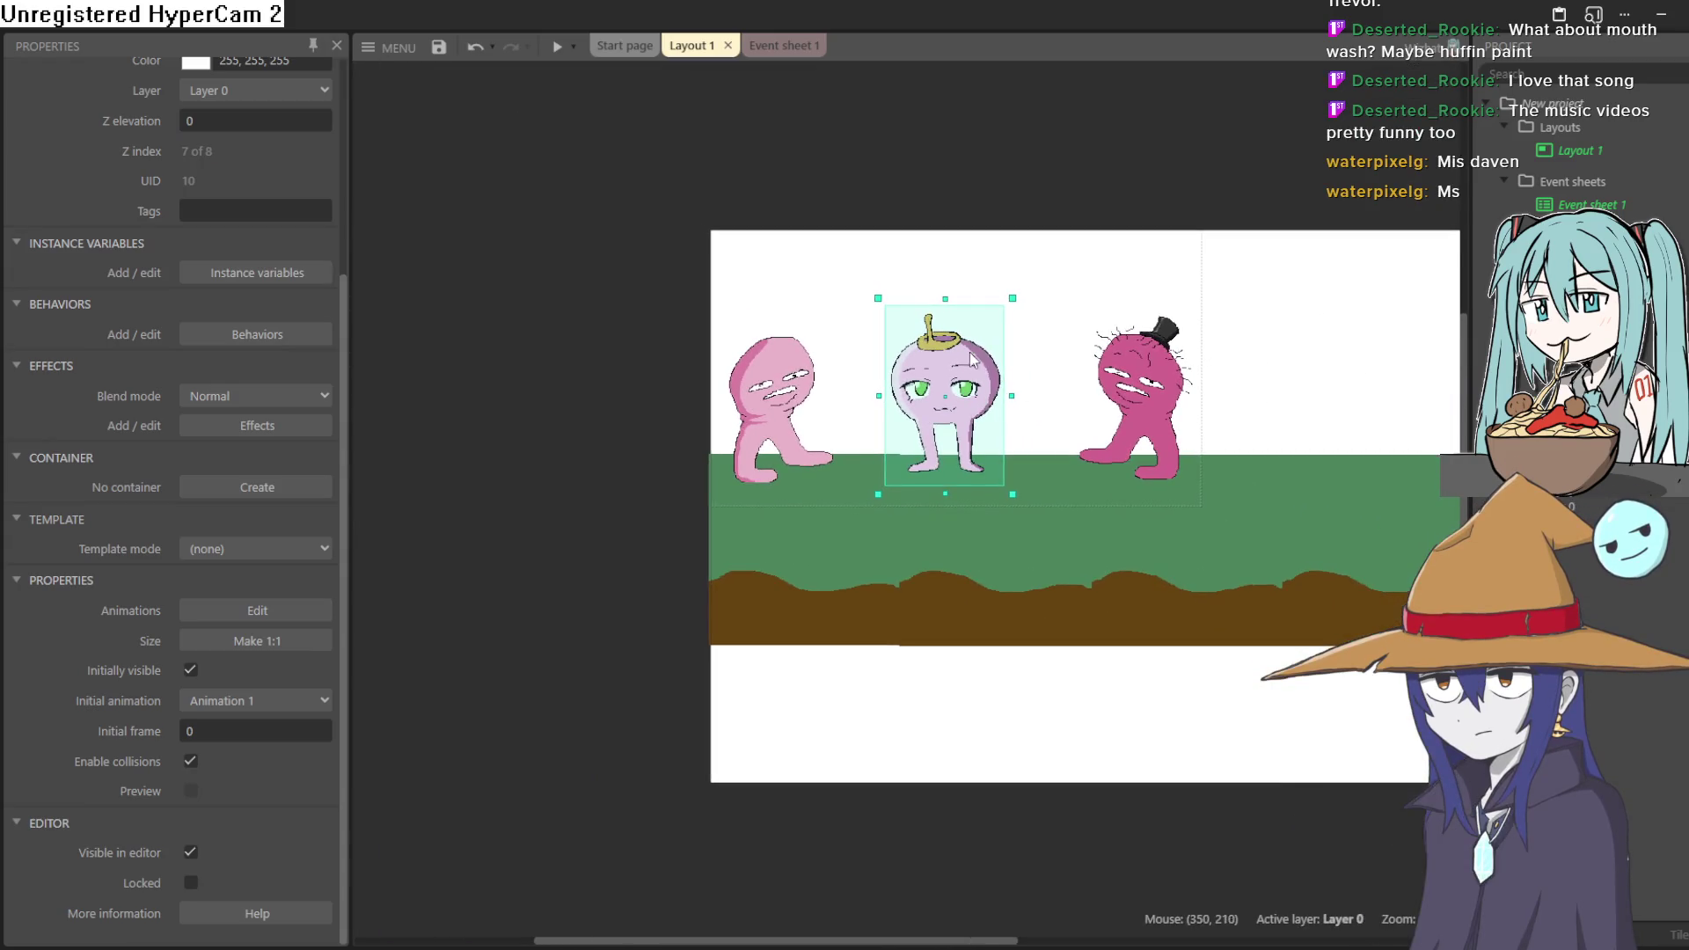
click(556, 46)
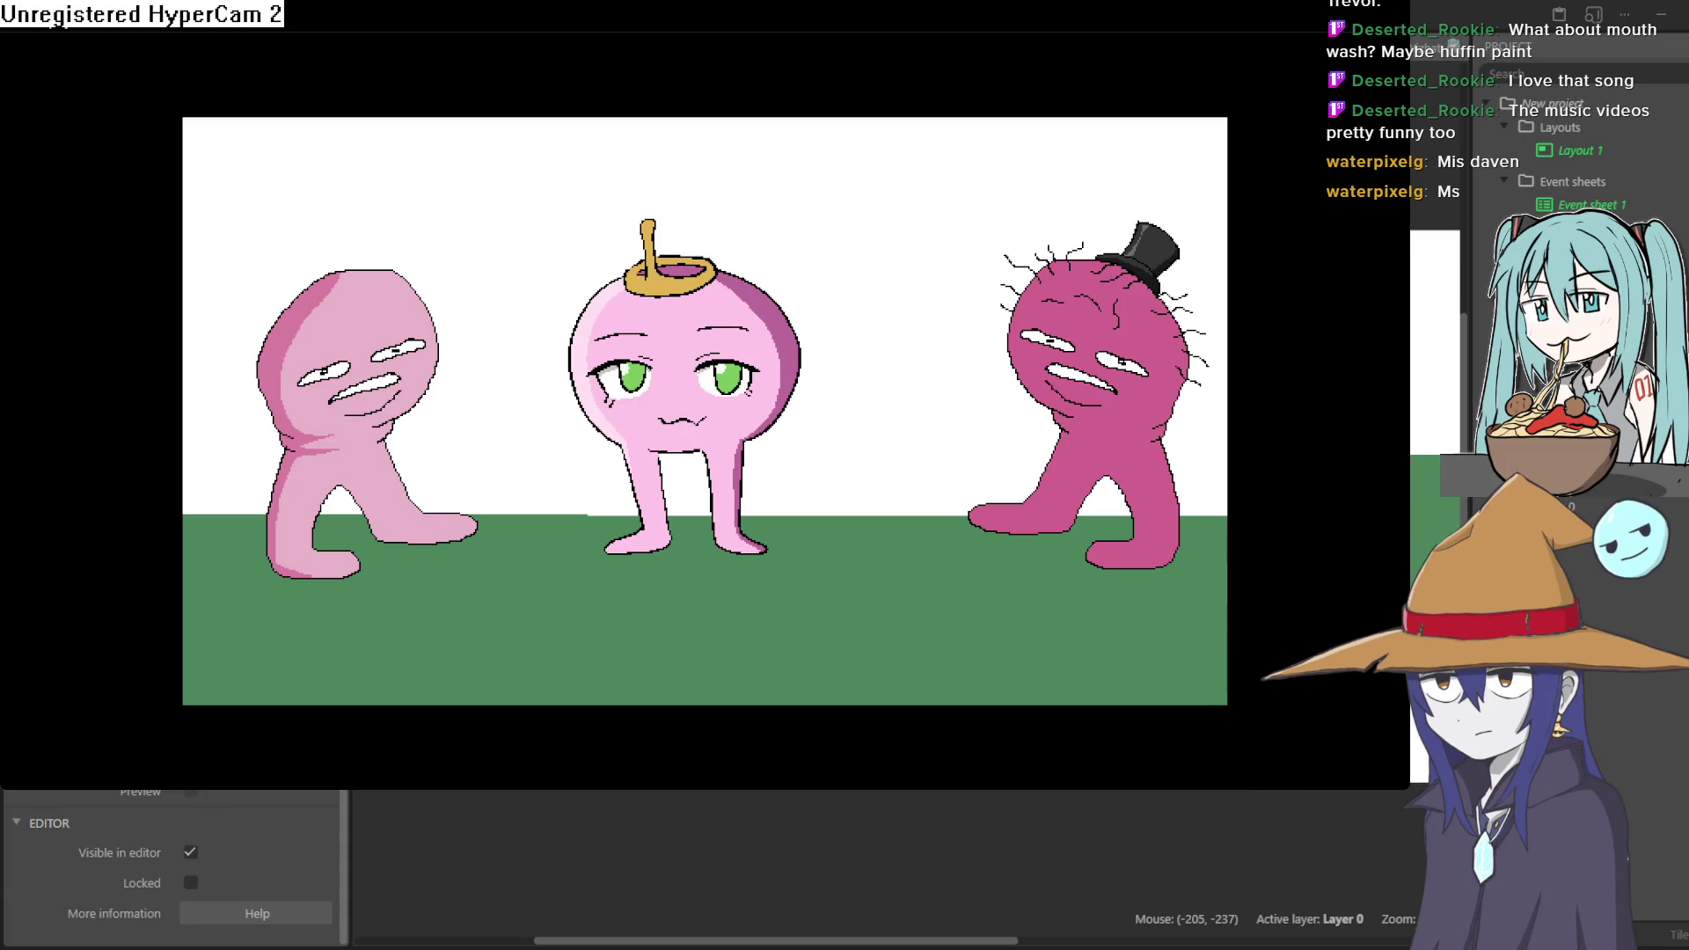
- Close the running game preview window
key(alt+F4)
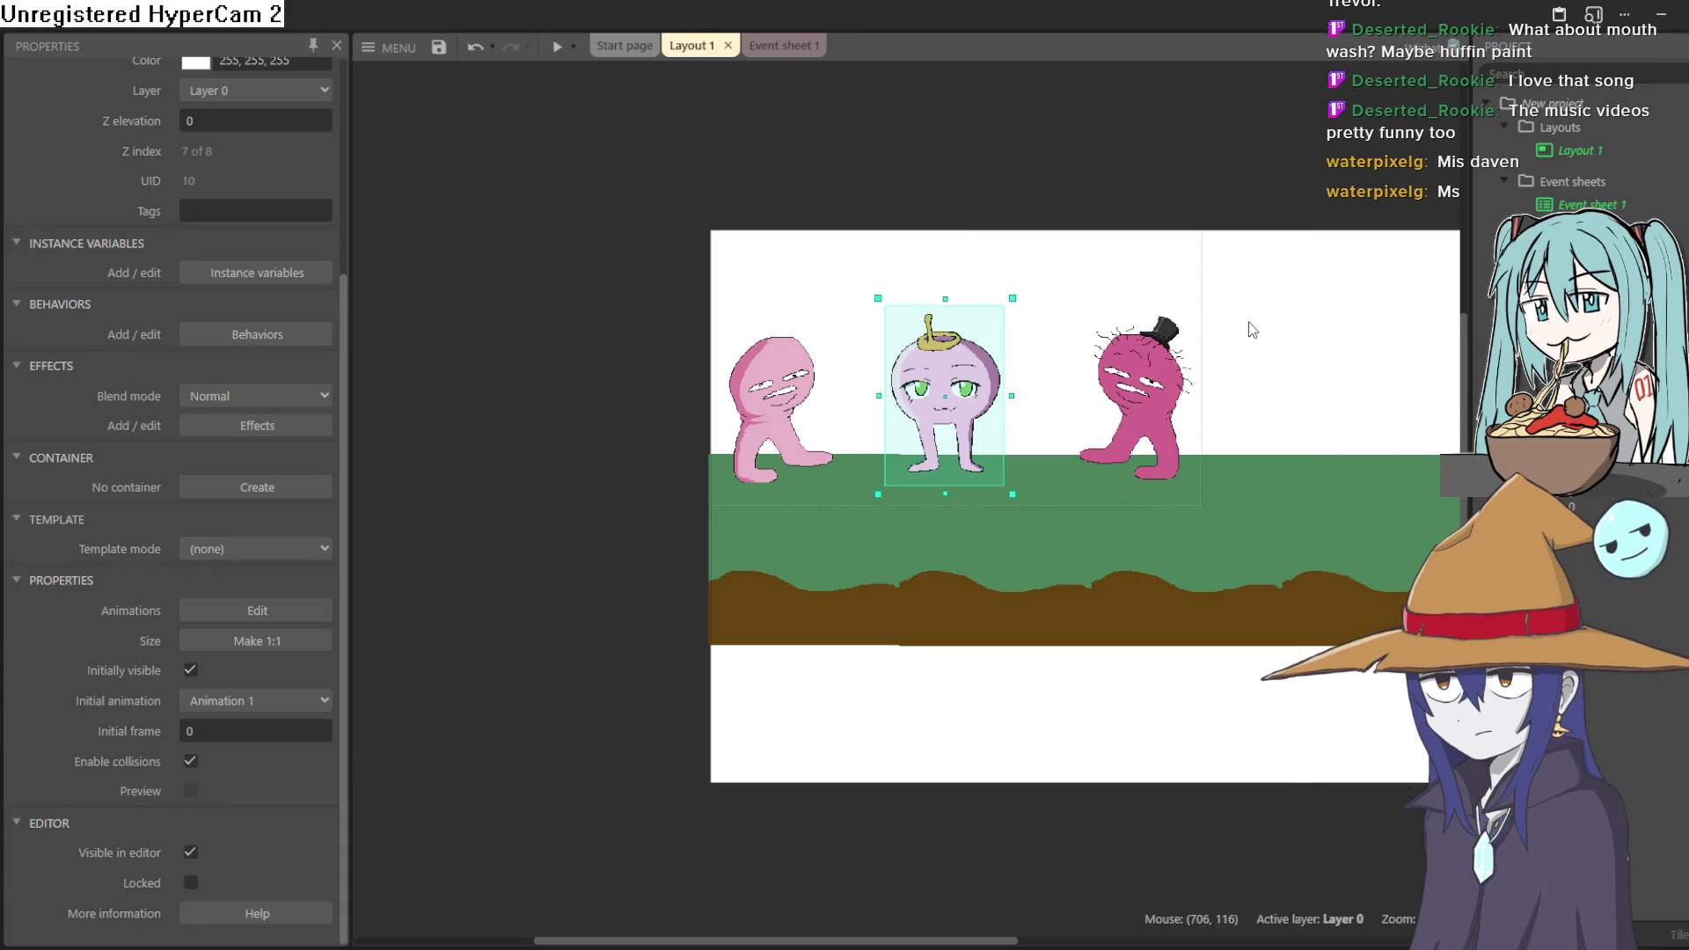
- Open the left pale pink character's Animation 2 frames in the Animations Editor
mouse_move(1258, 299)
mouse_down()
mouse_move(1127, 331)
mouse_move(1113, 315)
mouse_up()
click(627, 407)
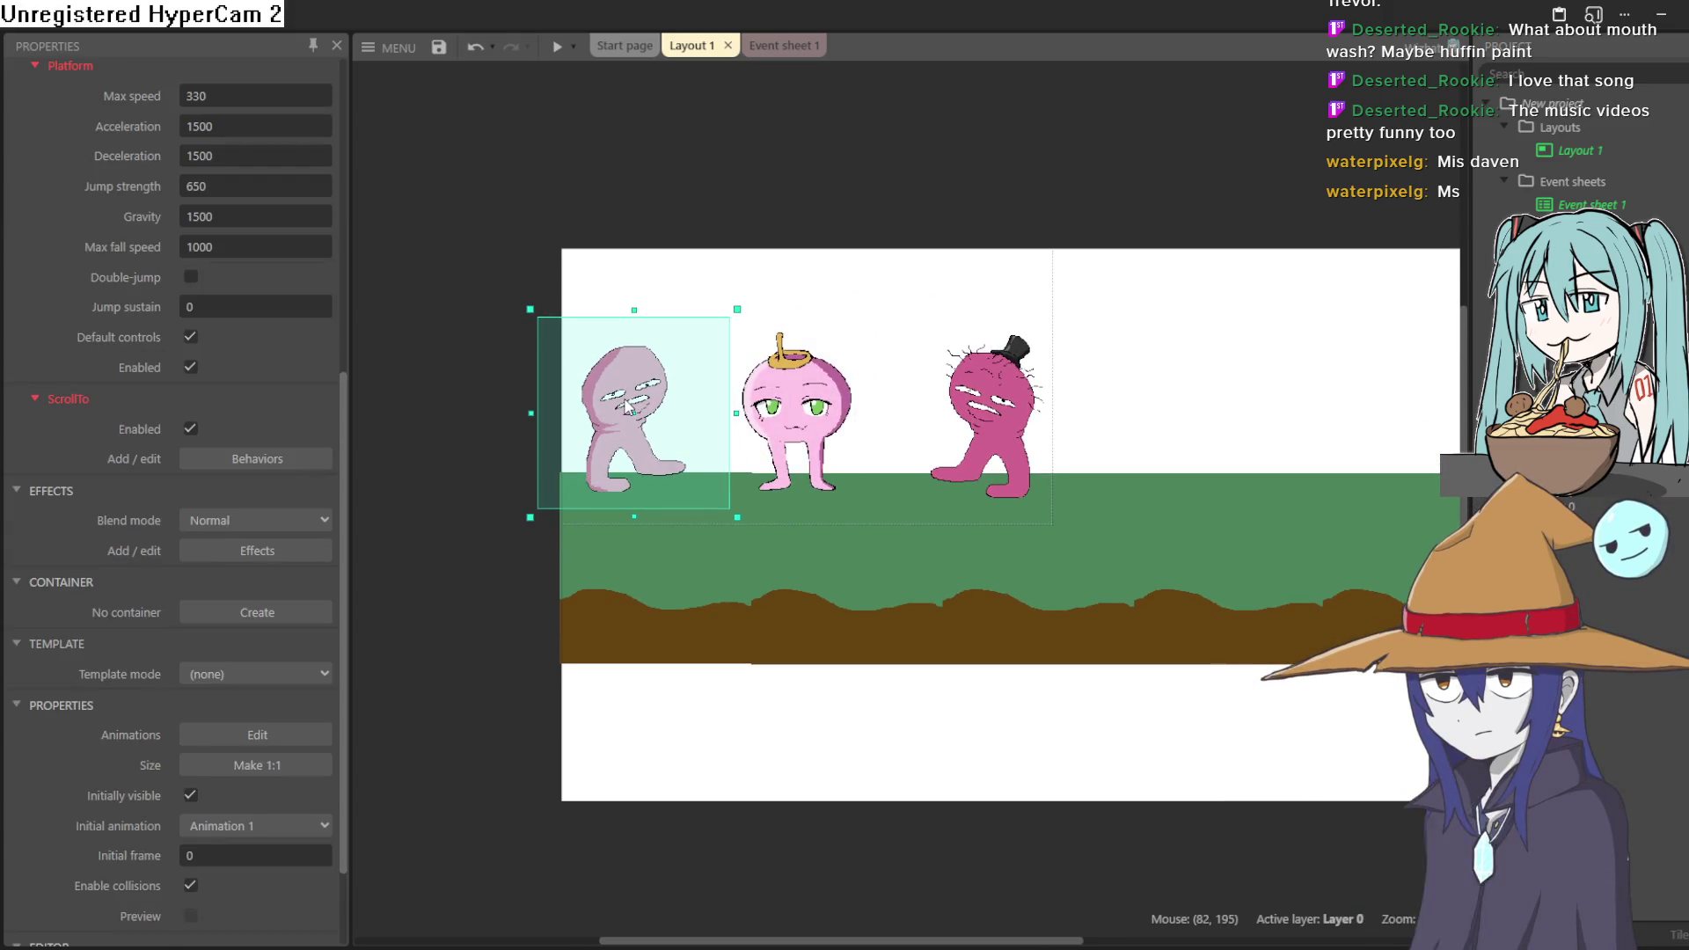
double_click(628, 407)
click(1471, 144)
- Delete the extra frame, move frame 0 between frames 1 and 2, and preview
right_click(351, 806)
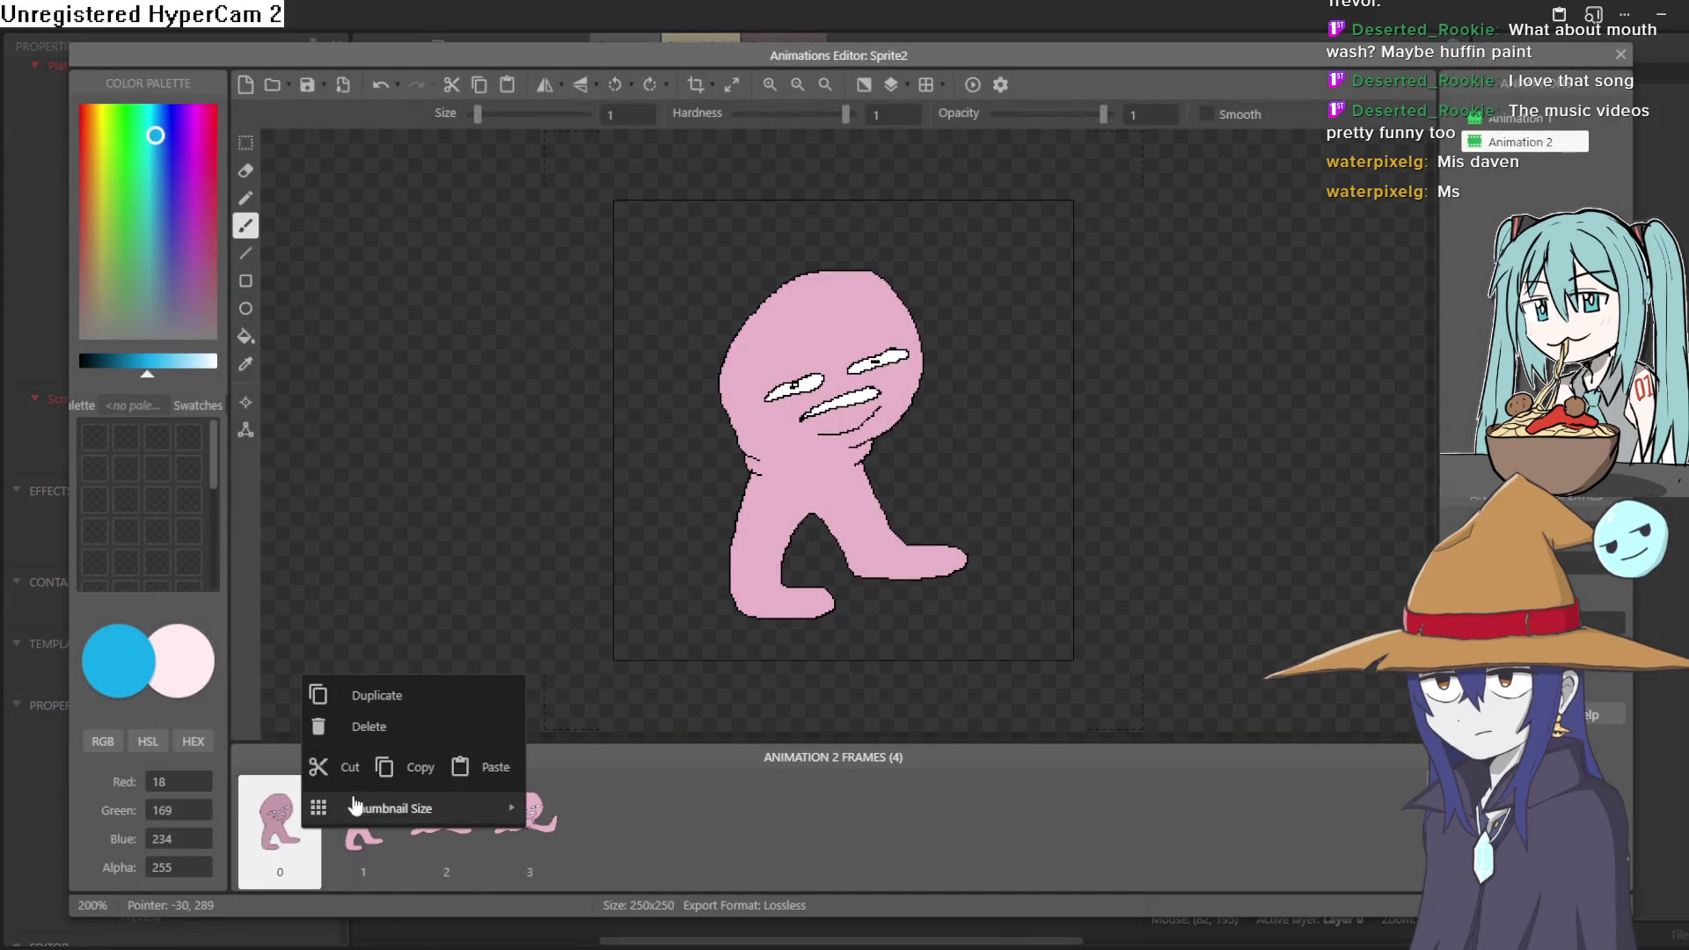
click(387, 727)
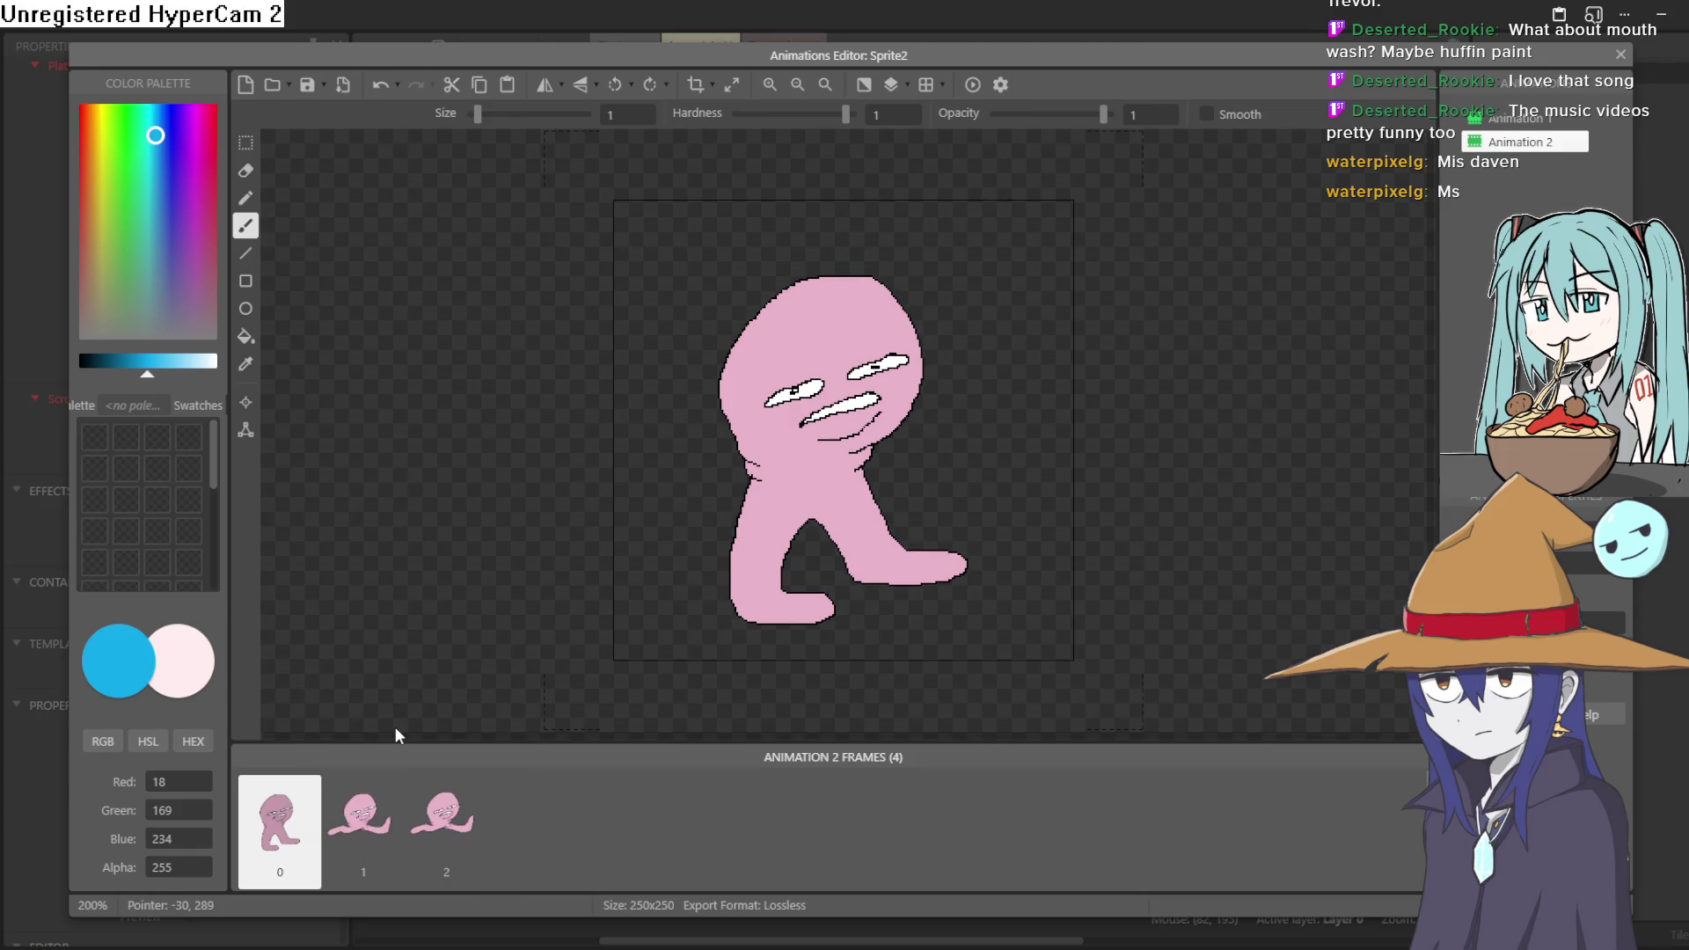
click(351, 836)
click(445, 823)
click(280, 838)
drag(332, 832, 396, 834)
click(1621, 54)
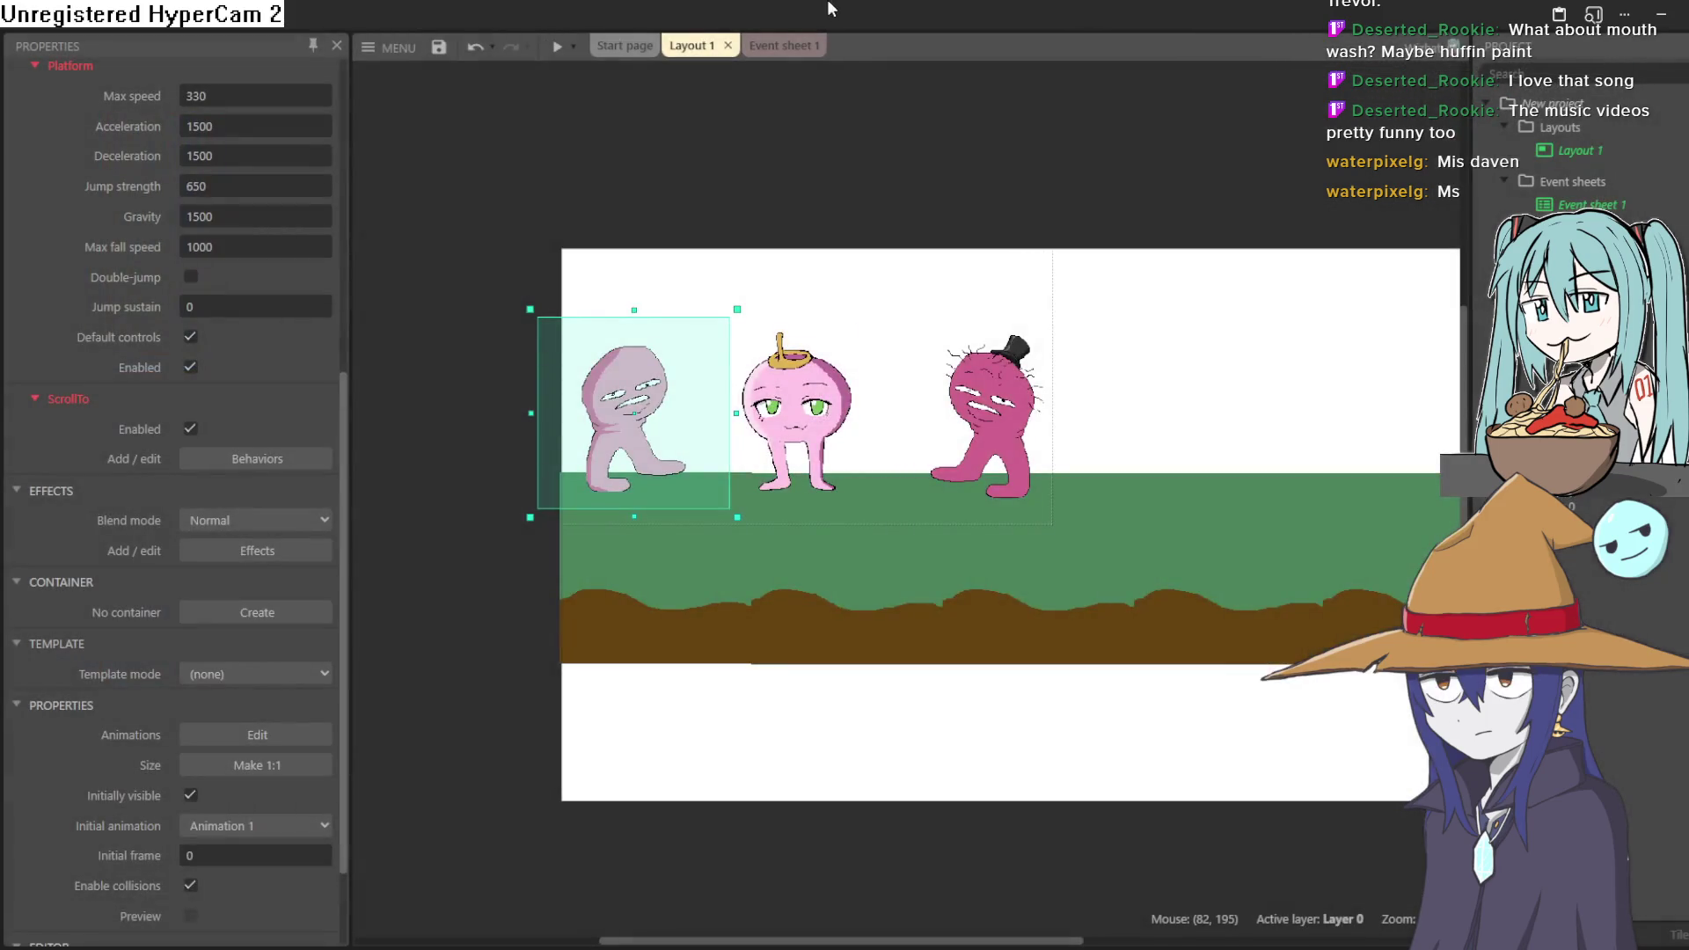
click(552, 47)
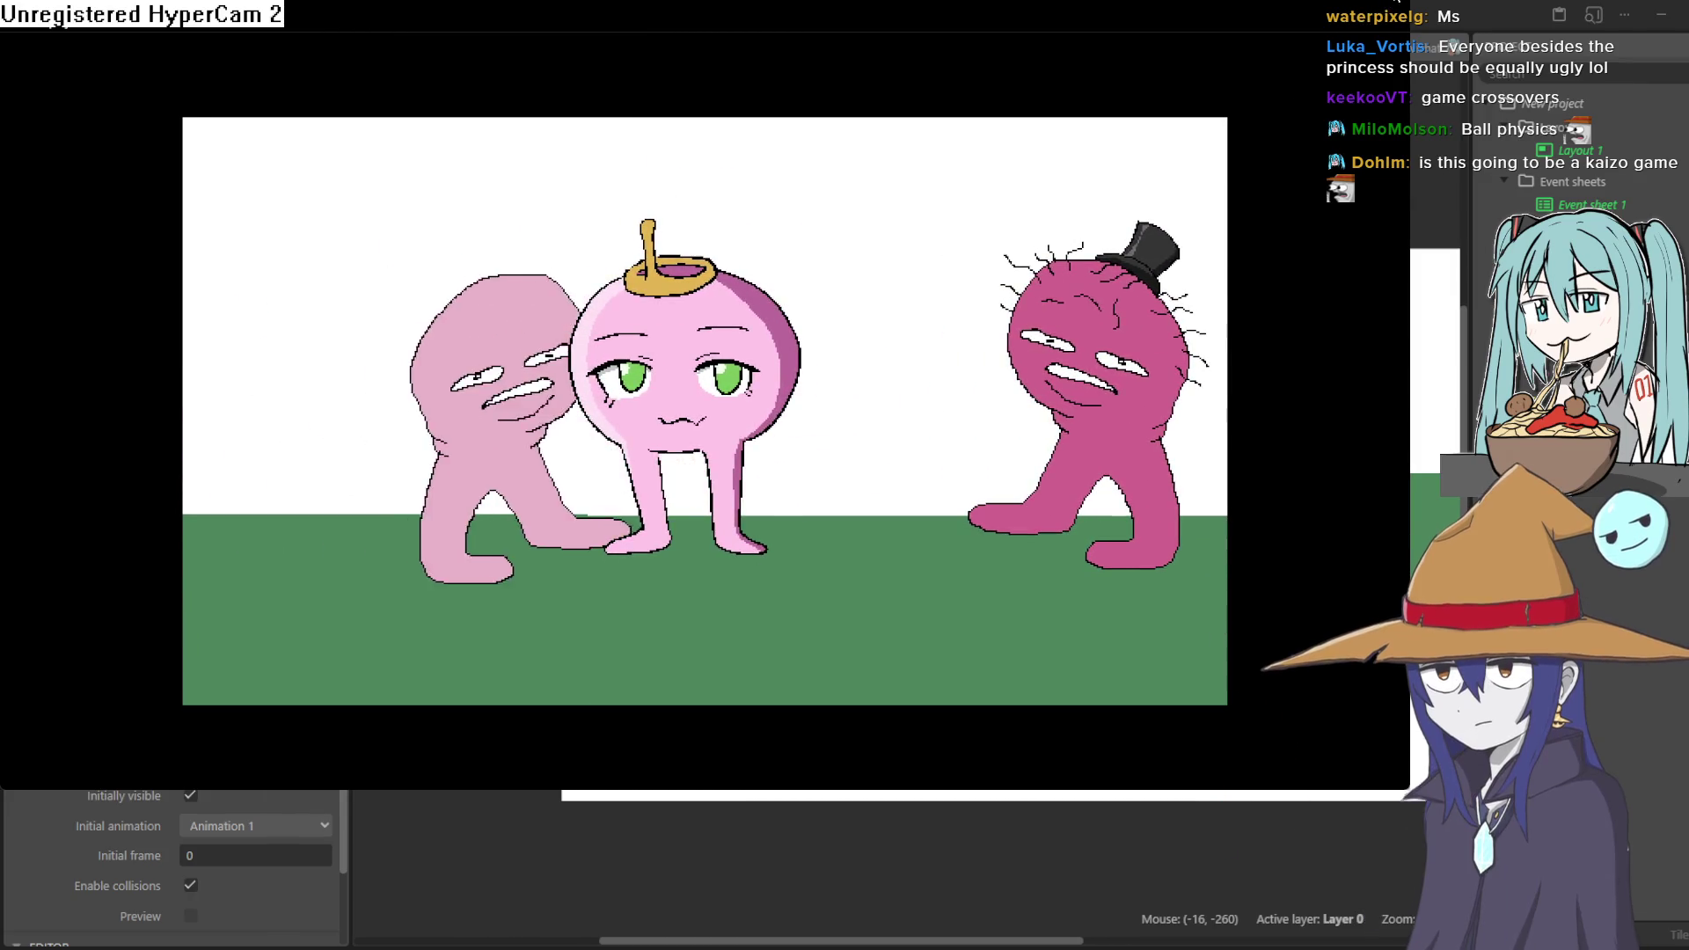
click(1397, 1)
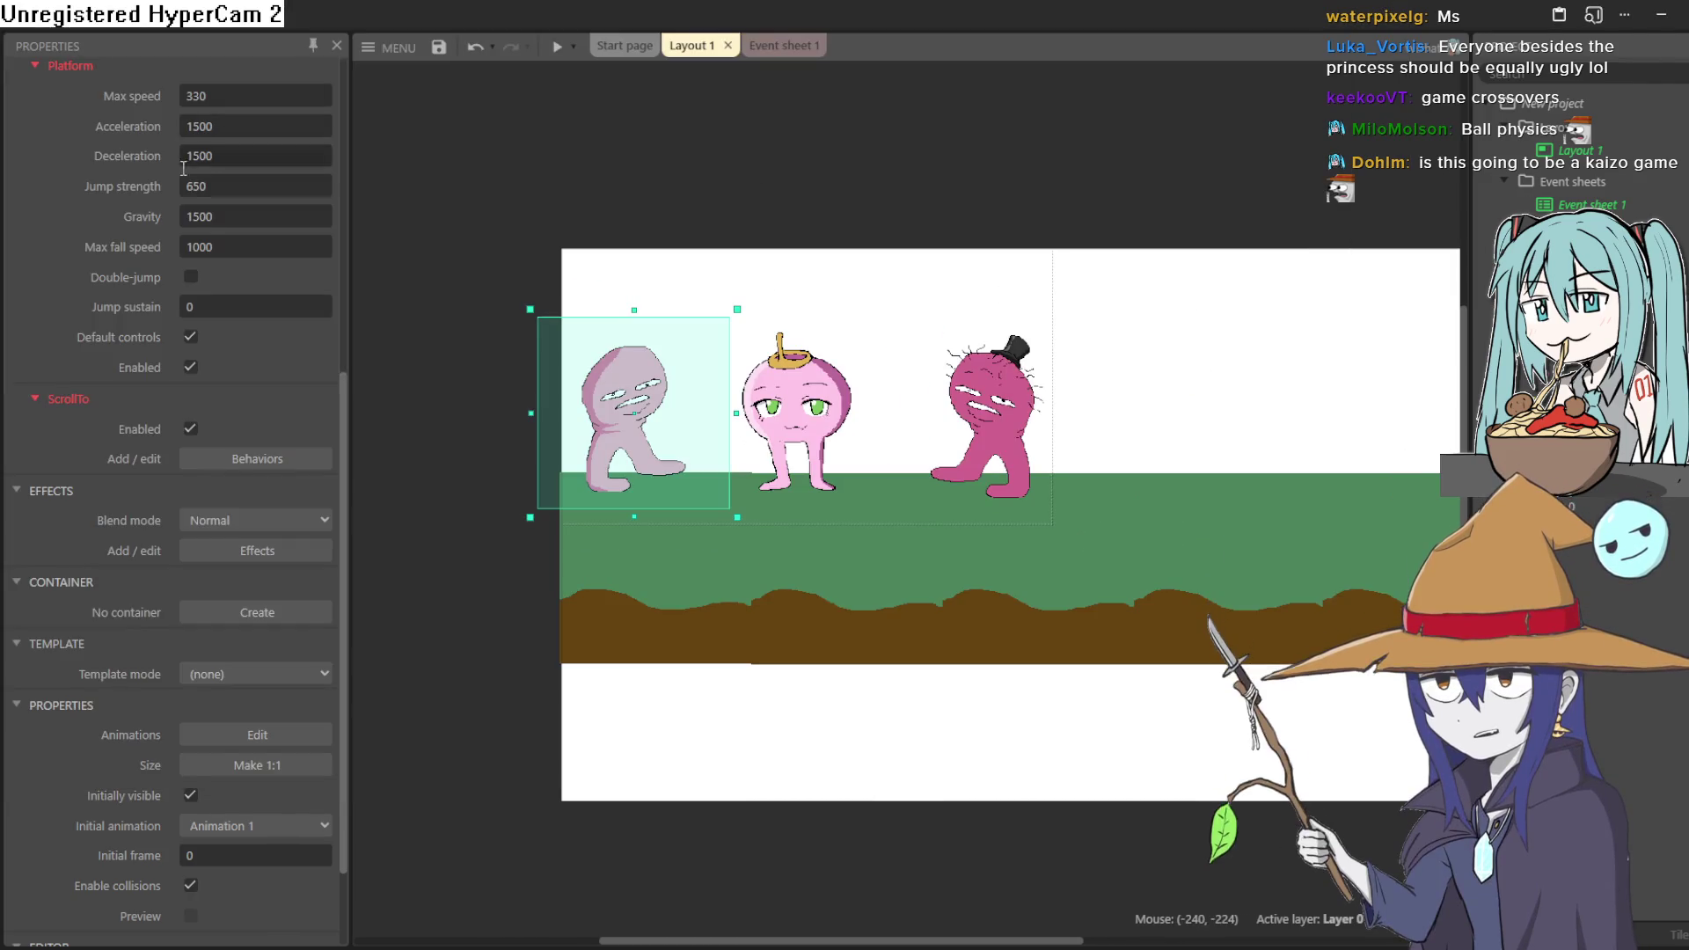
scroll(224, 178, up, 5)
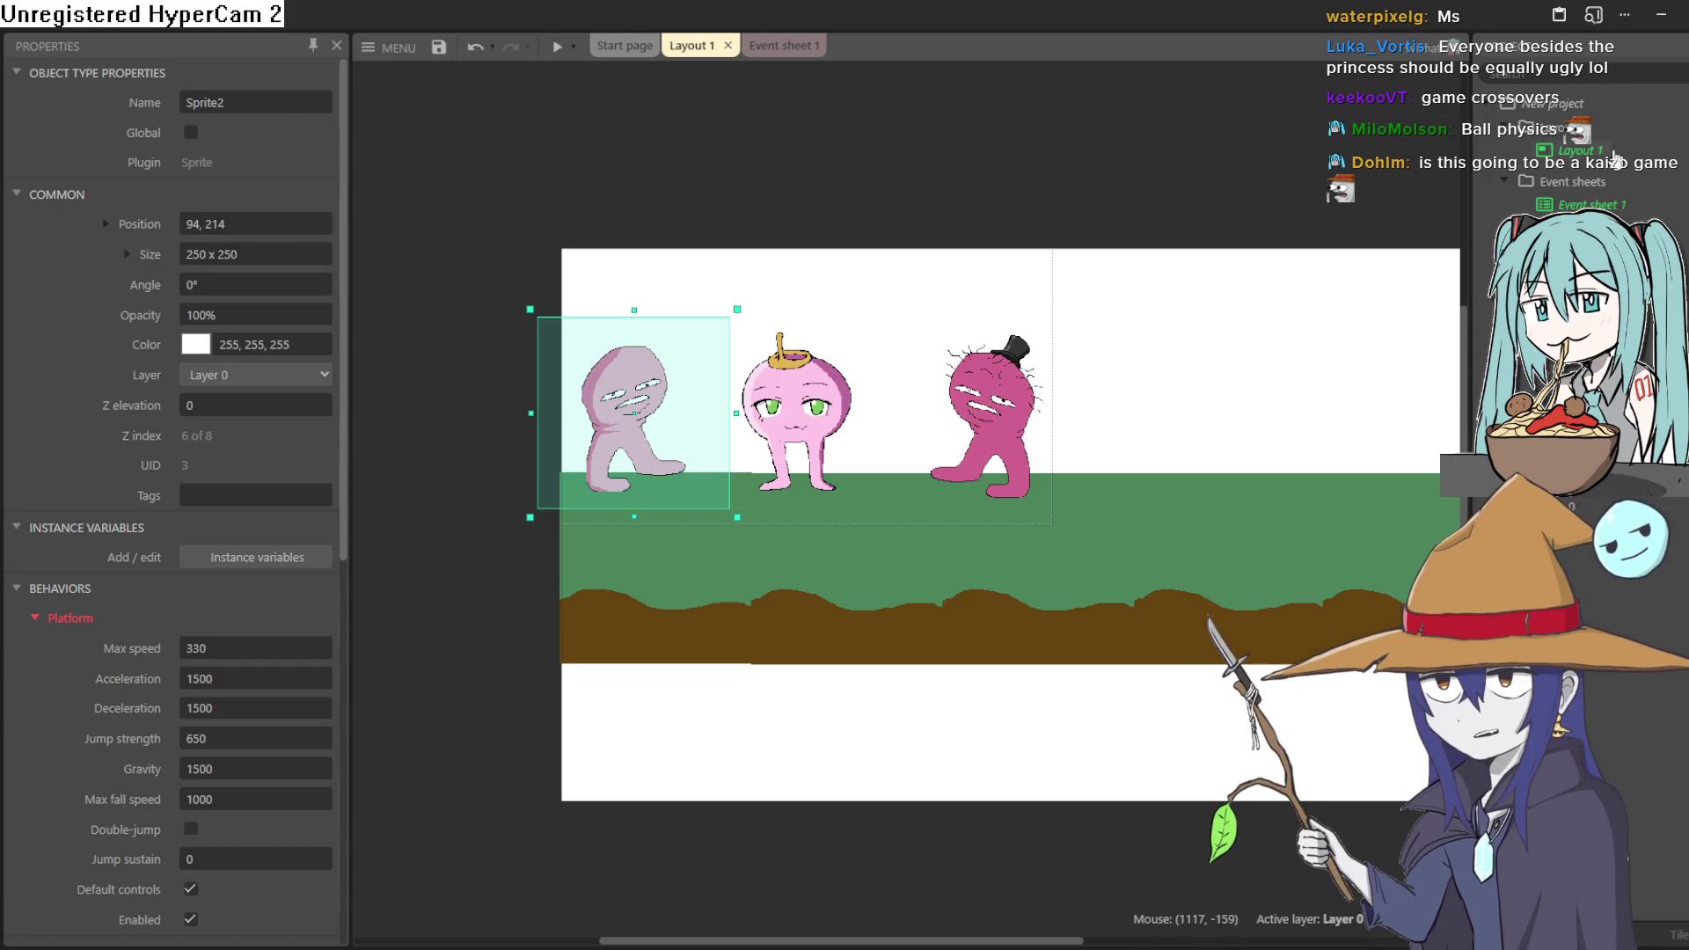
- Set the project's Viewport size to 1920 x 1080 and preview the game
click(1573, 111)
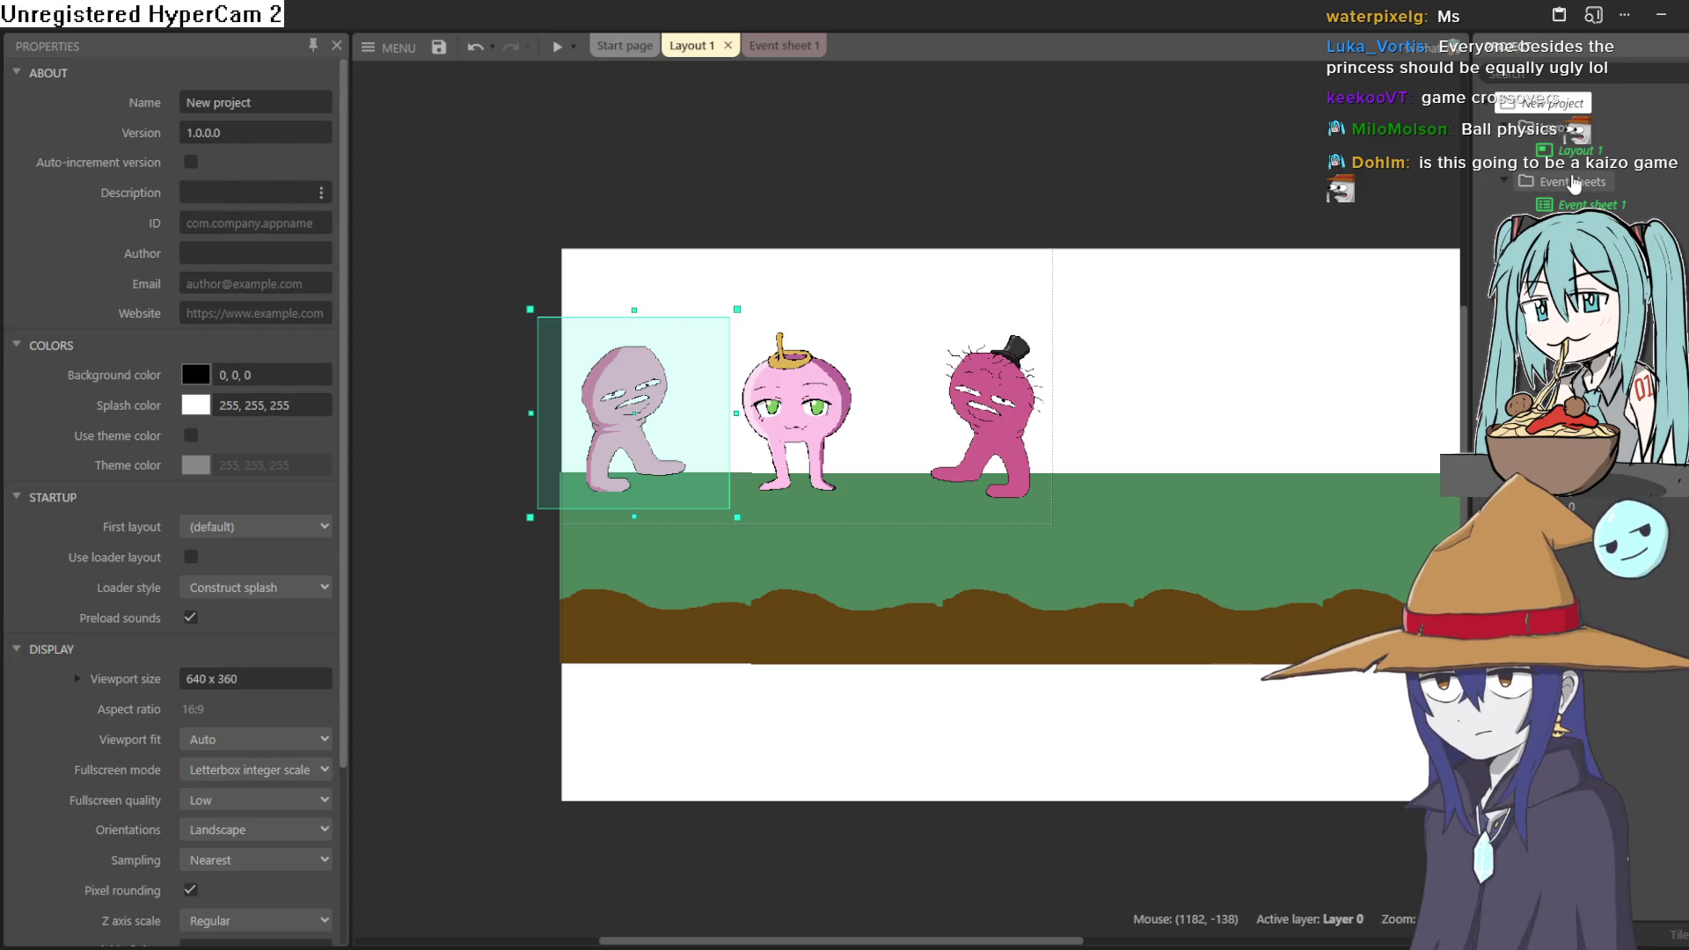
scroll(222, 499, down, 2)
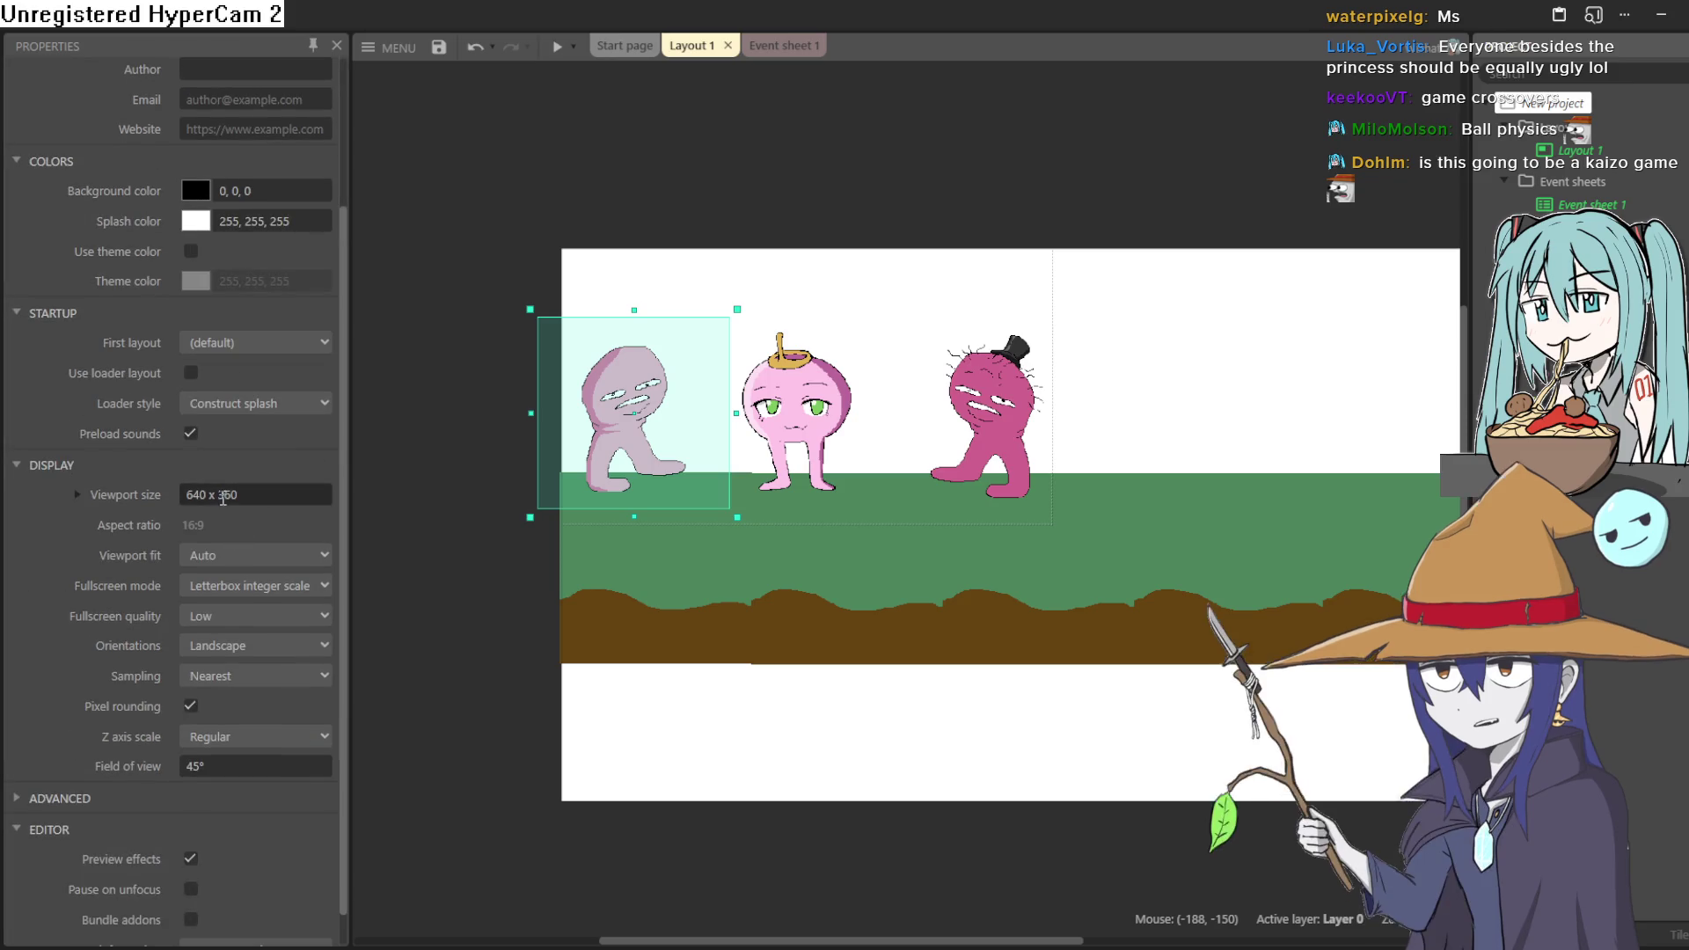
click(180, 496)
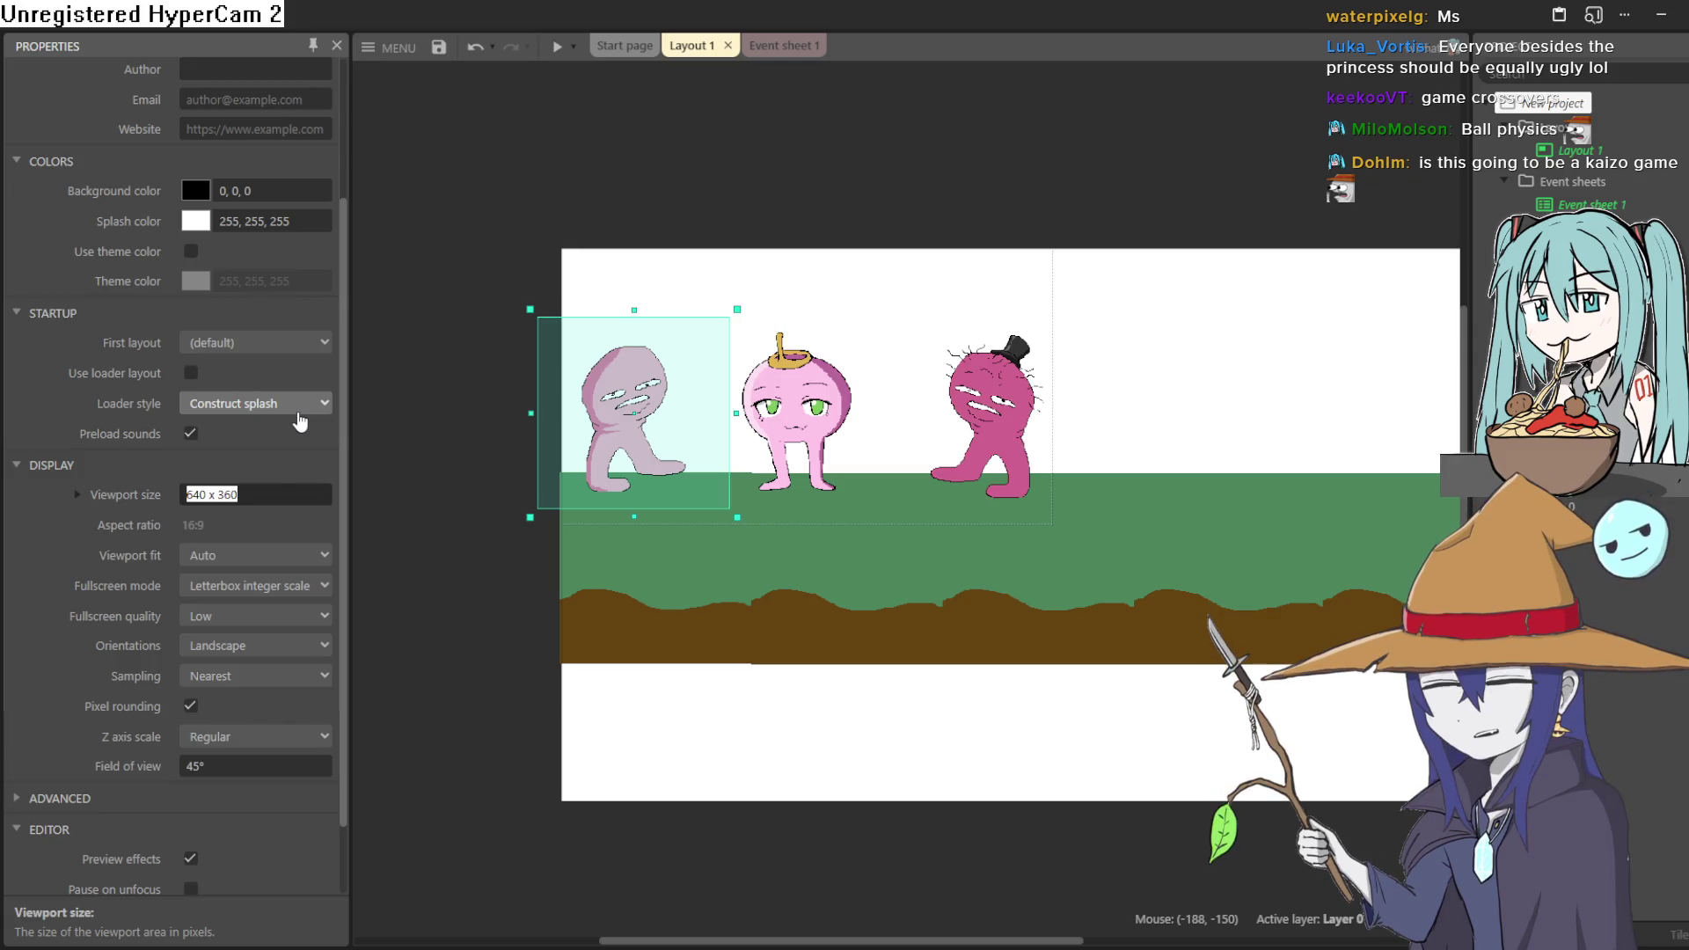
text(1920x 1080)
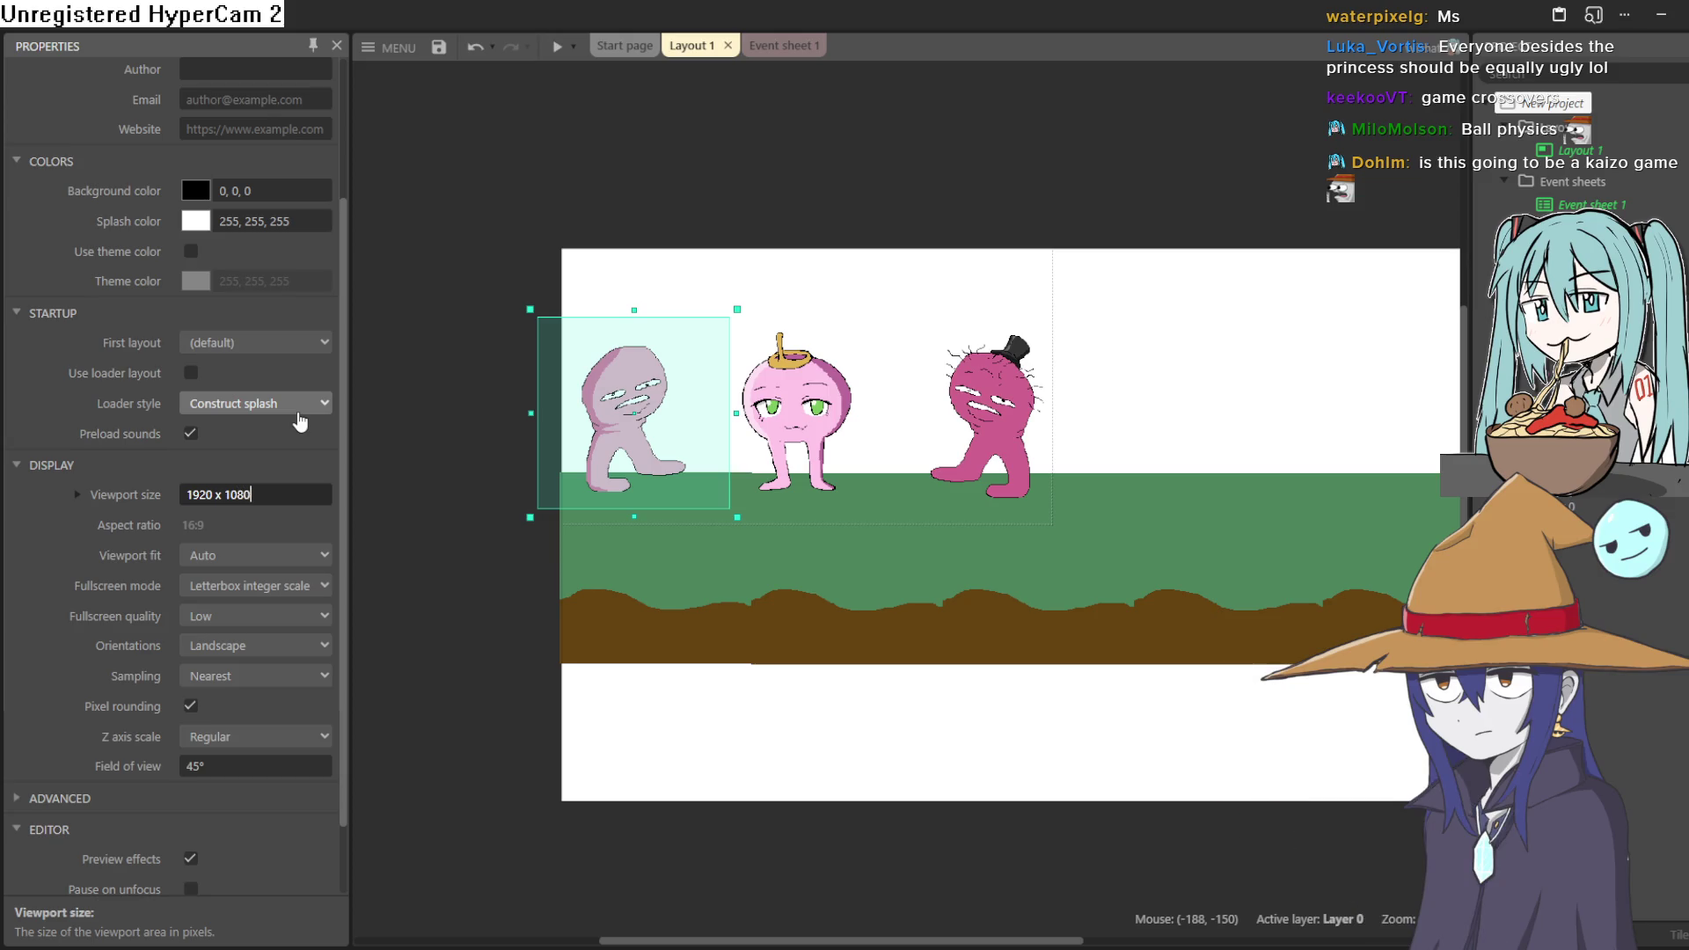
key(Return)
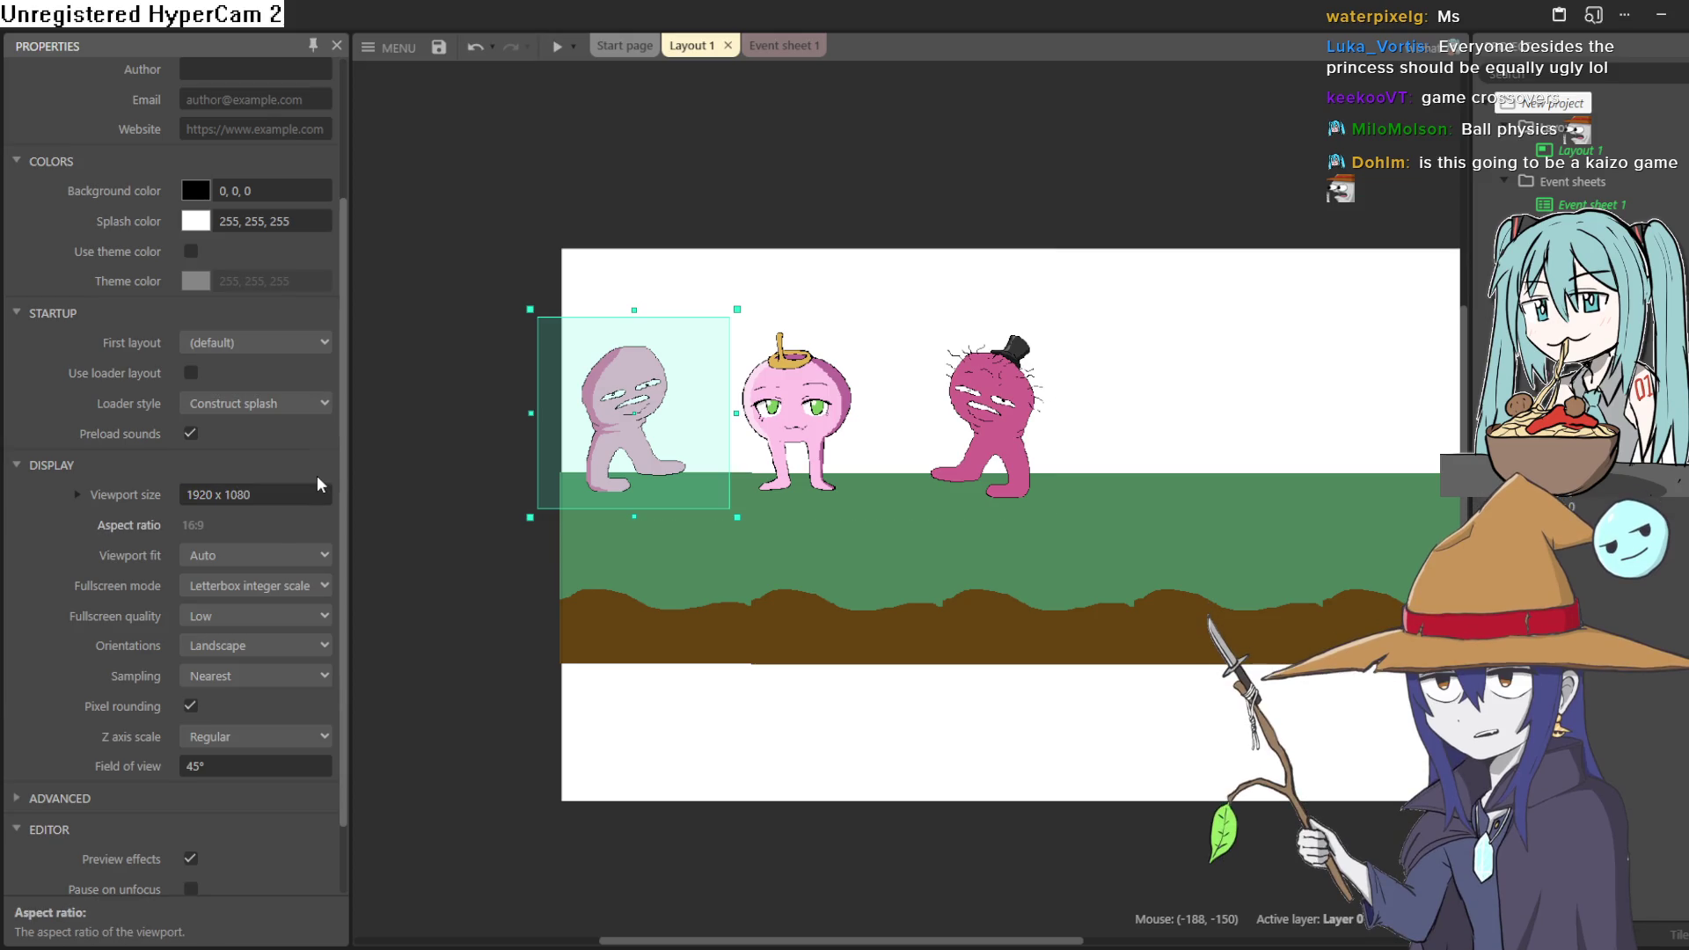
click(557, 46)
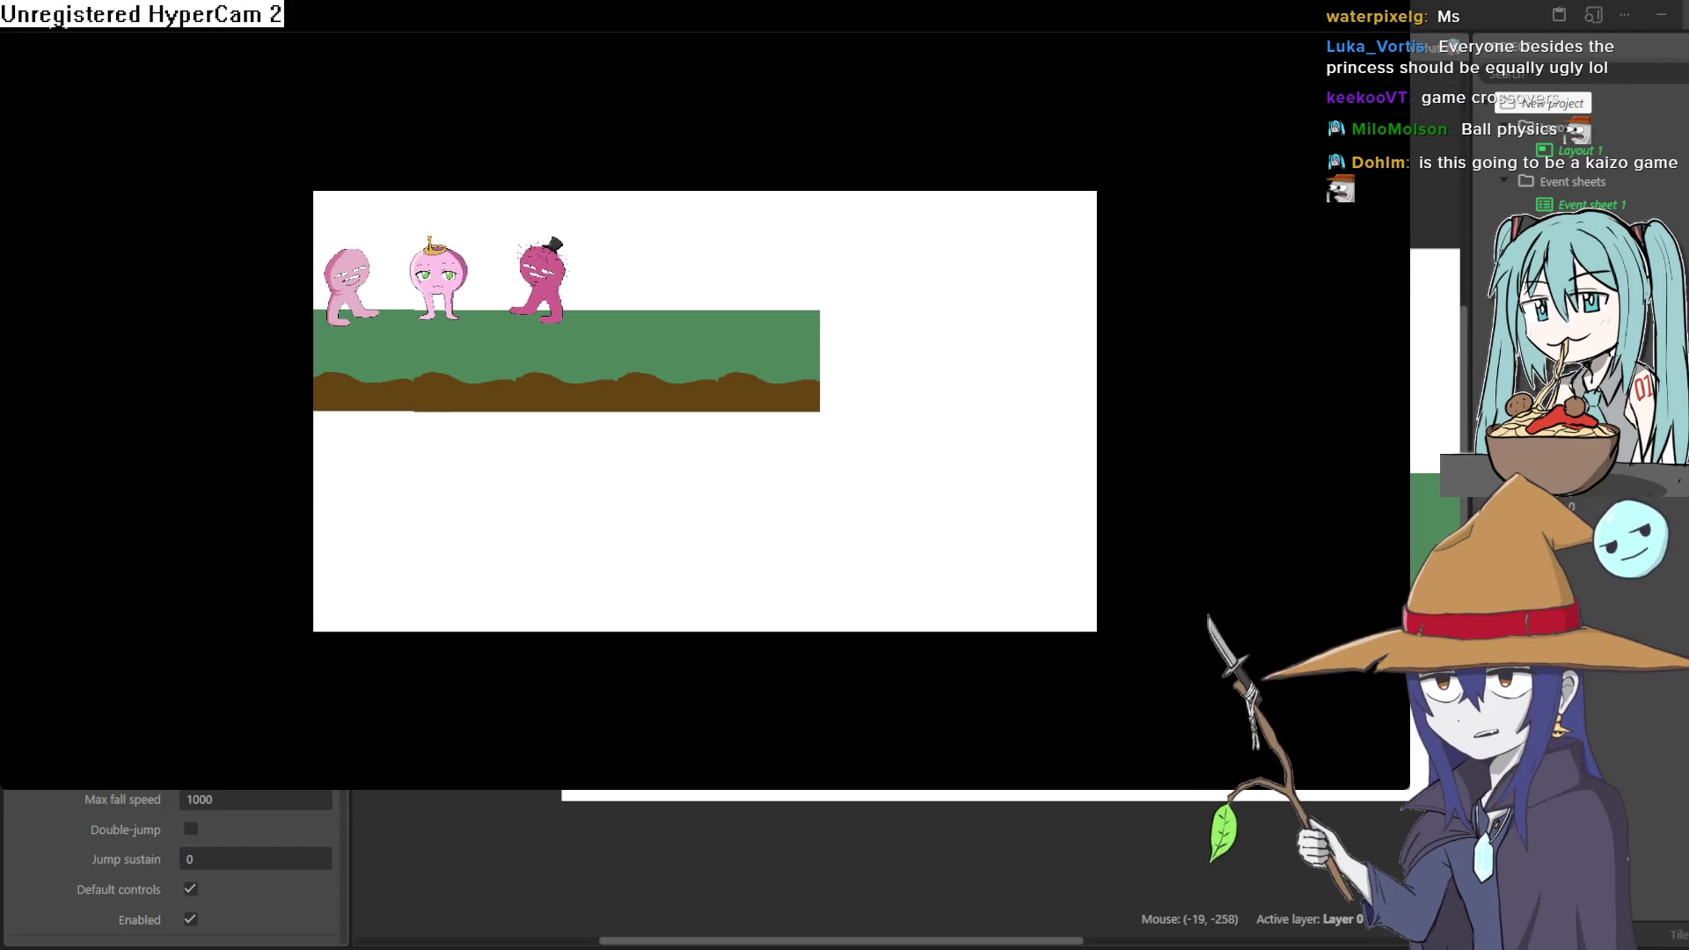
click(1632, 35)
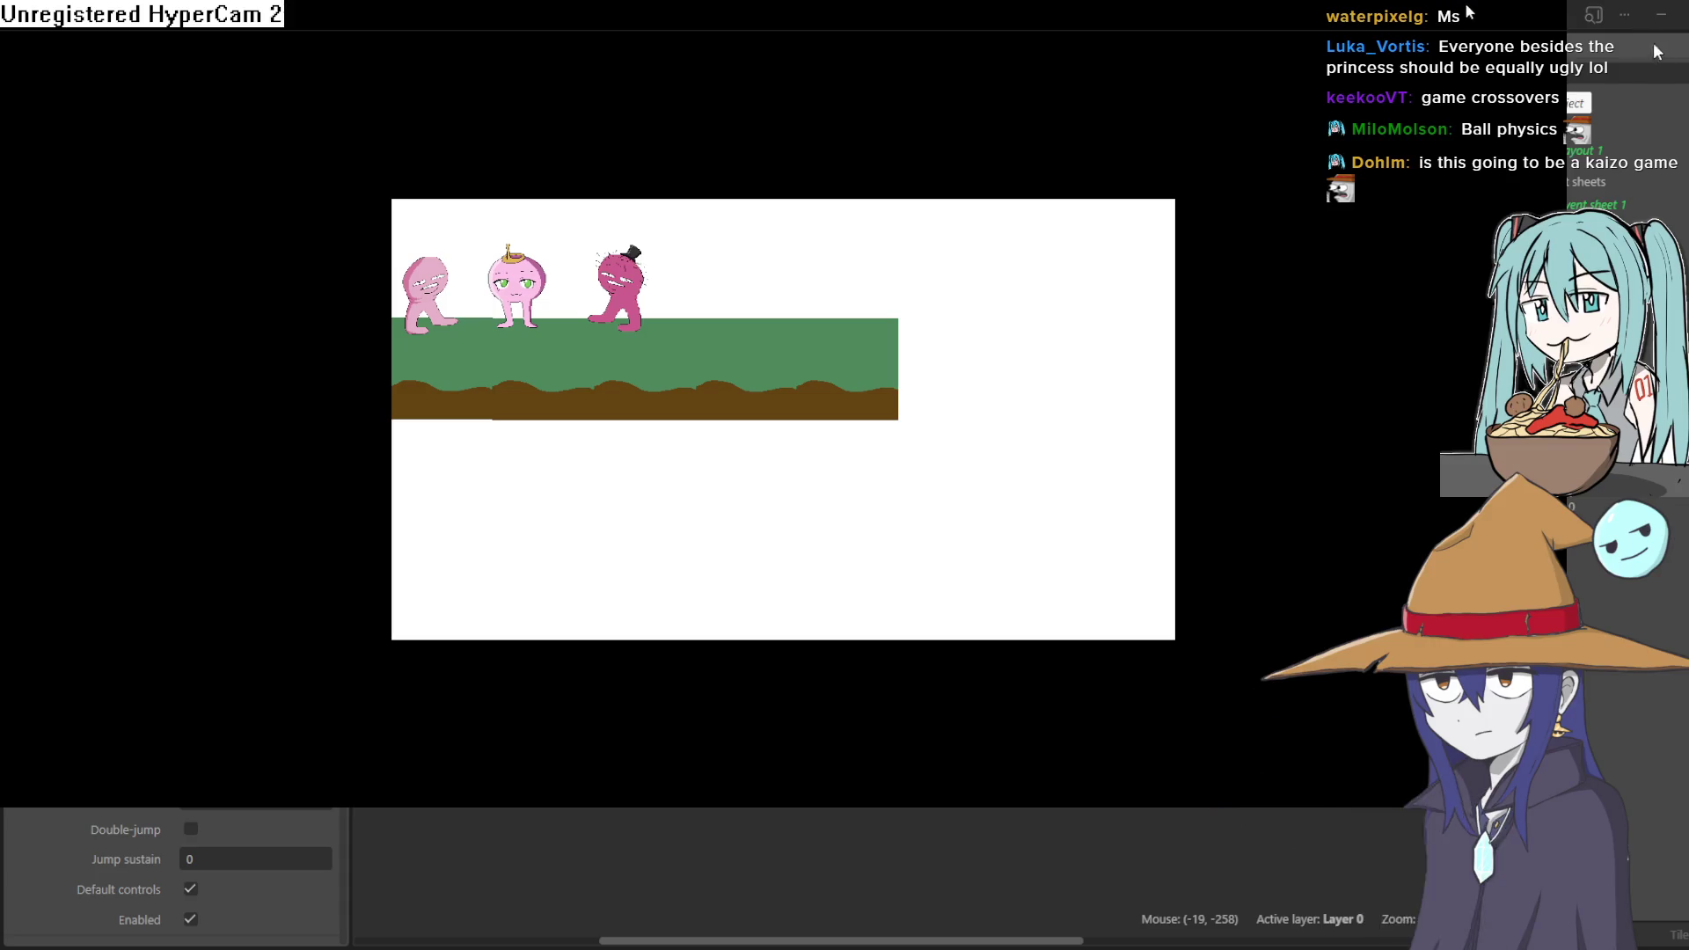
key(Right)
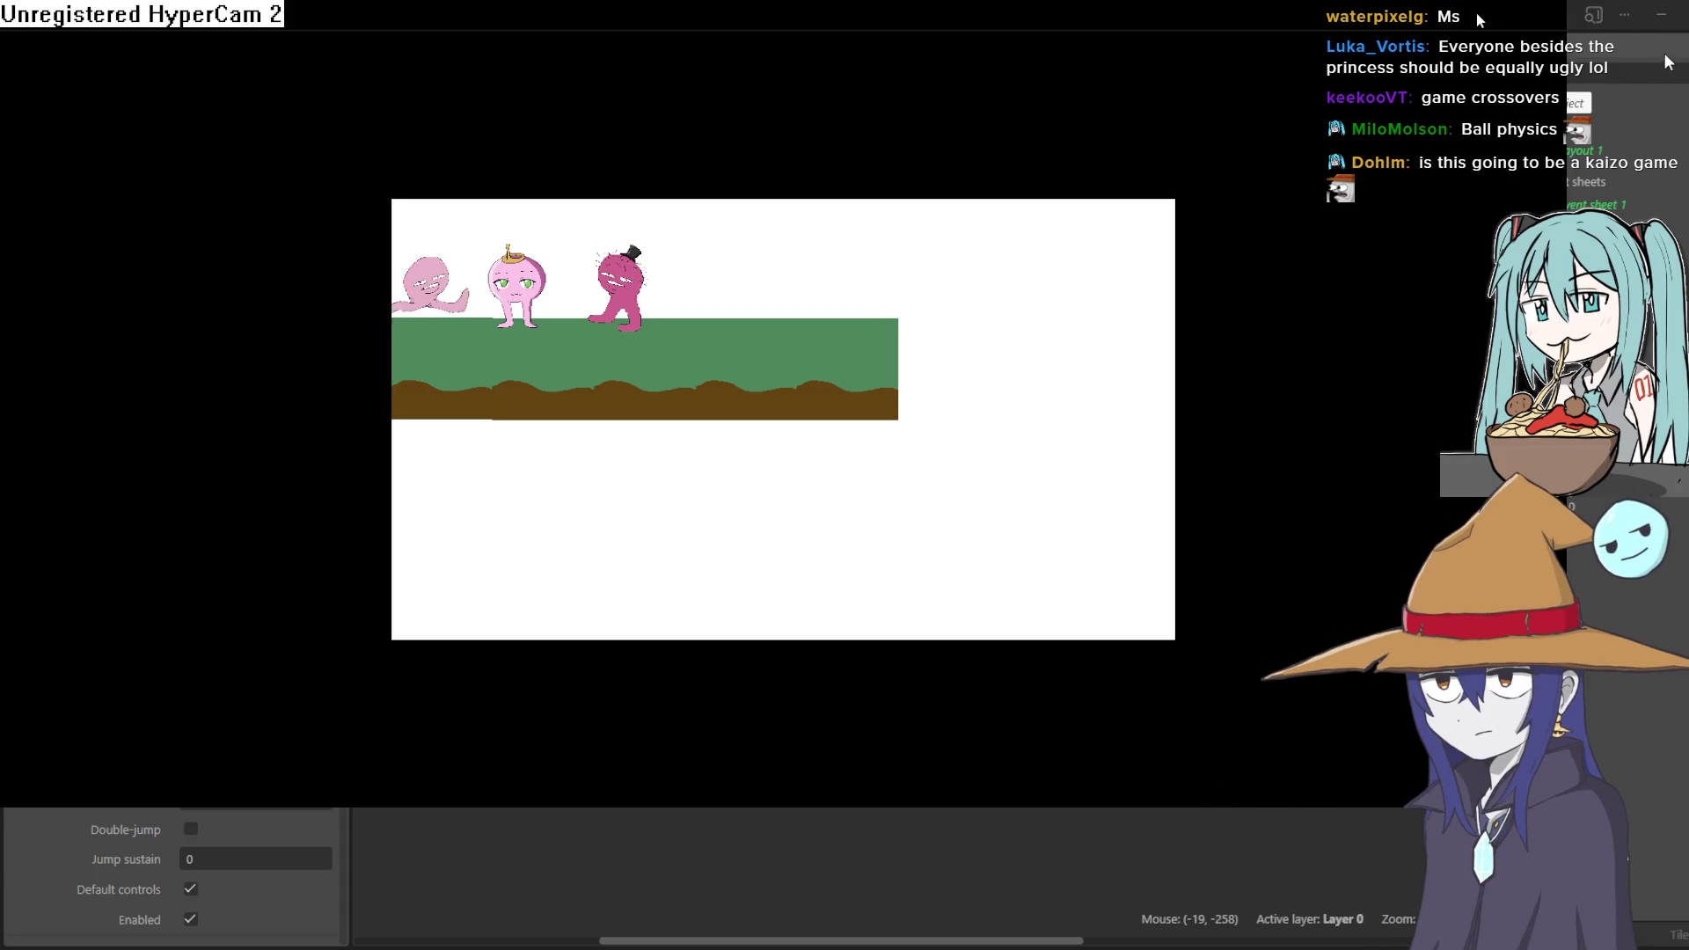
key(Up)
key(Right)
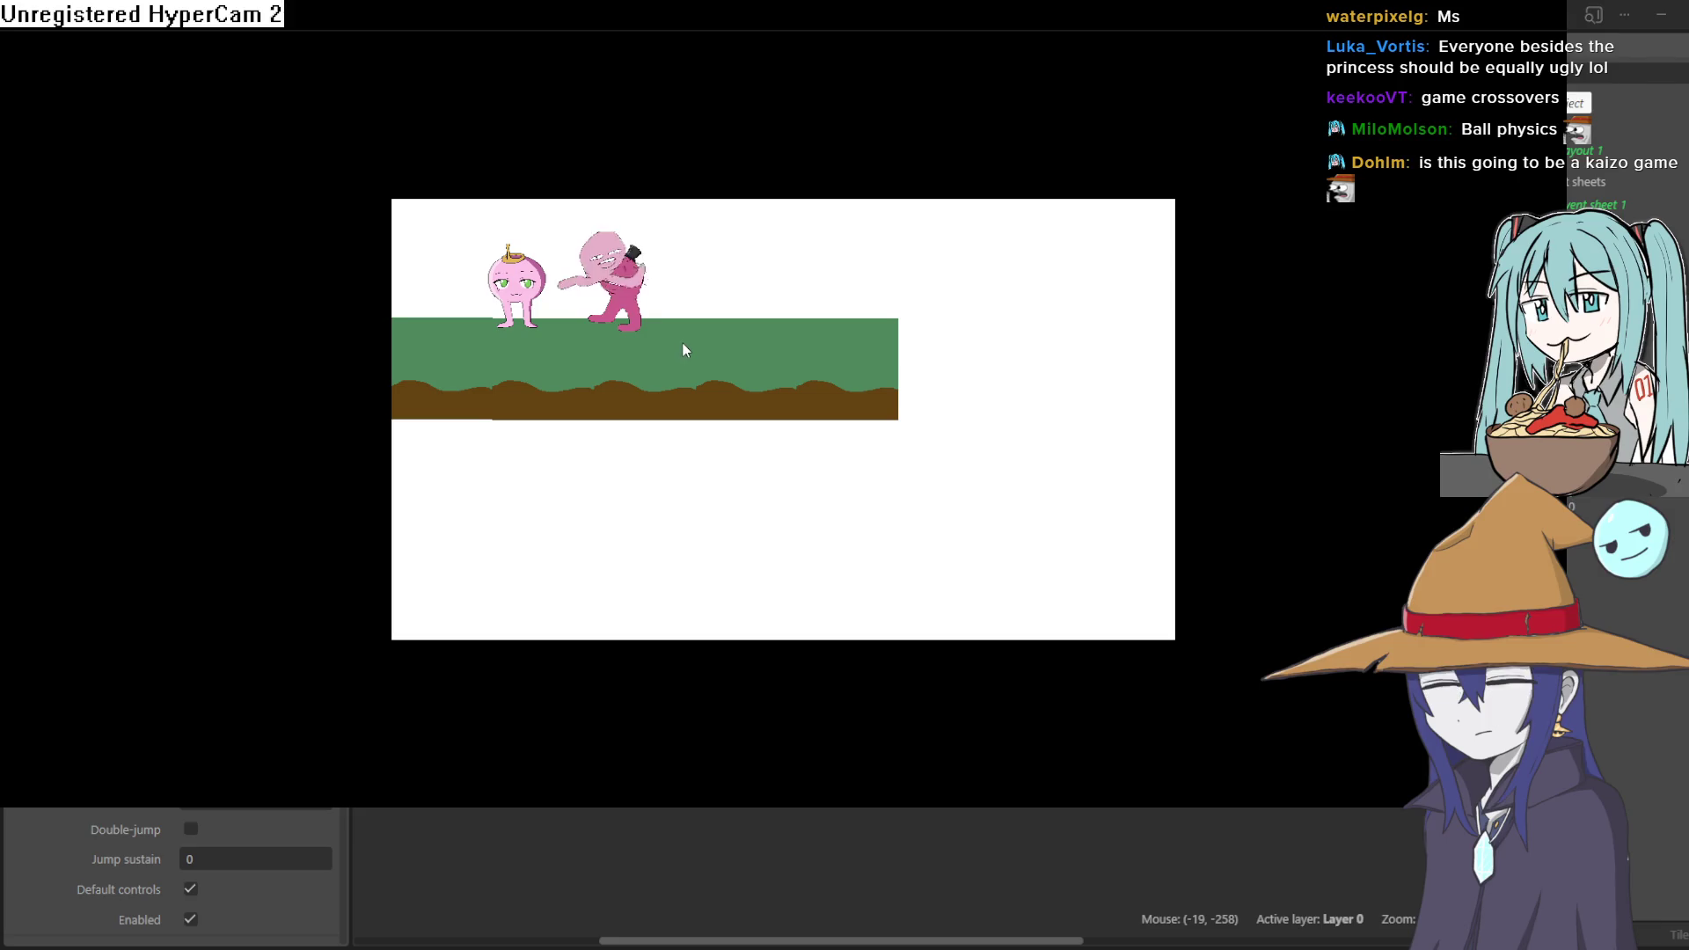
key(Left)
key(Up)
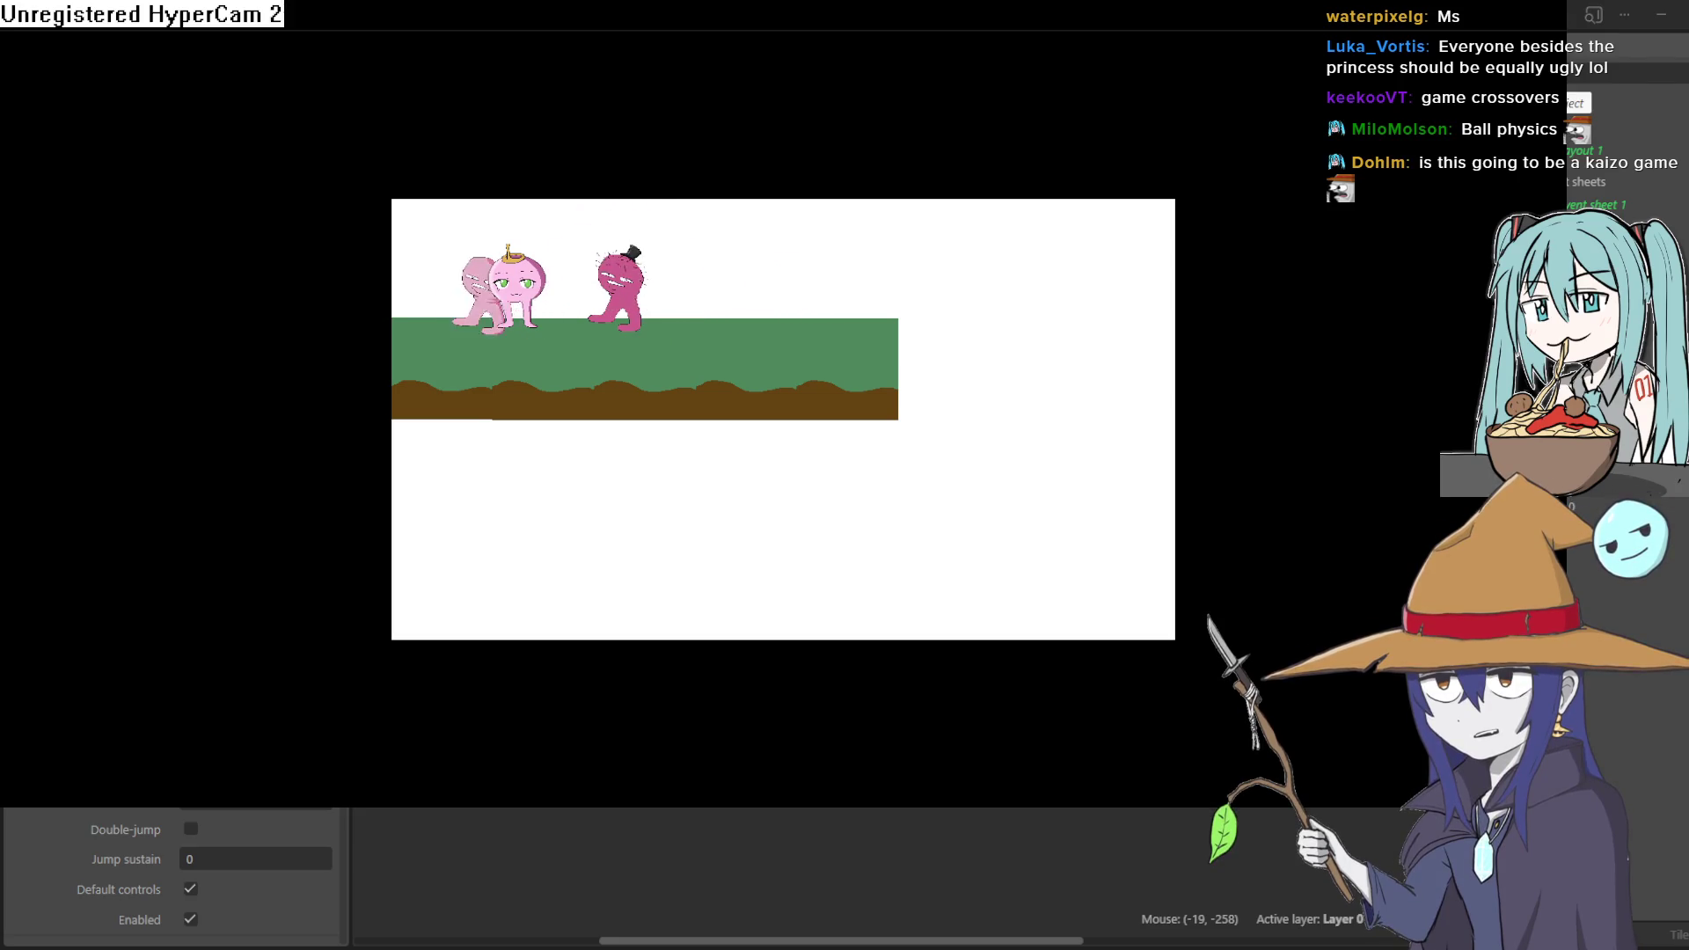
key(alt+Tab)
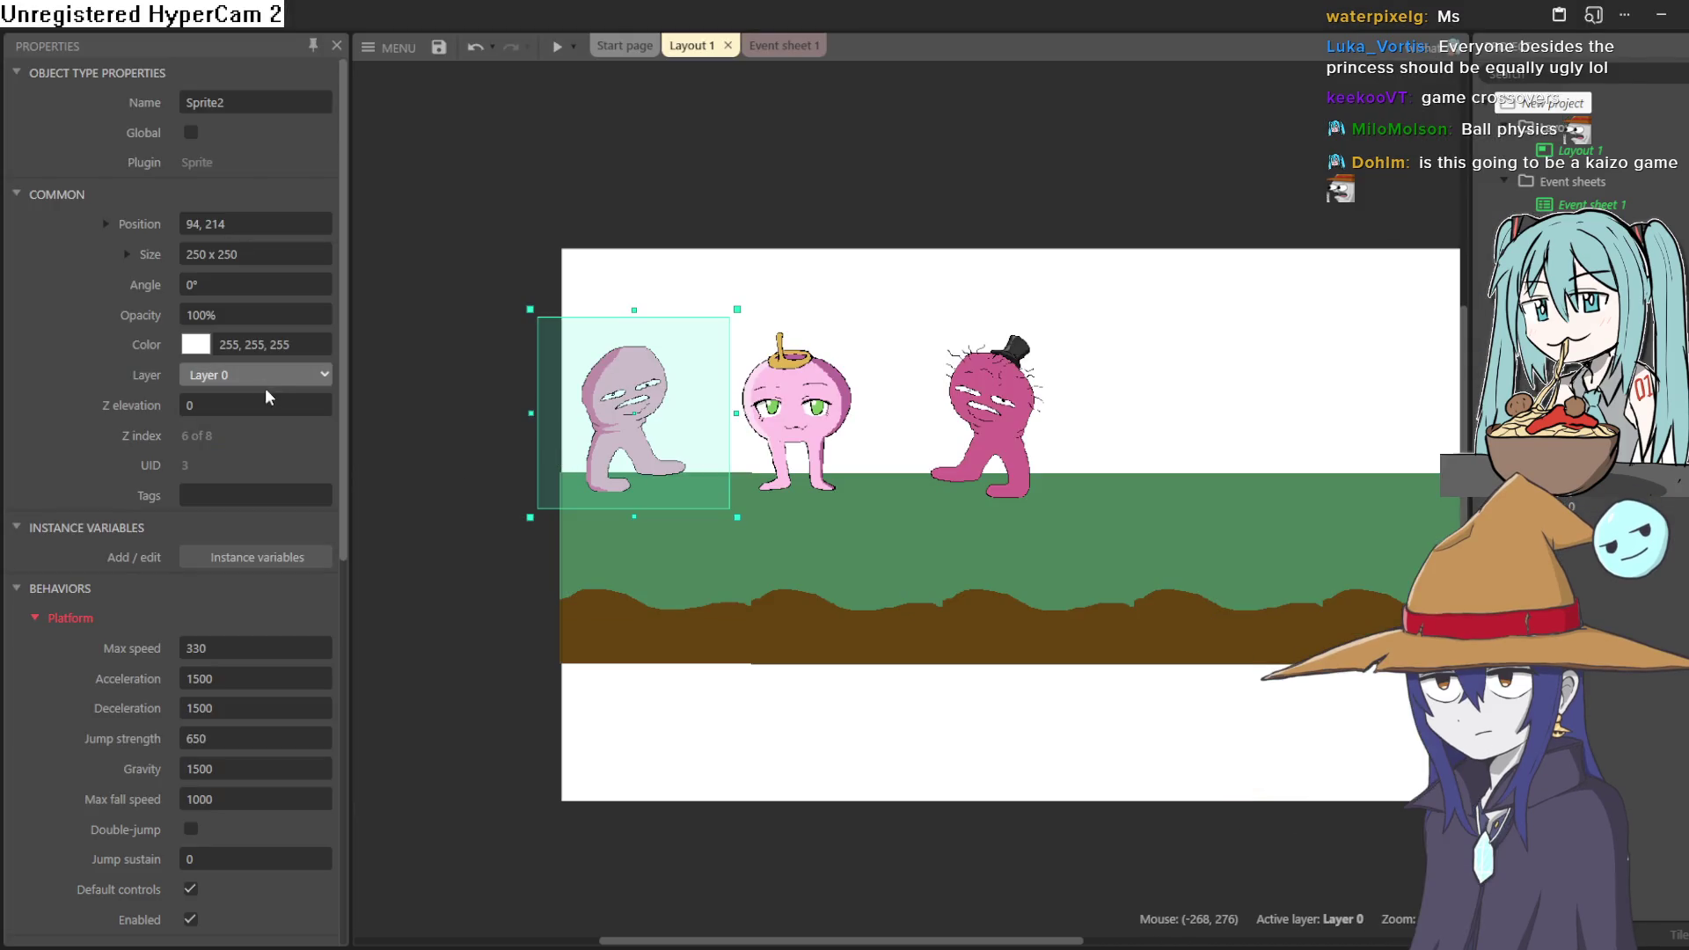
- Set Layout 1's margins to 1920 x 1080
scroll(238, 339, down, 3)
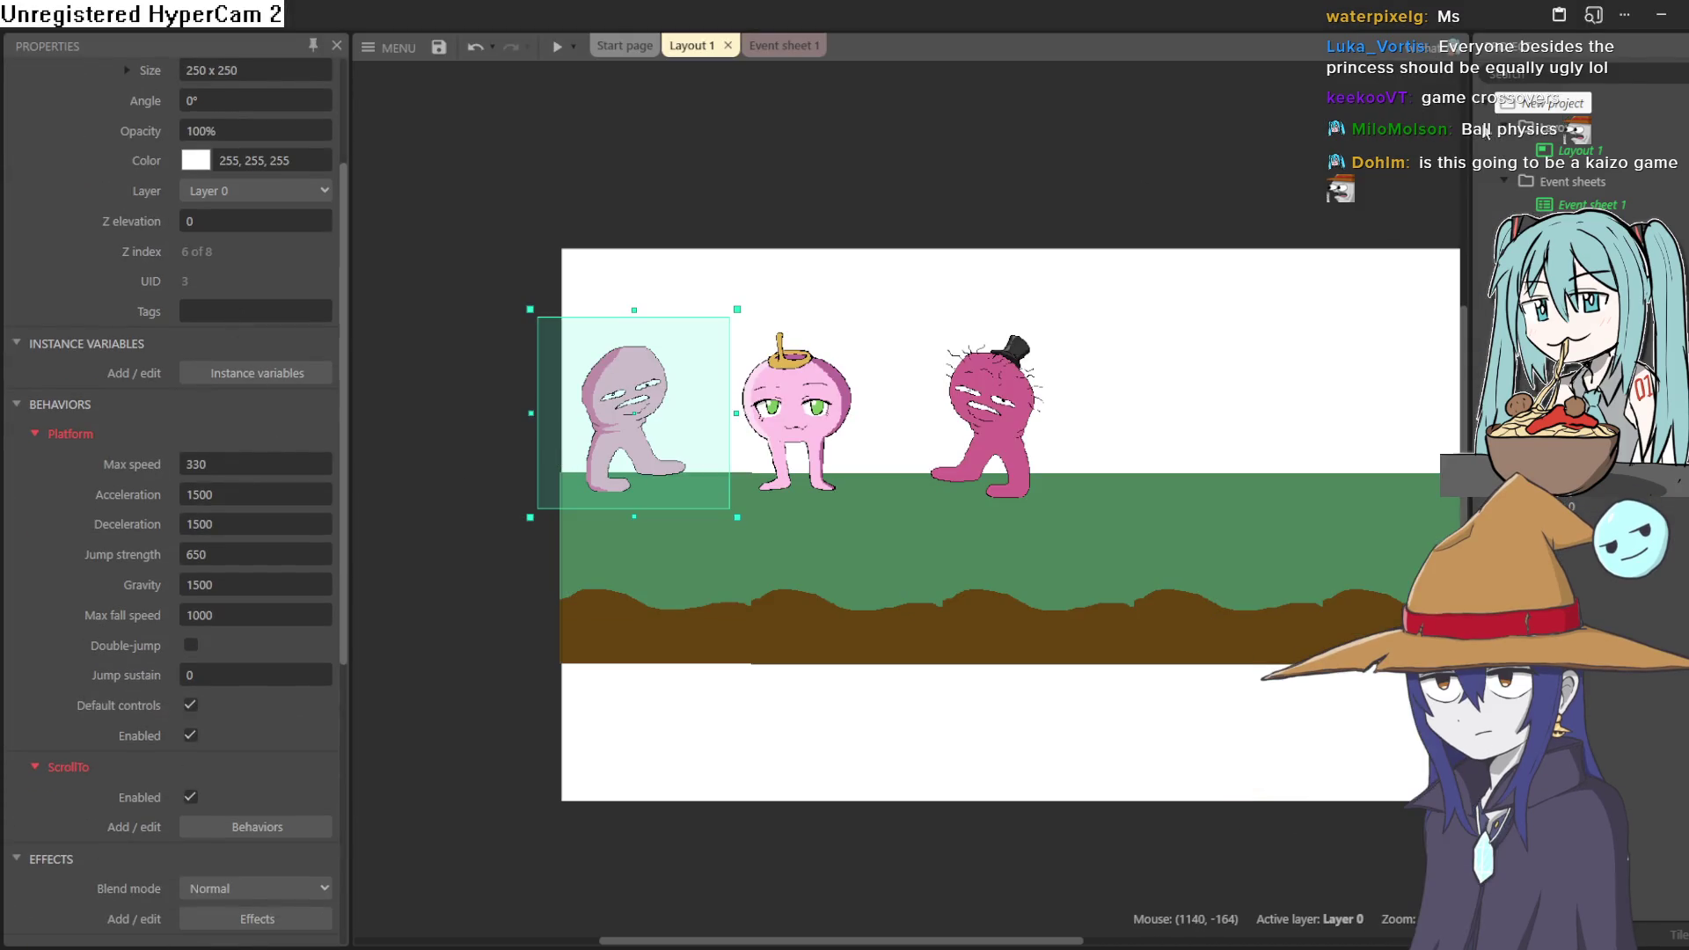
click(478, 340)
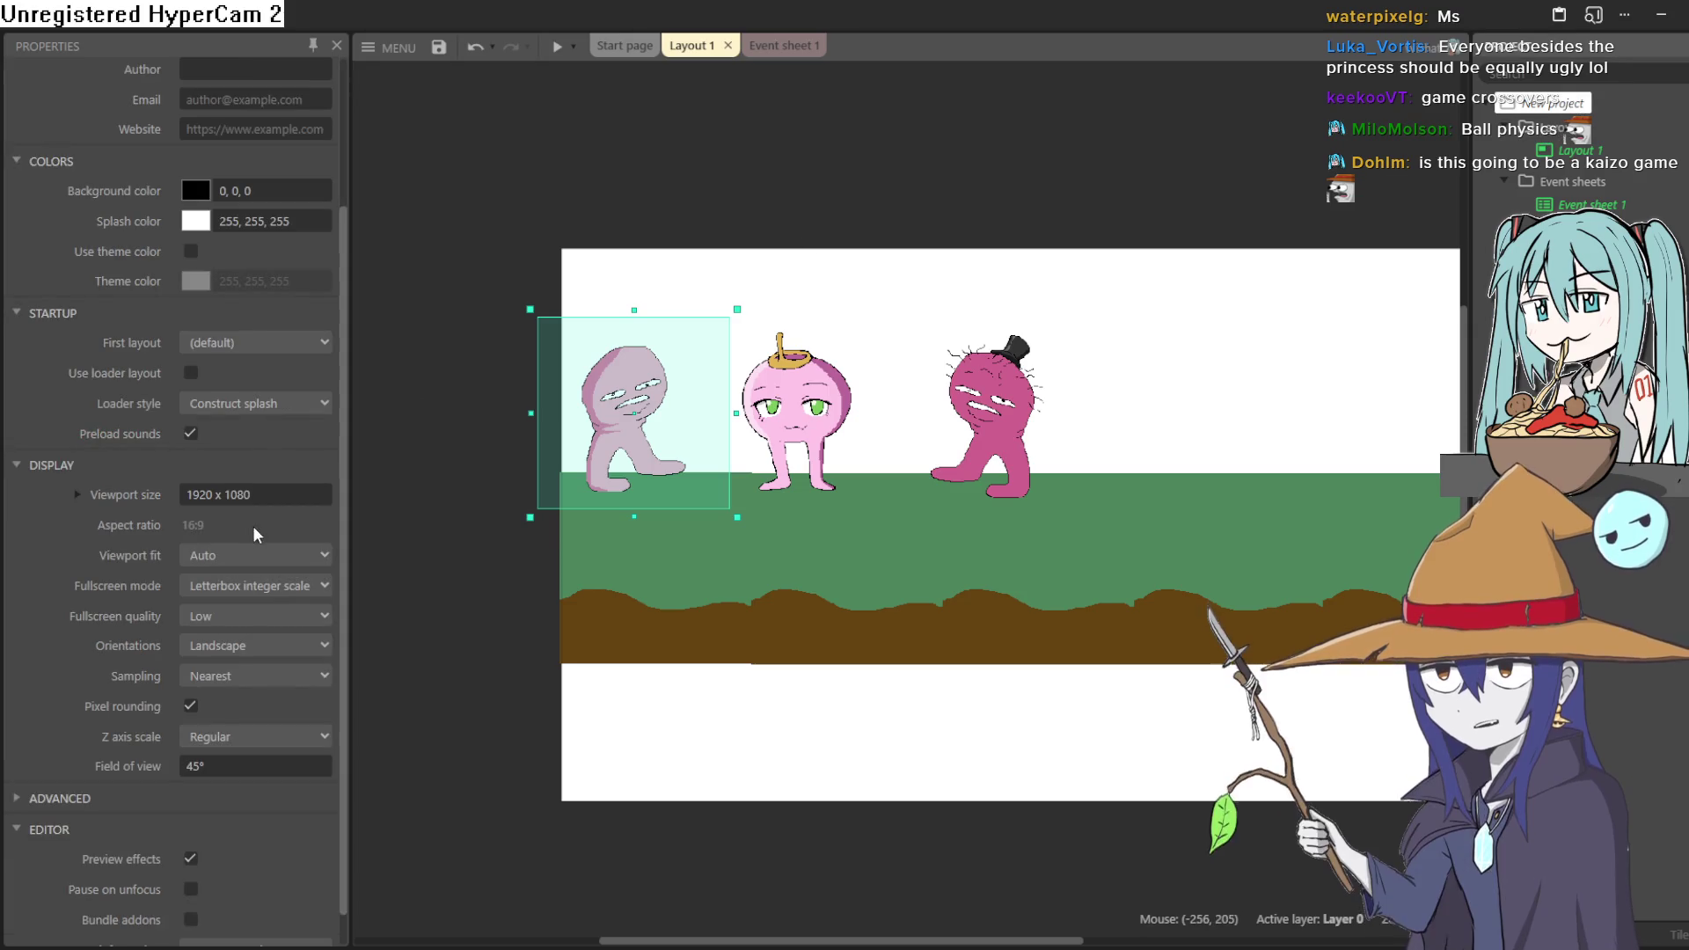
scroll(121, 588, up, 3)
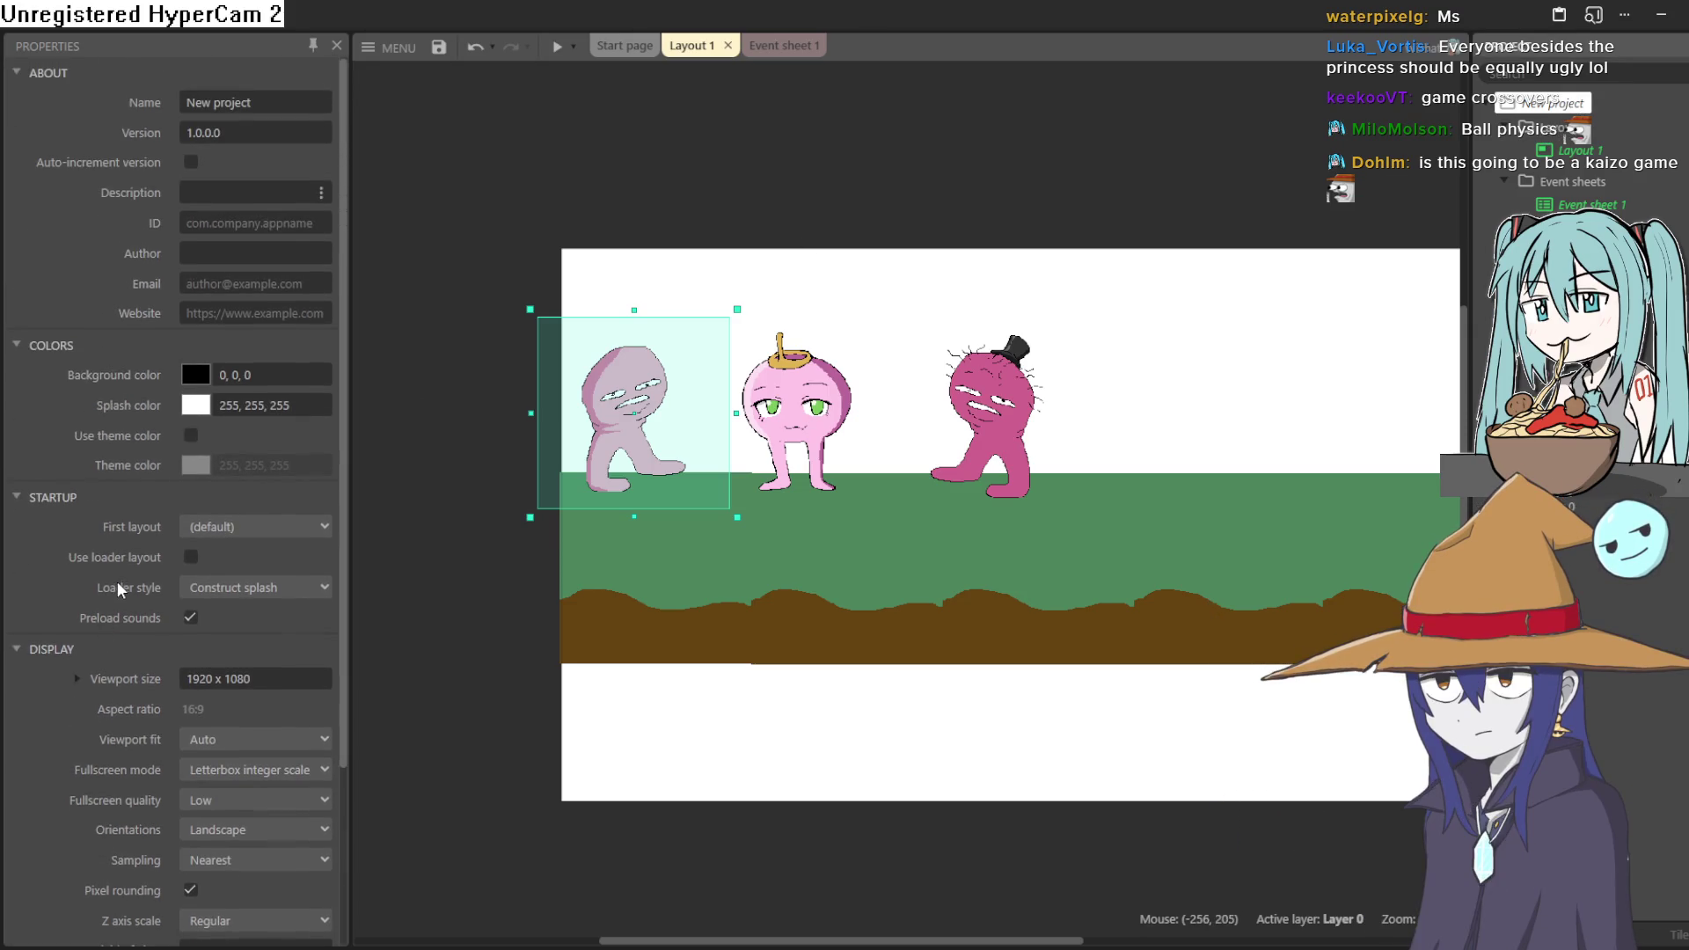
click(1575, 151)
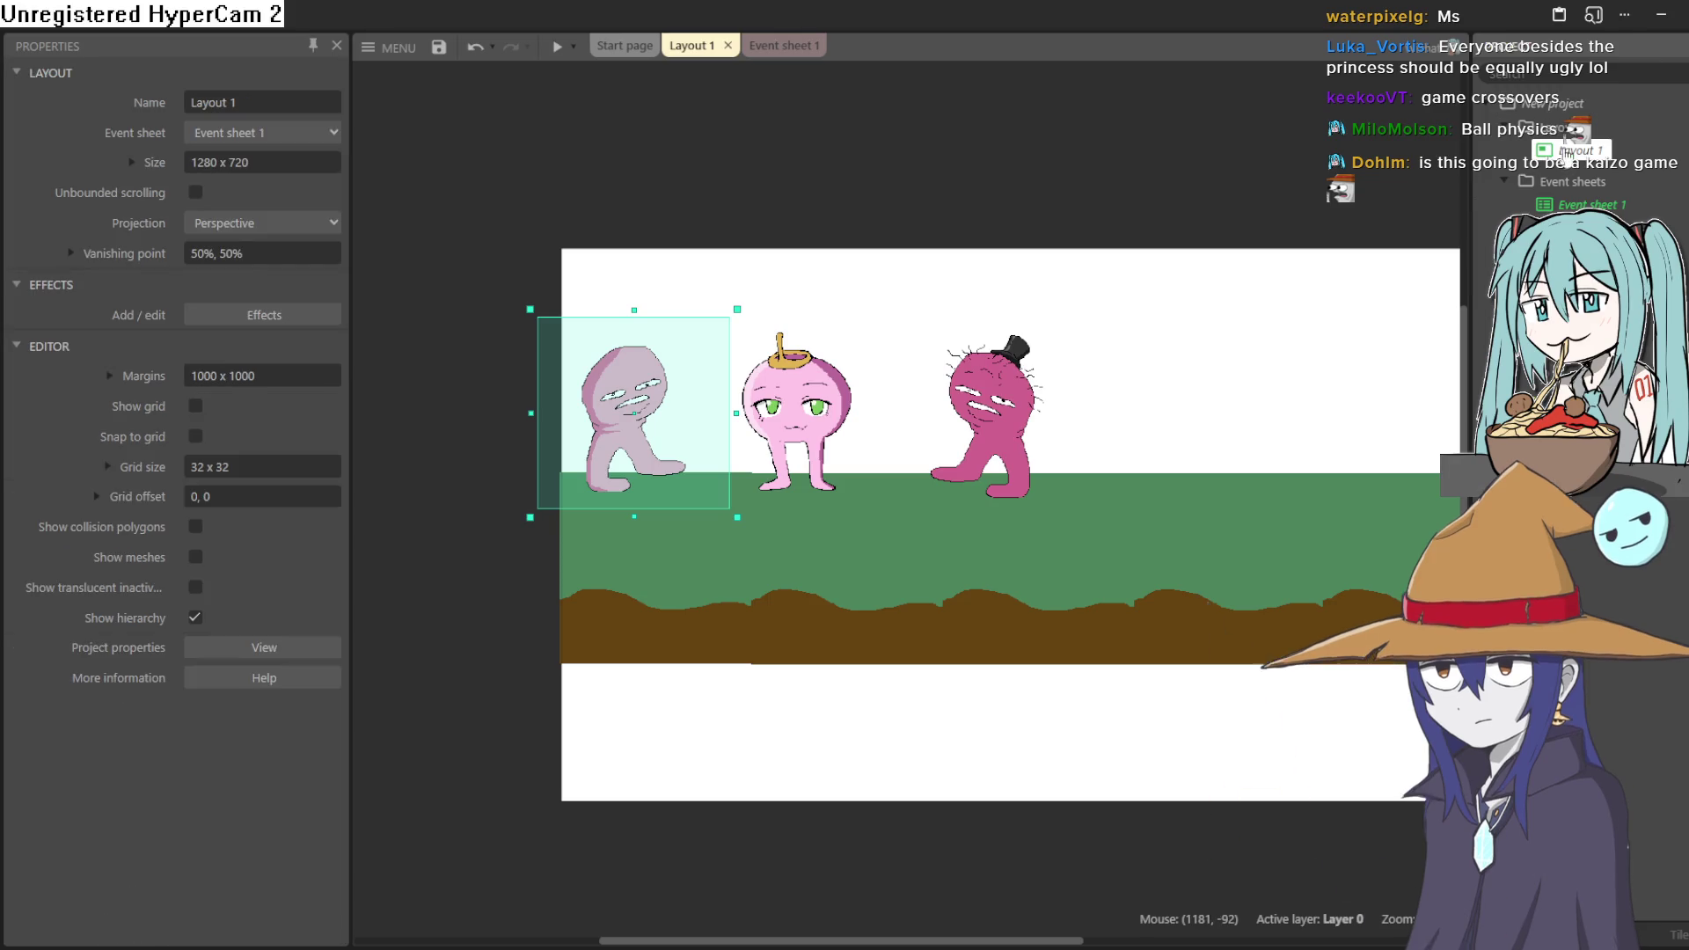
click(276, 376)
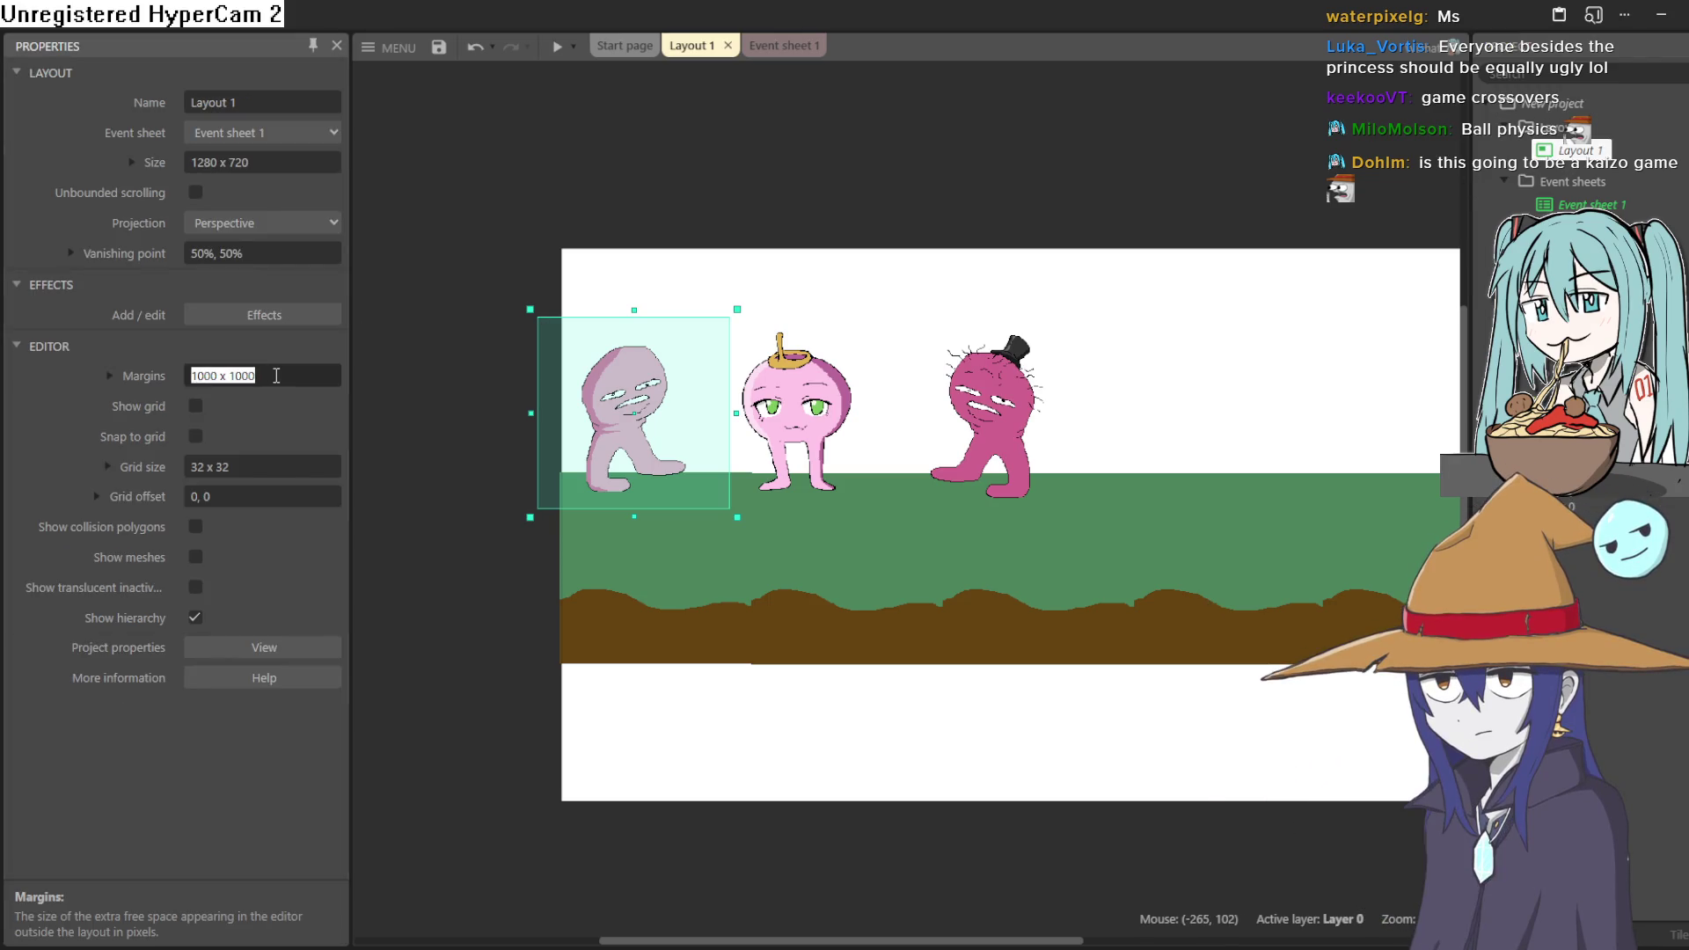
click(116, 378)
click(118, 377)
key(Return)
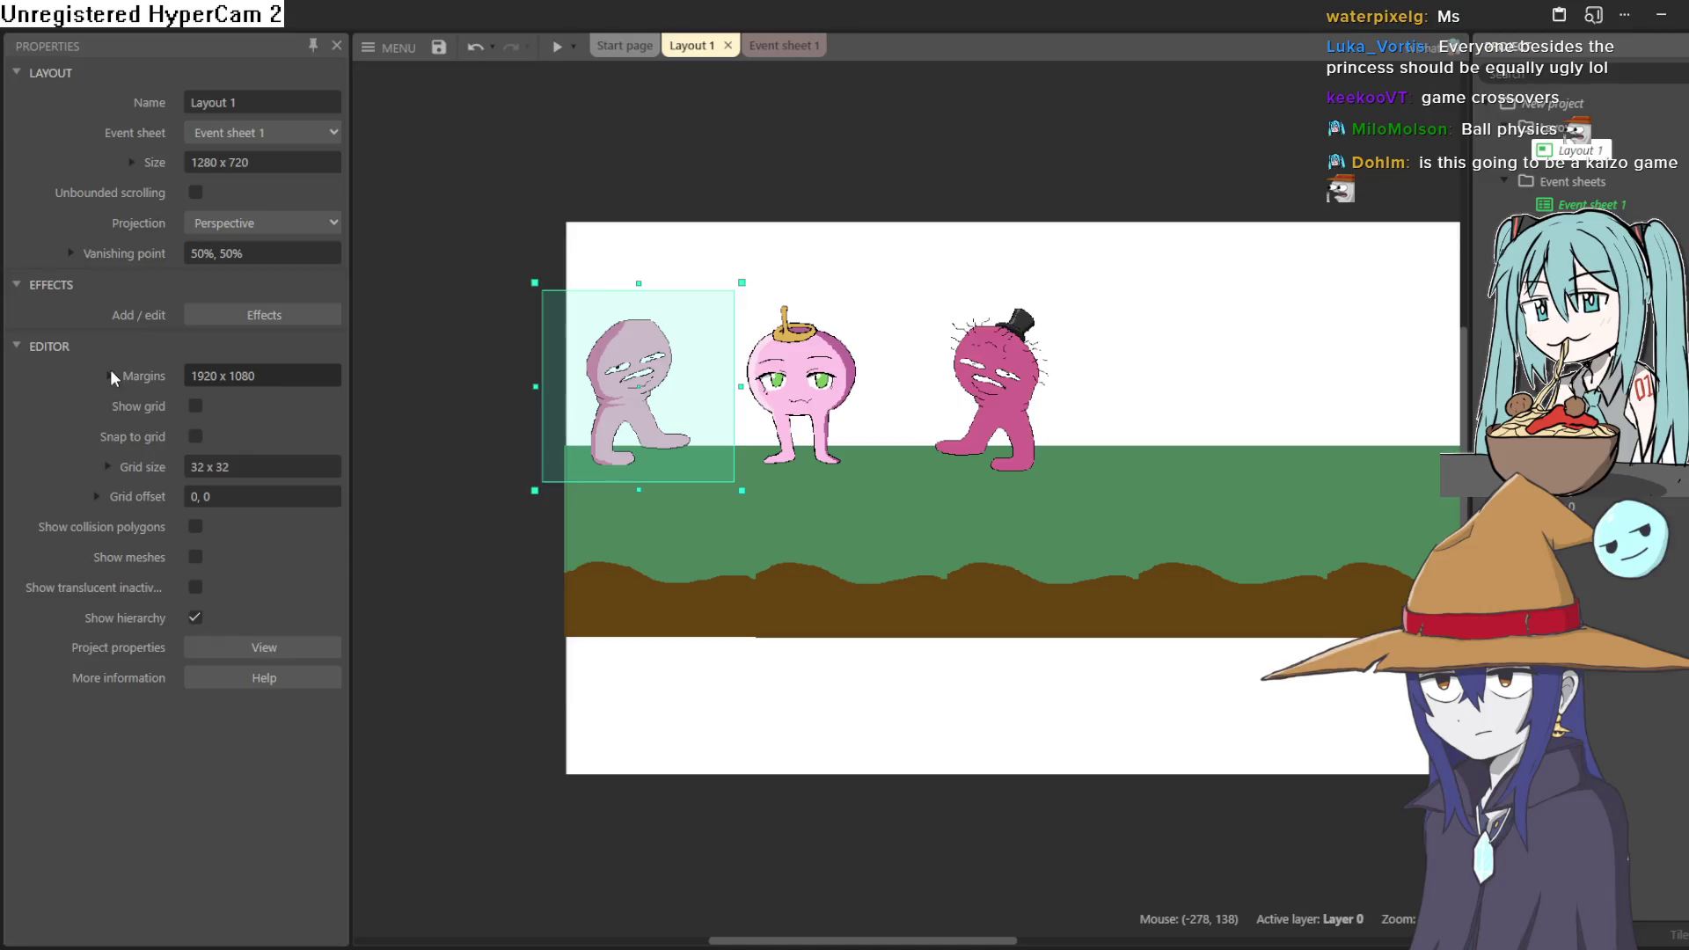
click(110, 376)
click(110, 376)
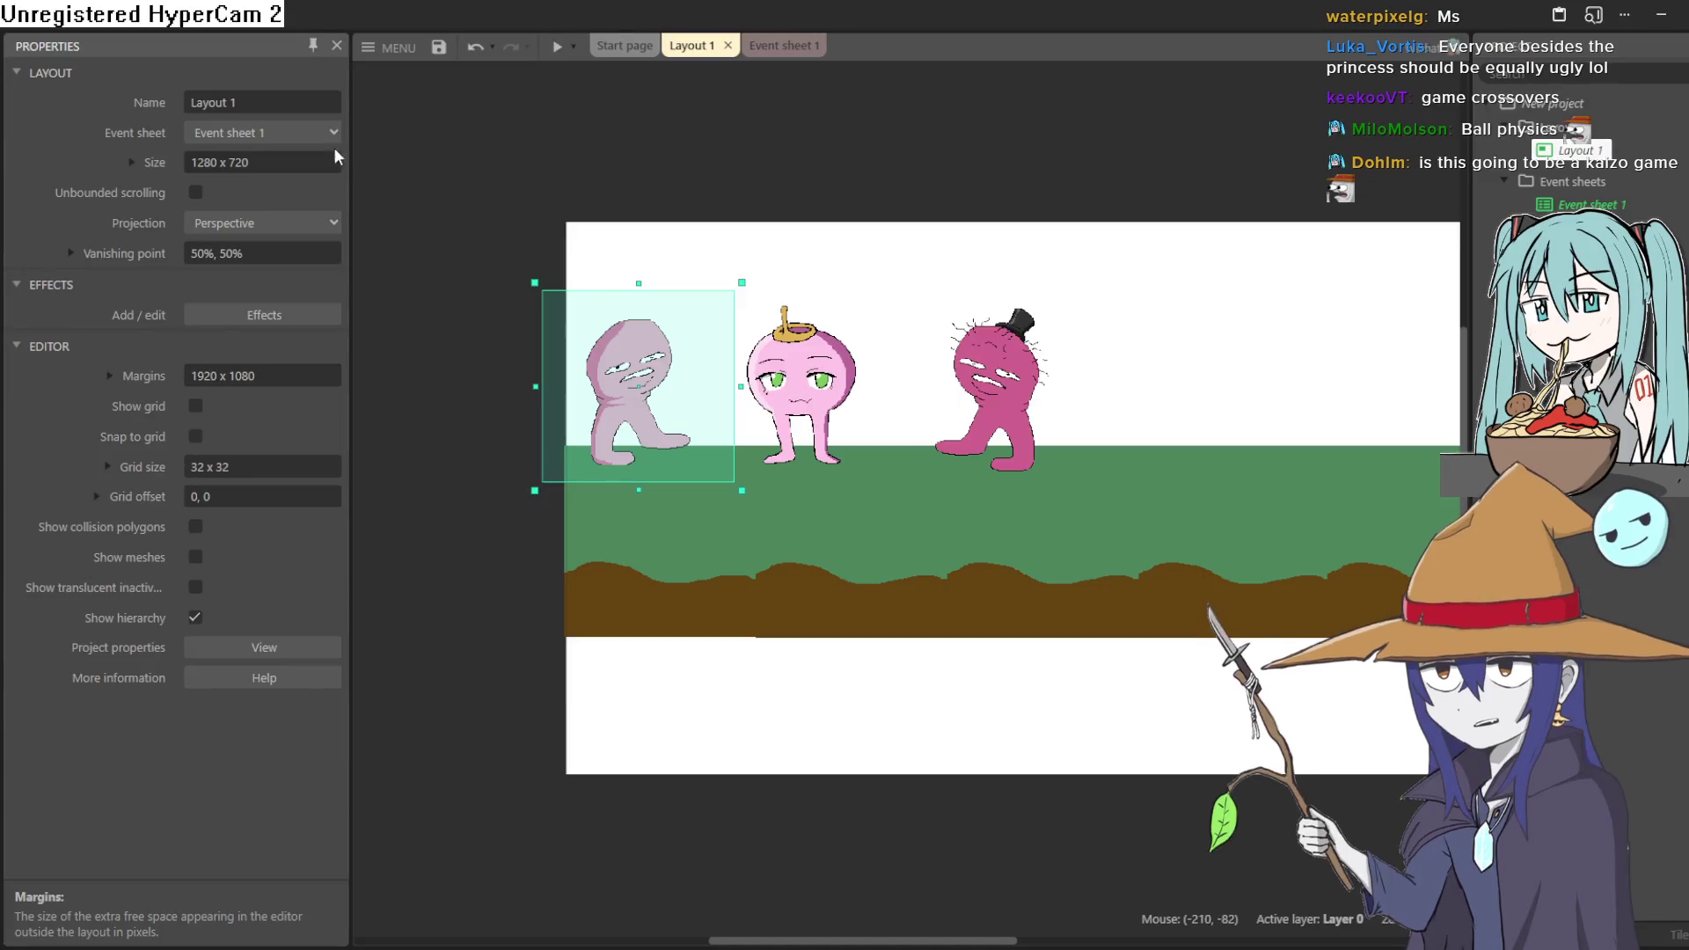
- Set Layout 1's size to 1920 x 1018 and preview the game
click(278, 166)
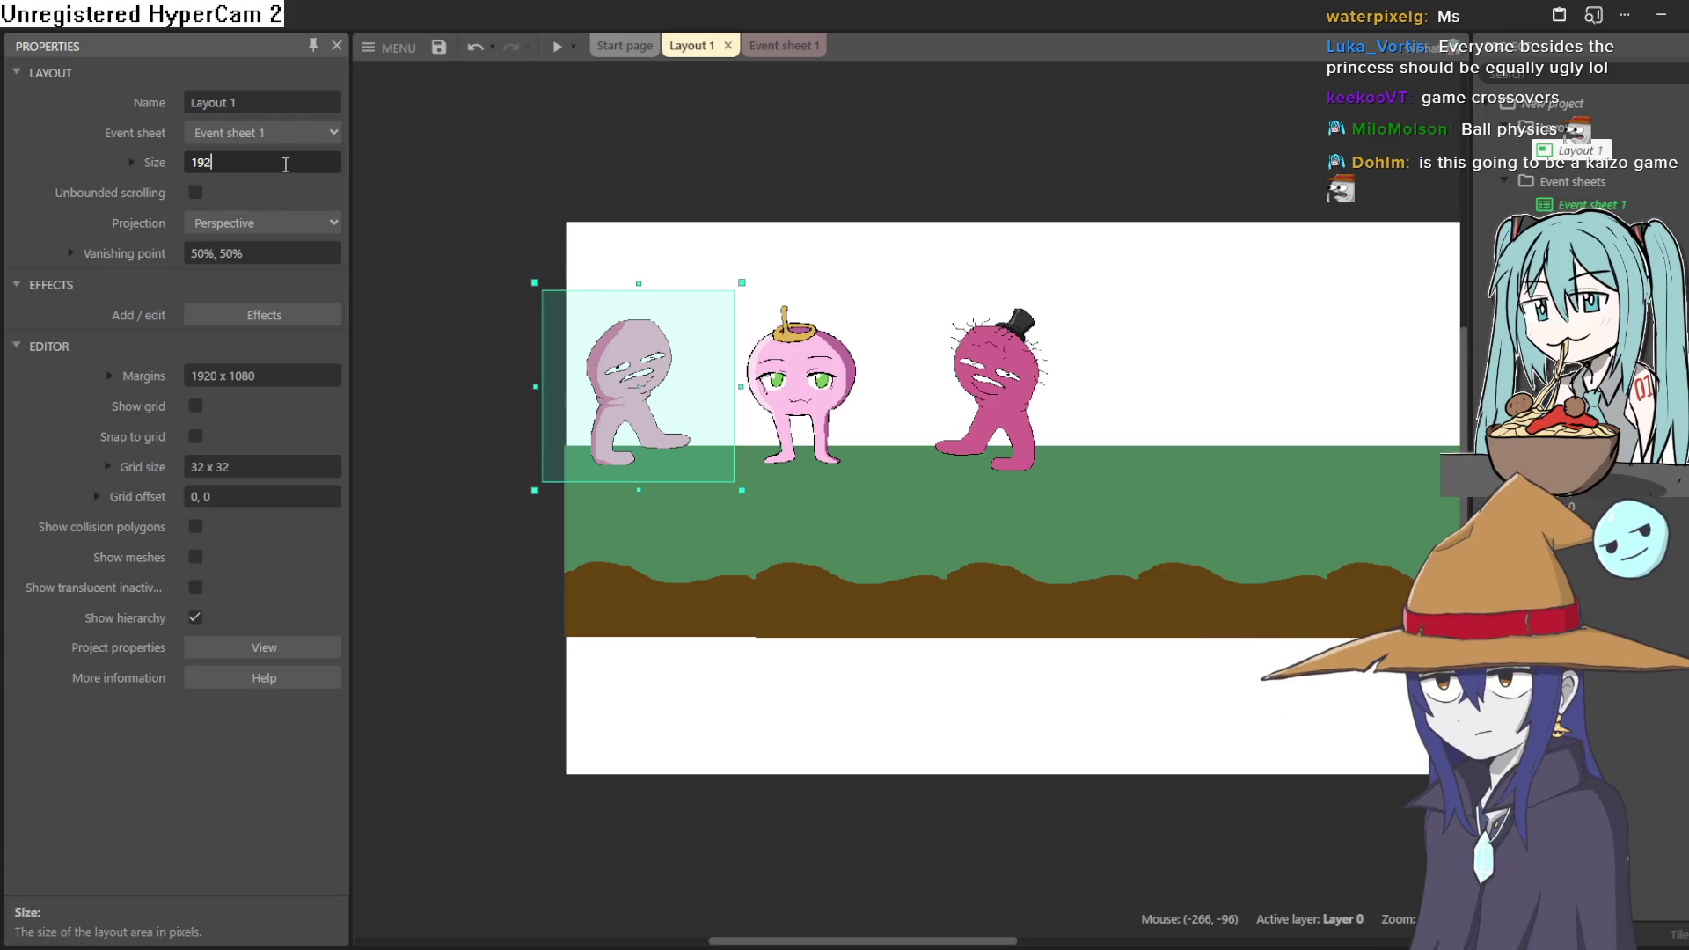
text(0 x 19)
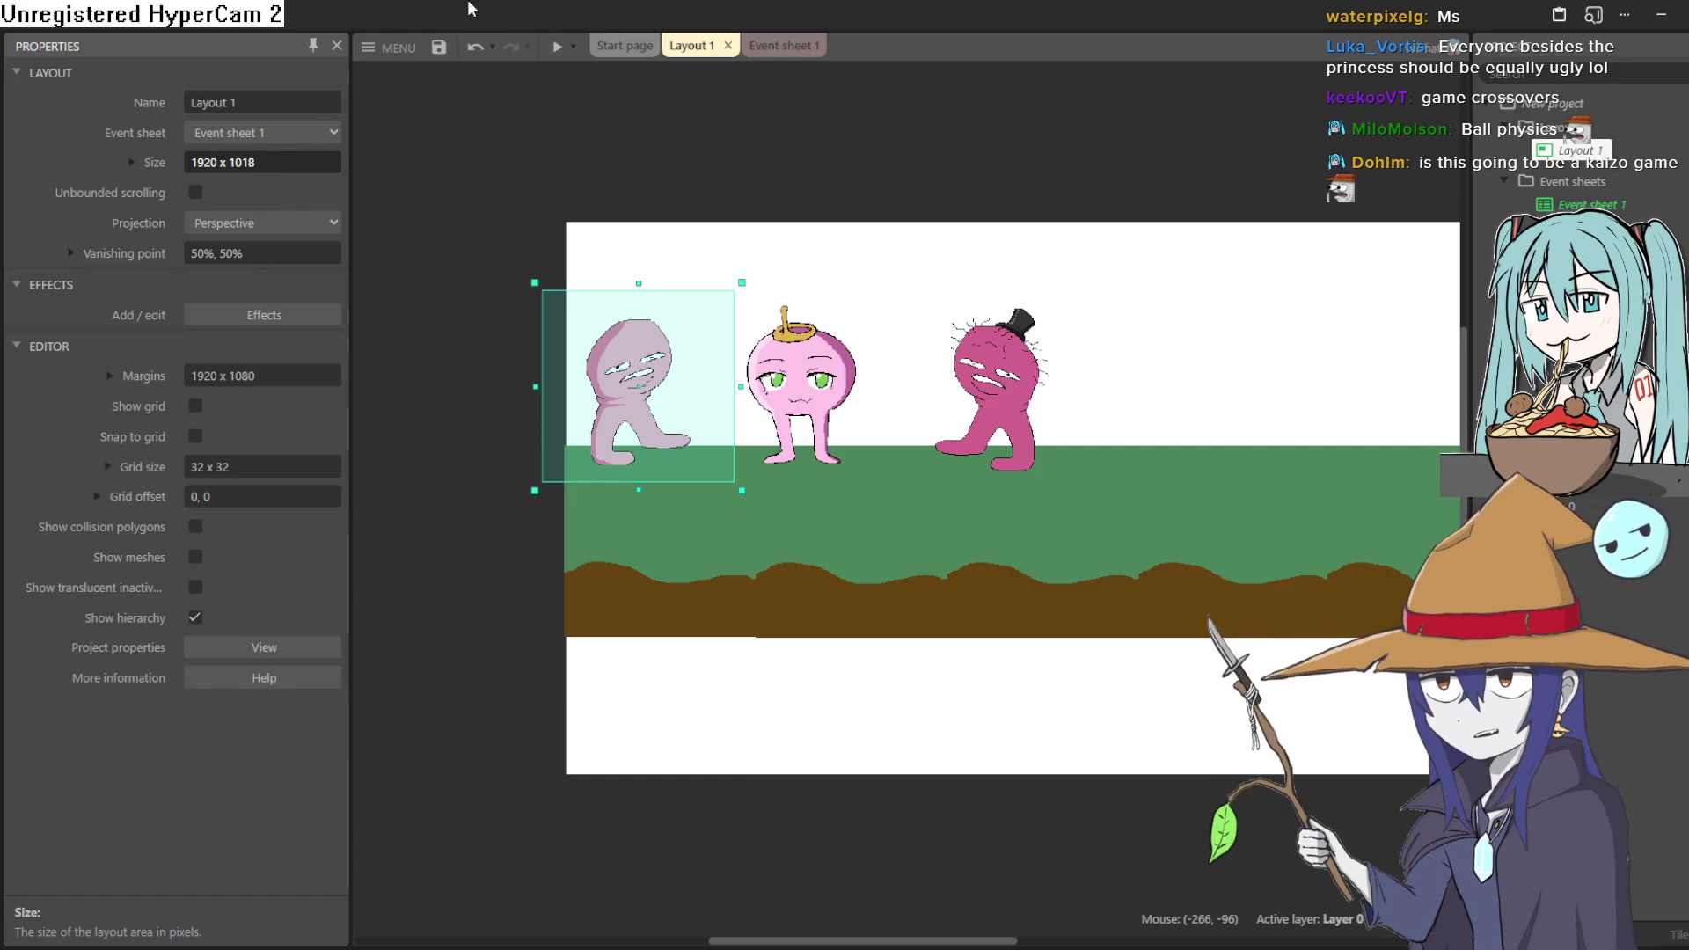
click(557, 47)
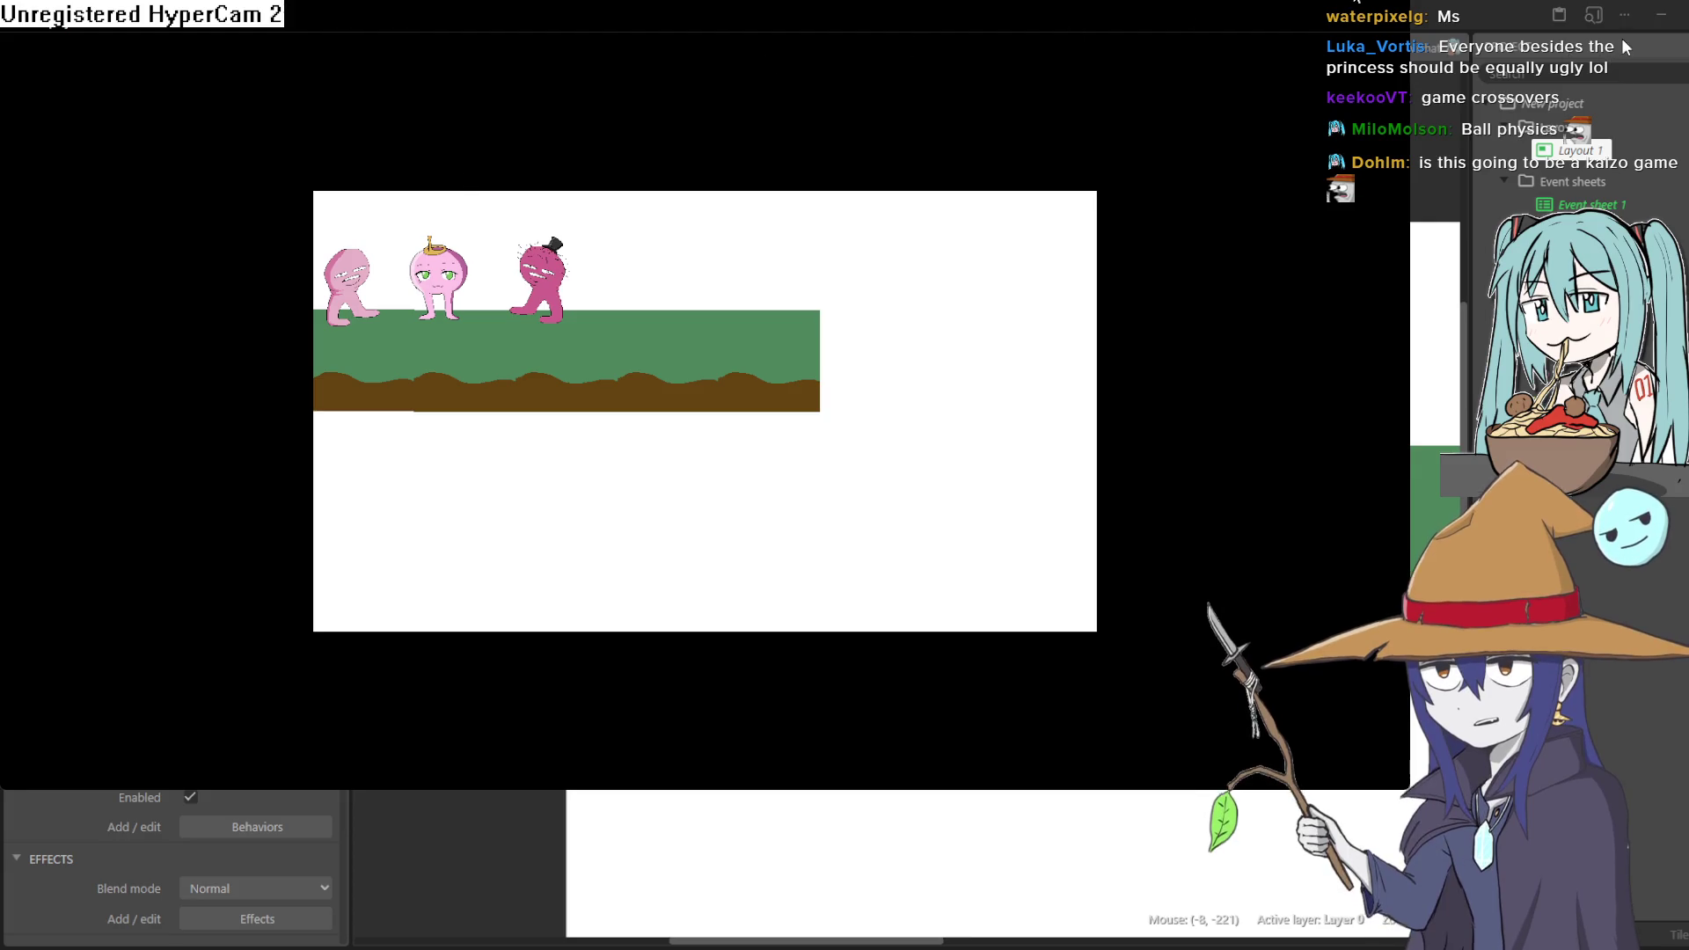
key(alt+F4)
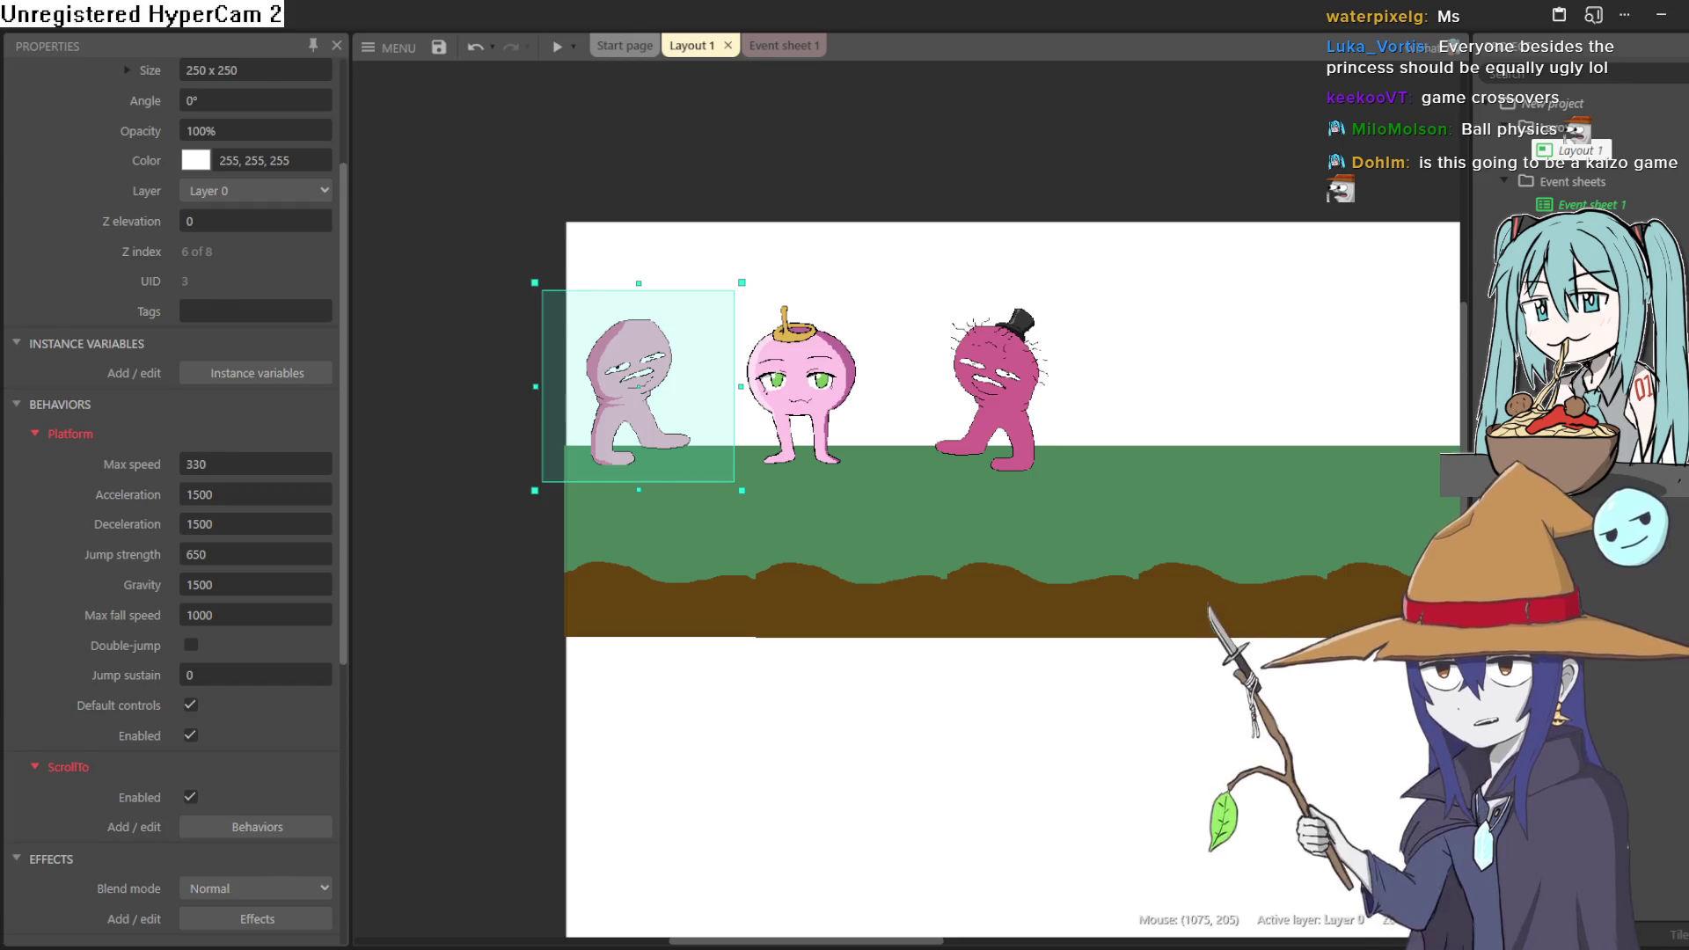
- Nudge the top-hat and pale pink characters slightly and select the middle character
drag(999, 382, 995, 387)
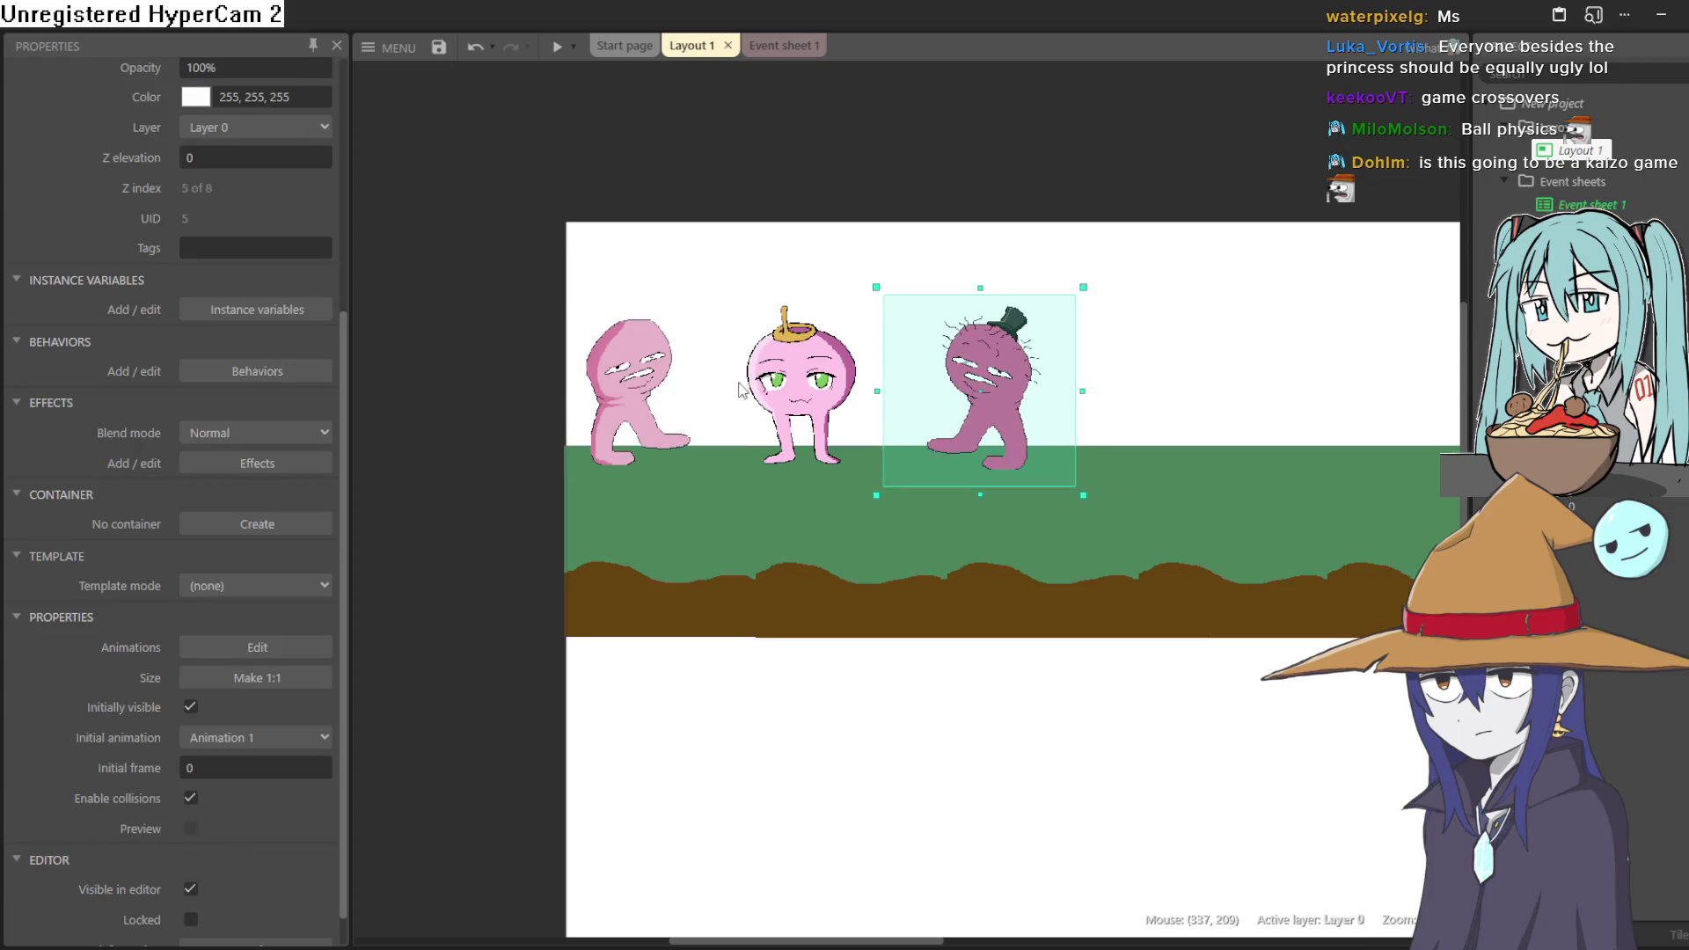
drag(607, 402, 615, 401)
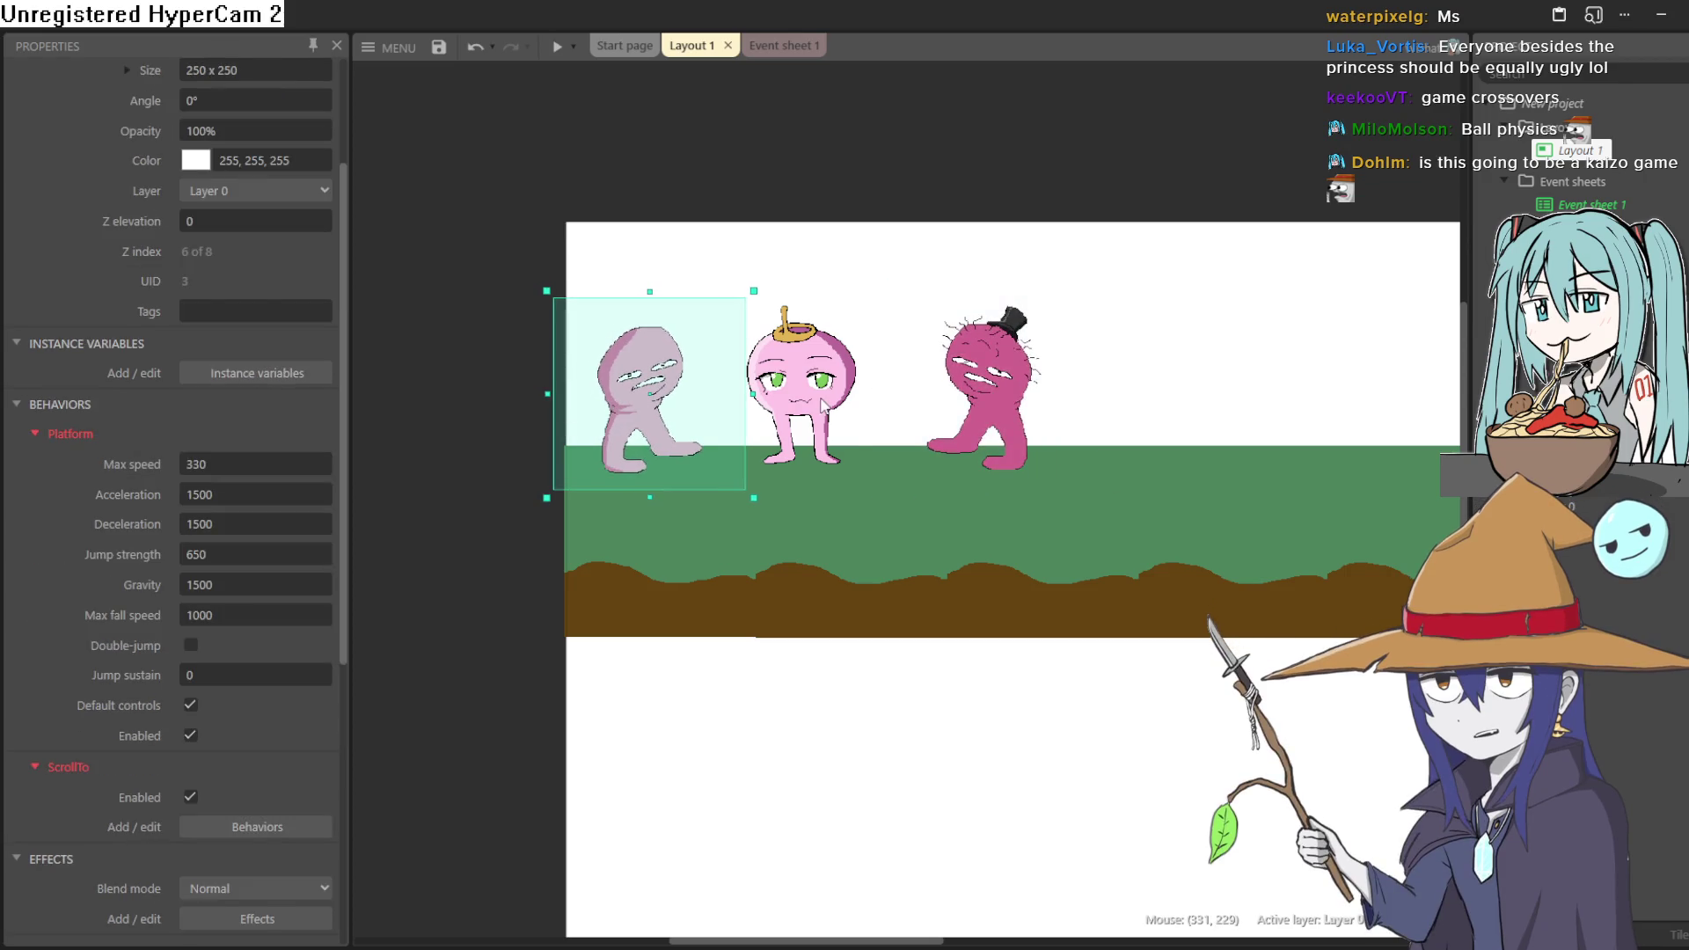
click(822, 403)
scroll(702, 420, up, 5)
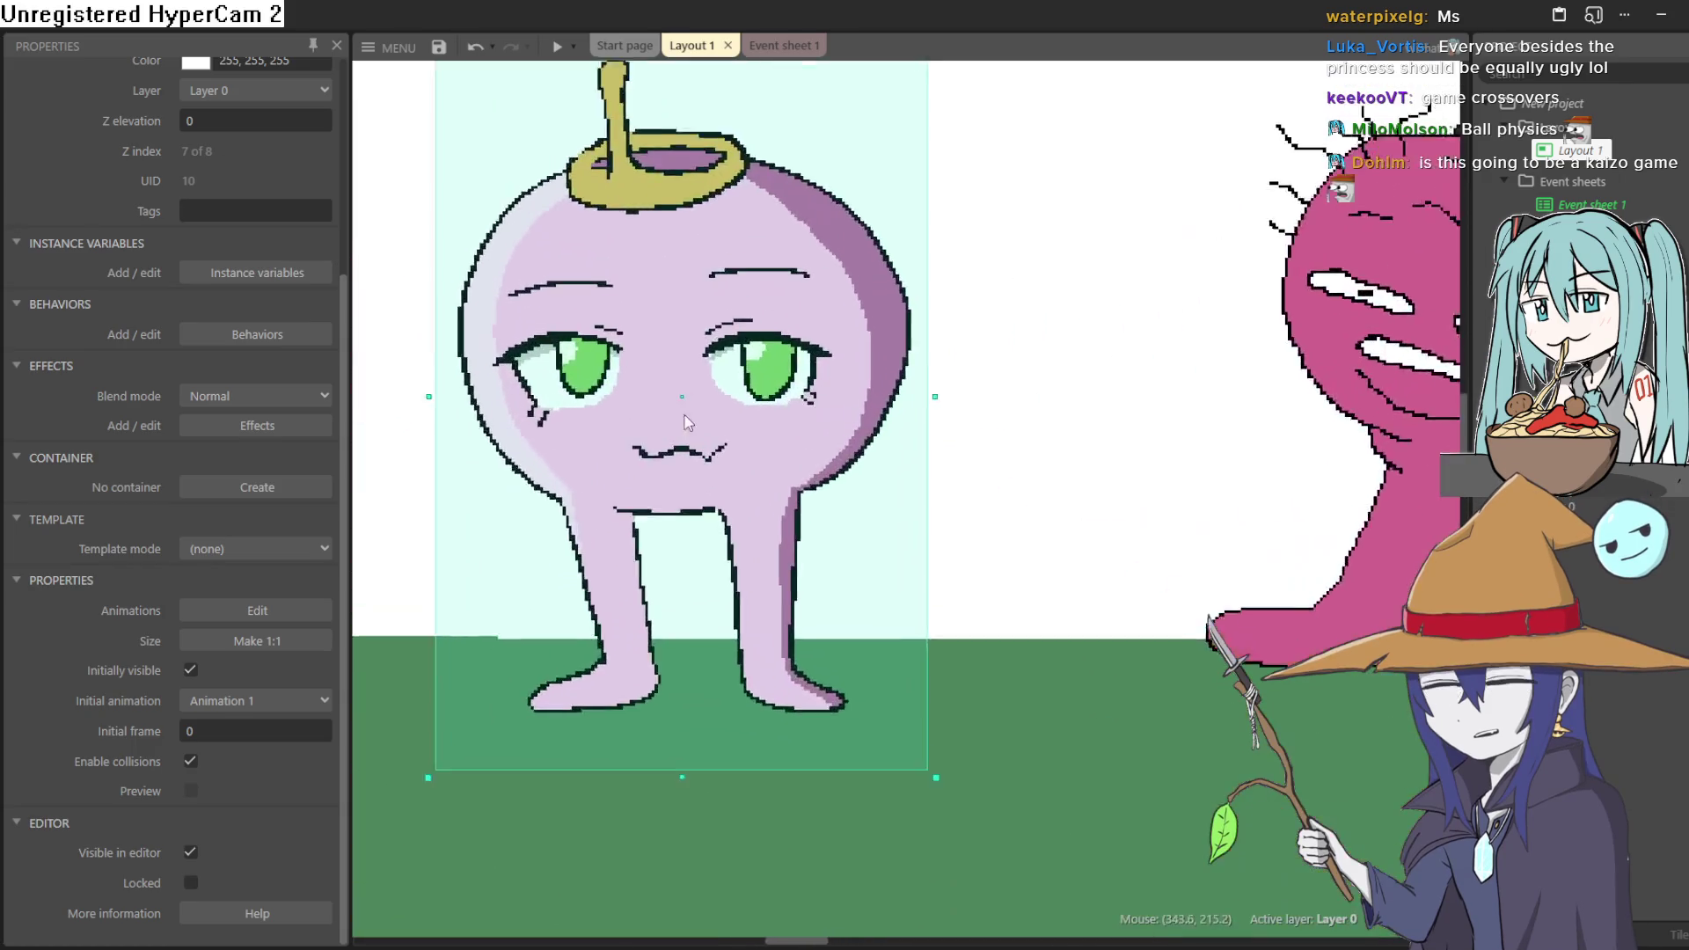
scroll(702, 419, up, 3)
scroll(576, 444, down, 5)
scroll(577, 444, up, 1)
- Select the pale pink character and zoom in to check its platform settings
click(578, 445)
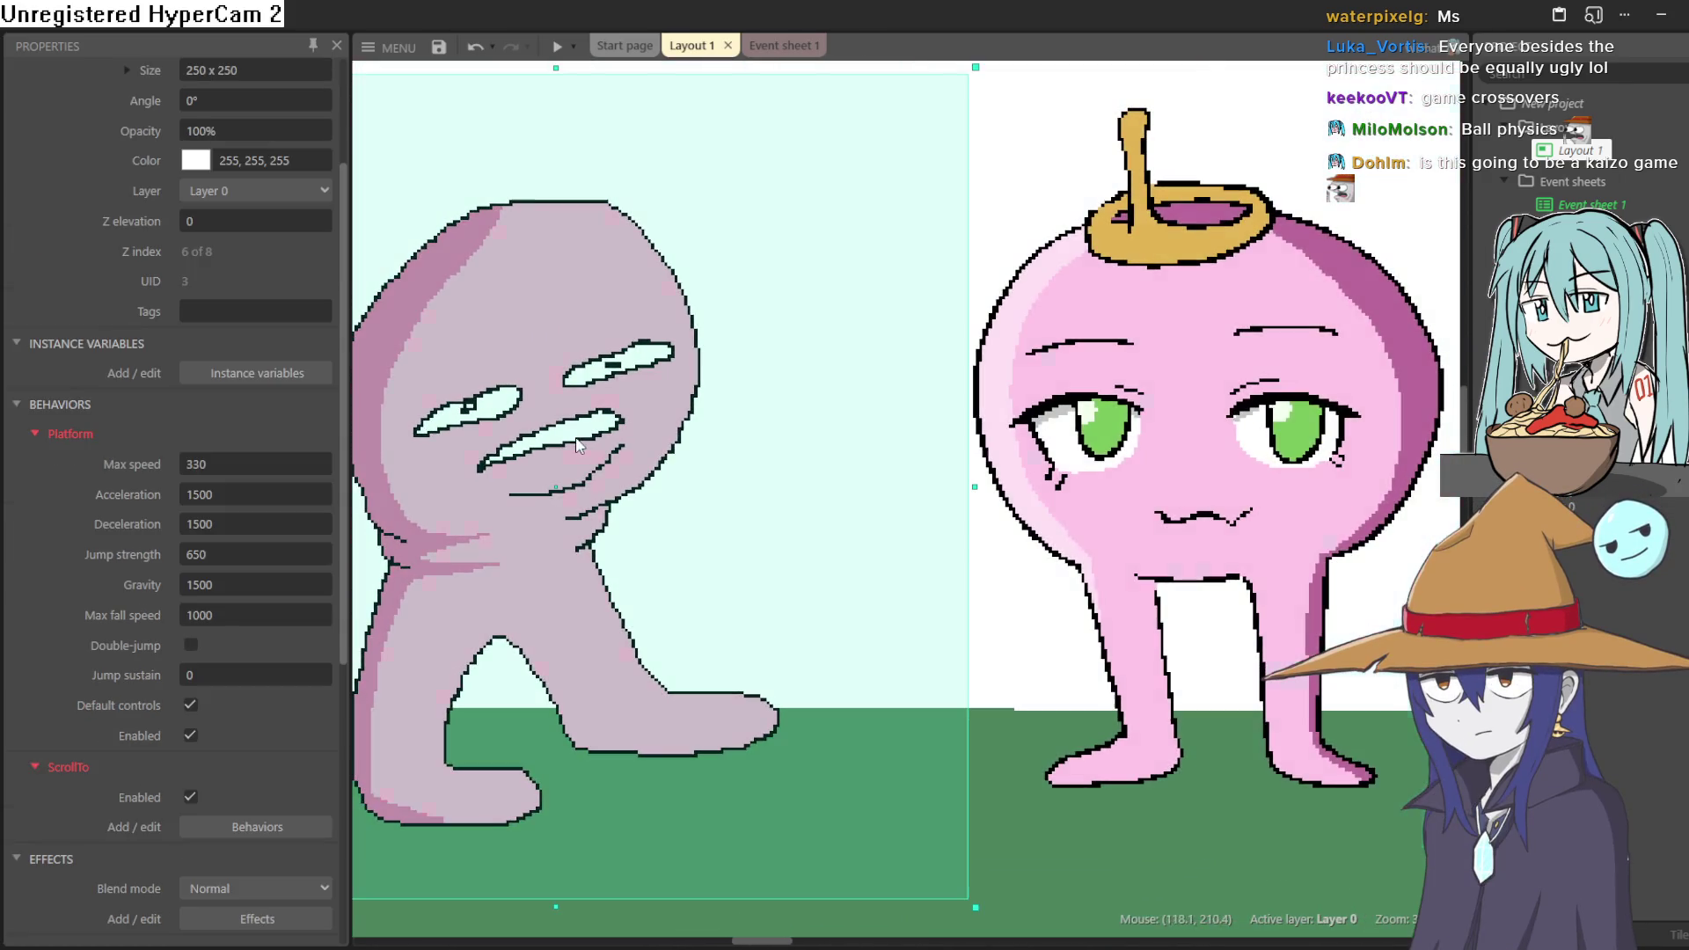
scroll(1030, 478, up, 2)
scroll(1029, 478, down, 3)
drag(1030, 478, 898, 423)
scroll(752, 429, up, 1)
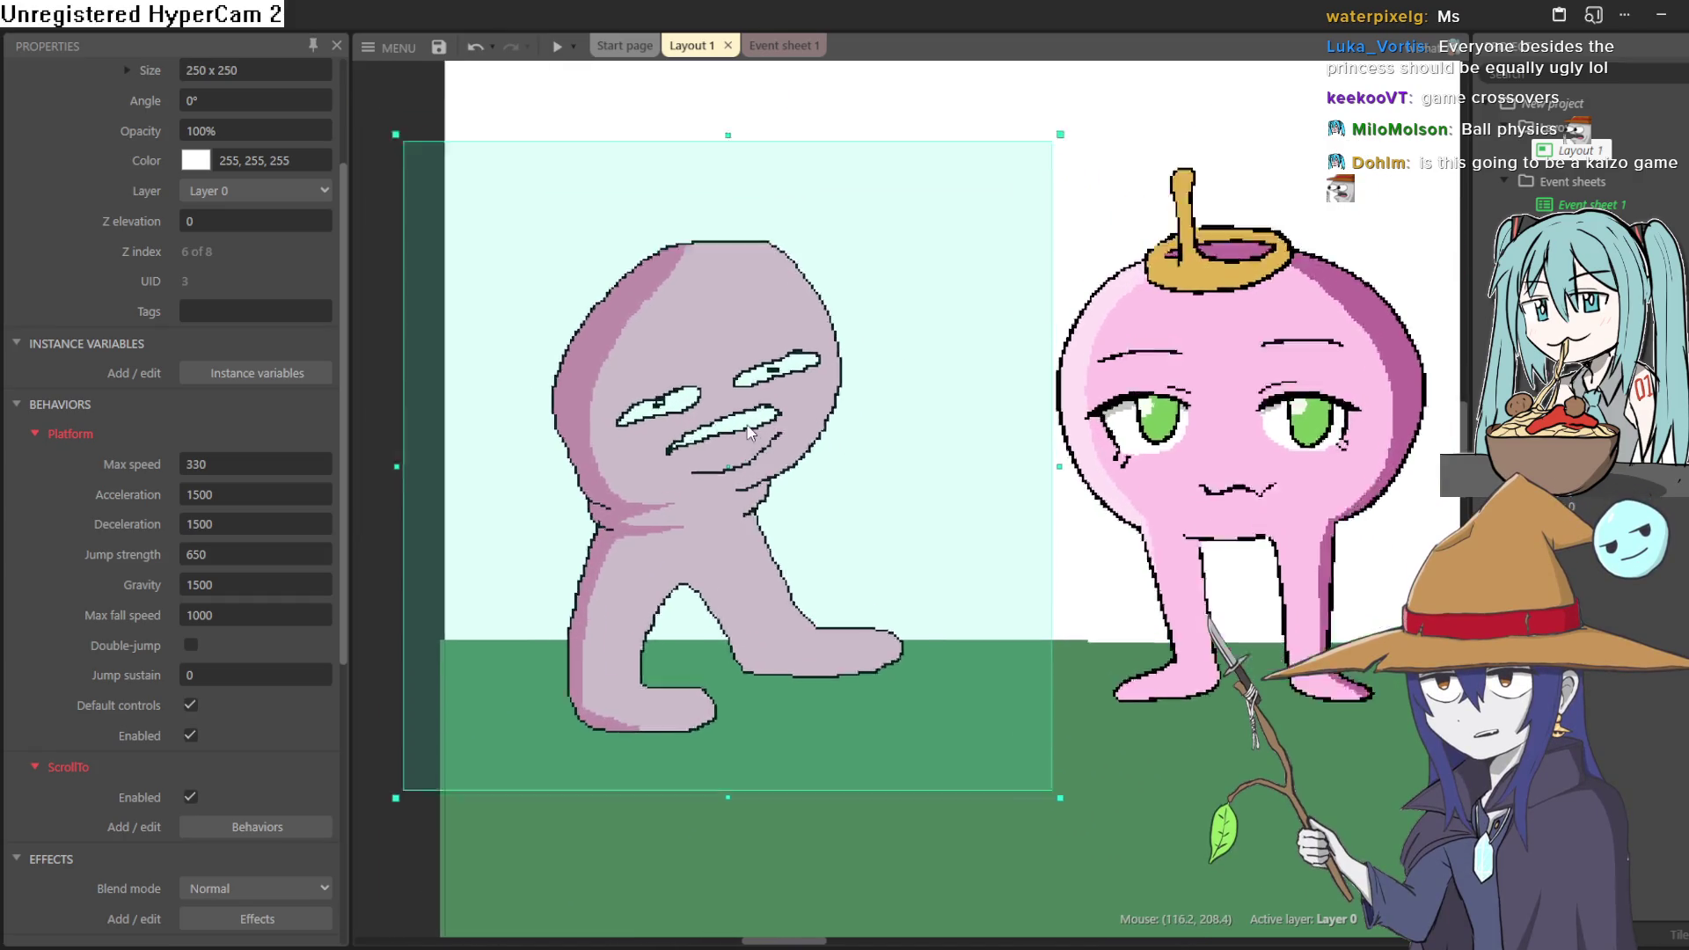
scroll(748, 435, up, 4)
scroll(741, 453, down, 2)
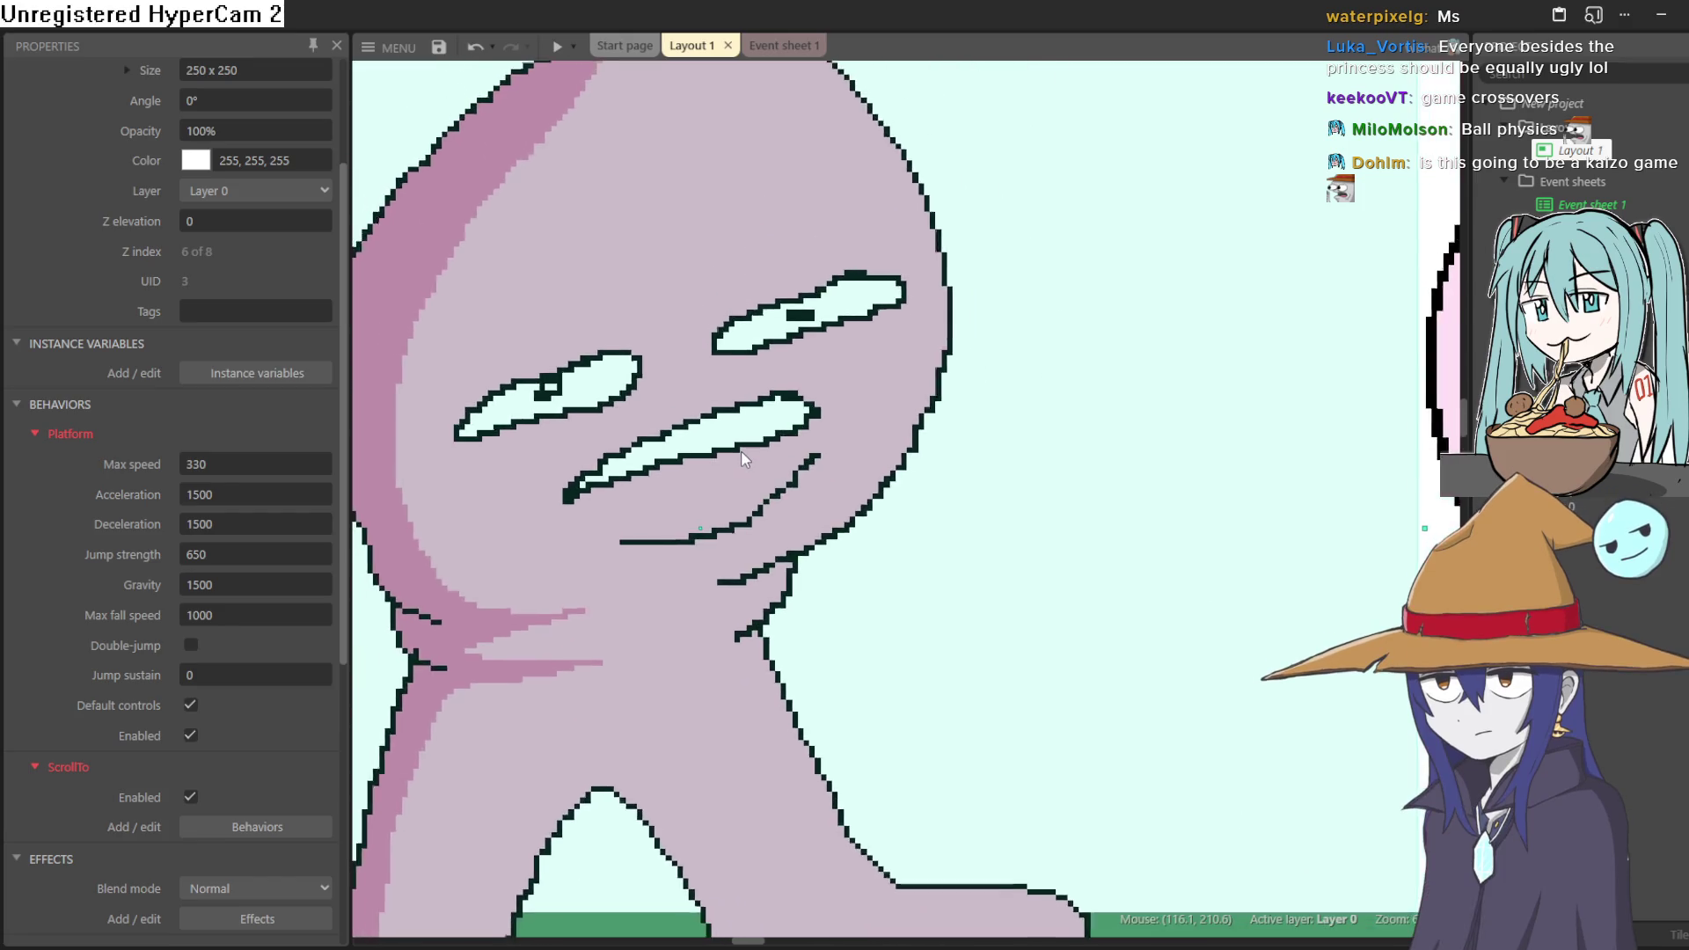
scroll(741, 458, down, 2)
scroll(869, 408, down, 1)
scroll(1144, 431, up, 3)
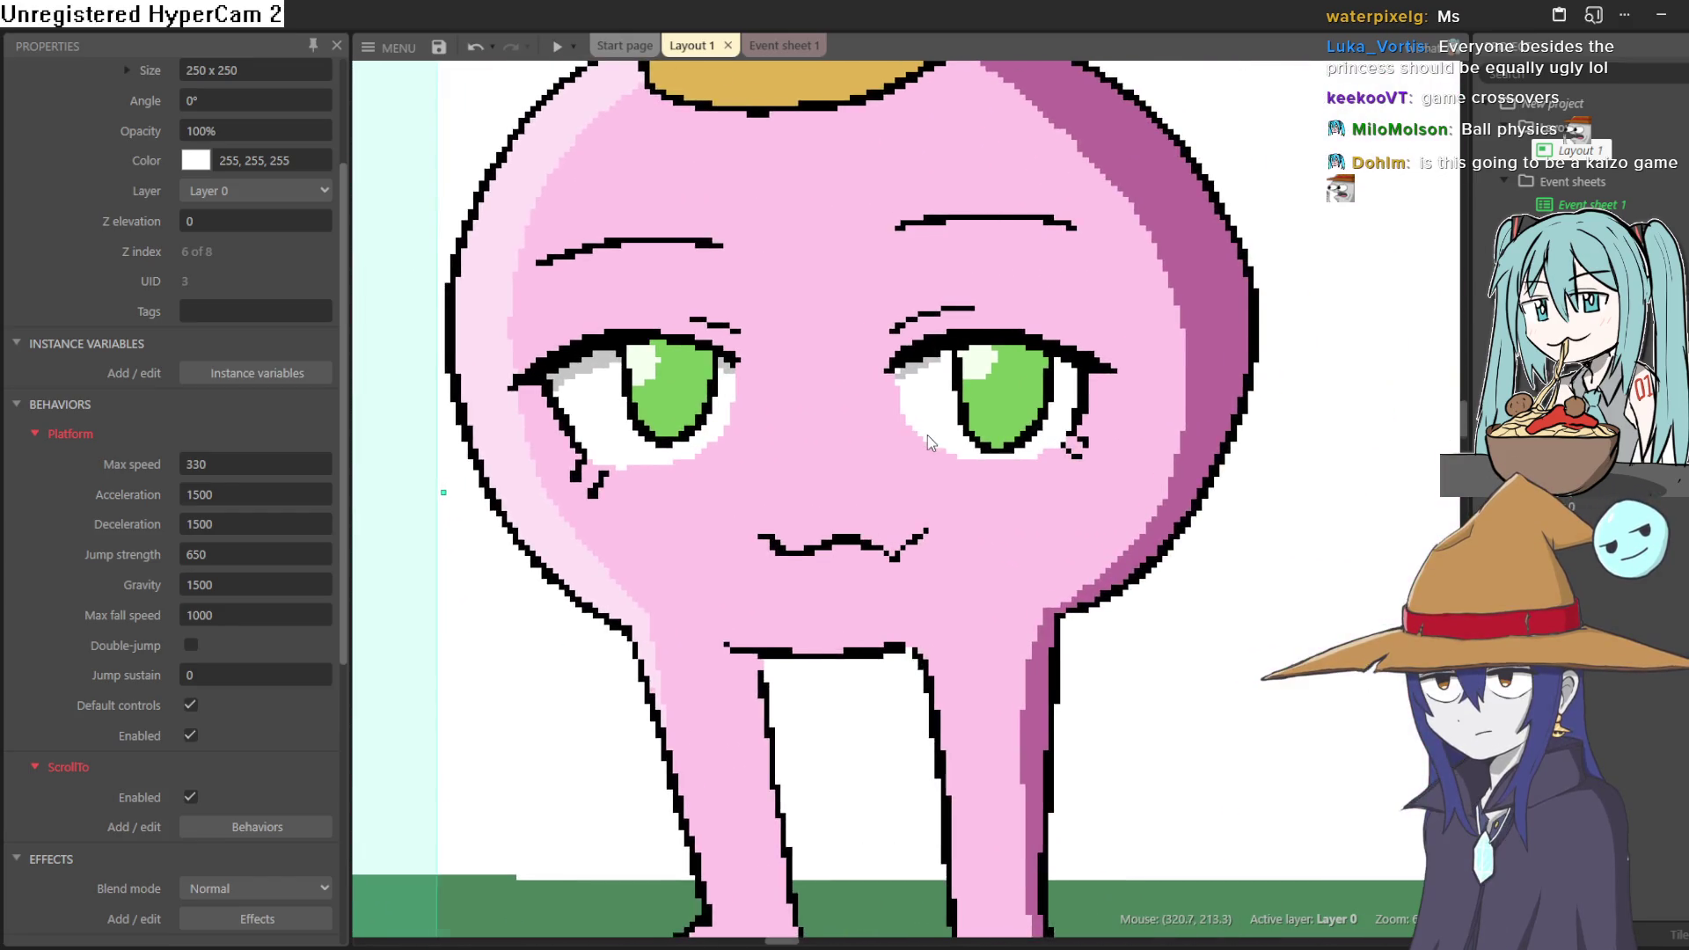
- Move the top-hat character left toward the other two blobs
click(927, 434)
scroll(1133, 452, down, 1)
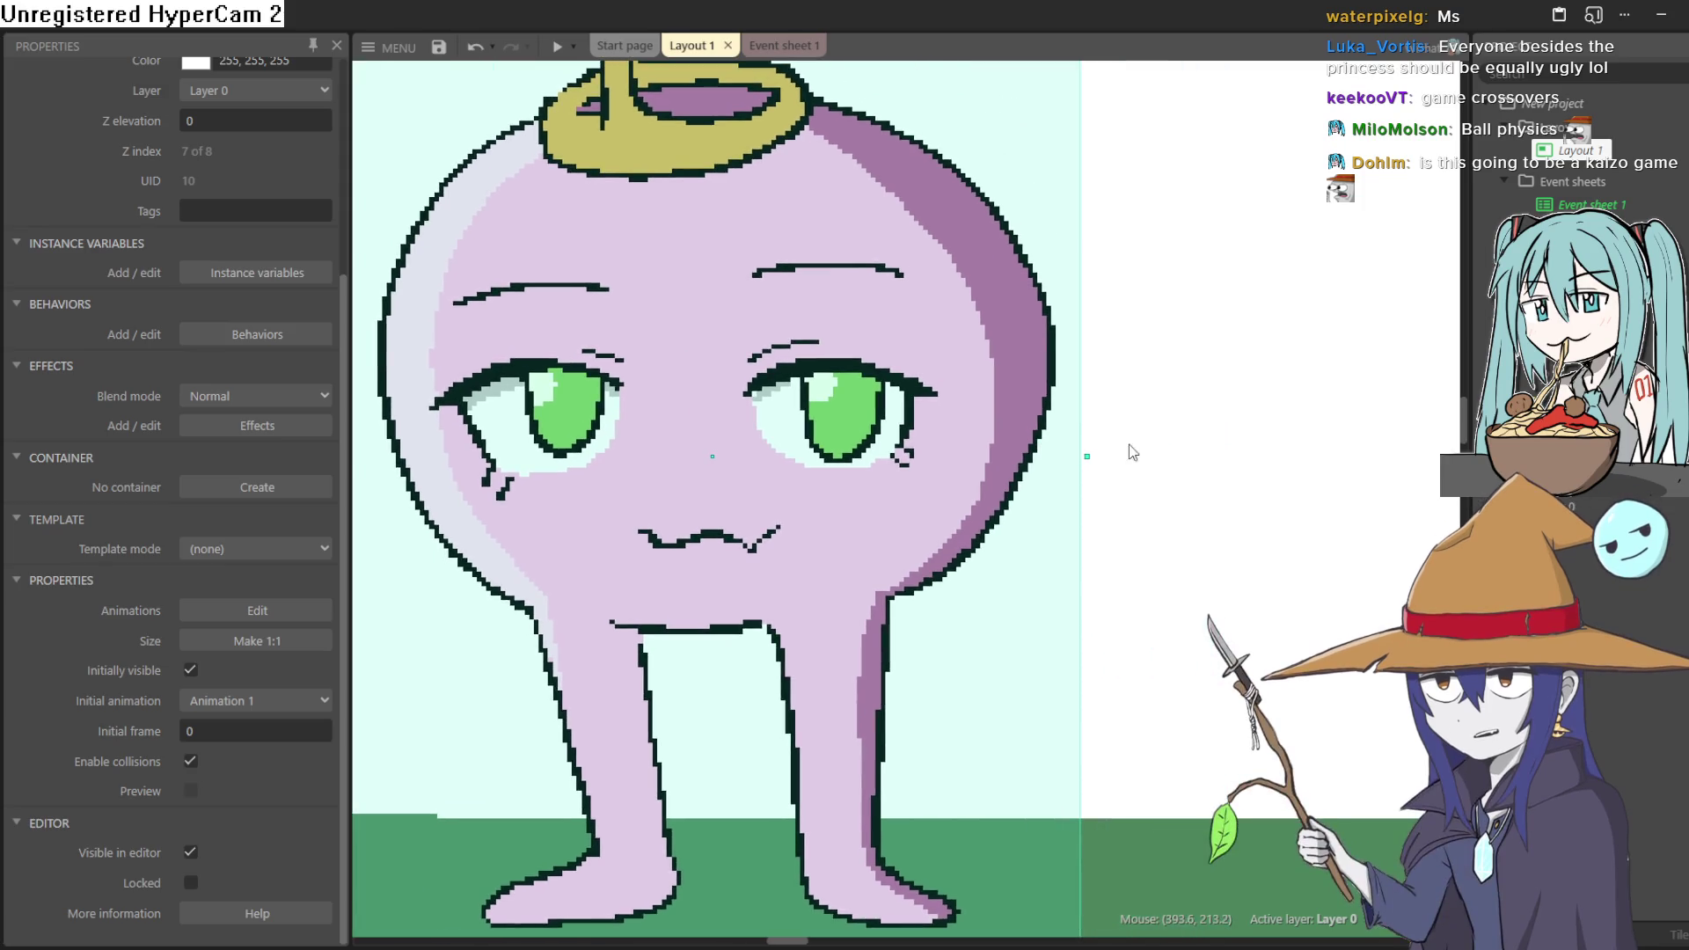
scroll(1231, 378, down, 6)
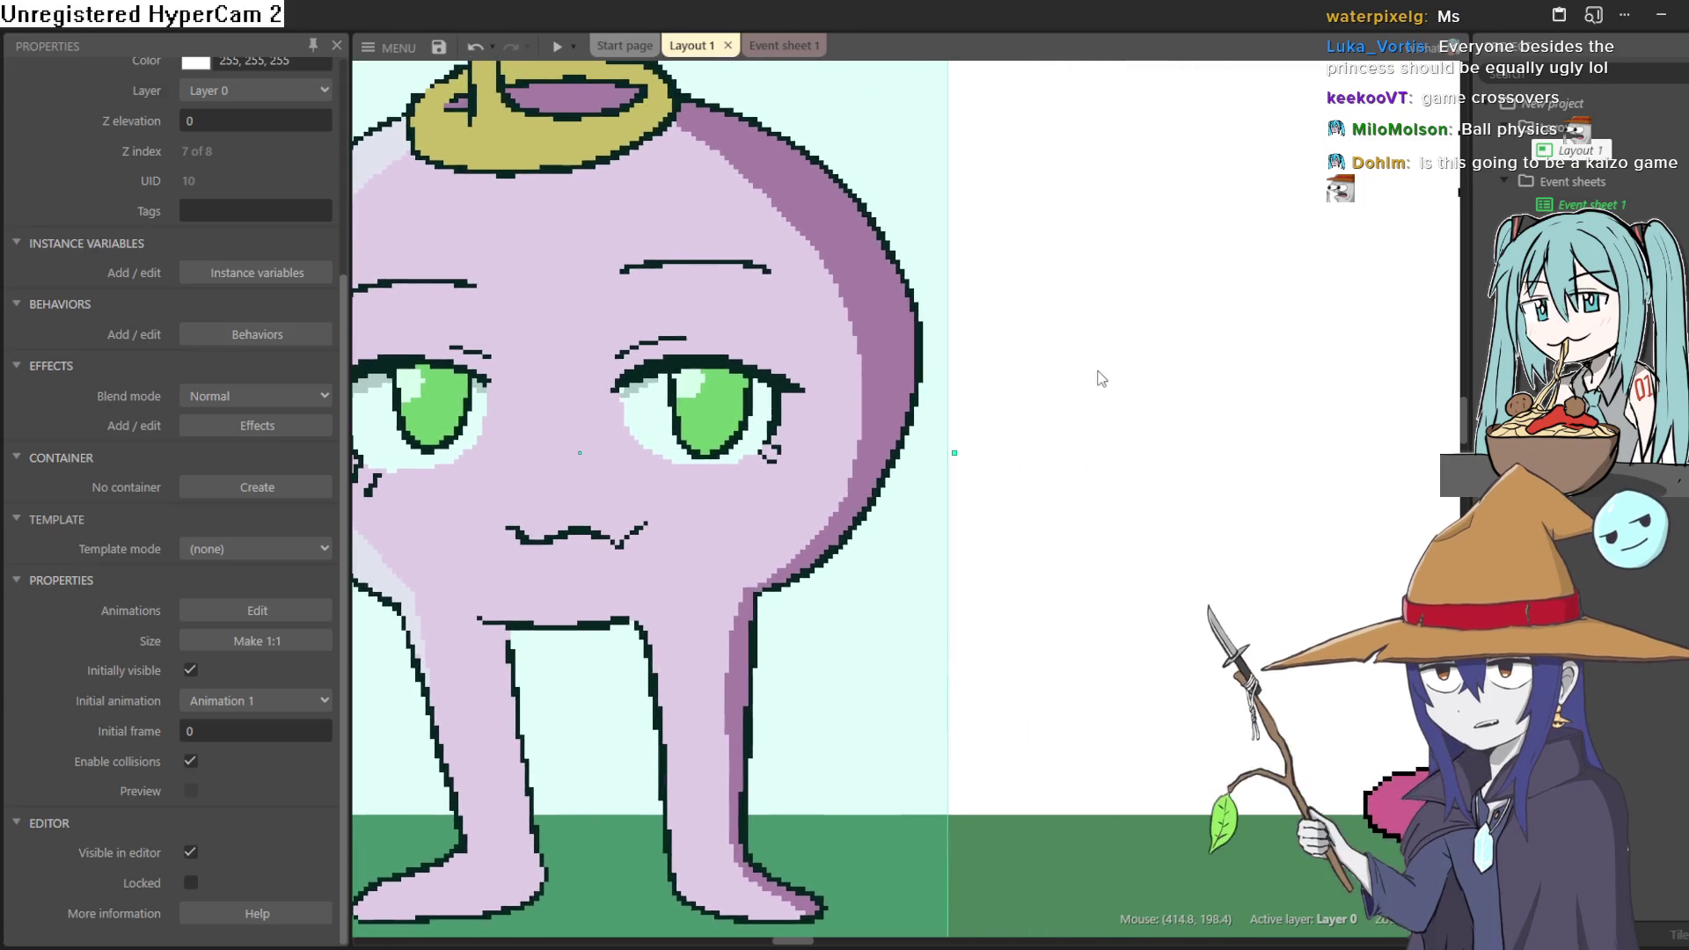
drag(1047, 399, 905, 431)
scroll(952, 433, up, 1)
scroll(952, 432, down, 4)
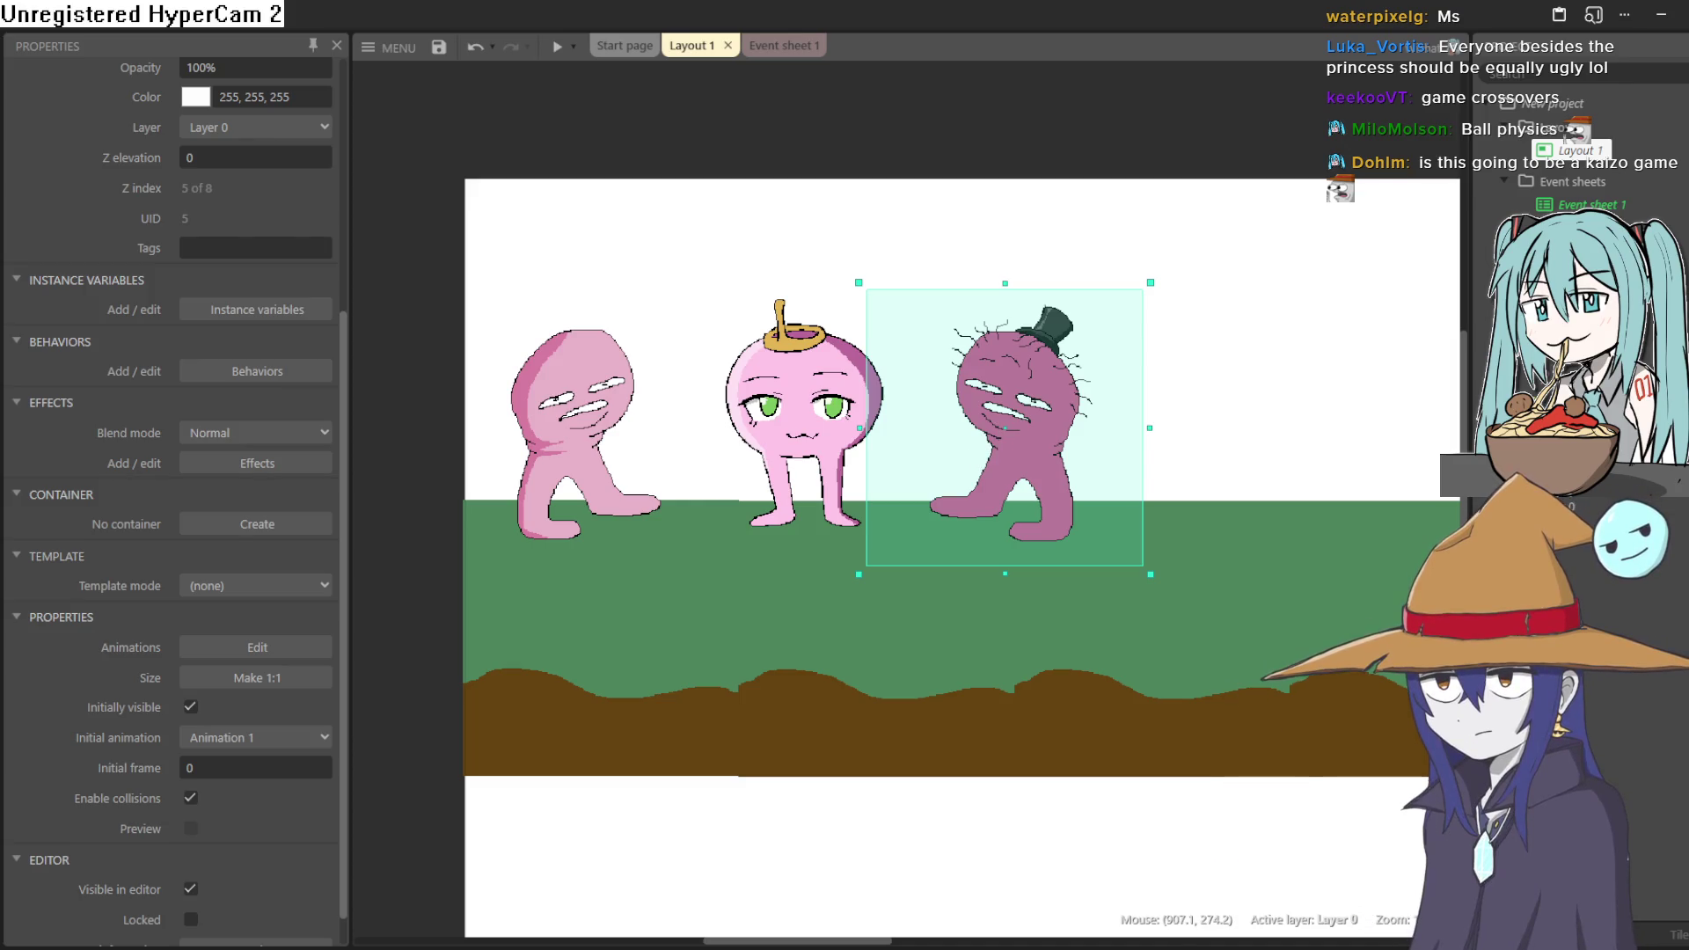
- Shift the onion character left and the top-hat character slightly left and down to even the spacing
mouse_move(787, 410)
mouse_down()
mouse_move(720, 403)
mouse_move(810, 405)
mouse_move(778, 407)
mouse_up()
drag(583, 396, 581, 410)
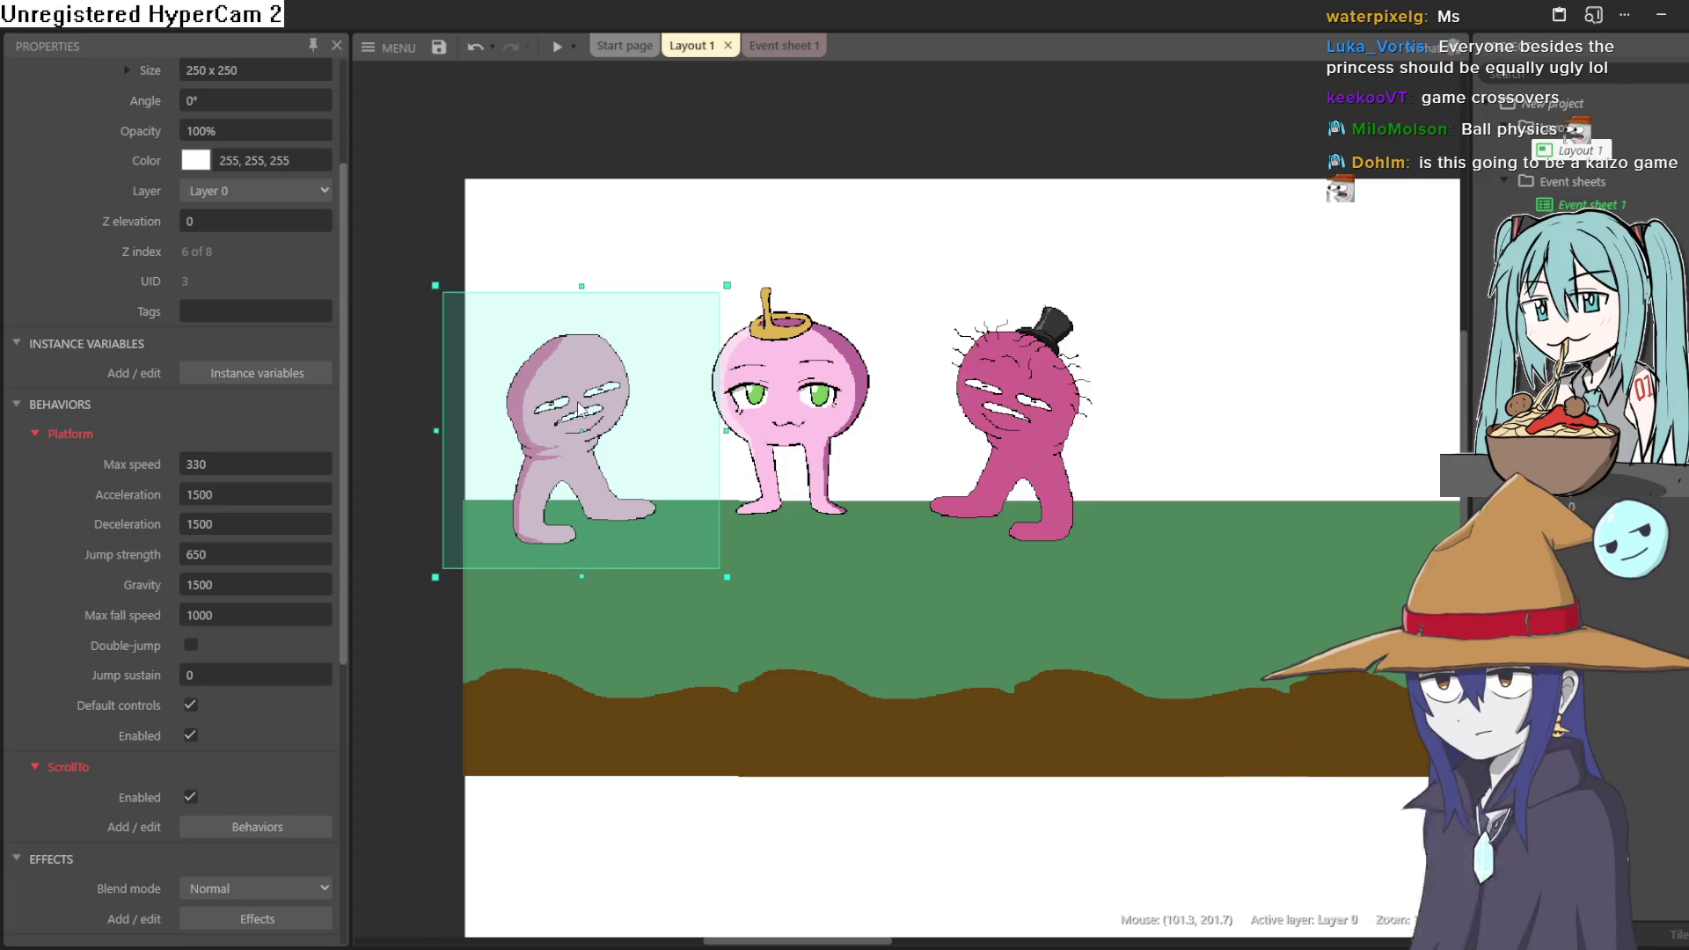
drag(1029, 405, 1021, 413)
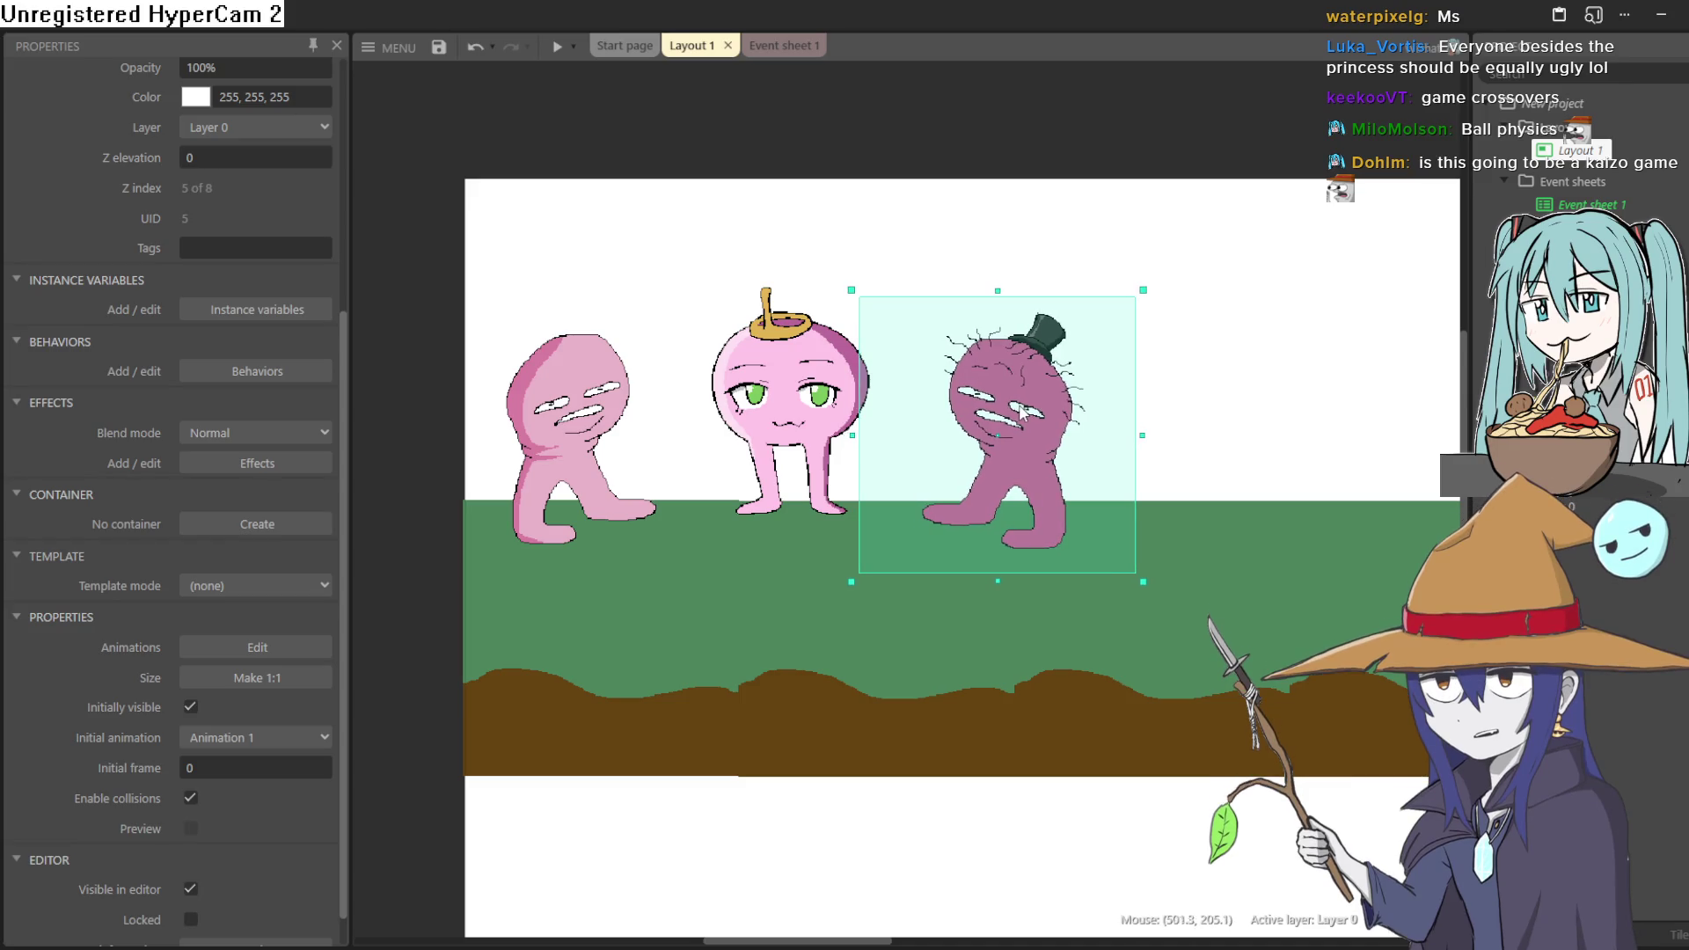
scroll(1060, 384, up, 5)
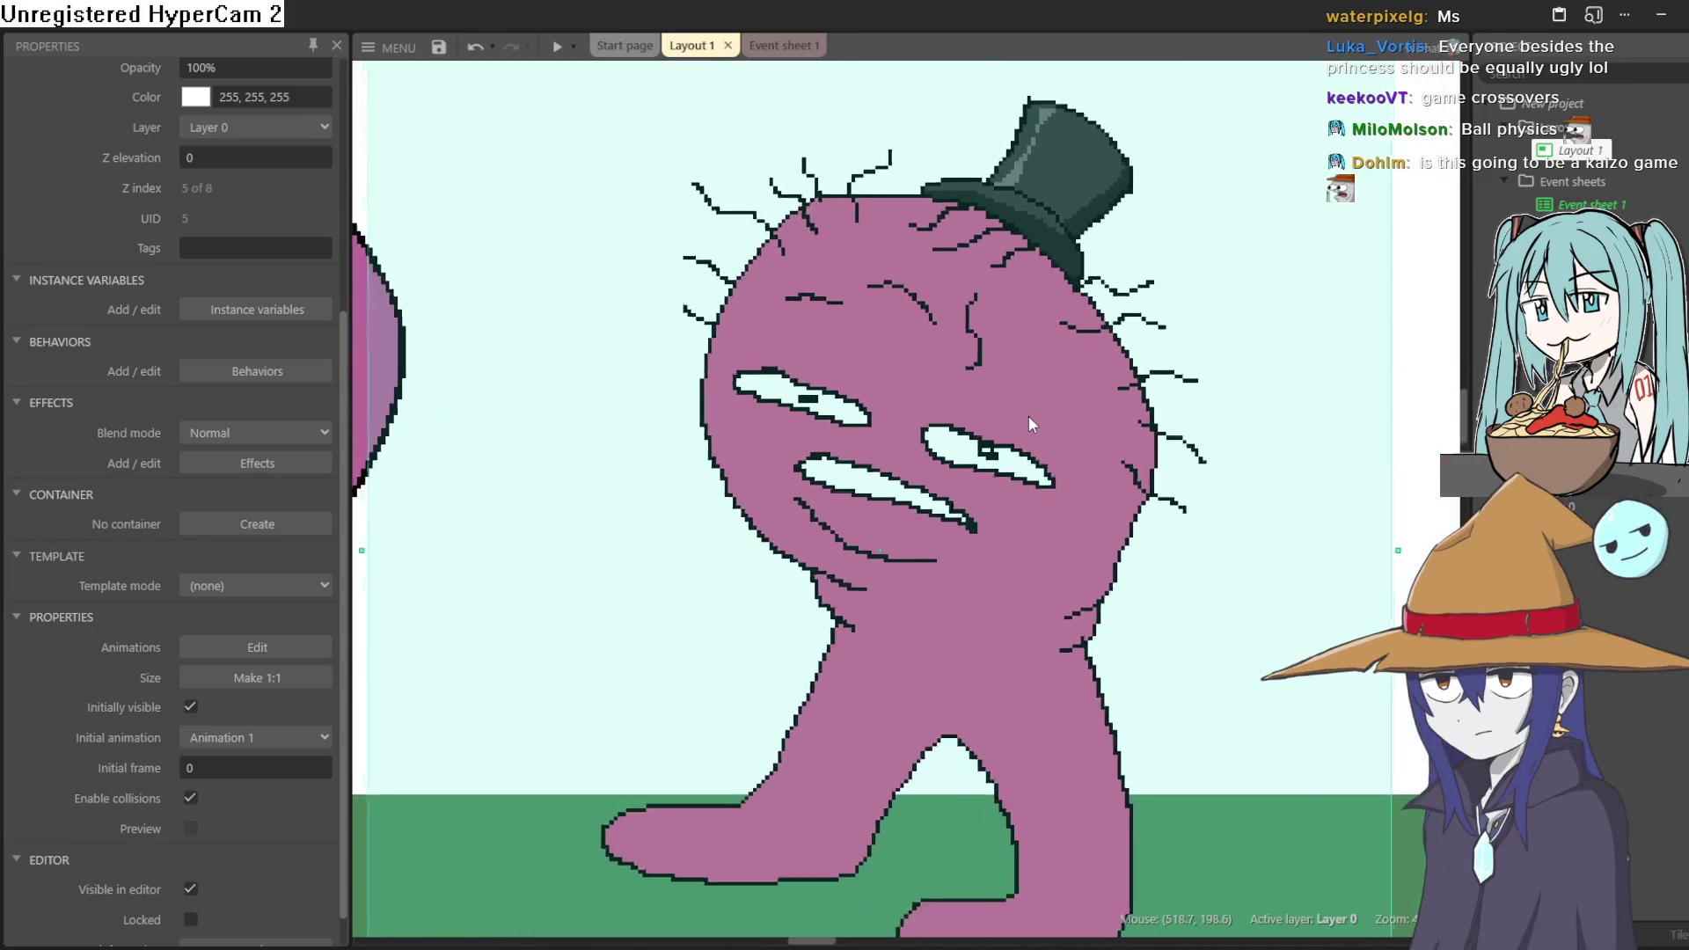
scroll(953, 376, down, 2)
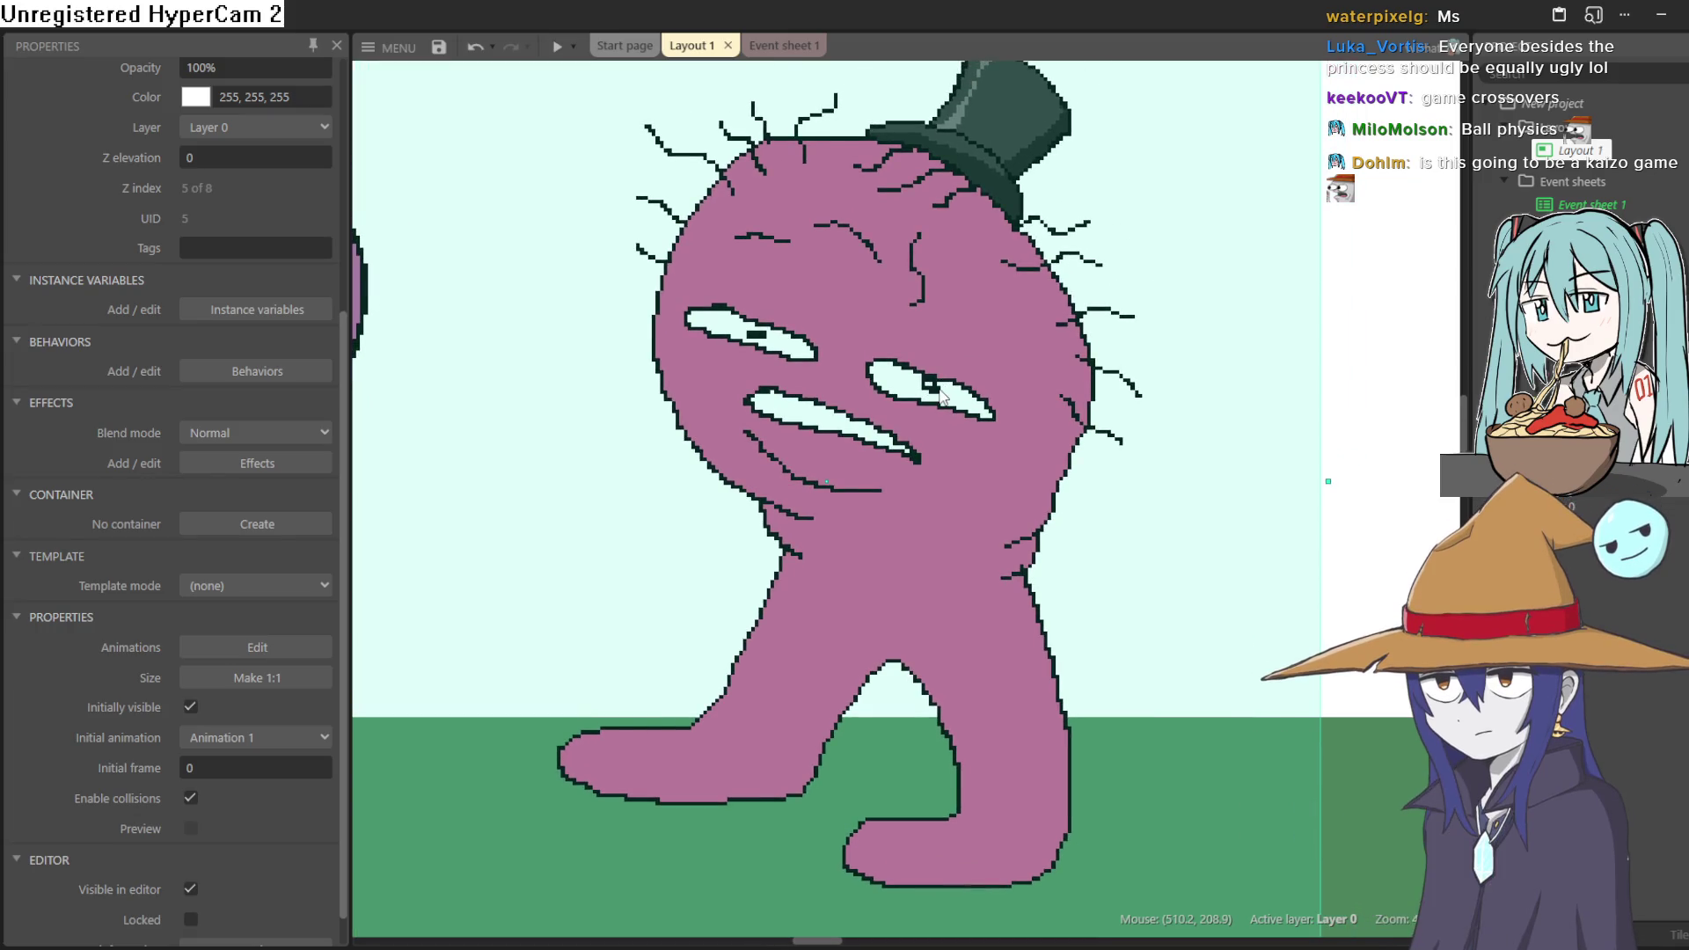
scroll(946, 363, down, 3)
scroll(943, 362, up, 4)
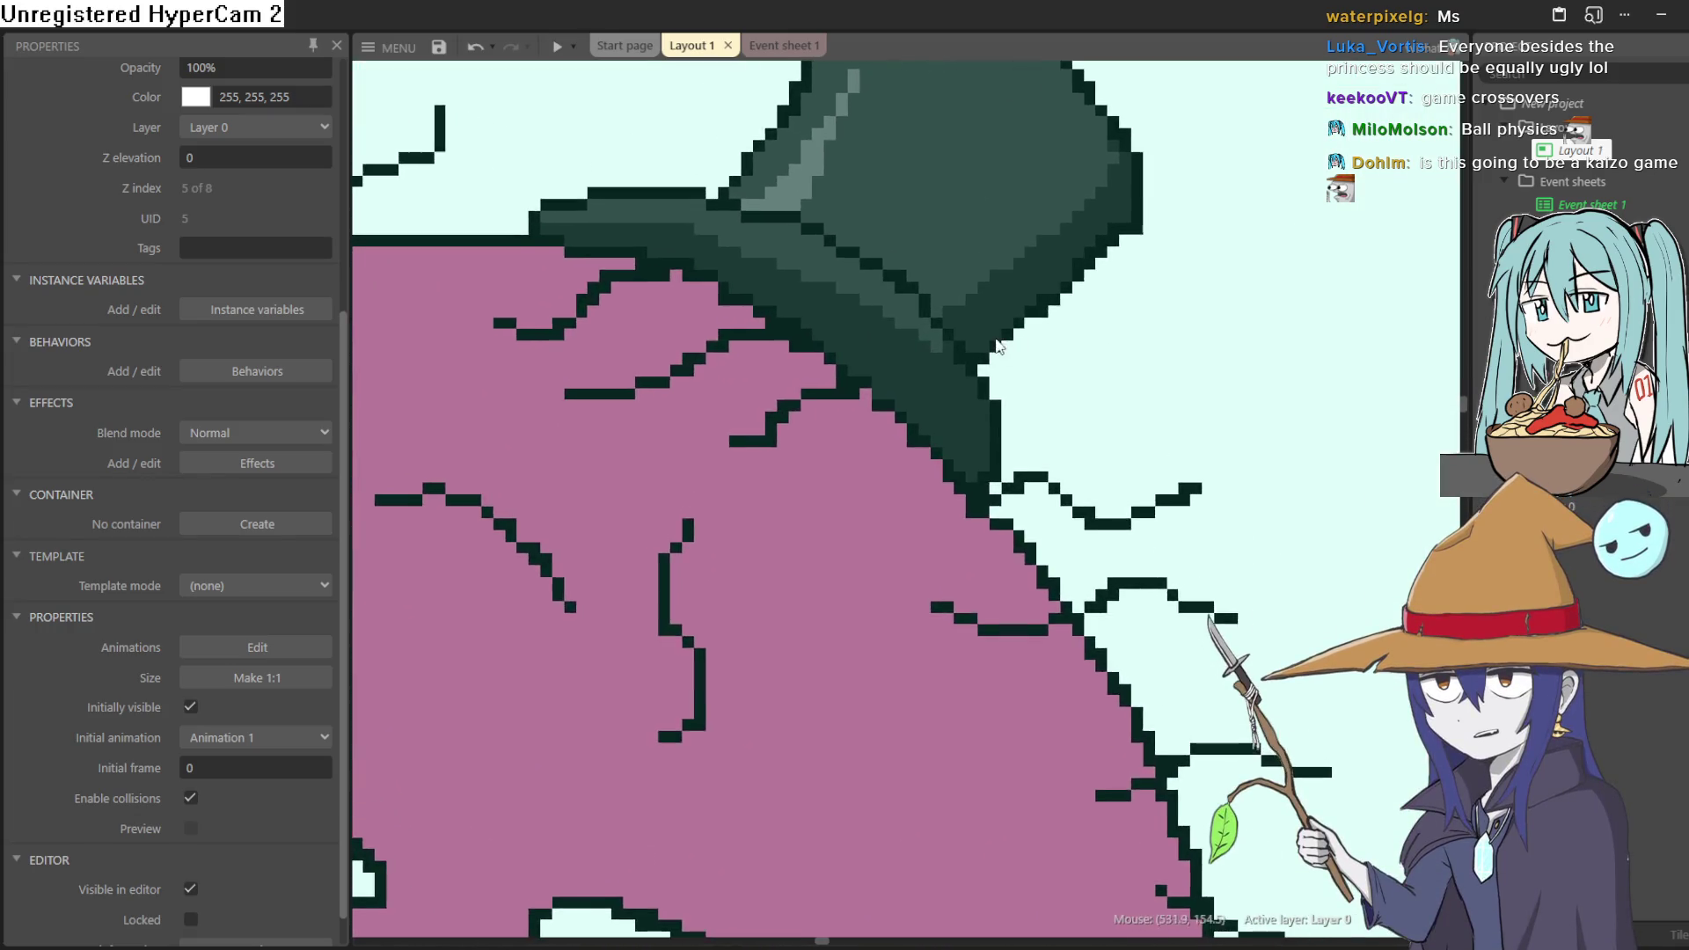
scroll(1042, 526, down, 3)
scroll(1042, 526, down, 5)
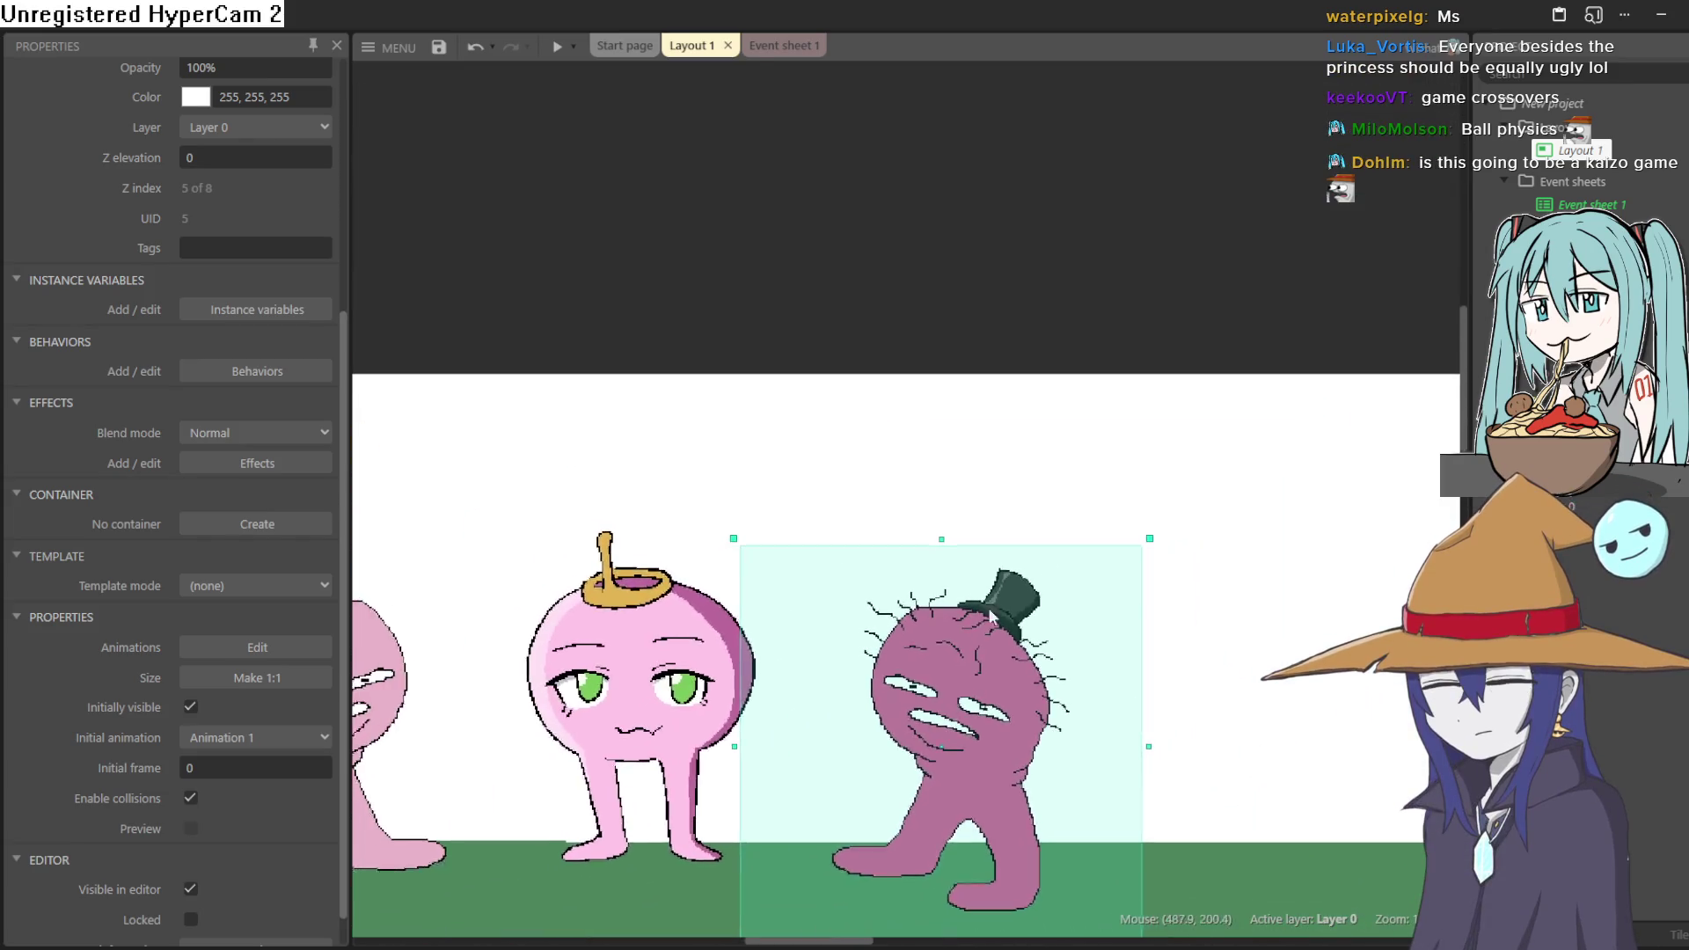
- Deselect the characters to show the layout settings and frame the whole layout in view
click(1011, 305)
scroll(1031, 528, down, 4)
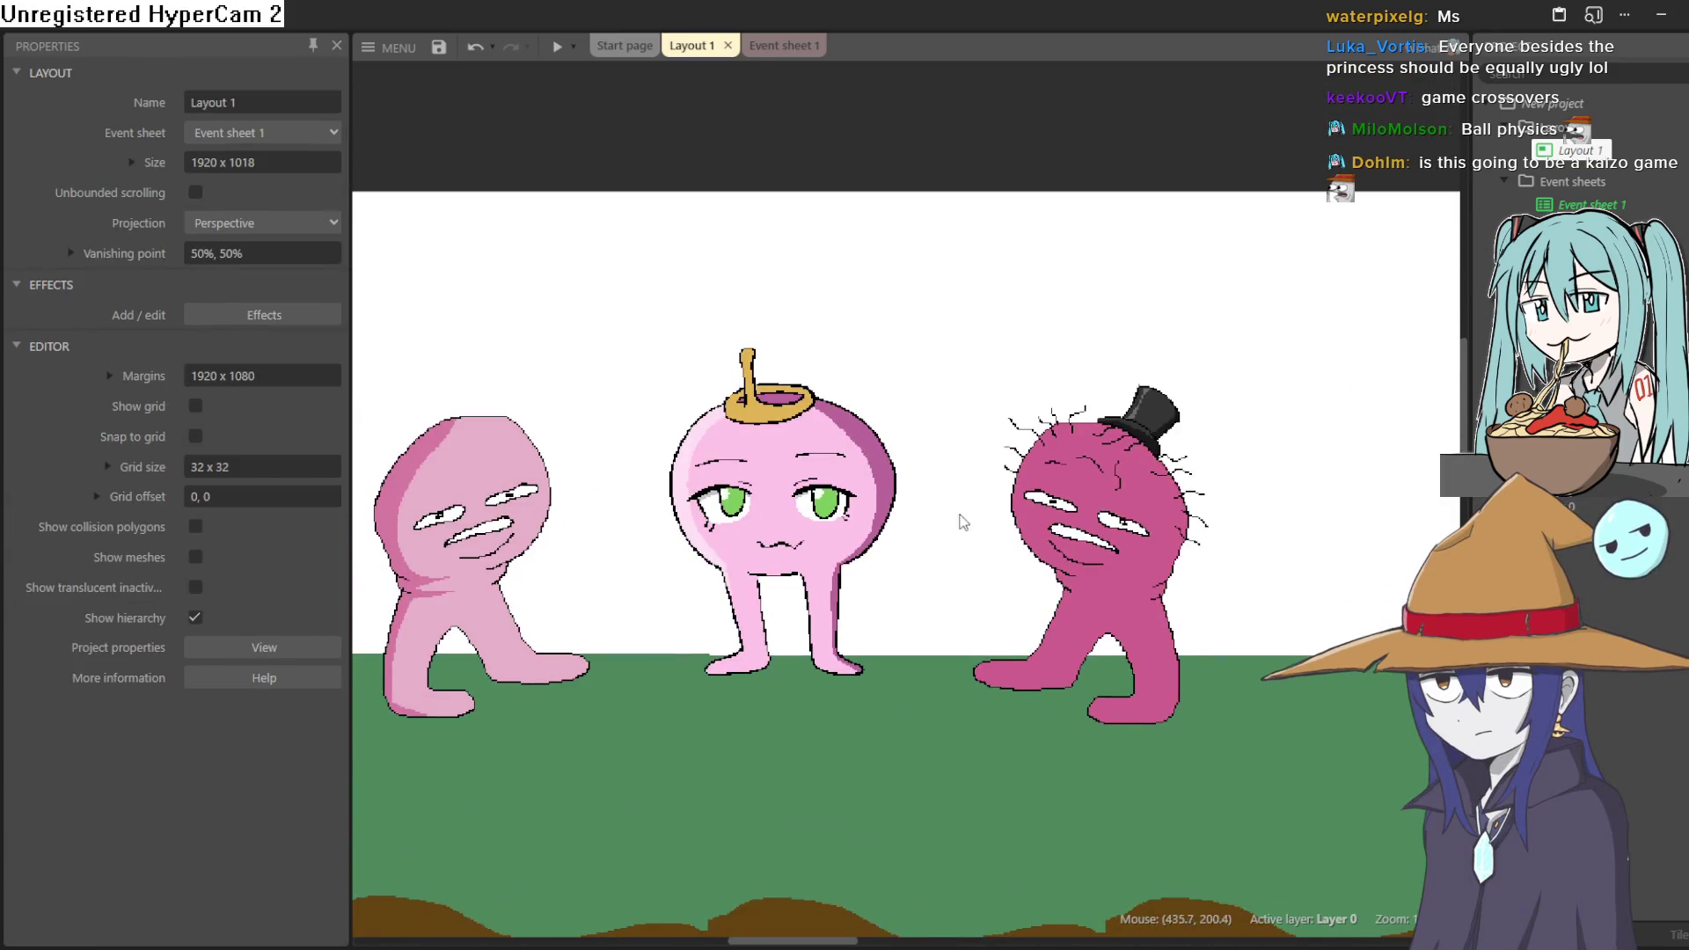
scroll(1028, 527, up, 4)
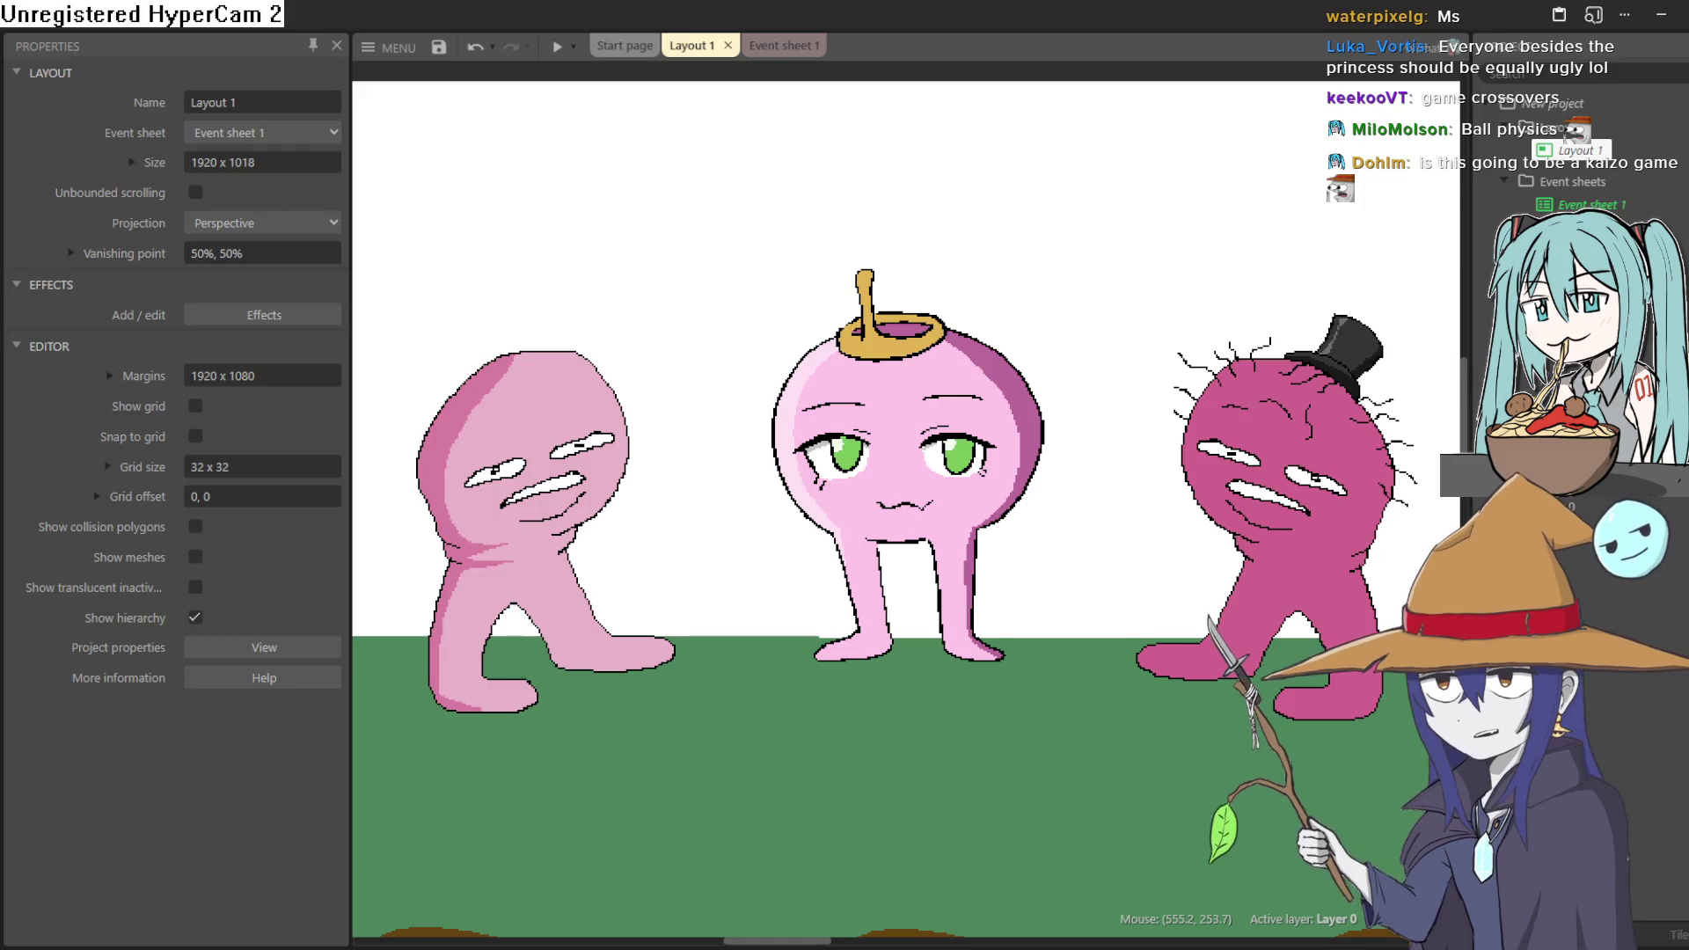
scroll(1148, 528, down, 3)
mouse_move(1219, 548)
mouse_down()
mouse_move(925, 533)
mouse_move(1002, 535)
mouse_move(954, 532)
mouse_up()
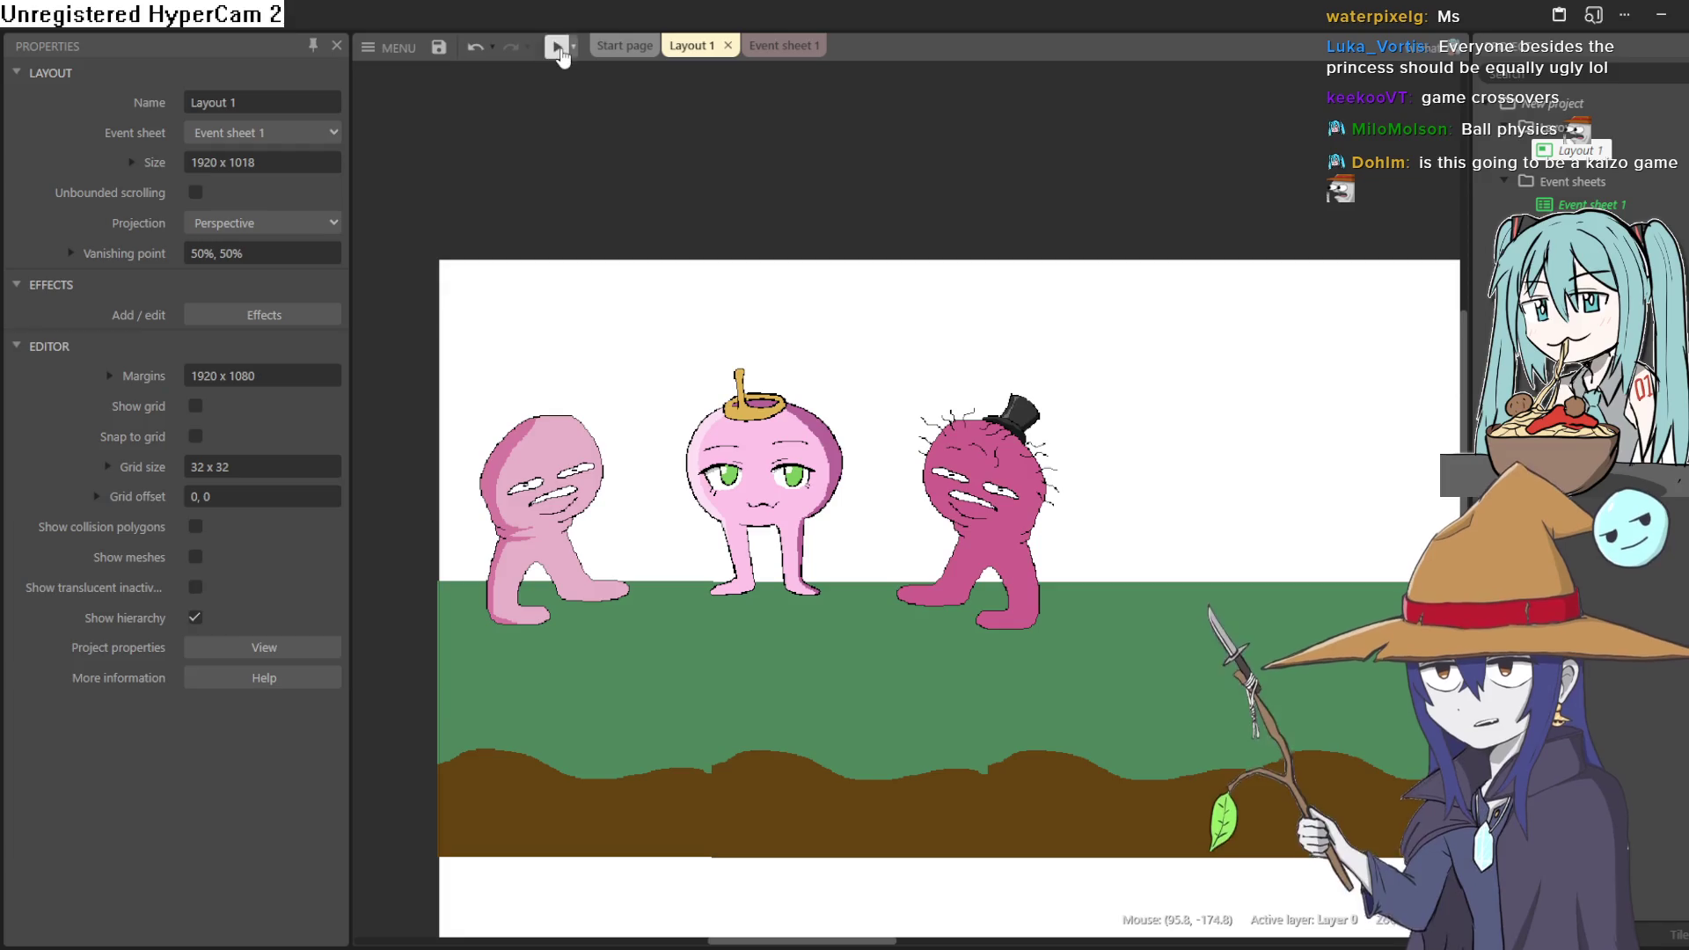
click(556, 46)
key(Right)
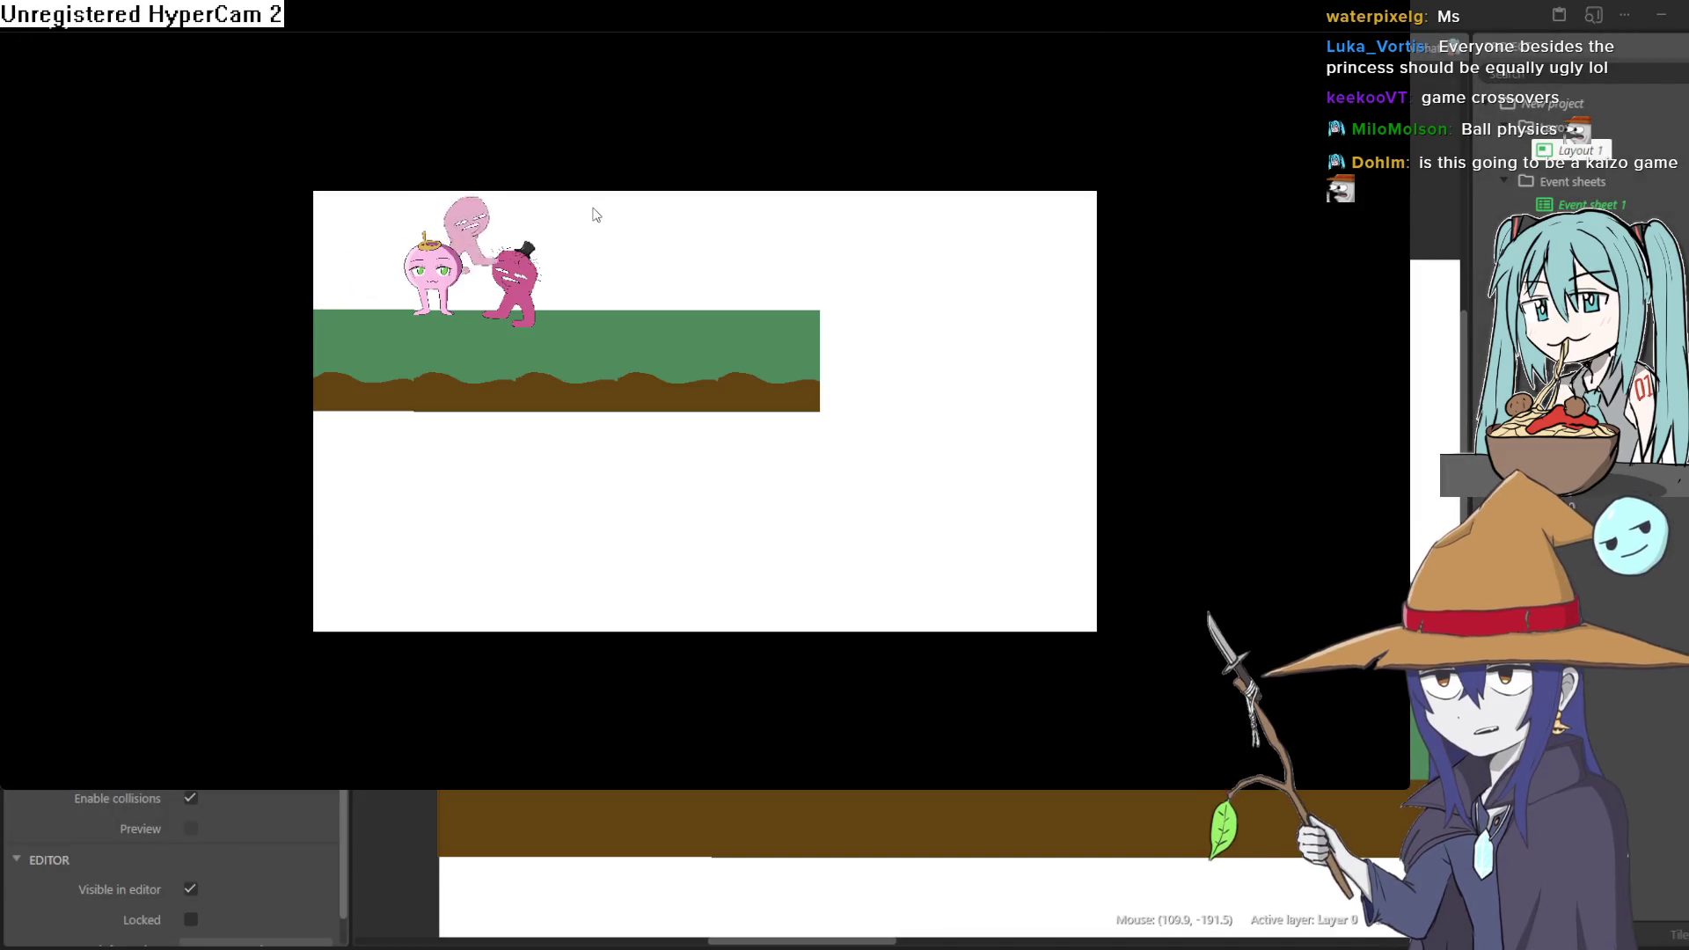
key(Right)
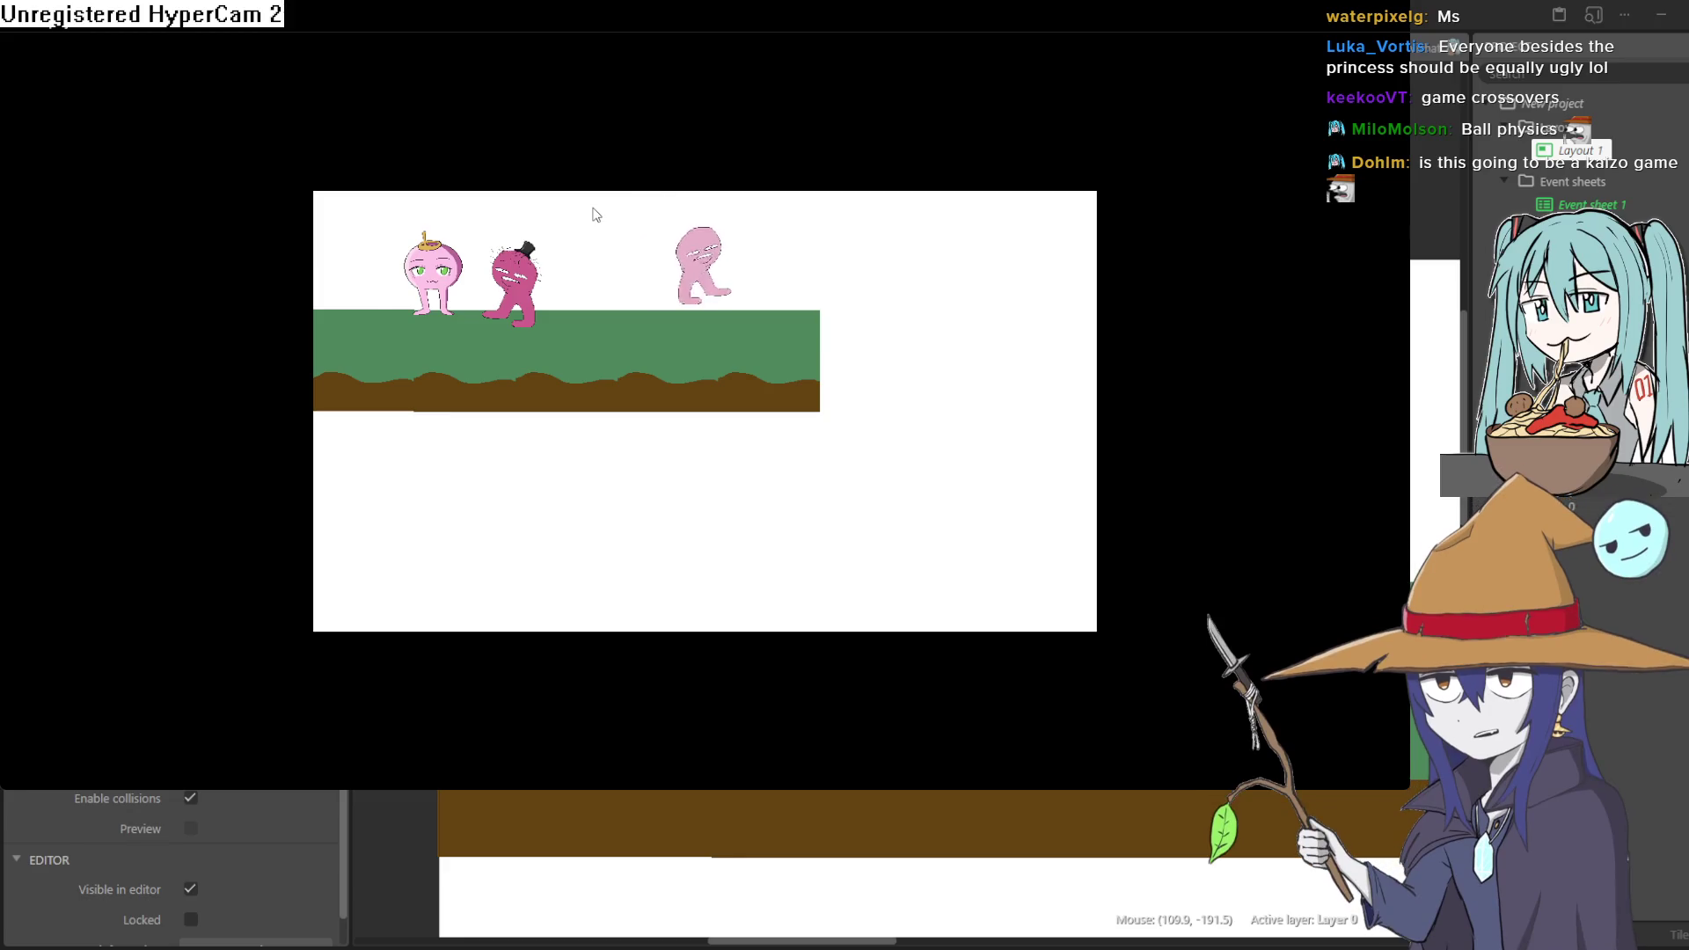
key(Left)
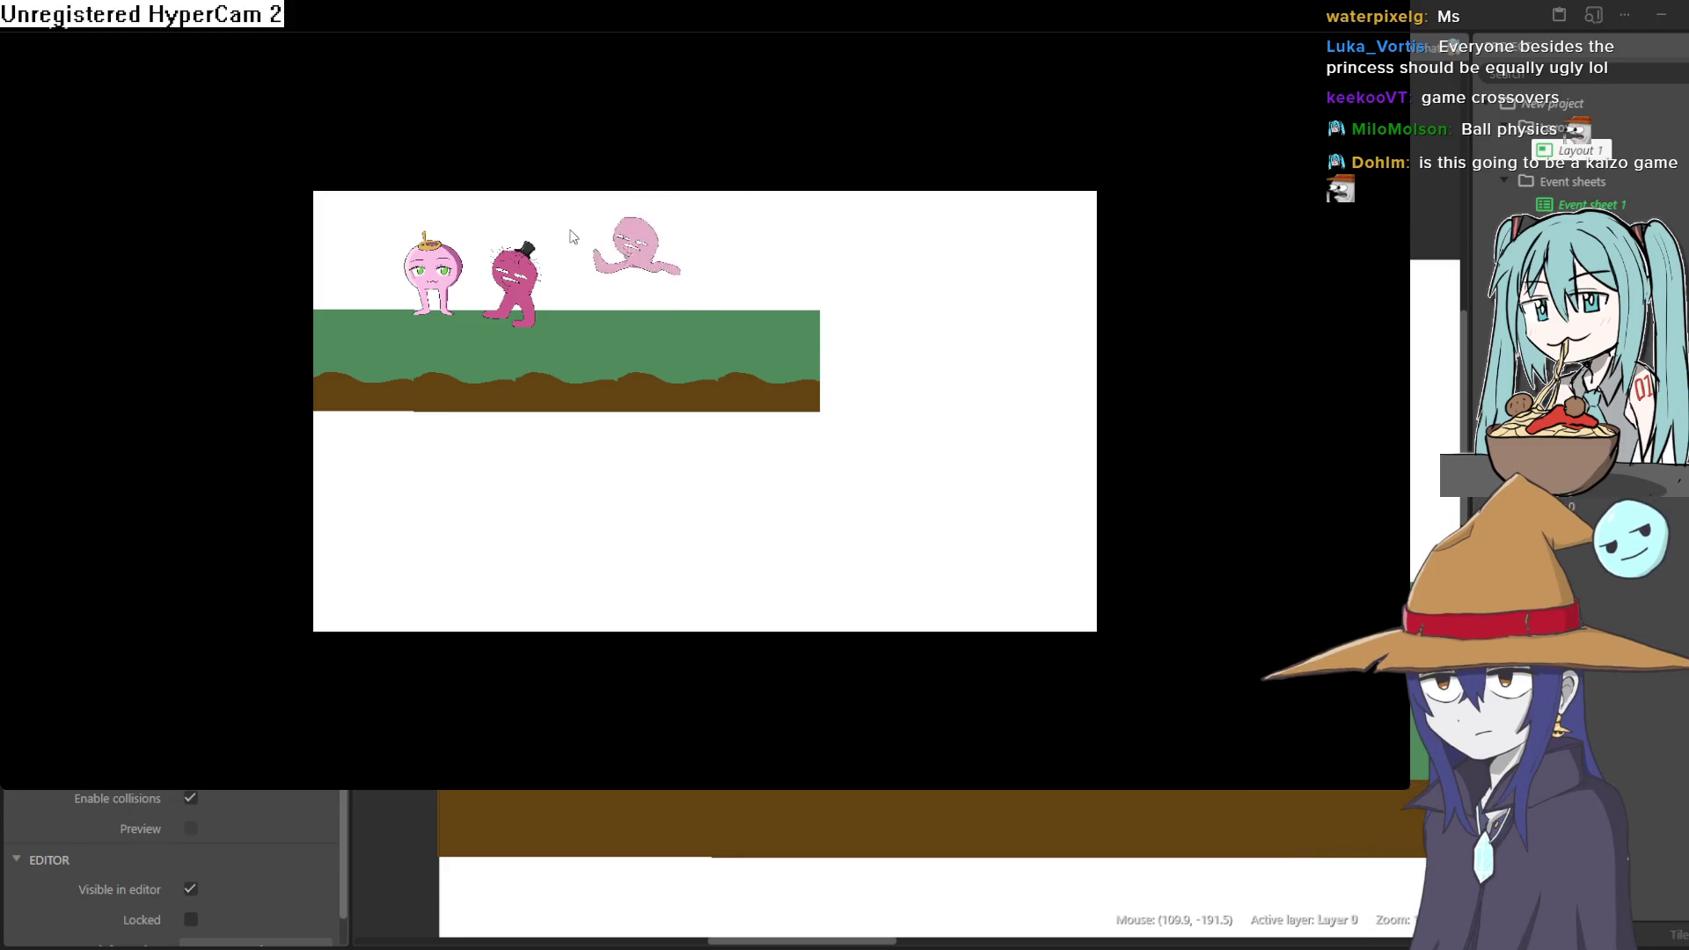
key(alt+F4)
mouse_move(736, 795)
mouse_down()
mouse_move(789, 614)
mouse_move(789, 719)
mouse_up()
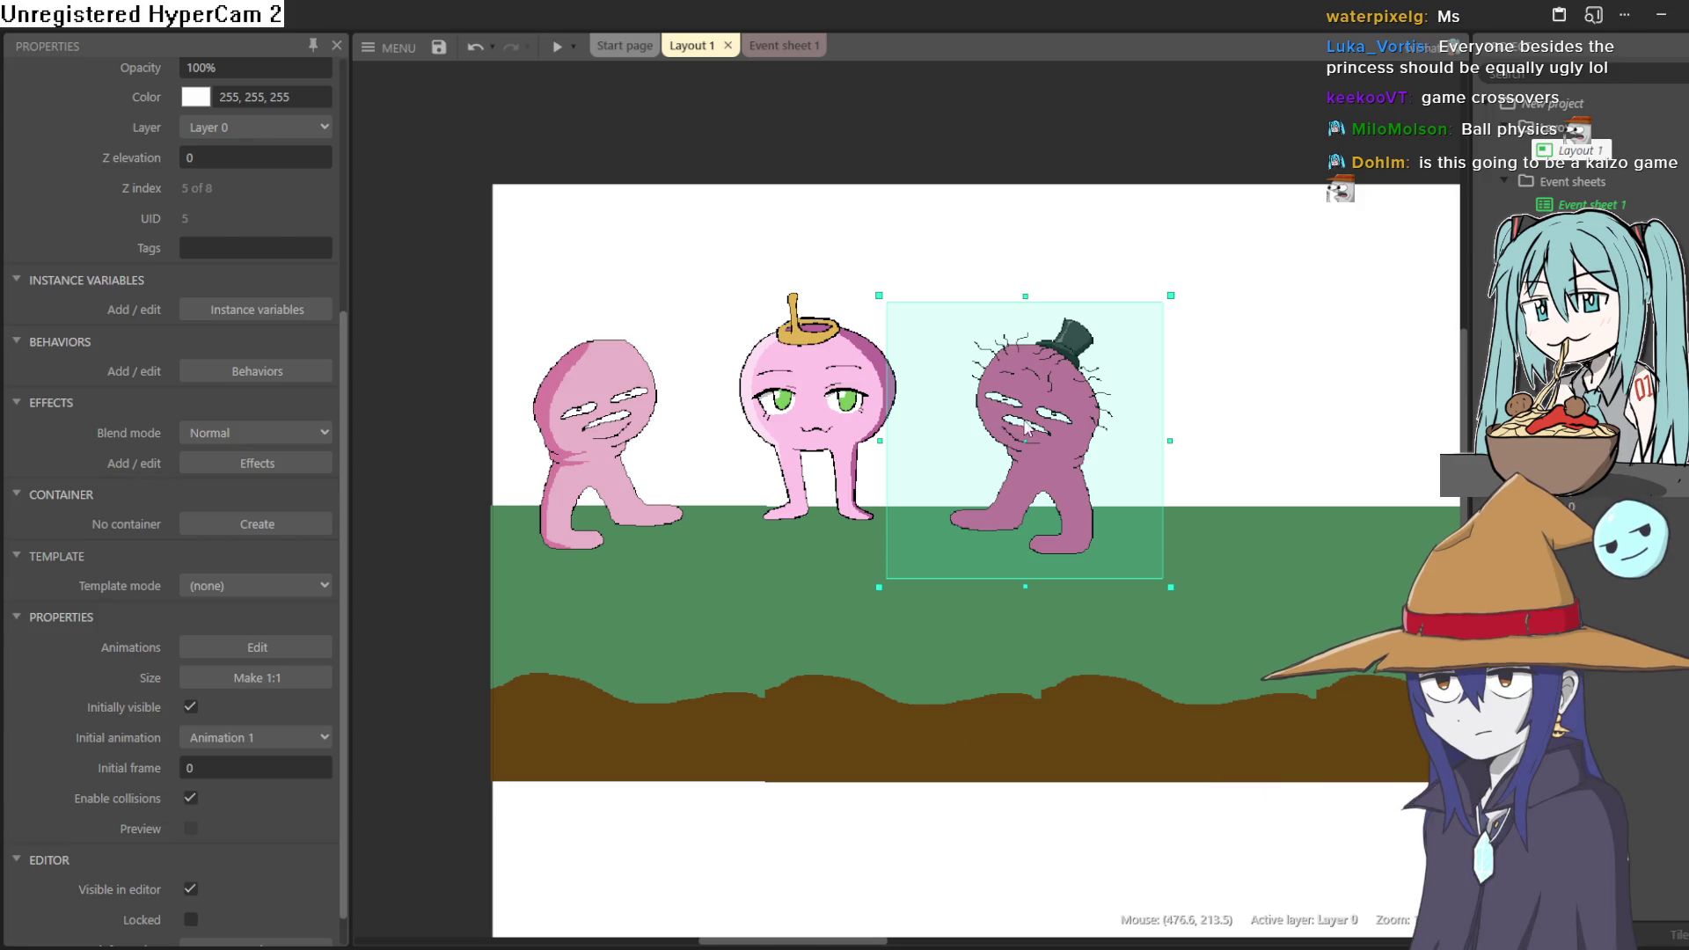
- Move the top-hat and onion characters above the layout's top edge, leaving the pale pink blob on the ground
mouse_move(1027, 427)
mouse_down()
mouse_move(928, 112)
mouse_move(929, 45)
mouse_move(933, 159)
mouse_up()
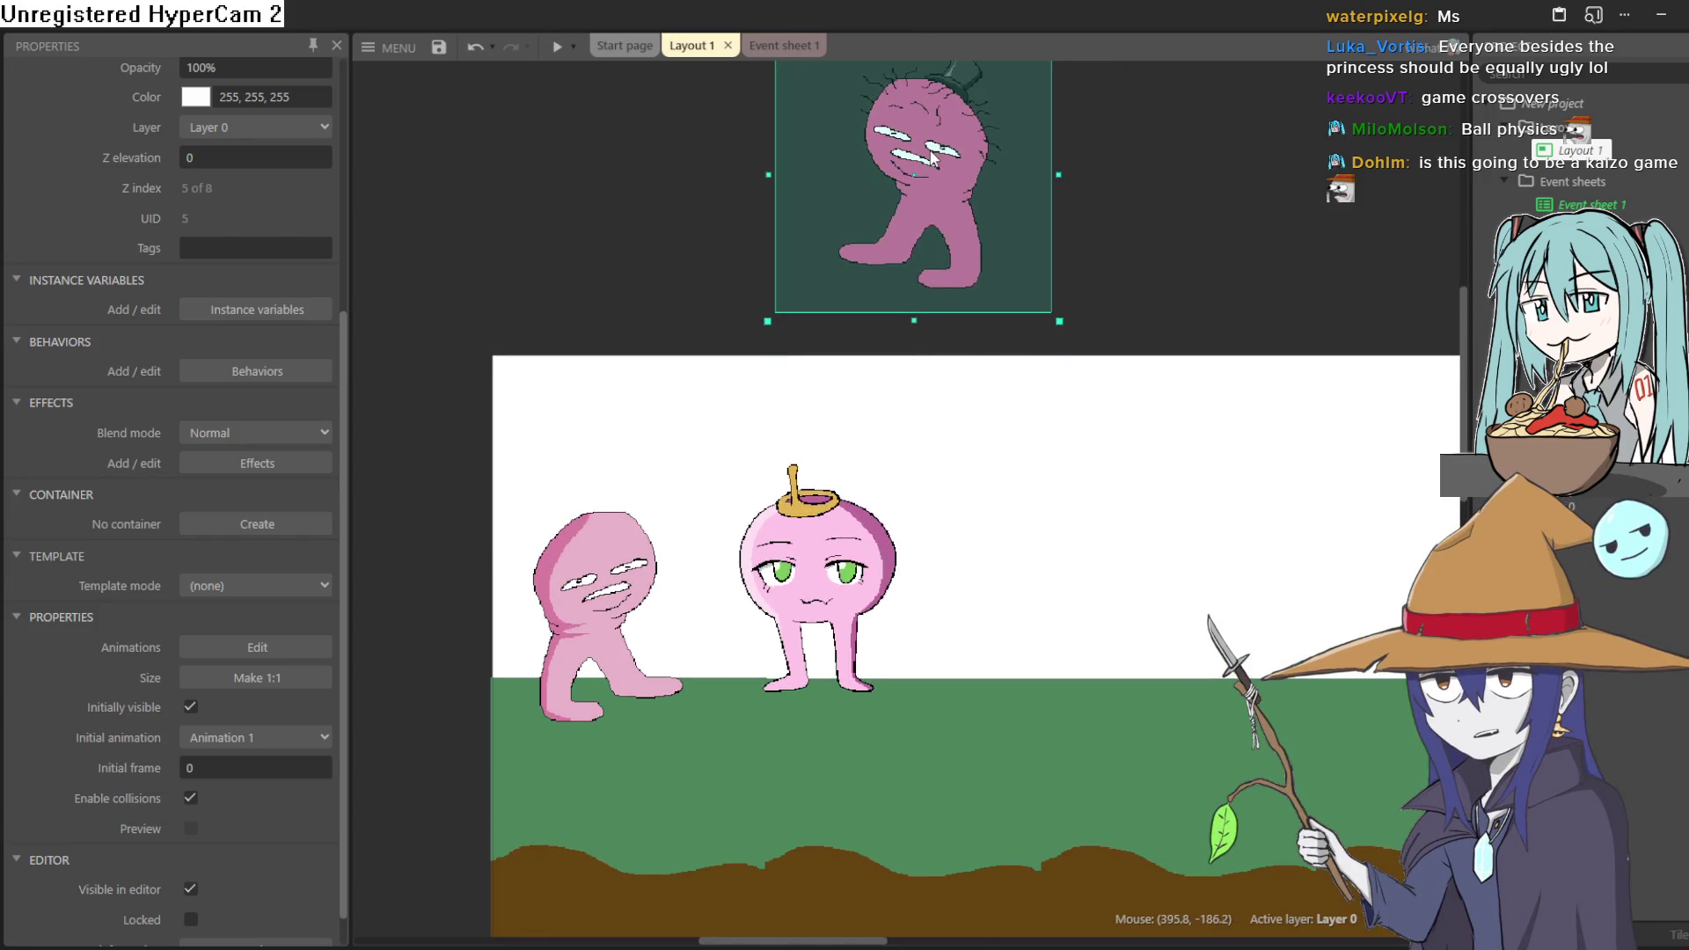
mouse_move(838, 606)
mouse_down()
mouse_move(1088, 620)
mouse_move(1273, 270)
mouse_move(1244, 246)
mouse_up()
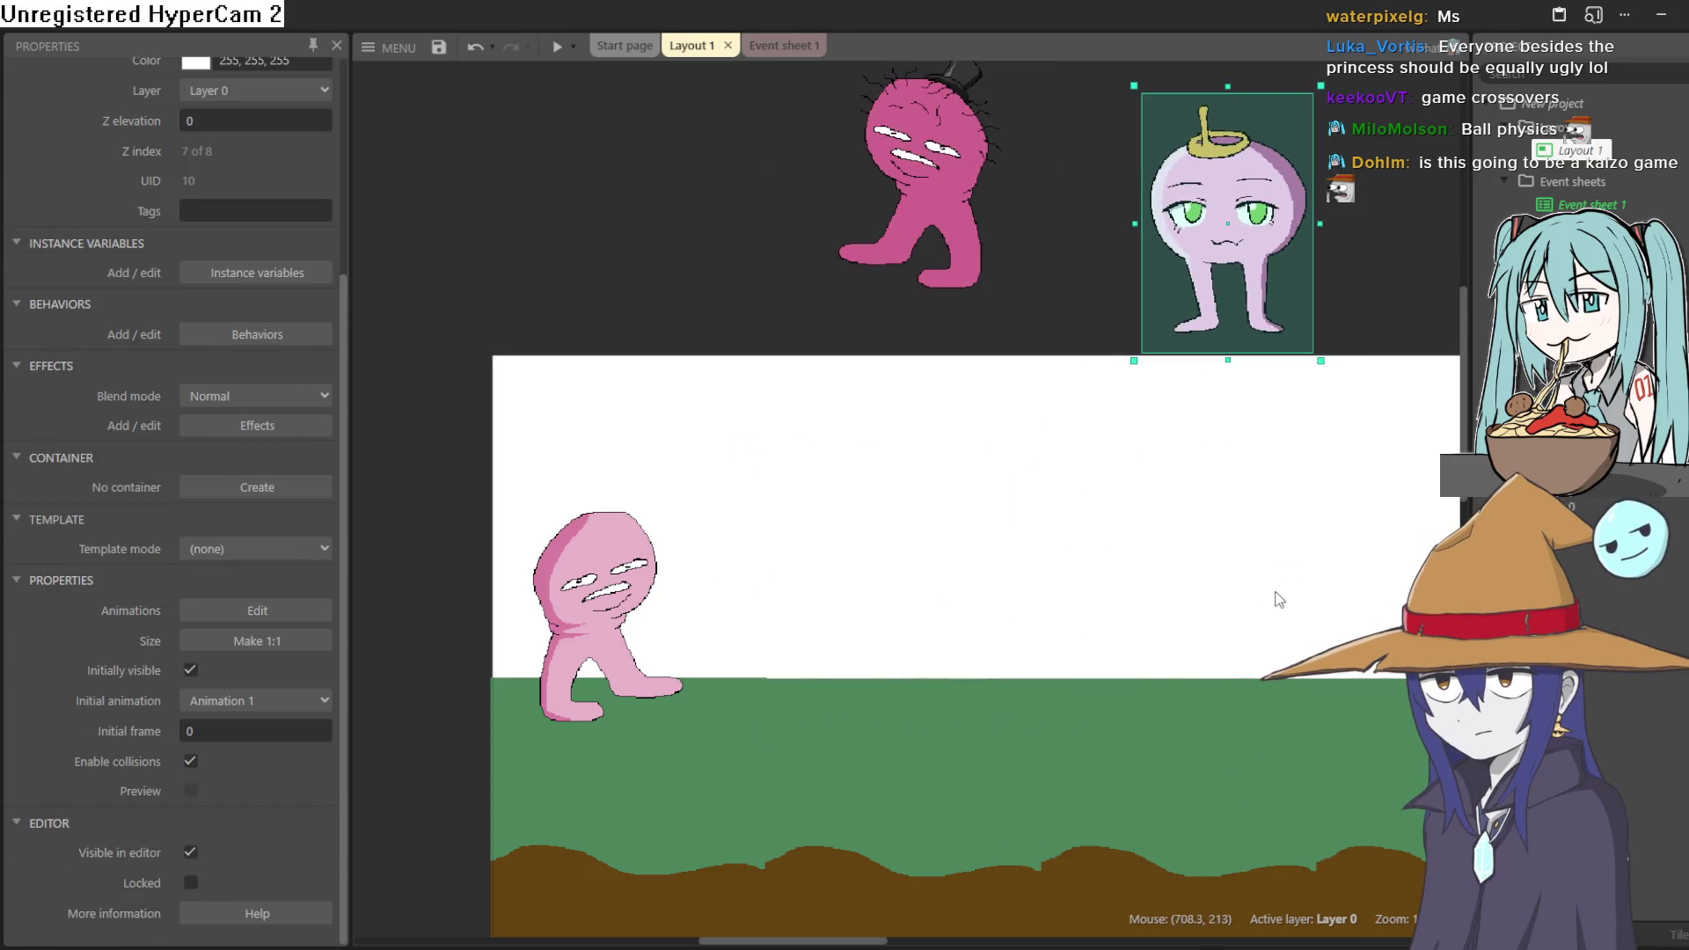
scroll(1280, 600, down, 1)
scroll(1131, 634, down, 5)
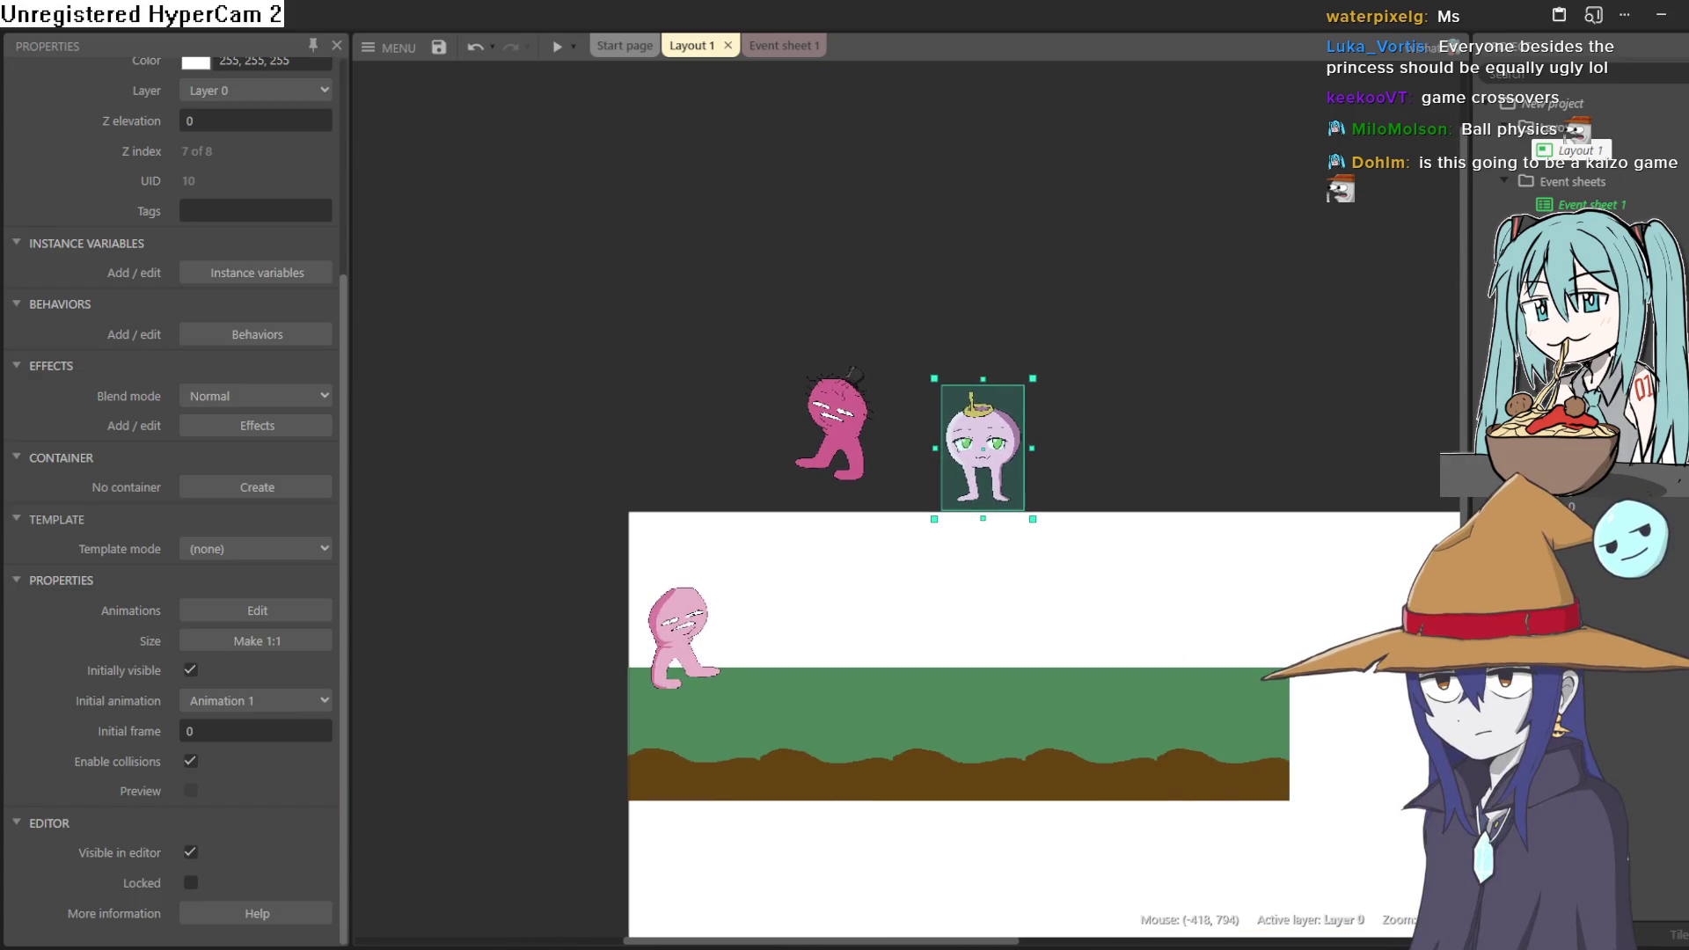
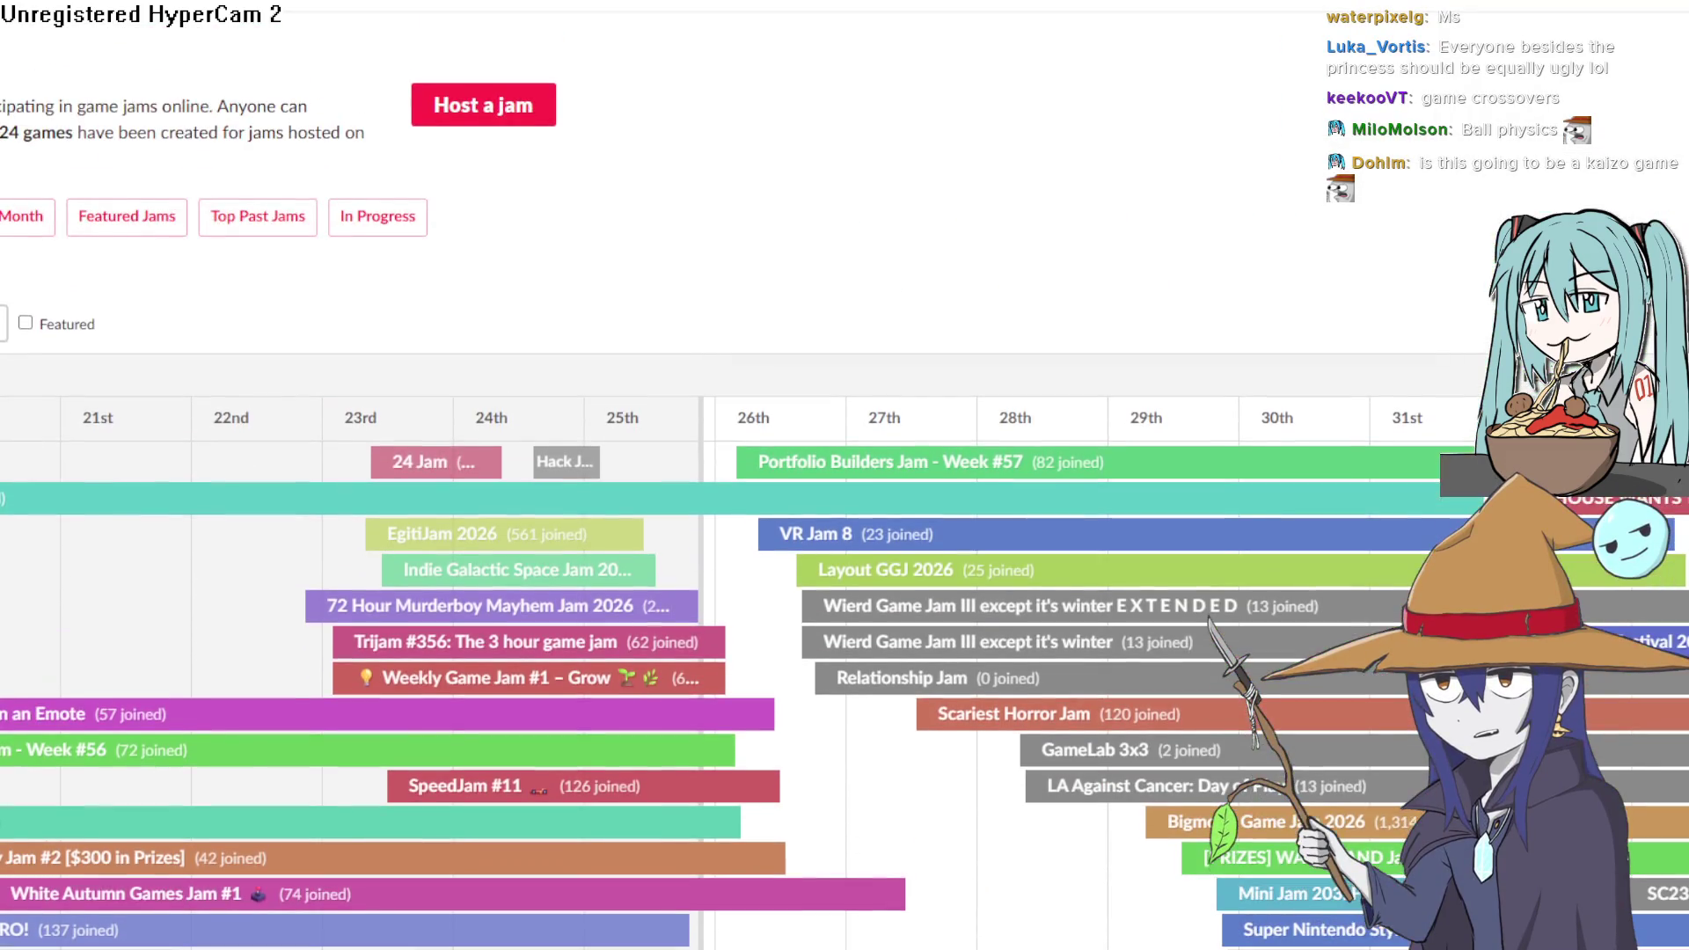
- Scroll across the itch.io jam calendar and open the Scariest Horror Jam page
scroll(42, 413, left, 3)
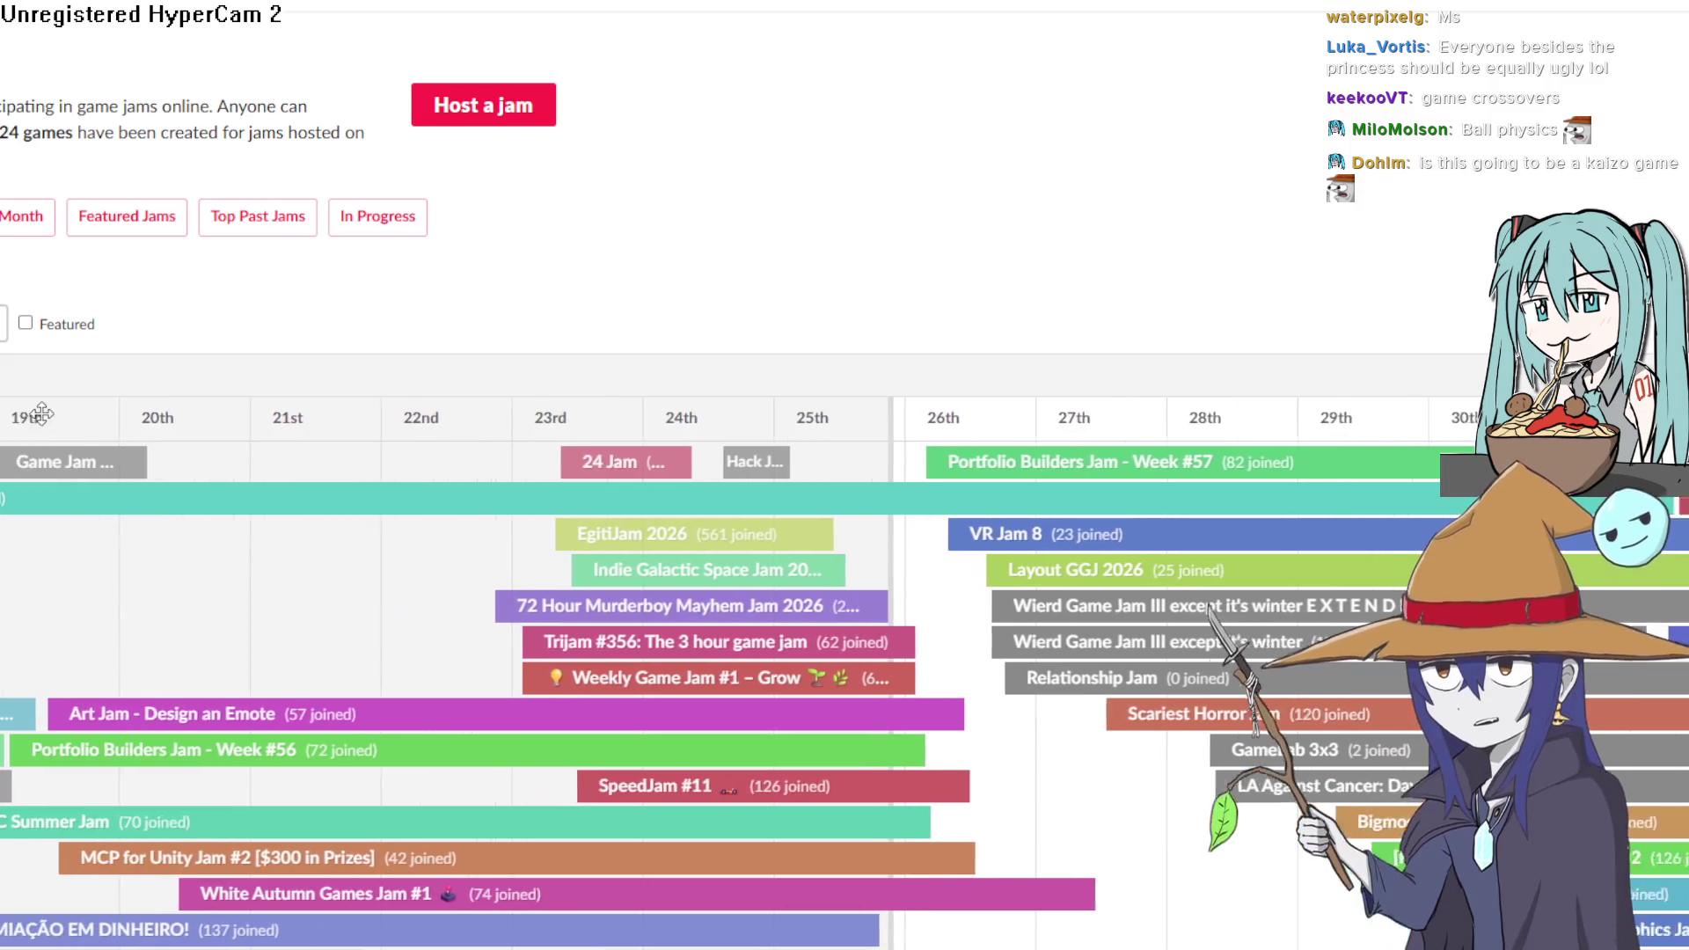
scroll(651, 419, right, 2)
scroll(684, 422, right, 3)
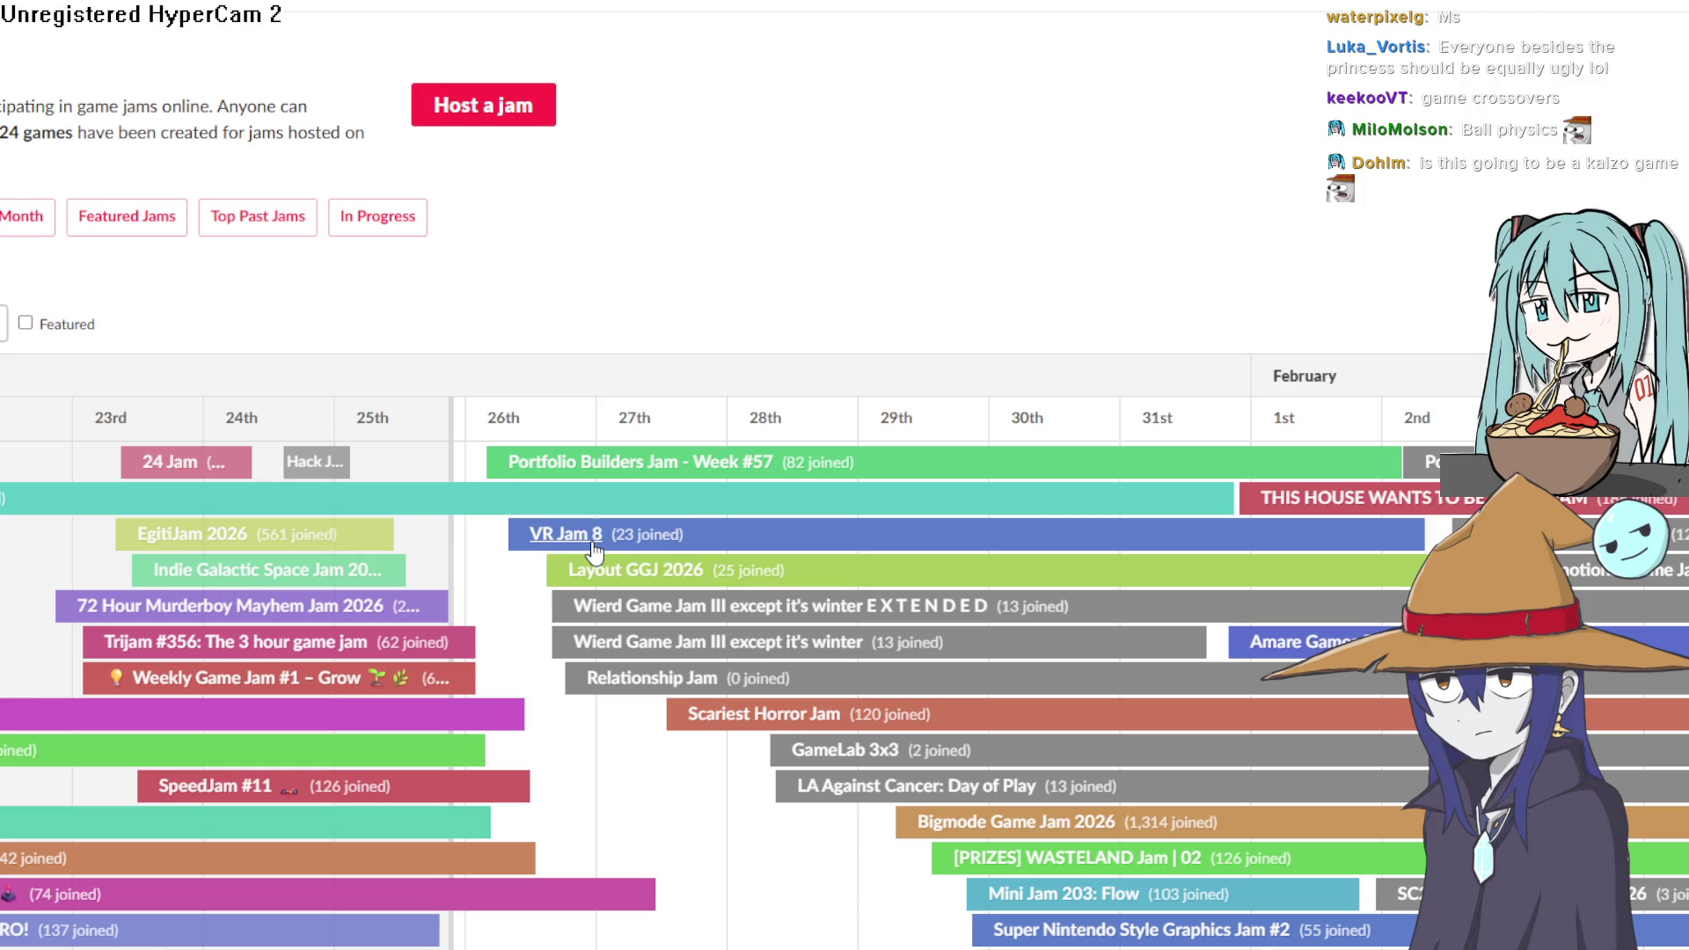
scroll(674, 619, down, 3)
middle_click(670, 607)
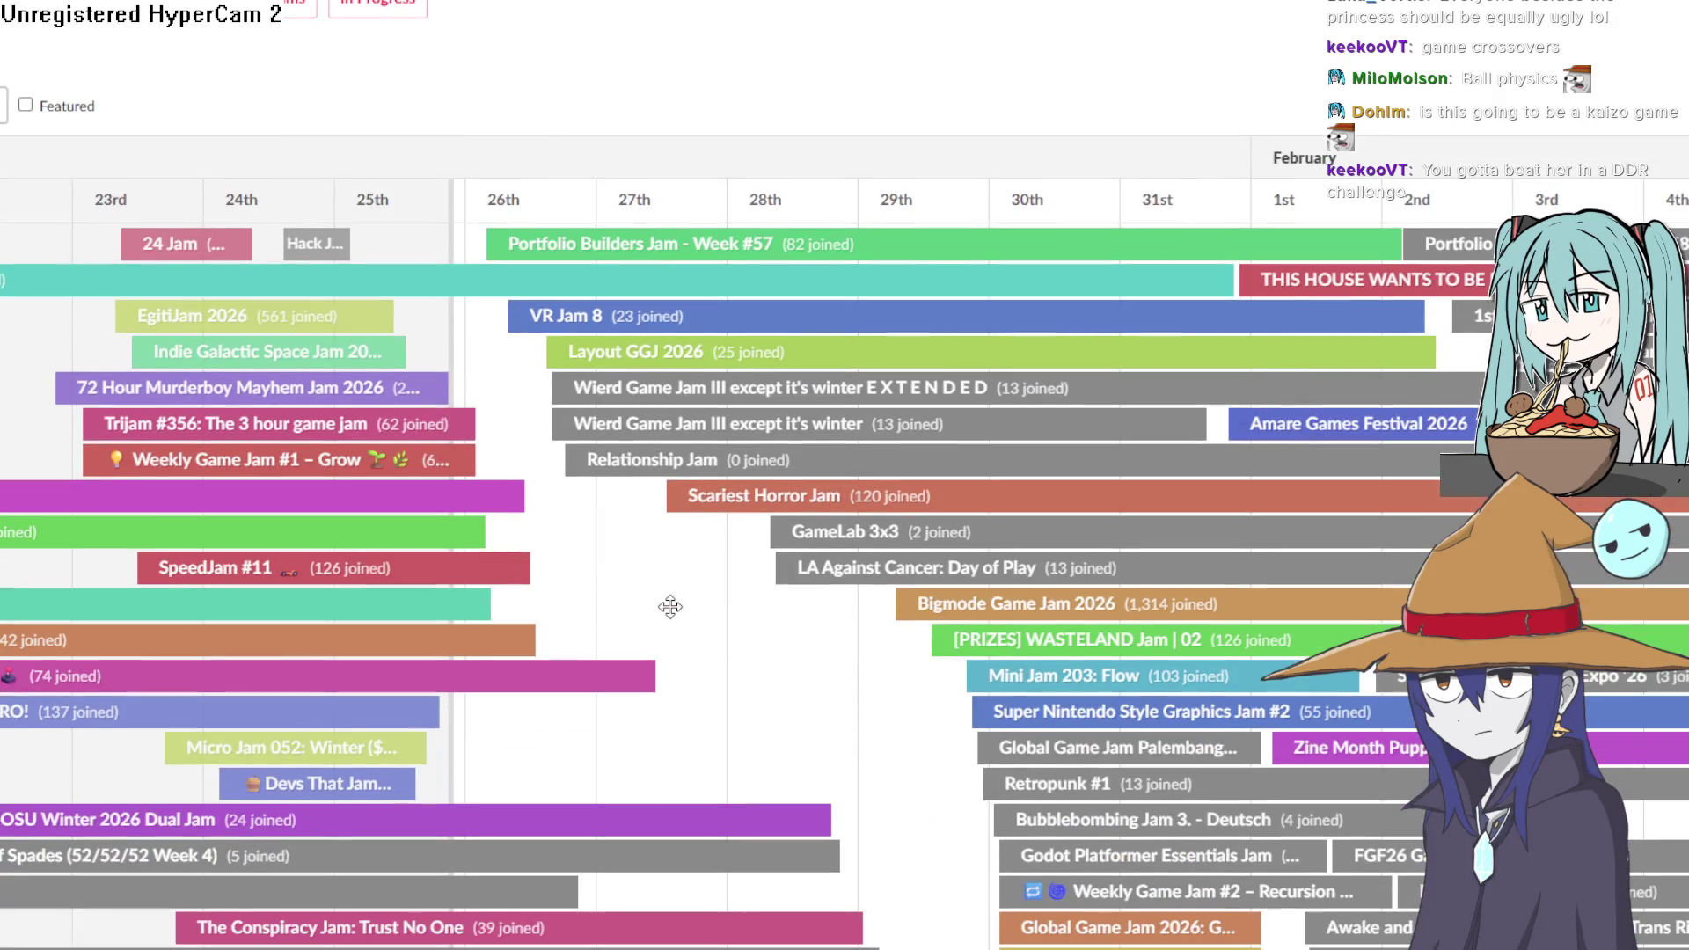
click(745, 498)
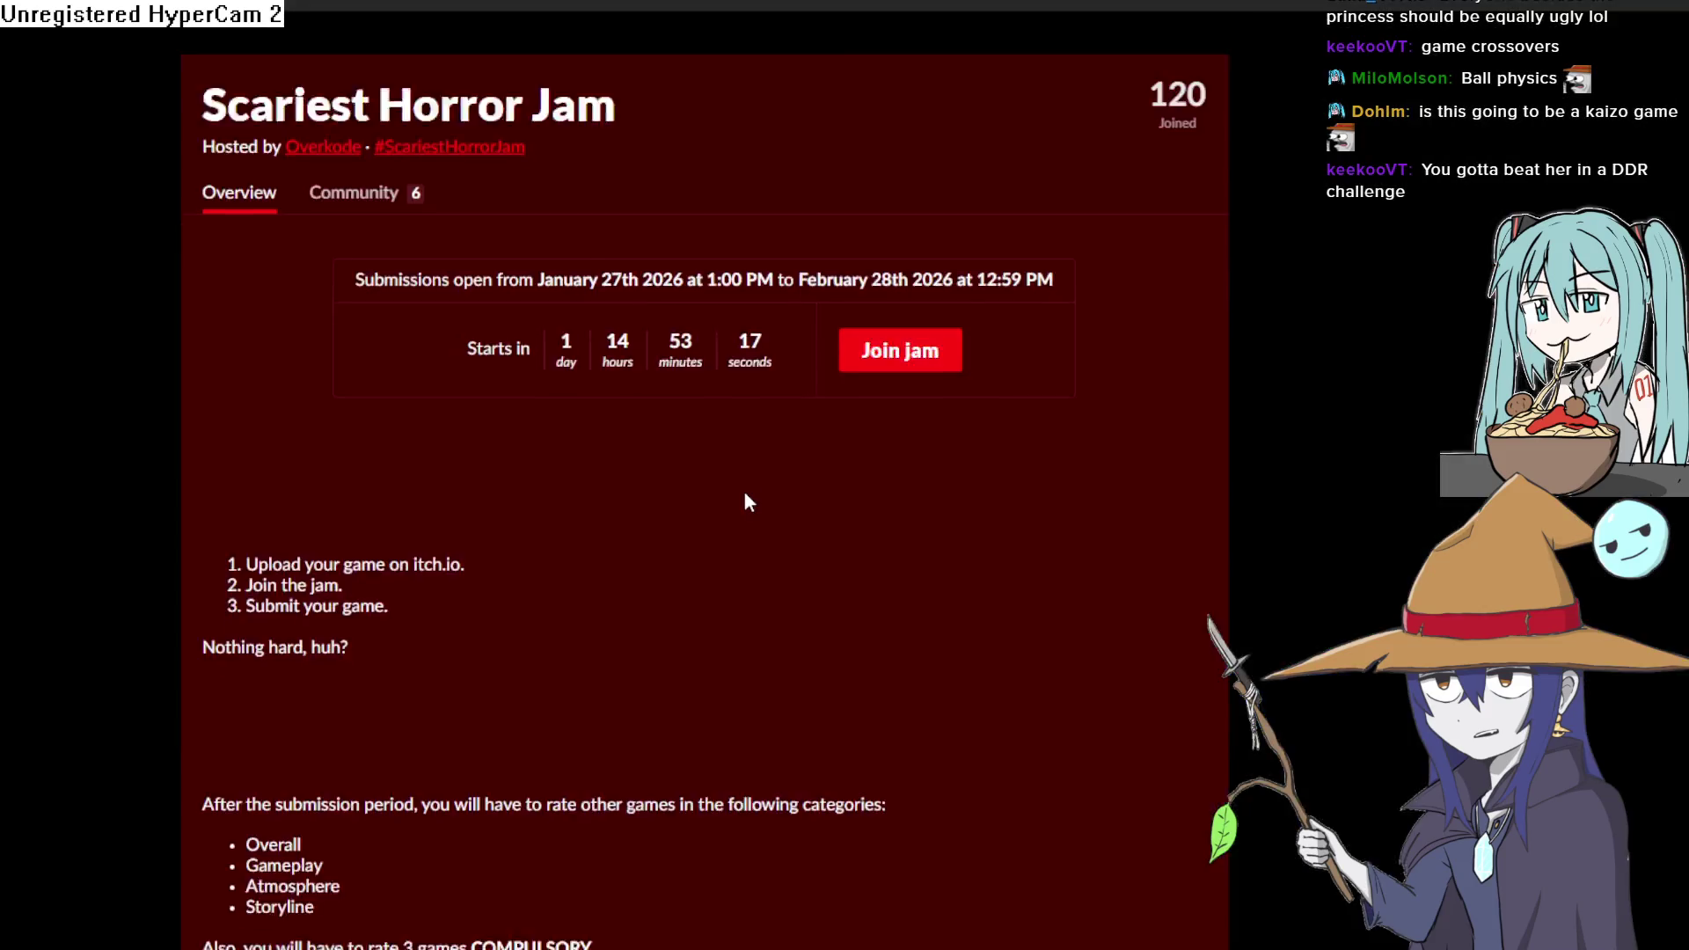
- Read the Scariest Horror Jam page, then move back and forth to the jam calendar
scroll(780, 371, down, 5)
scroll(781, 377, down, 3)
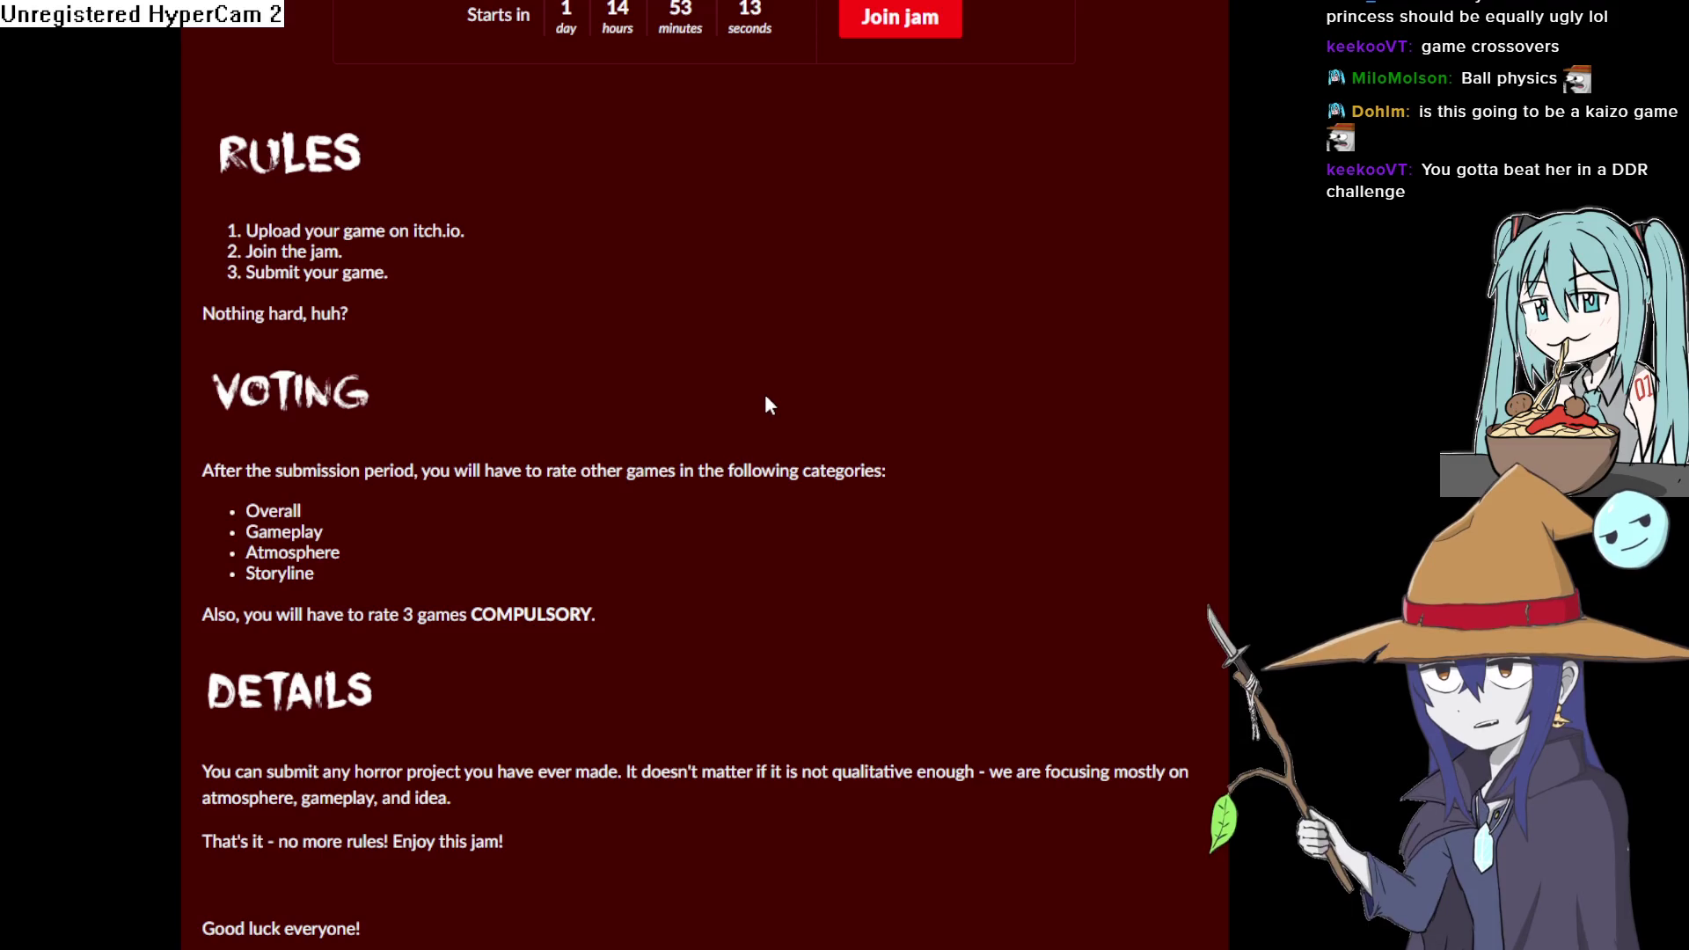
scroll(766, 397, up, 12)
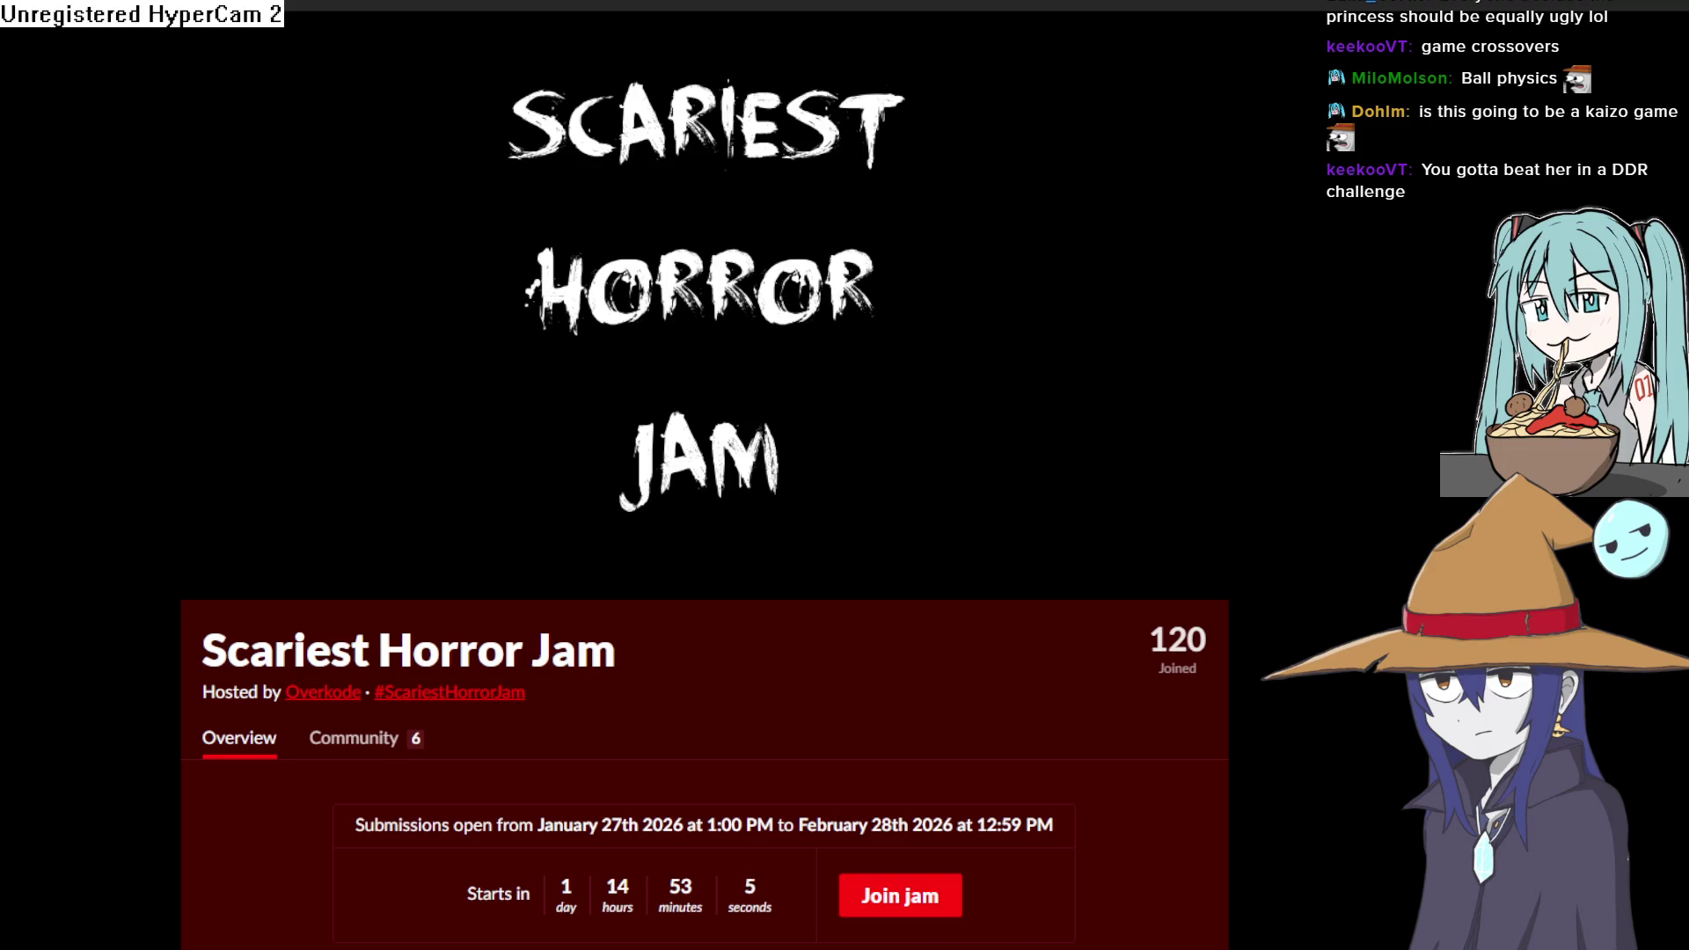
key(alt+Left)
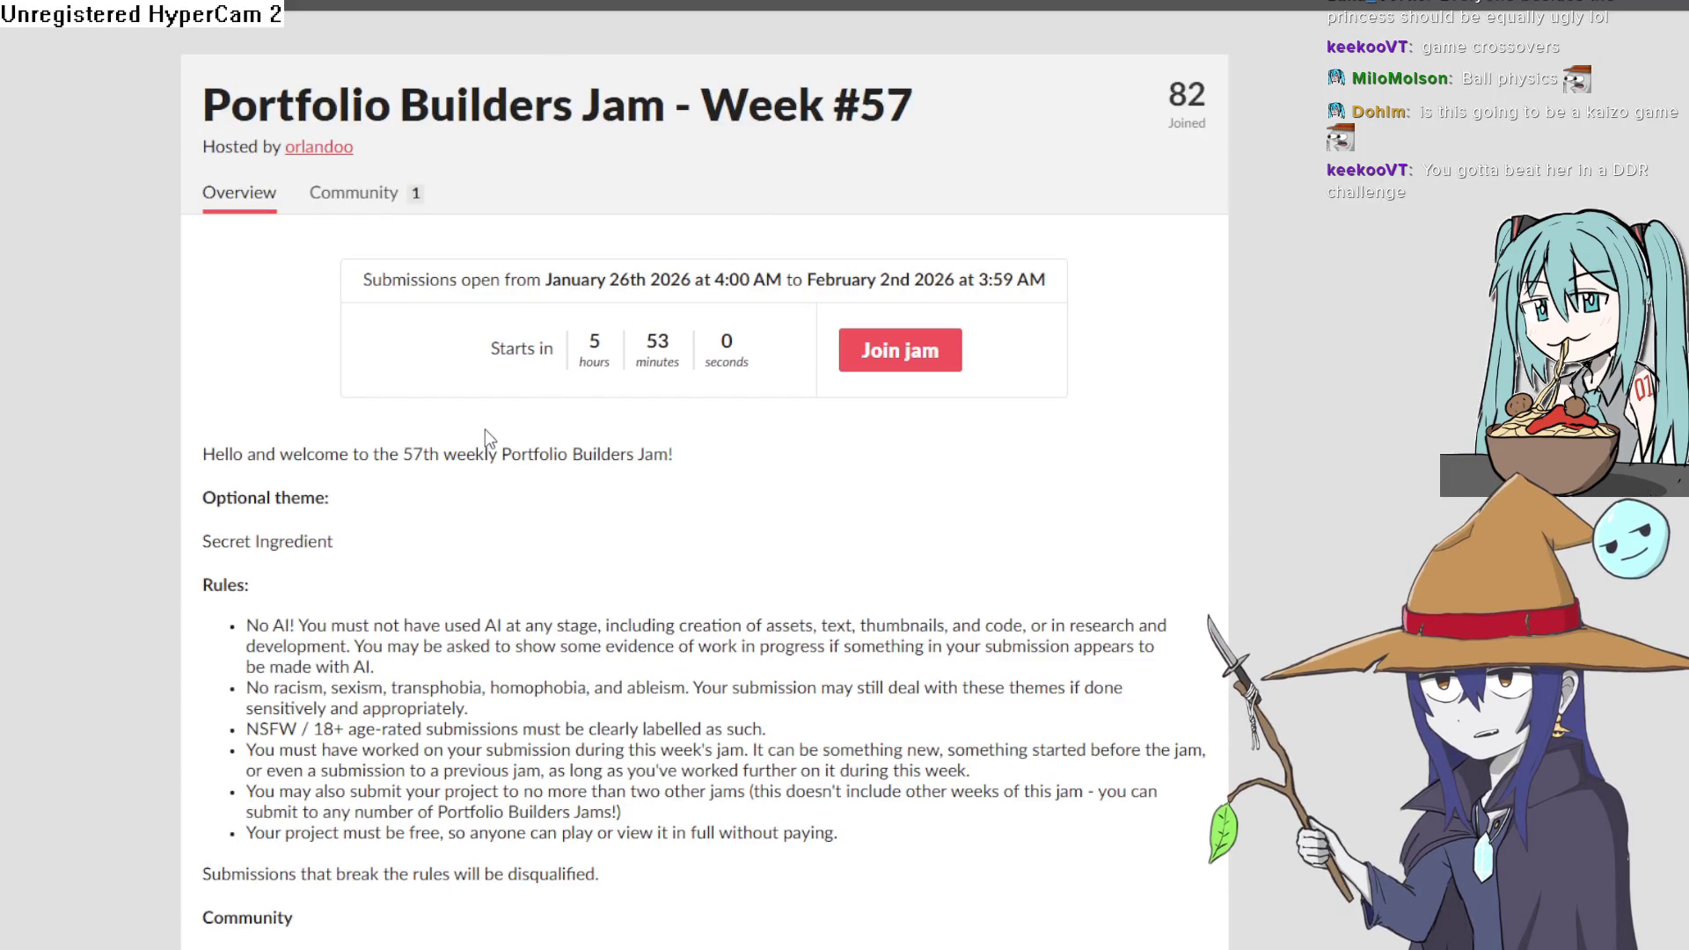
scroll(484, 429, down, 7)
scroll(471, 397, up, 7)
click(453, 7)
click(452, 7)
click(453, 7)
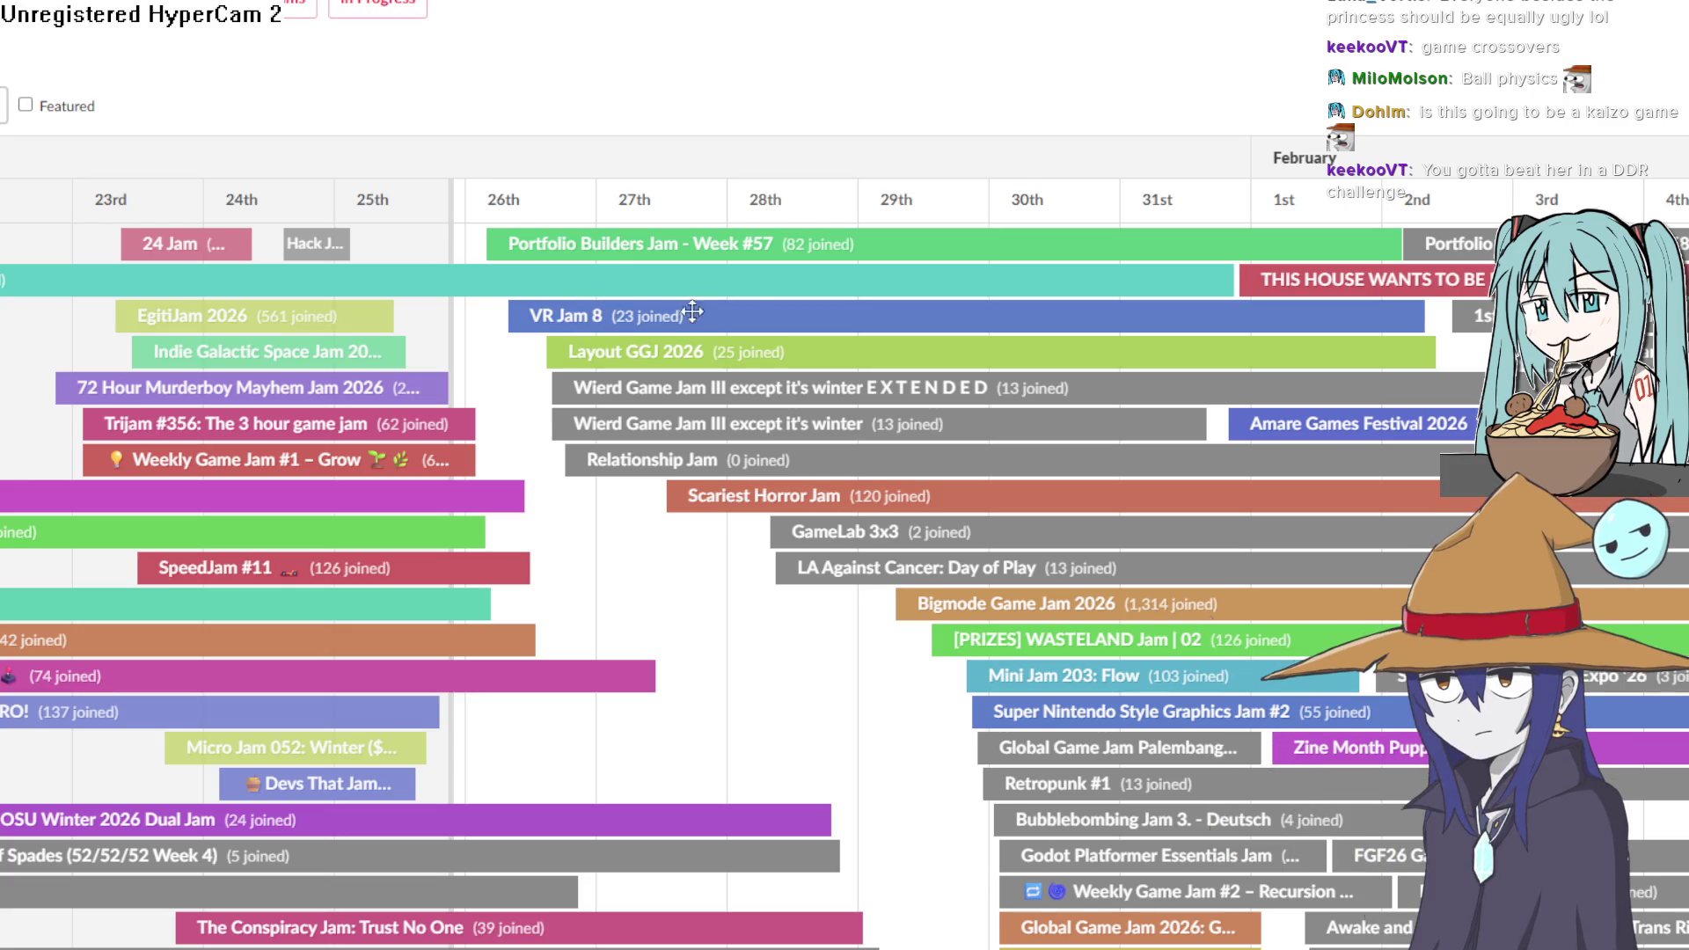
- Pan the calendar to February, view the Portfolio Builders Jam - Week #57 page, then switch back
mouse_move(1285, 317)
mouse_down()
mouse_move(825, 324)
mouse_move(931, 313)
mouse_up()
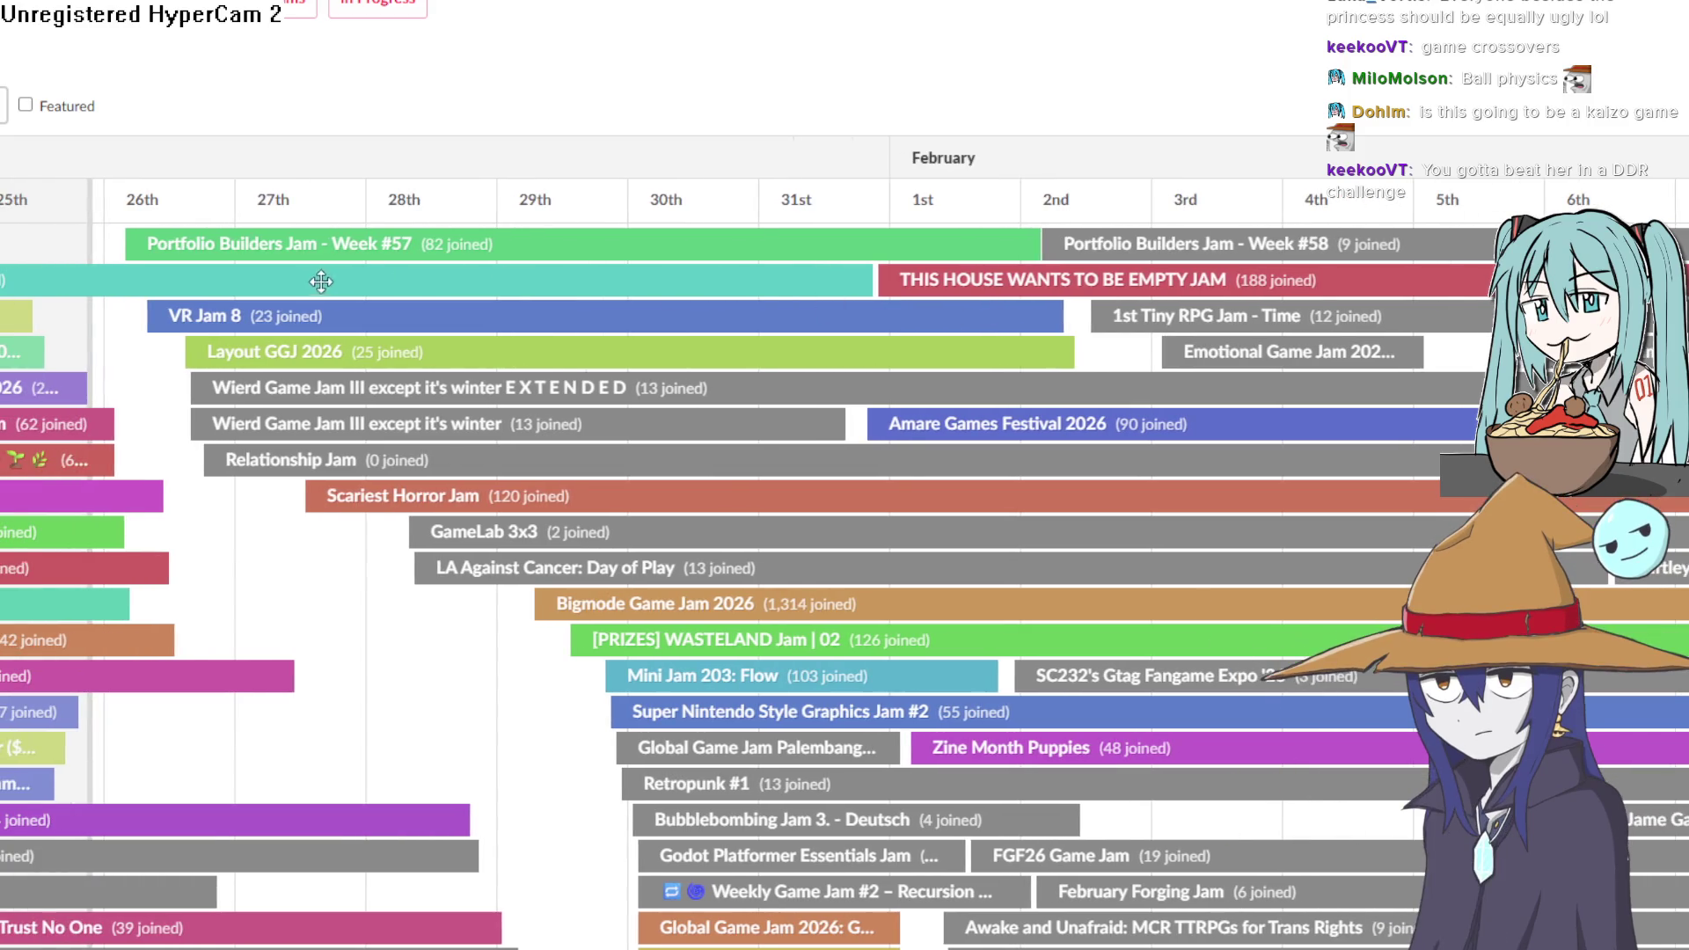
click(334, 245)
scroll(598, 364, down, 6)
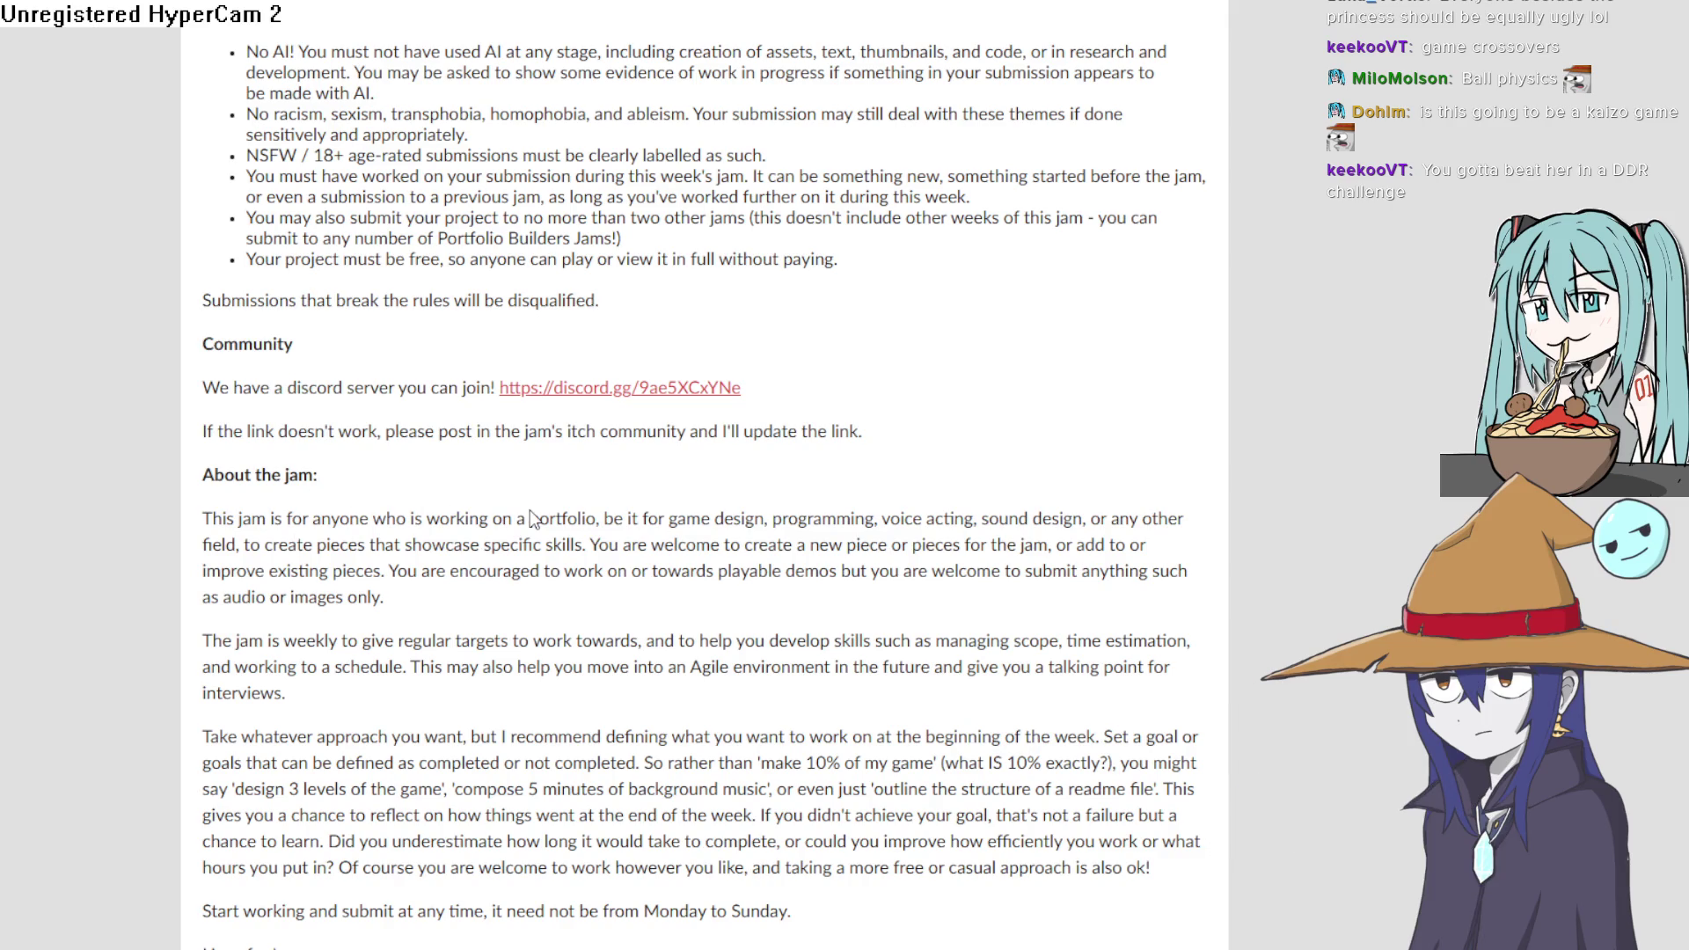
key(ctrl+Tab)
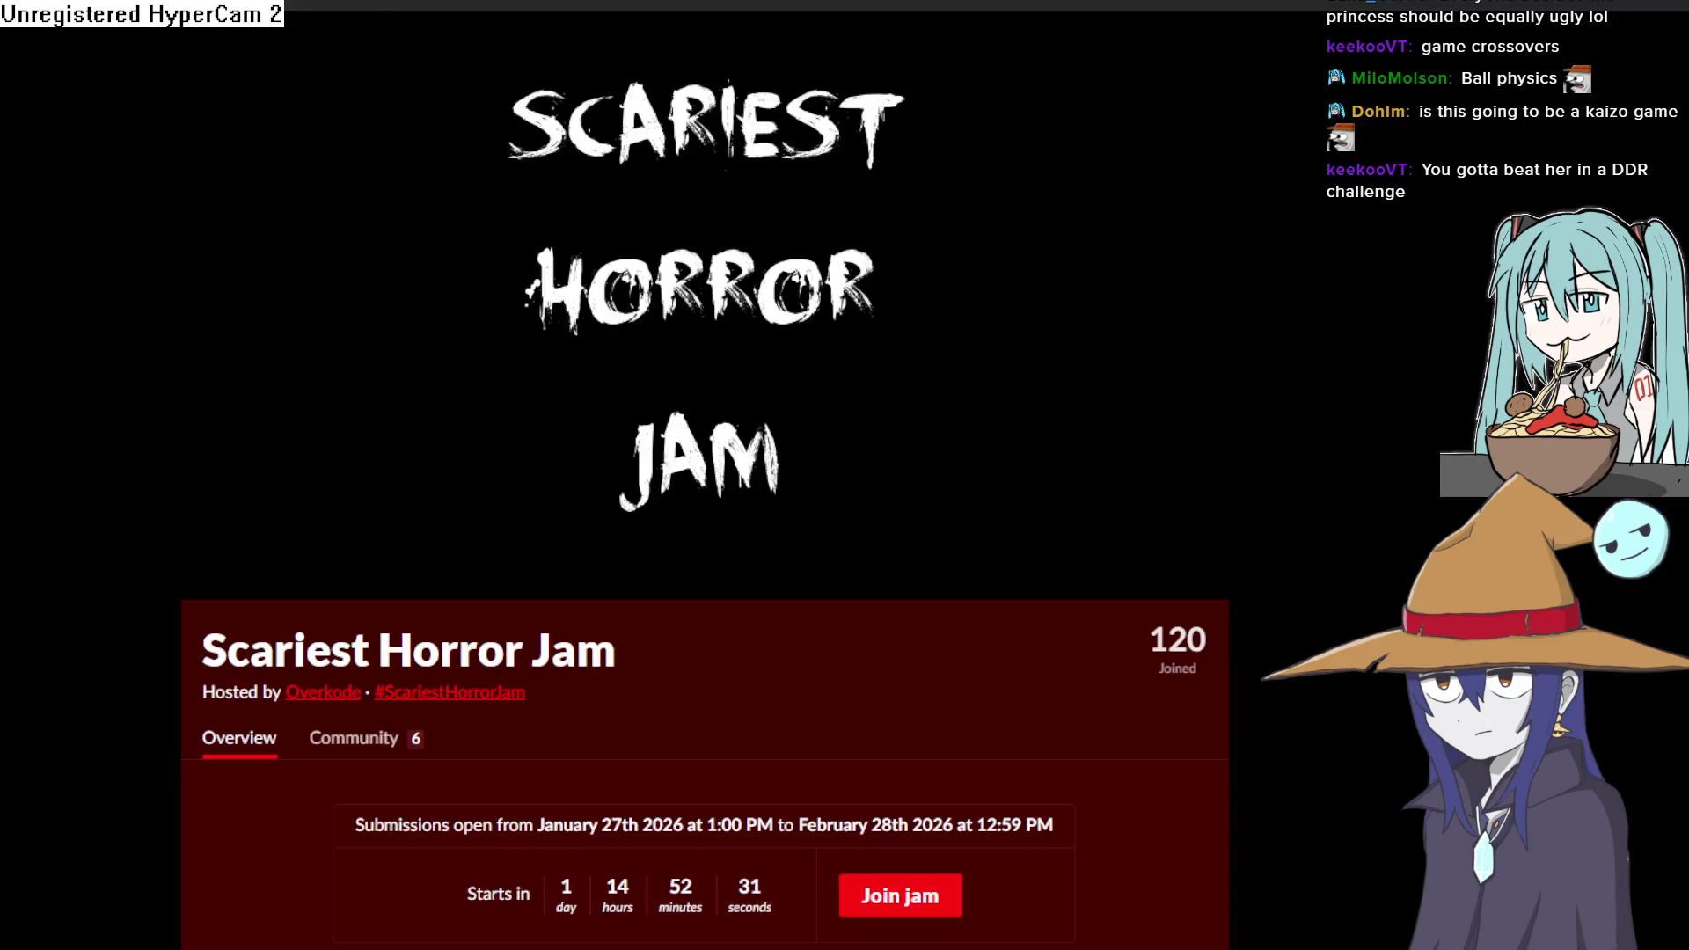
key(ctrl+Tab)
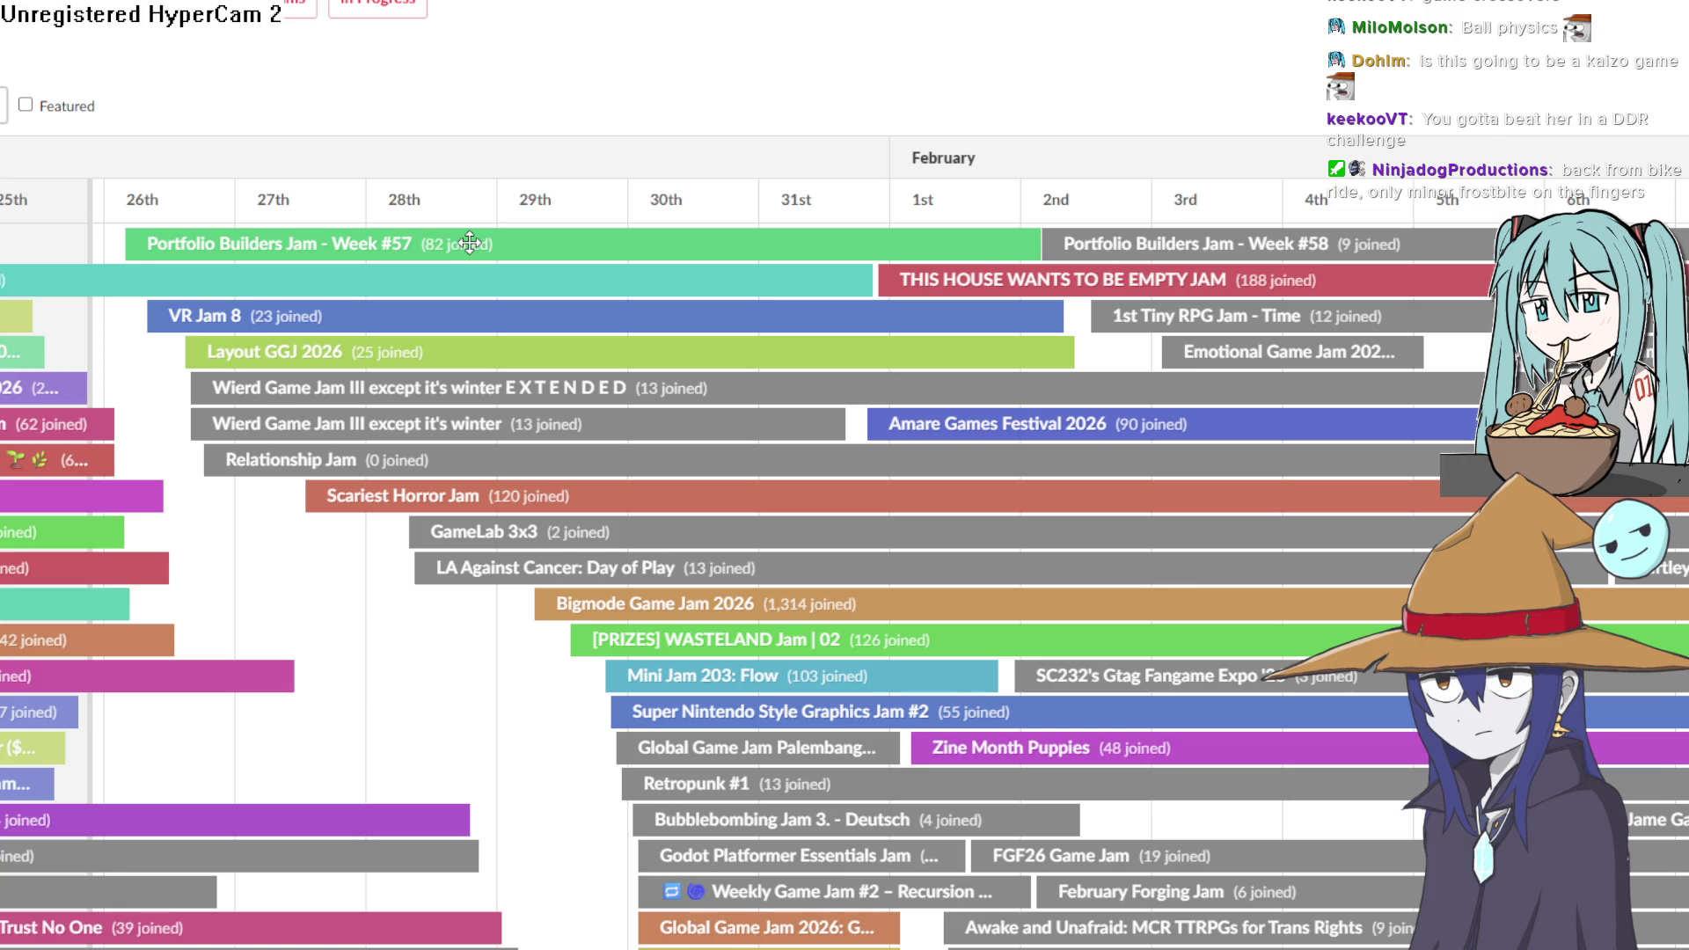
- Open the Bigmode Game Jam 2026 page and read through its rules
click(682, 619)
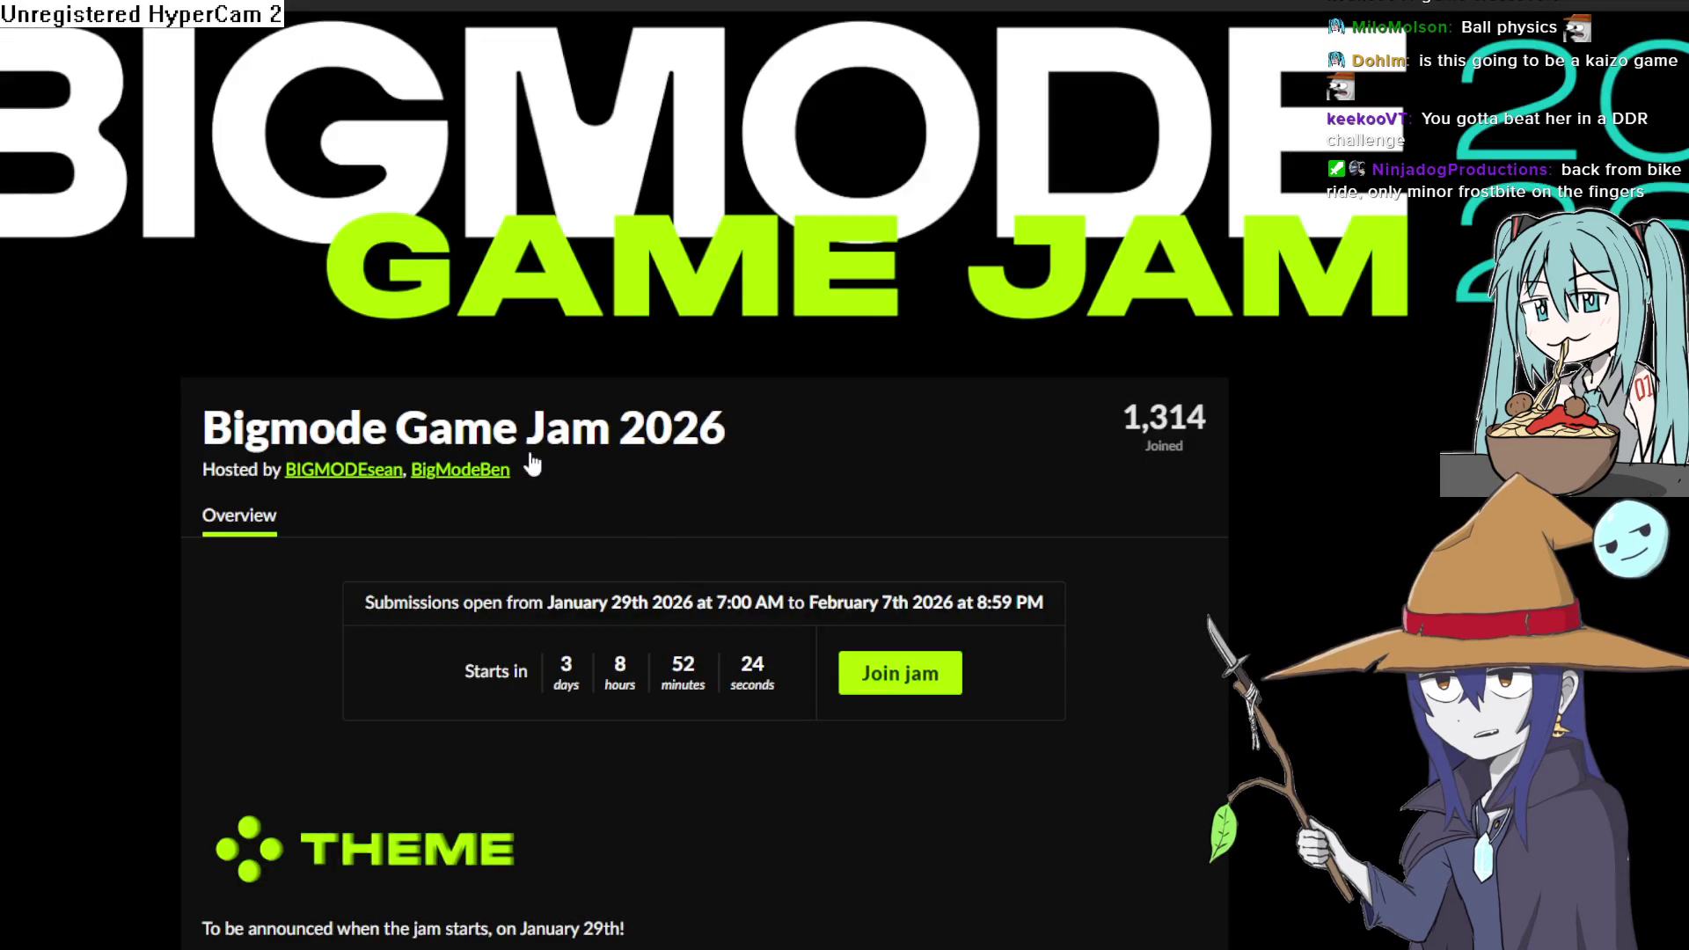
scroll(538, 451, down, 10)
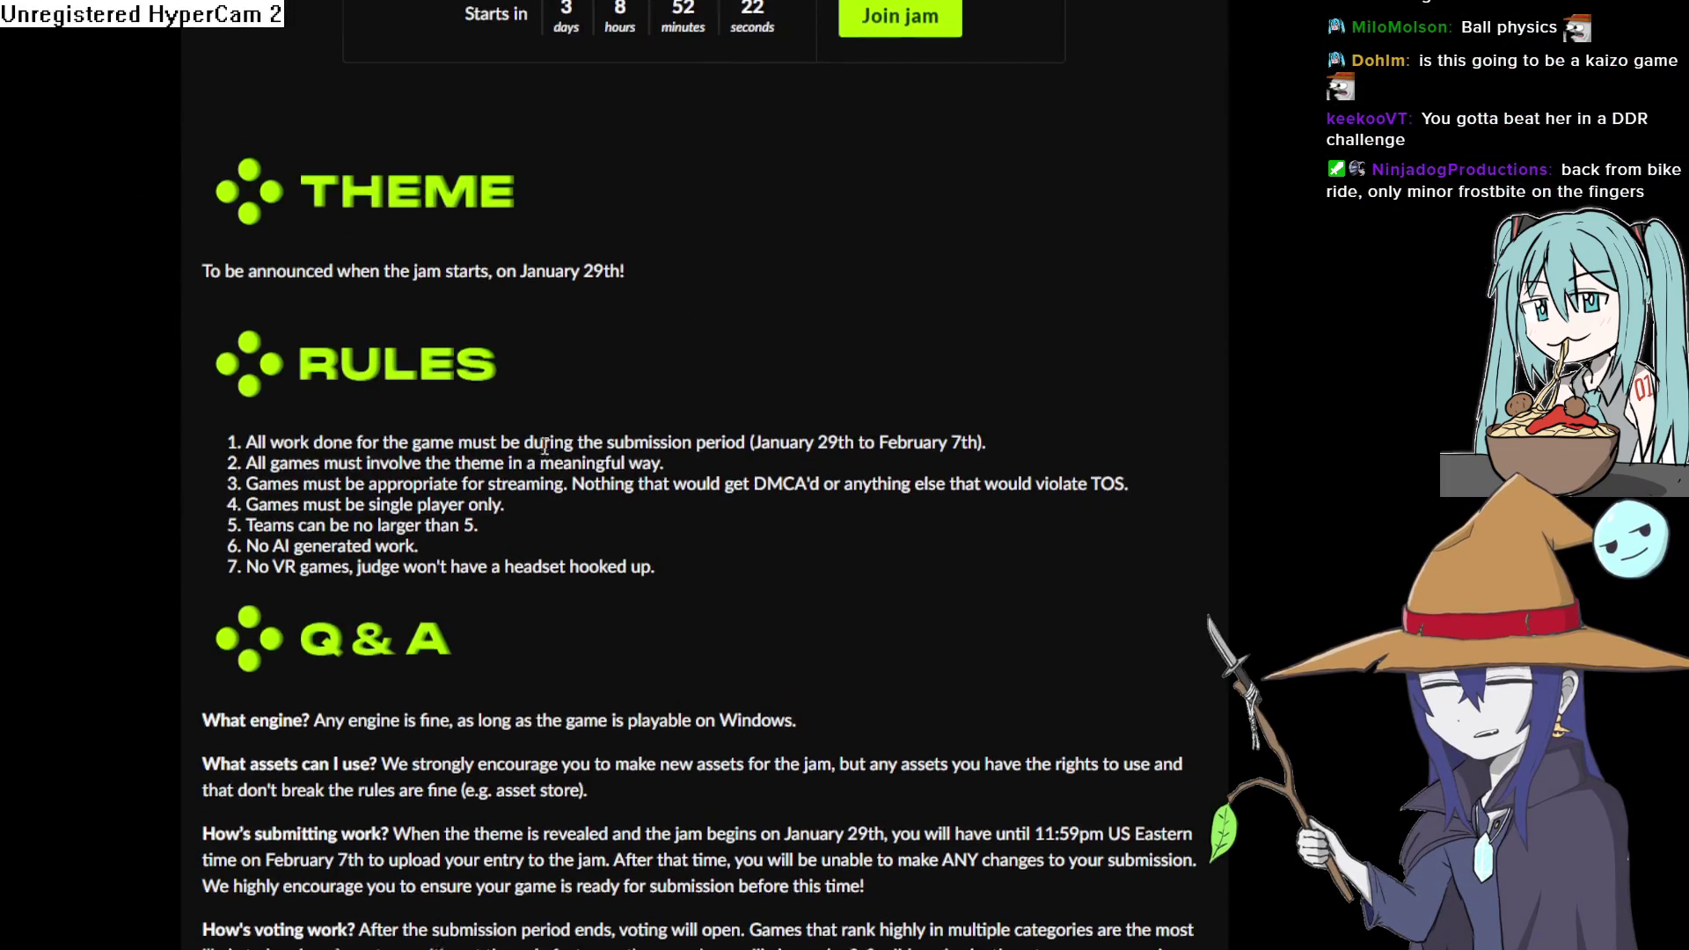
scroll(544, 450, down, 8)
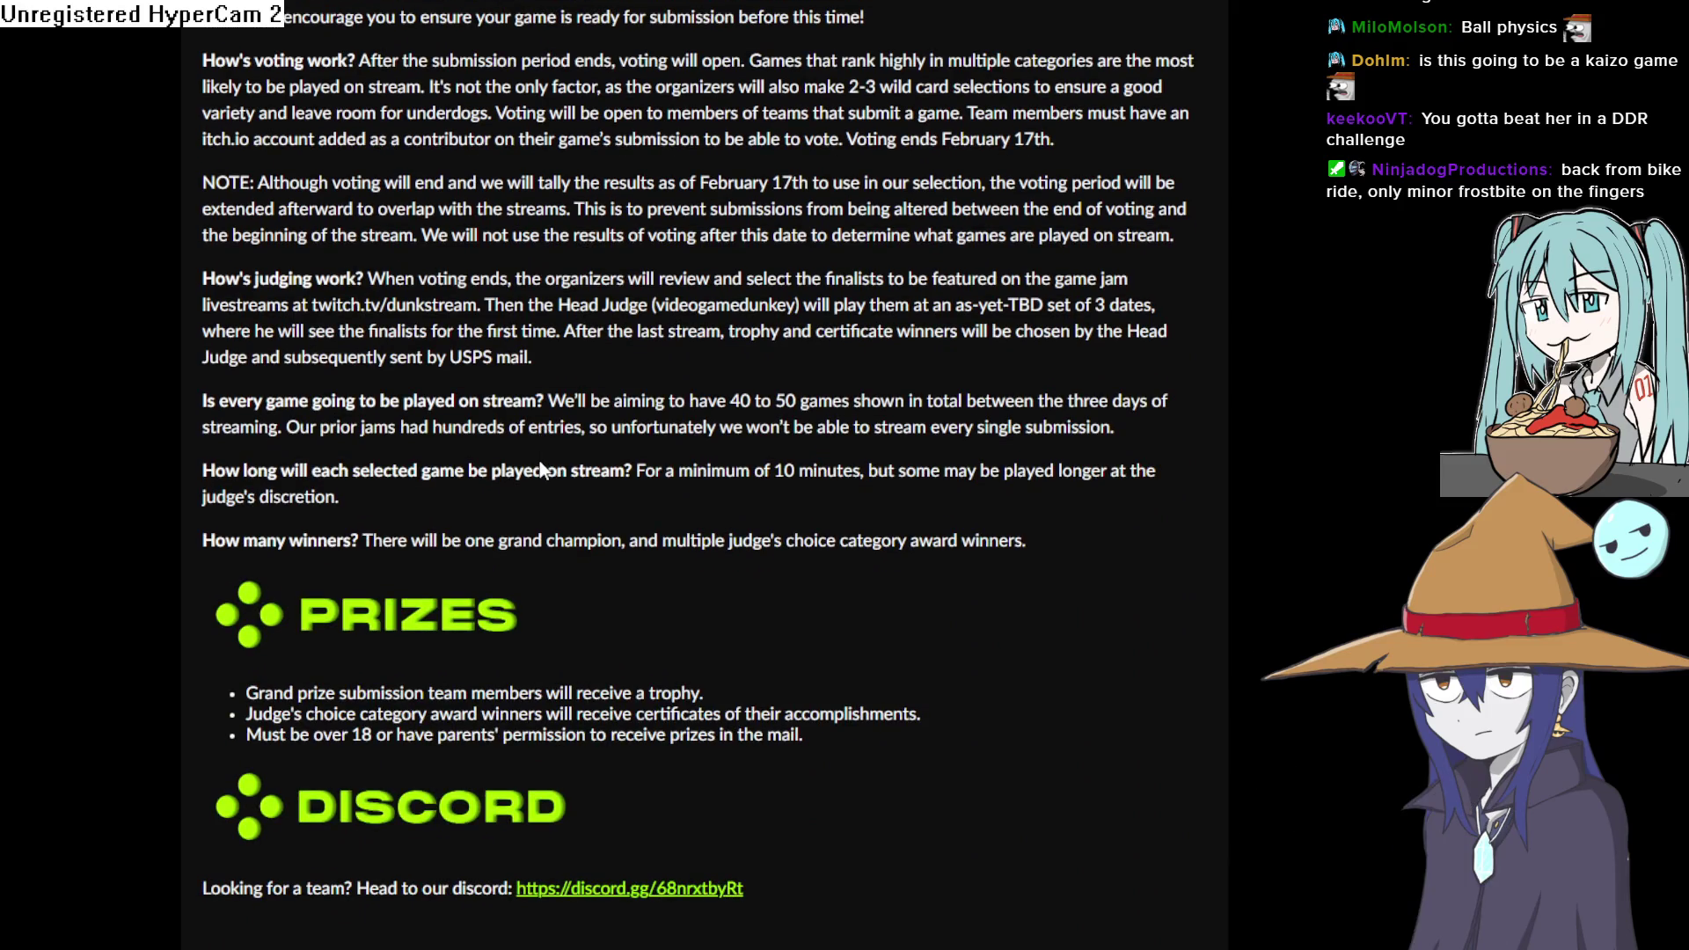
scroll(551, 458, up, 18)
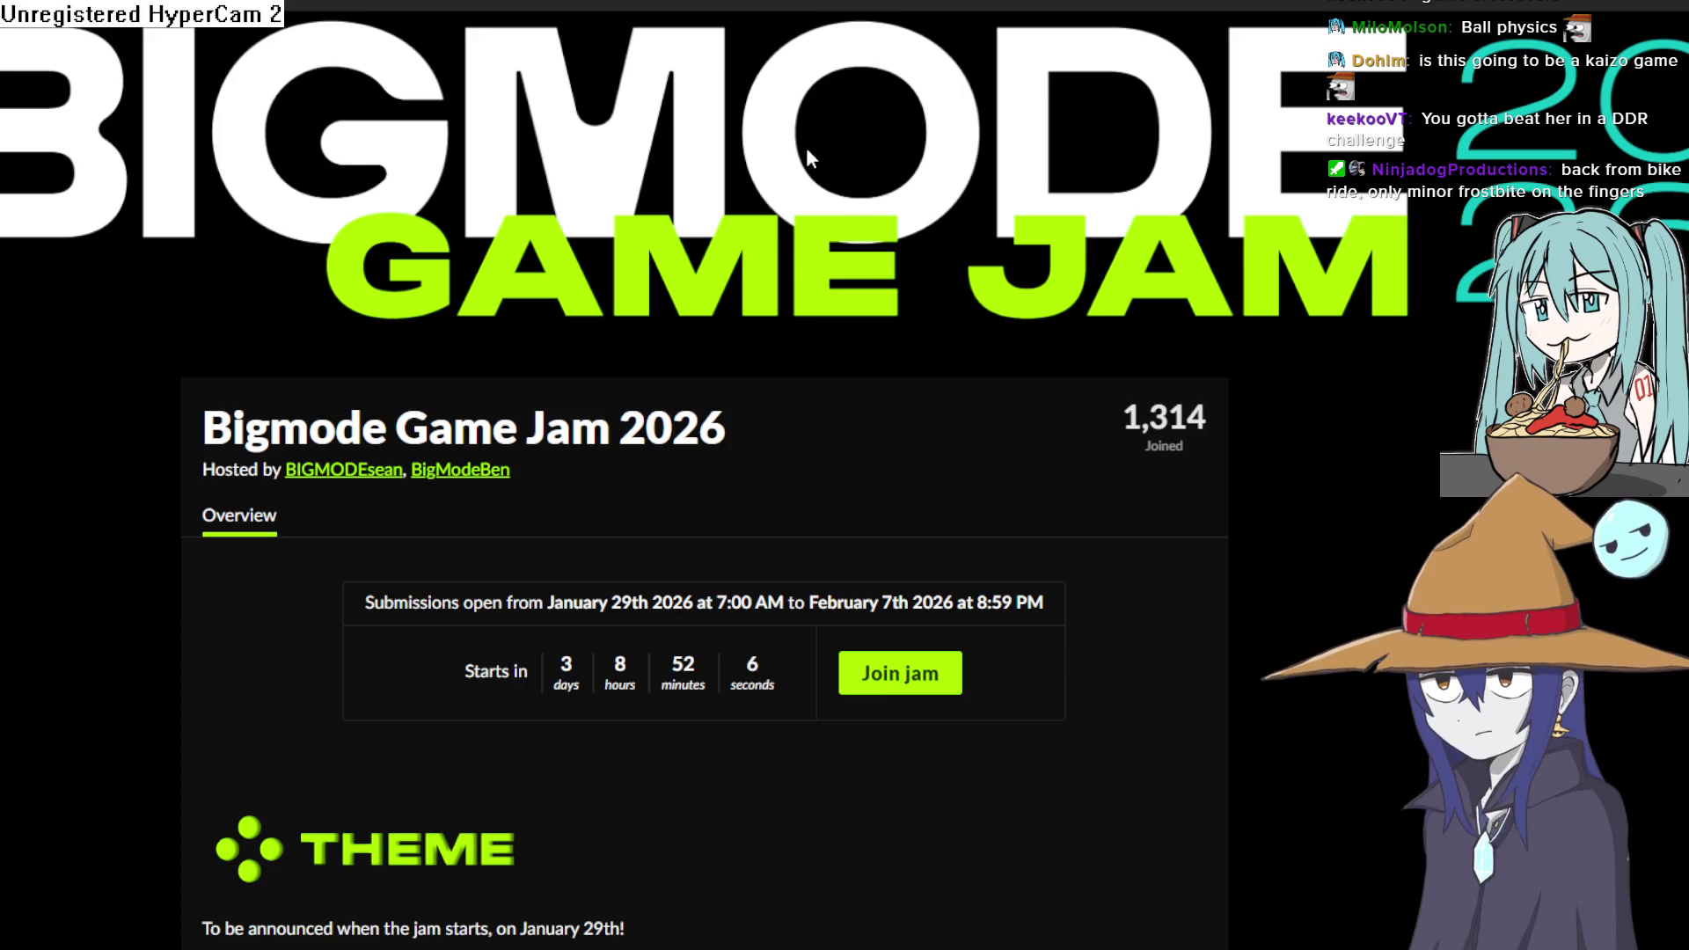
scroll(808, 156, down, 15)
scroll(806, 161, up, 15)
scroll(806, 149, down, 5)
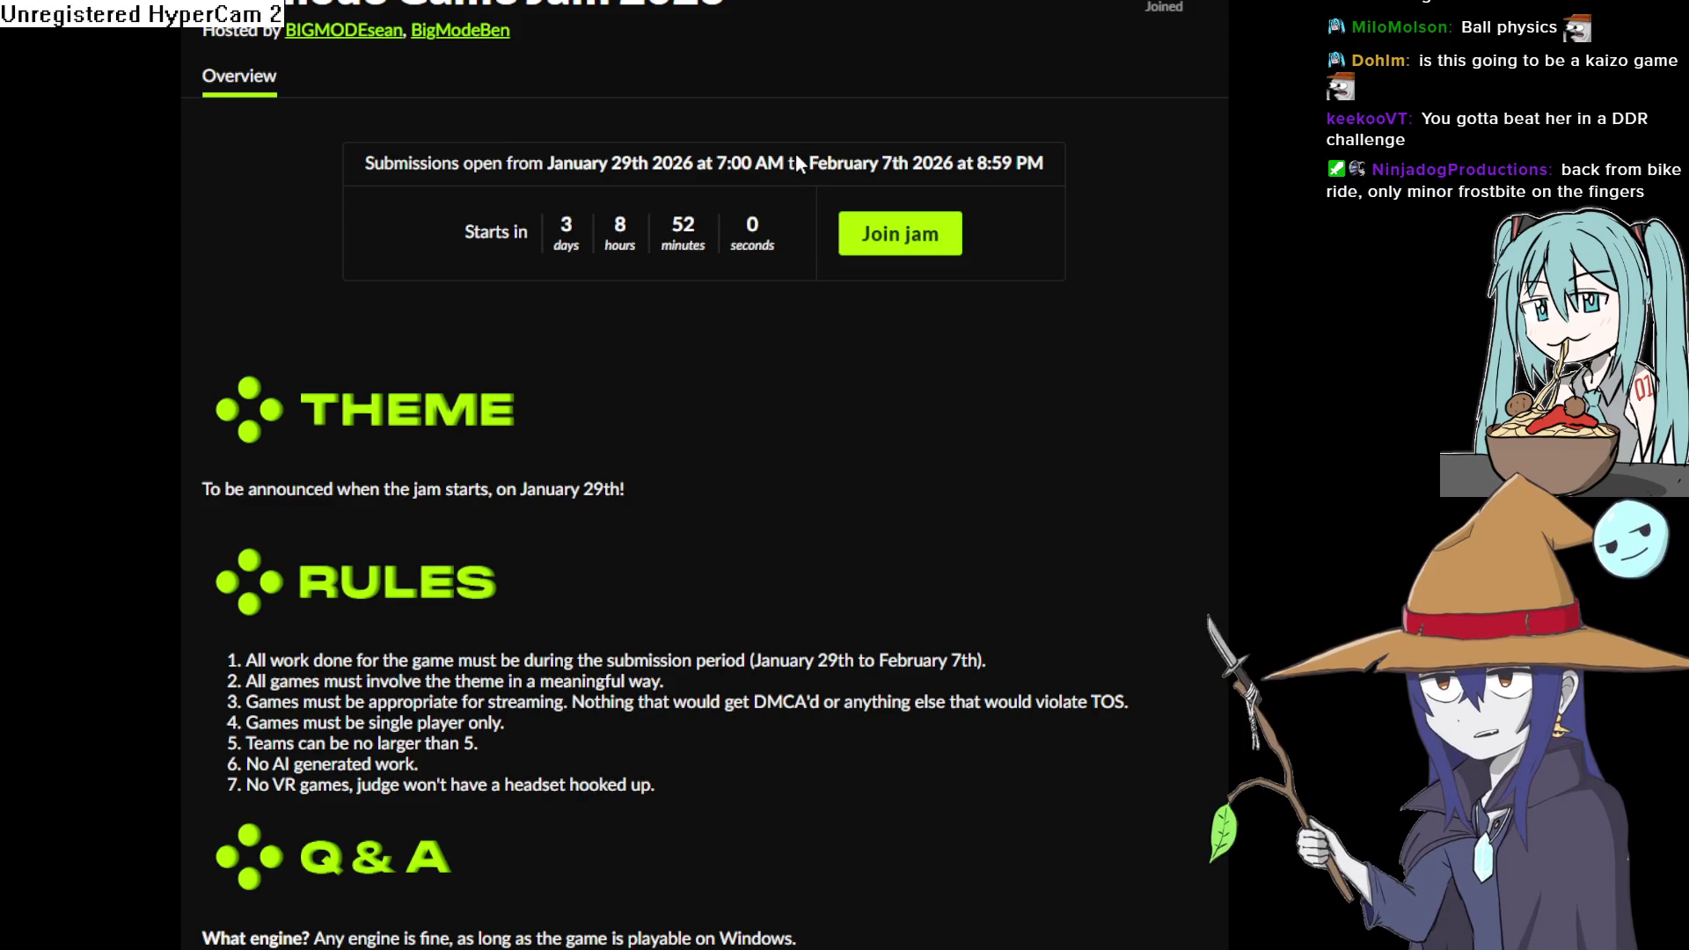
scroll(799, 159, up, 5)
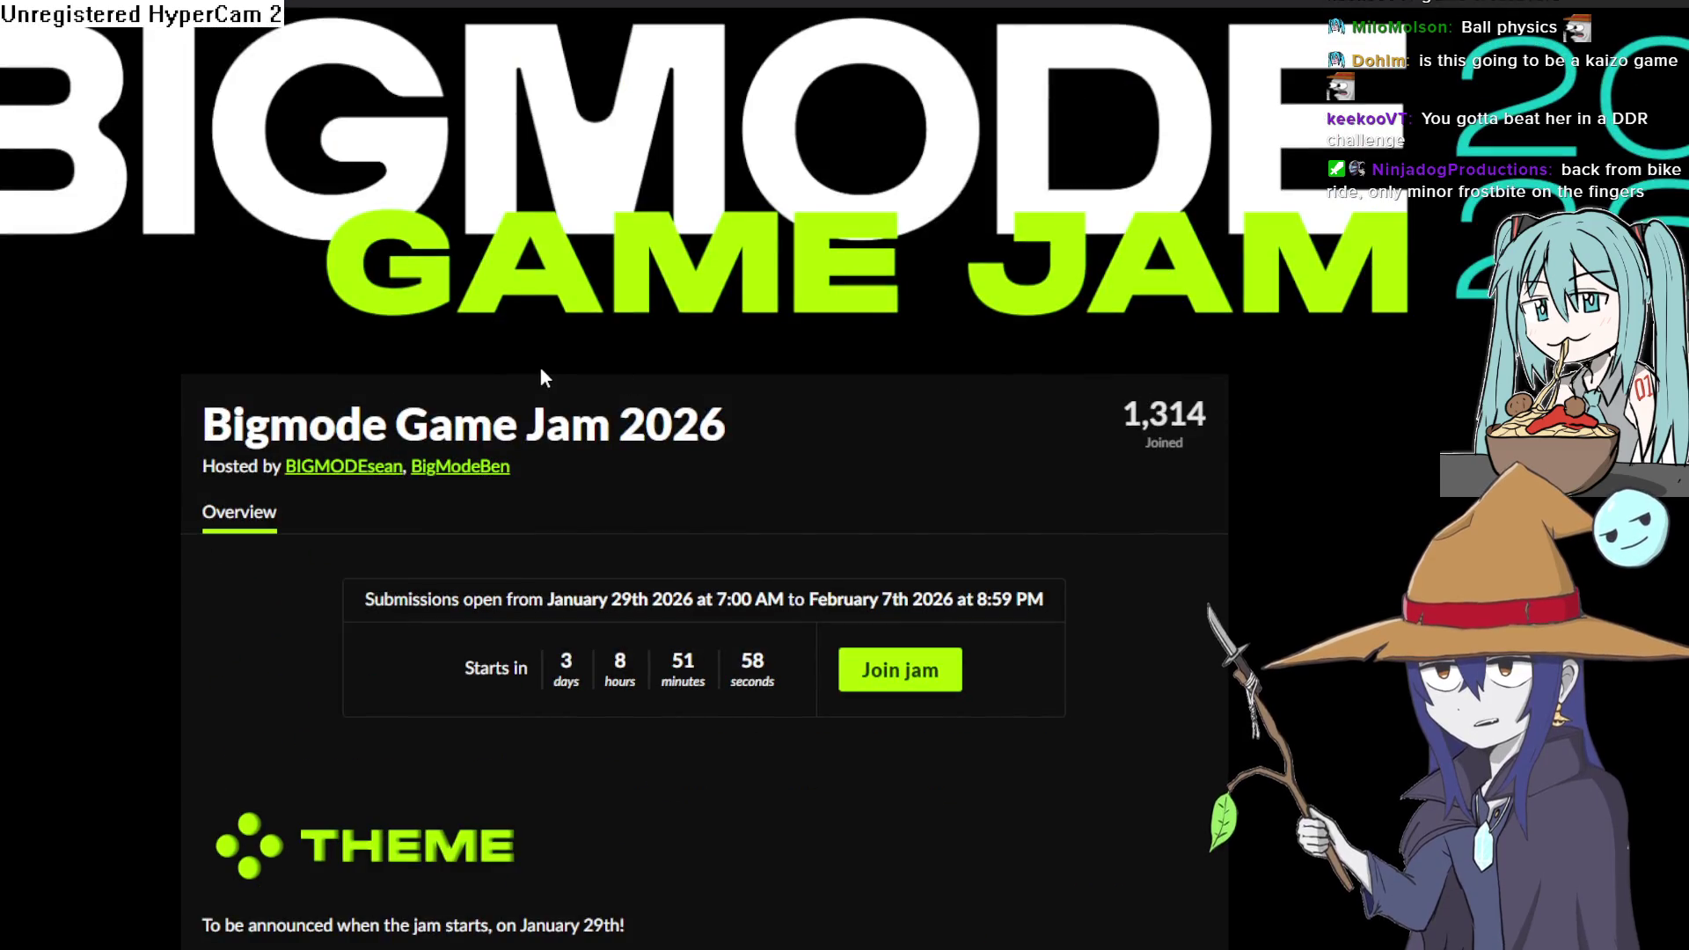
scroll(505, 339, down, 10)
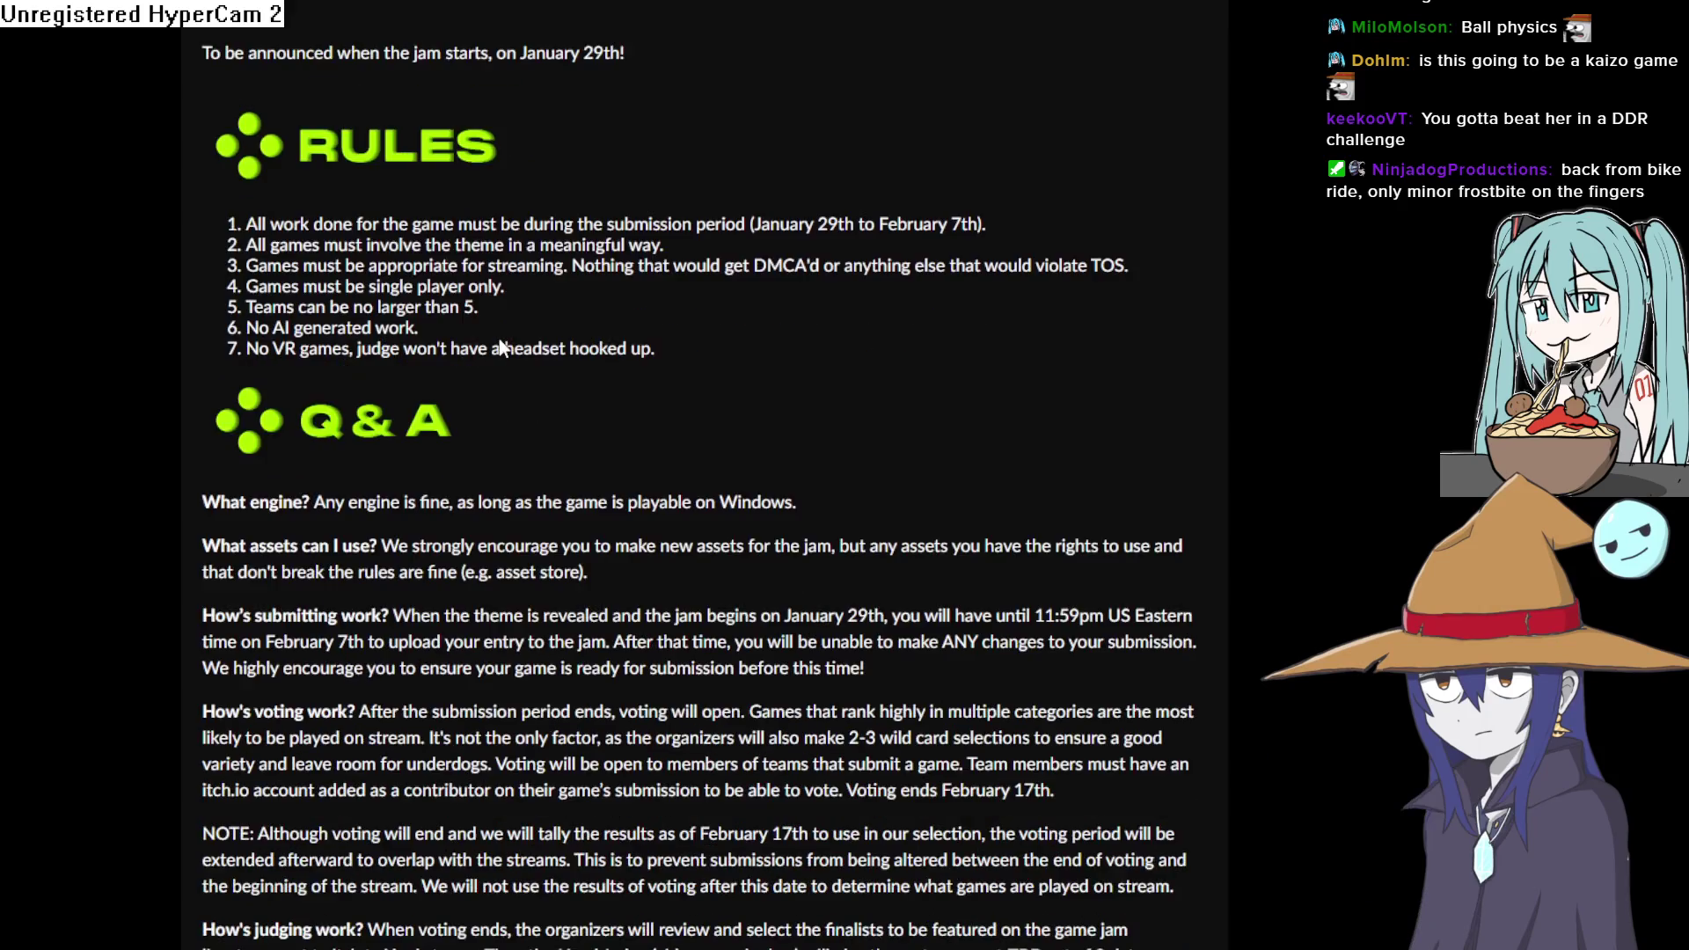
scroll(501, 348, up, 10)
scroll(609, 431, down, 10)
scroll(614, 440, down, 8)
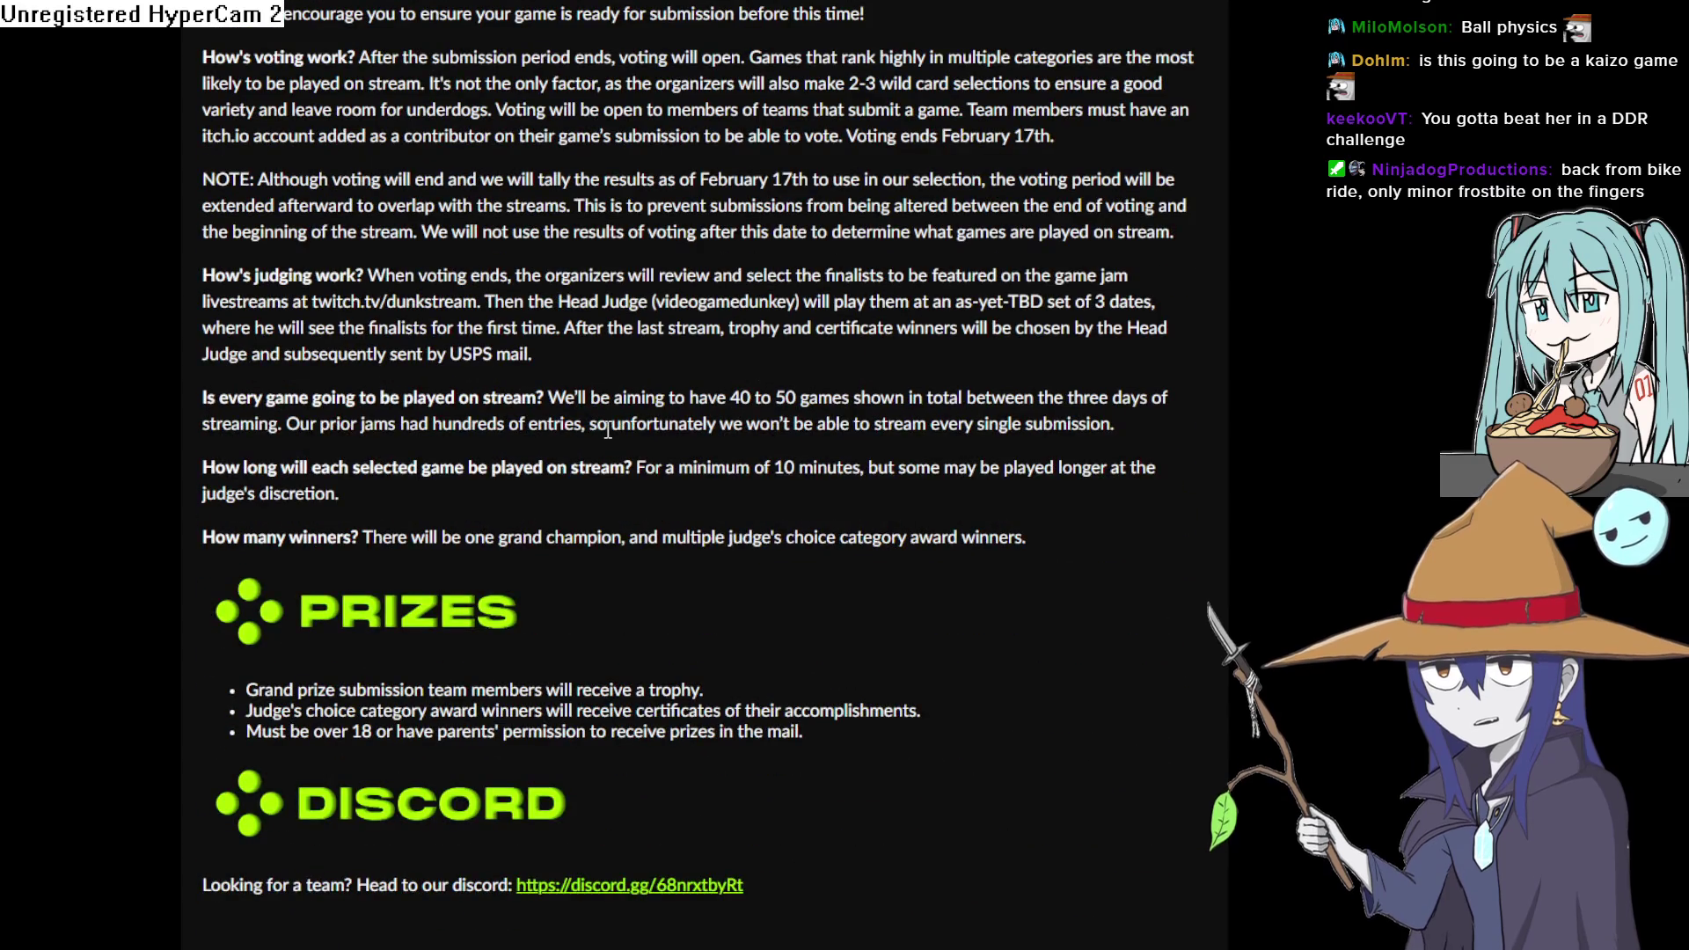
- Review the trophy and certificate prize lines, then return to Construct 3
mouse_move(577, 690)
mouse_down()
mouse_move(622, 711)
mouse_move(616, 691)
mouse_move(662, 728)
mouse_move(293, 690)
mouse_move(578, 695)
mouse_move(588, 711)
mouse_up()
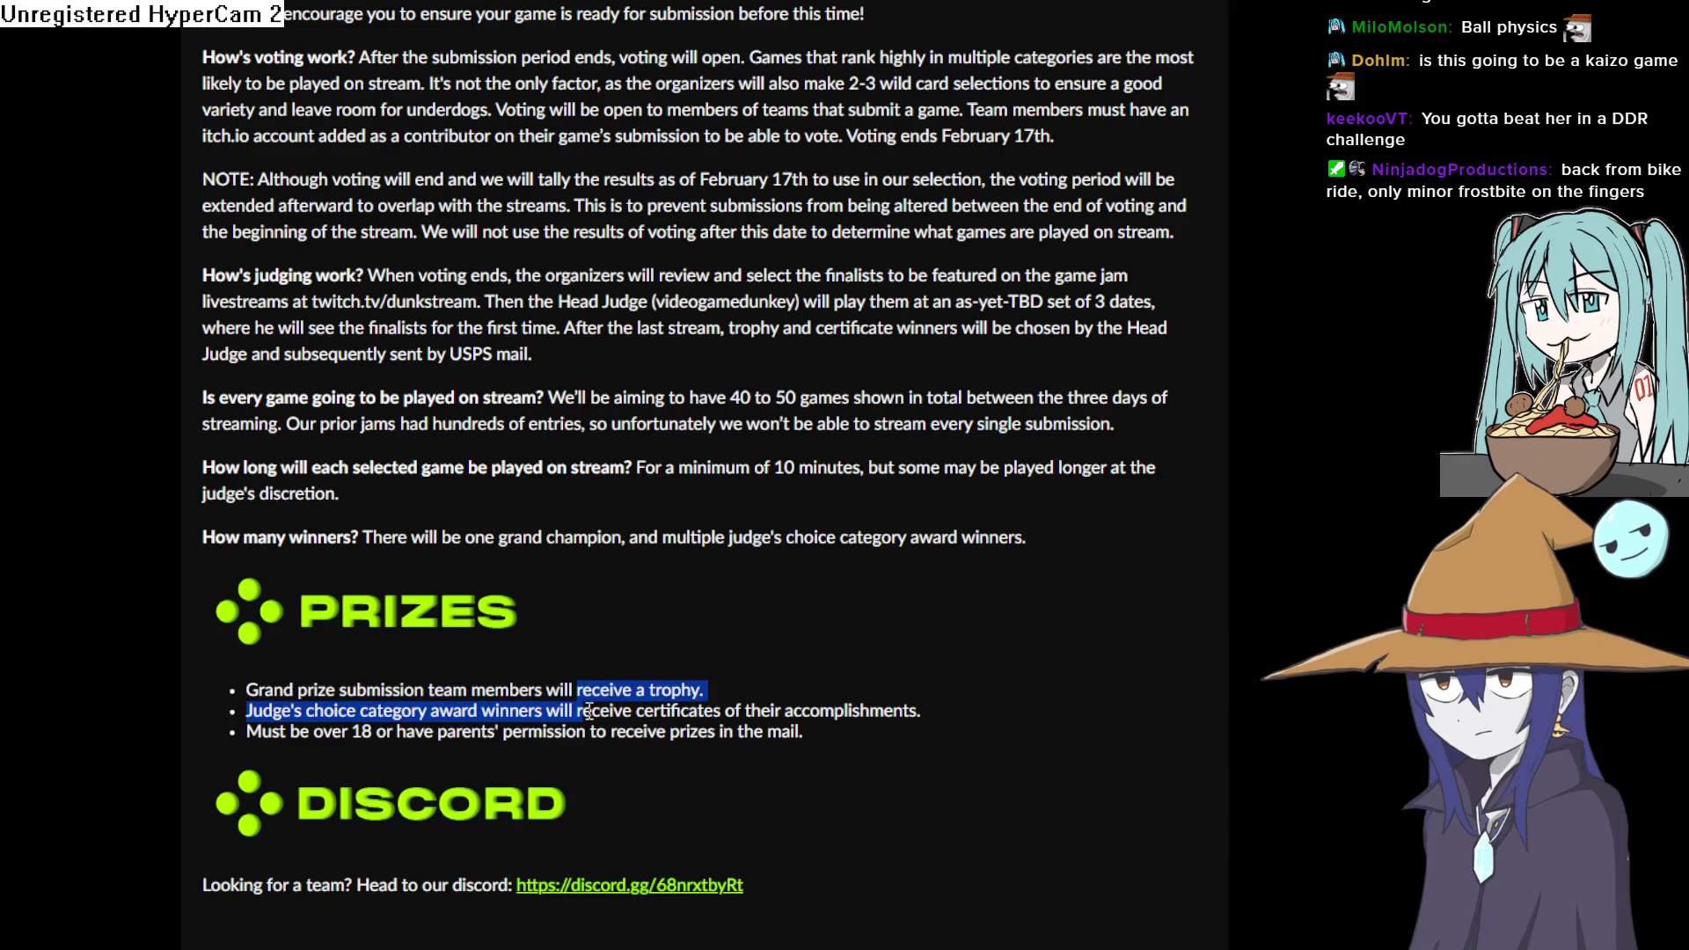
click(732, 720)
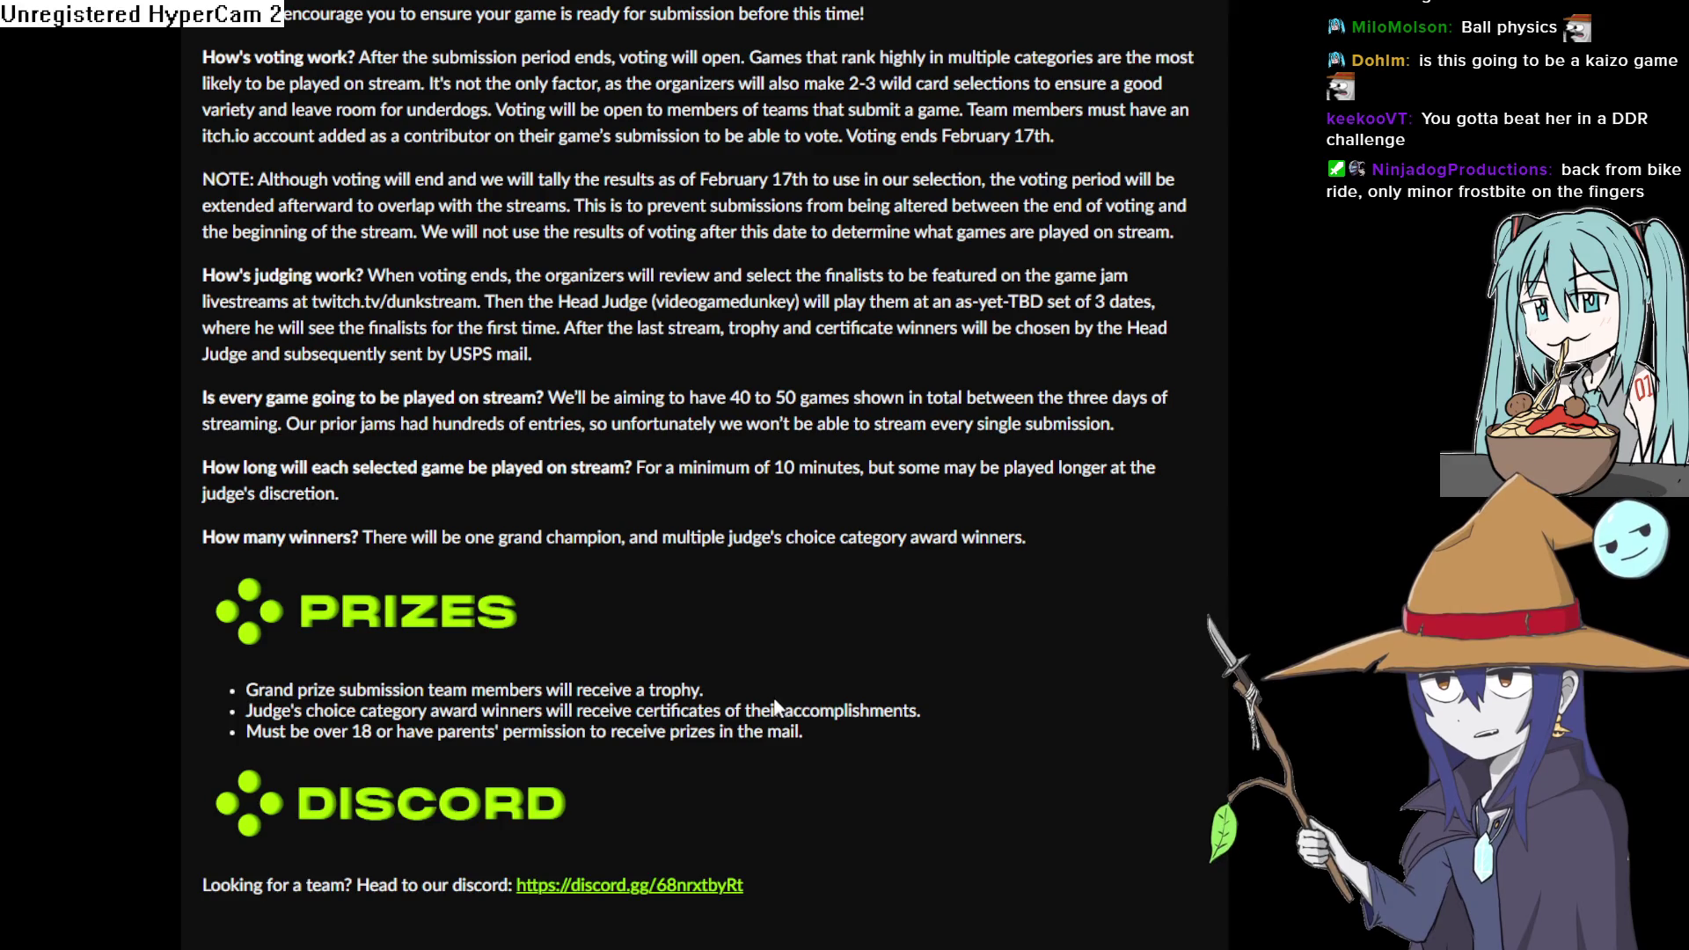
scroll(772, 740, up, 10)
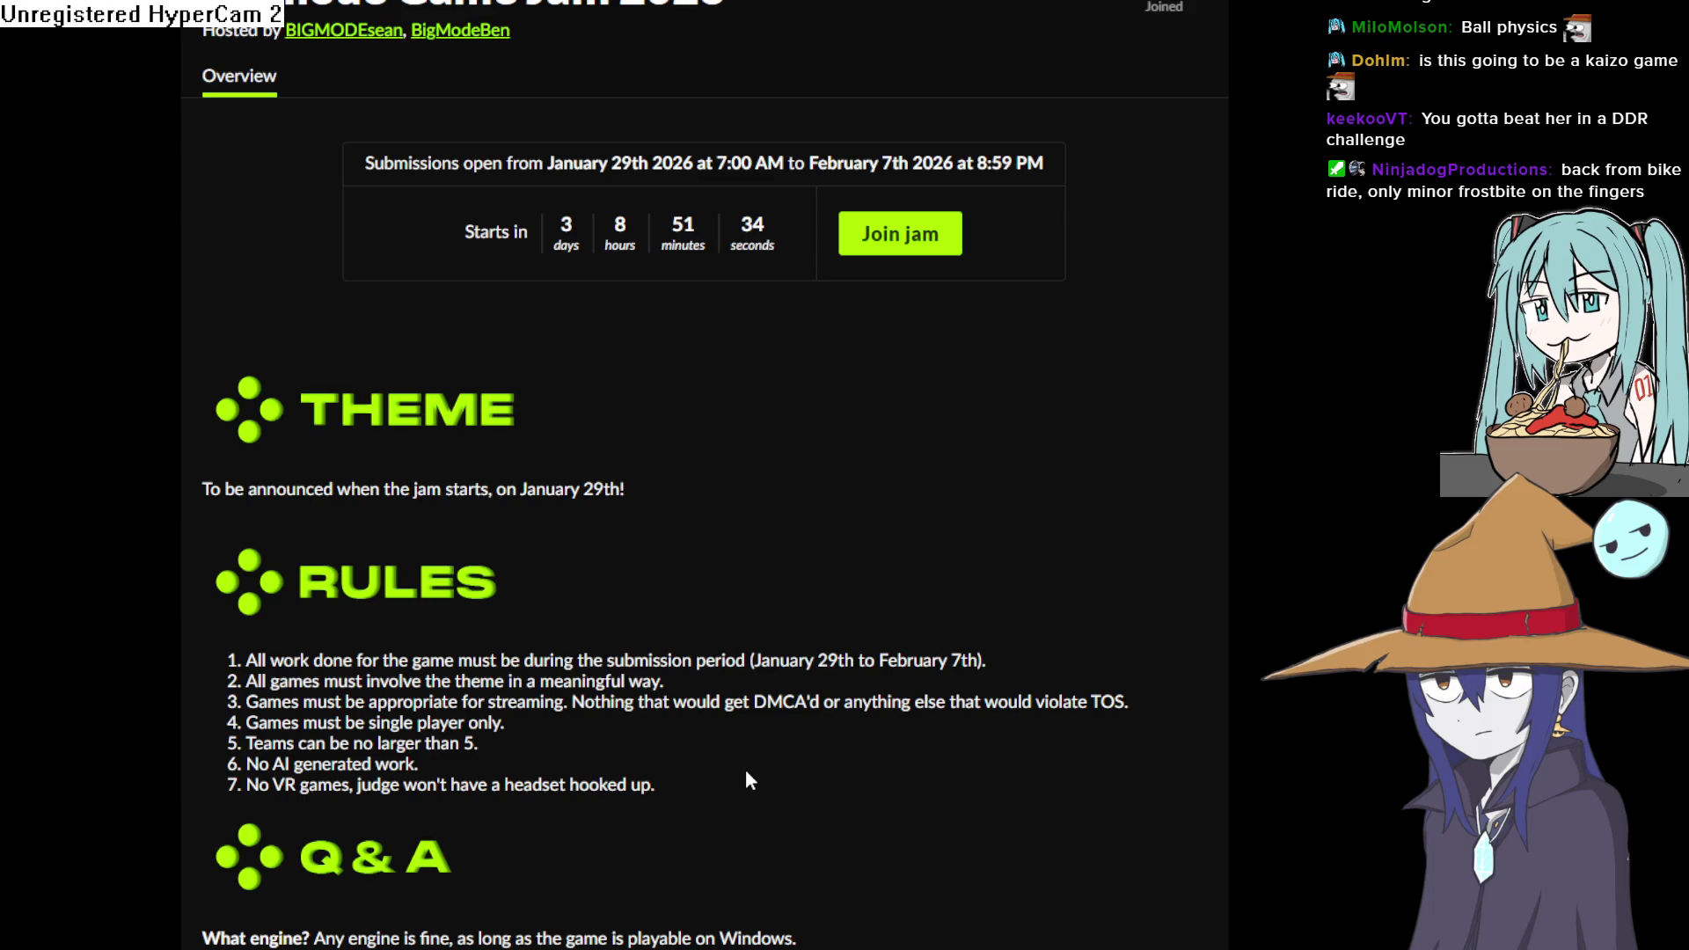
scroll(768, 669, up, 4)
scroll(783, 525, down, 7)
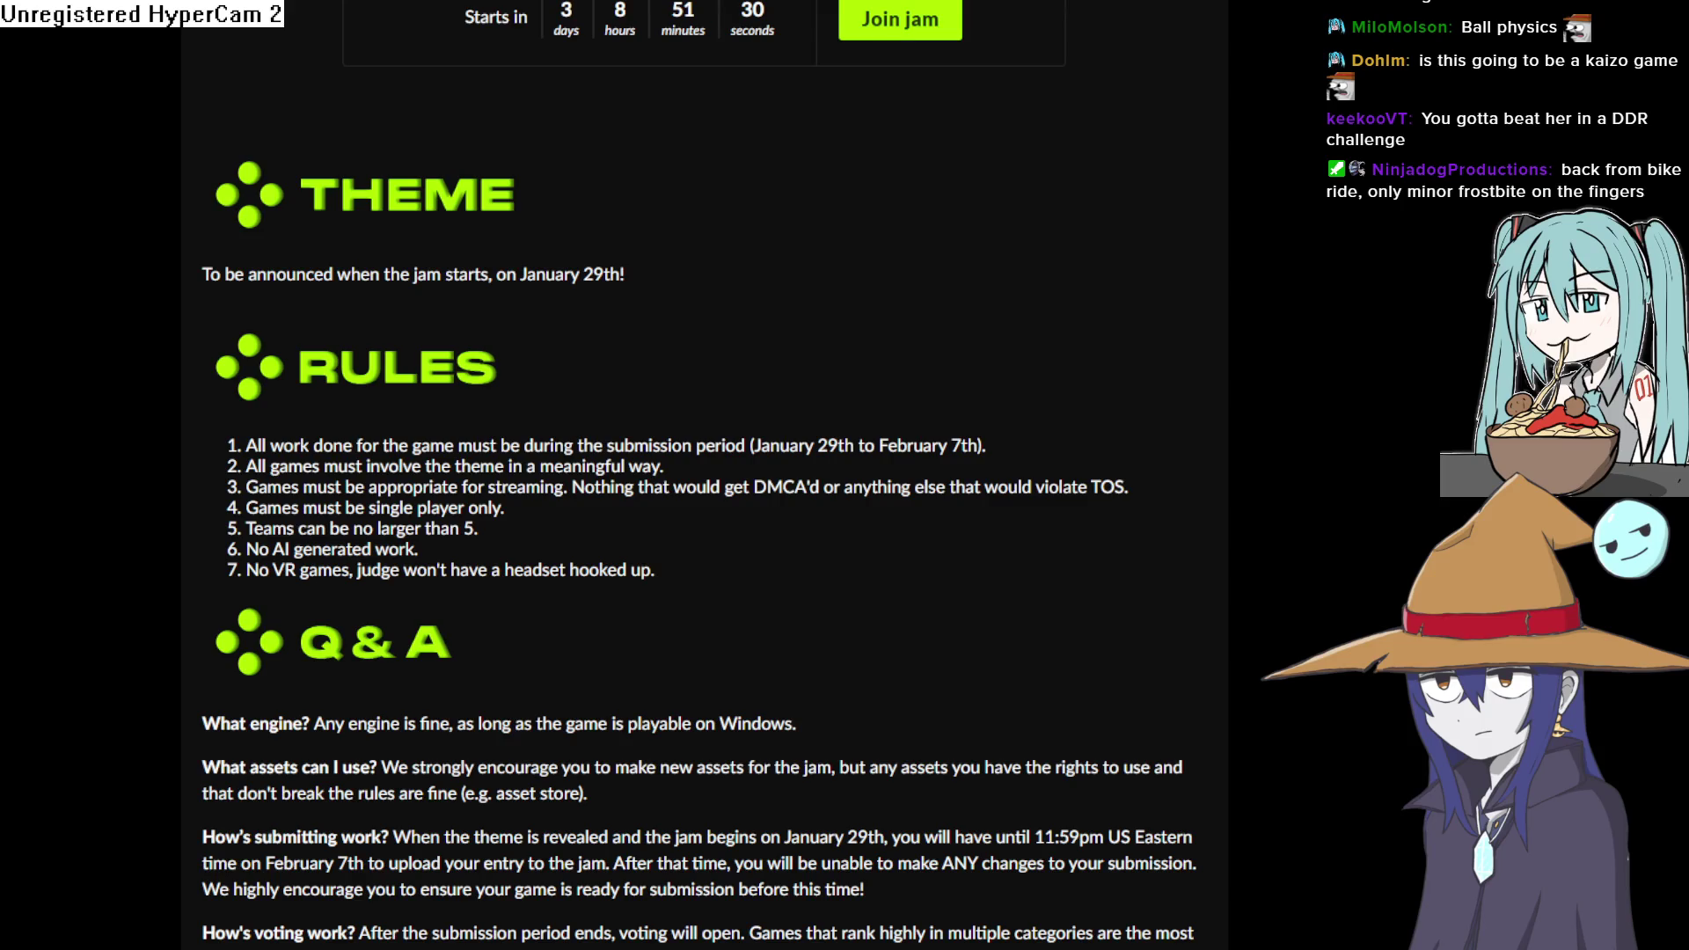
scroll(622, 143, up, 7)
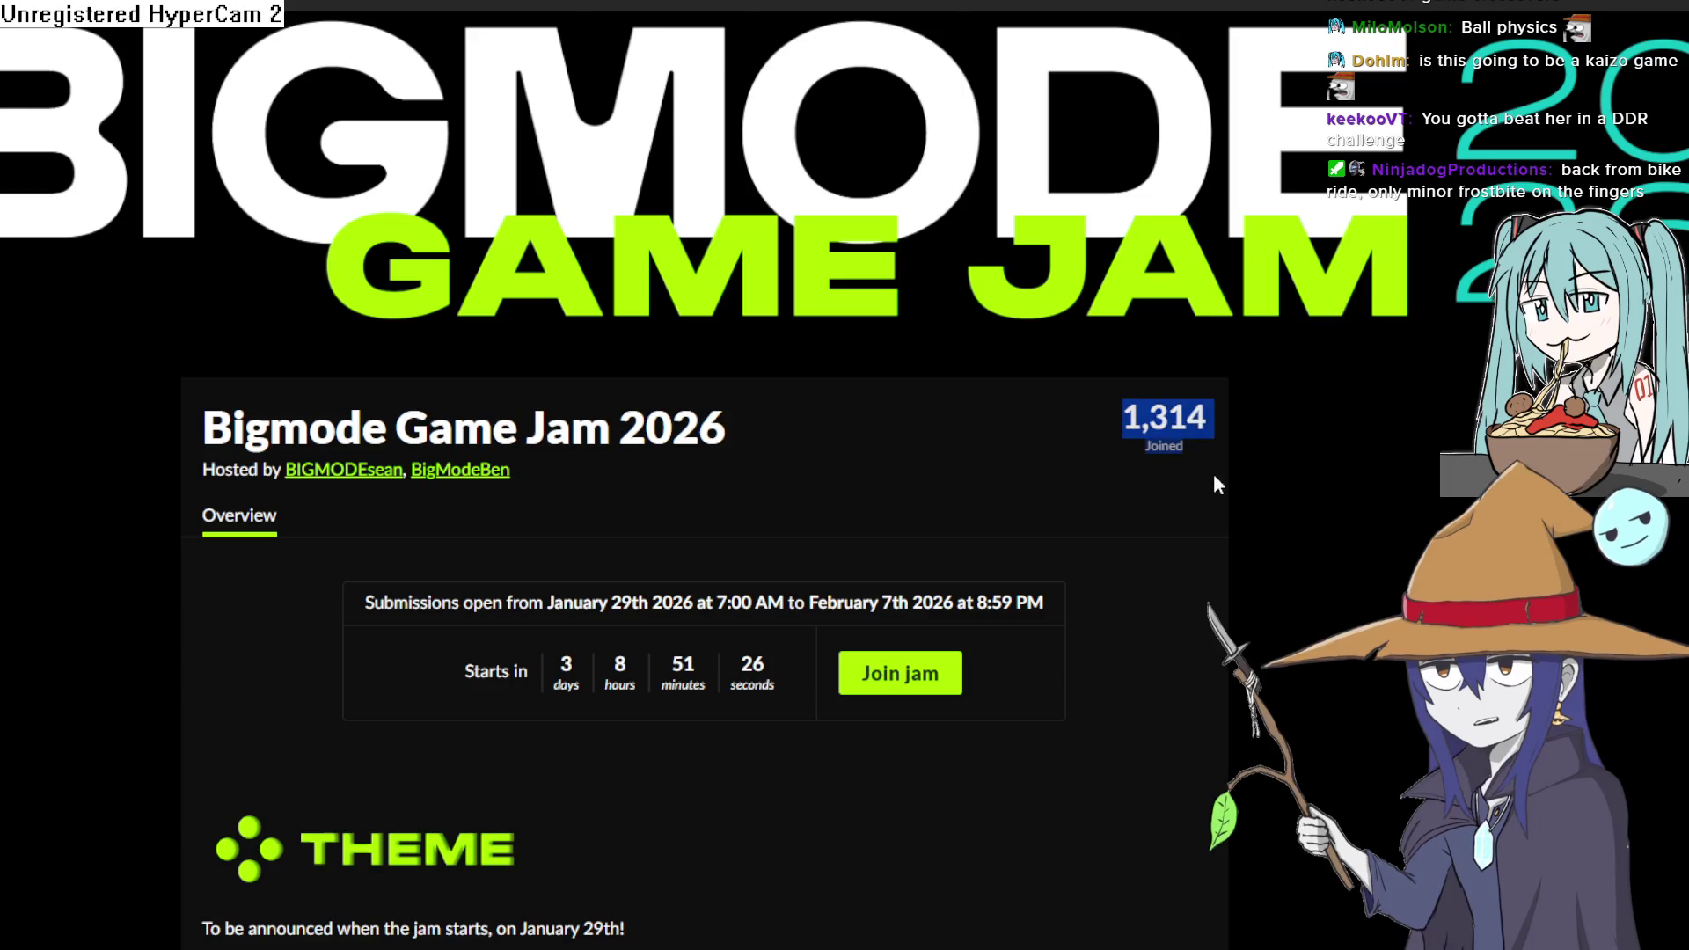
key(alt+Tab)
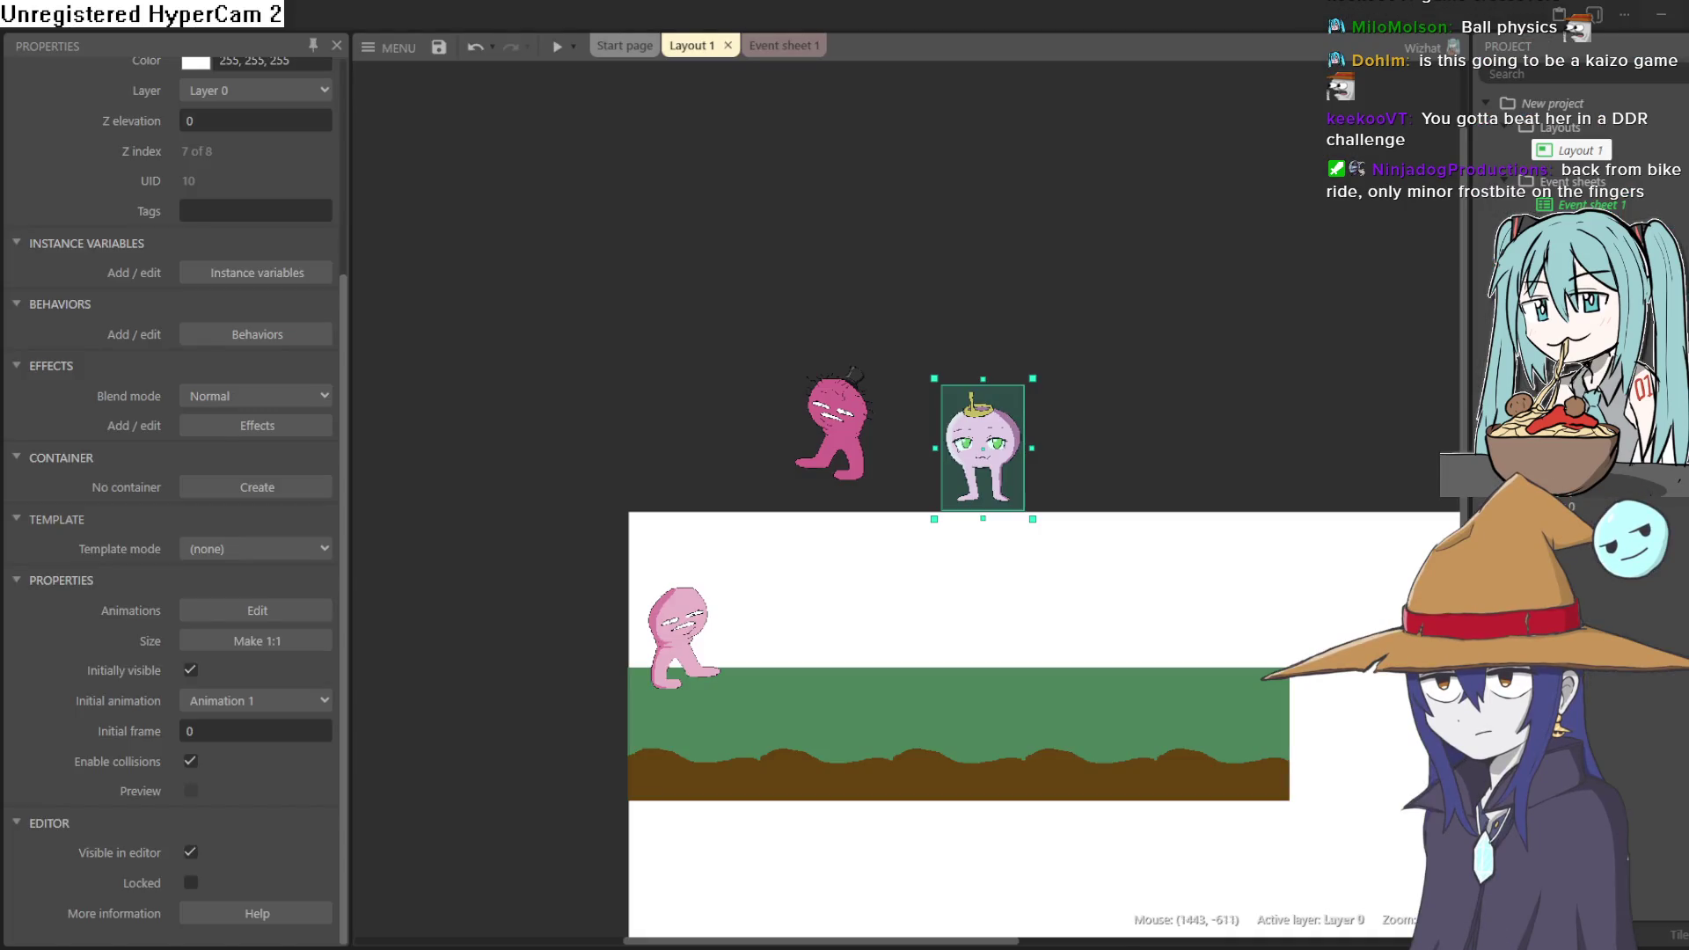
mouse_move(983, 449)
mouse_down()
mouse_move(796, 589)
mouse_move(792, 629)
mouse_up()
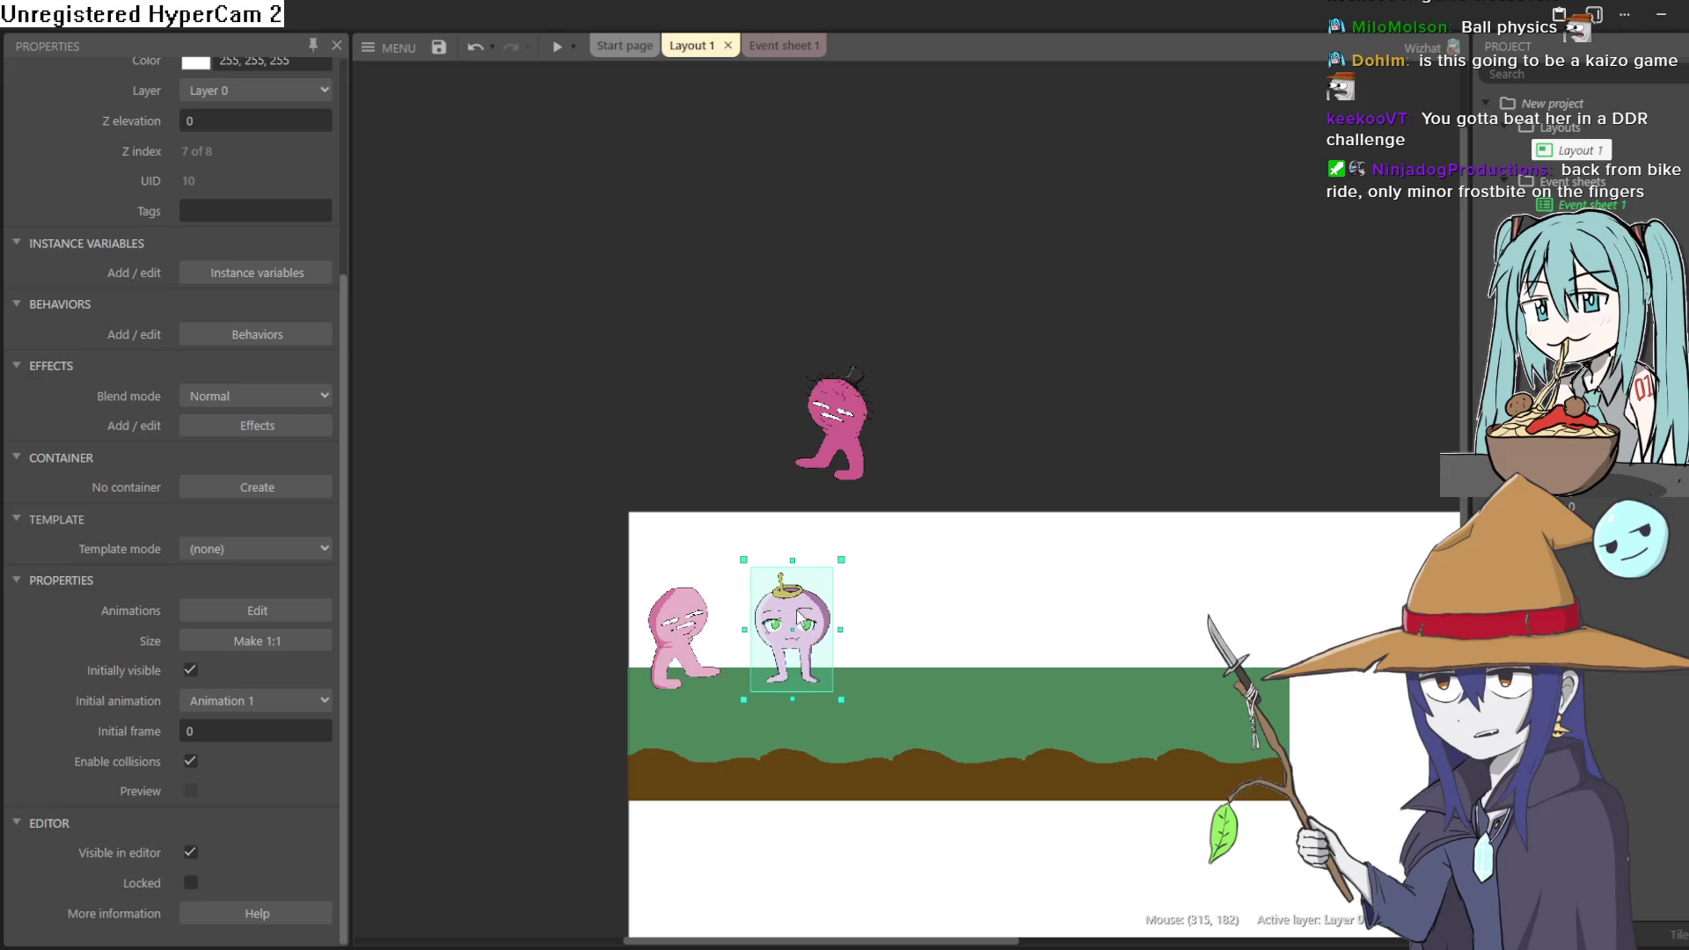
mouse_move(861, 417)
mouse_down()
mouse_move(953, 563)
mouse_move(957, 623)
mouse_up()
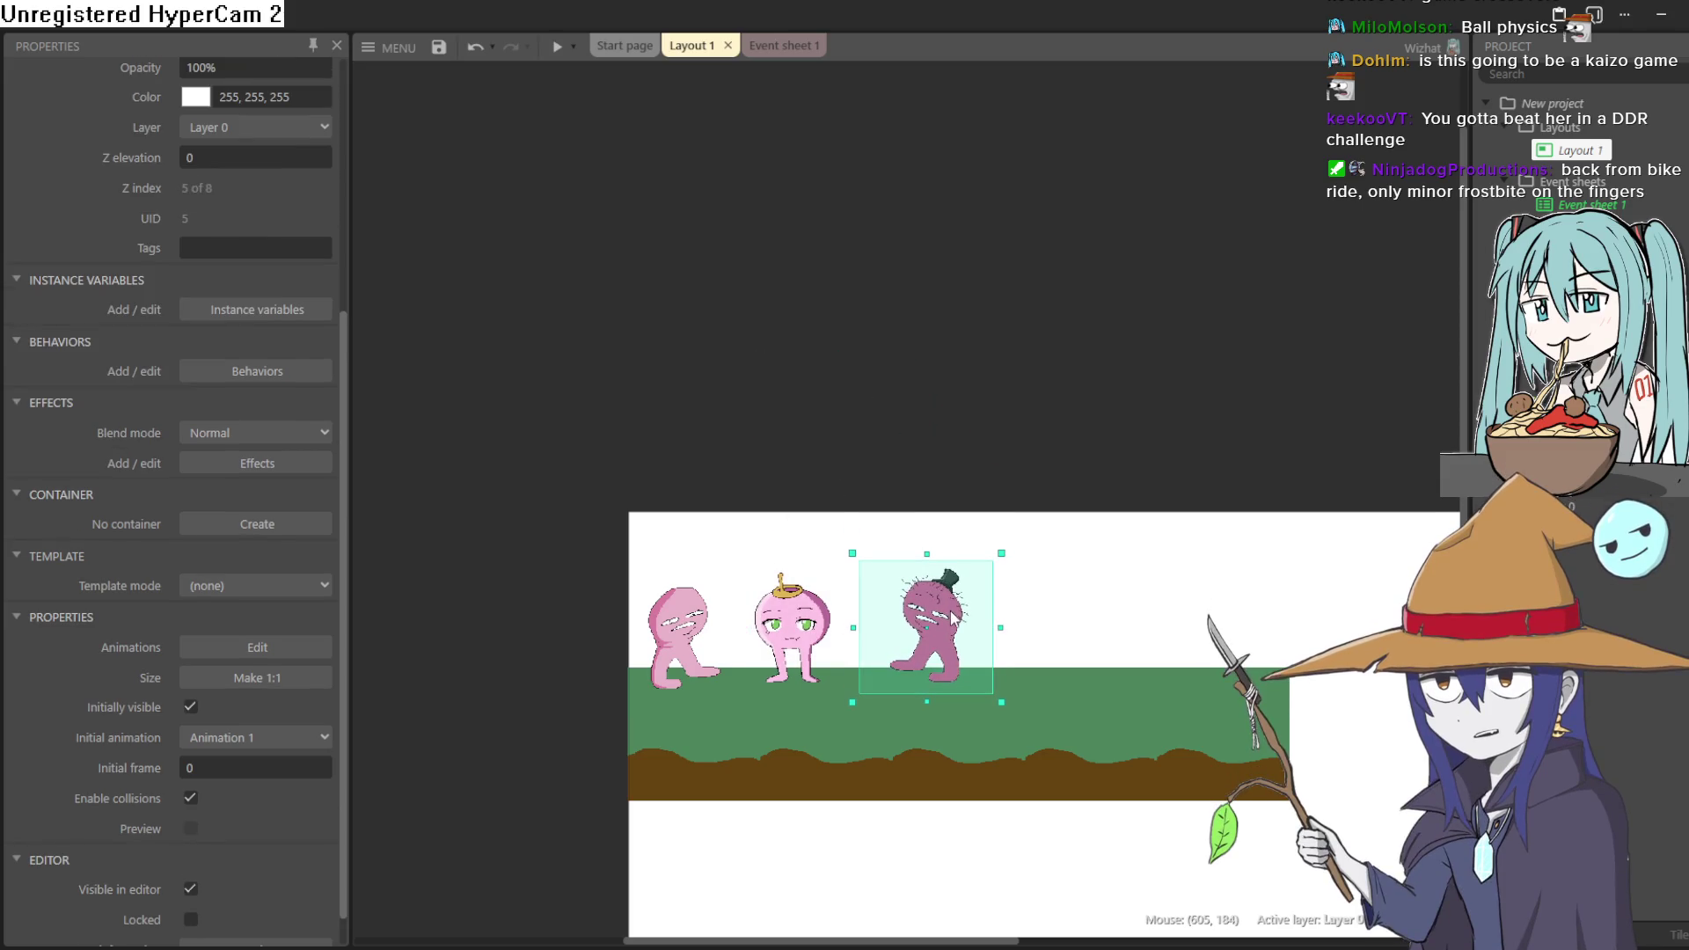
mouse_move(800, 483)
mouse_down()
mouse_move(871, 532)
mouse_move(943, 481)
mouse_up()
scroll(996, 545, up, 5)
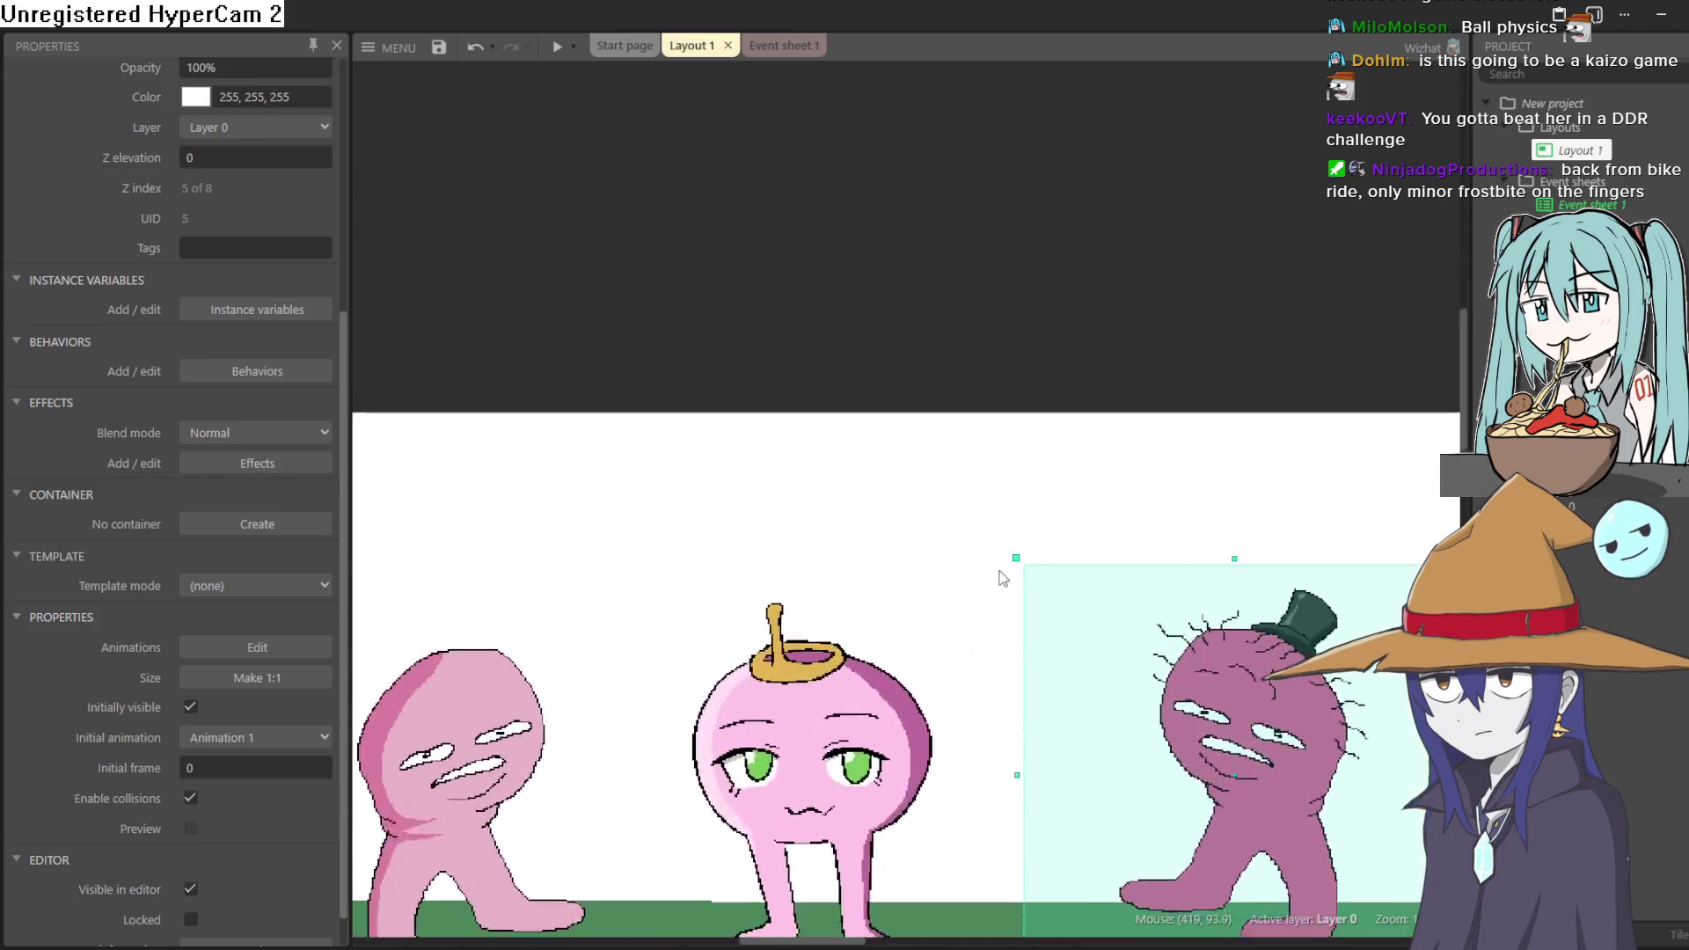
scroll(1096, 325, down, 4)
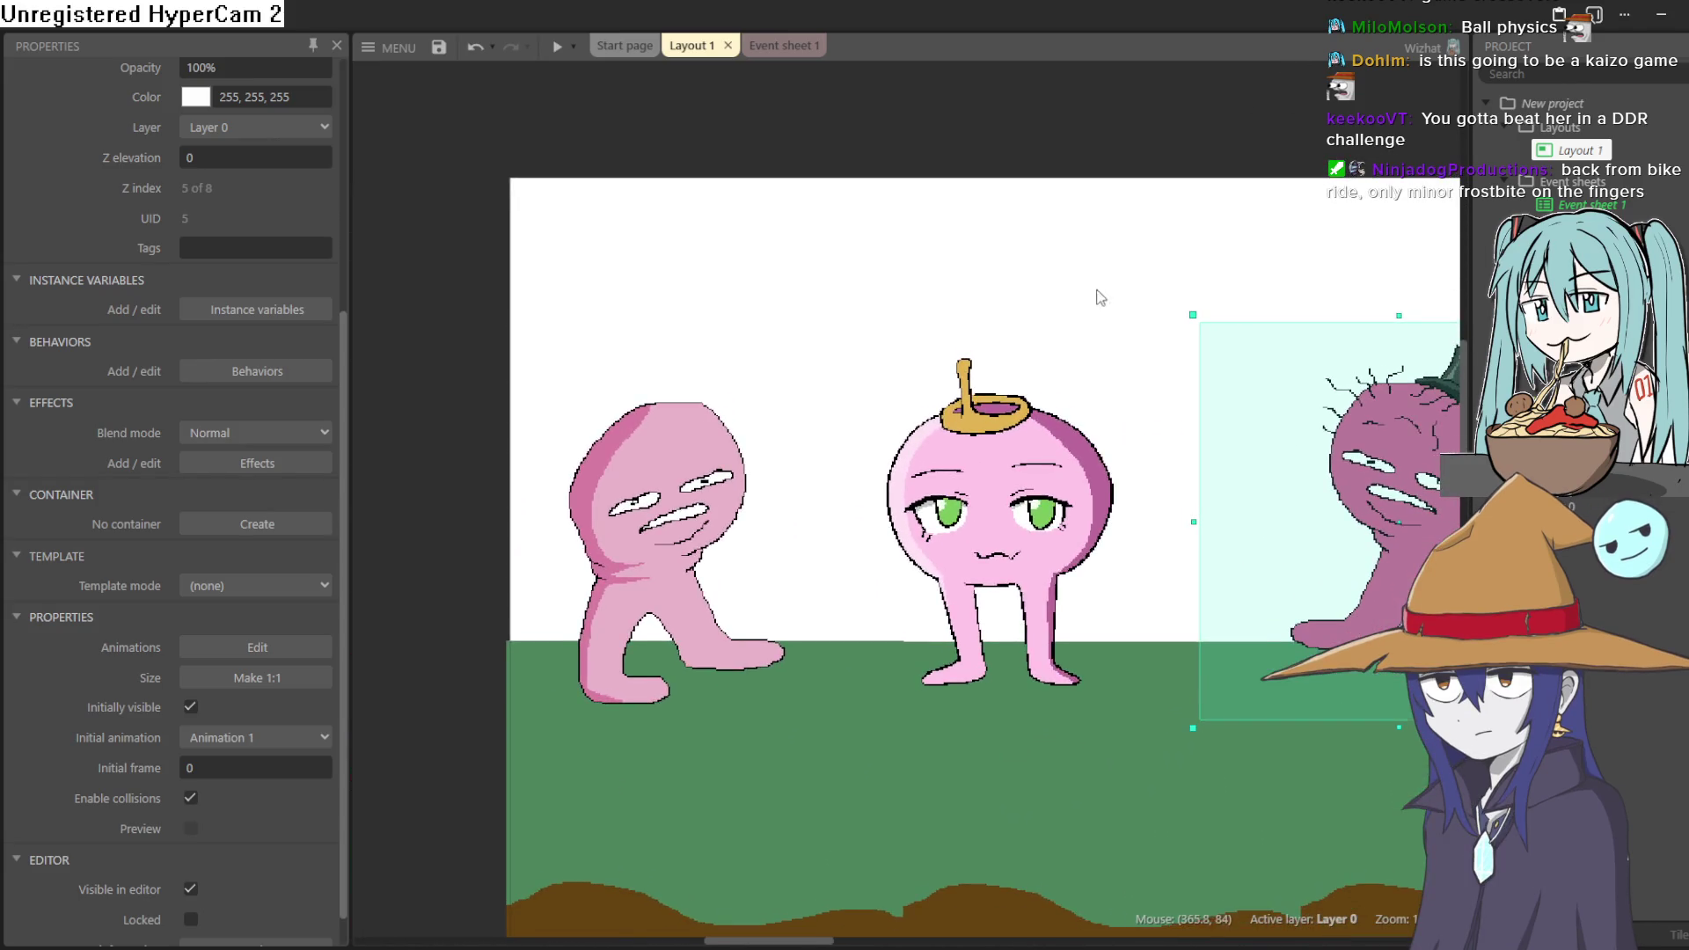
scroll(1107, 262, up, 2)
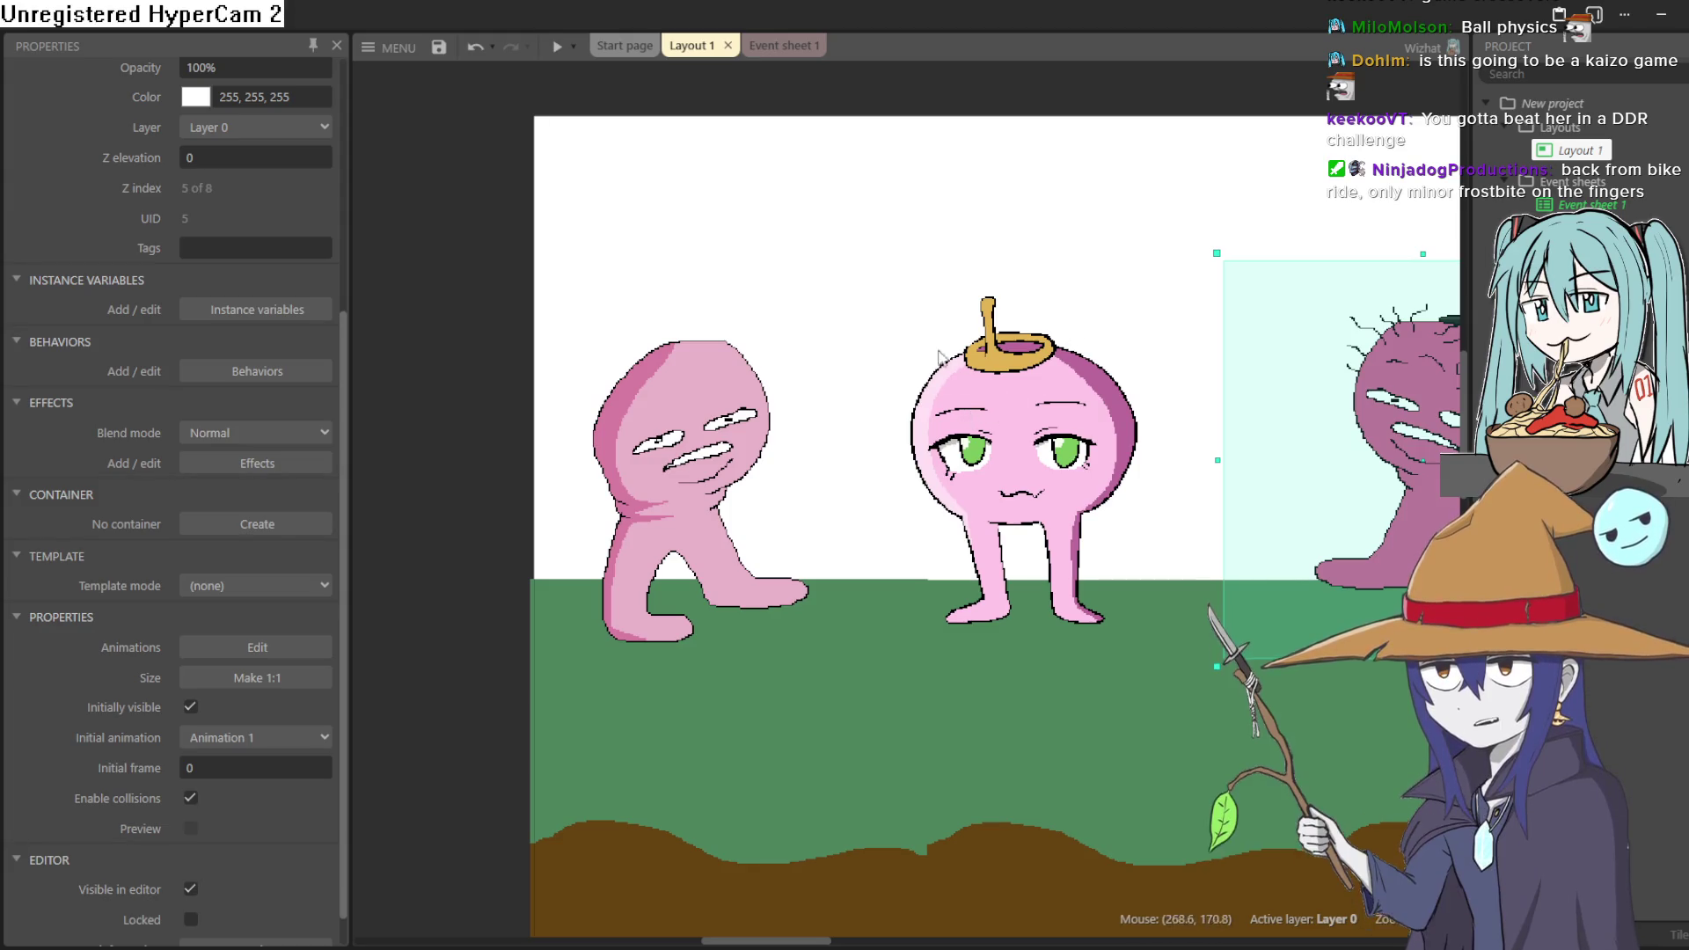
mouse_move(852, 317)
mouse_down()
mouse_move(921, 350)
mouse_move(848, 368)
mouse_move(867, 341)
mouse_up()
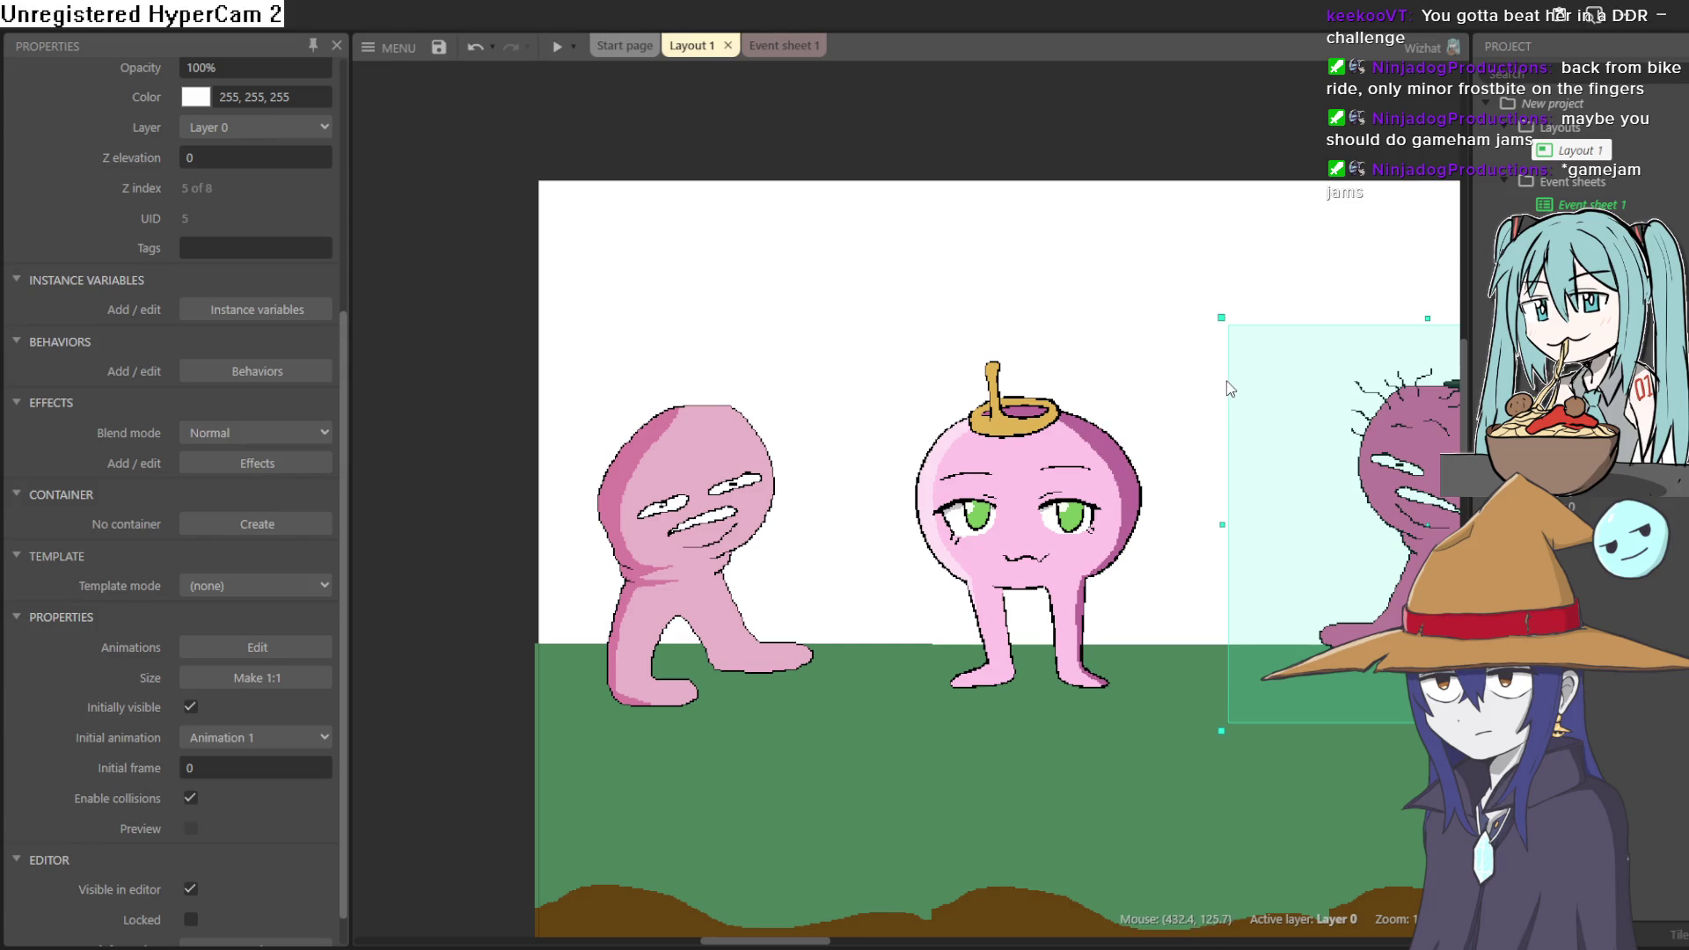
ctrl+scroll(993, 514, down, 1)
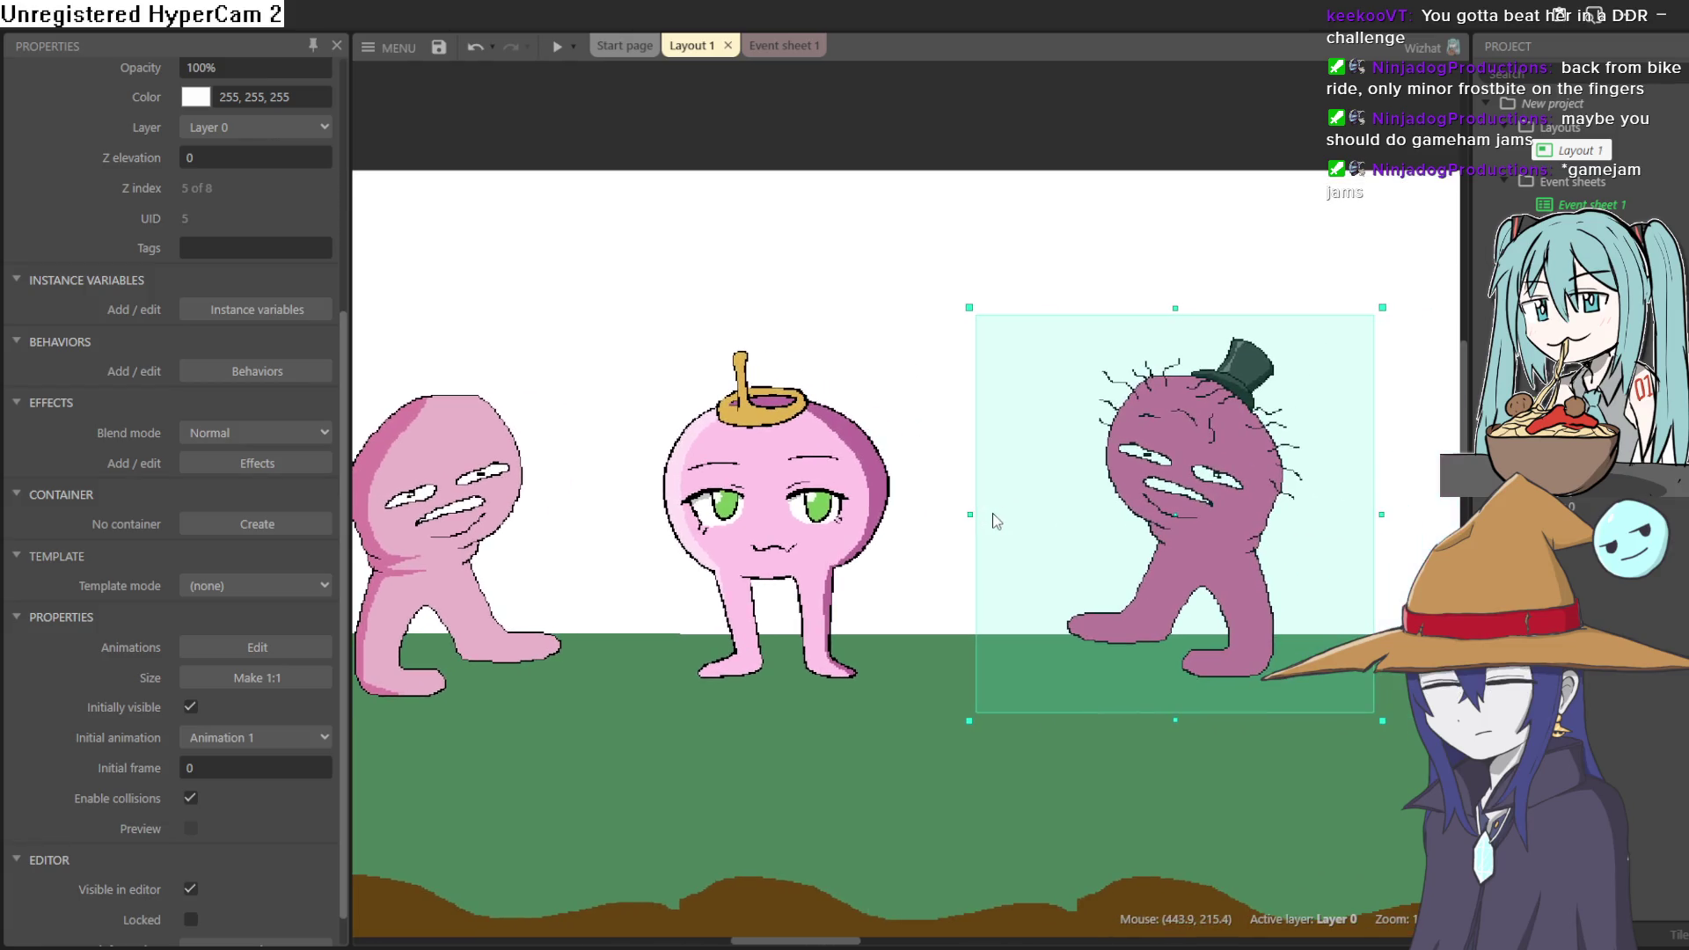
scroll(998, 528, up, 1)
ctrl+scroll(928, 466, down, 1)
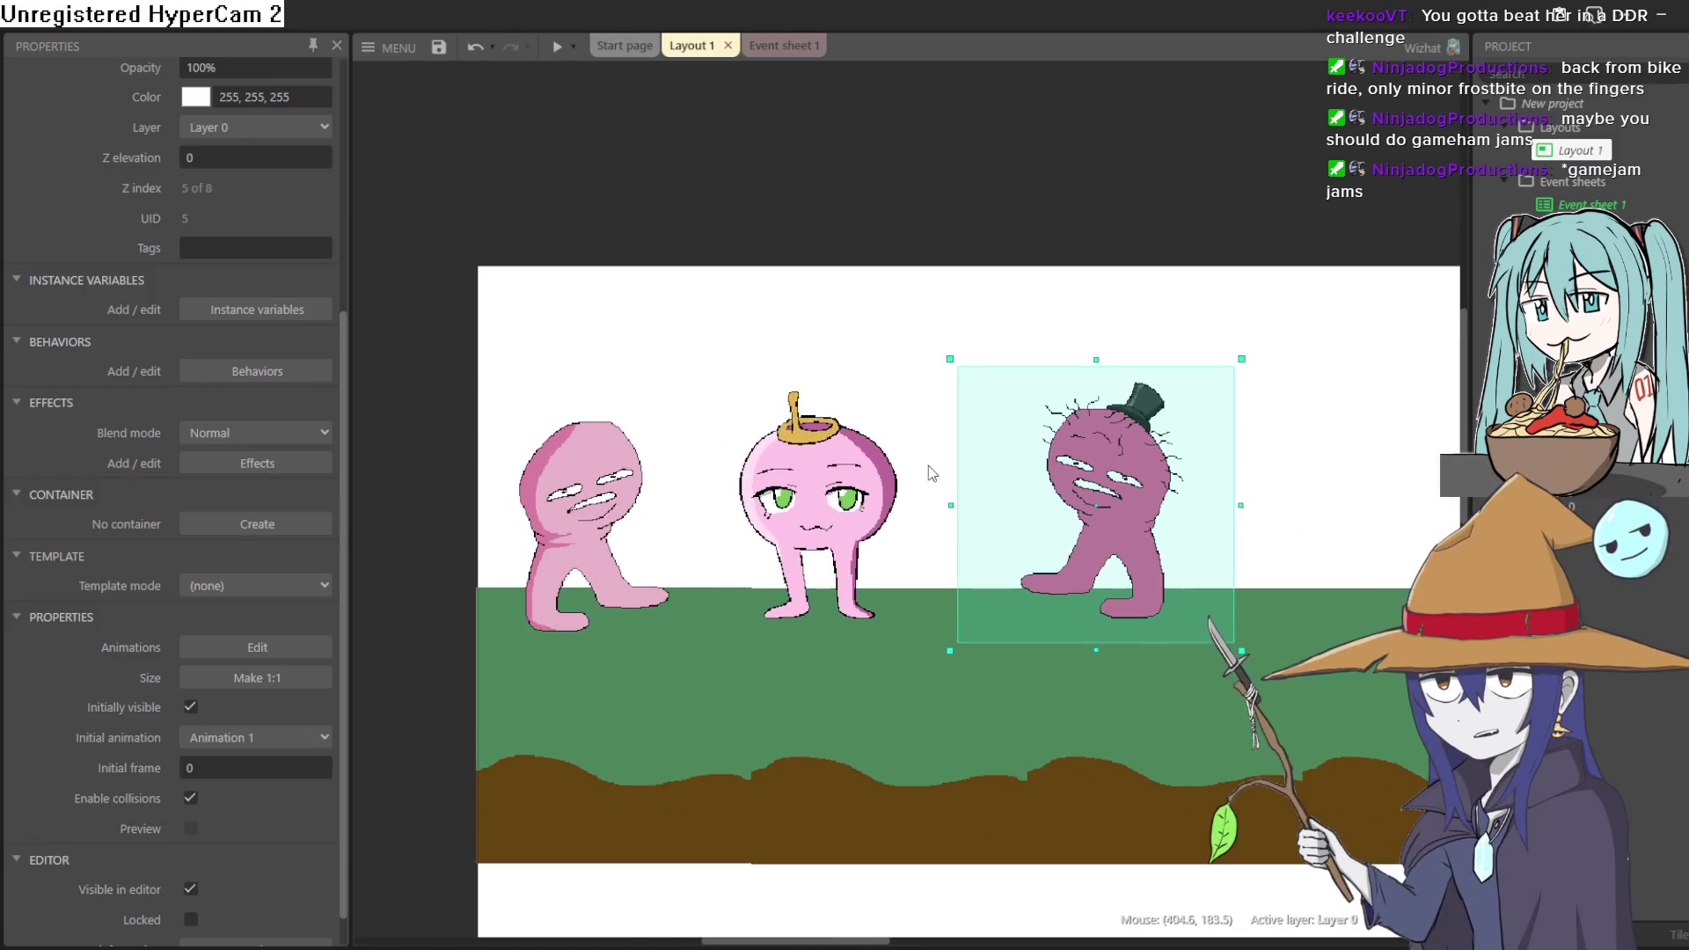
scroll(915, 352, up, 1)
click(557, 47)
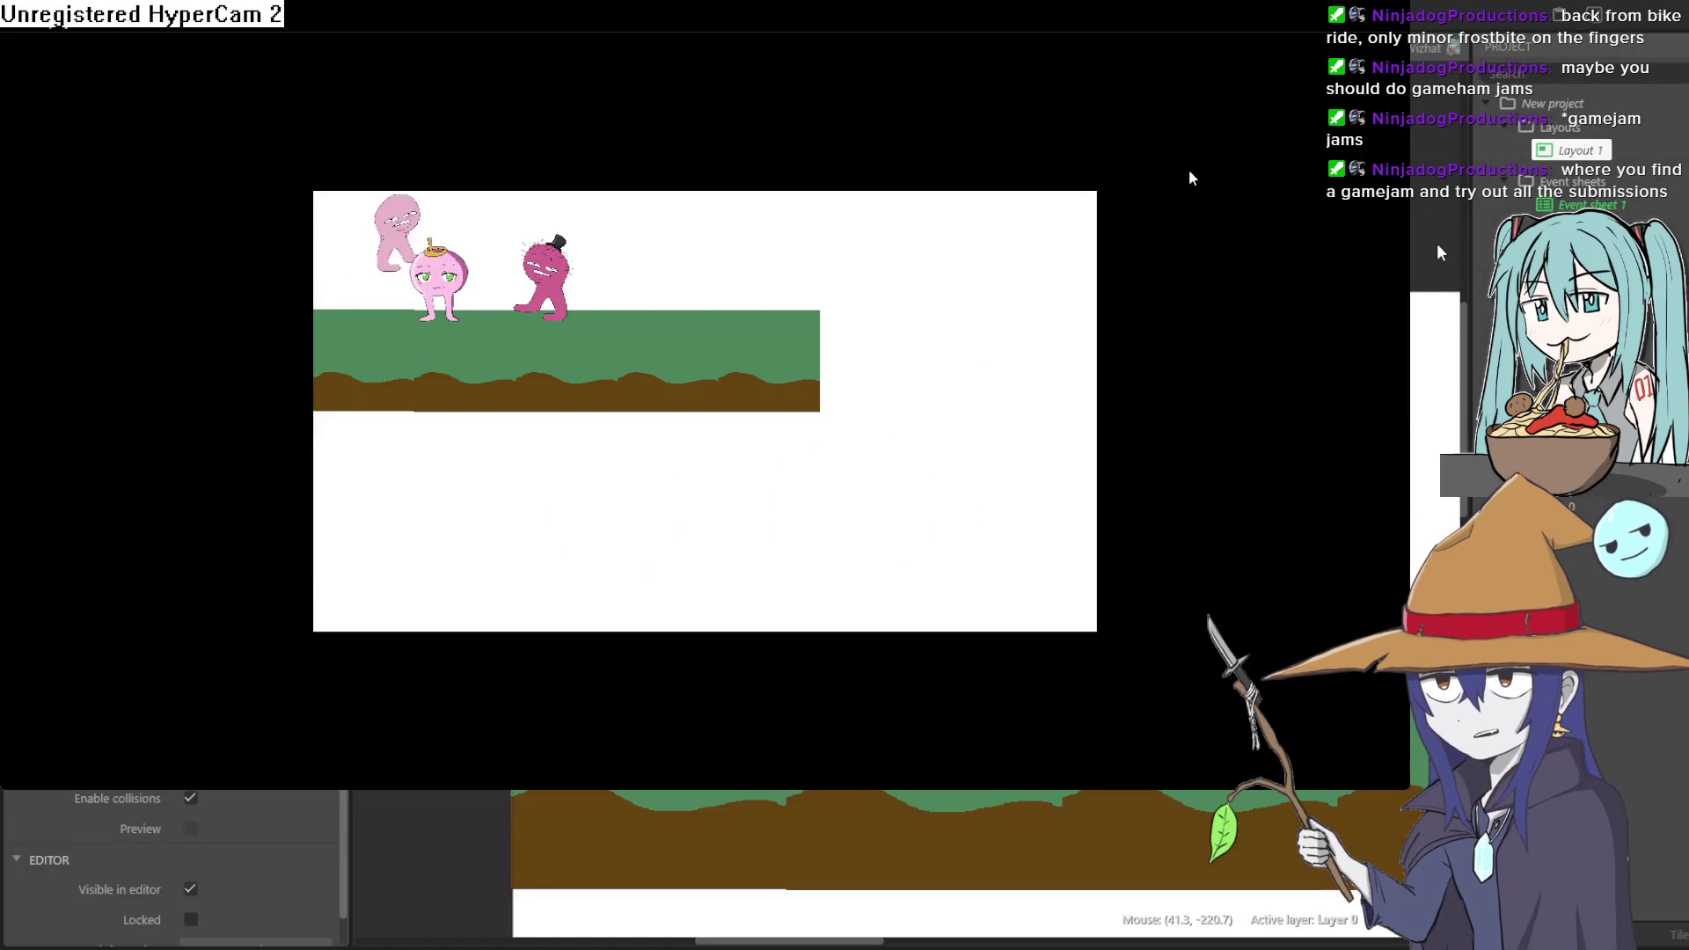
click(1677, 18)
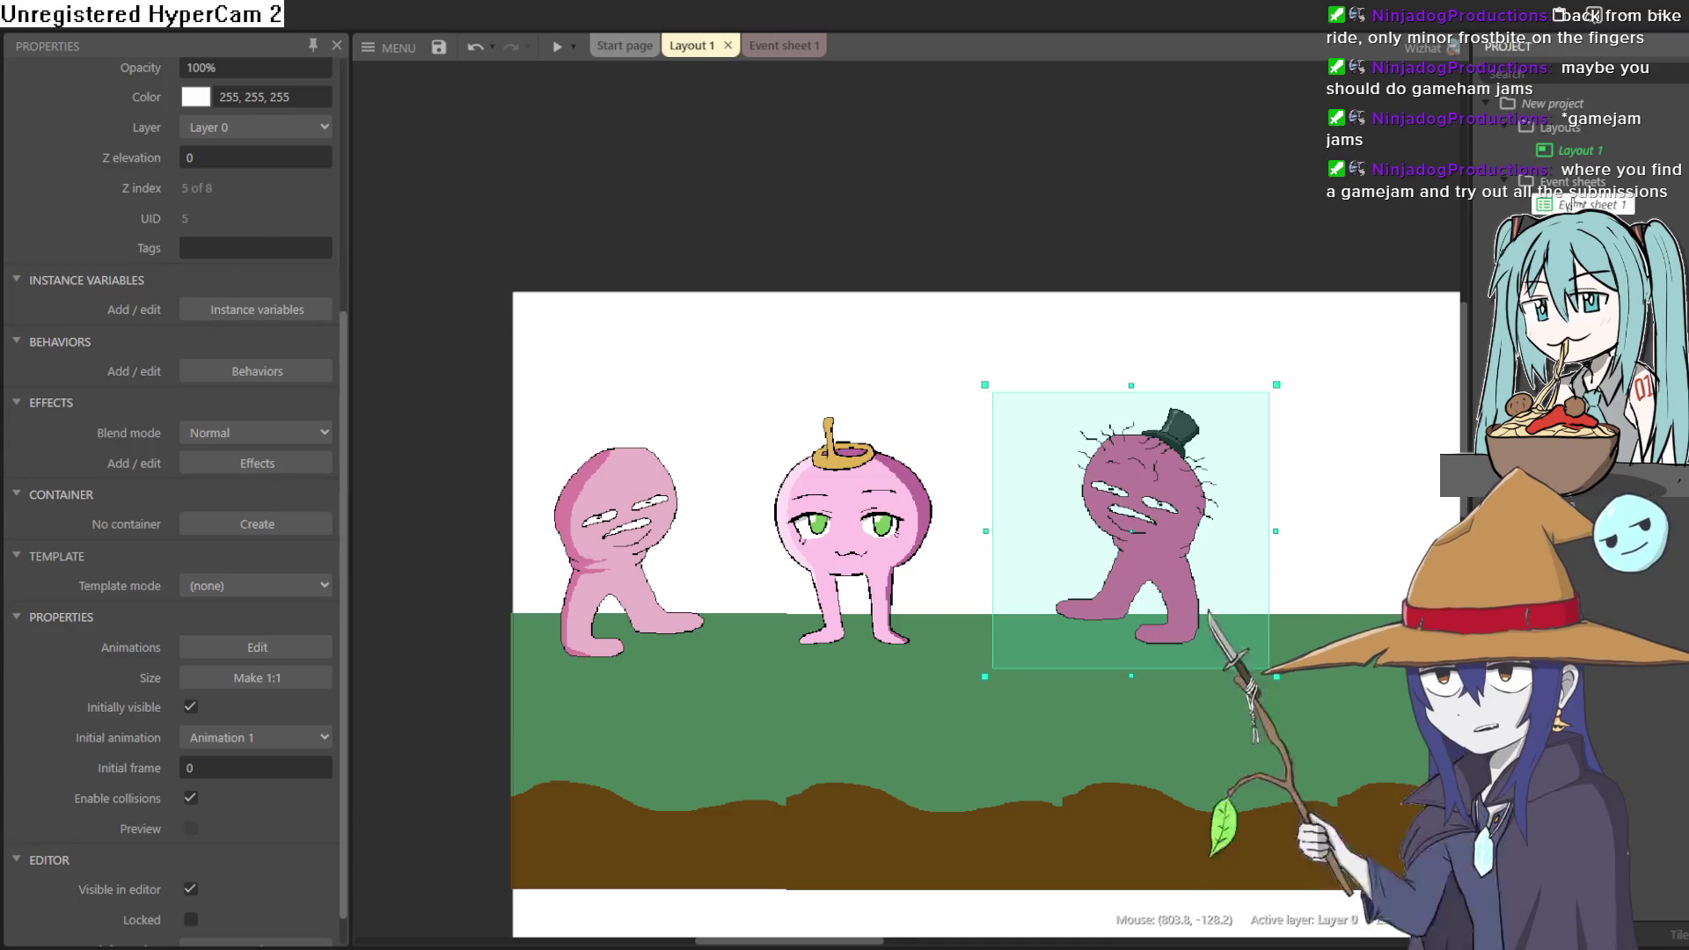
scroll(616, 308, down, 1)
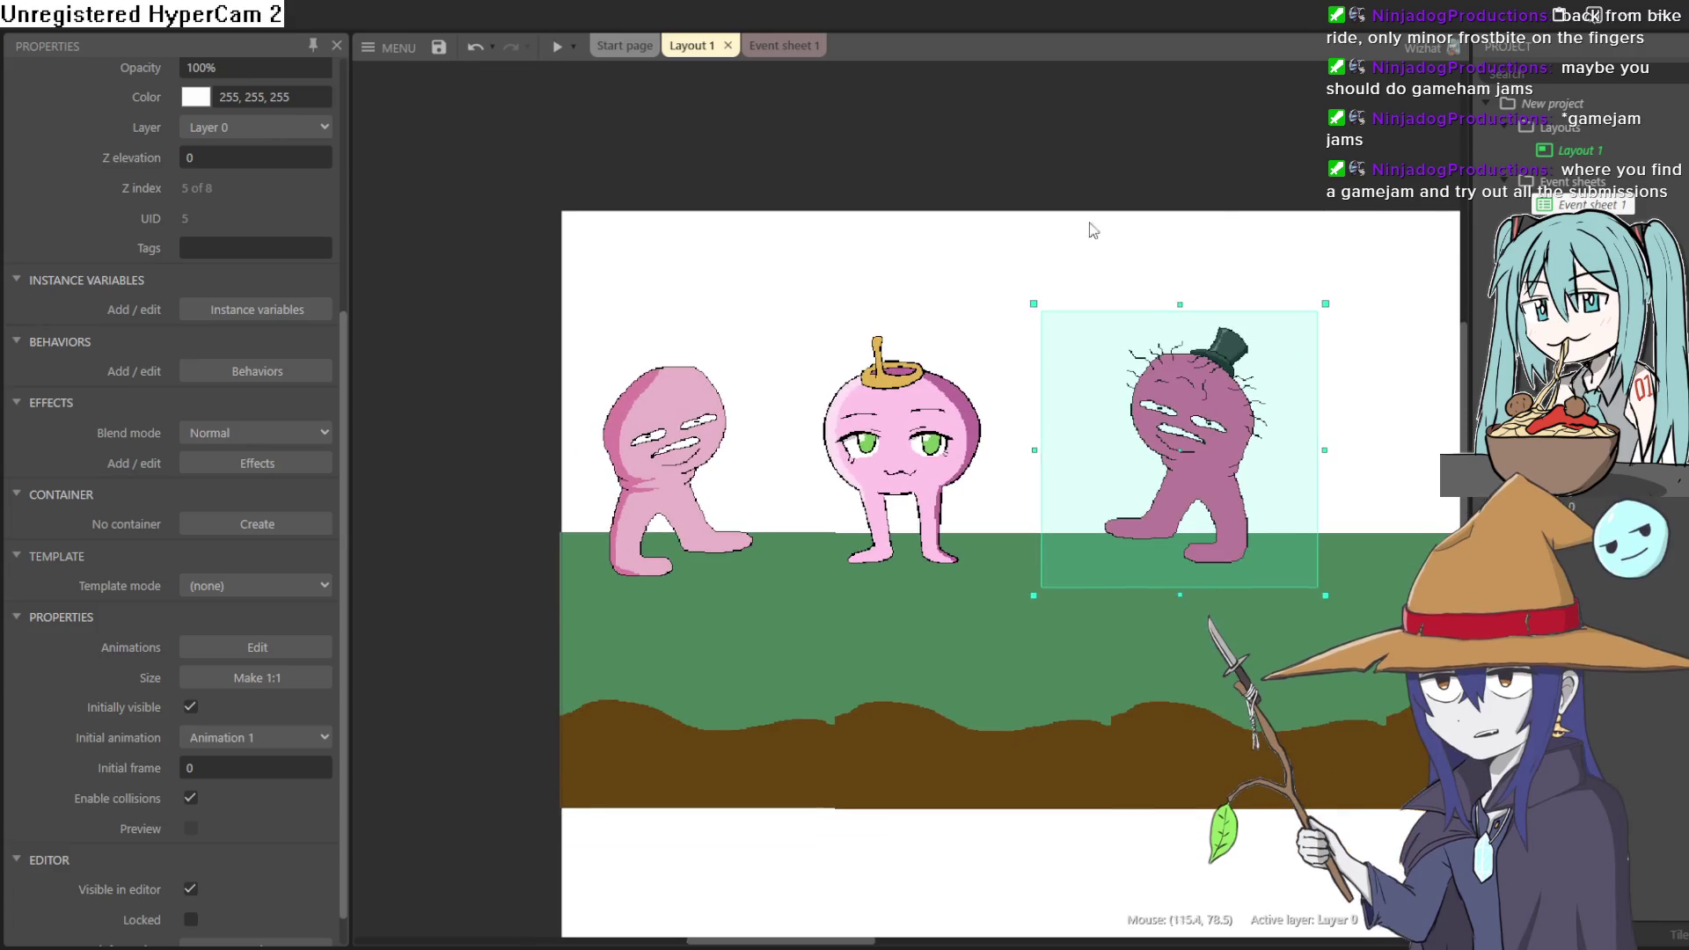
- Show Layout 1's properties and expand its editor Margins into width and height
click(1575, 150)
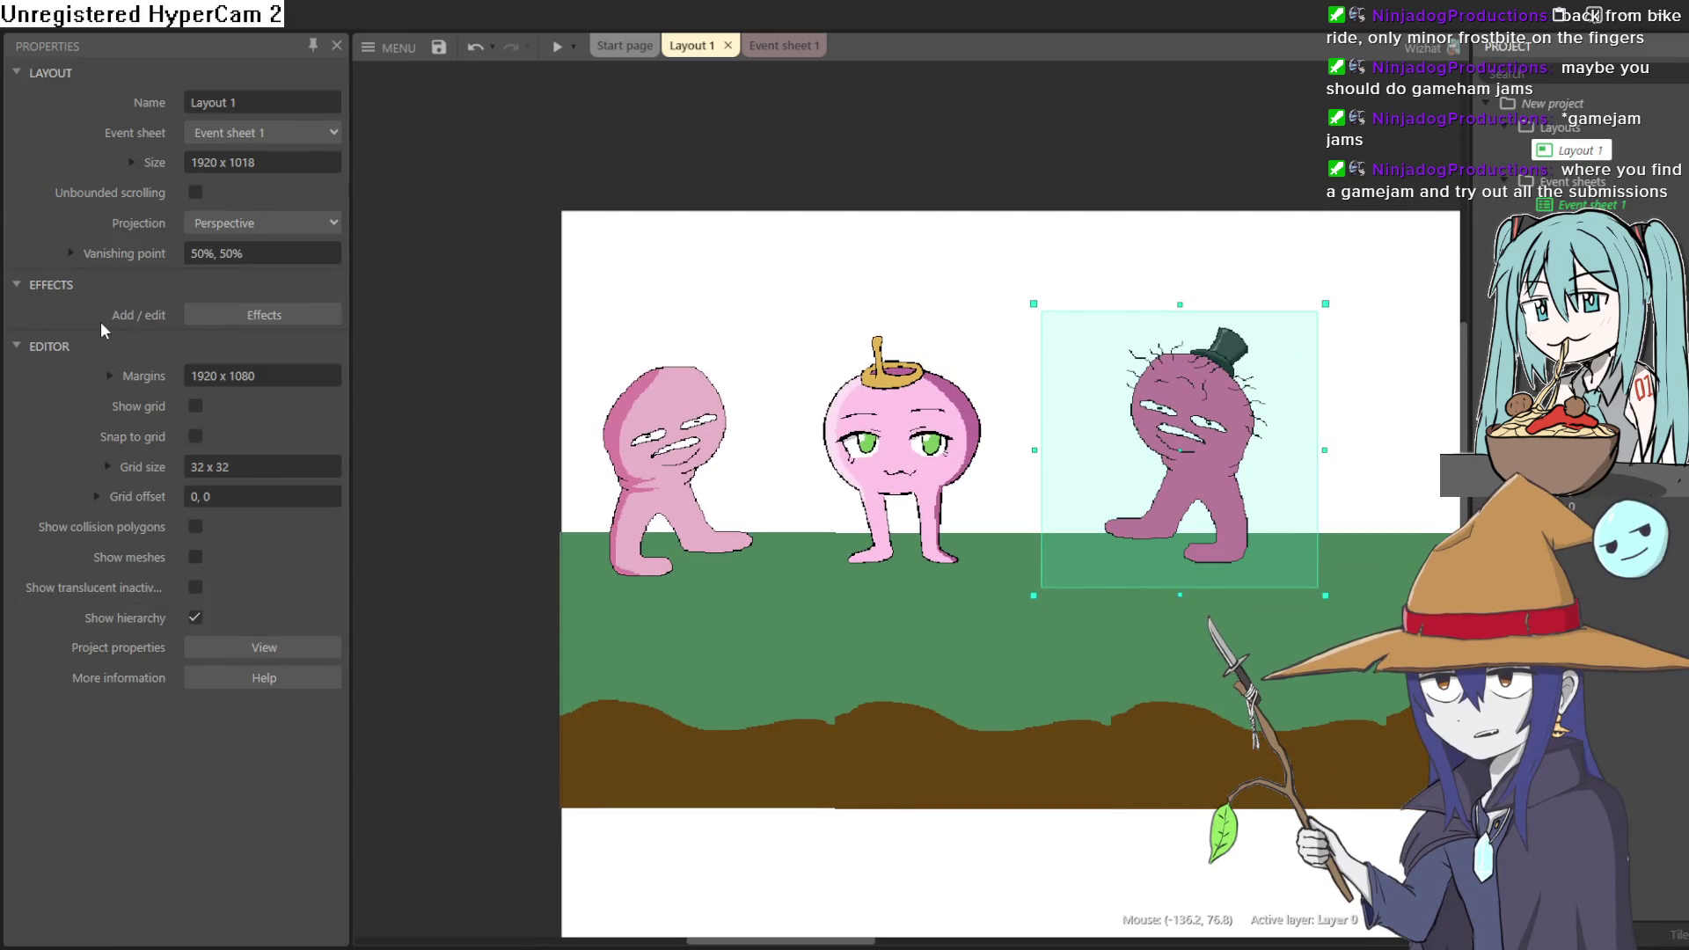
click(280, 370)
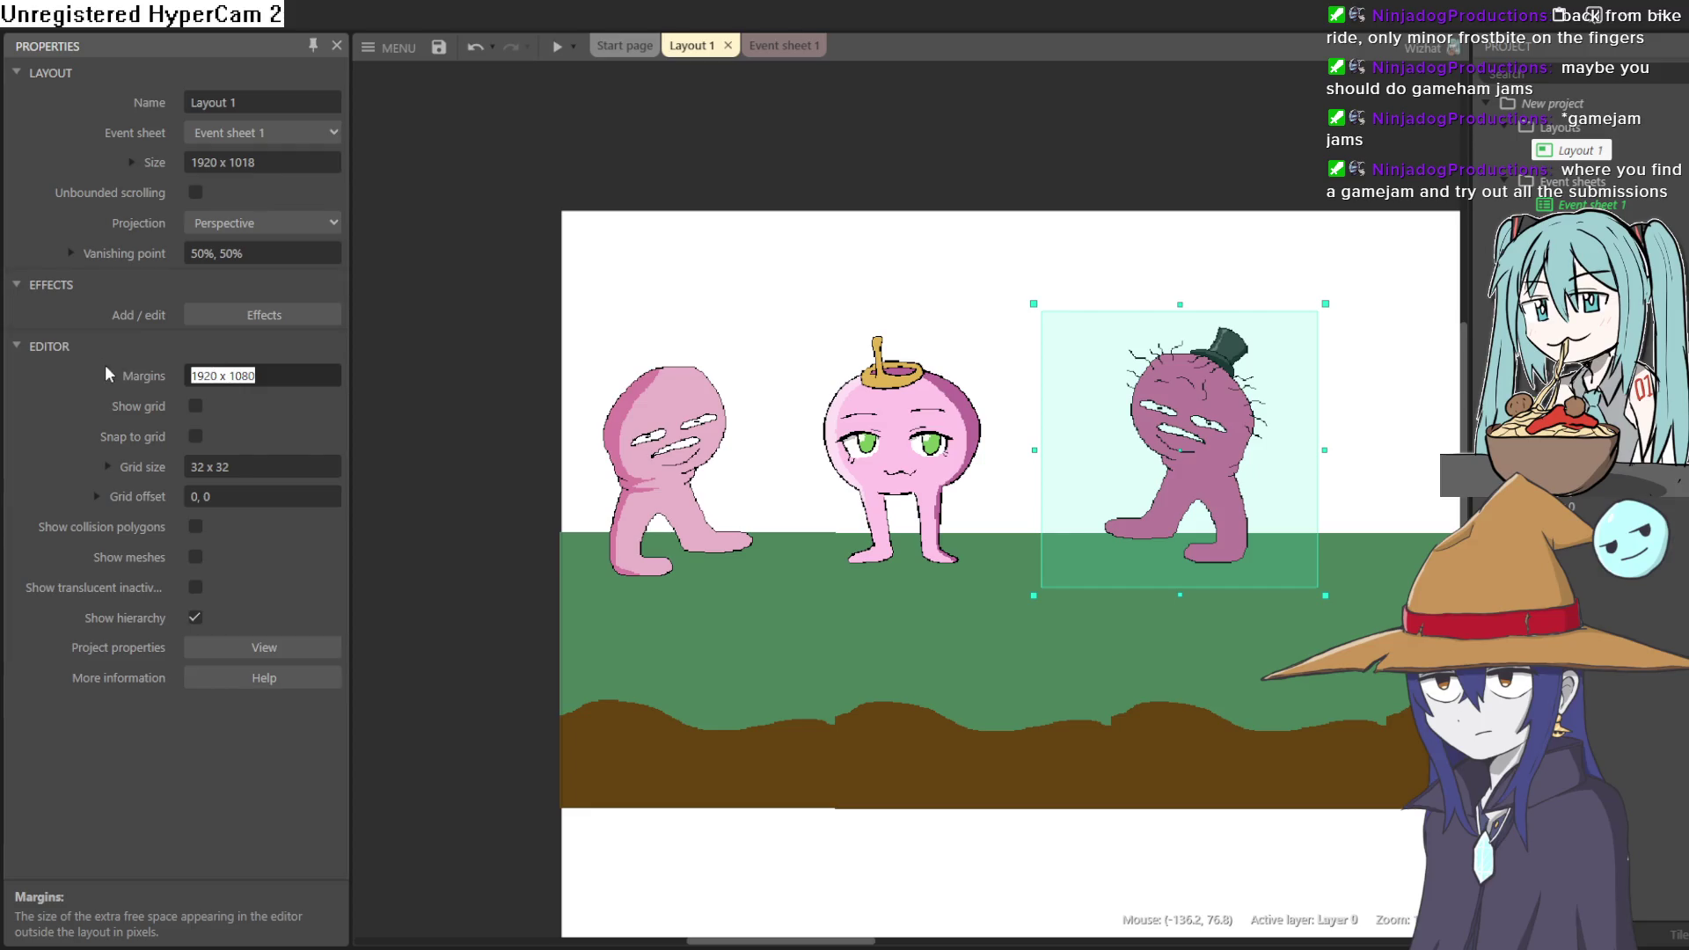
click(112, 377)
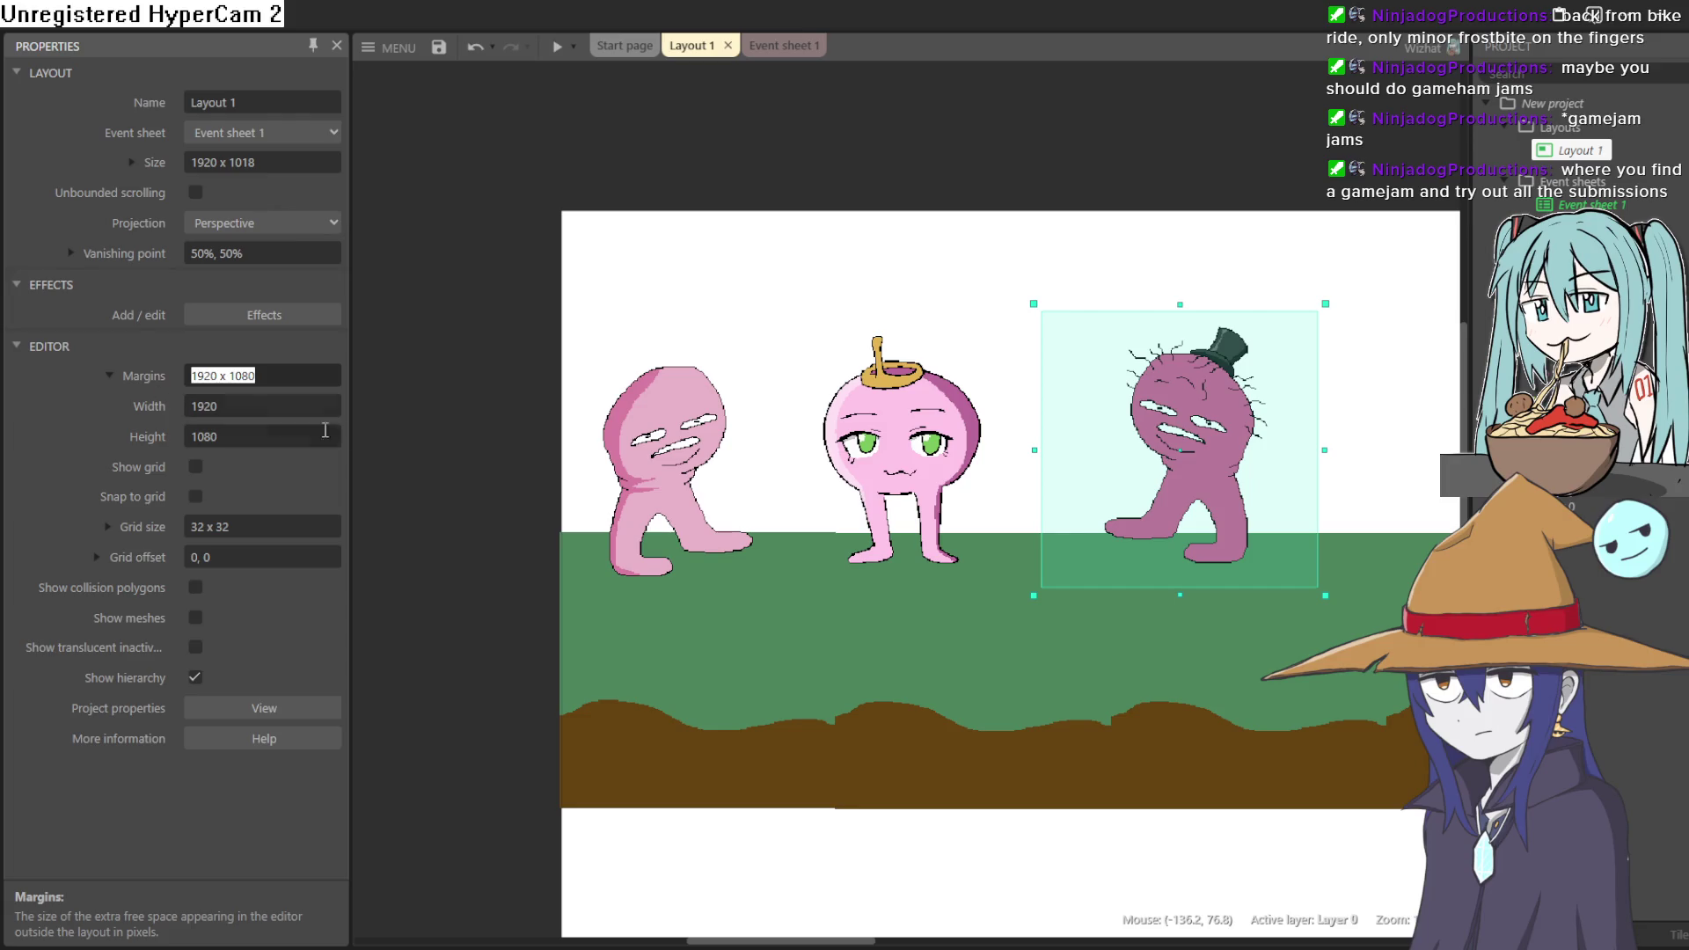
- Select the pale pink character on the left, then switch to Clip Studio Paint
mouse_move(472, 264)
mouse_down()
mouse_move(351, 331)
mouse_move(30, 256)
mouse_move(598, 436)
mouse_up()
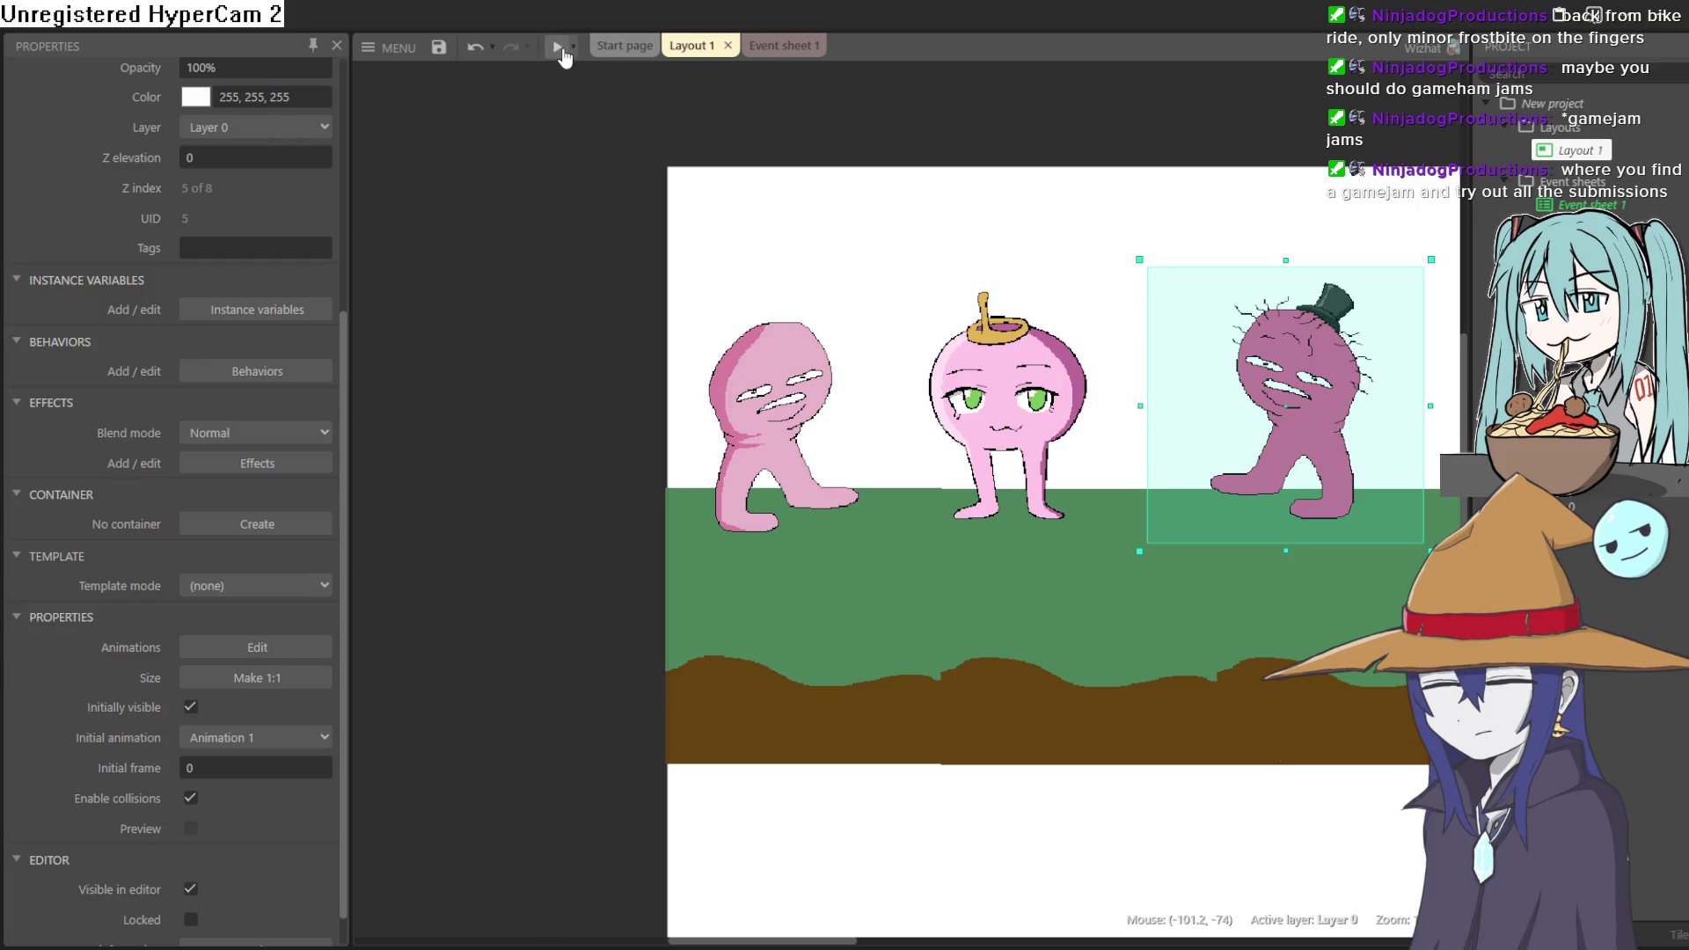
scroll(765, 271, up, 3)
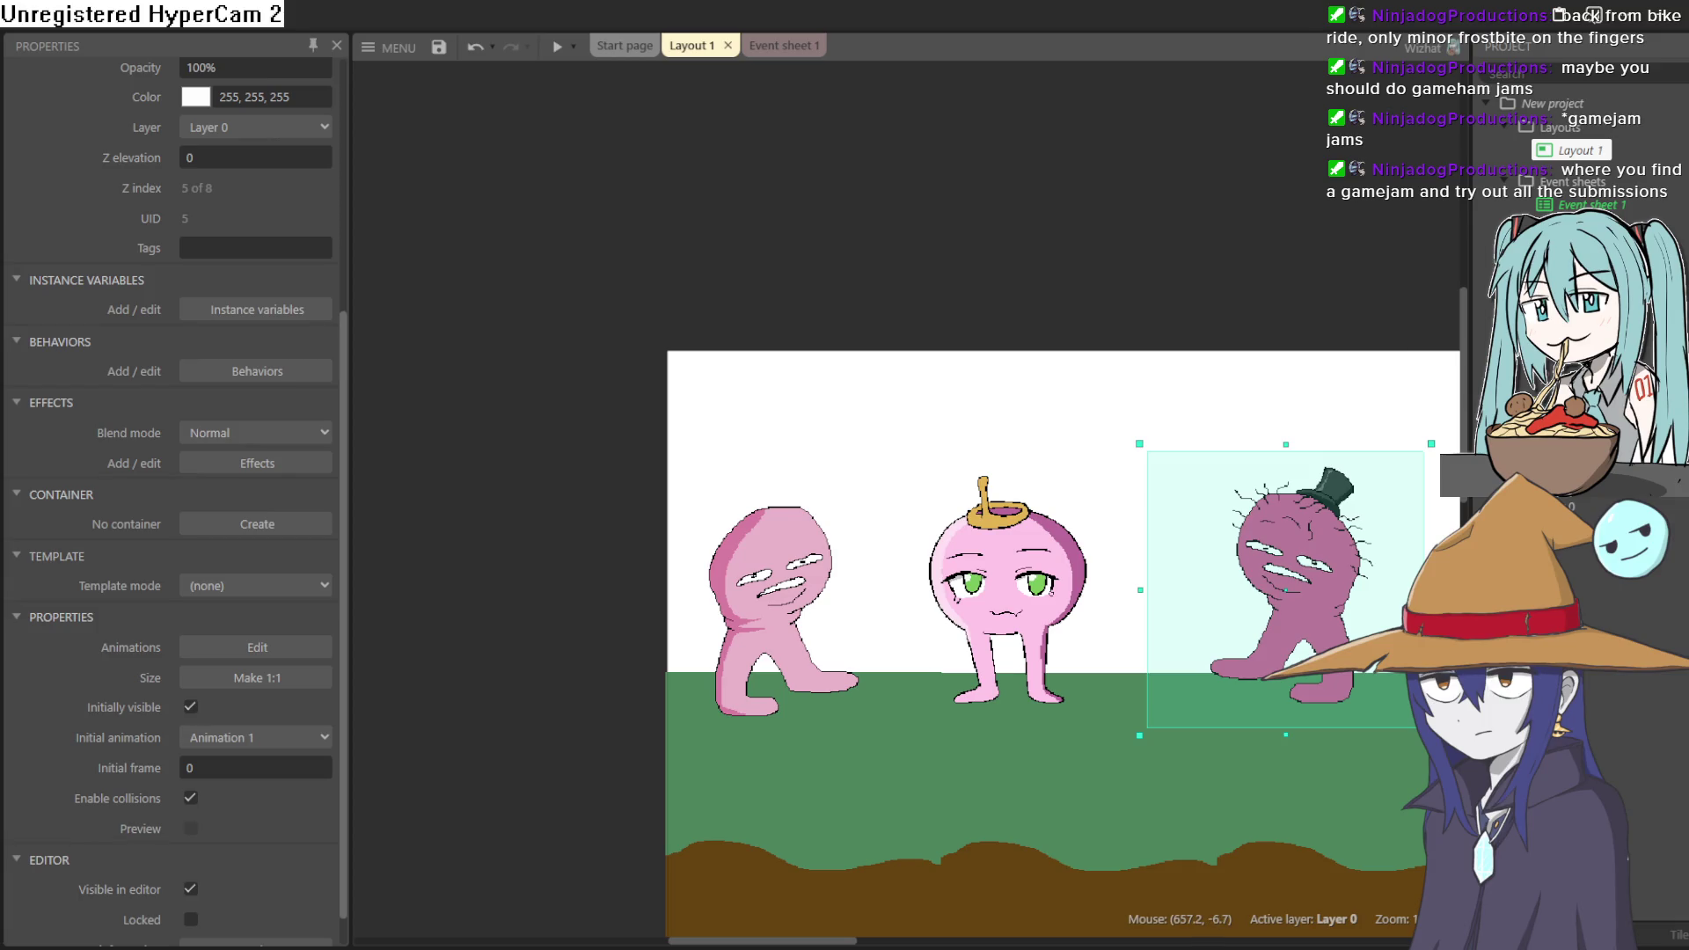
drag(819, 552, 819, 541)
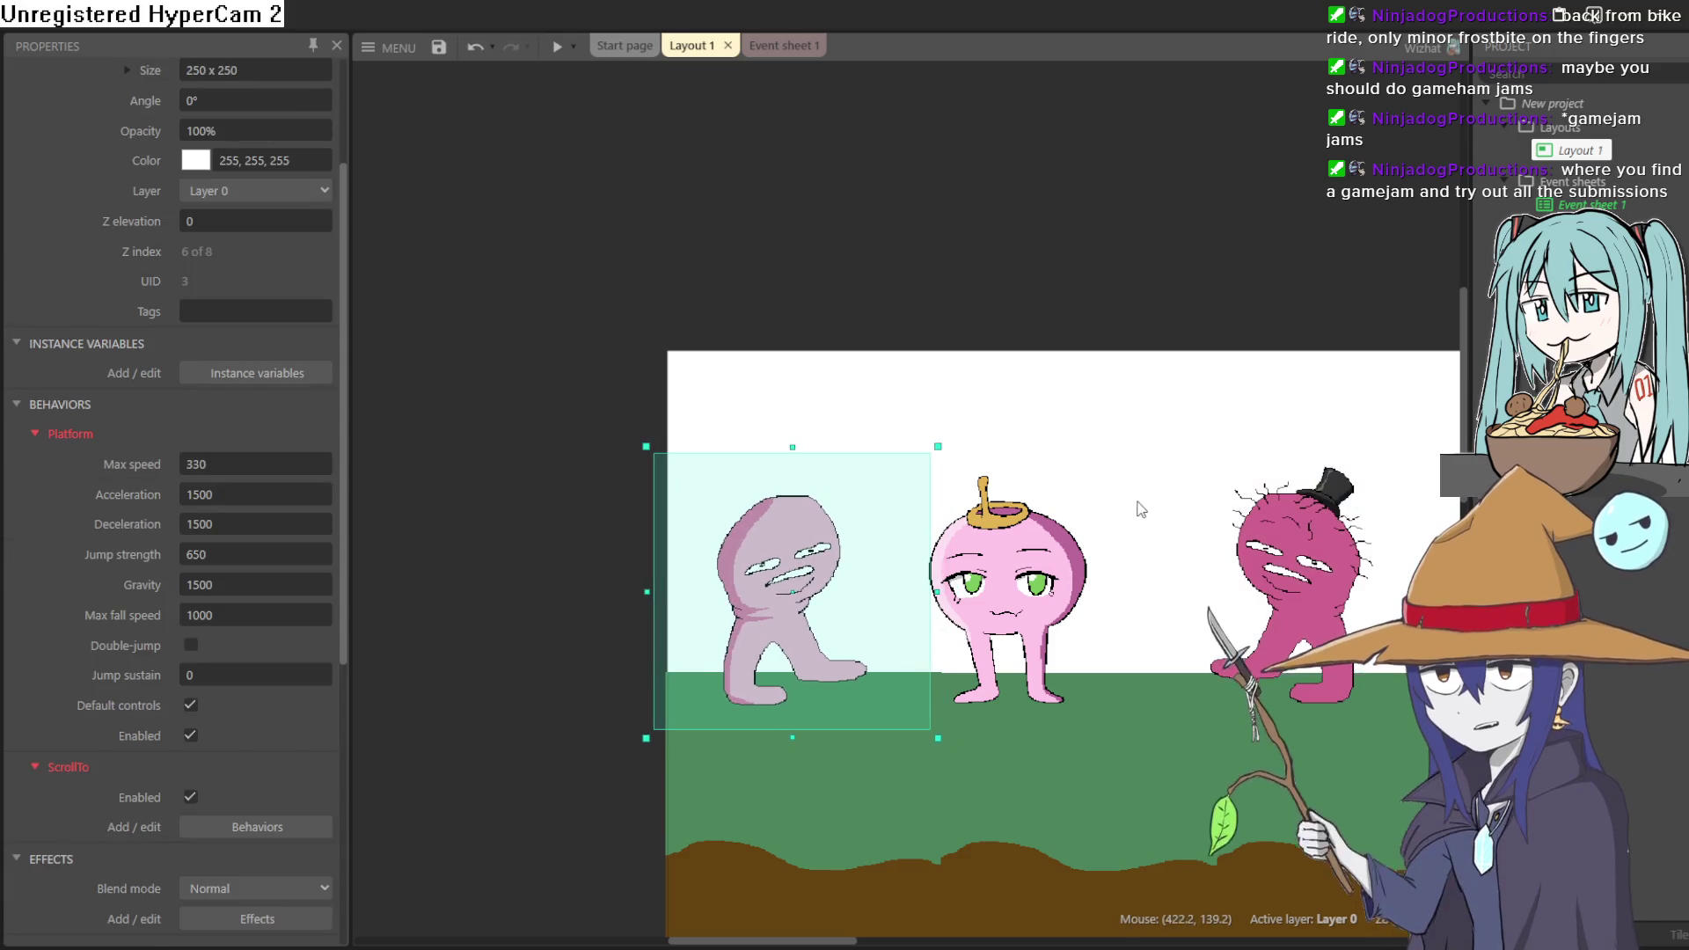
scroll(1140, 510, down, 5)
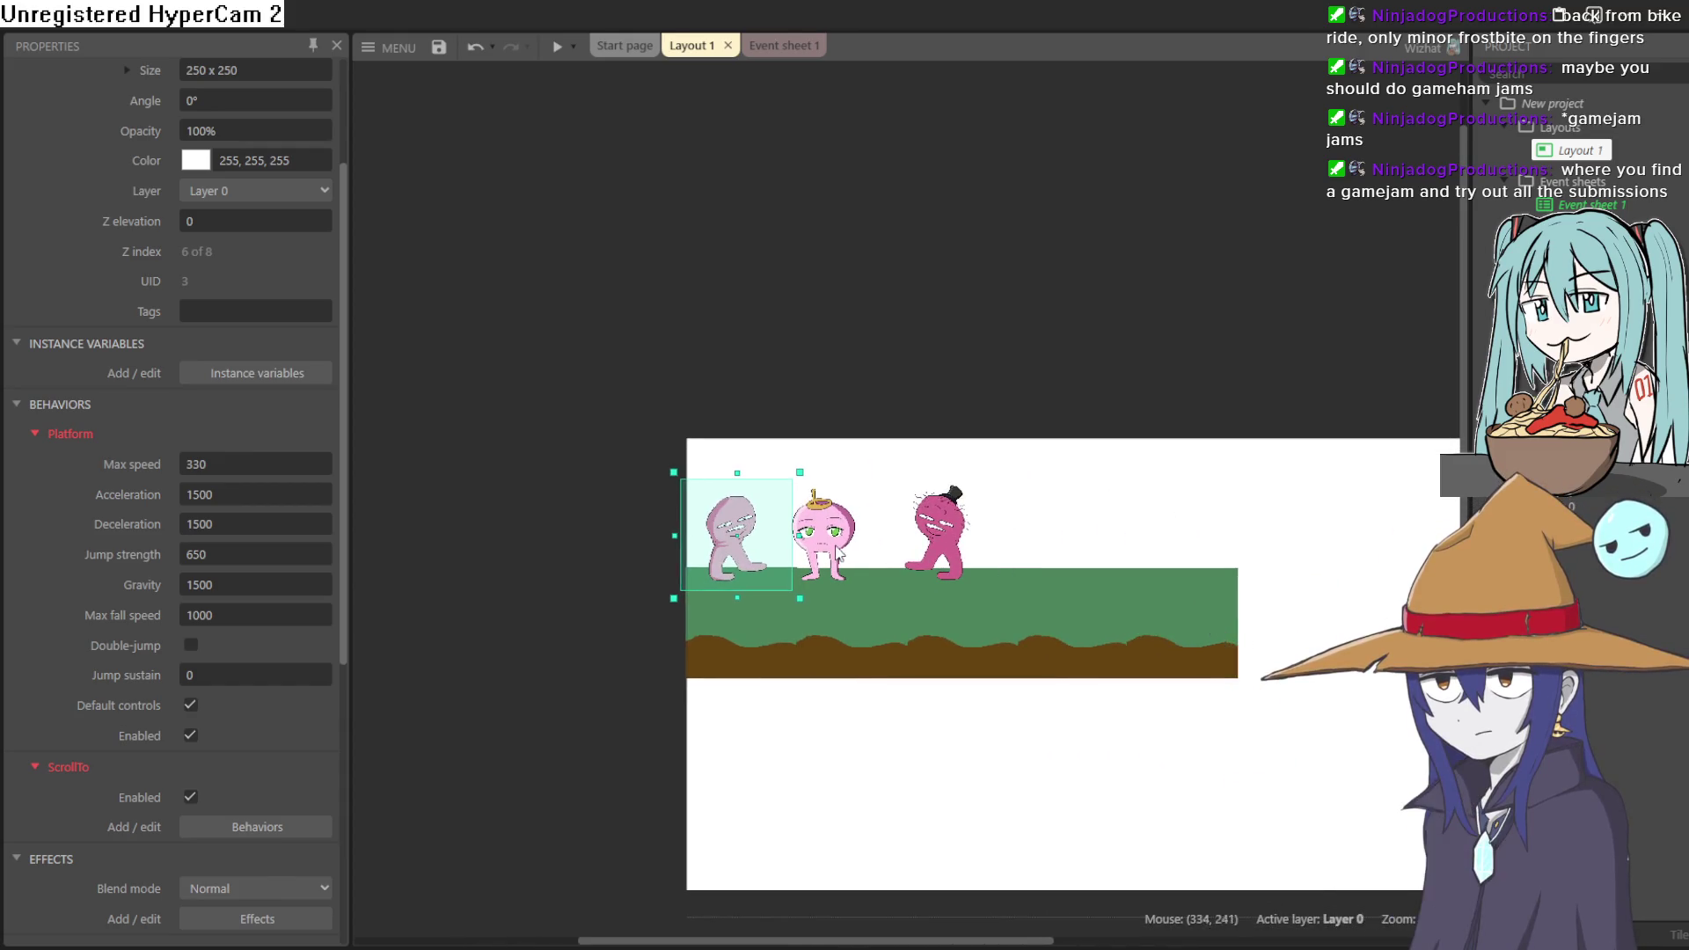
scroll(838, 551, up, 2)
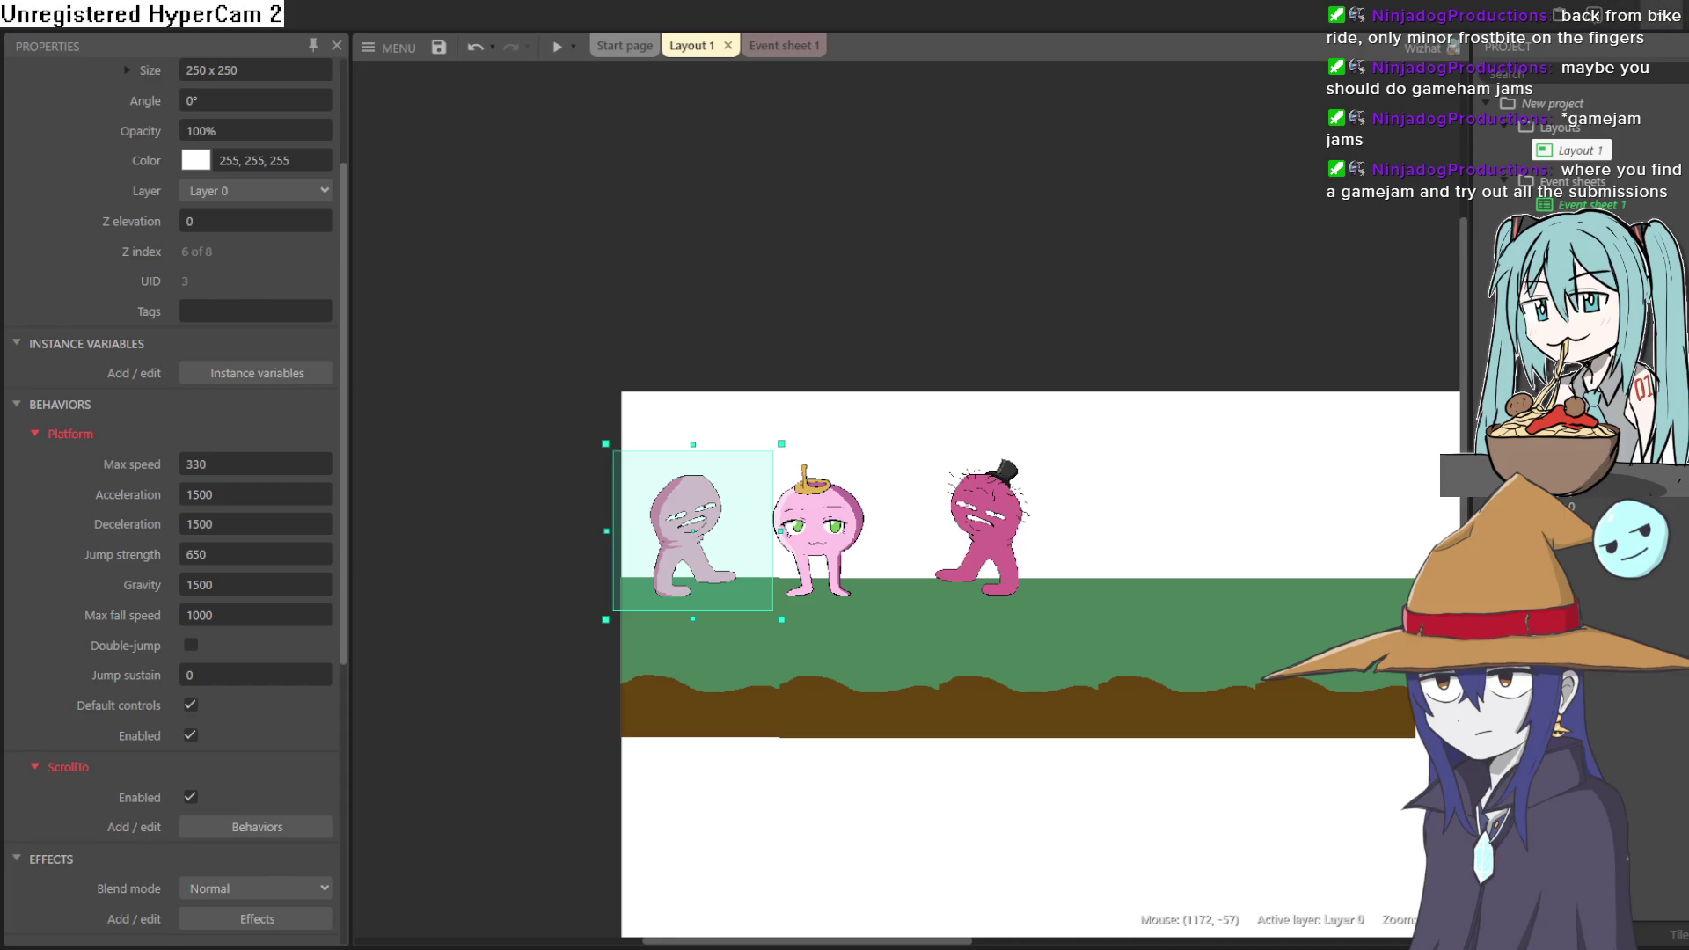
key(alt+Tab)
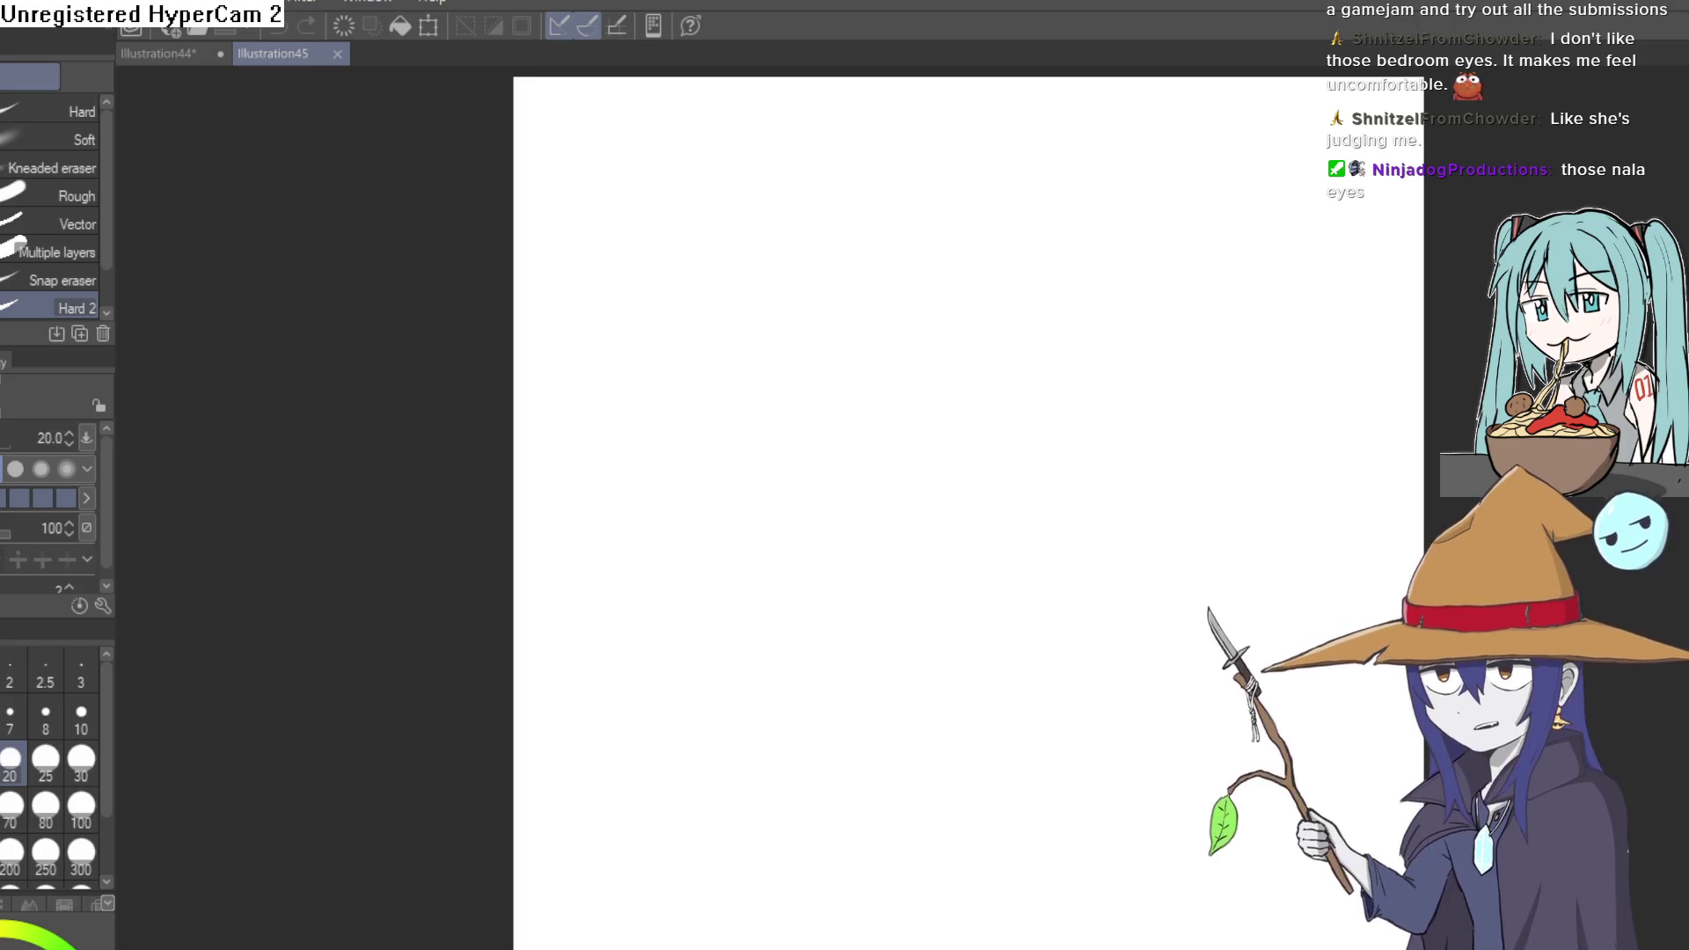
- Undo five edits, reverting character moves and layout/viewport size changes, then run a preview
key(alt+Tab)
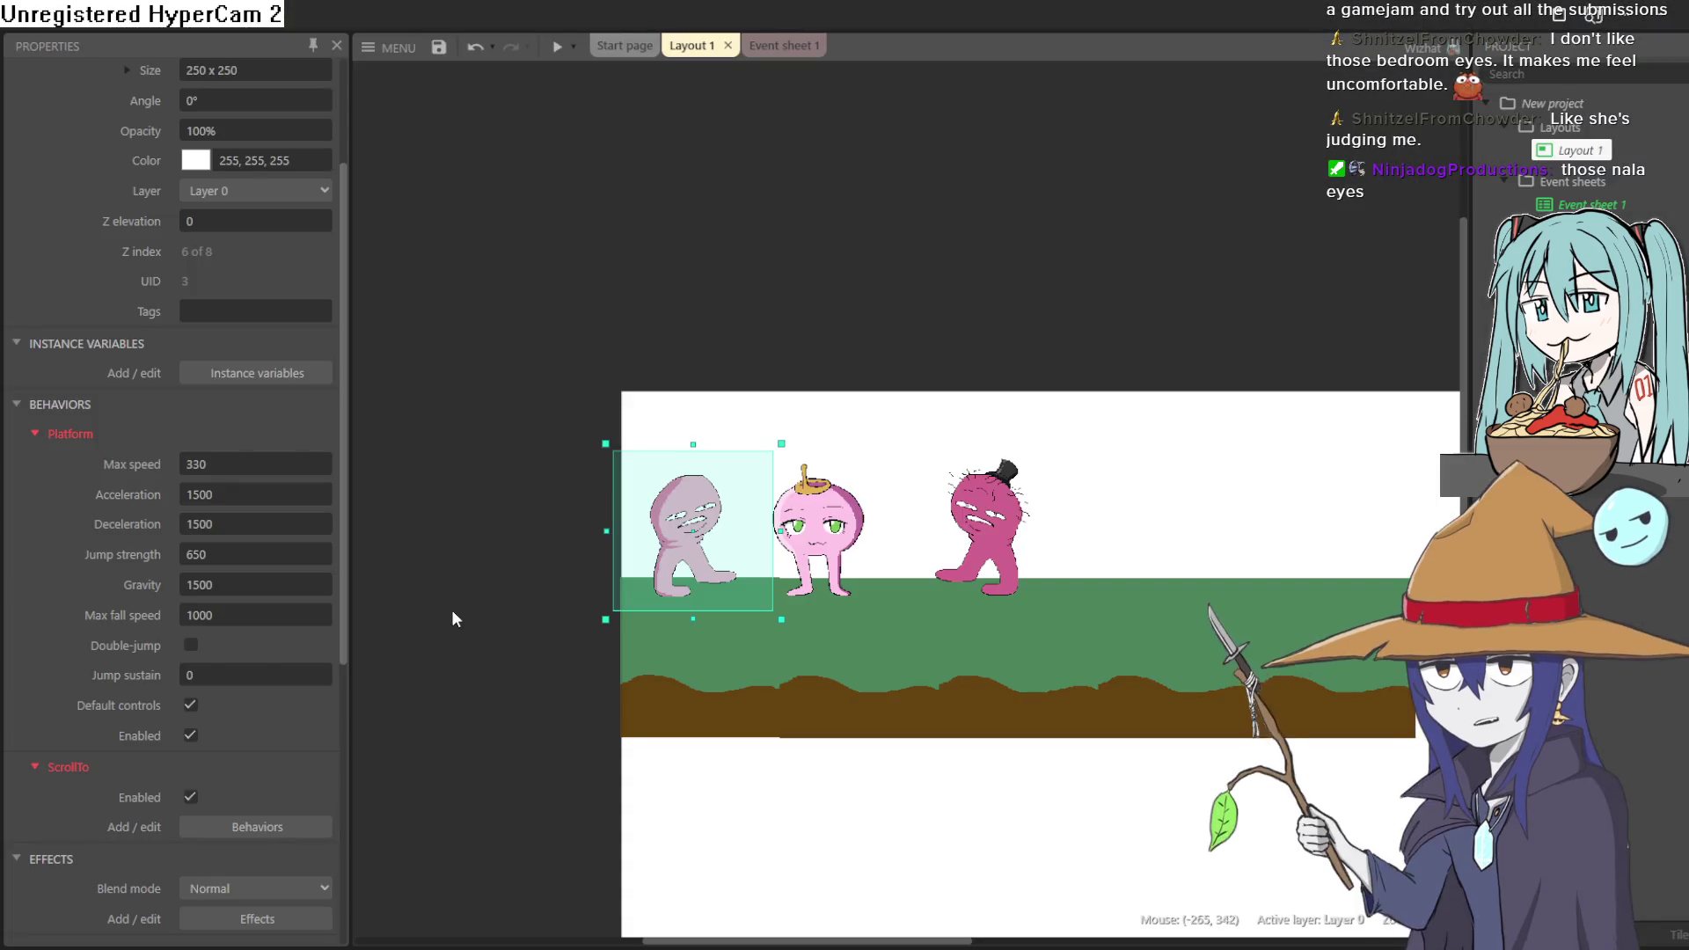
key(ctrl+z)
key(ctrl+z)
key(ctrl+z)
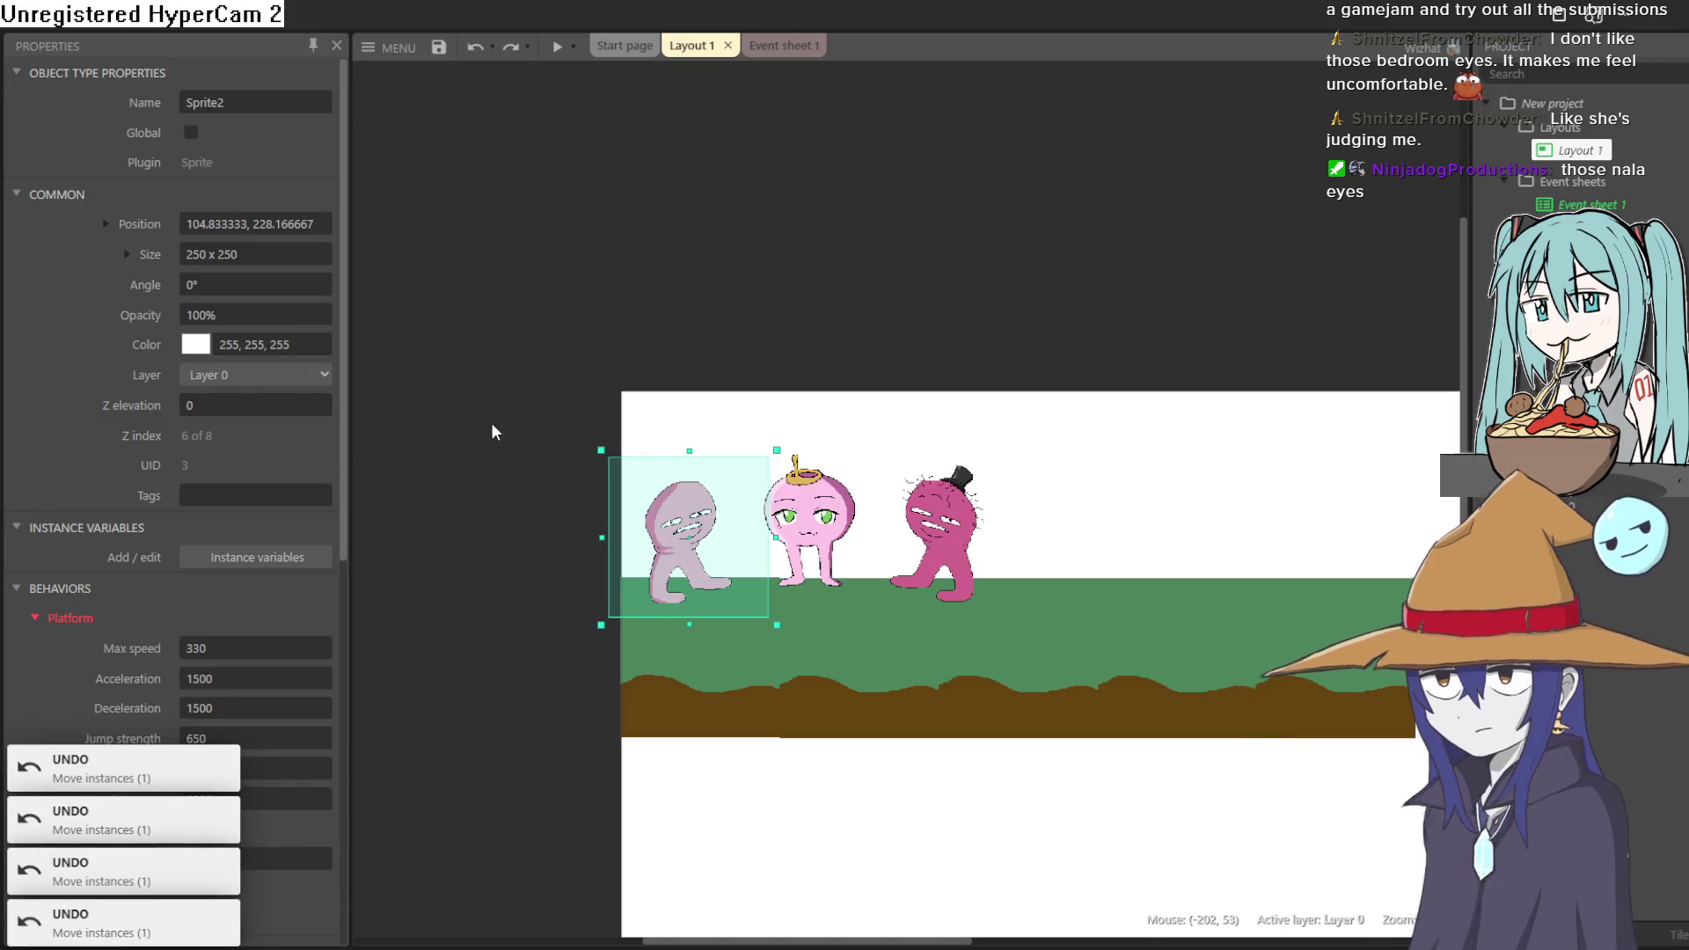
key(ctrl+z)
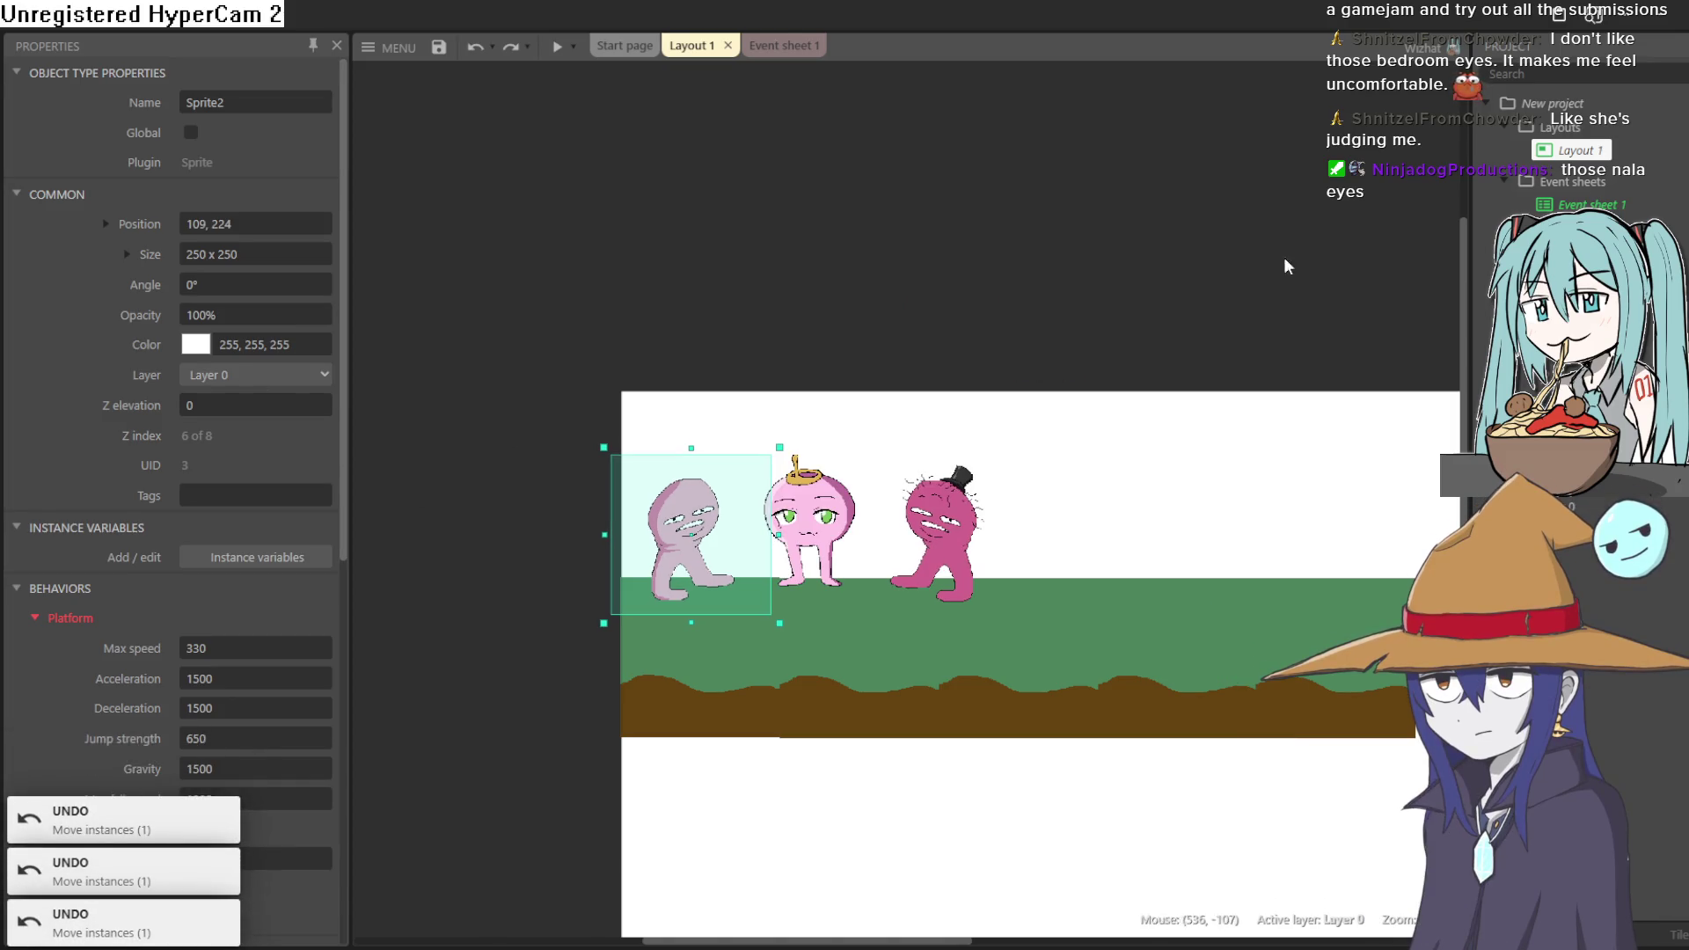
key(ctrl+z)
key(ctrl+z)
key(ctrl+z)
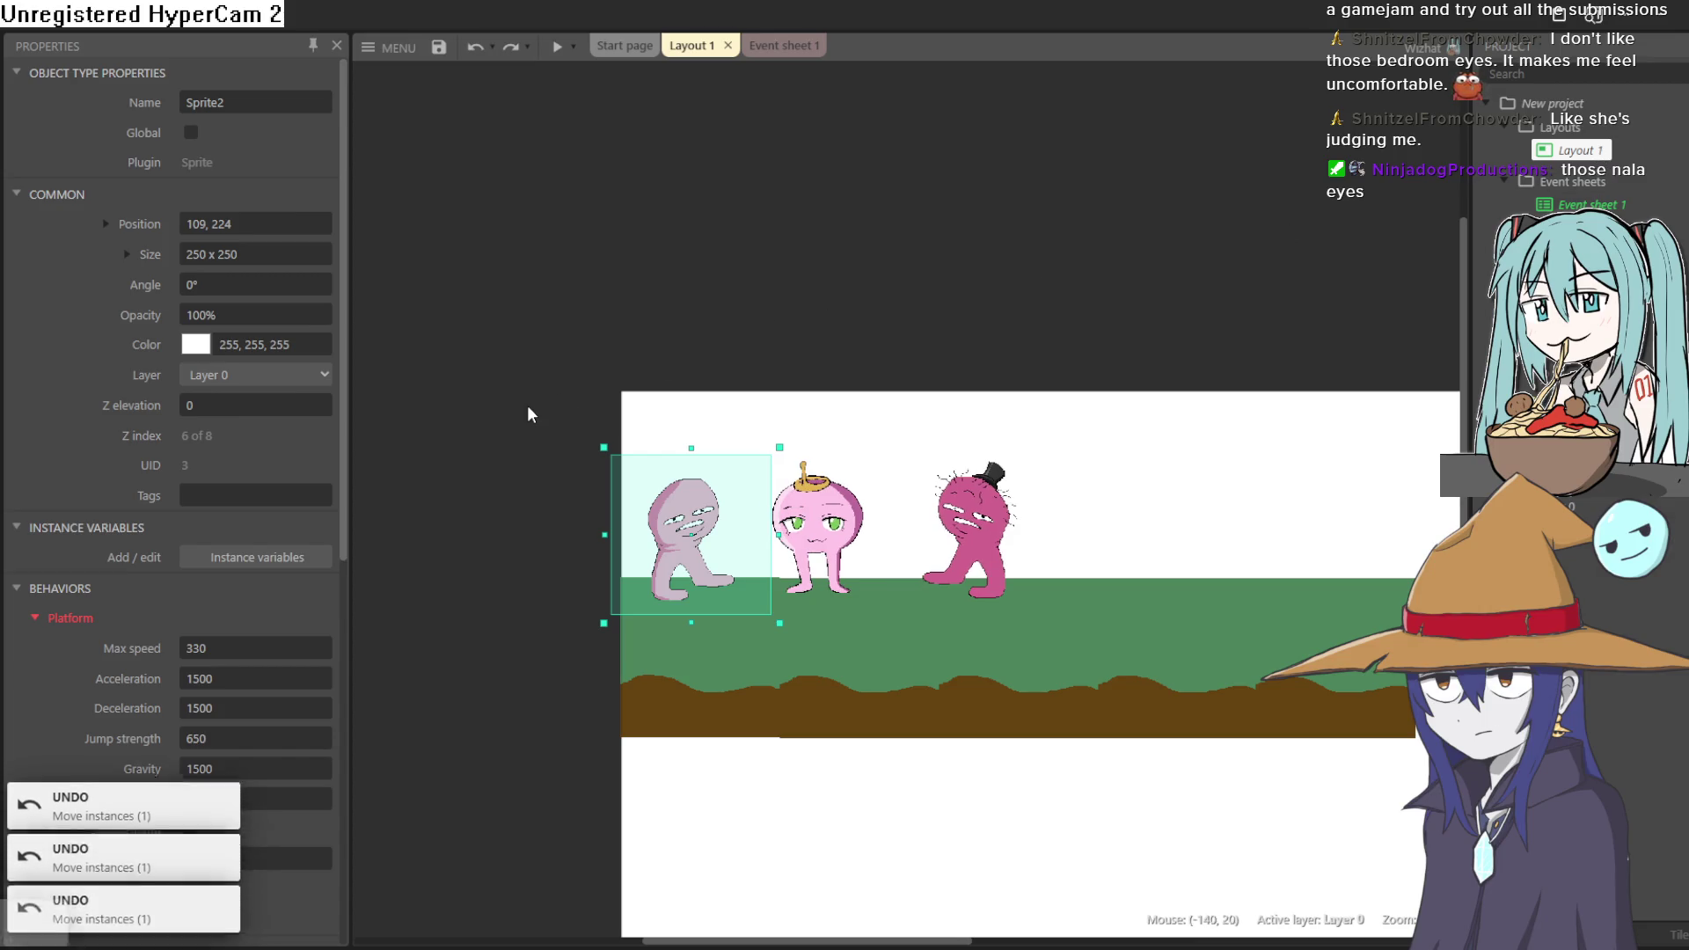
key(ctrl+z)
key(ctrl+z)
key(ctrl+z)
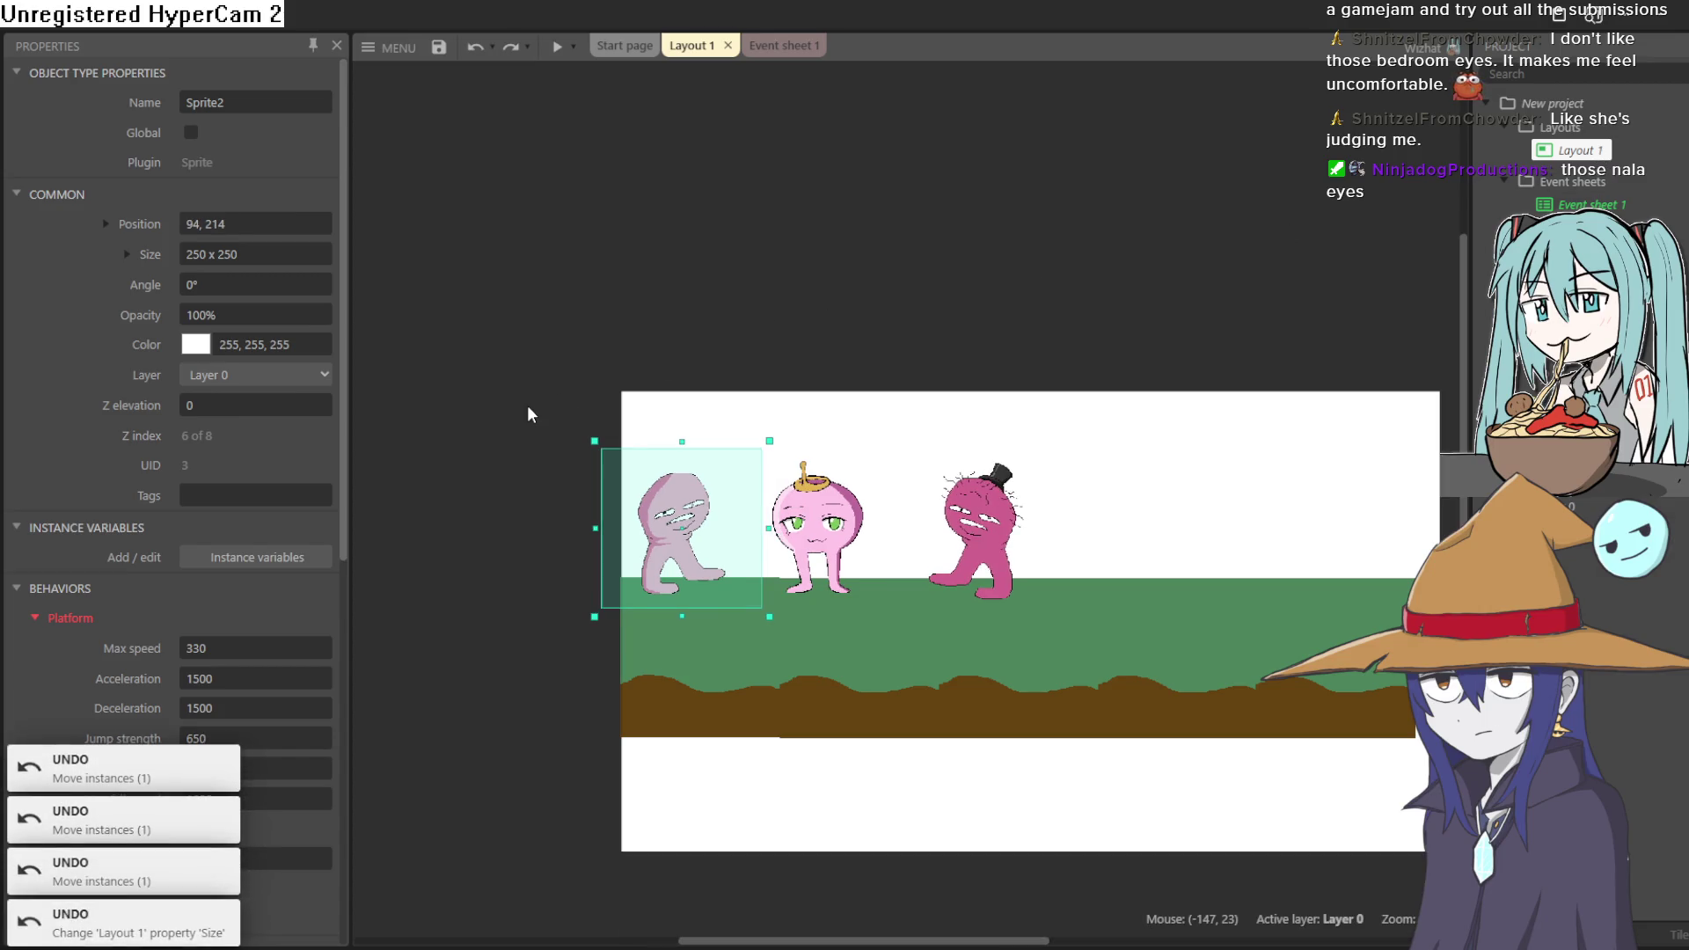
key(ctrl+z)
key(ctrl+z)
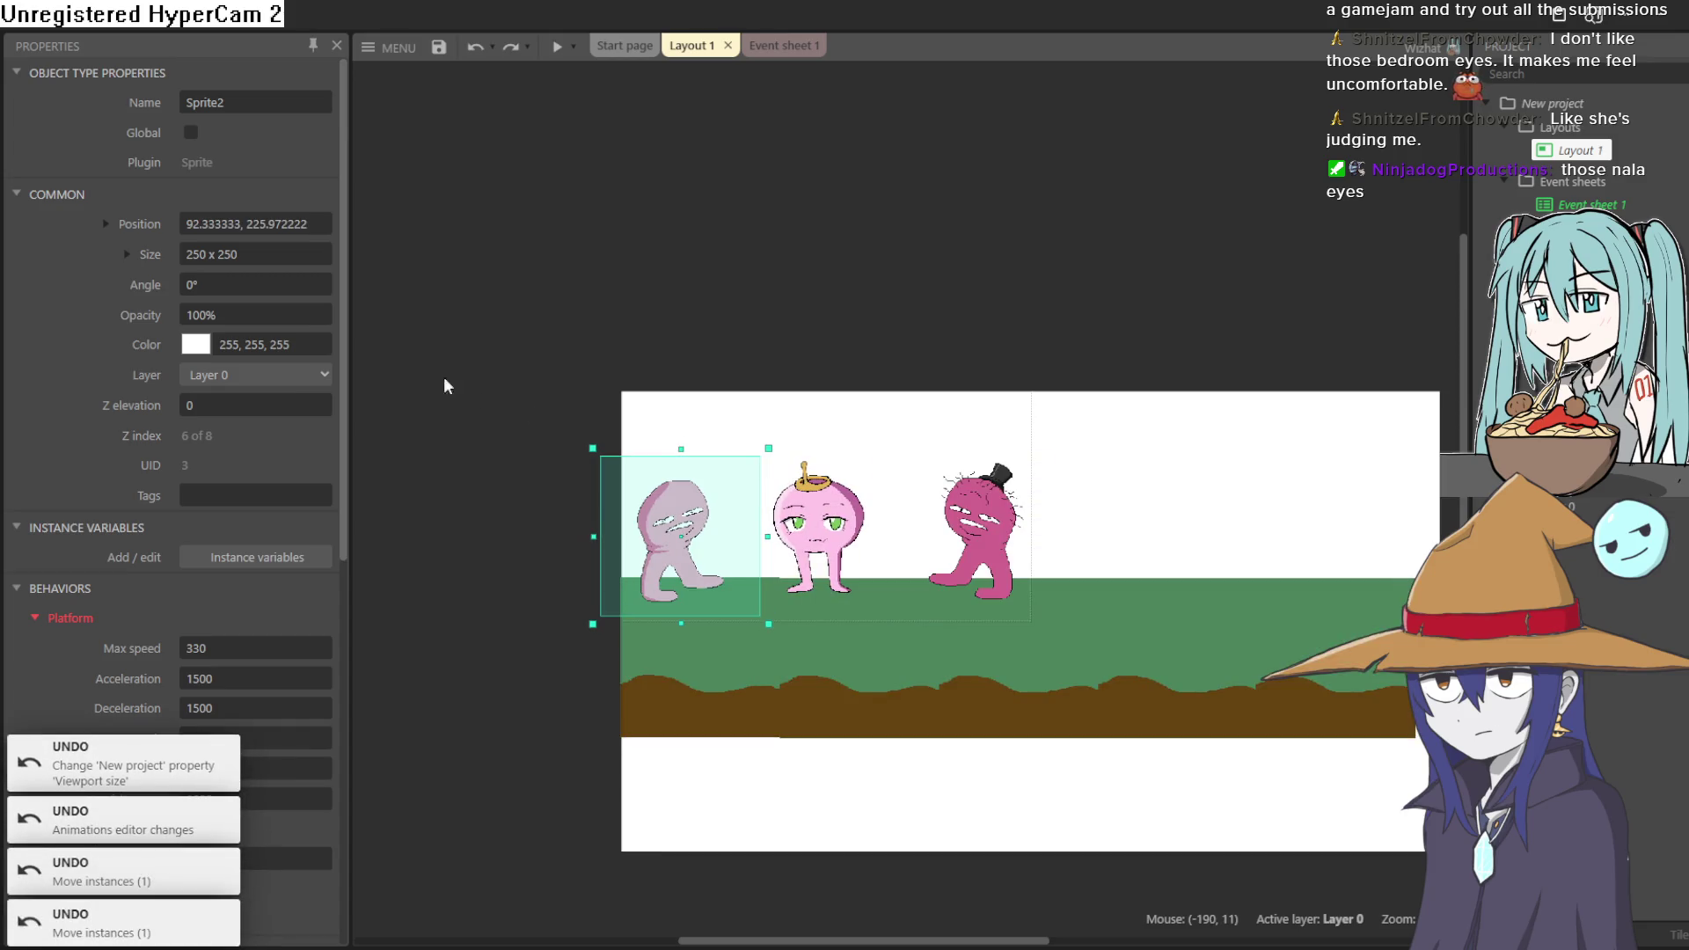
click(556, 54)
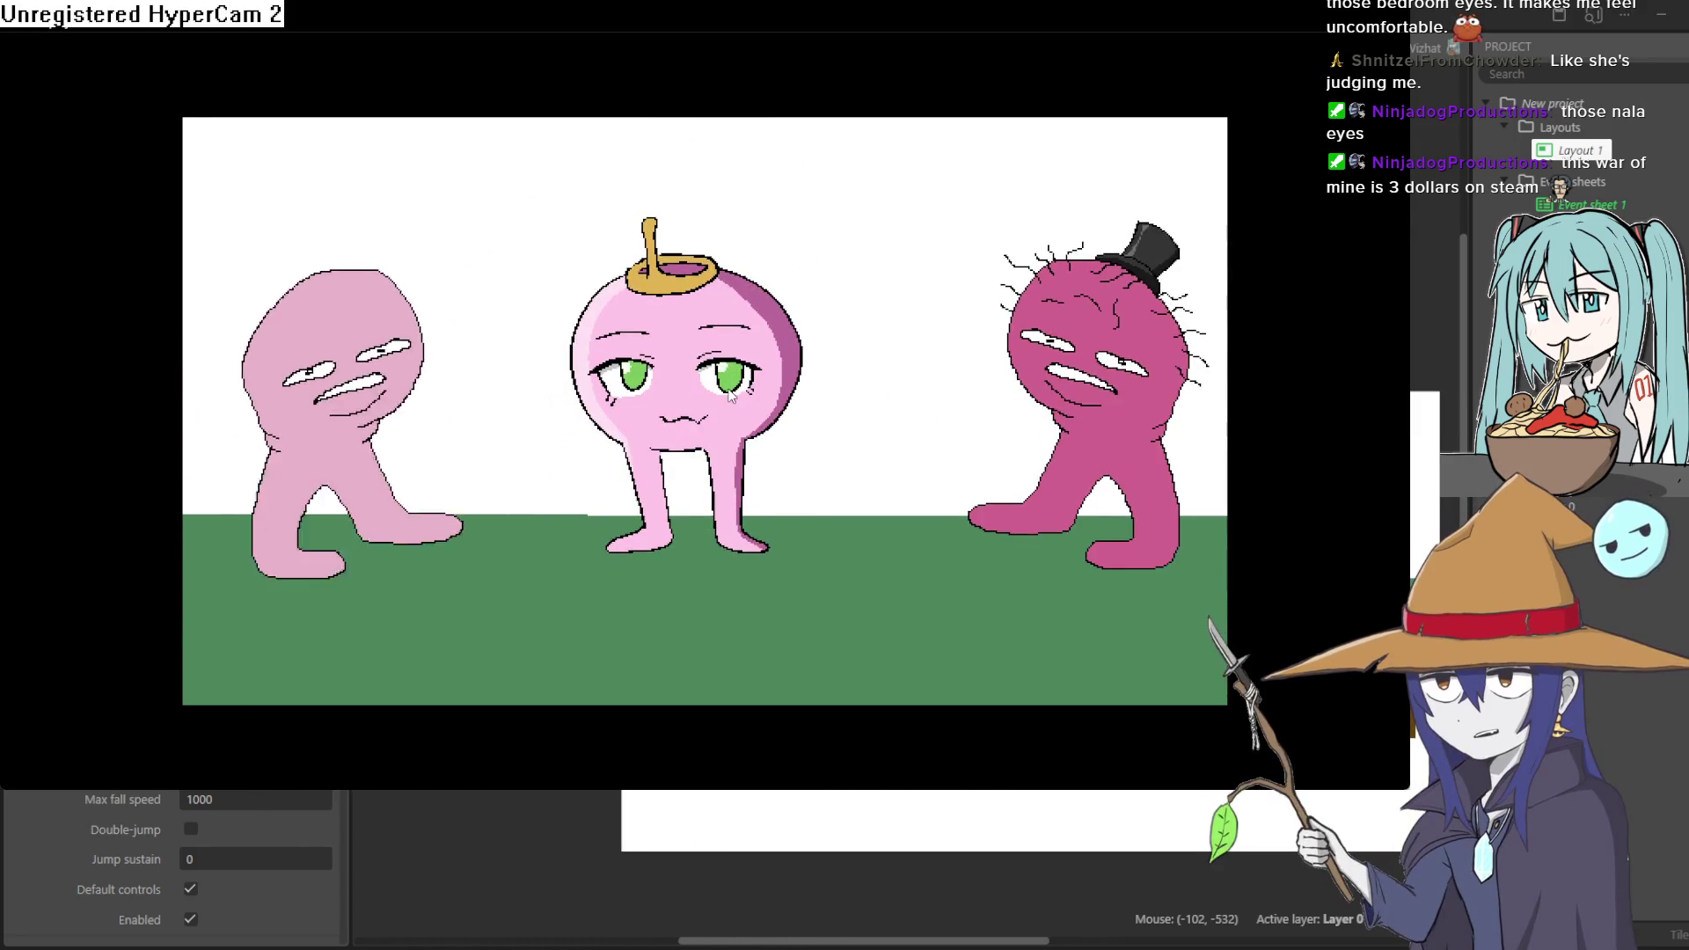
- Close the game preview window
click(1672, 18)
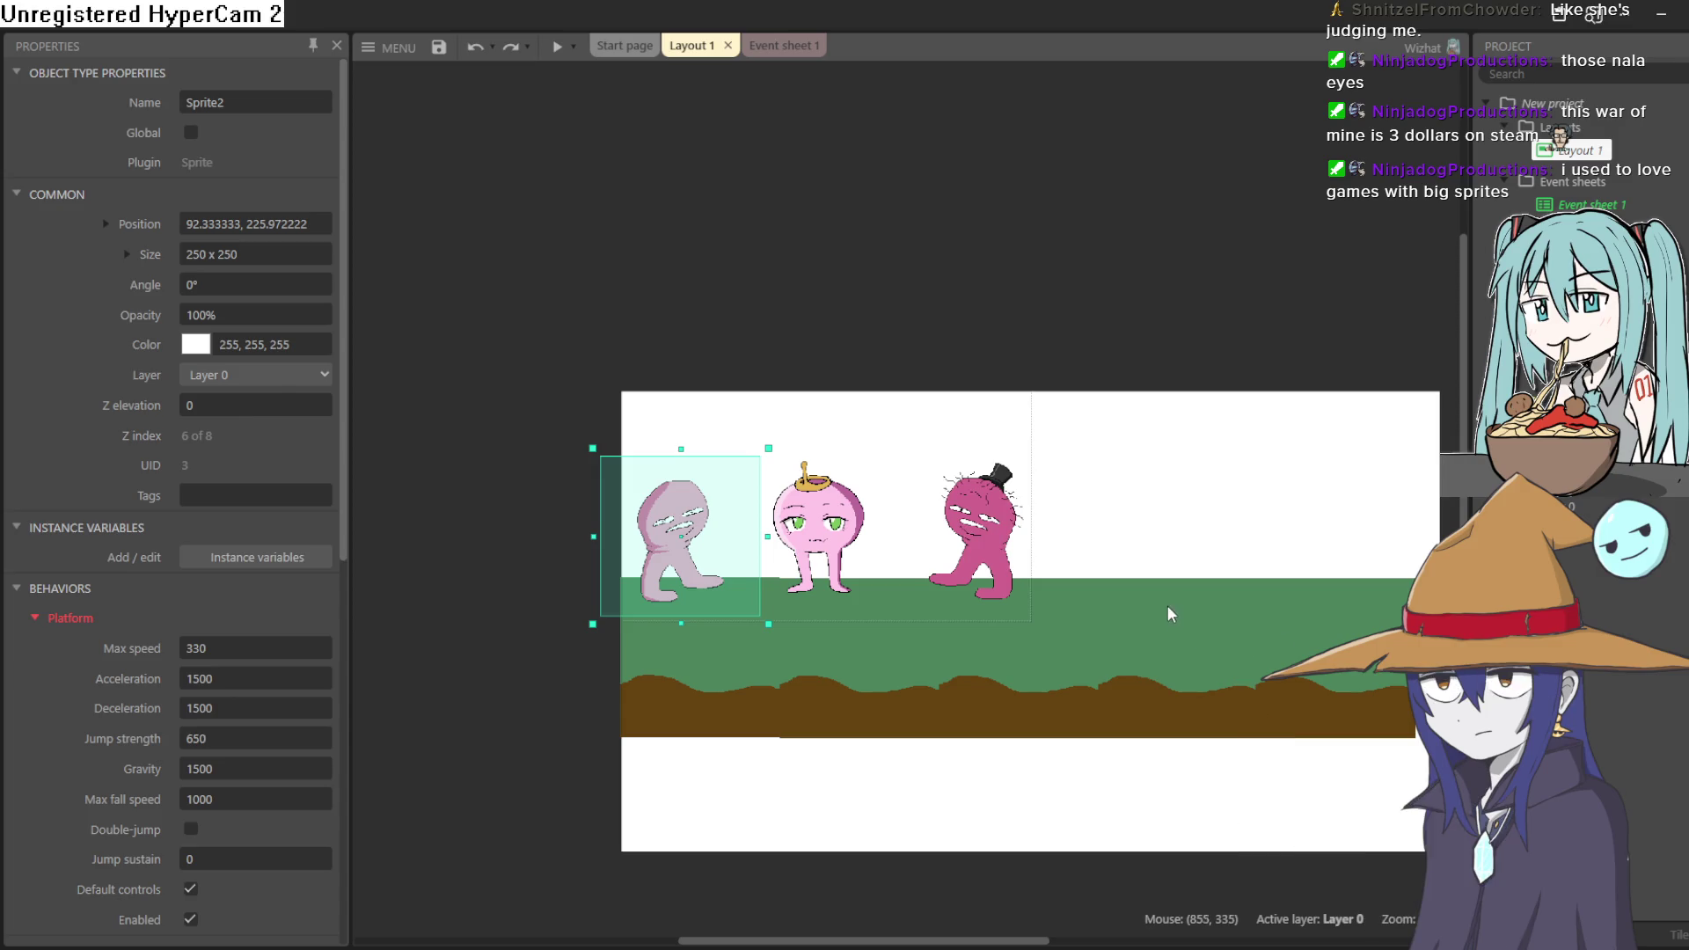
- Nudge the left character into place and set its Platform Max speed to 1000
drag(818, 550, 864, 505)
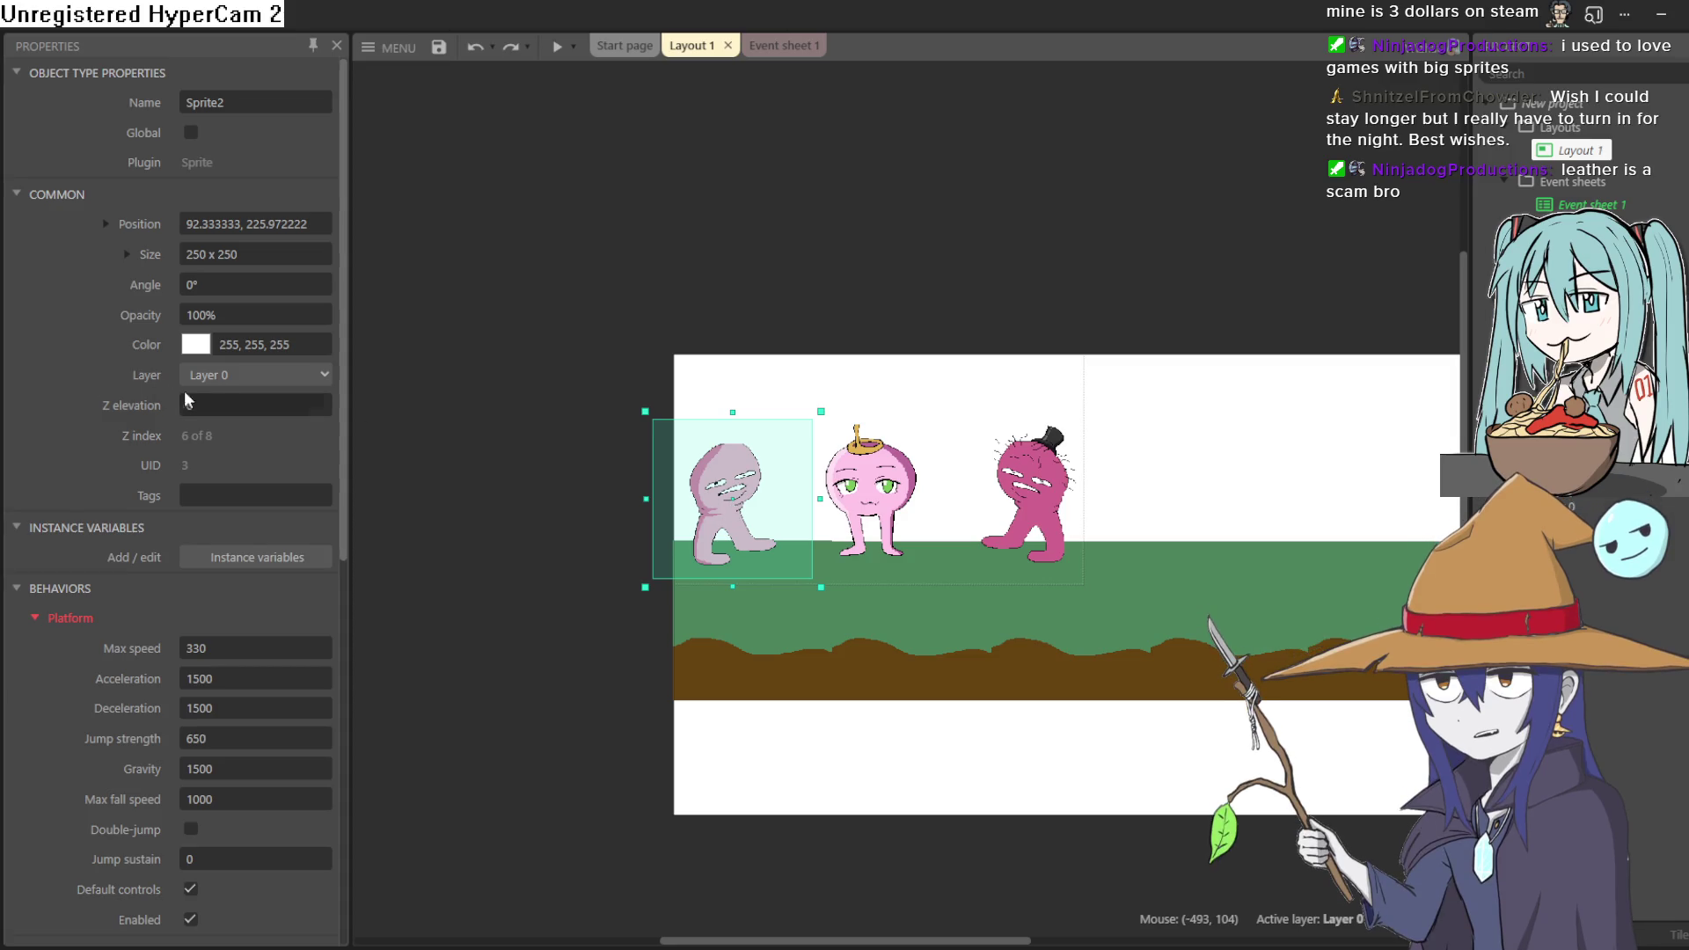
drag(688, 500, 697, 503)
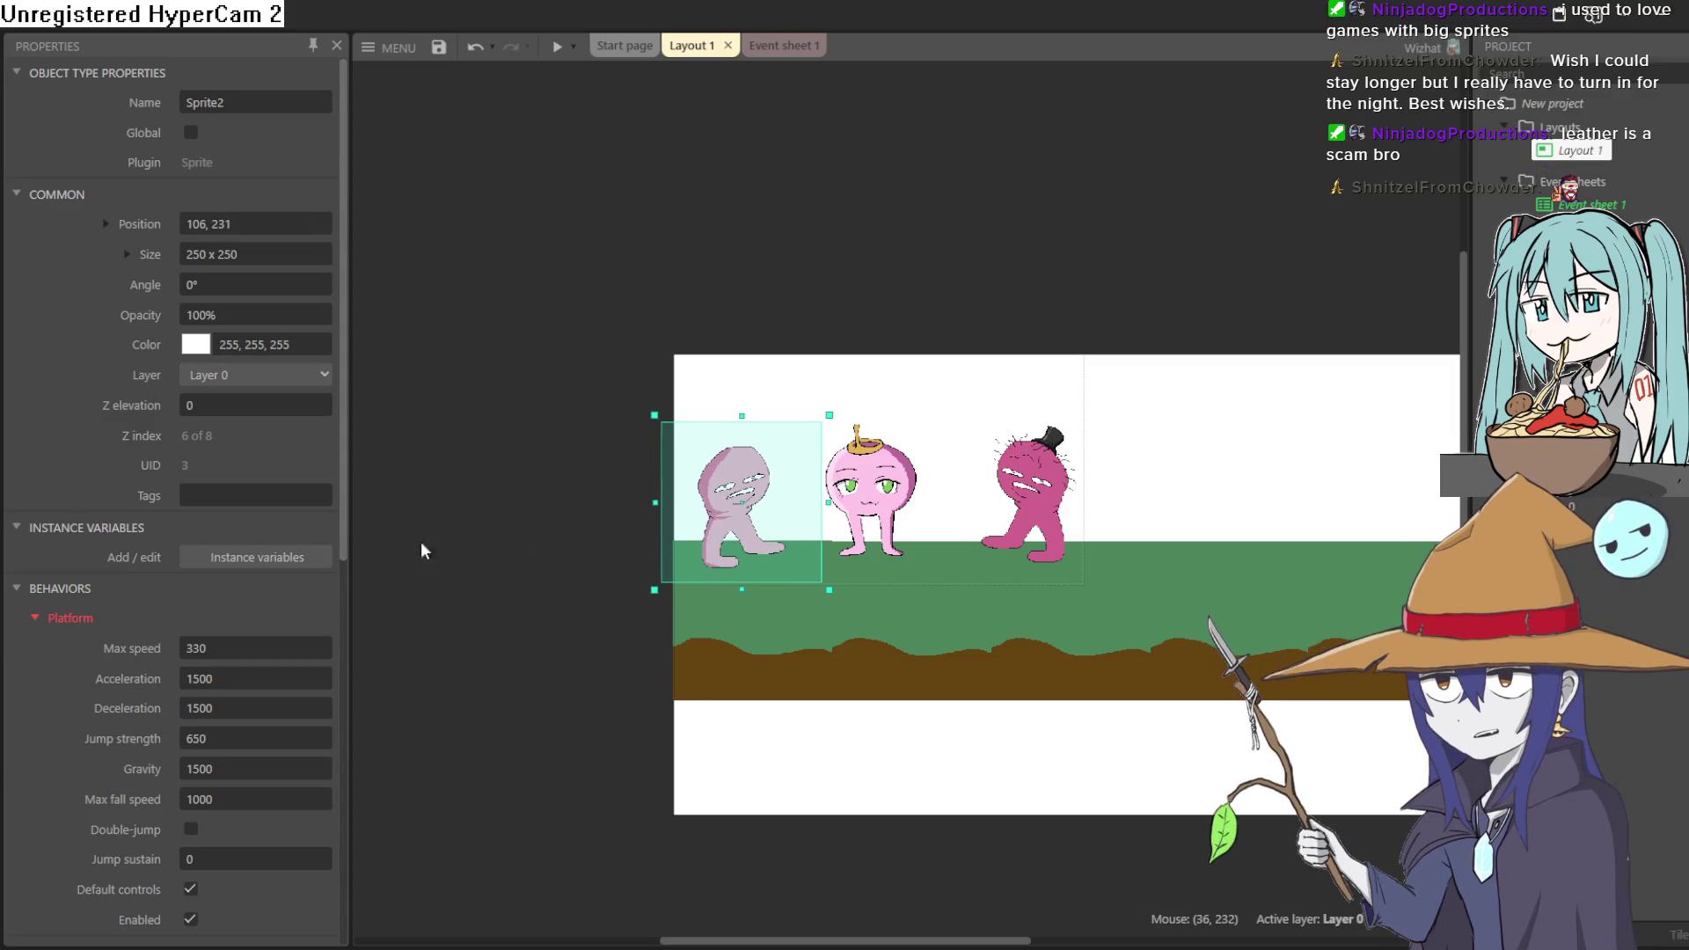
scroll(234, 572, down, 3)
click(272, 495)
text(4000)
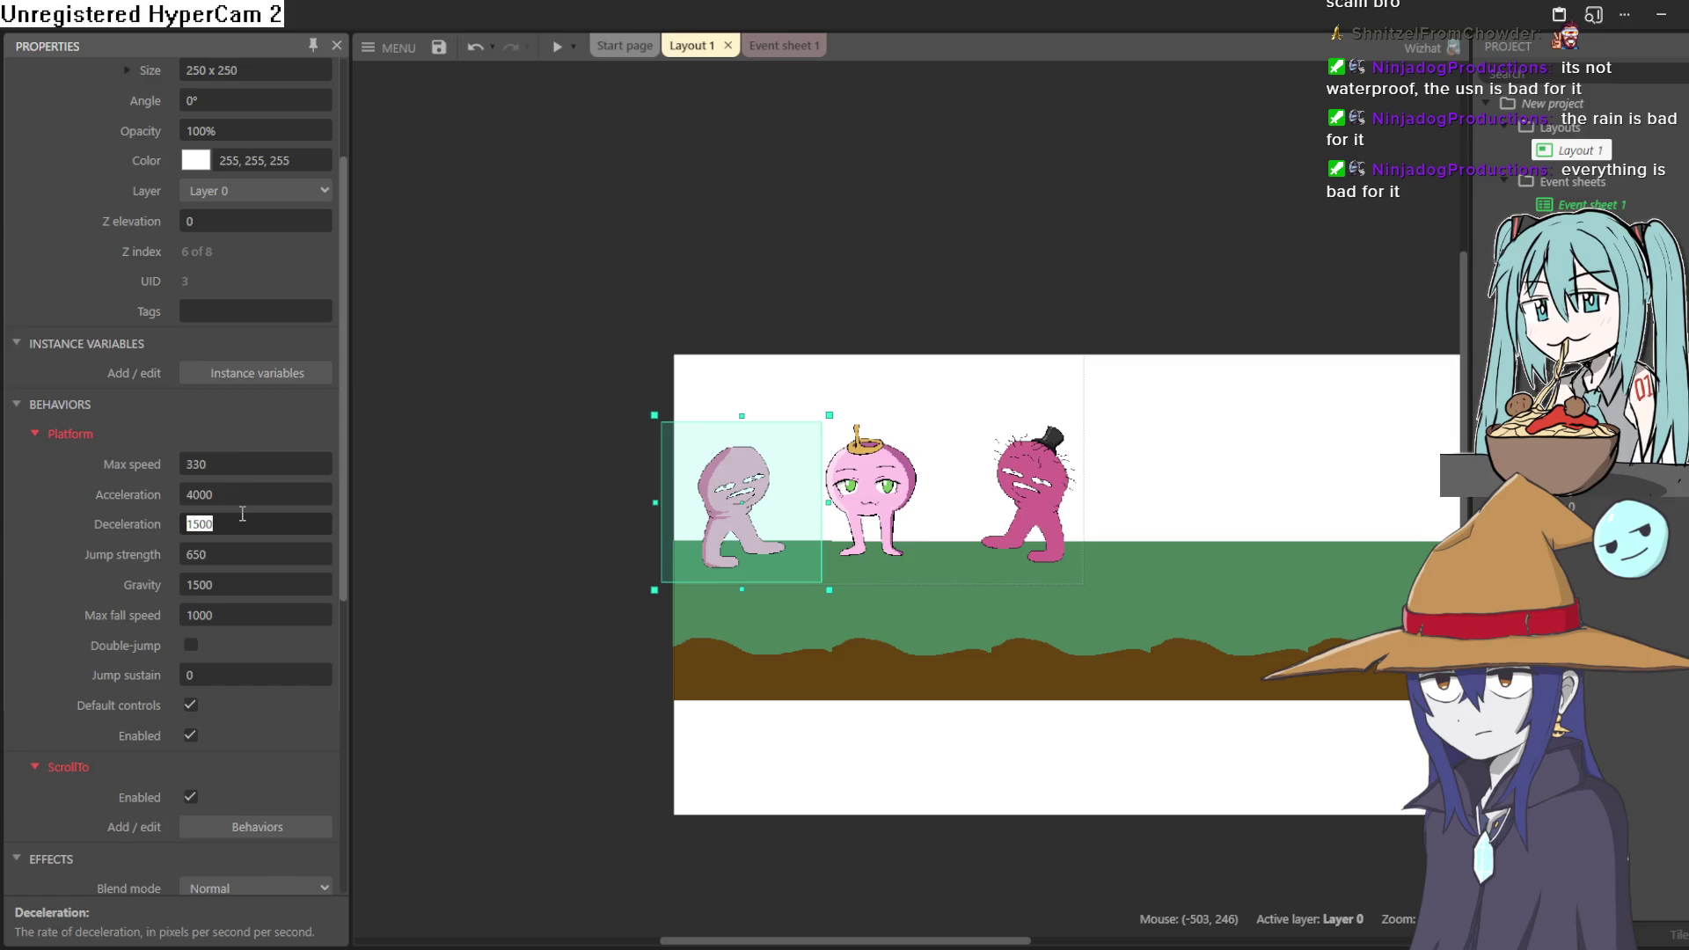
click(240, 459)
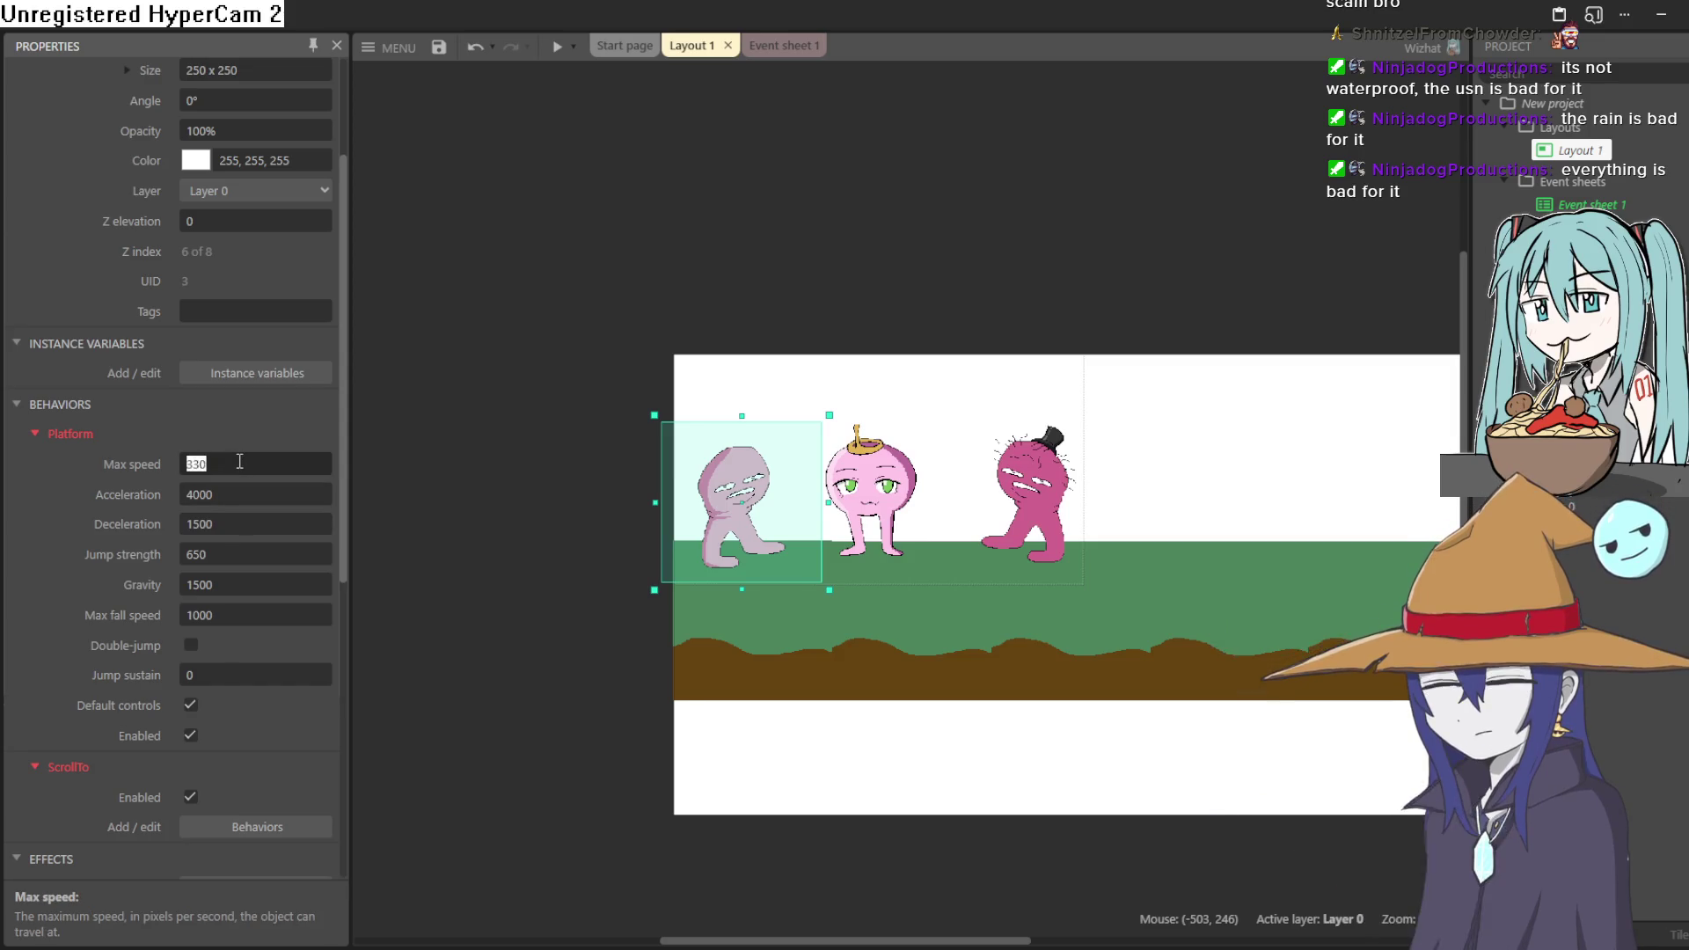
text(1000)
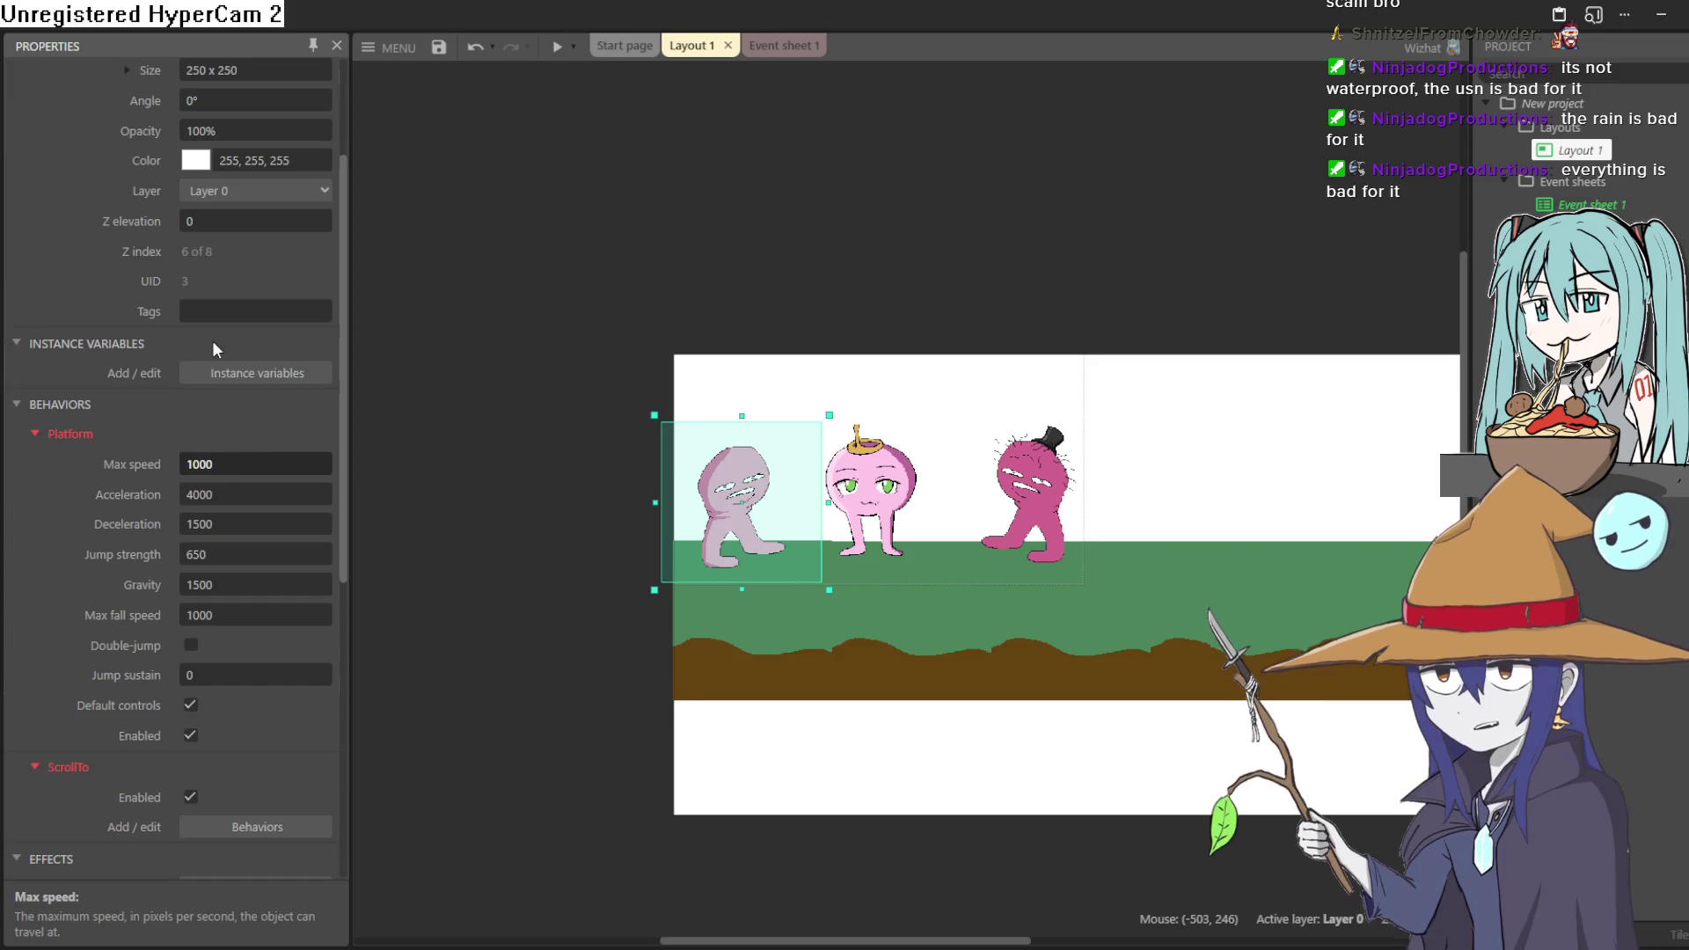
click(224, 409)
- Preview the layout and walk the player character right, left, then right again
click(550, 55)
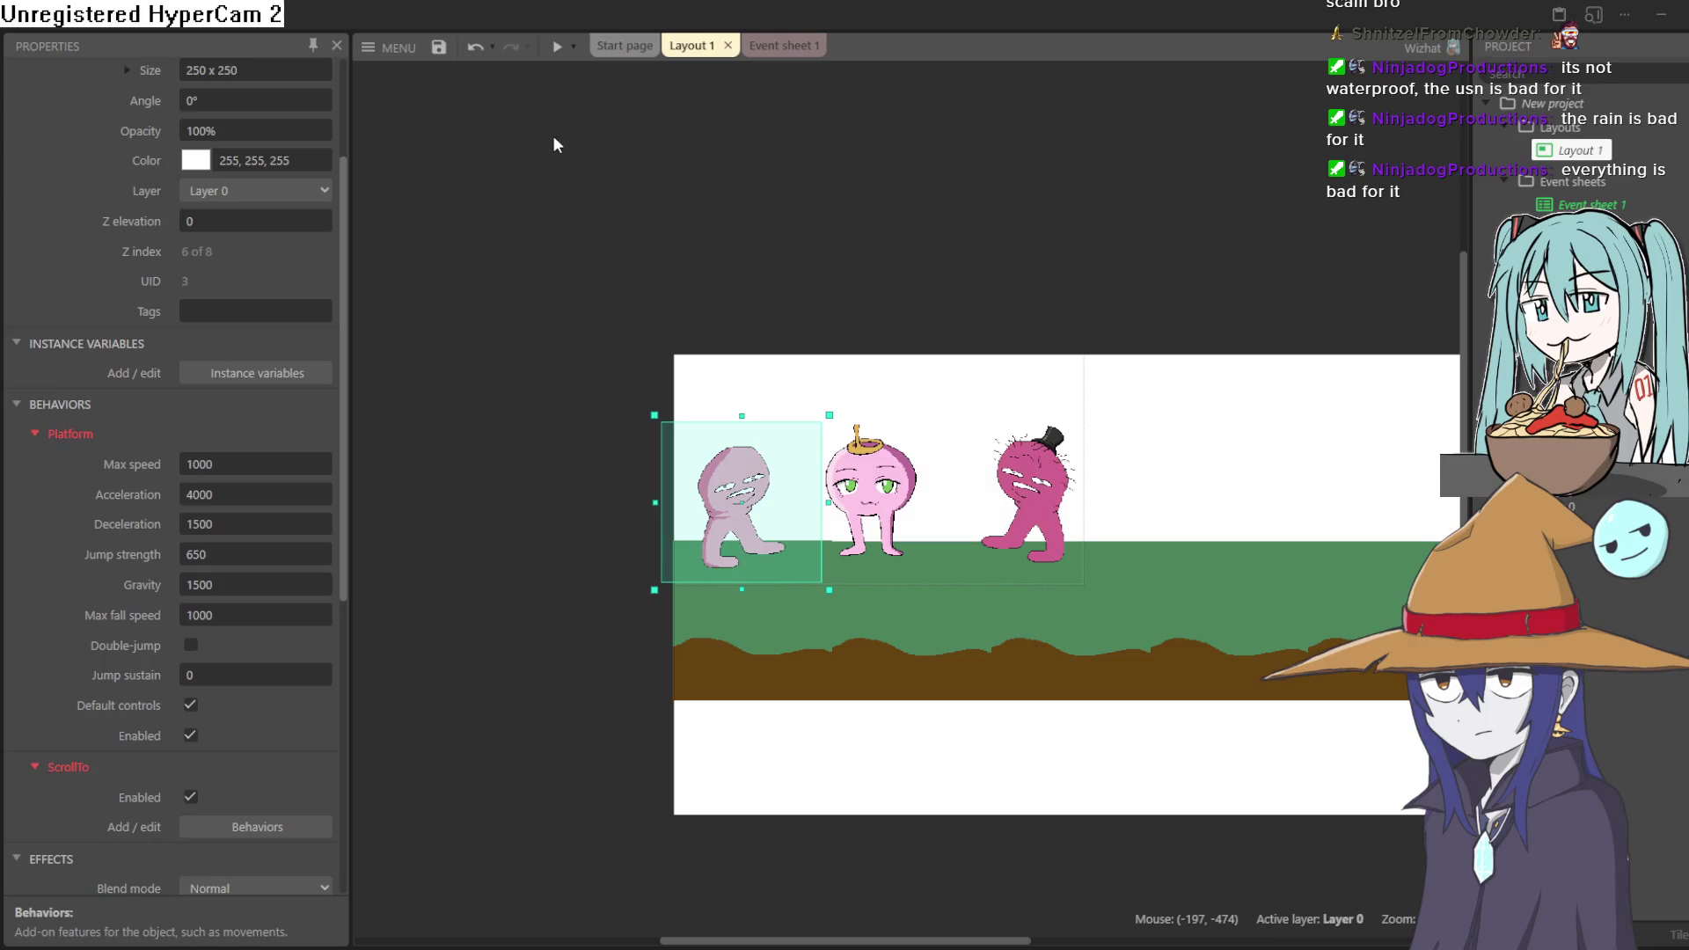
key(Right)
key(Left)
key(Right)
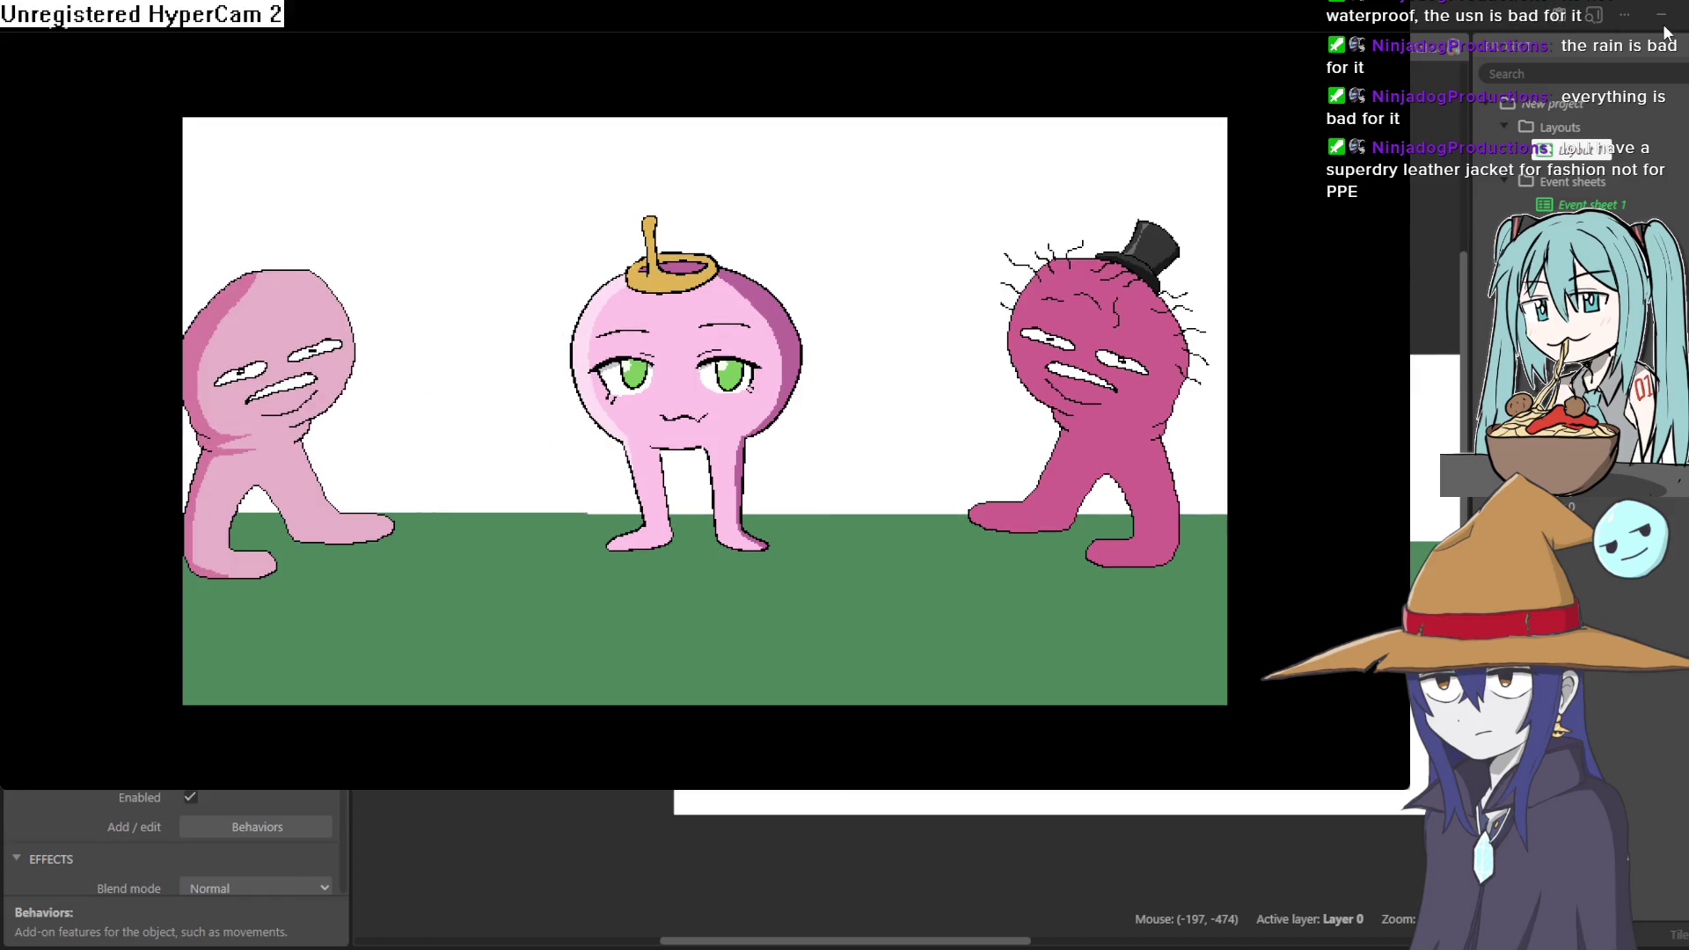
- Lower the five ground tiles about 40 px into one even row, then preview again
click(1633, 63)
drag(980, 620, 970, 657)
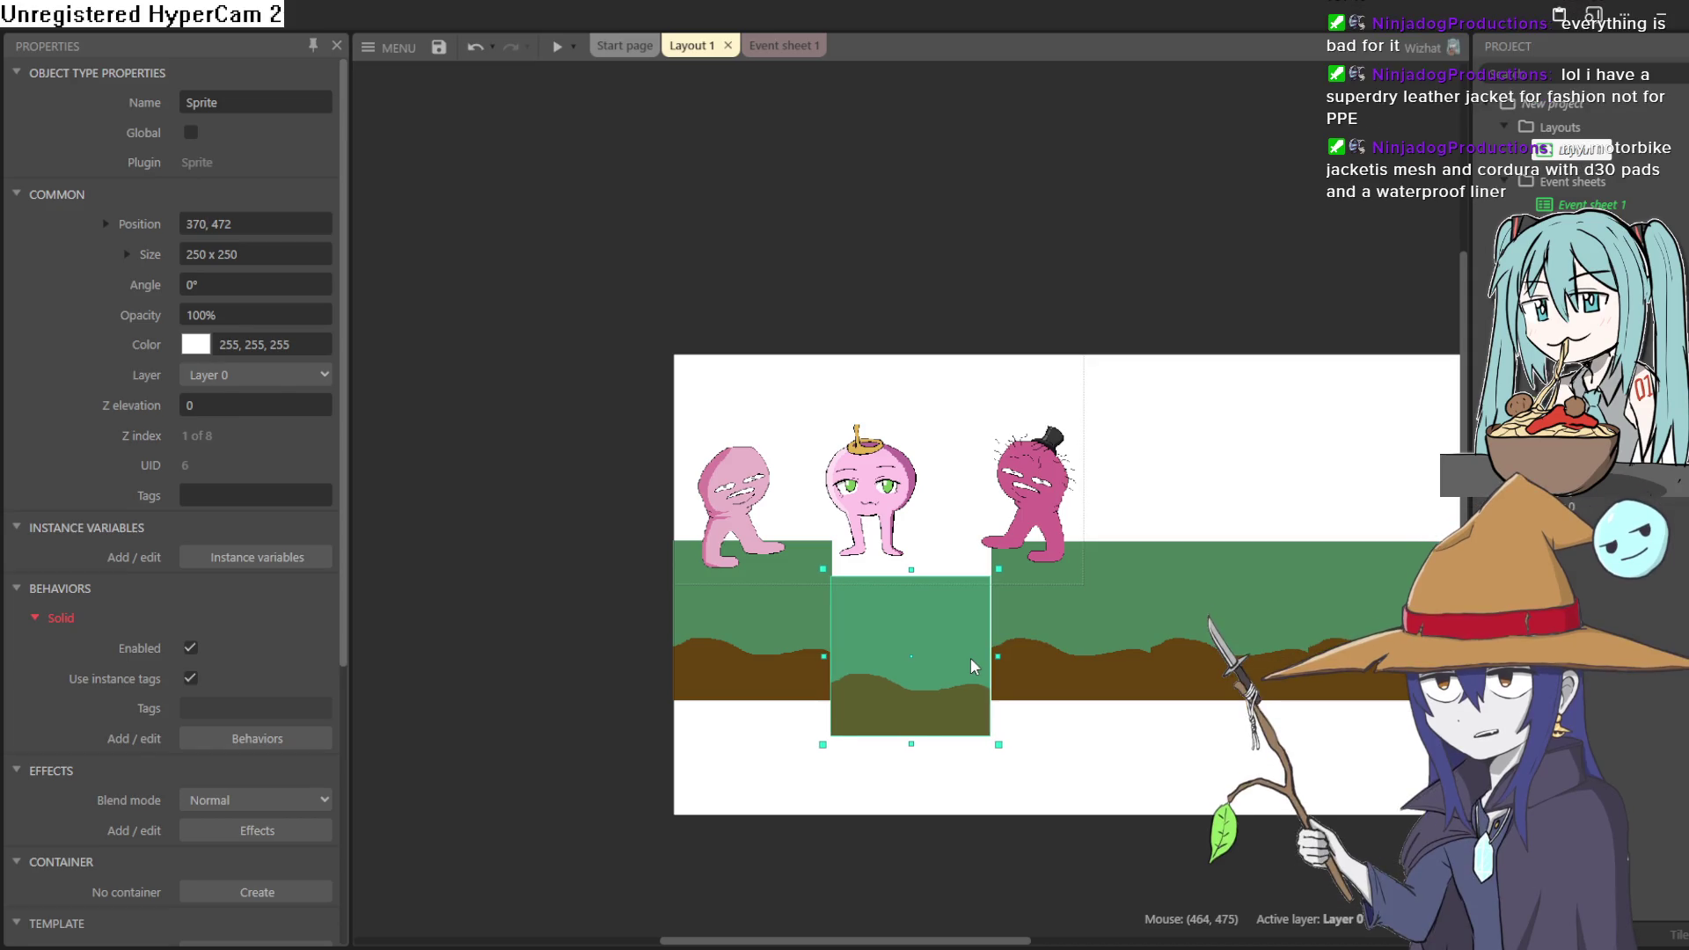
drag(796, 658, 785, 693)
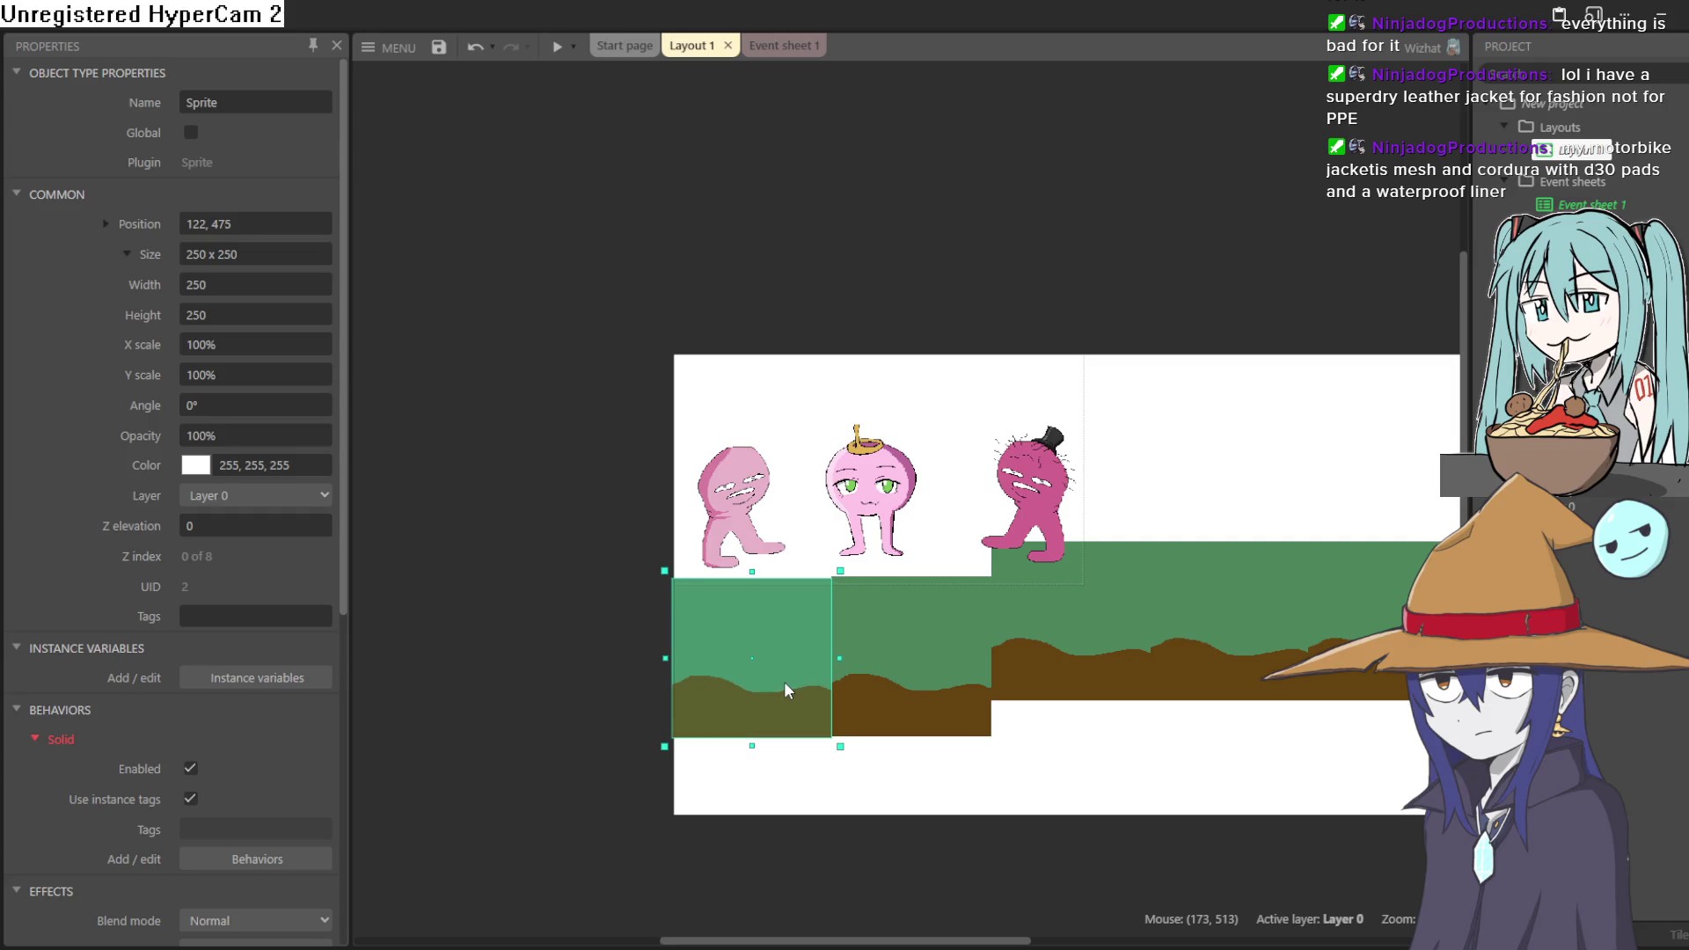
drag(1093, 643, 1097, 677)
drag(1202, 640, 1214, 673)
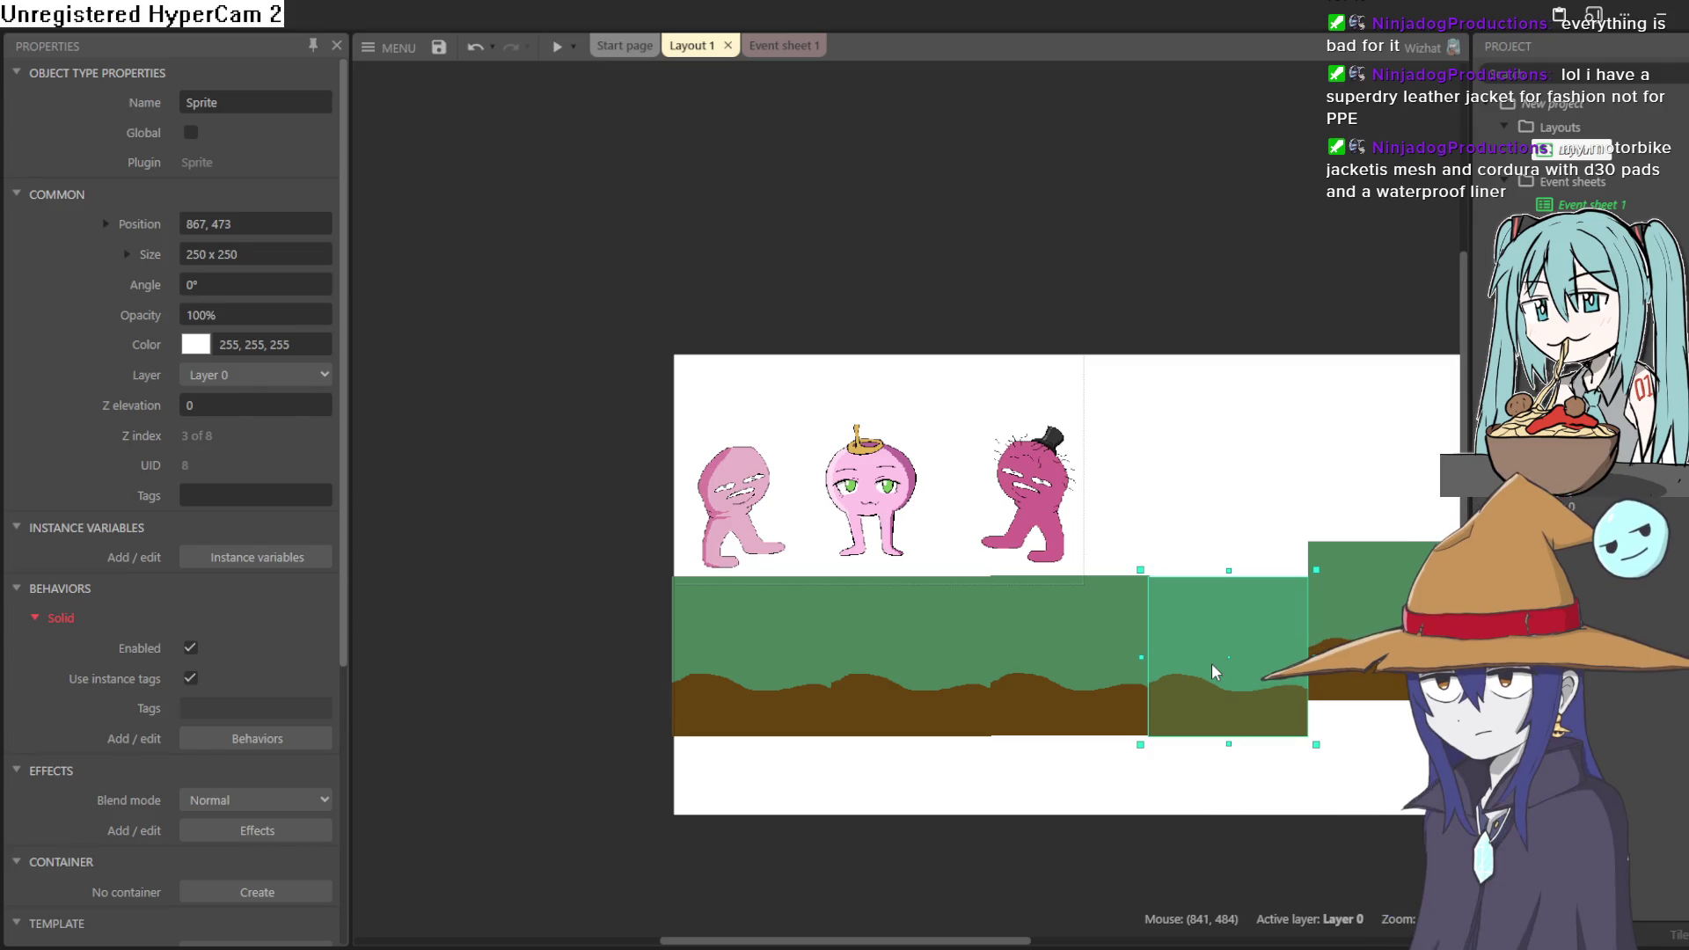
drag(1334, 646, 1329, 682)
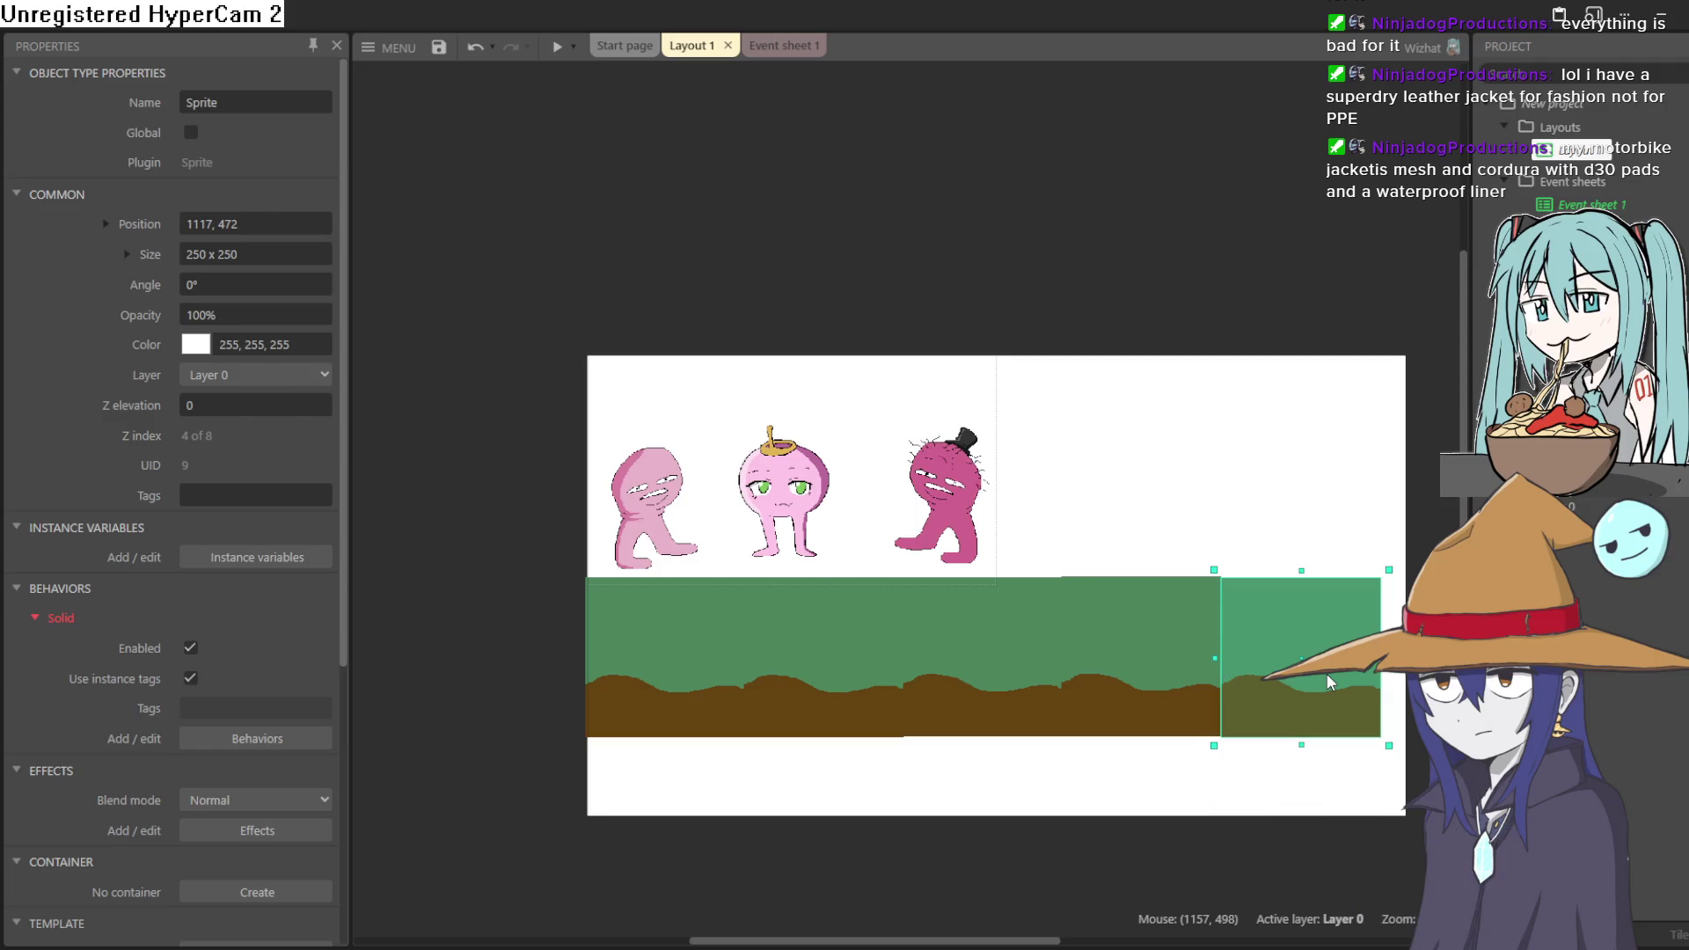
click(558, 46)
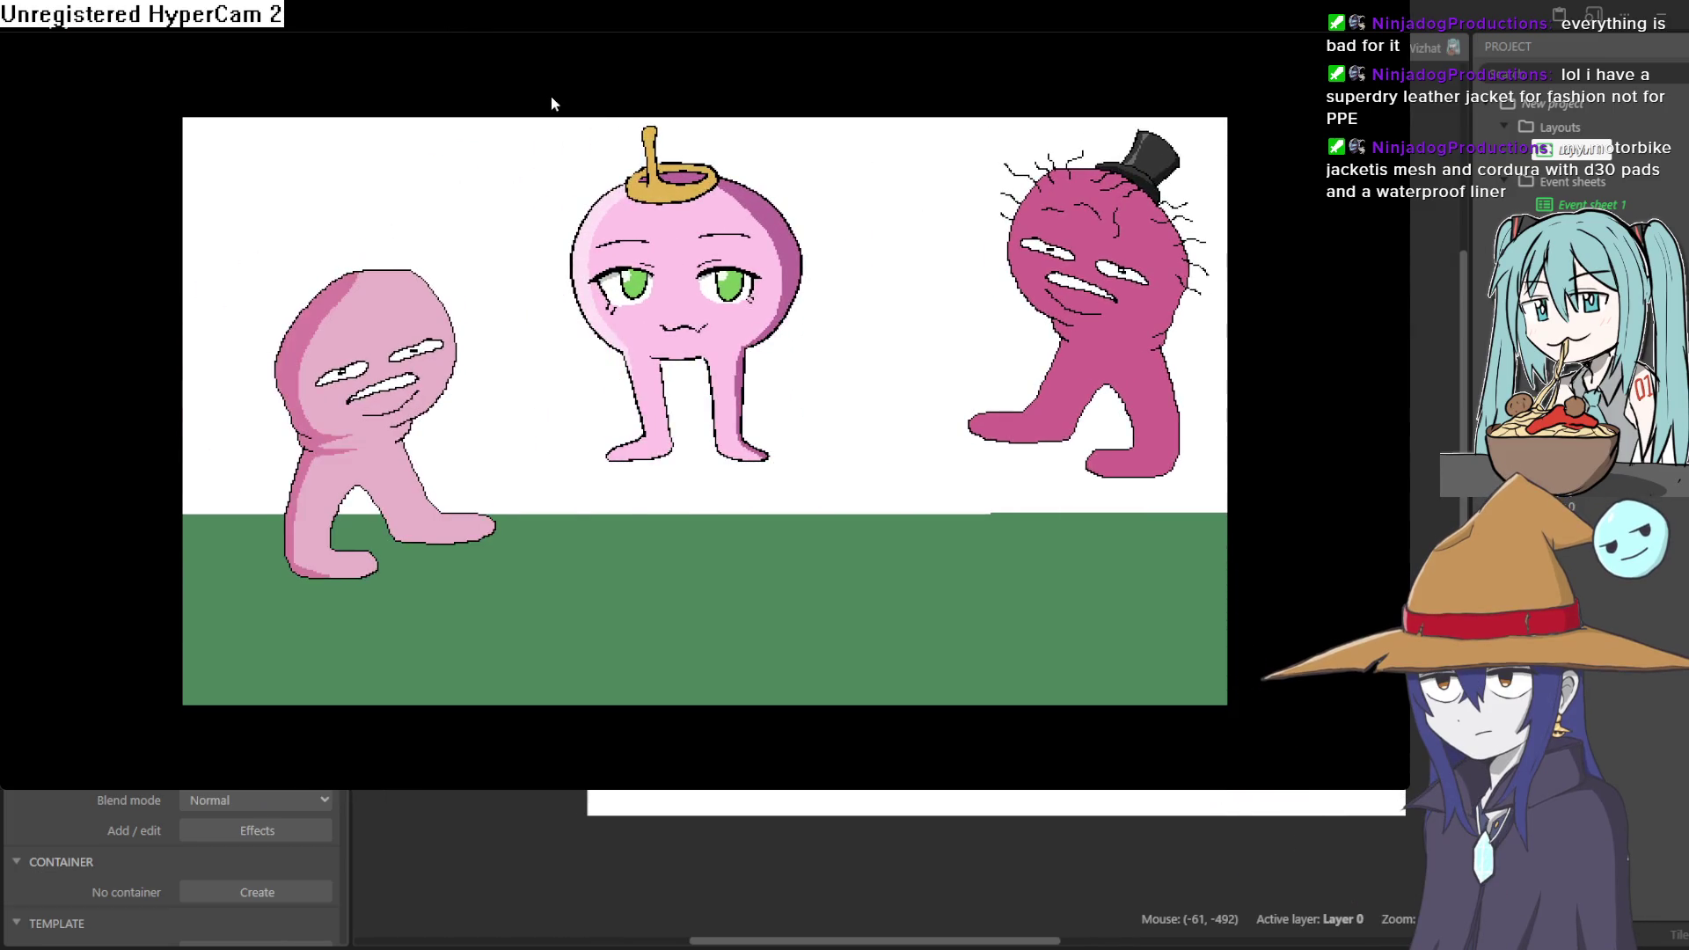
- Lower the three turnip characters onto the grass, select Layout 1, and minimize Construct 3
click(1667, 39)
drag(827, 497, 810, 528)
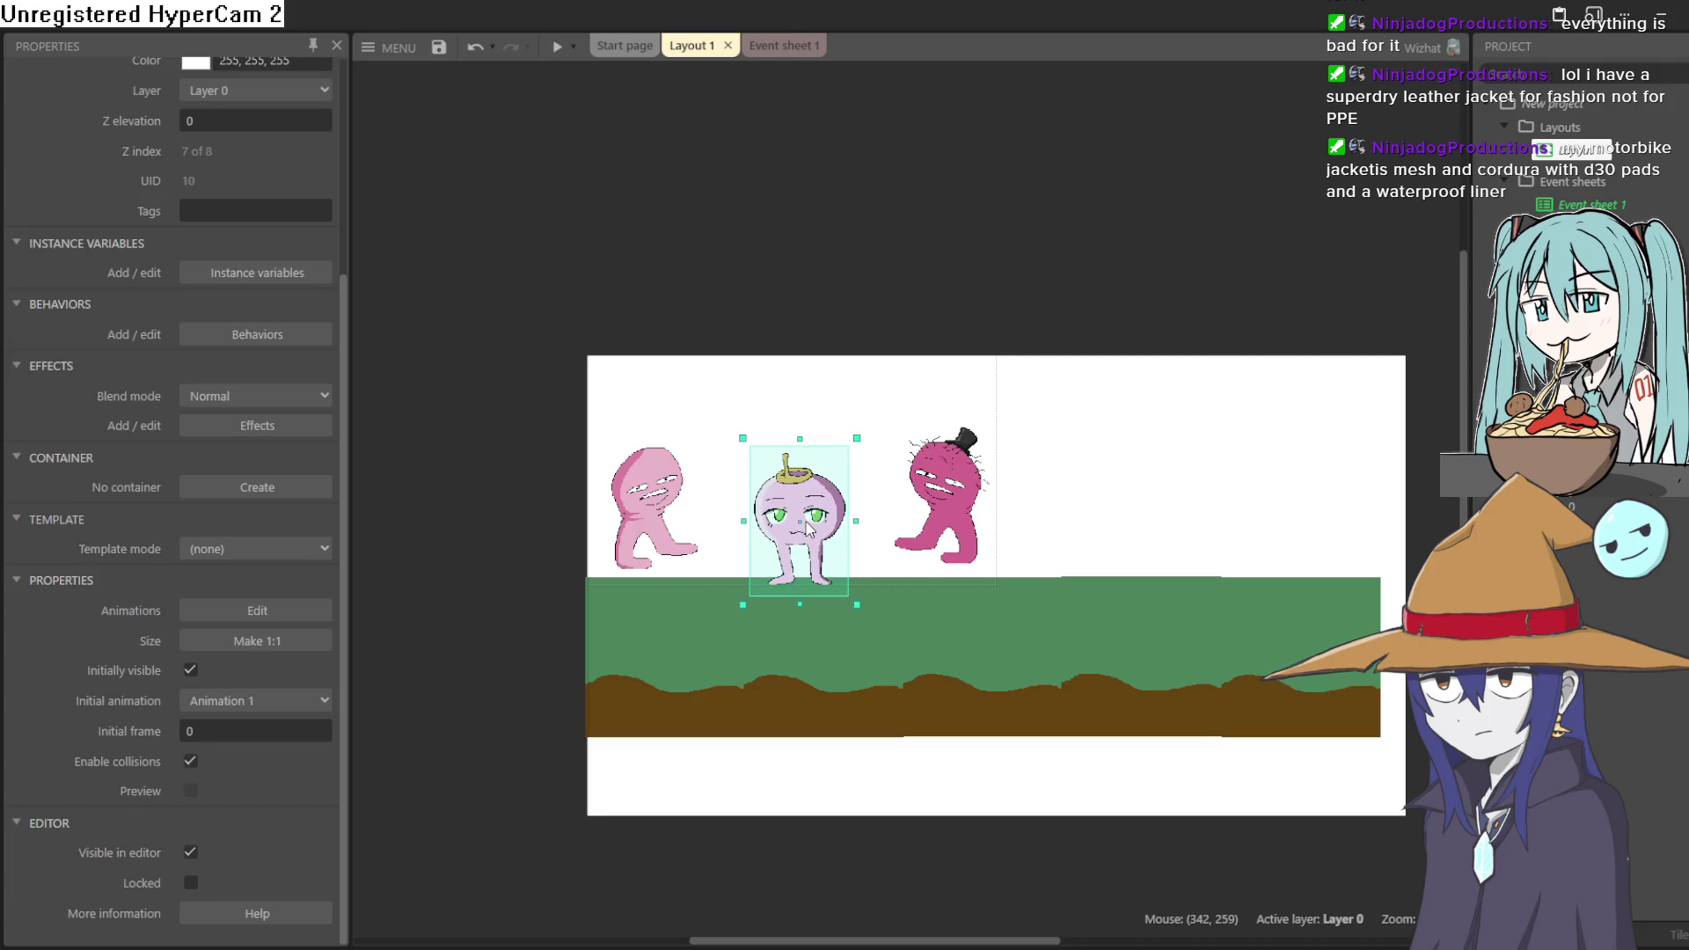
drag(965, 479, 1049, 519)
drag(651, 503, 655, 528)
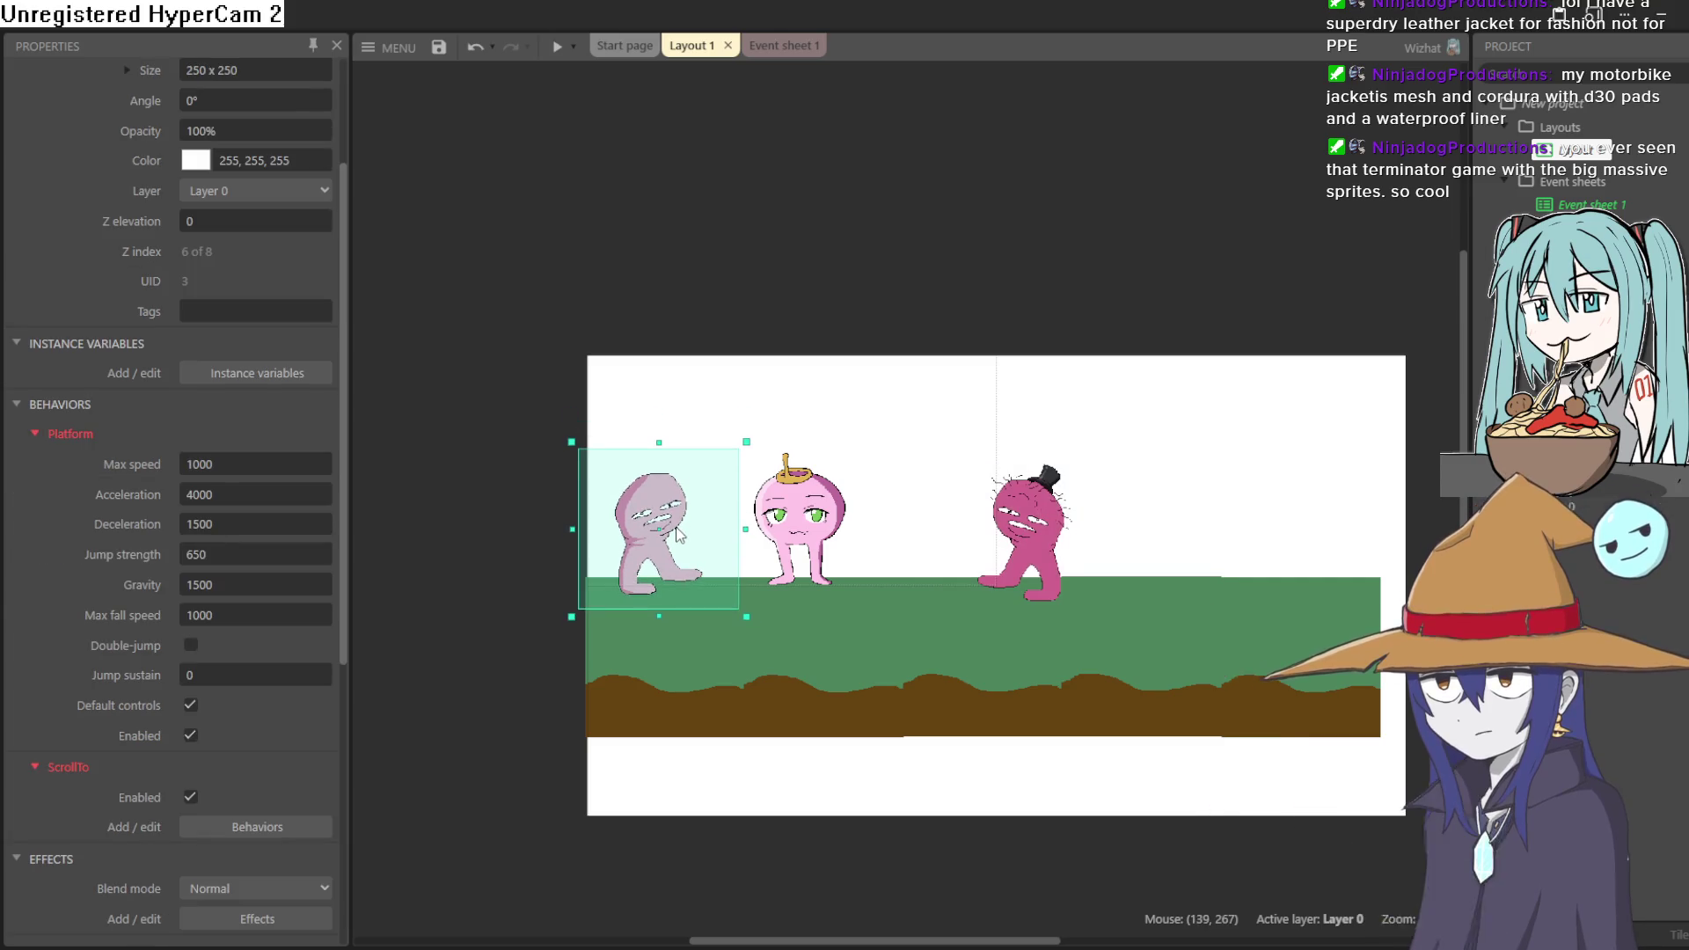
click(1575, 152)
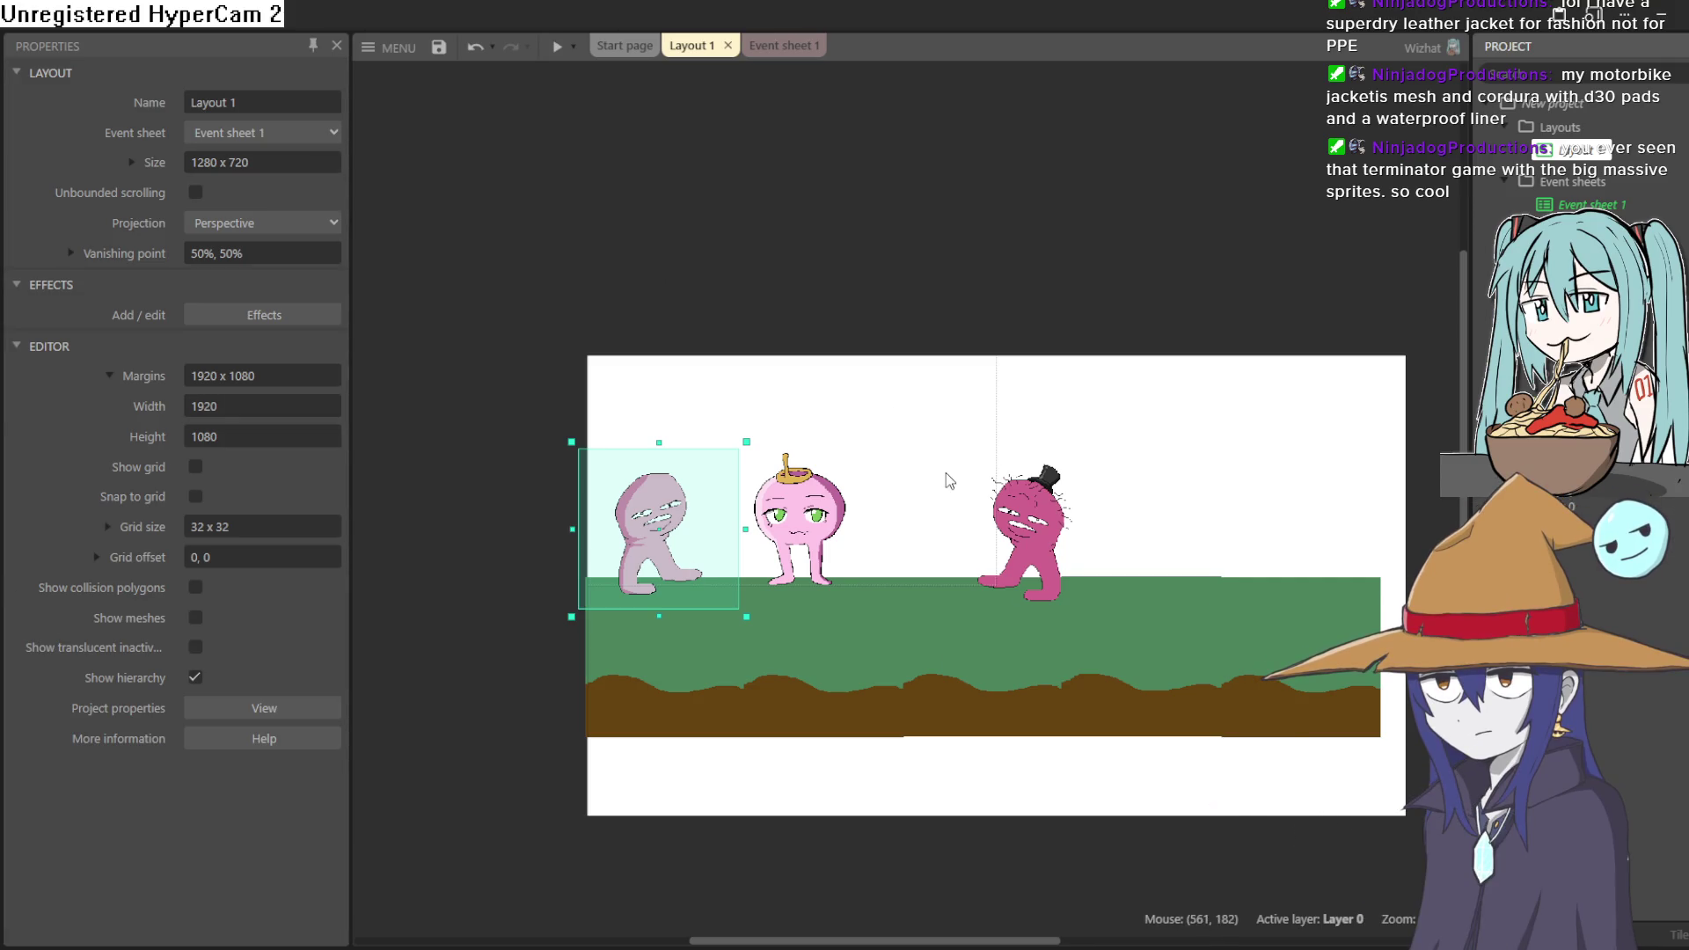
click(1651, 13)
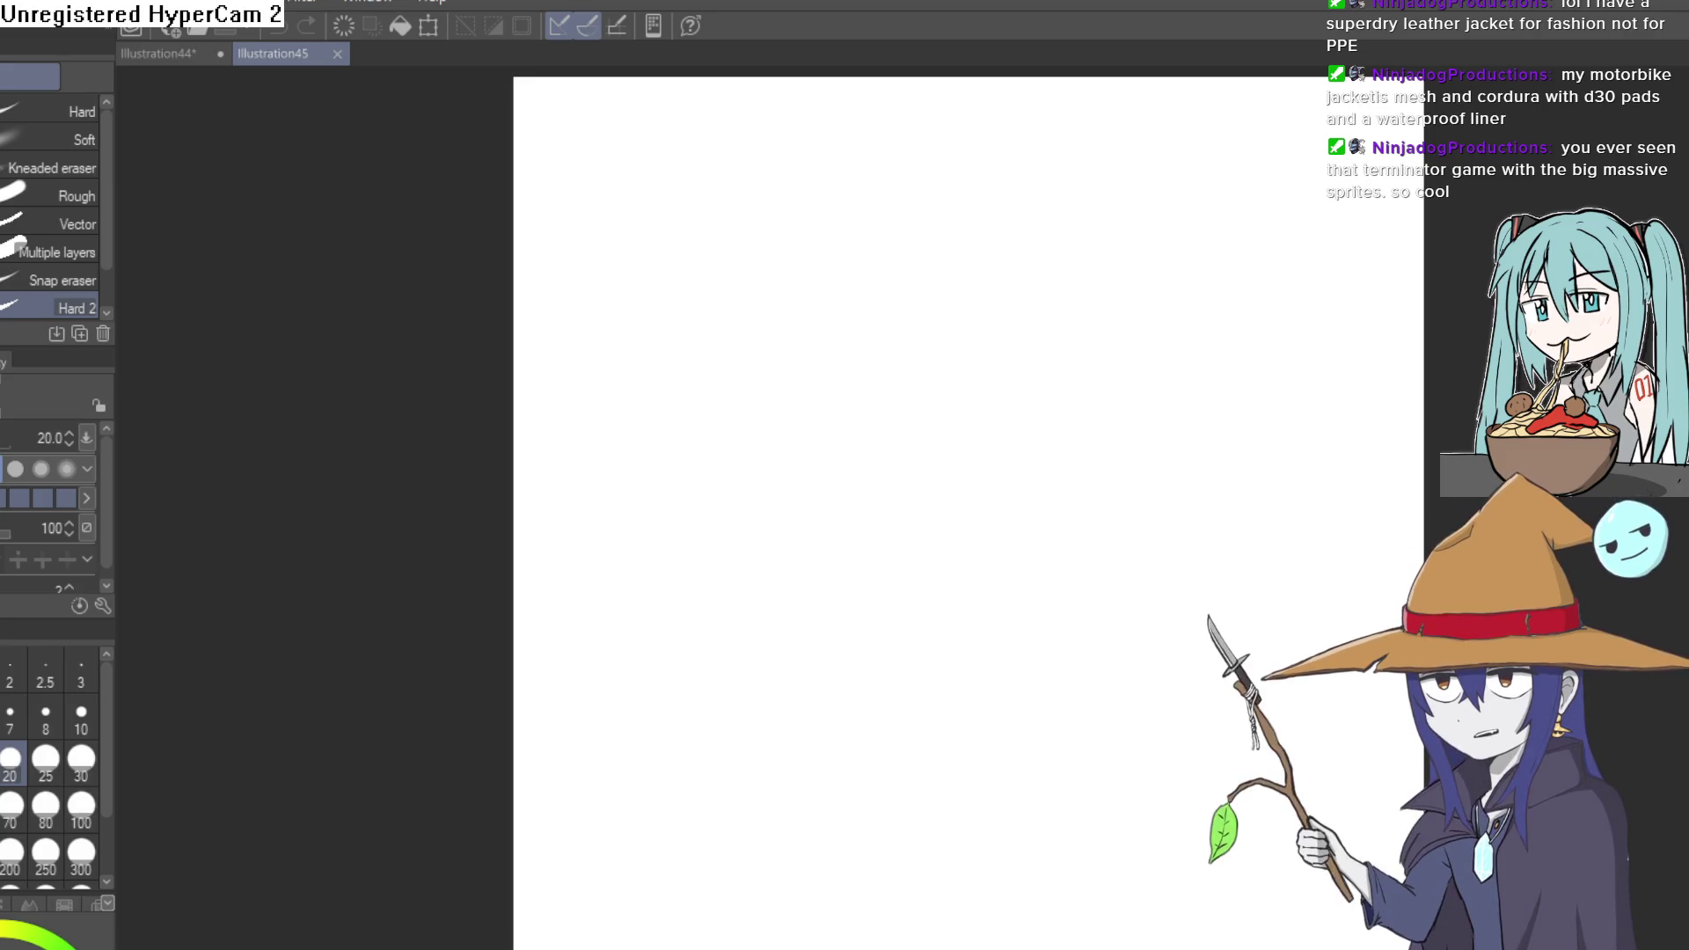
- On Illustration44, draw dark-green lines across both of the turnip's irises
click(159, 54)
scroll(1144, 431, up, 5)
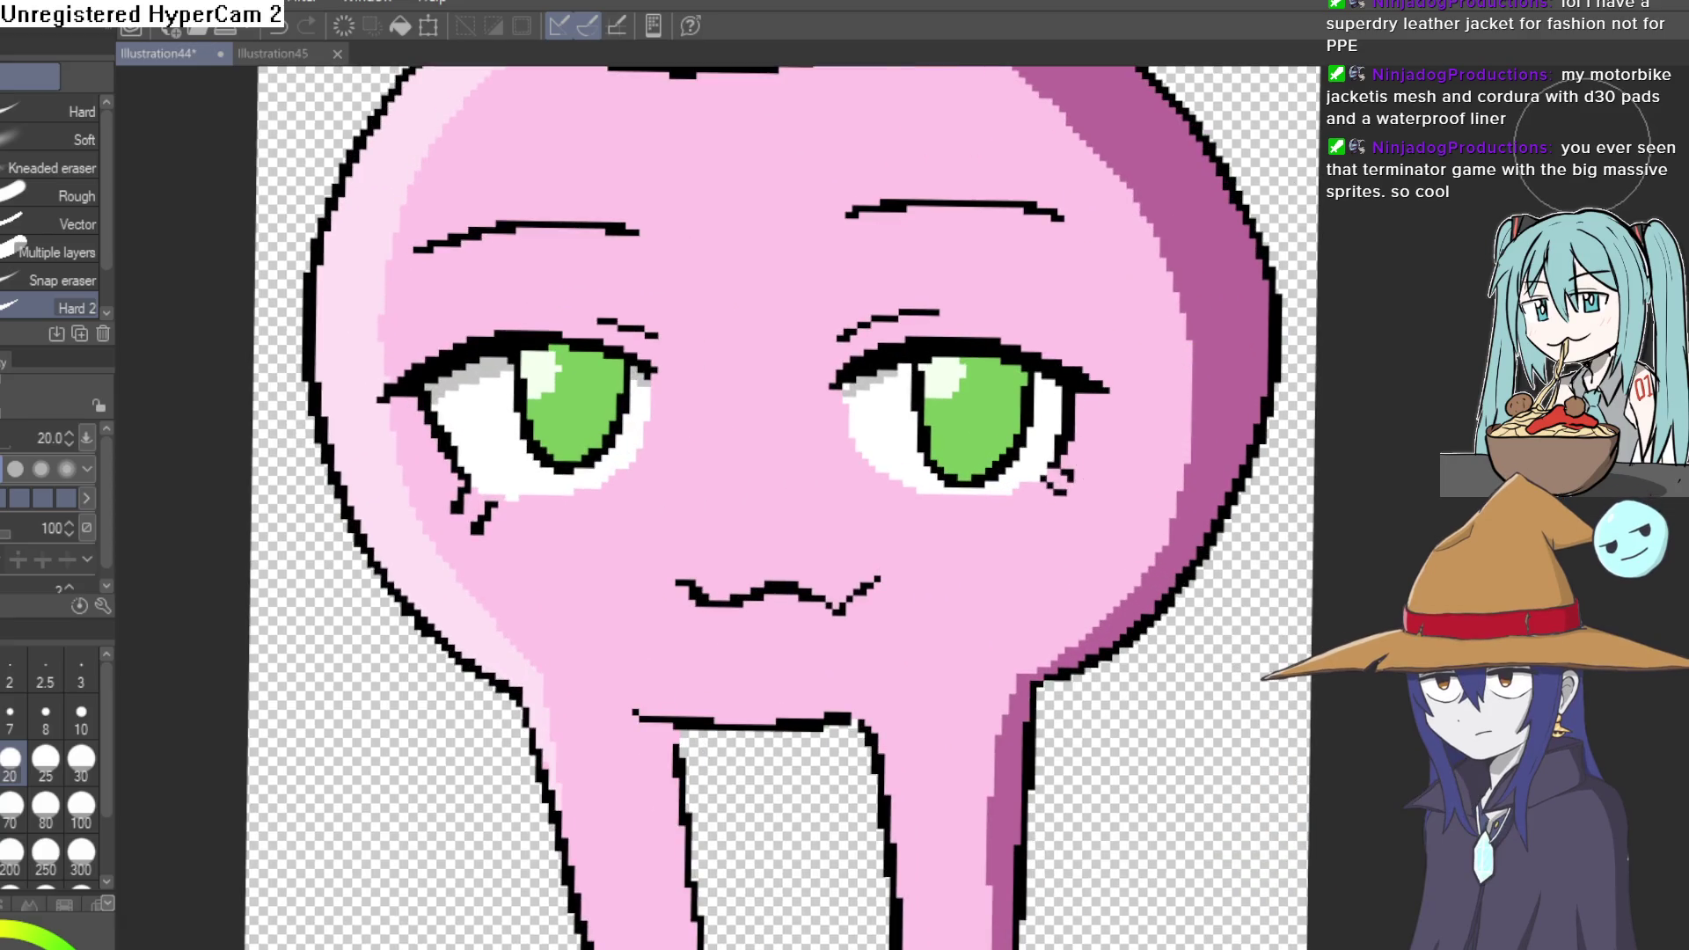
scroll(958, 476, up, 3)
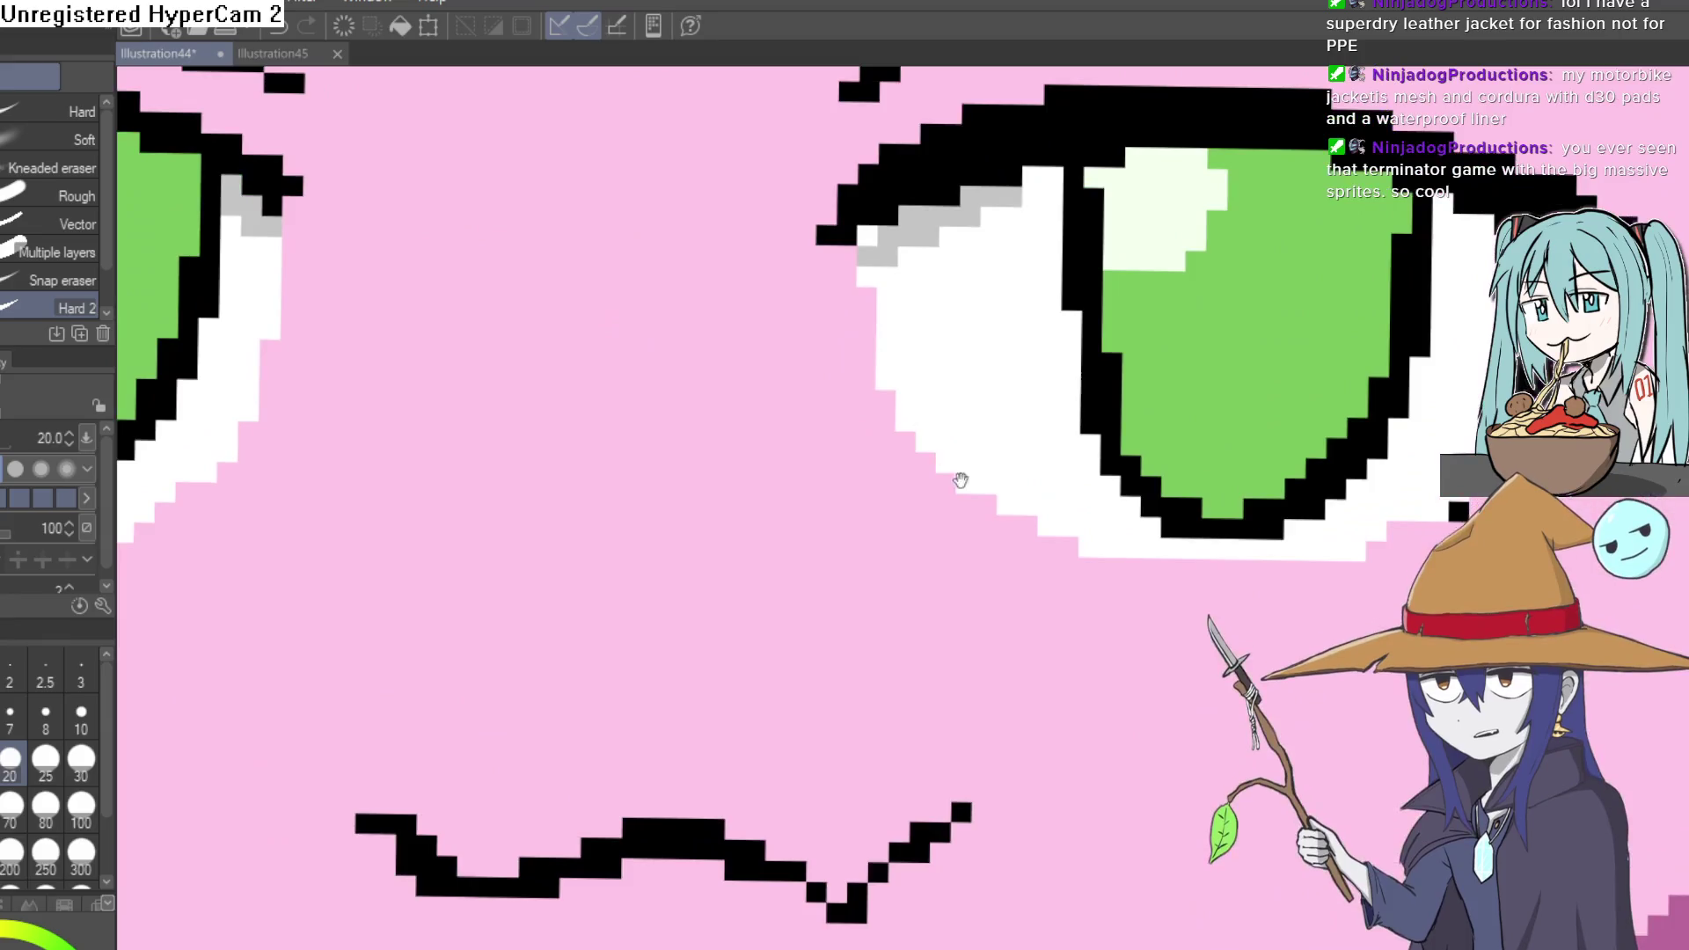
scroll(958, 476, down, 4)
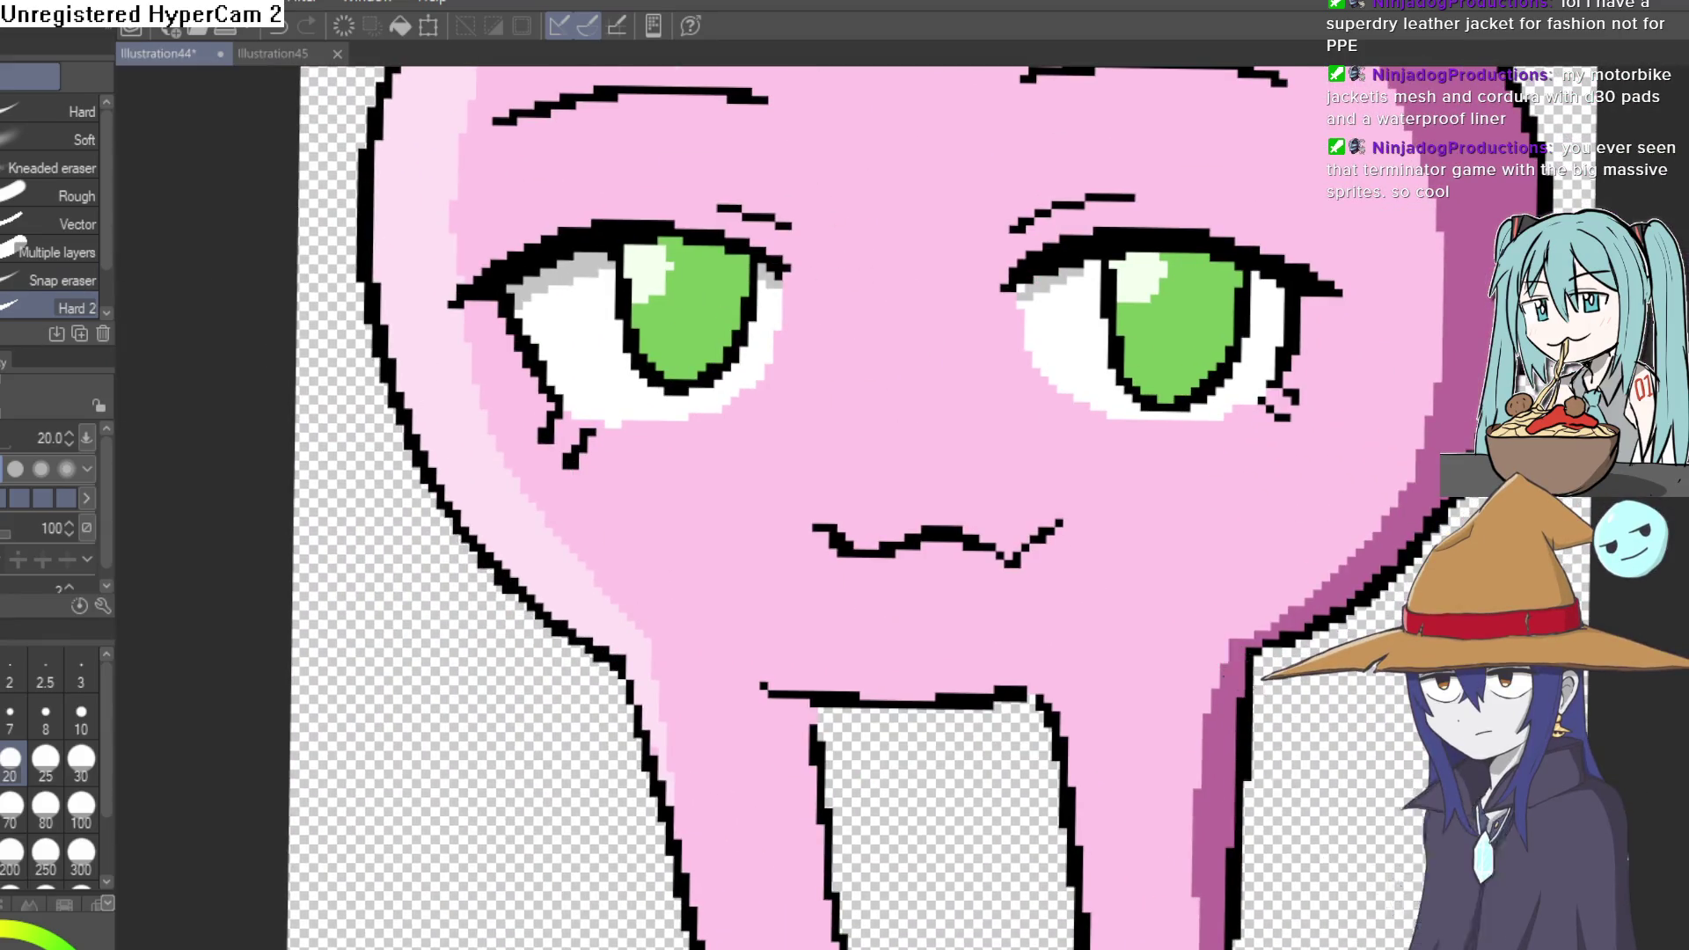
key(i)
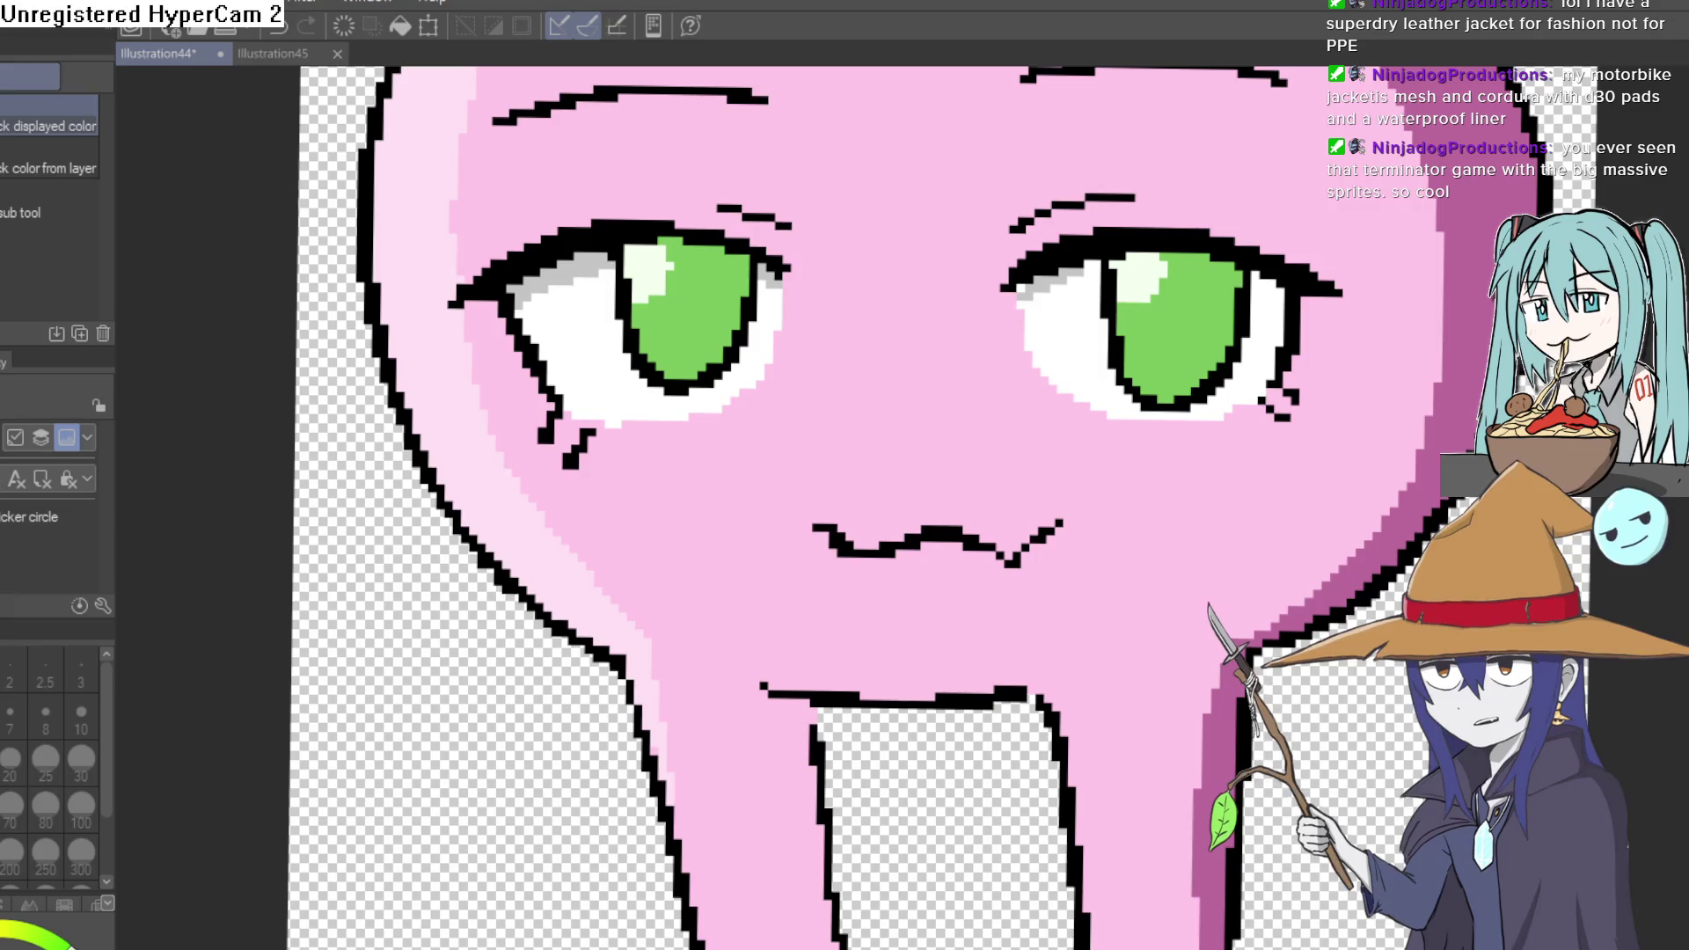
key(p)
scroll(576, 328, up, 3)
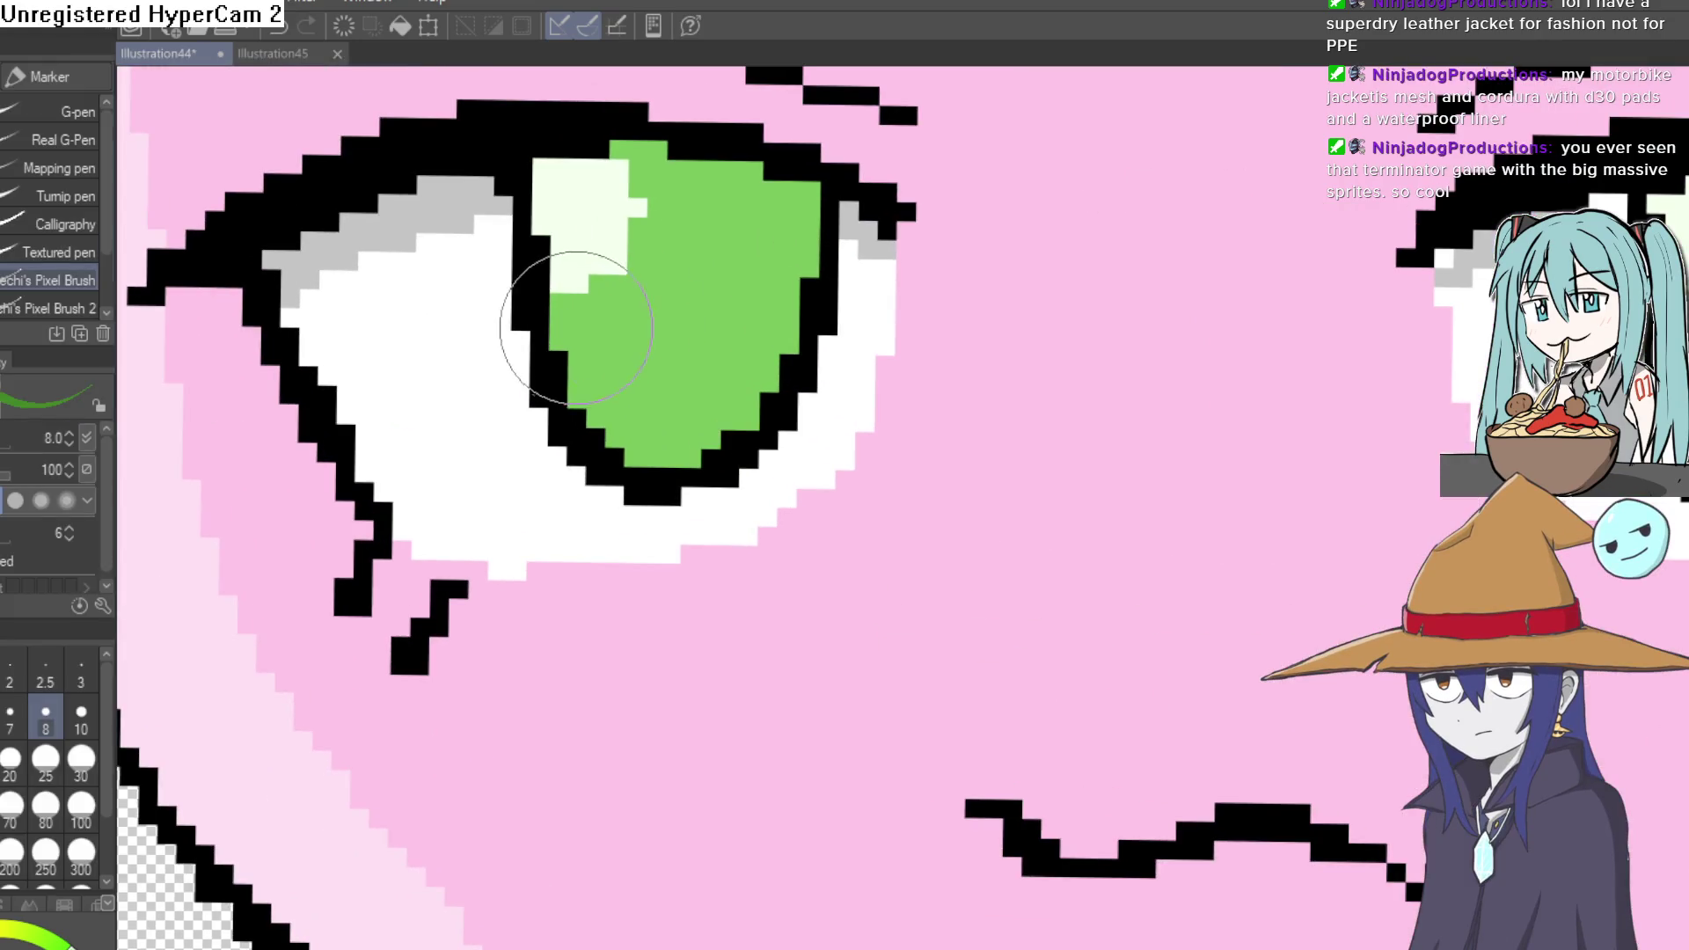
drag(561, 339, 744, 328)
scroll(780, 339, down, 3)
scroll(1106, 494, up, 3)
drag(1166, 449, 1409, 437)
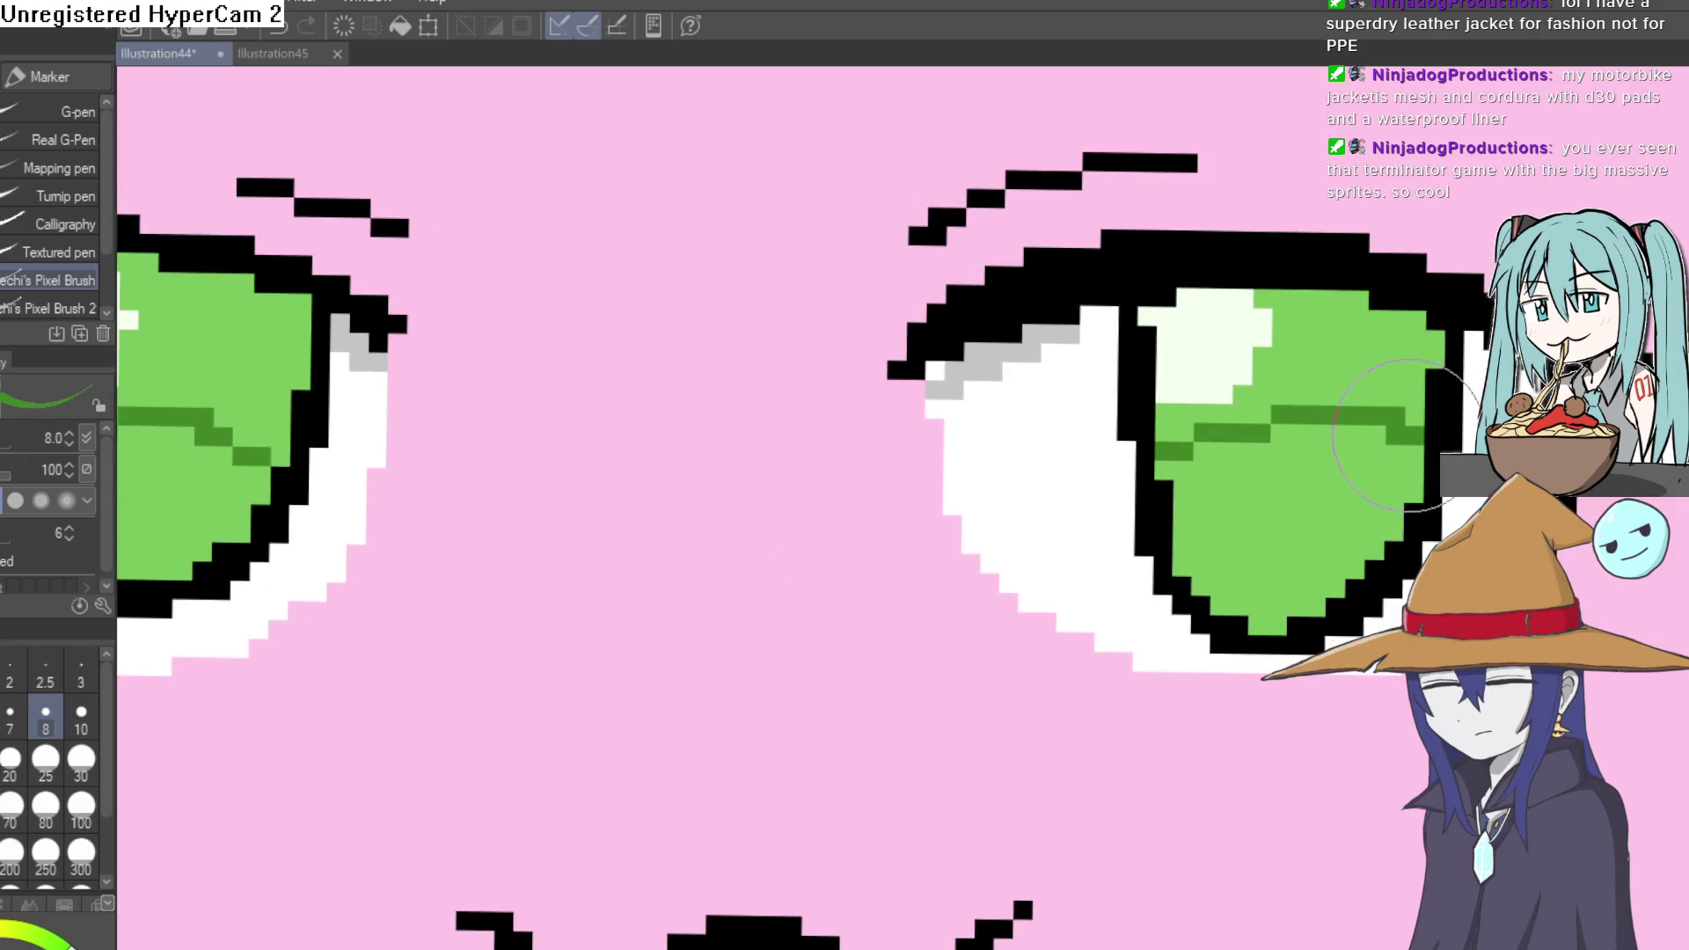
- Bucket-fill the upper right and left irises dark green, with the fill area set to -1
key(g)
click(1345, 330)
key(ctrl+z)
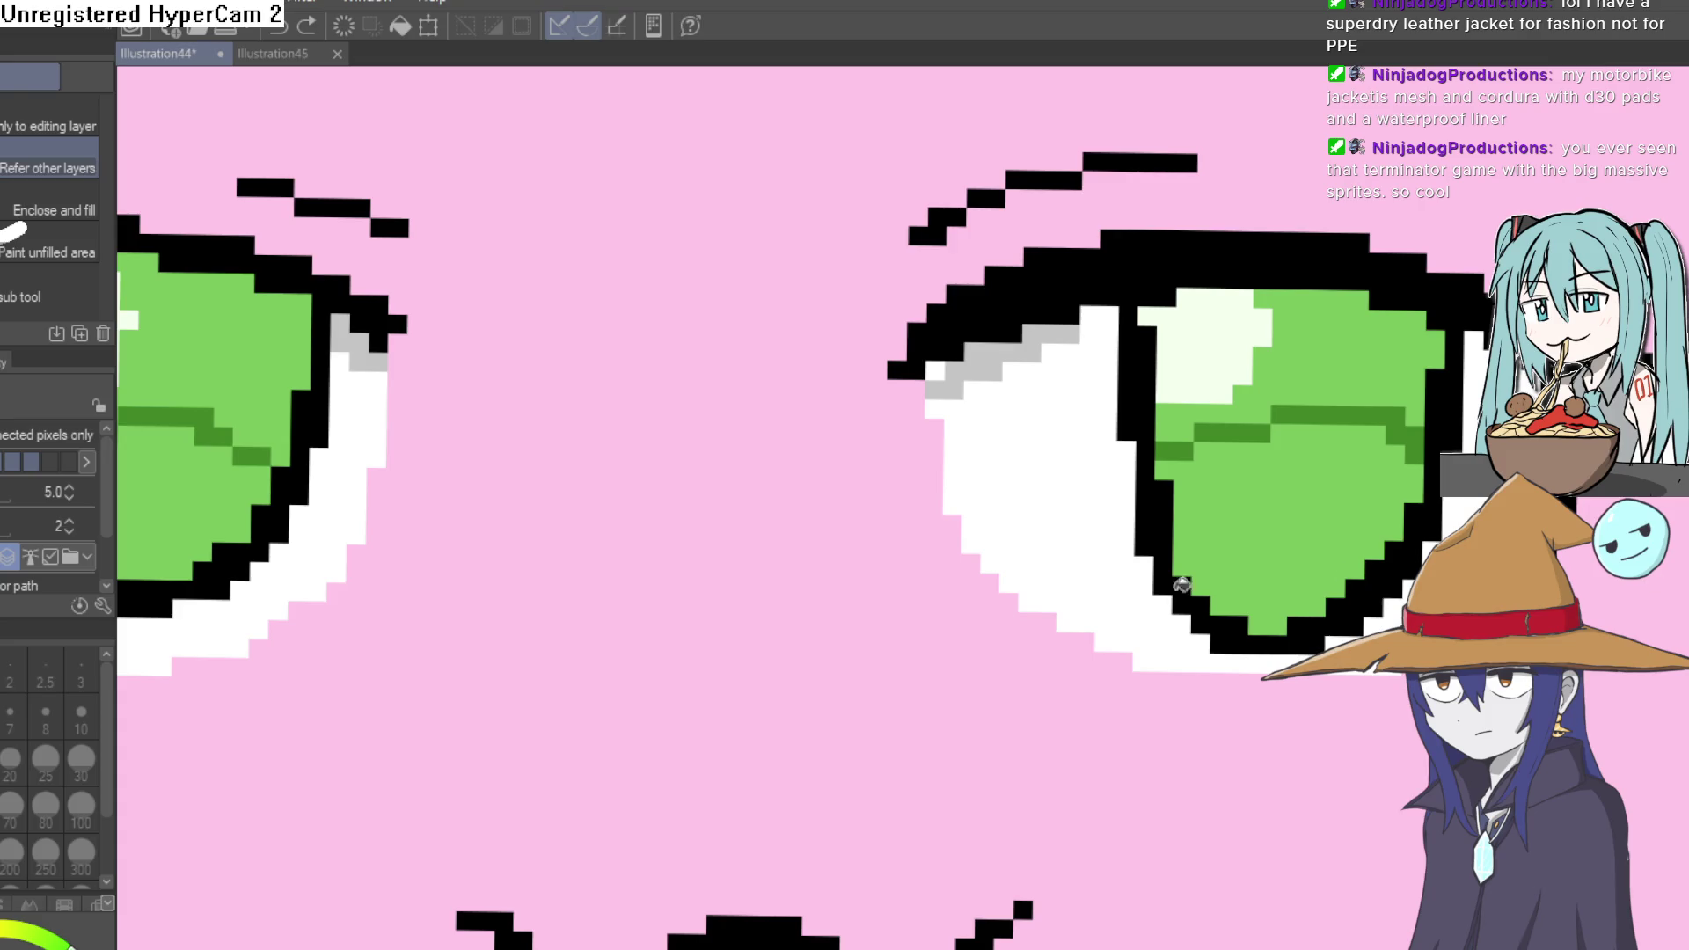
drag(103, 495, 103, 558)
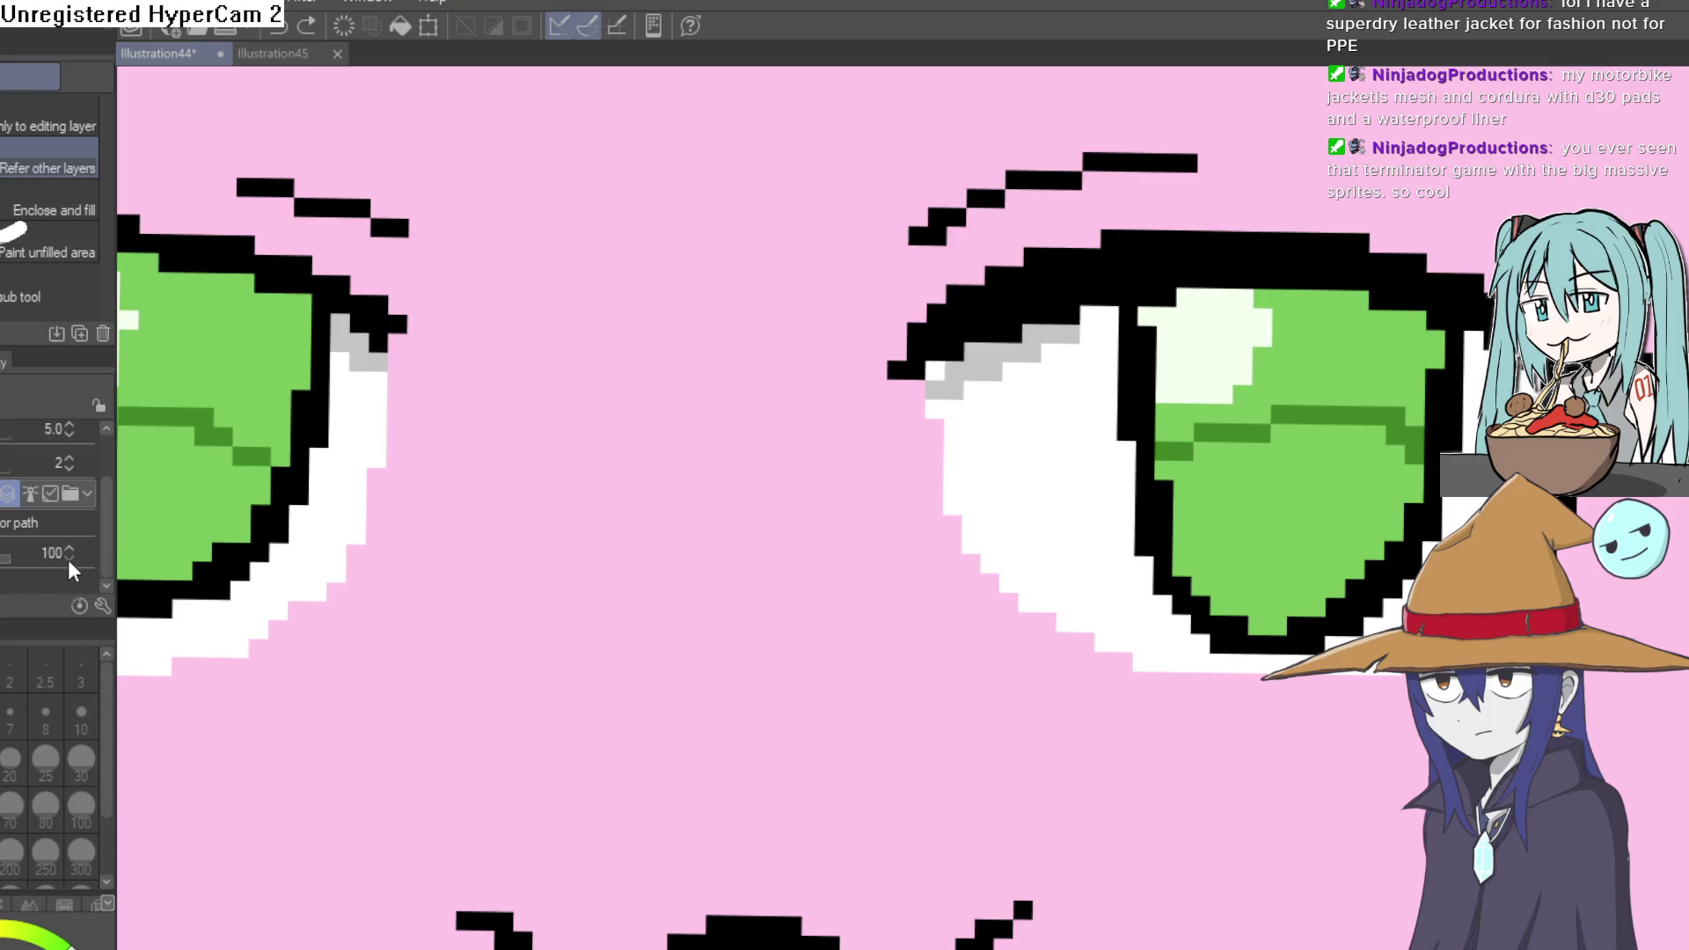
click(71, 472)
click(71, 472)
click(70, 471)
click(1361, 361)
drag(695, 594, 1083, 653)
click(607, 444)
- Sample the light-green iris colour and paint a diagonal highlight on the lower iris
key(i)
click(565, 567)
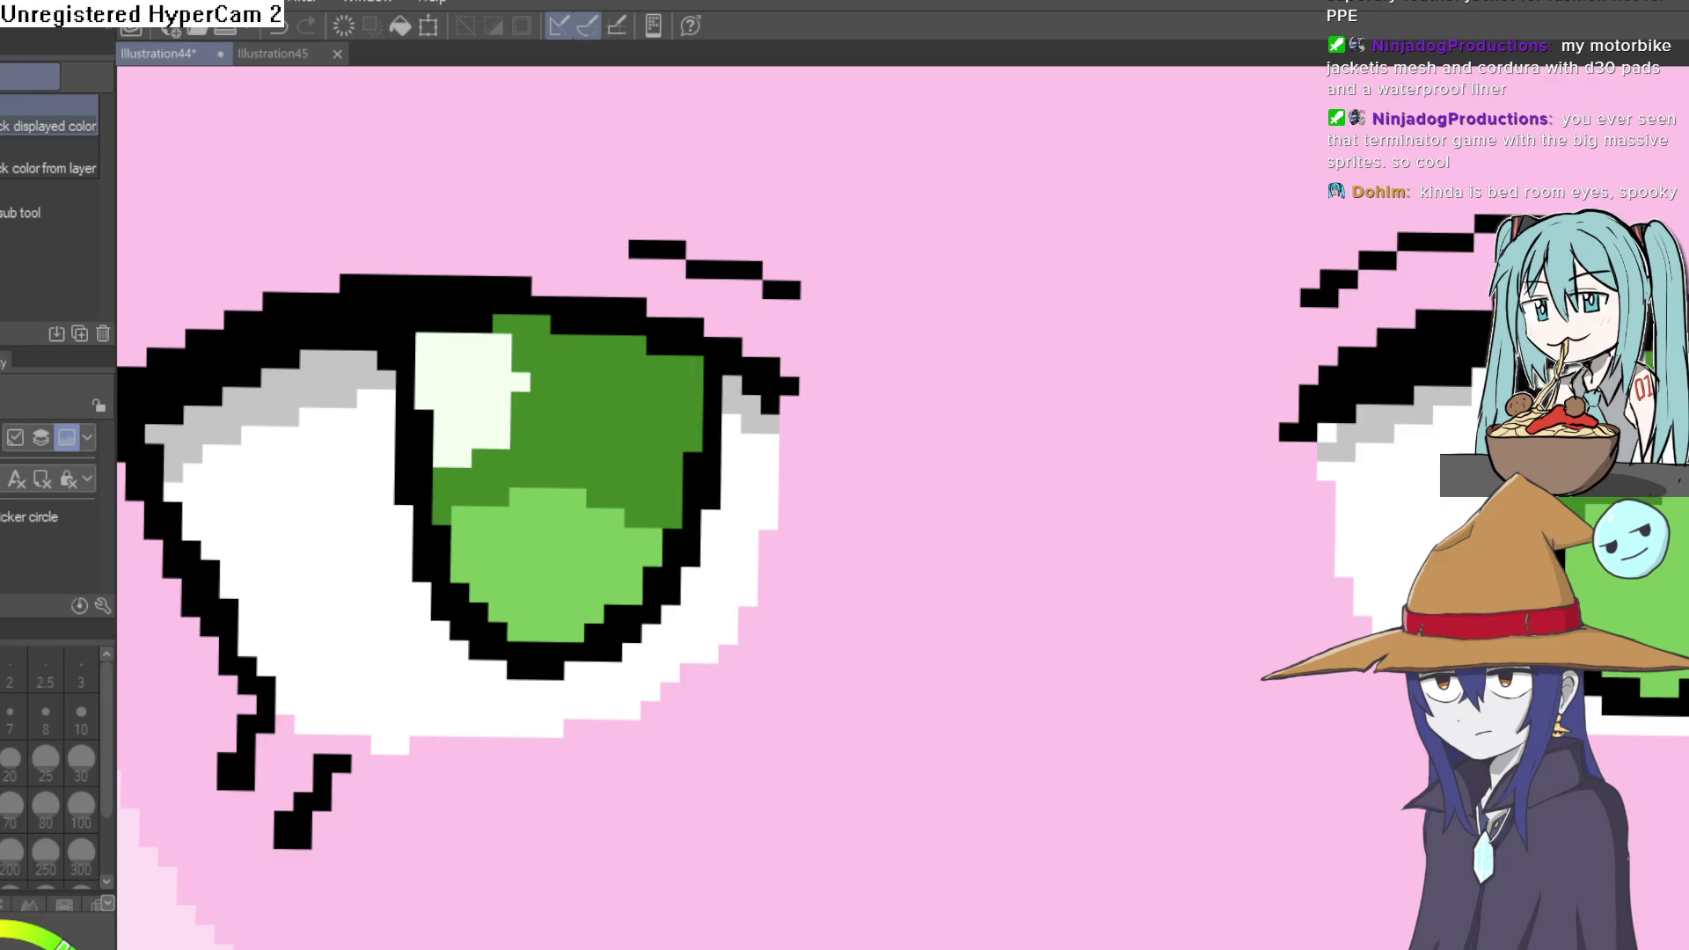
key(p)
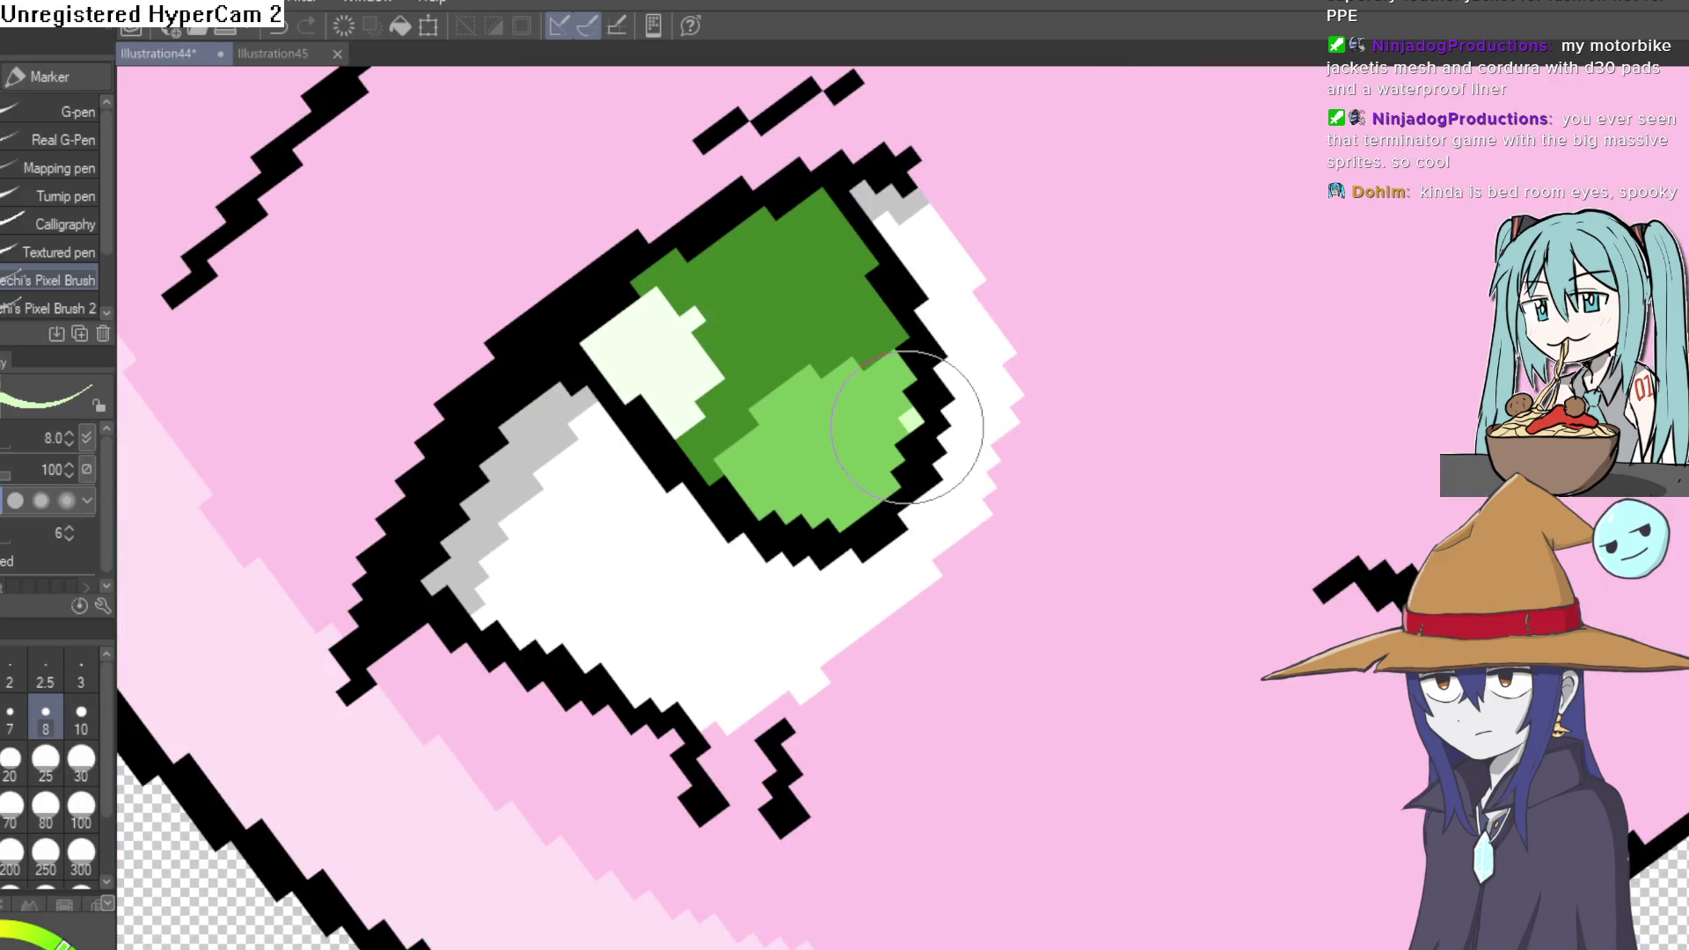
mouse_move(906, 427)
mouse_down()
mouse_move(836, 506)
mouse_move(889, 475)
mouse_up()
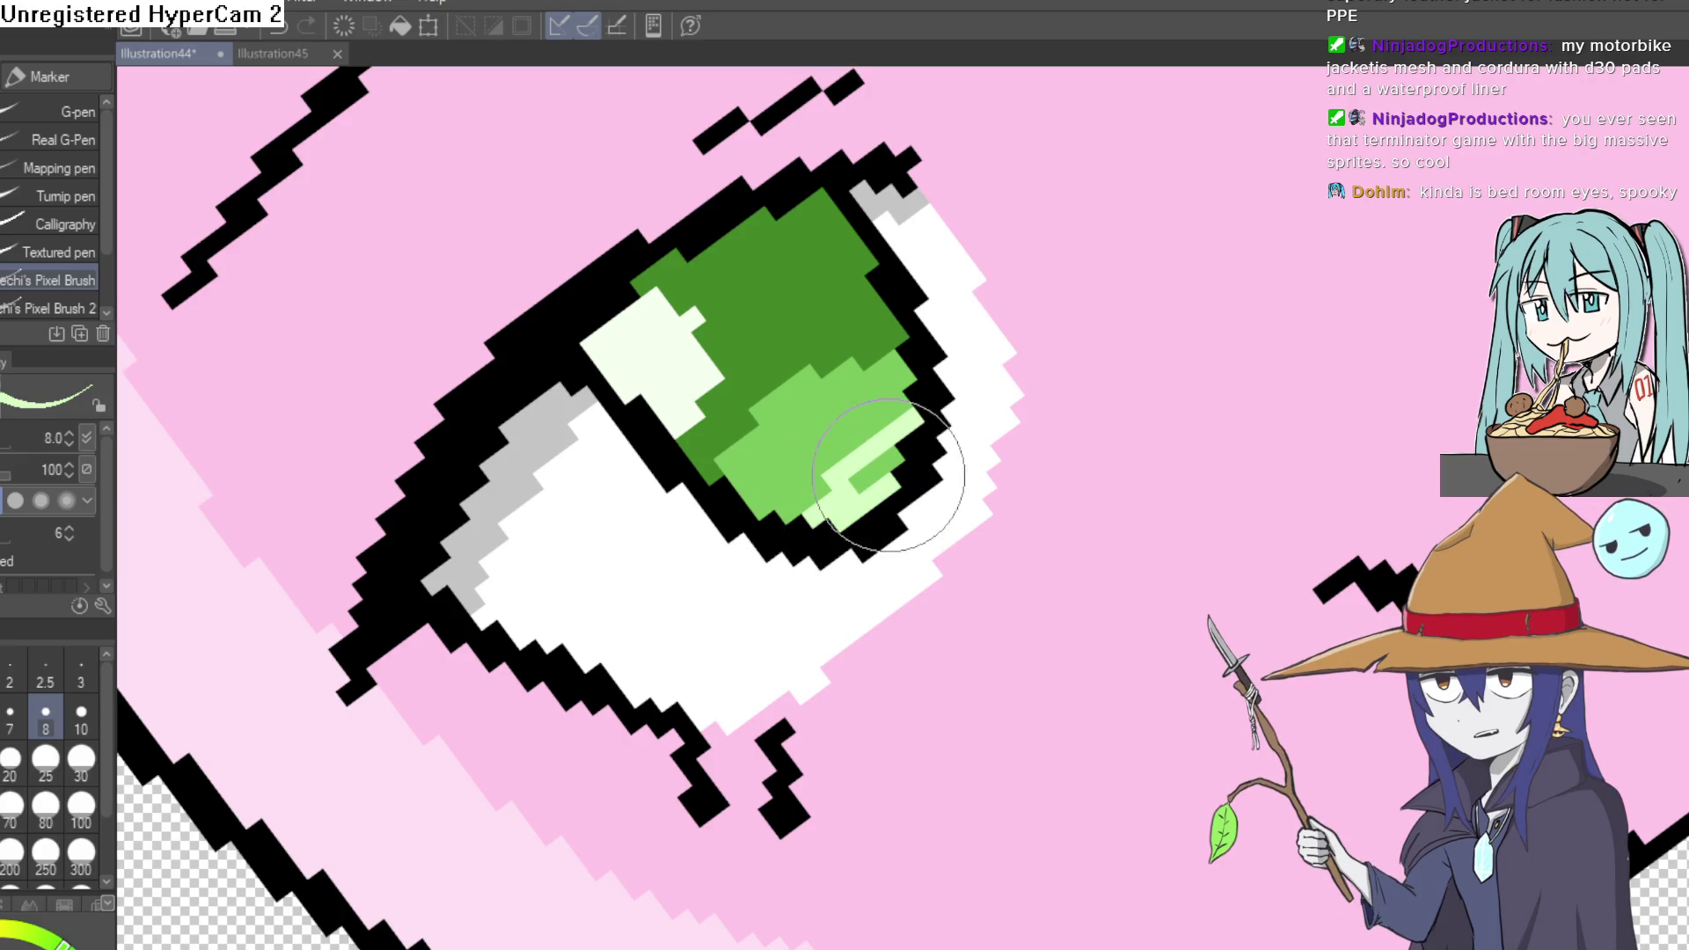
key(ctrl+z)
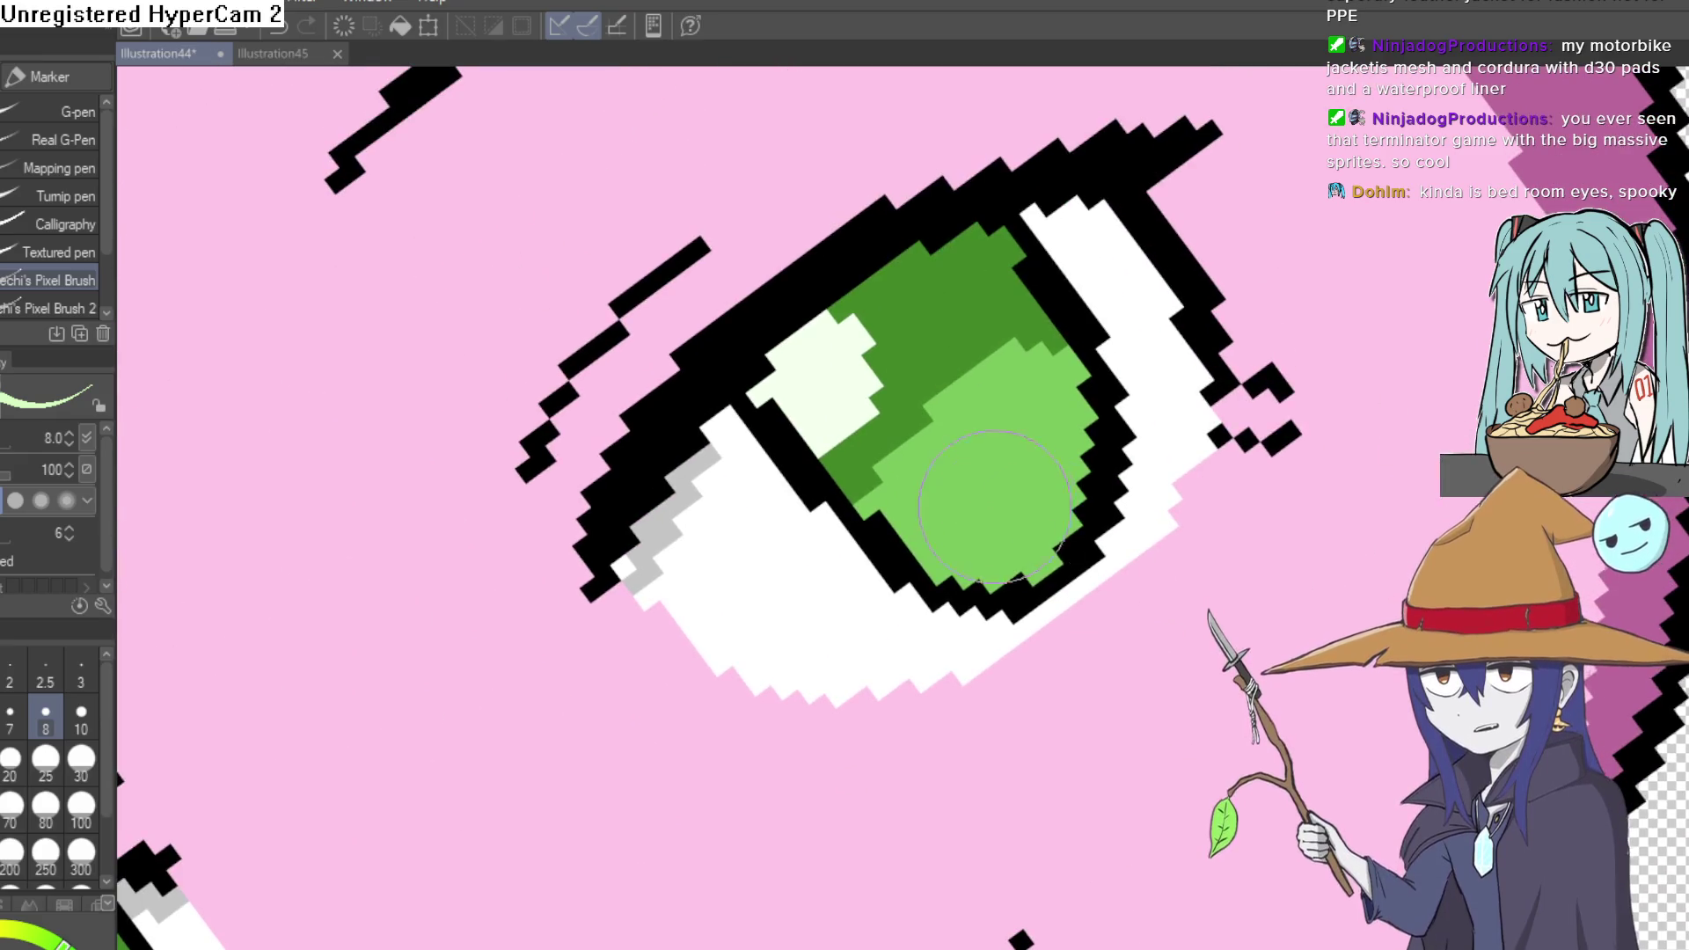
mouse_move(966, 574)
mouse_down()
mouse_move(1063, 488)
mouse_move(1047, 520)
mouse_move(1091, 502)
mouse_move(1015, 563)
mouse_up()
- Zoom out and straighten the rotated canvas so the whole turnip stands upright
scroll(1015, 563, down, 5)
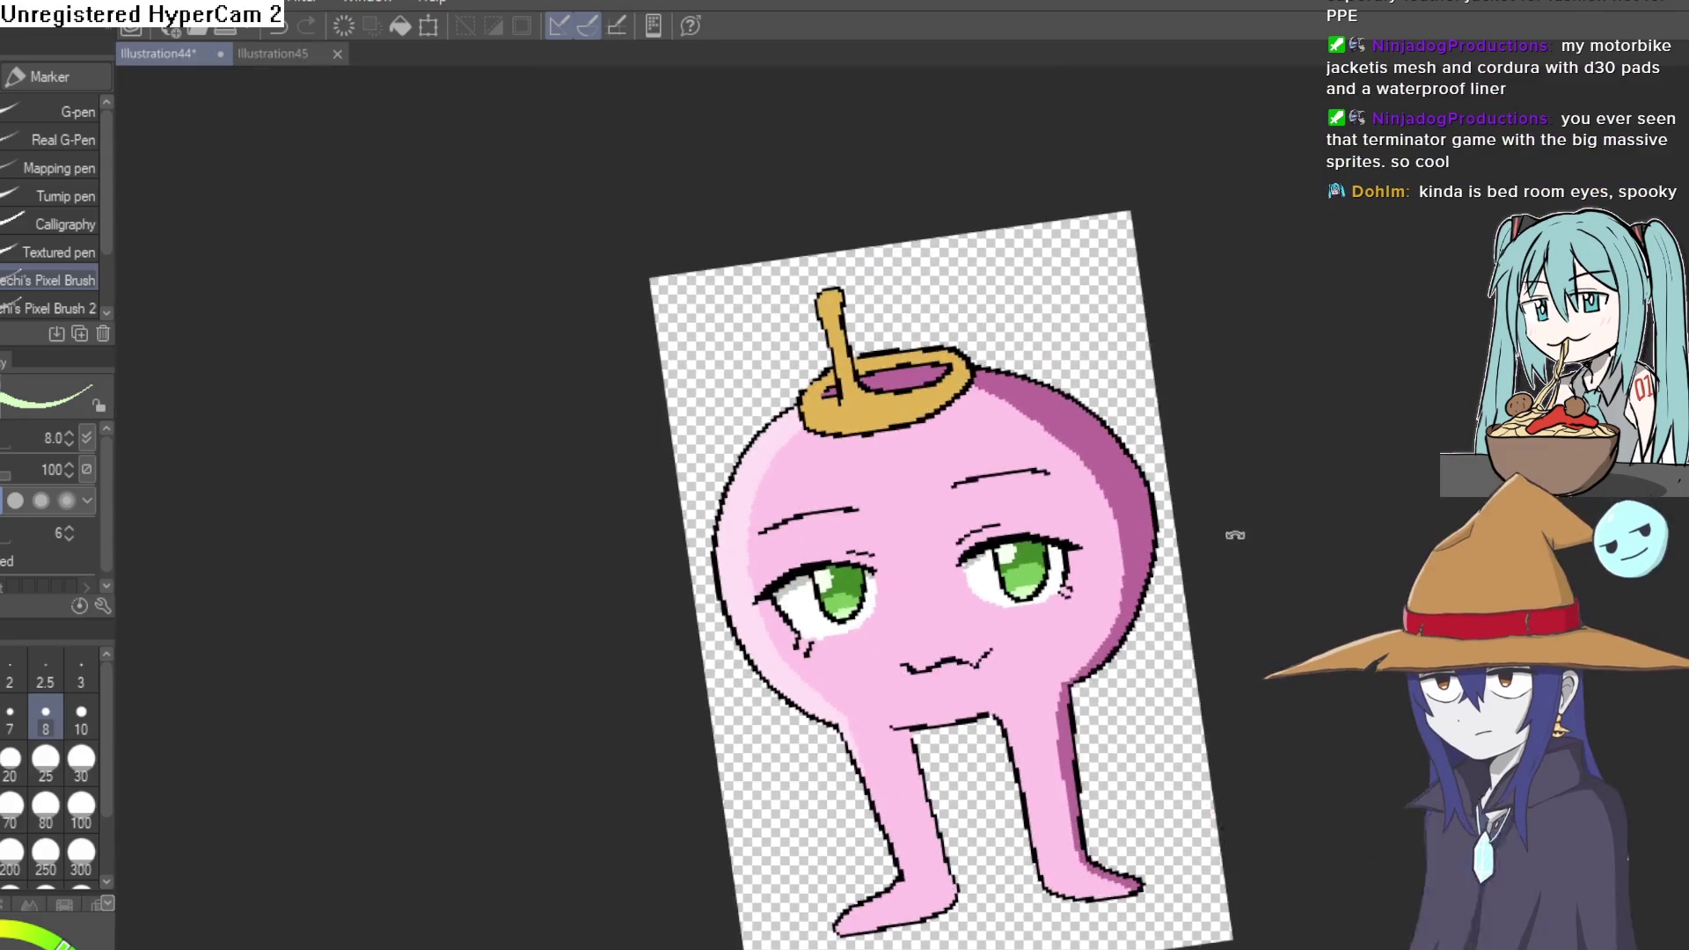
drag(1148, 581, 1060, 278)
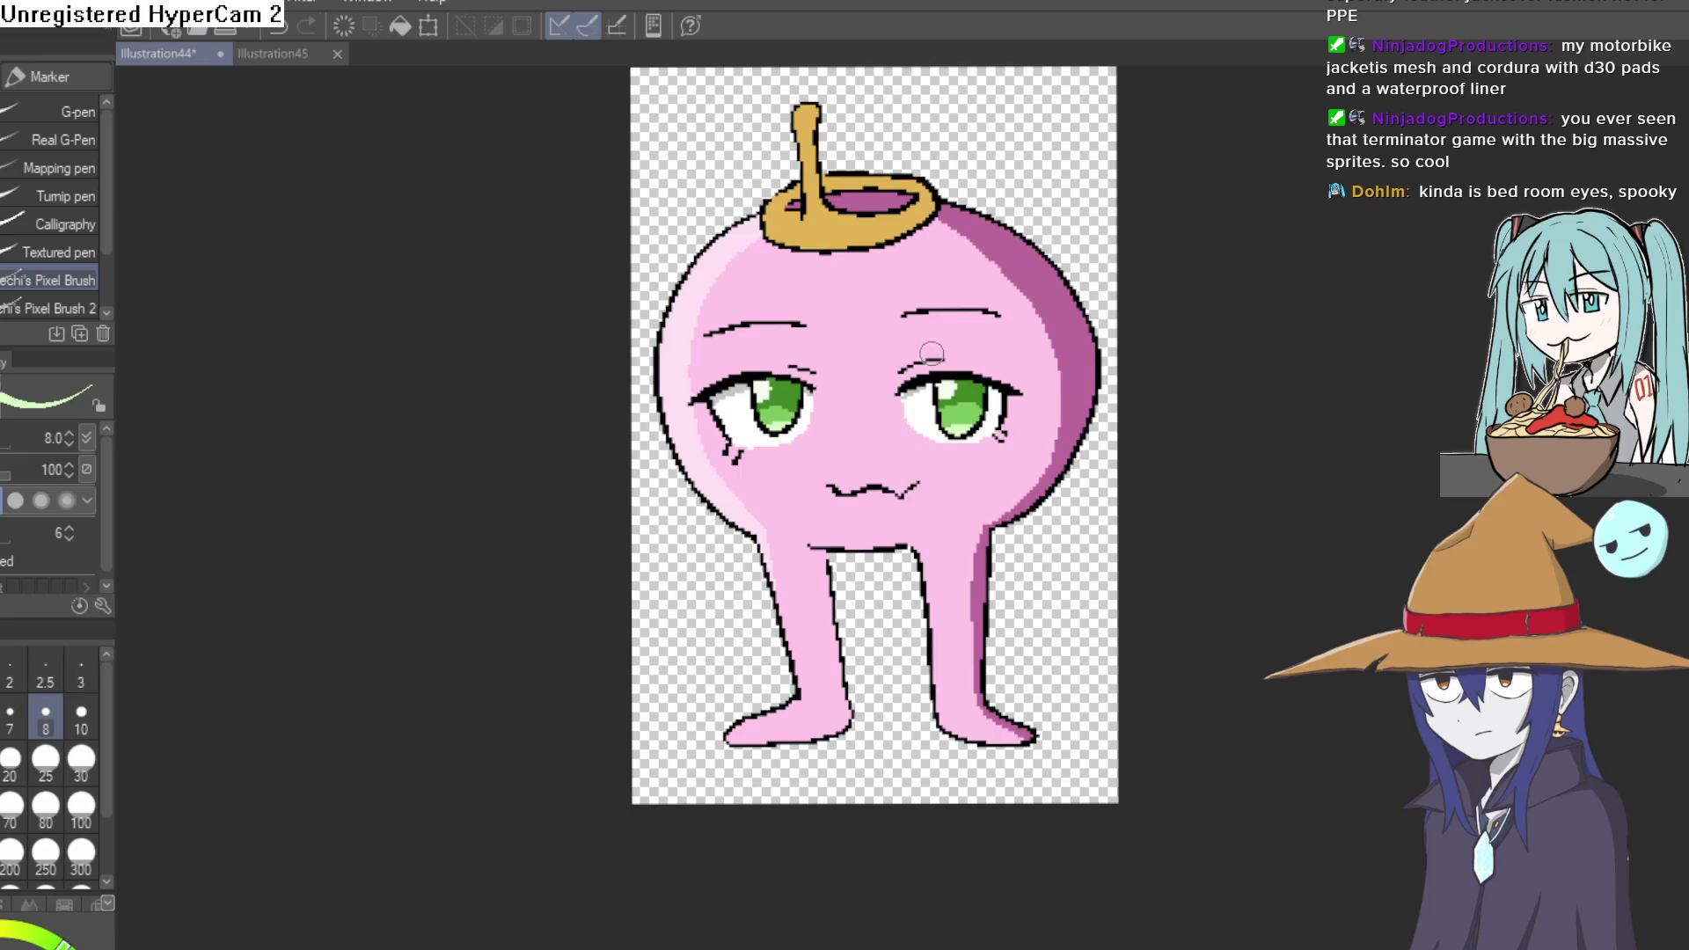
mouse_move(939, 378)
mouse_down()
mouse_move(979, 332)
mouse_move(955, 344)
mouse_up()
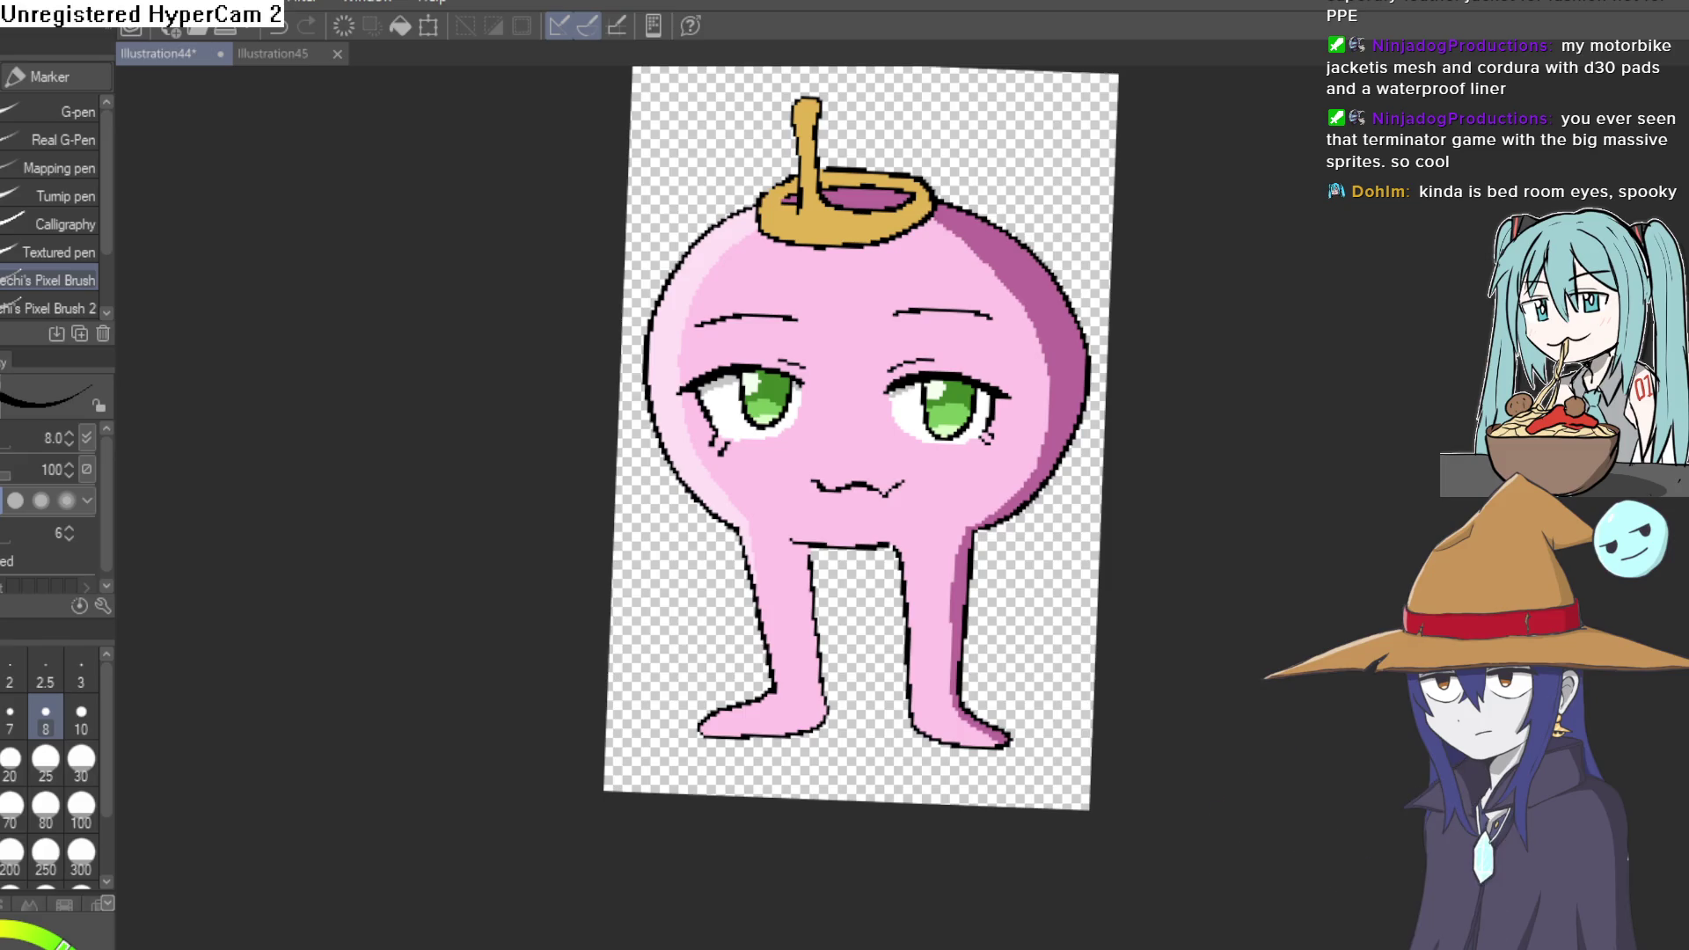
- Sketch hair strands above the head's right side, then recentre the full character
scroll(1056, 290, up, 4)
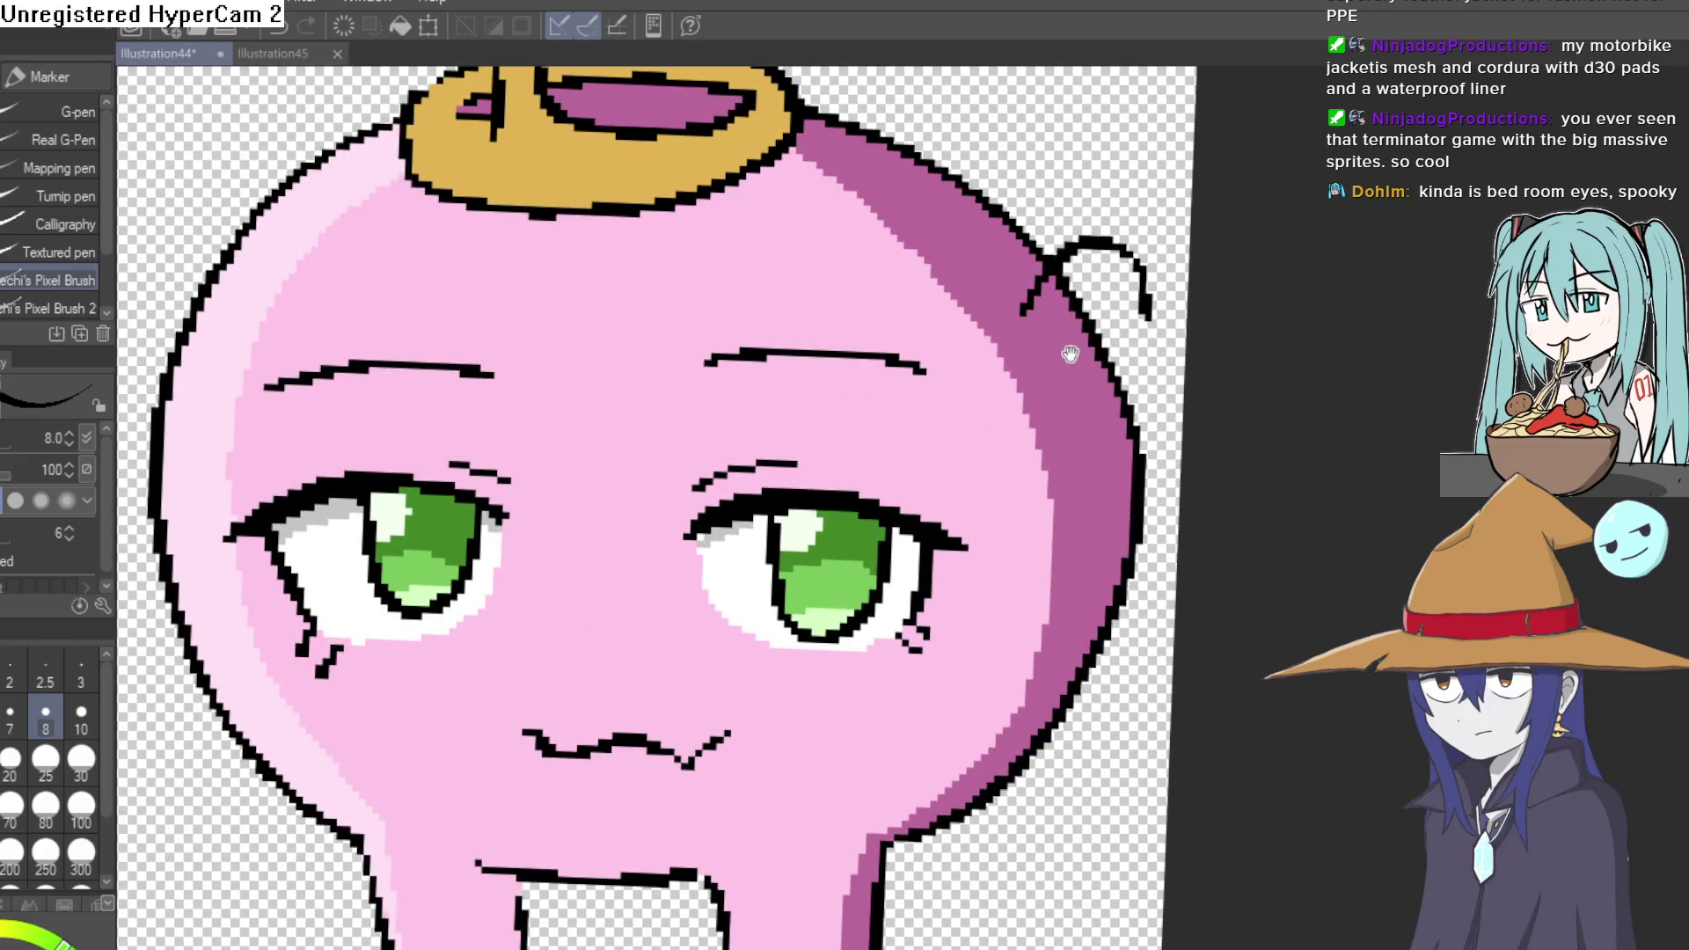
mouse_move(1017, 286)
mouse_down()
mouse_move(1072, 168)
mouse_move(1077, 332)
mouse_move(1010, 280)
mouse_move(1184, 226)
mouse_up()
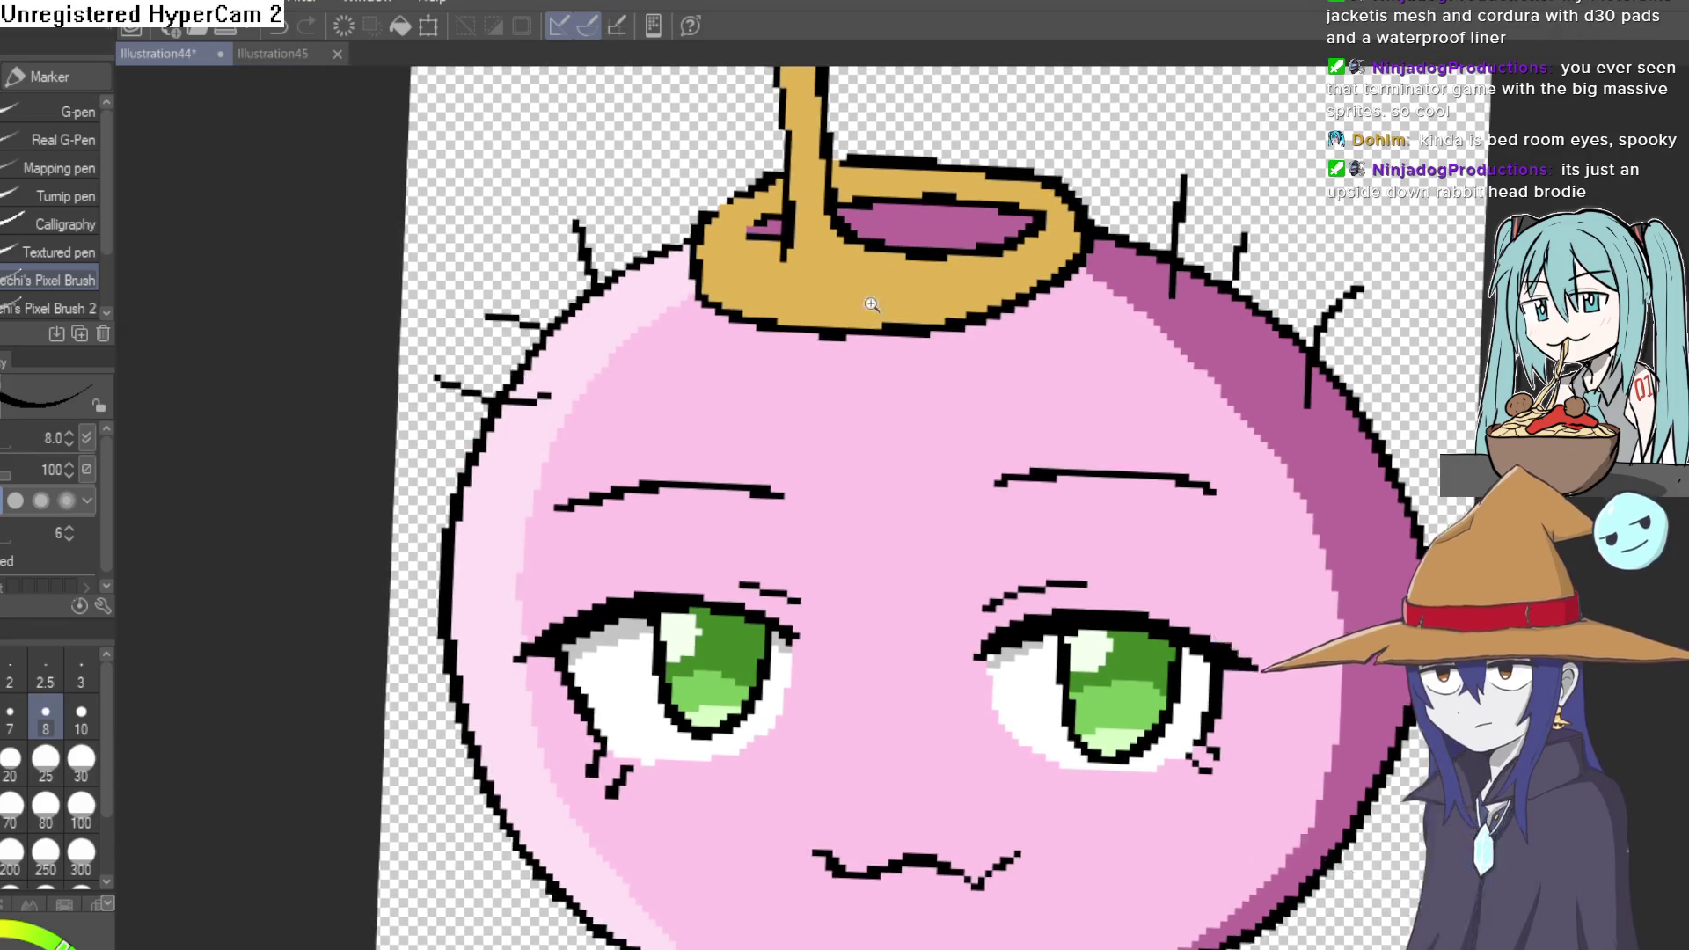
scroll(852, 294, down, 4)
drag(1057, 282, 1014, 366)
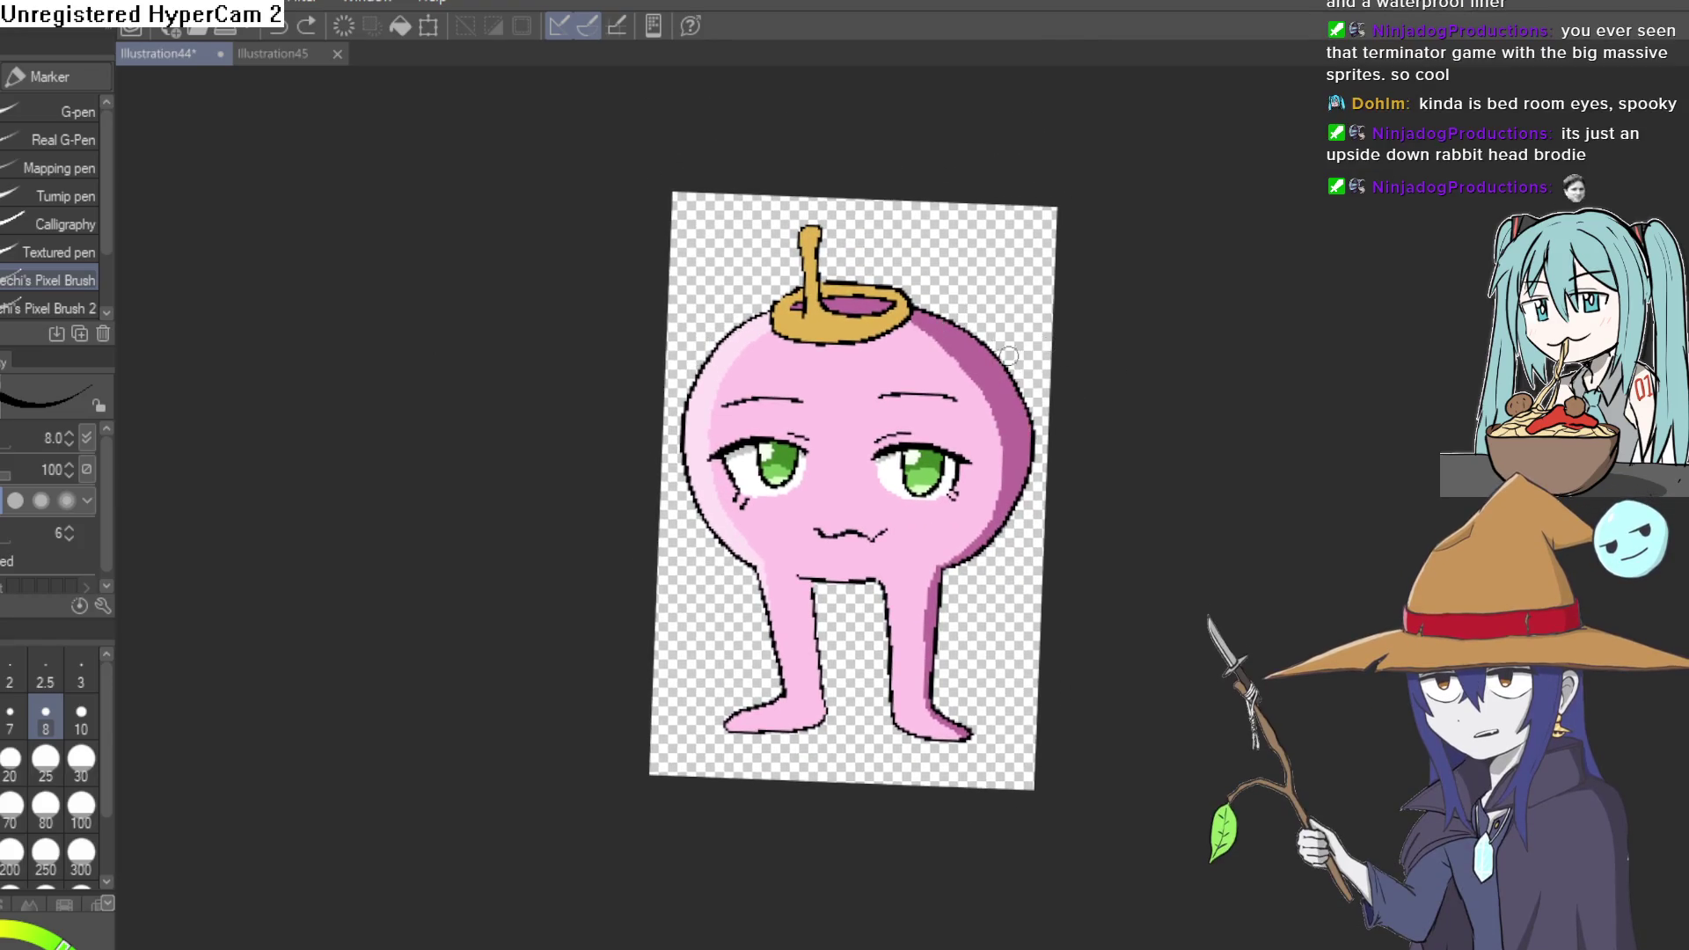
drag(929, 336, 897, 444)
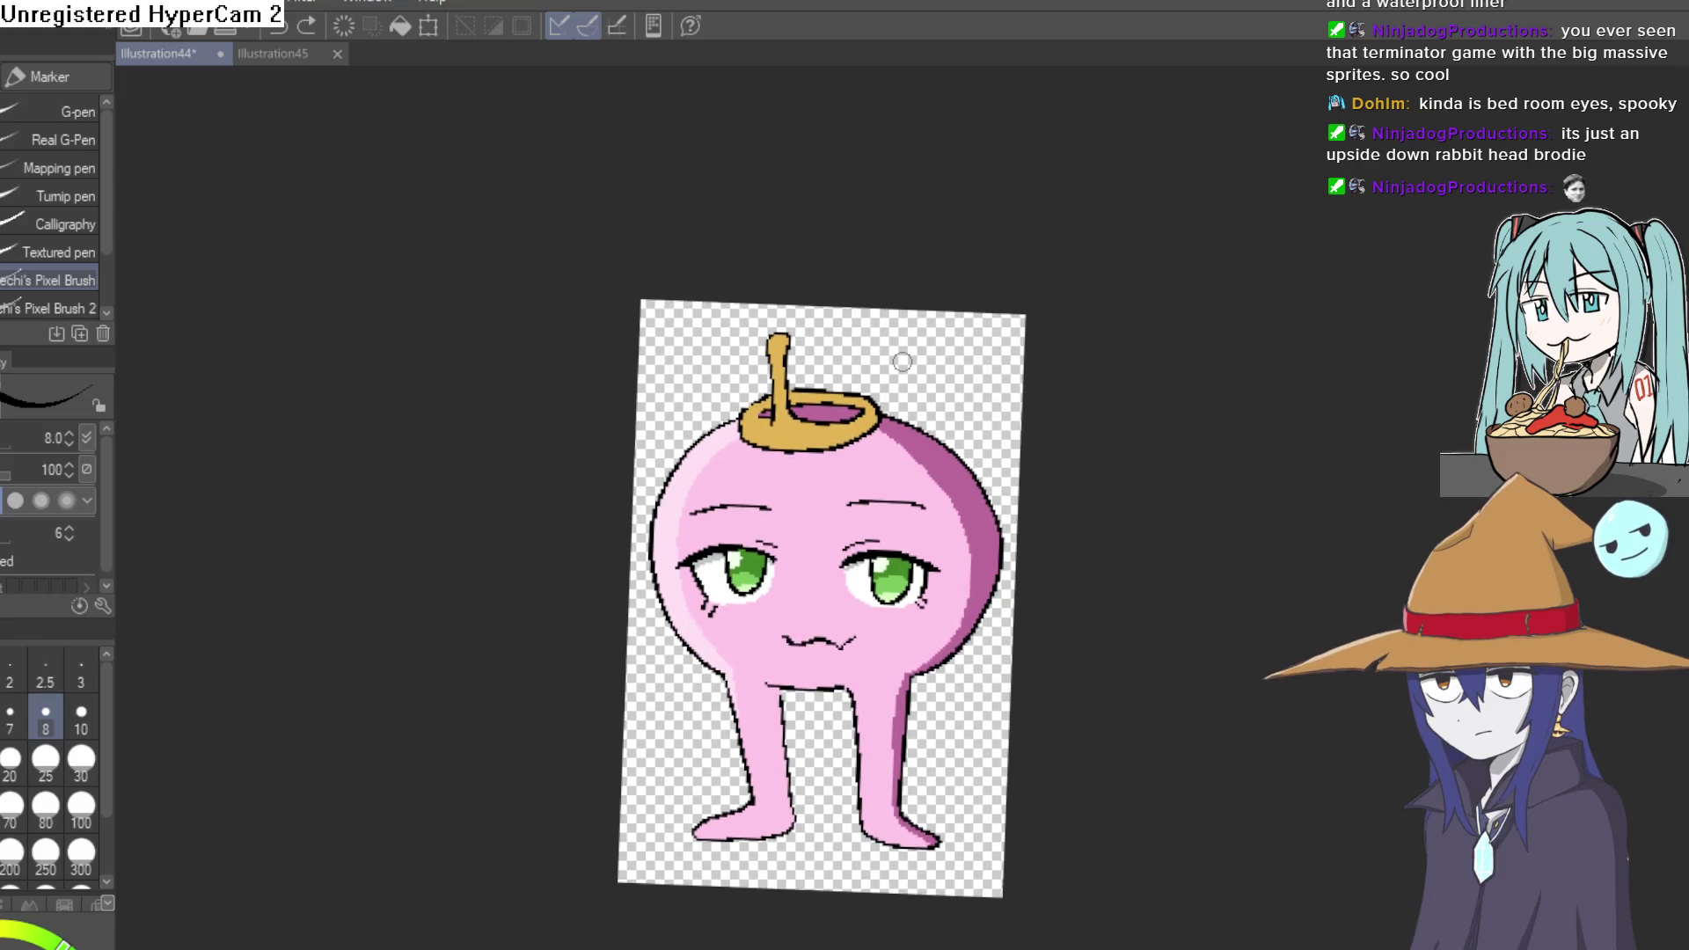